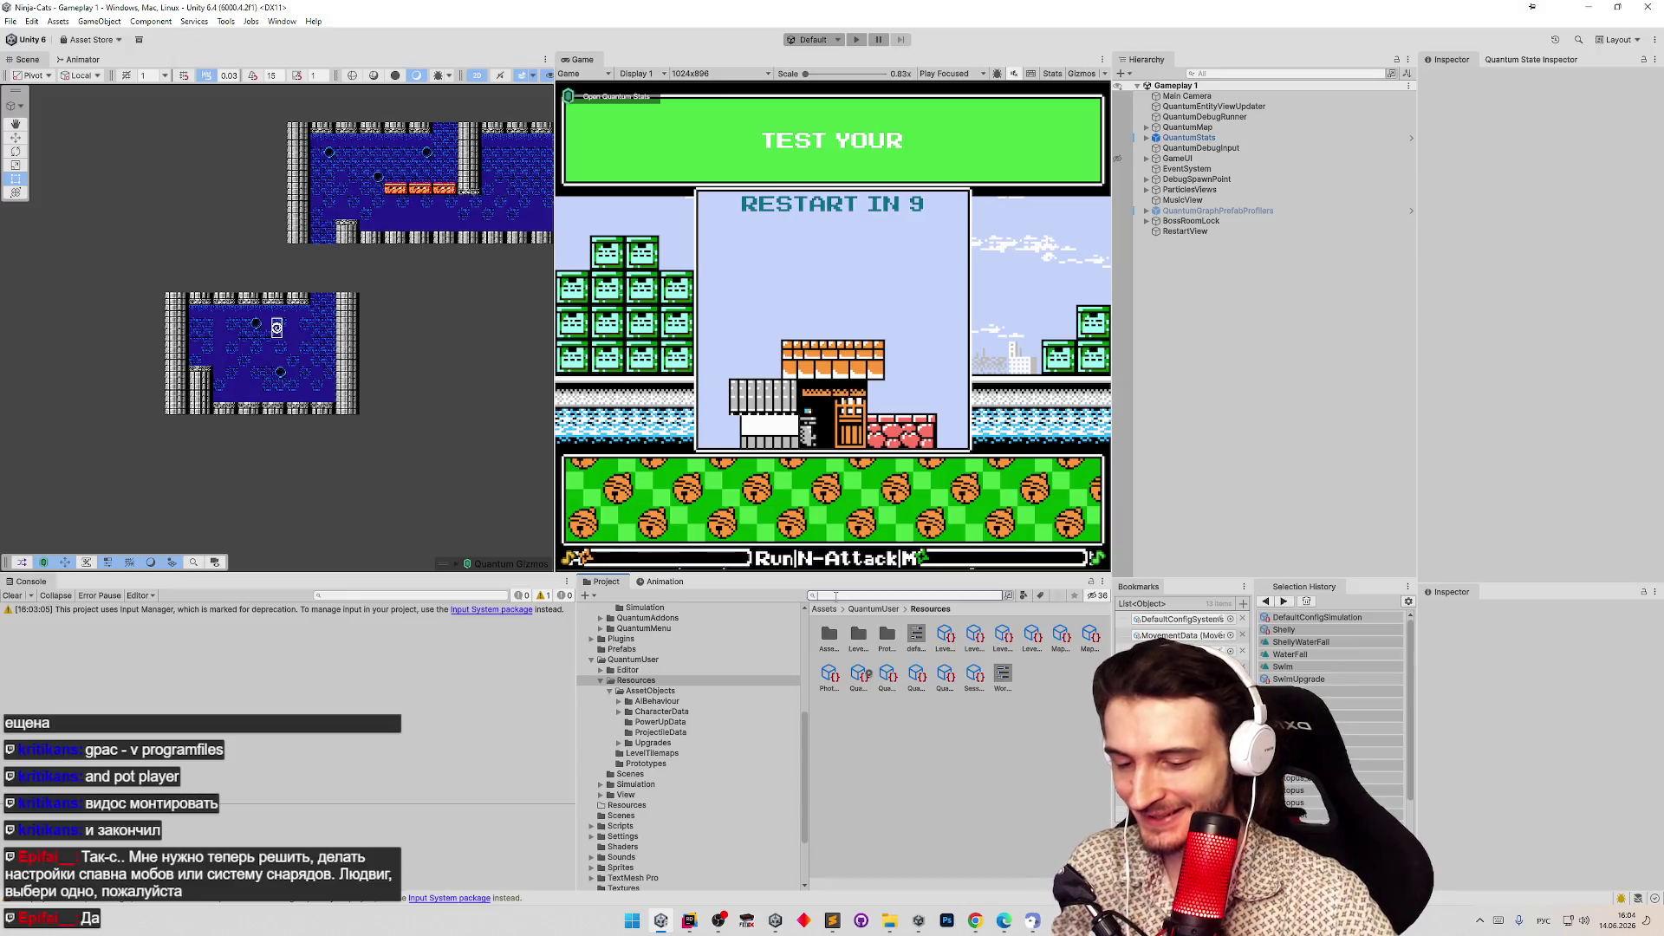
Search the Project window for the Spiky assets.
key(BackSpace)
key(BackSpace)
key(BackSpace)
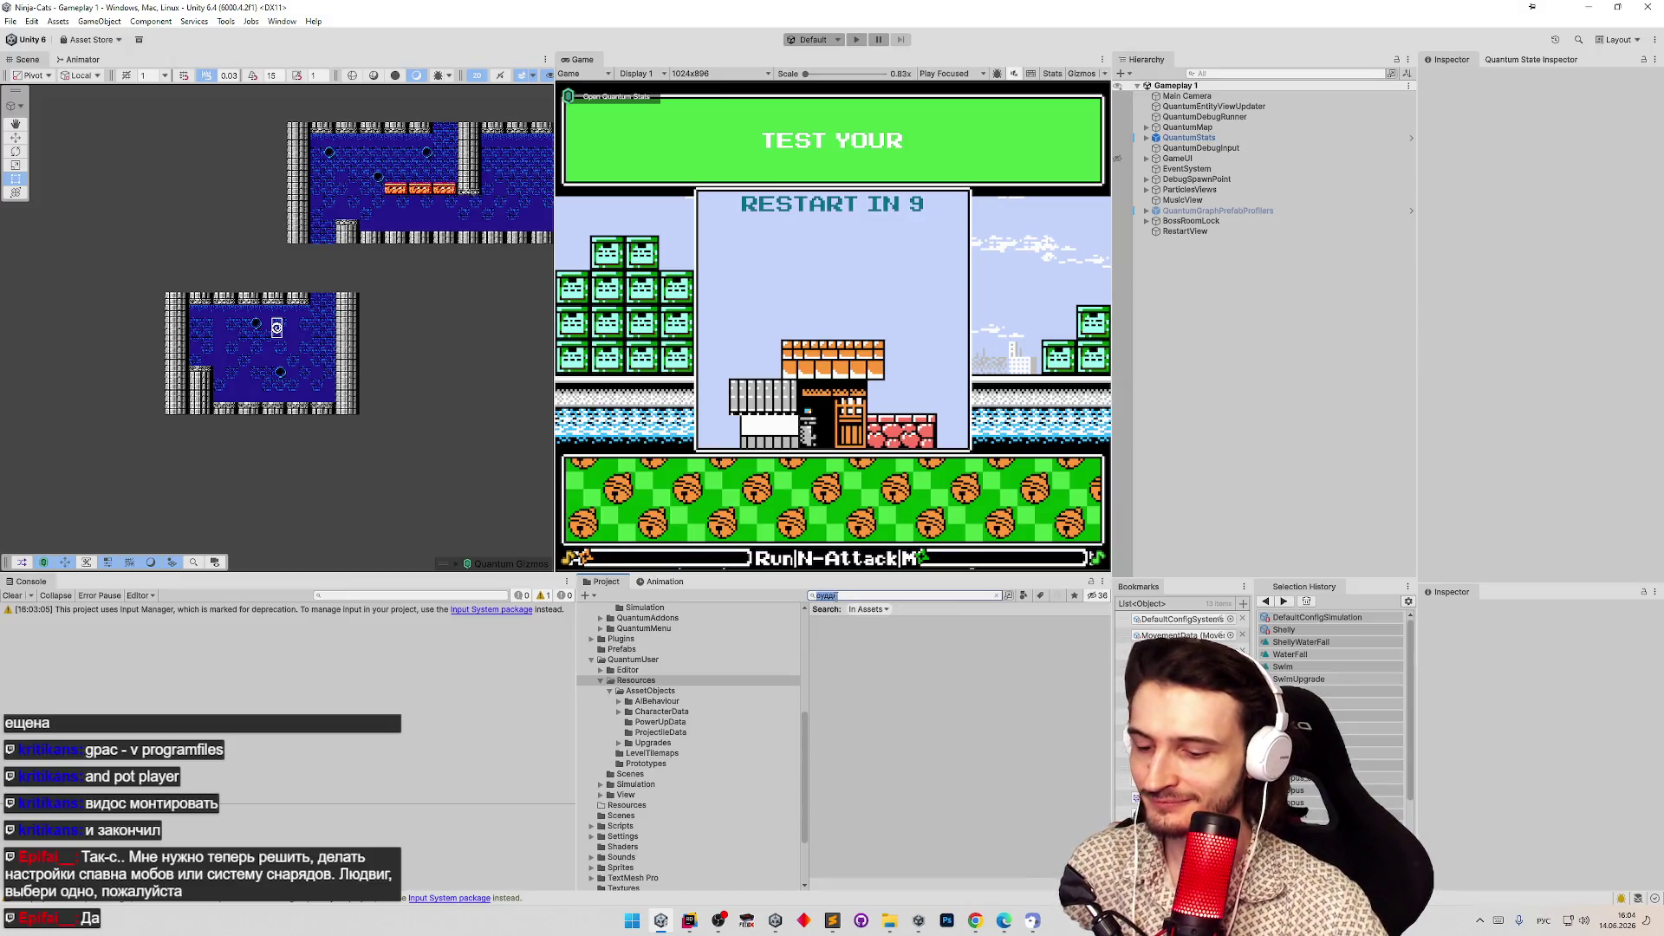
key(alt+shift)
text(shelly)
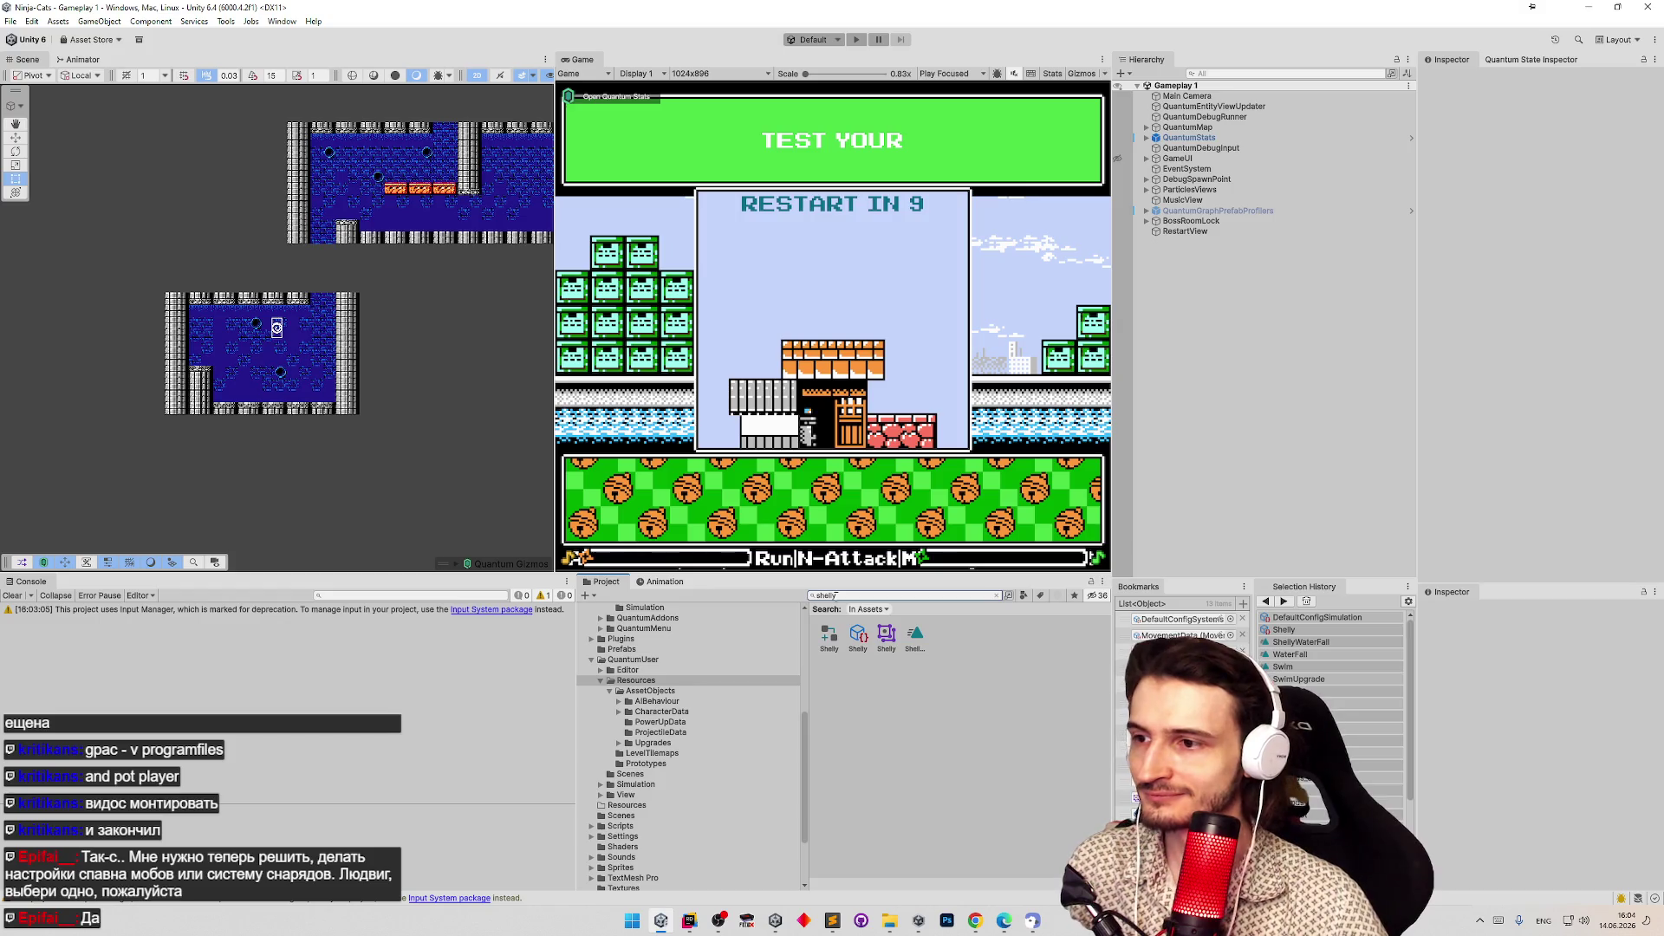
double_click(834, 595)
text(spiky)
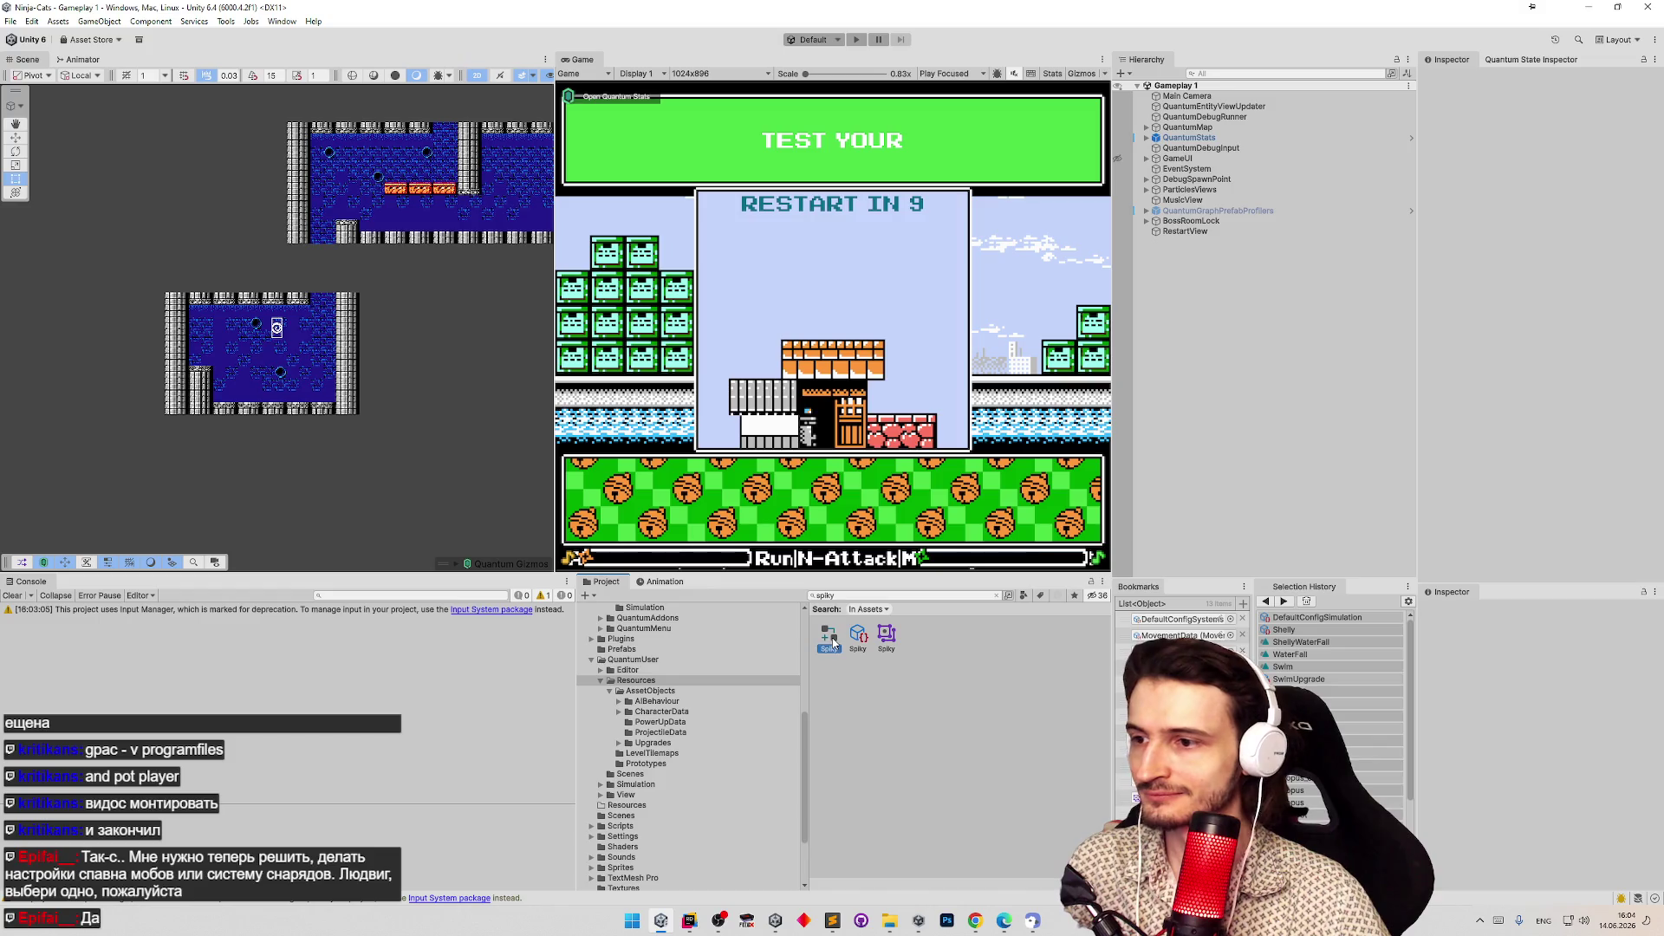
Duplicate the Spiky override controller, character data and sprite library, then show the task list.
click(856, 637)
key(ctrl+d)
click(856, 637)
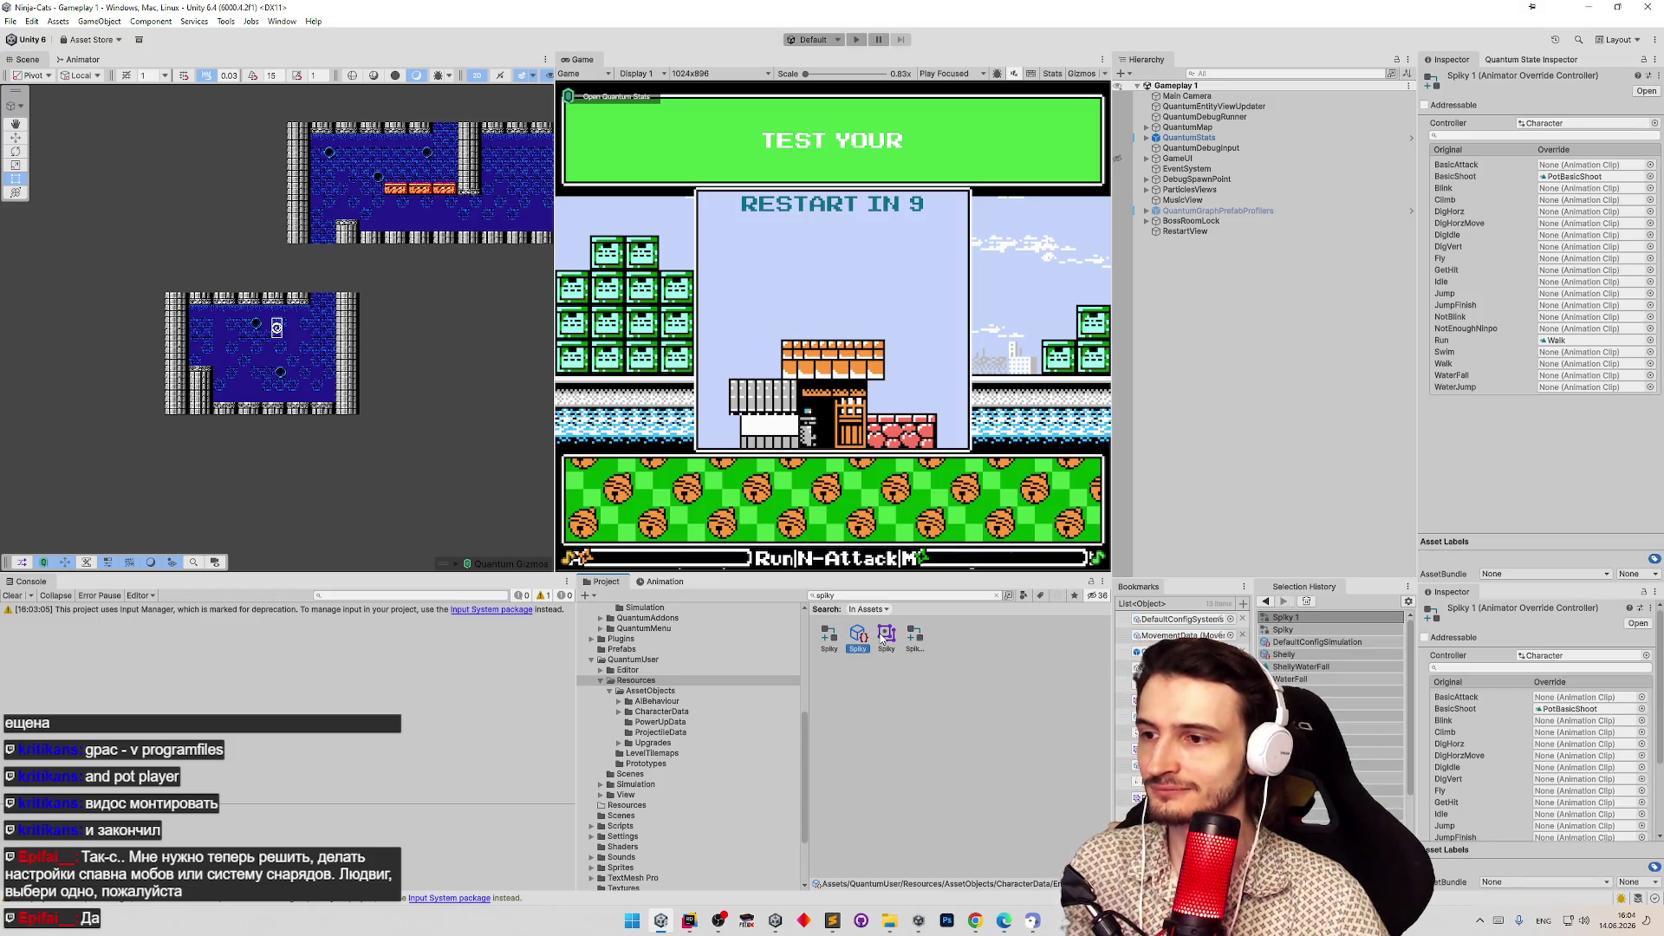
click(885, 635)
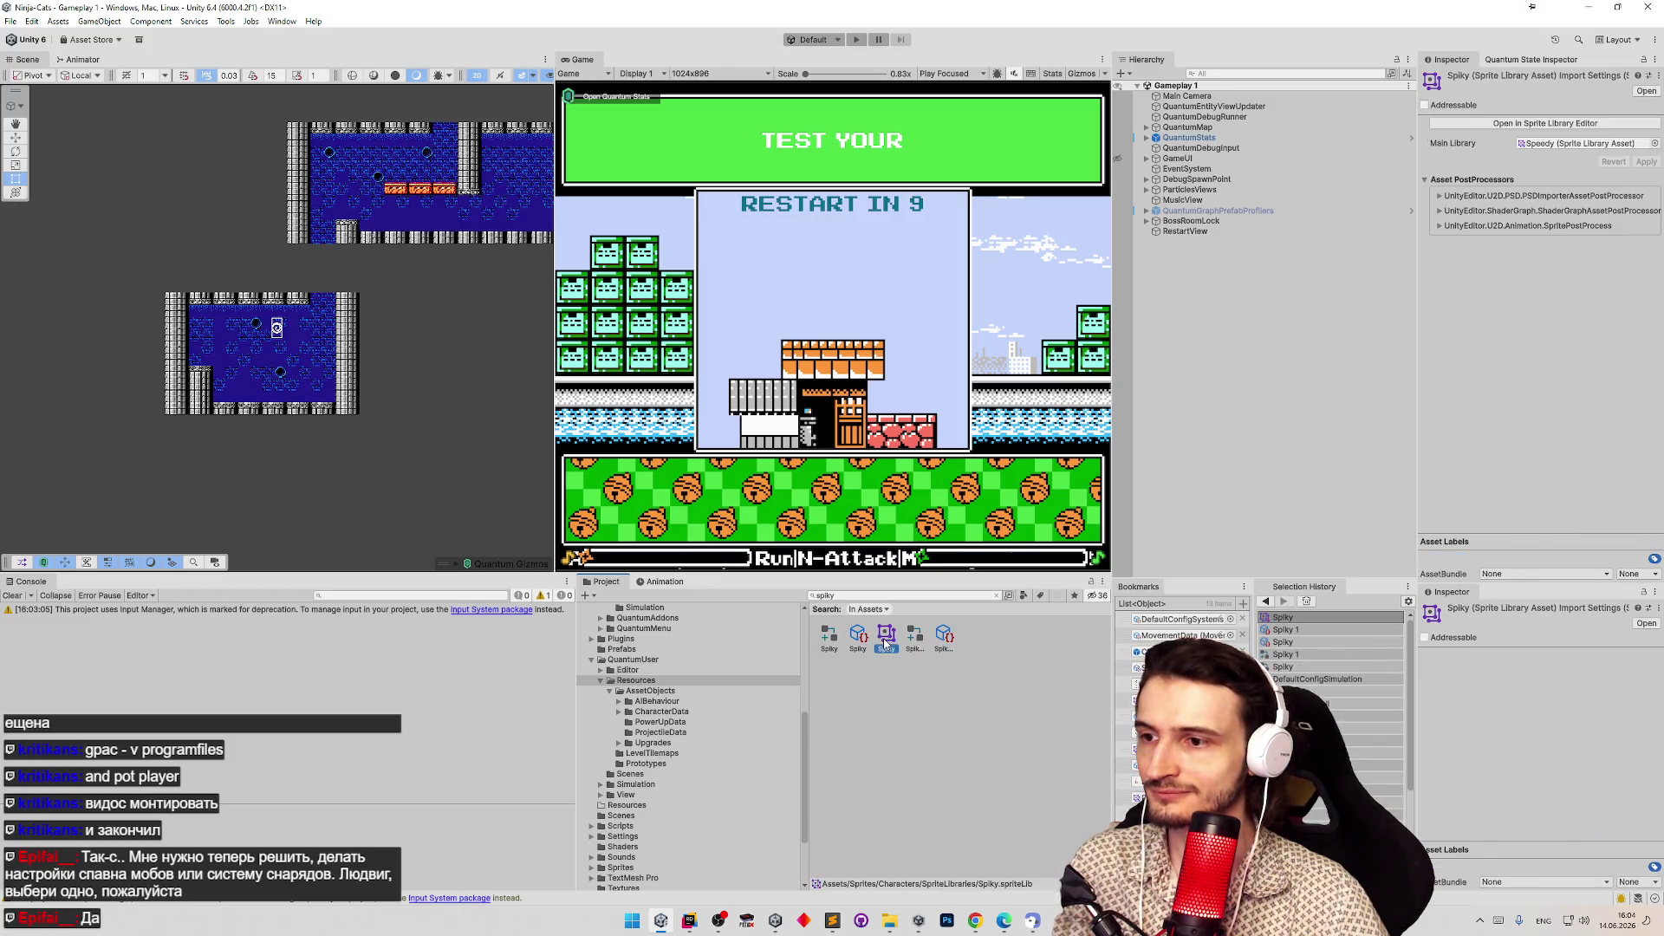
key(ctrl+d)
click(844, 923)
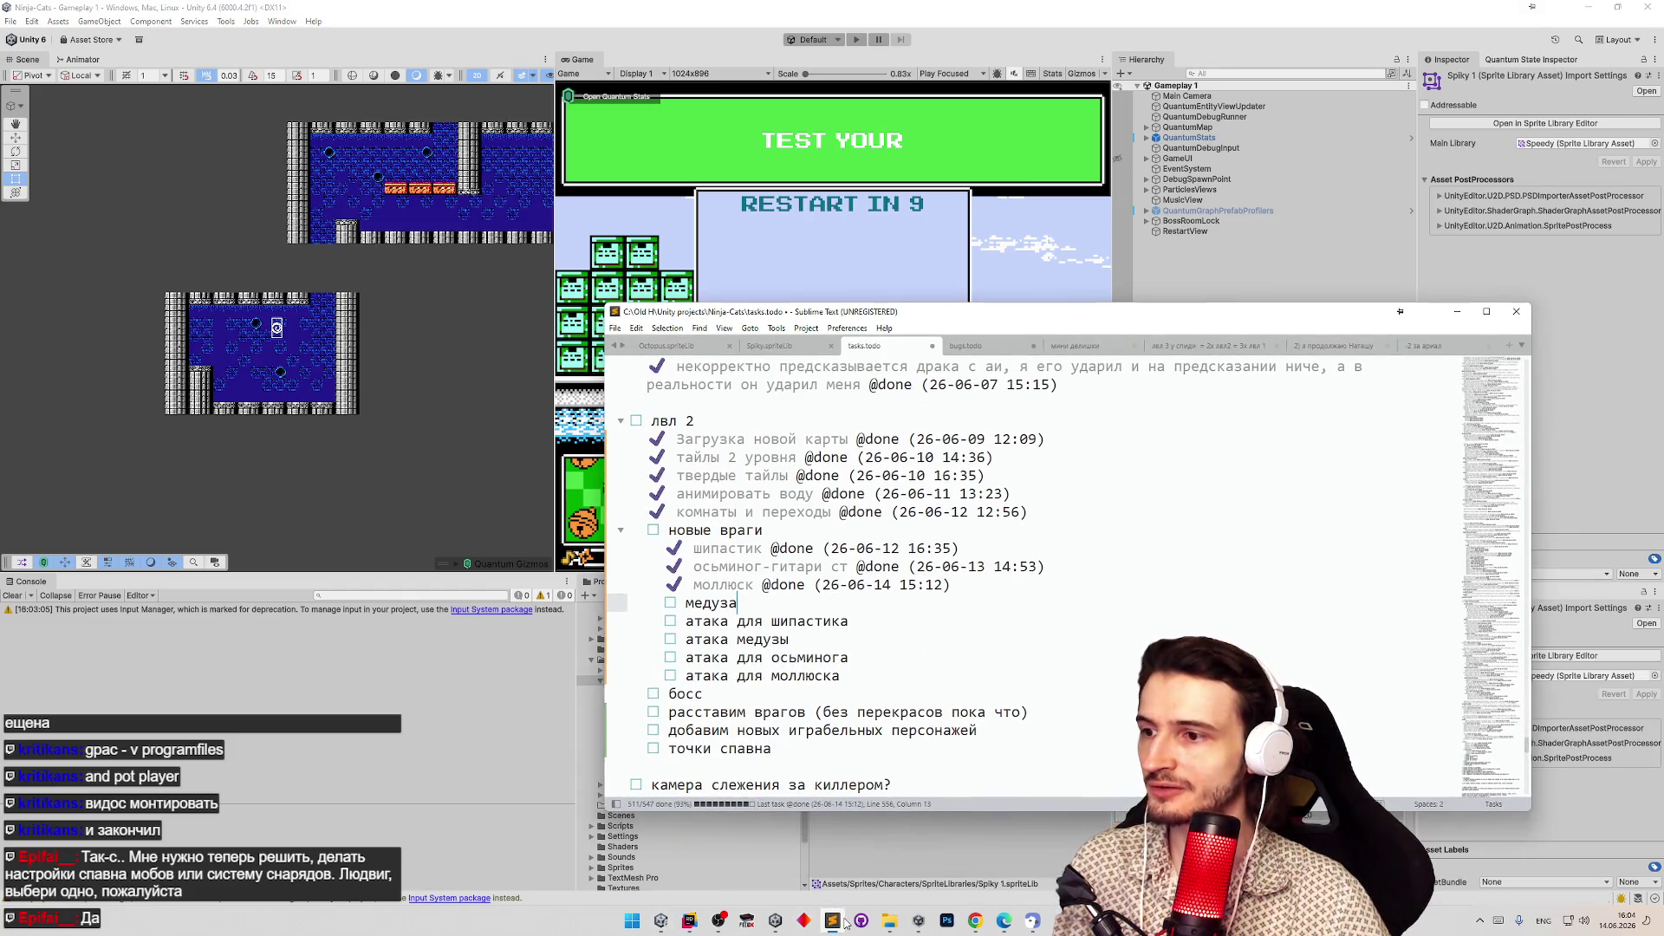
Minimize the tasks.todo window so Unity is in front again.
click(845, 923)
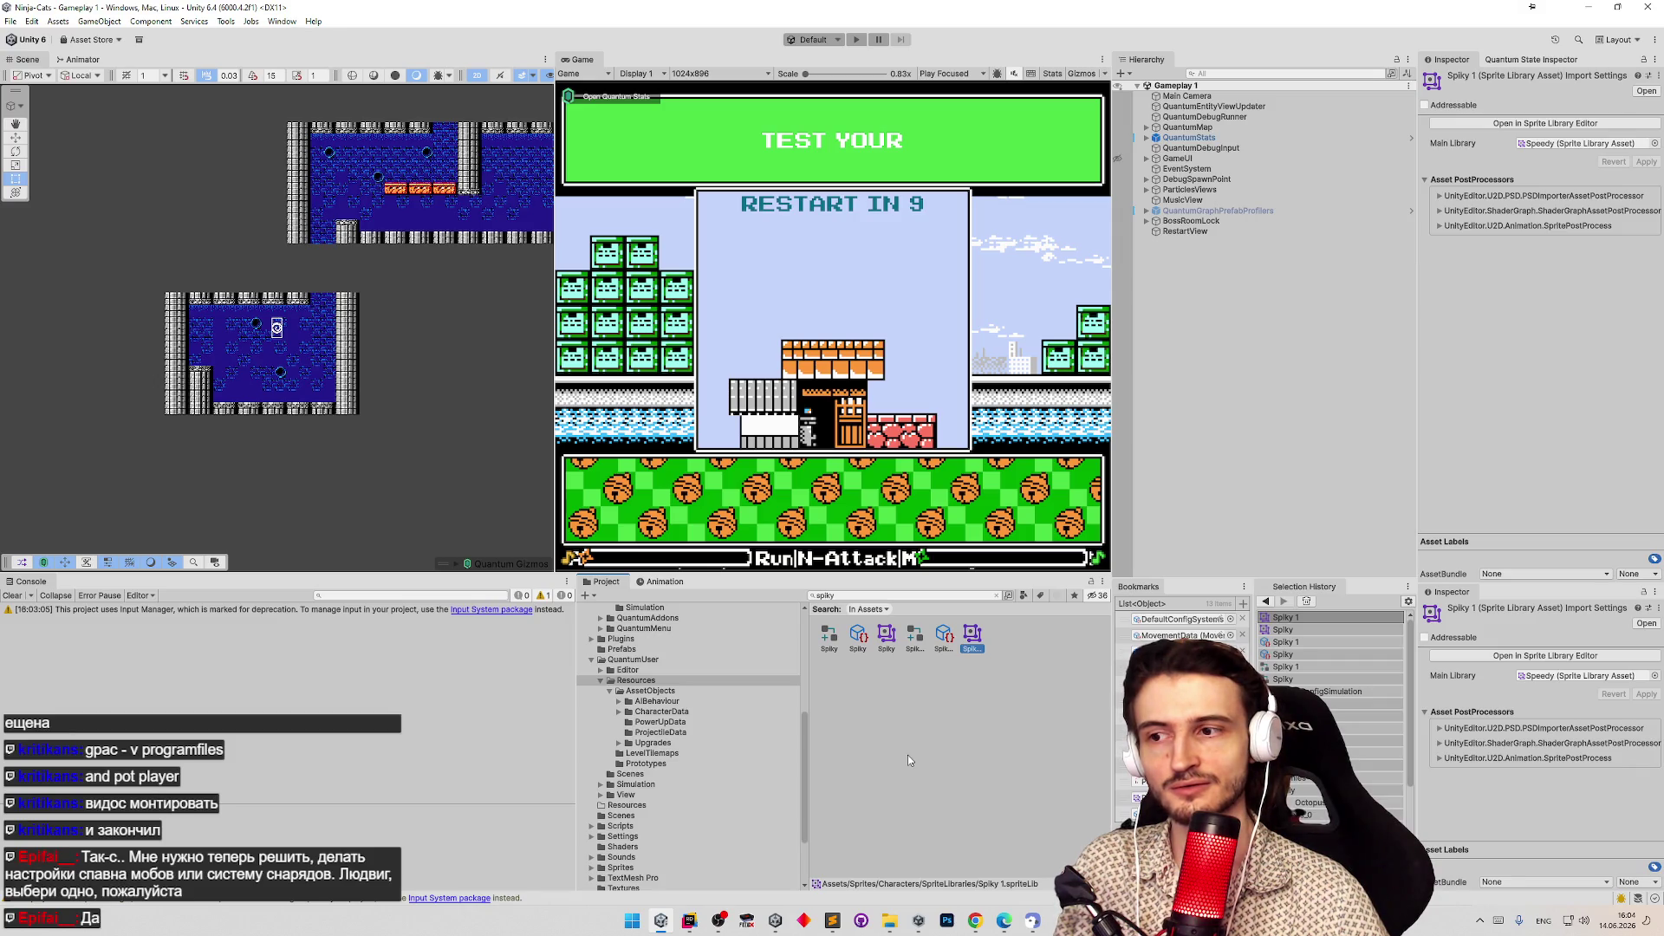
Rename the Spiky 1 controller, character data and sprite library to Jelly.
click(915, 647)
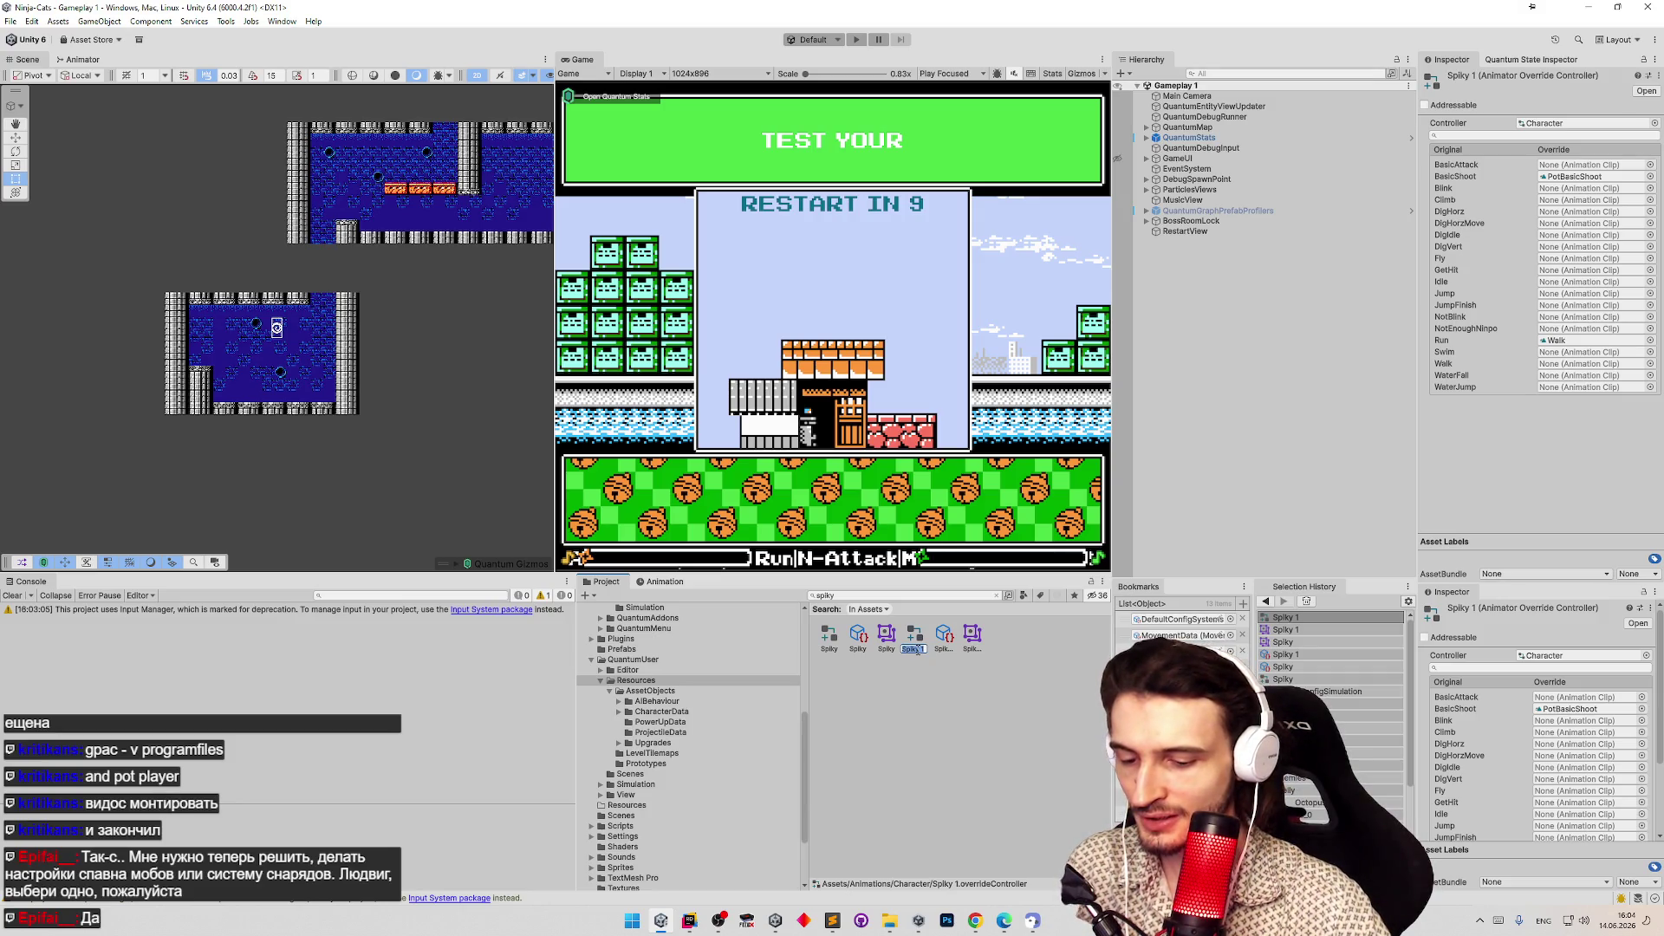
click(917, 648)
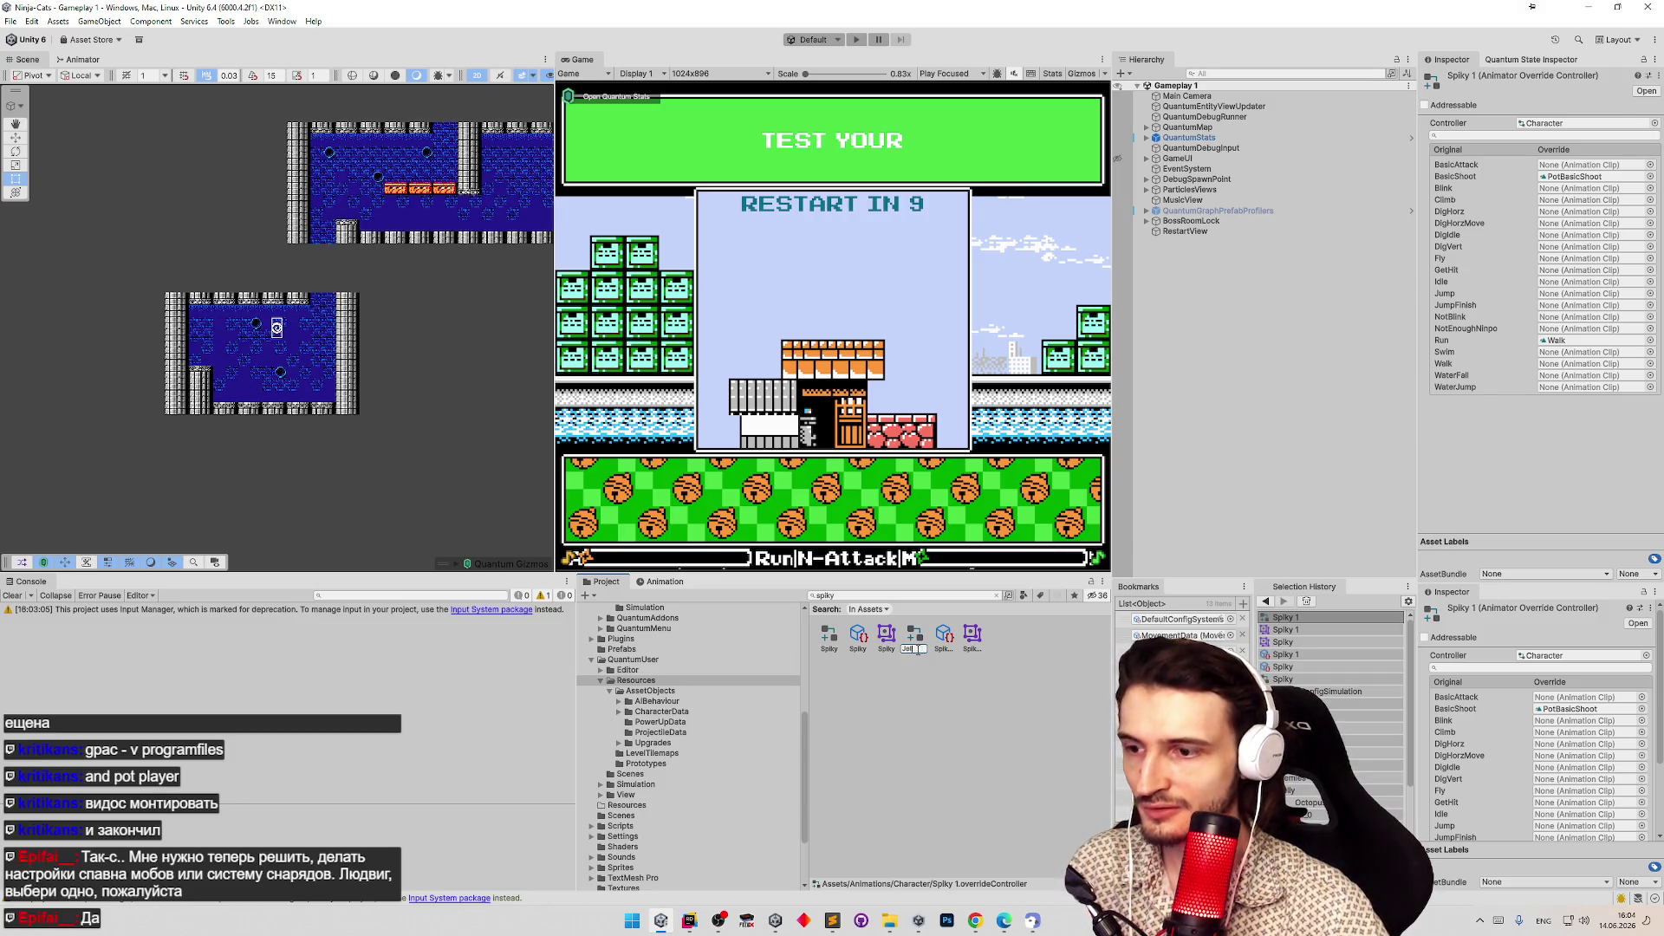
key(Return)
click(917, 642)
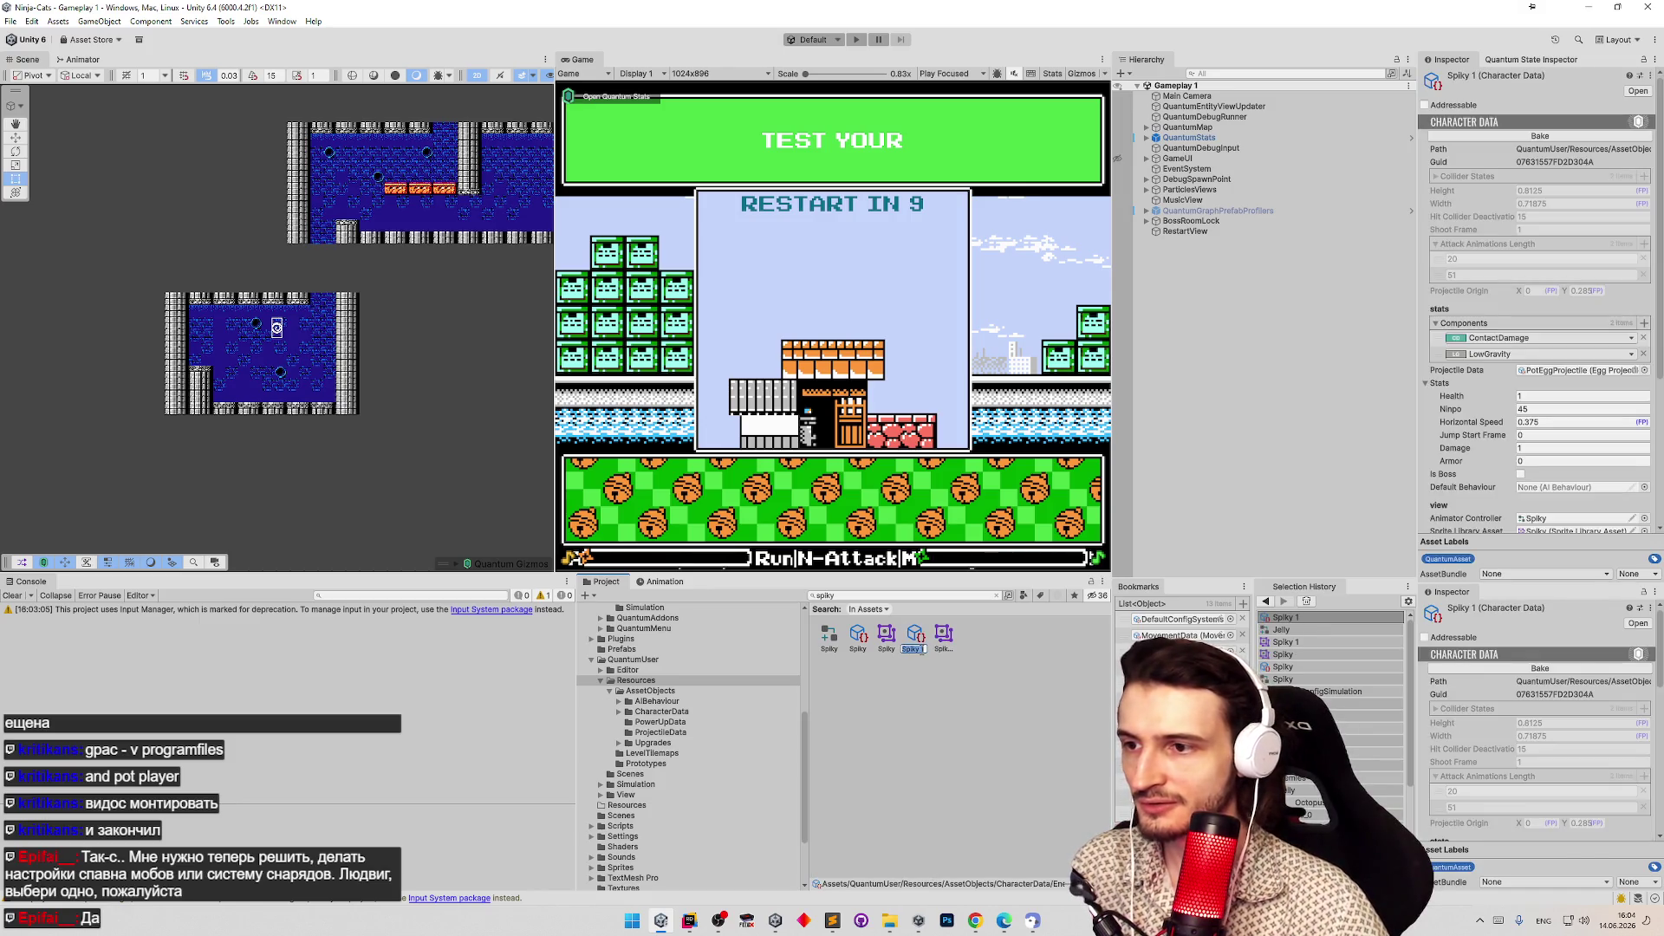
key(BackSpace)
text(y)
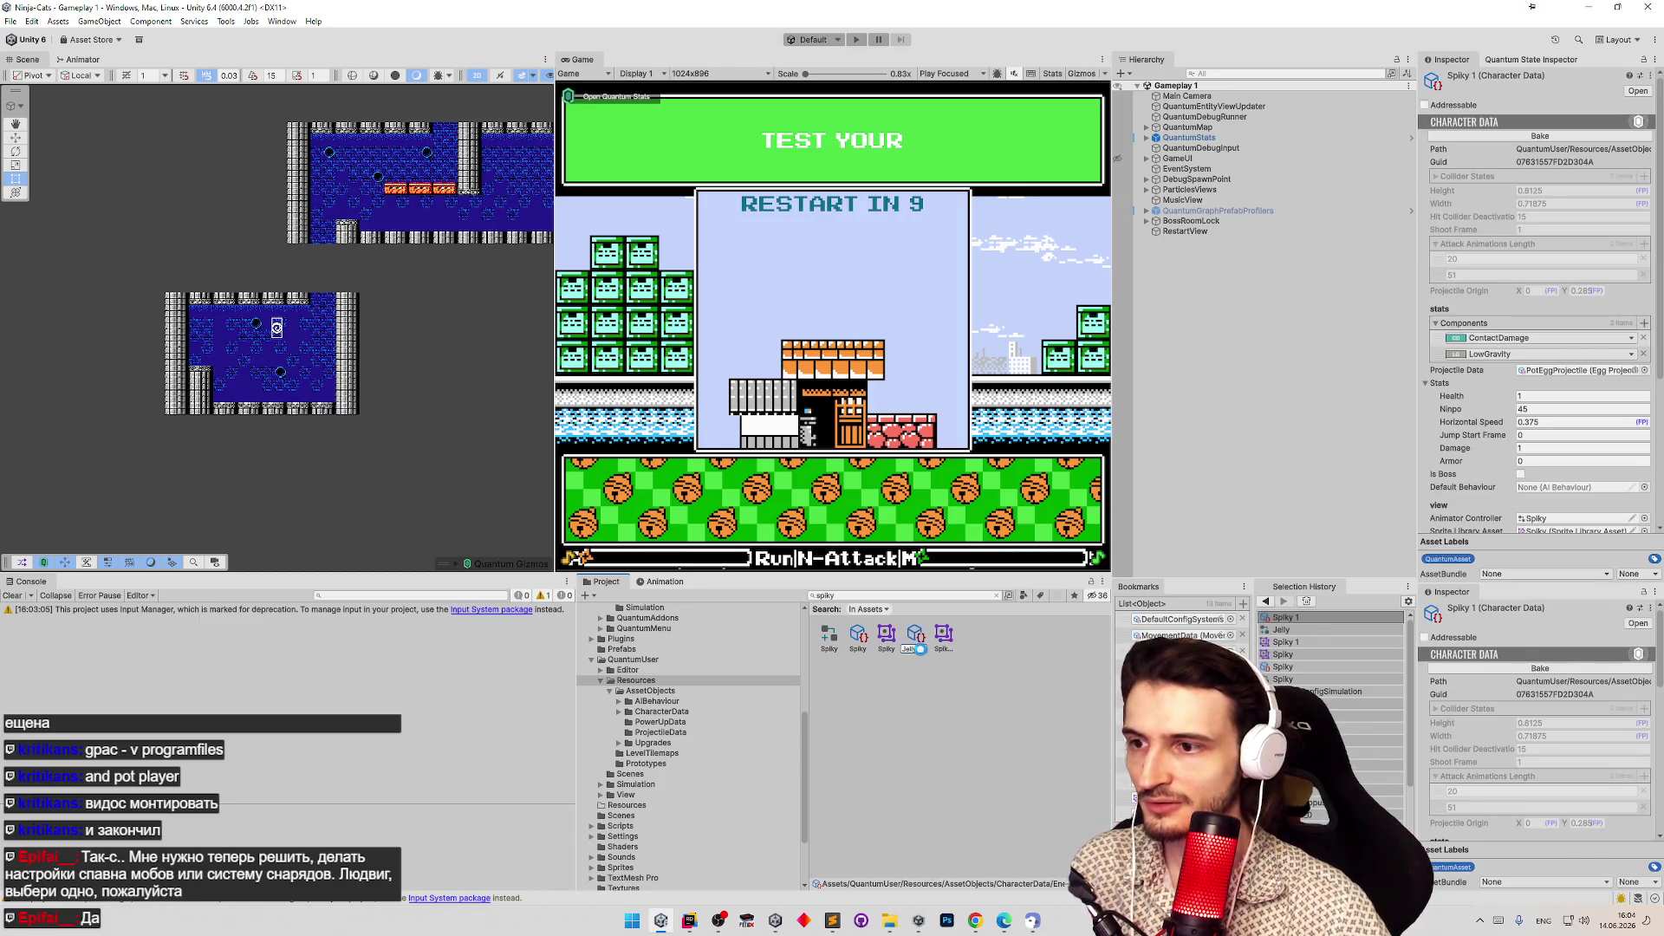
key(Return)
click(915, 637)
key(BackSpace)
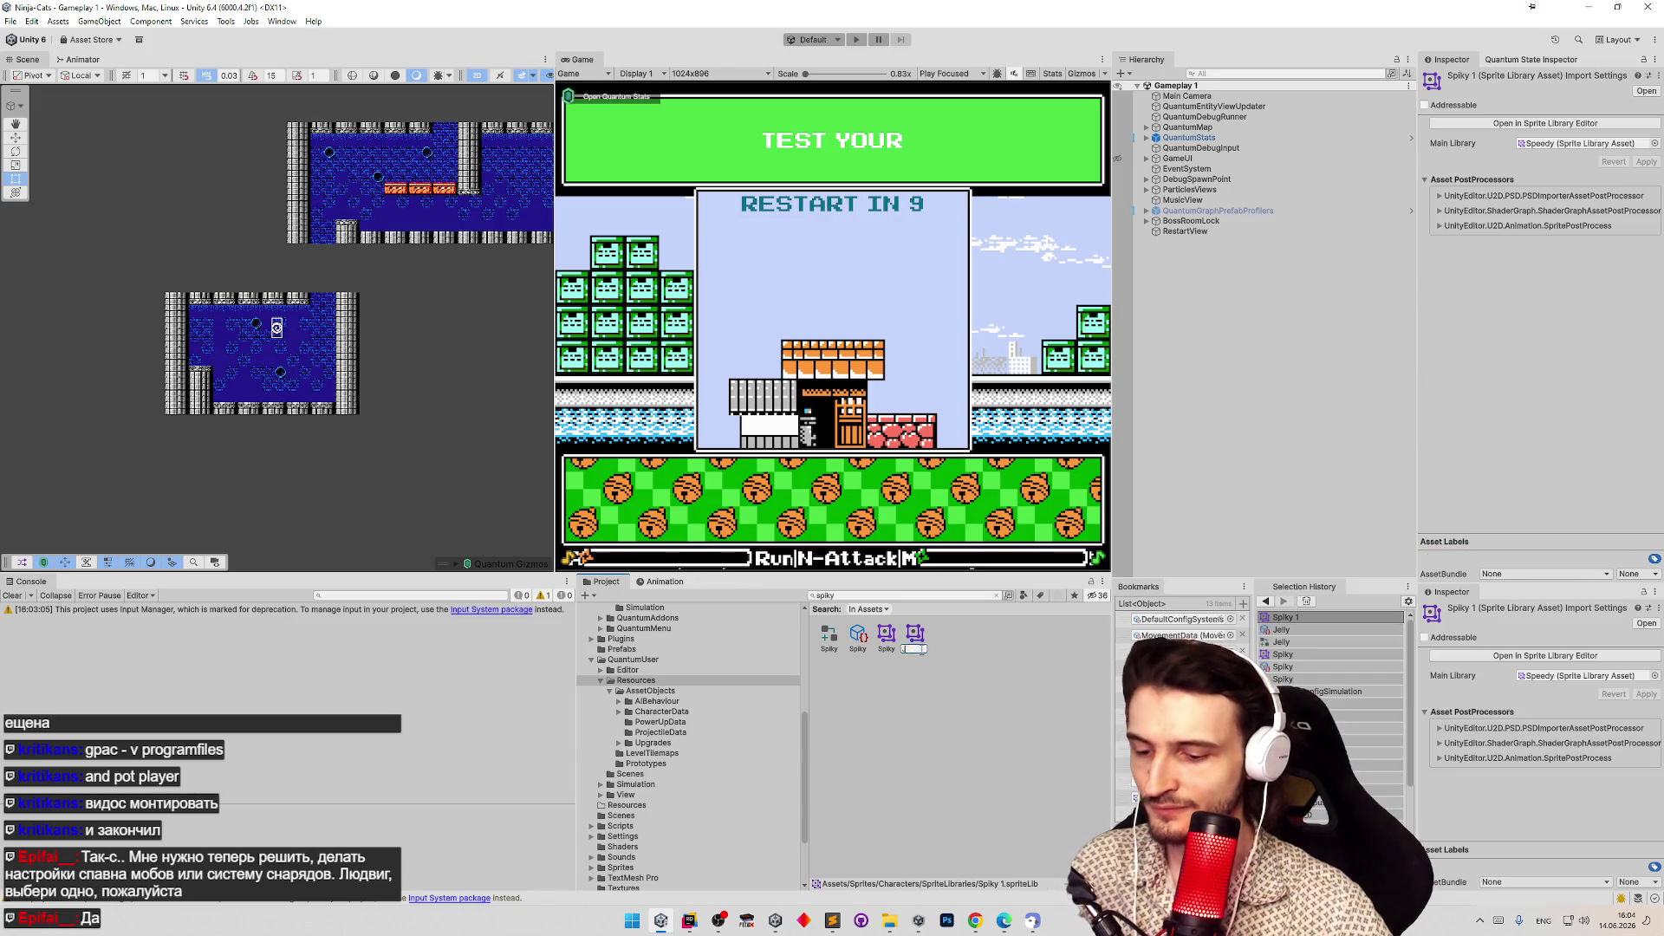
text(ly)
key(Return)
Assign the Jelly animator controller and Jelly sprite library to the Jelly character data.
double_click(879, 597)
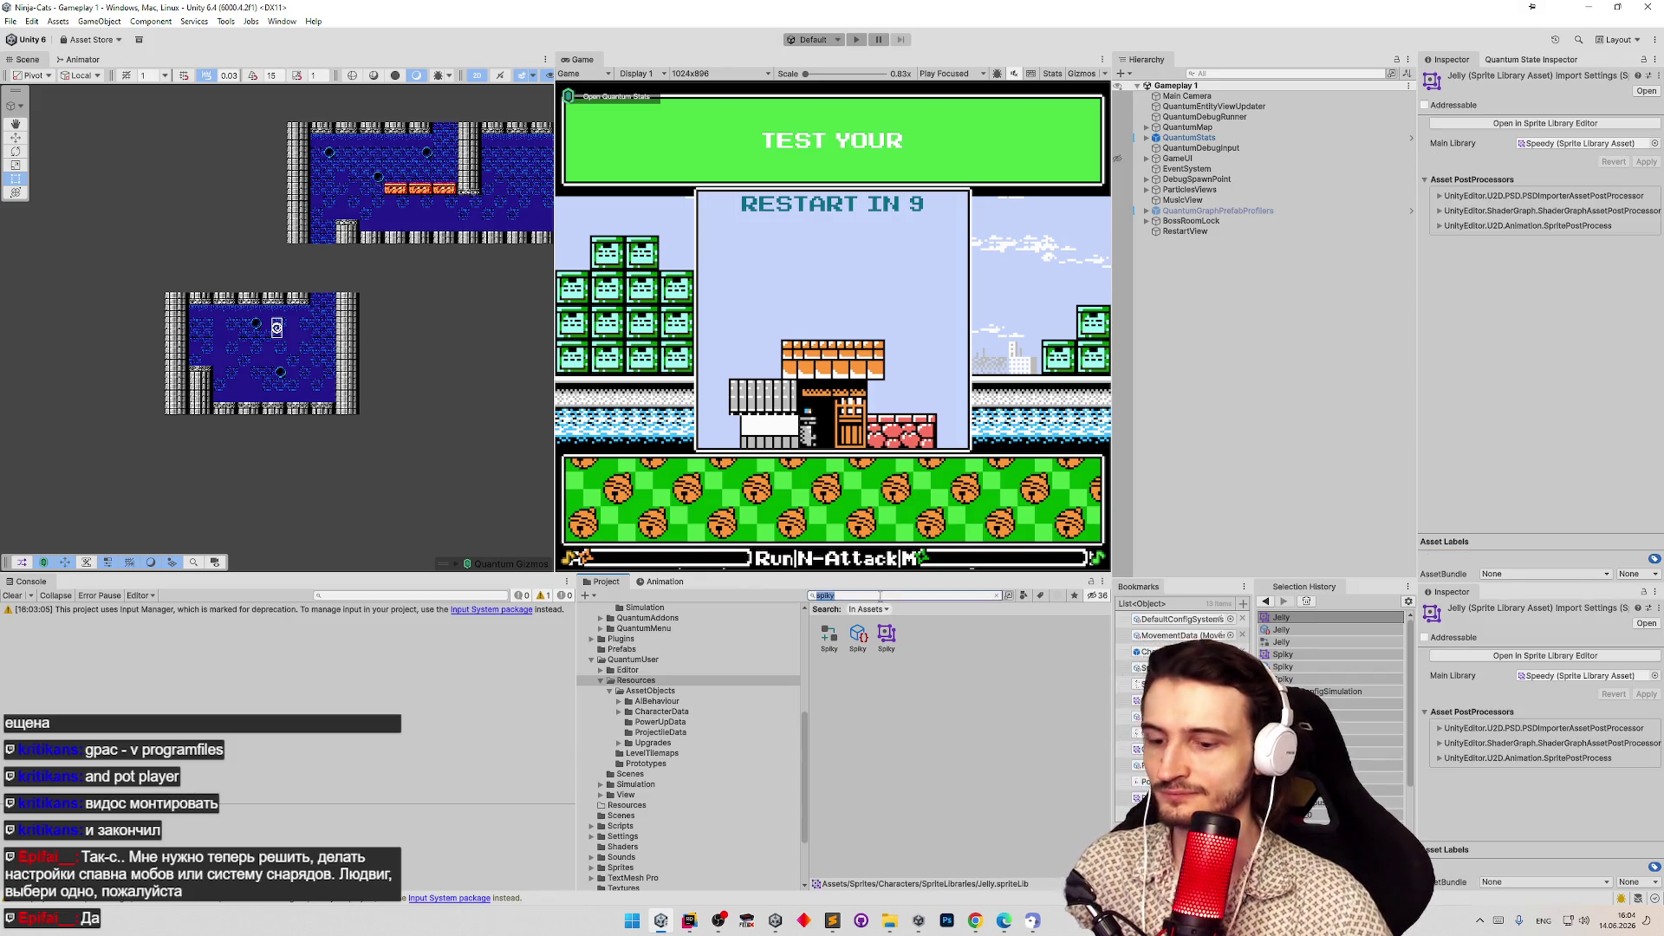
text(Jelly)
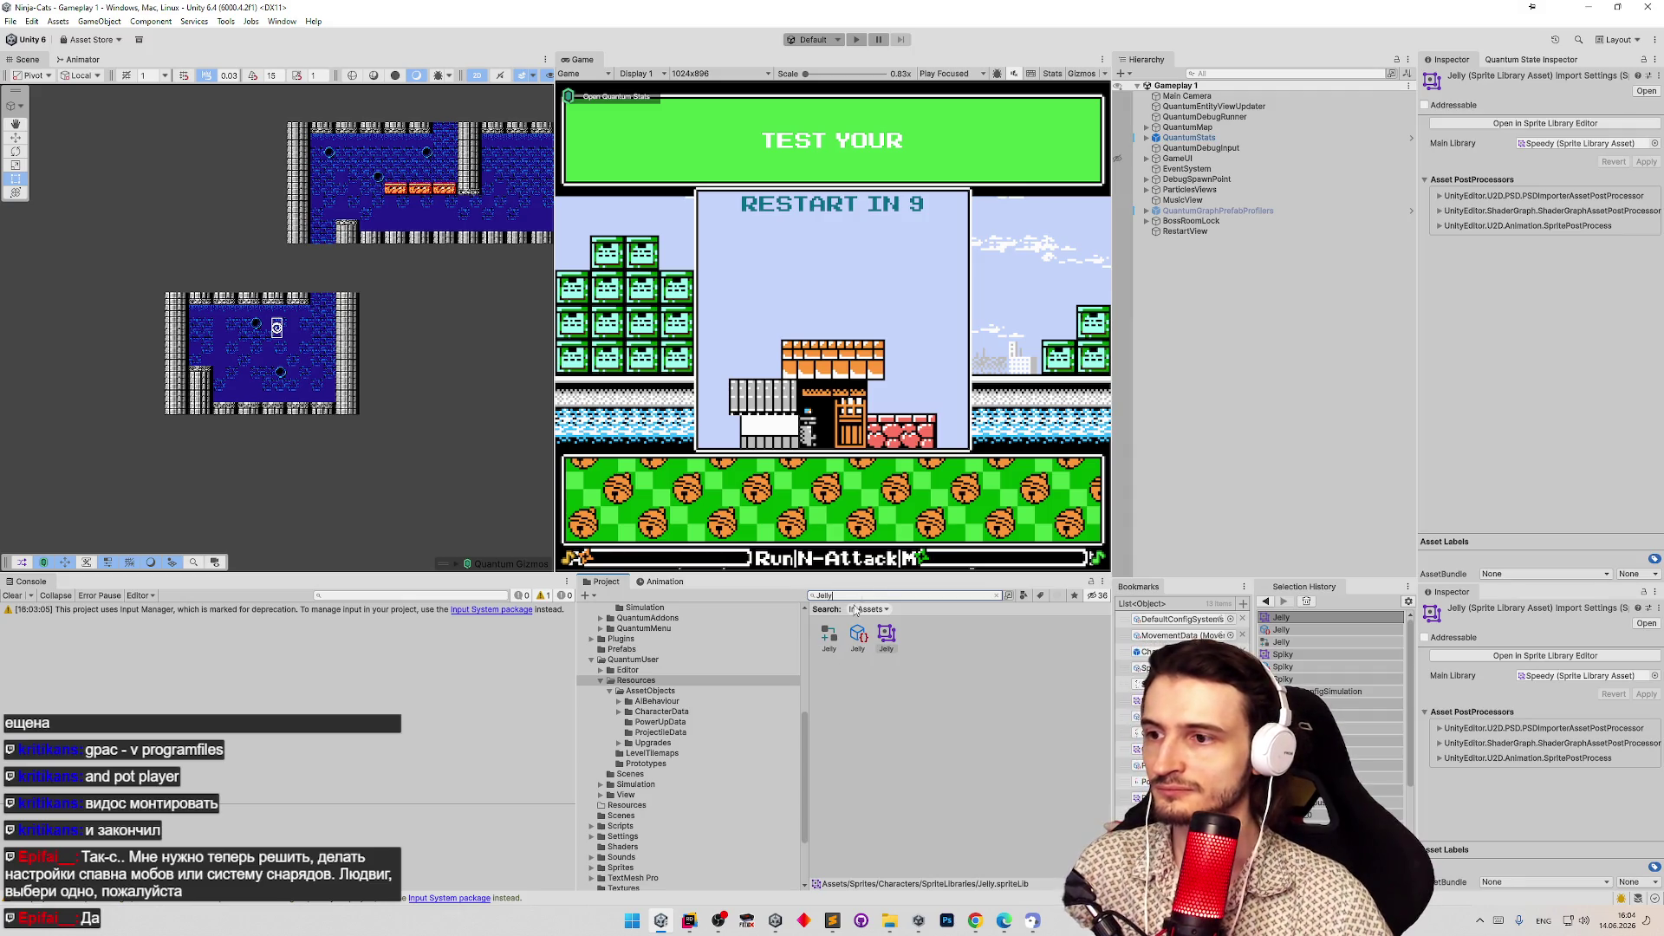
click(857, 636)
scroll(1521, 344, down, 3)
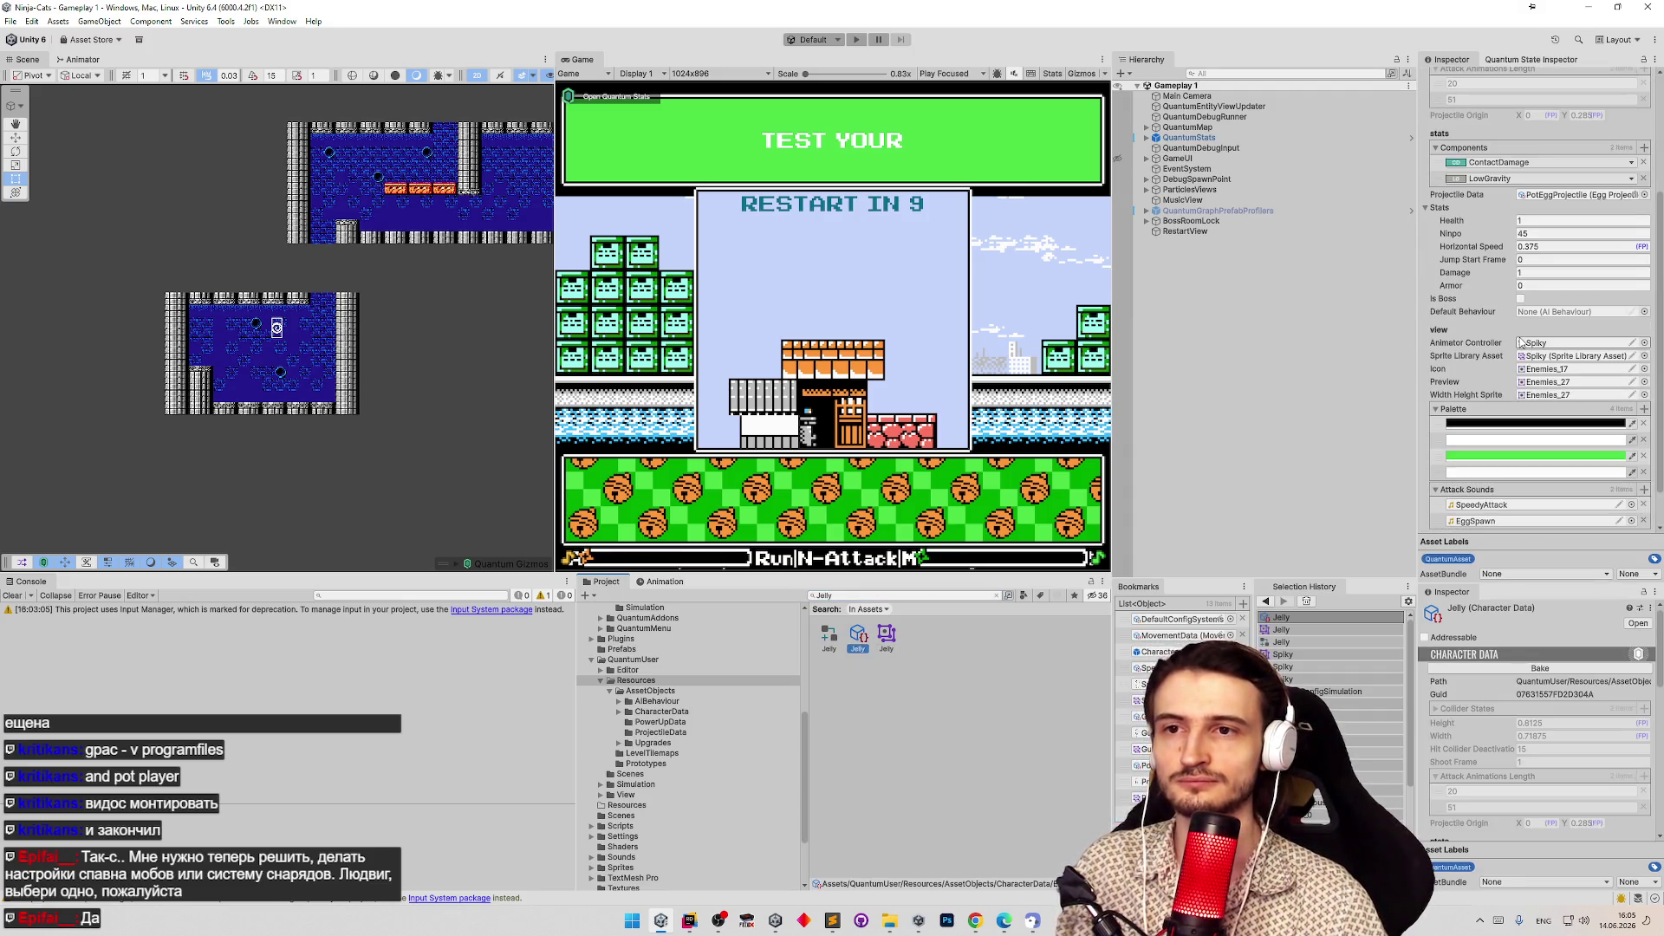
mouse_move(829, 637)
mouse_down()
mouse_move(1155, 569)
mouse_move(1549, 347)
mouse_up()
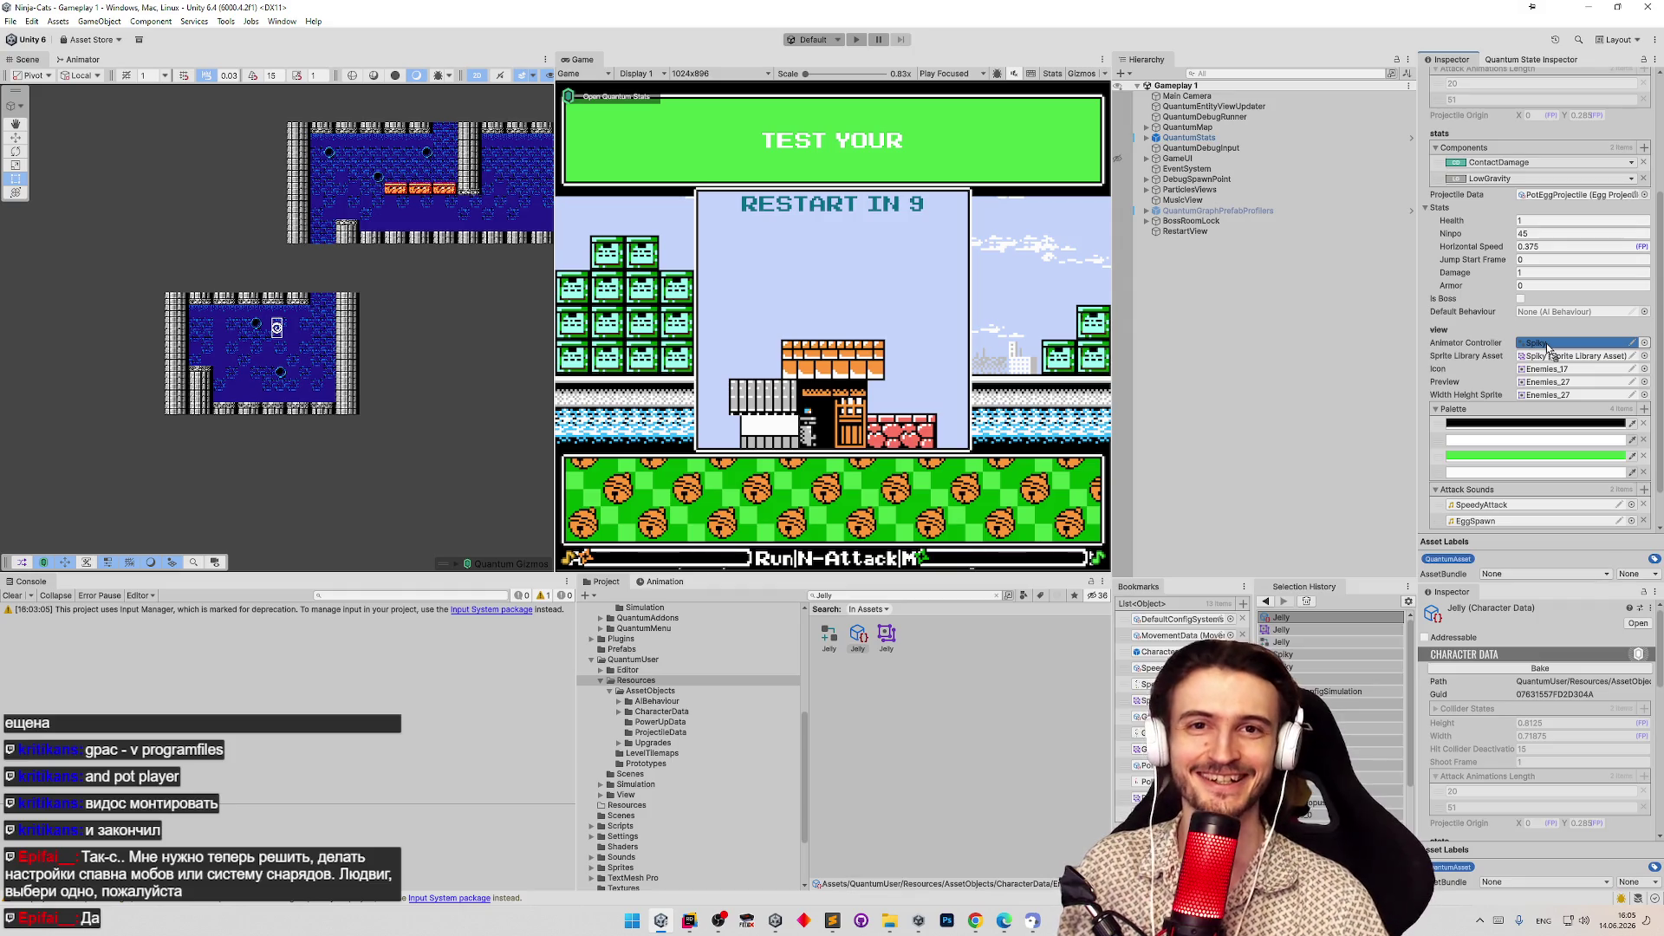
drag(1549, 347, 1556, 348)
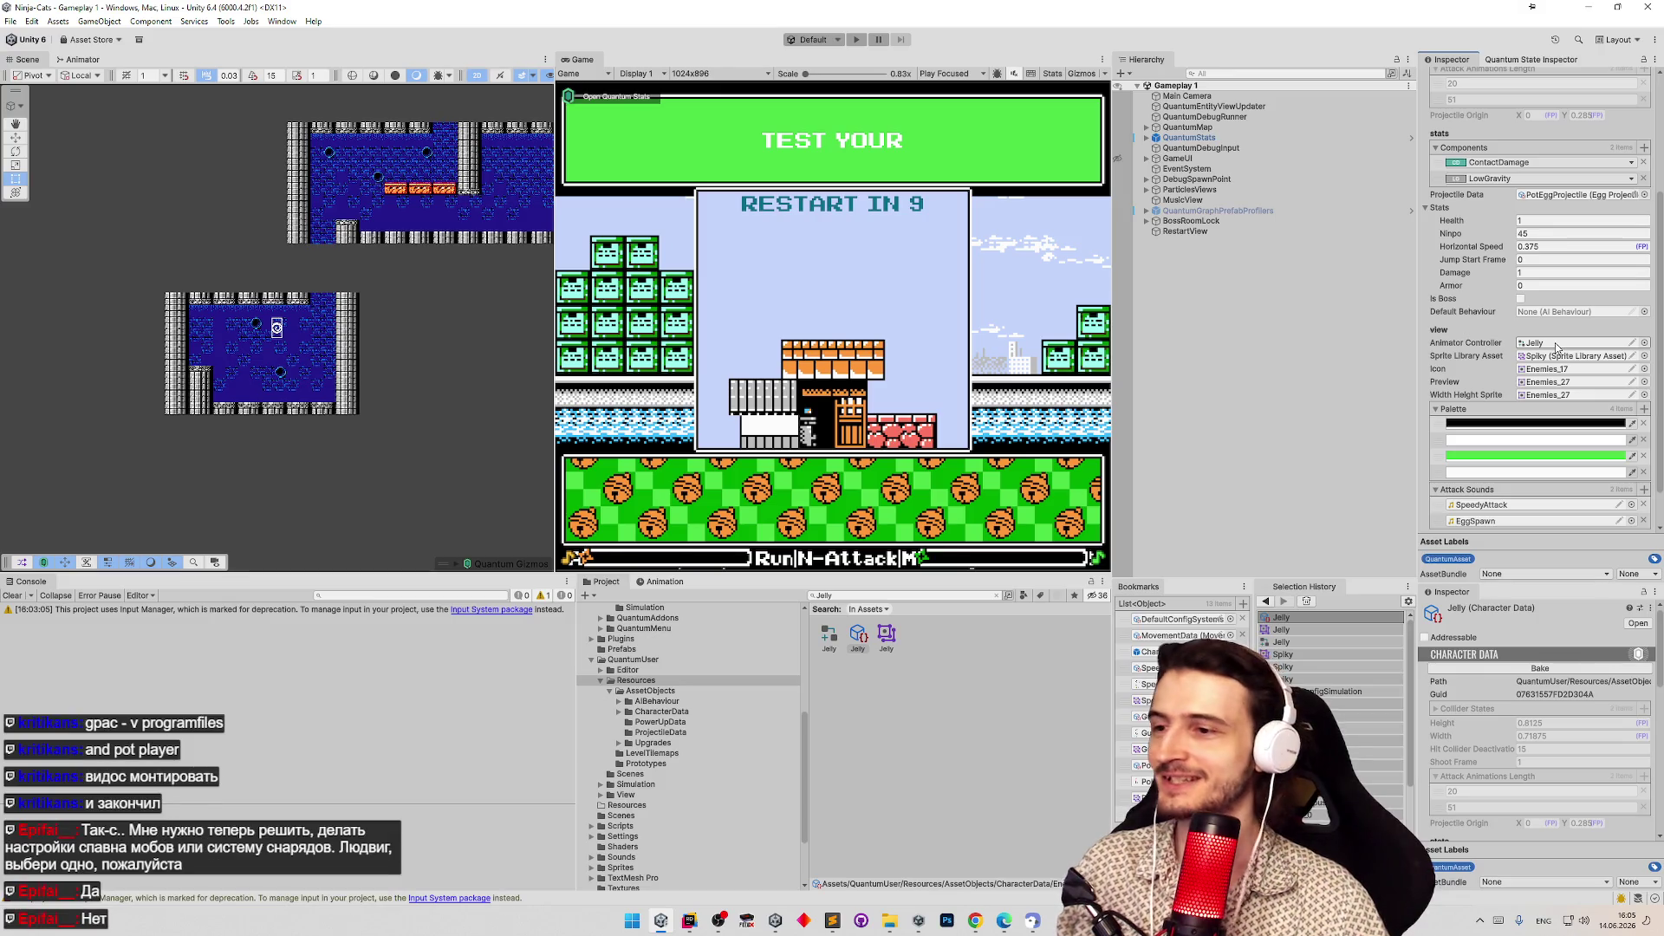
mouse_move(885, 632)
mouse_down()
mouse_move(1225, 520)
mouse_move(1525, 360)
mouse_up()
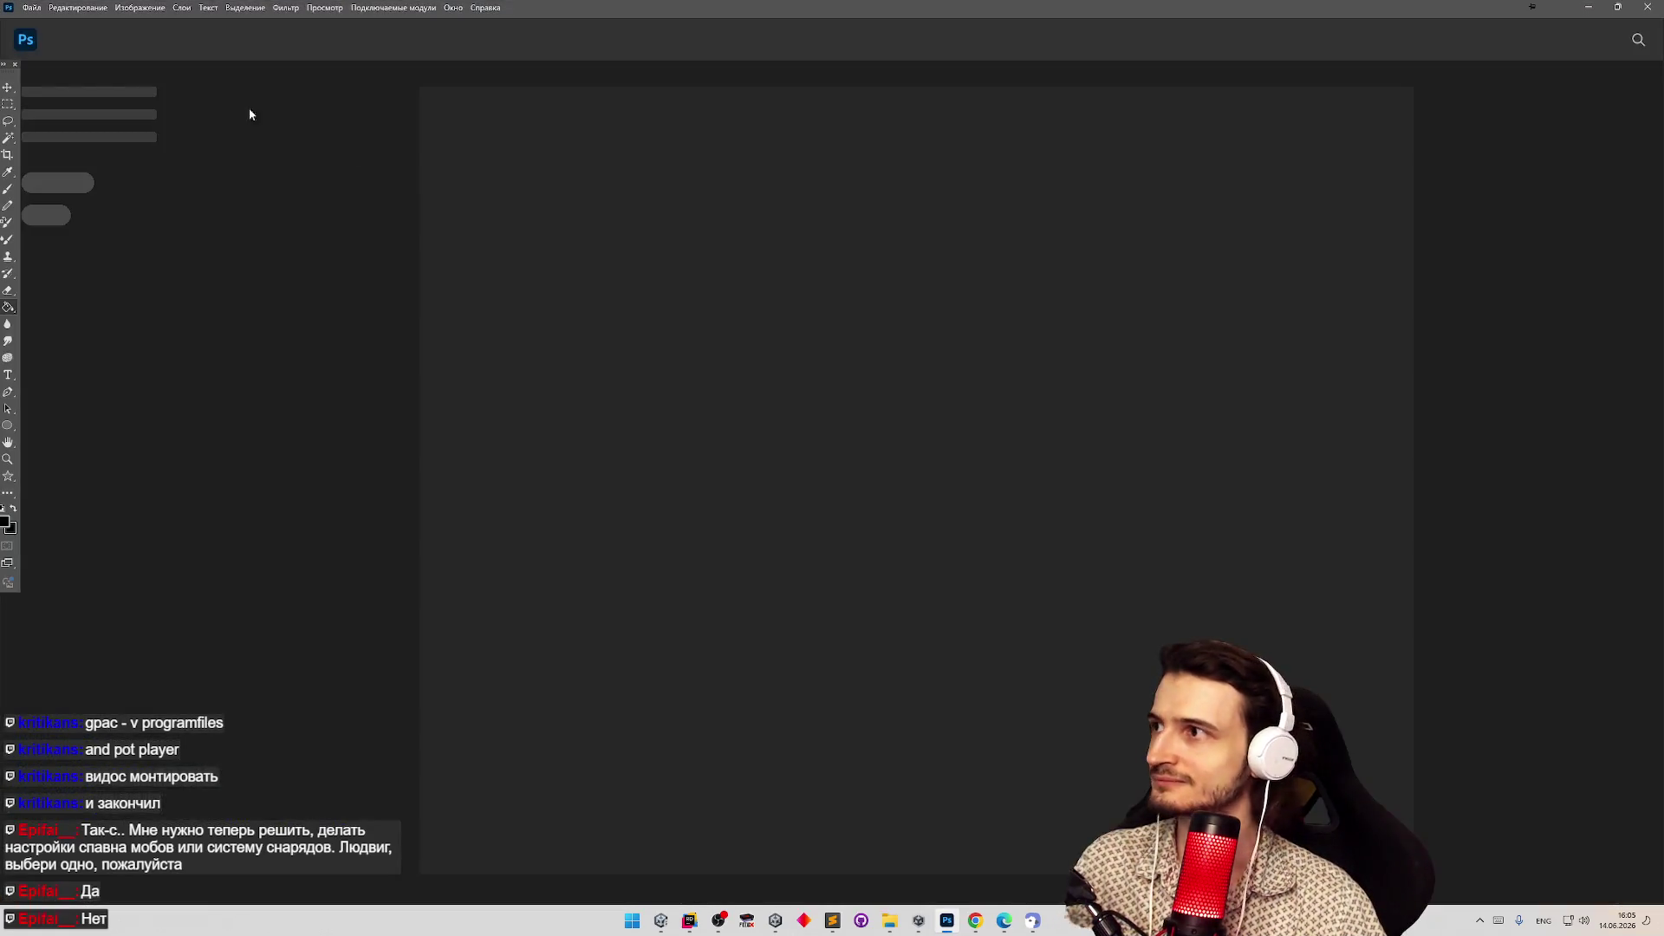
Open Enemies.png from Assets/Sprites/Characters and zoom in on the top sprite row.
click(32, 8)
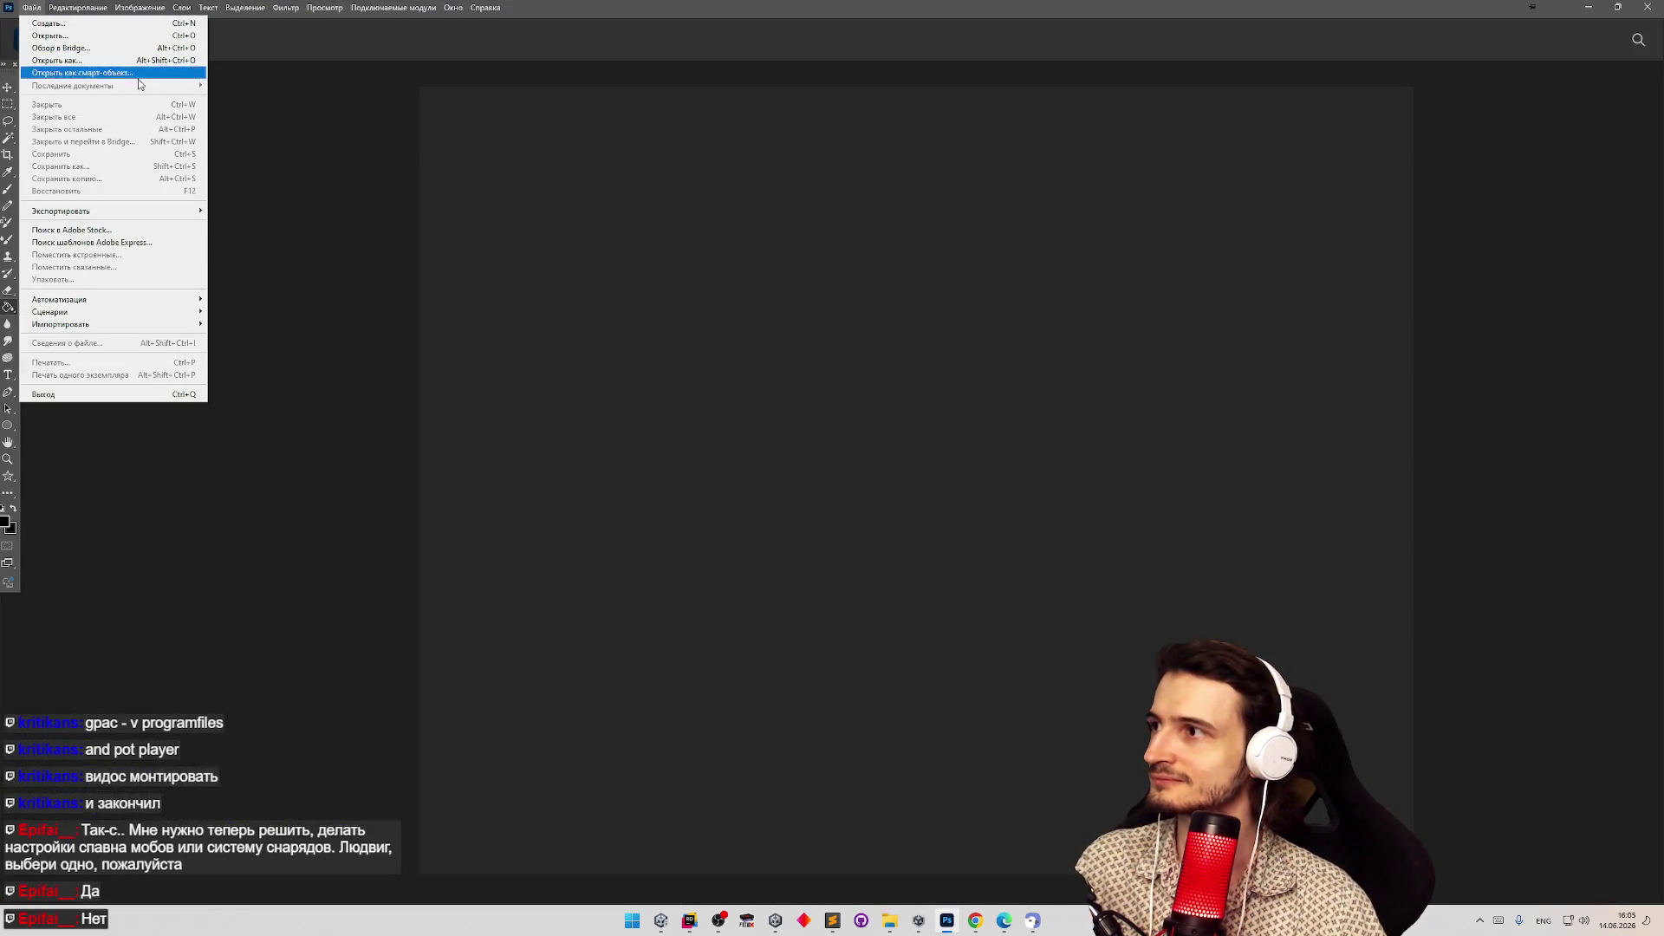
click(130, 35)
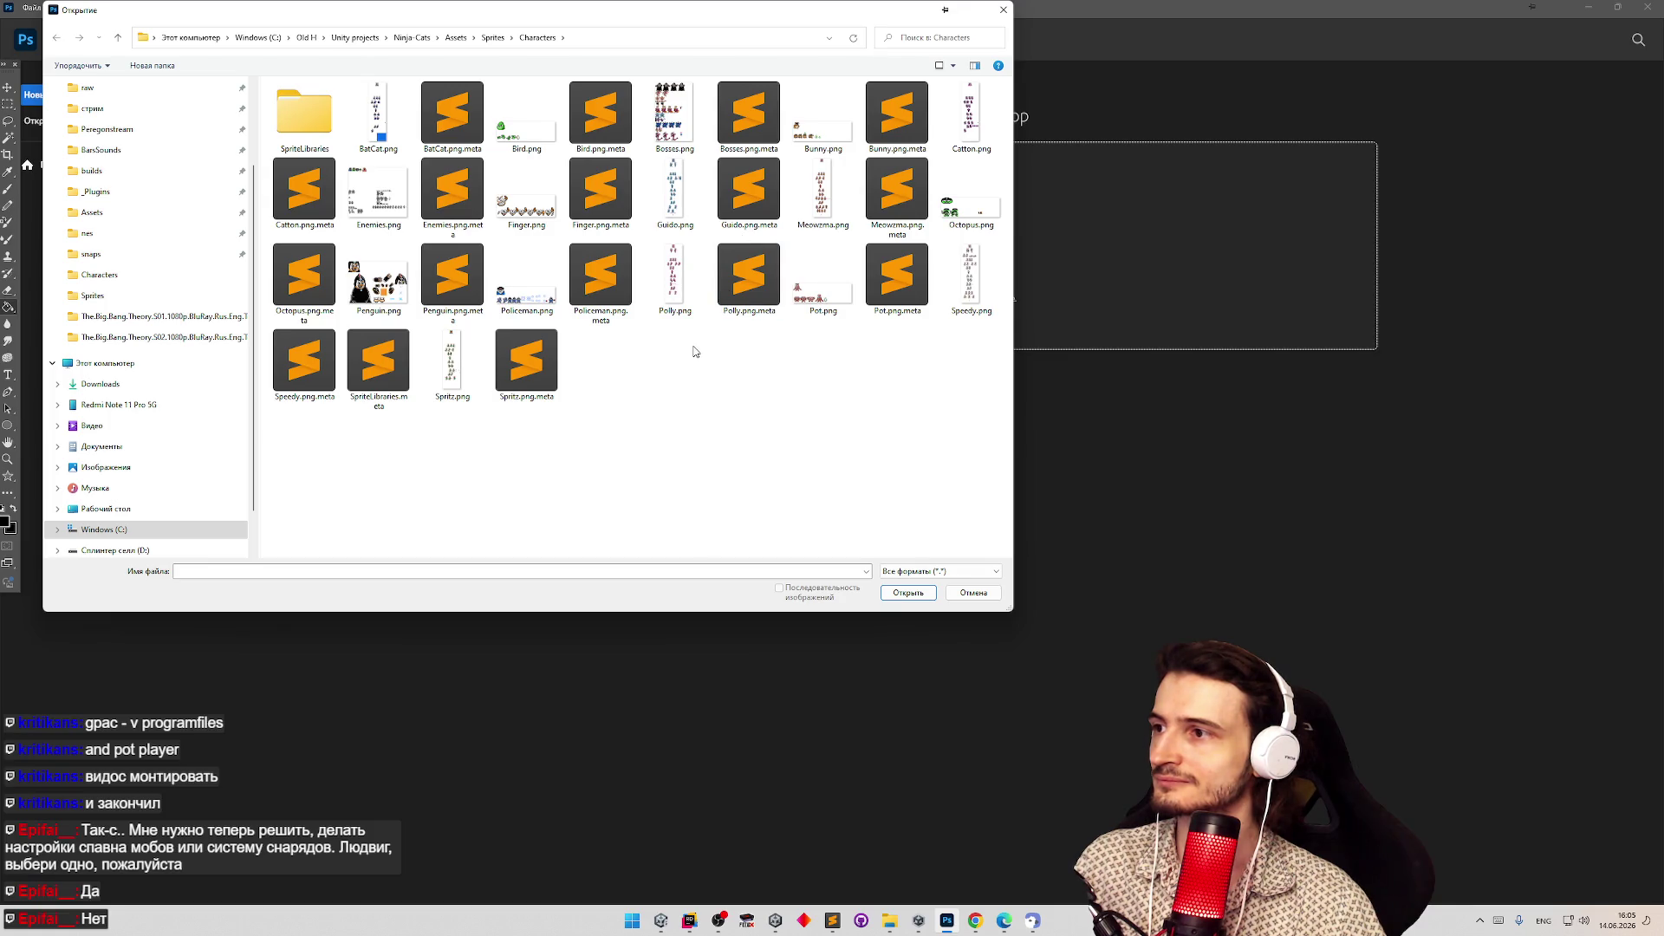
click(391, 218)
double_click(391, 218)
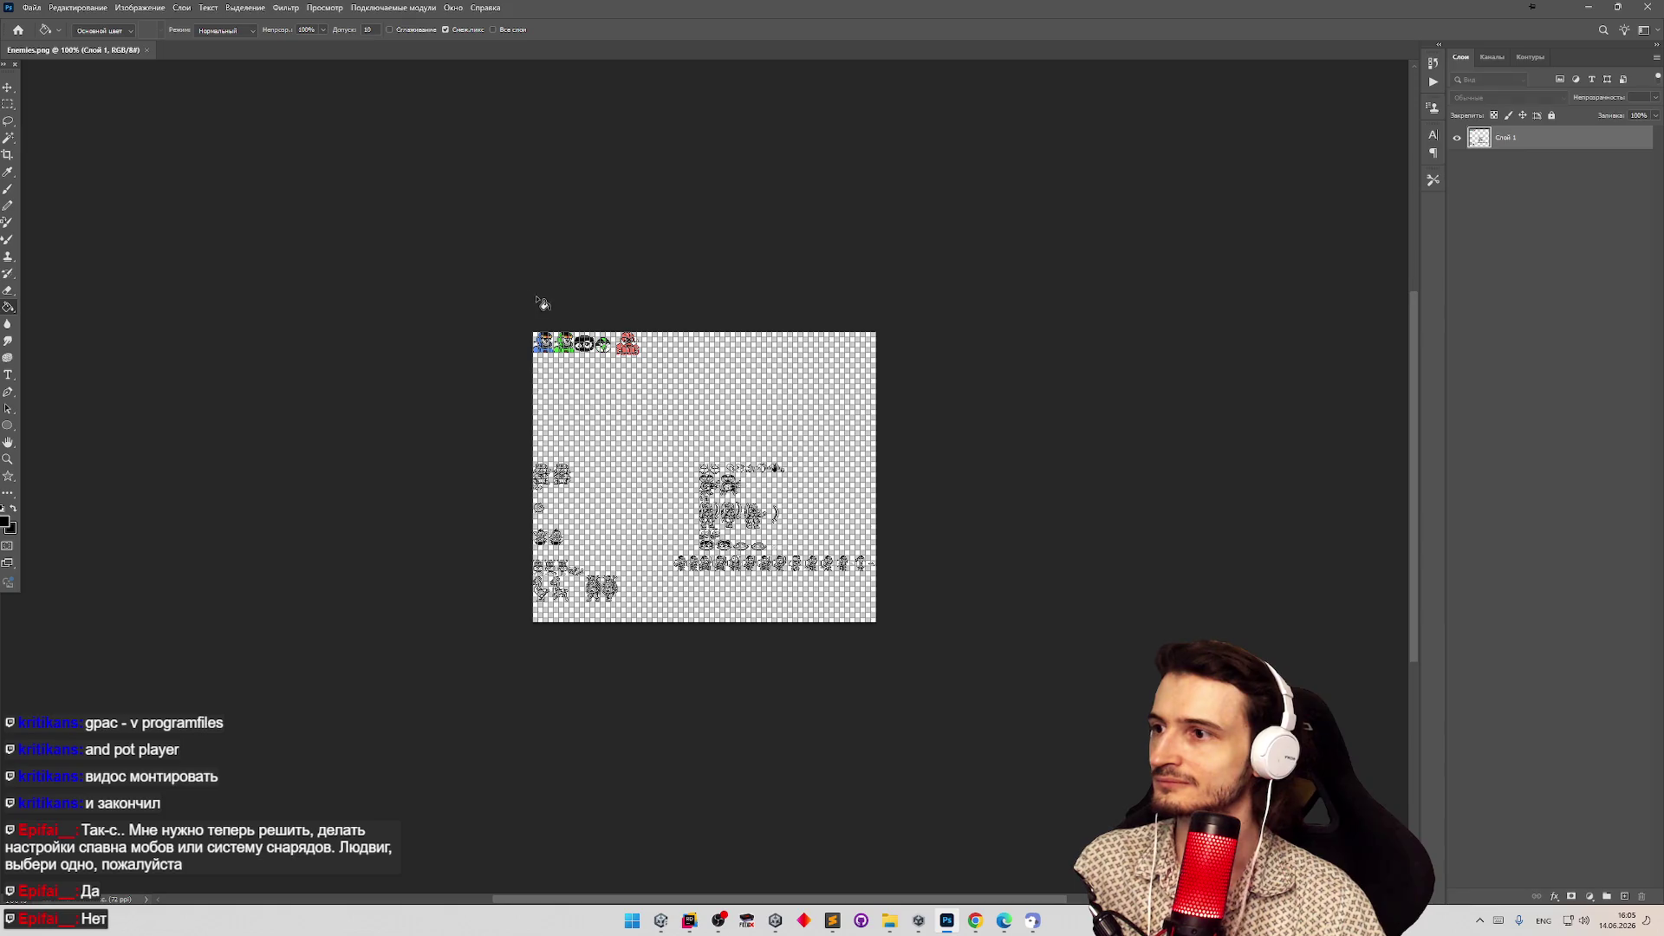
key(z)
drag(587, 343, 663, 342)
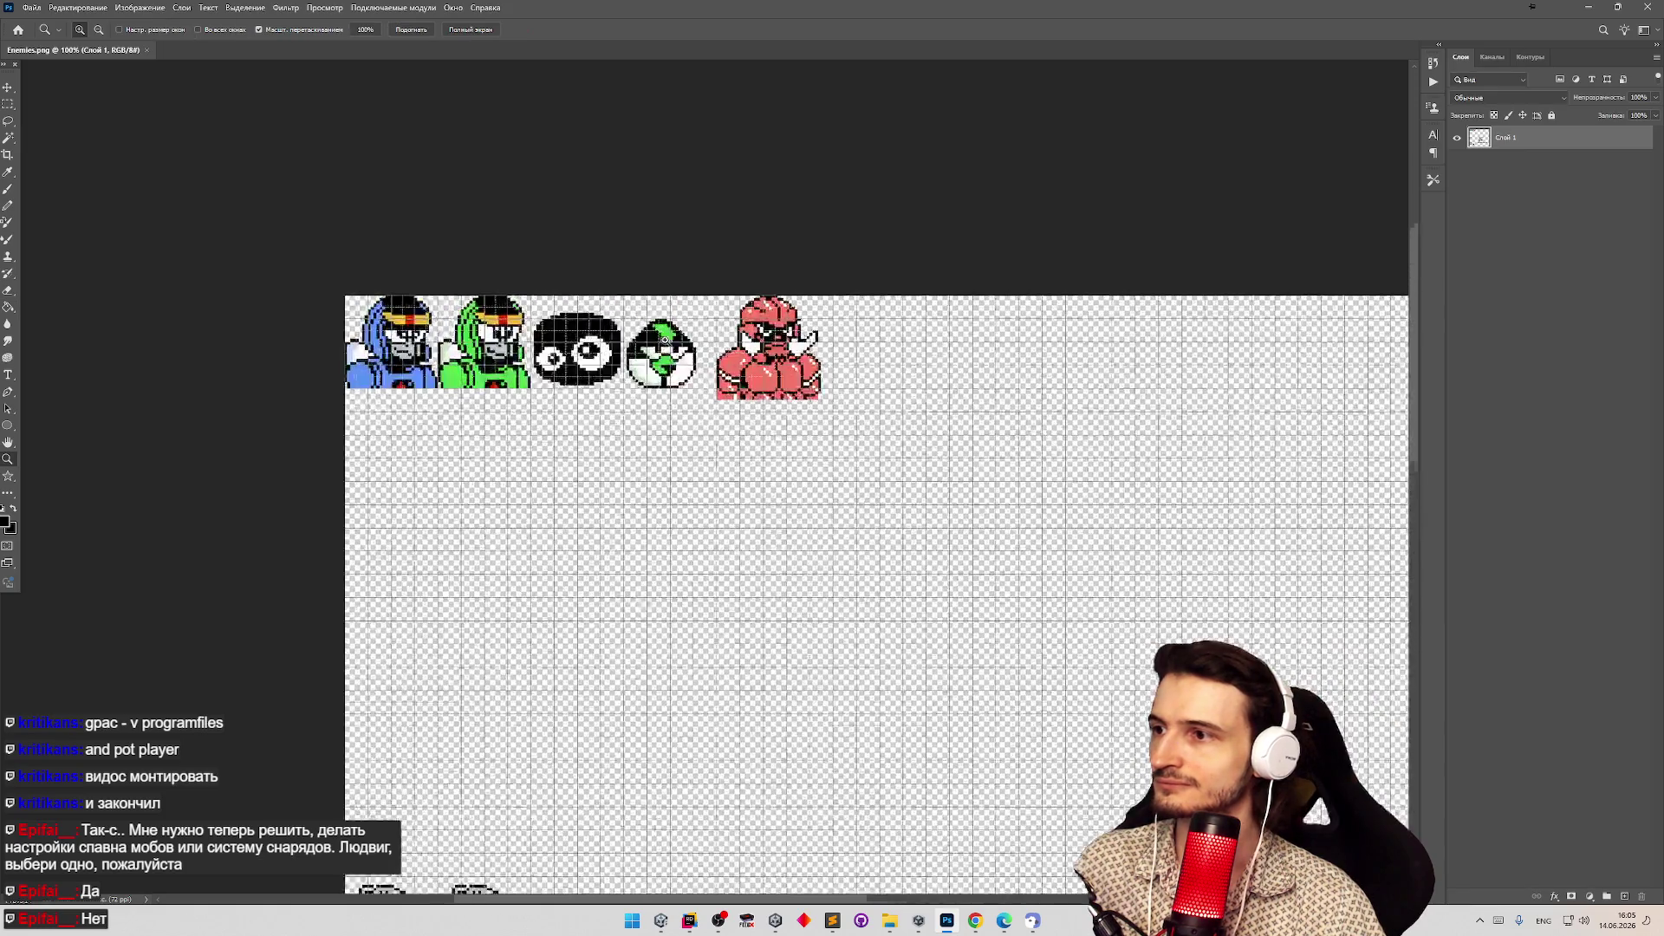
Copy the helmet sprite onto a new layer and place it beside the red sprite.
drag(663, 417, 611, 422)
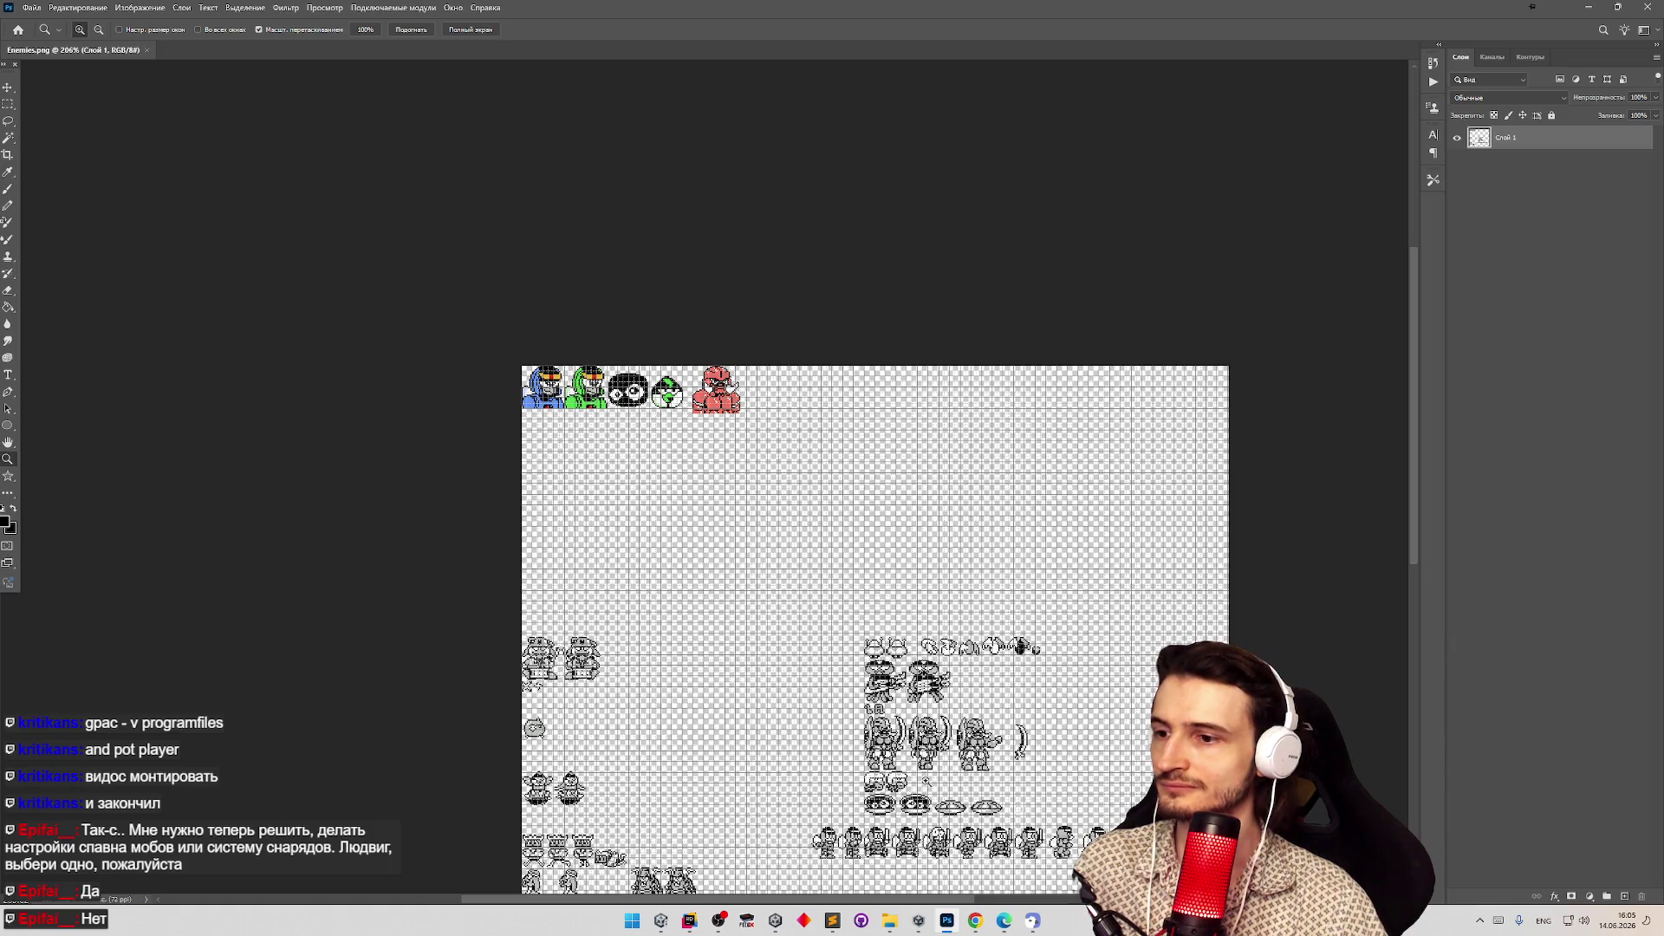
drag(871, 804, 953, 805)
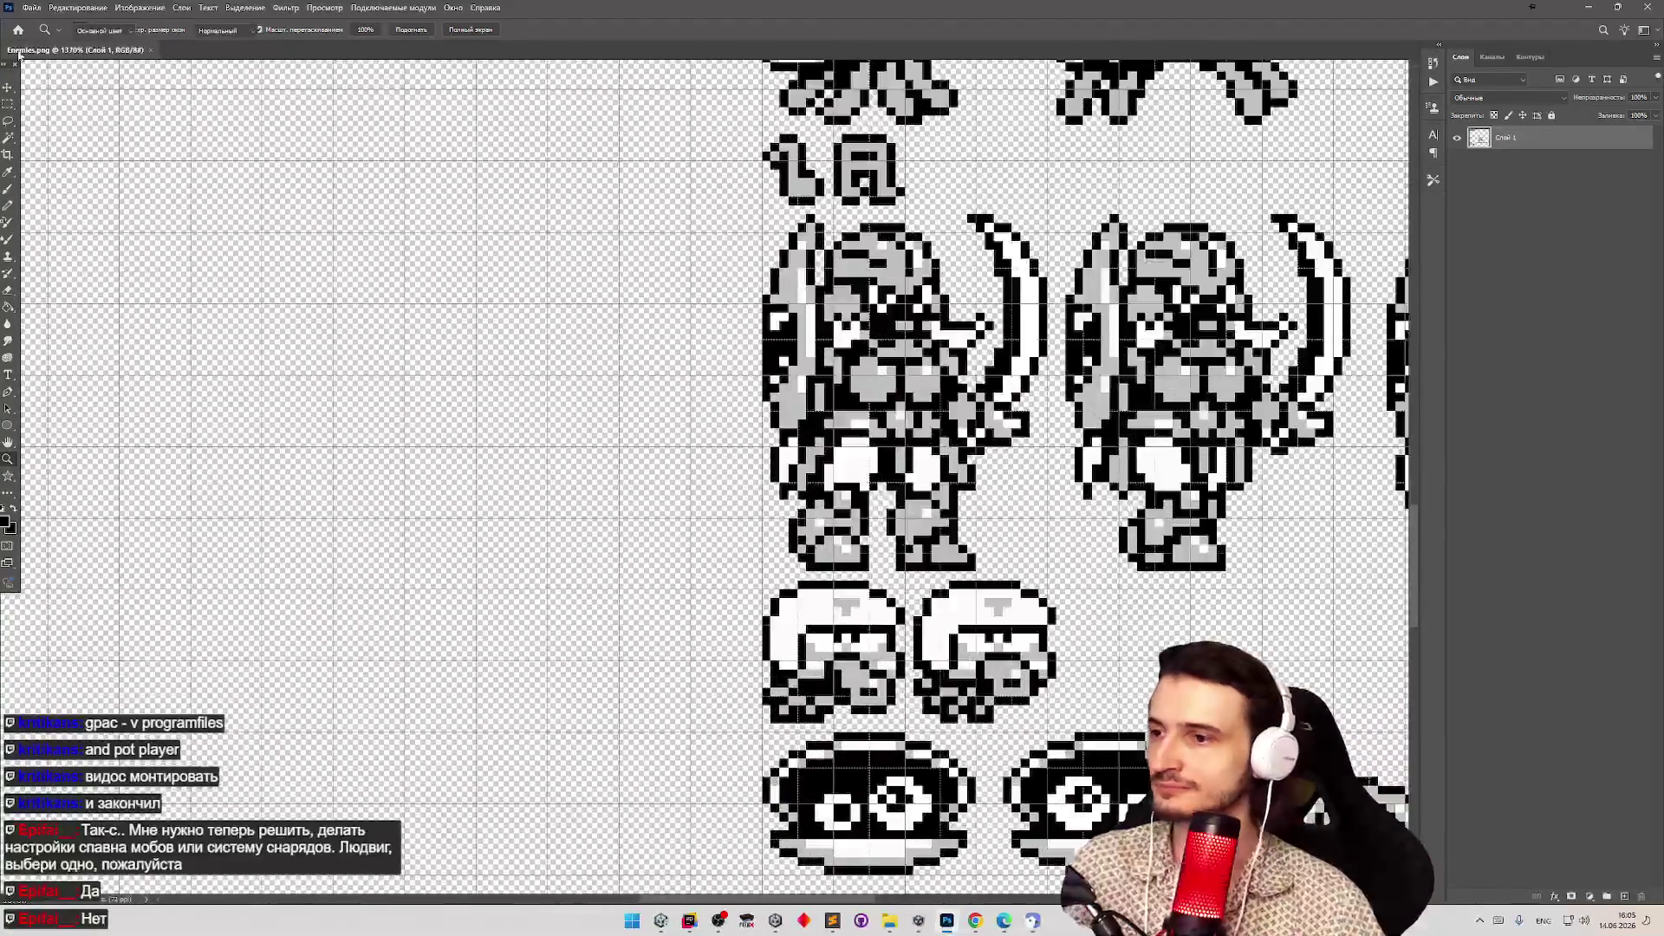
key(m)
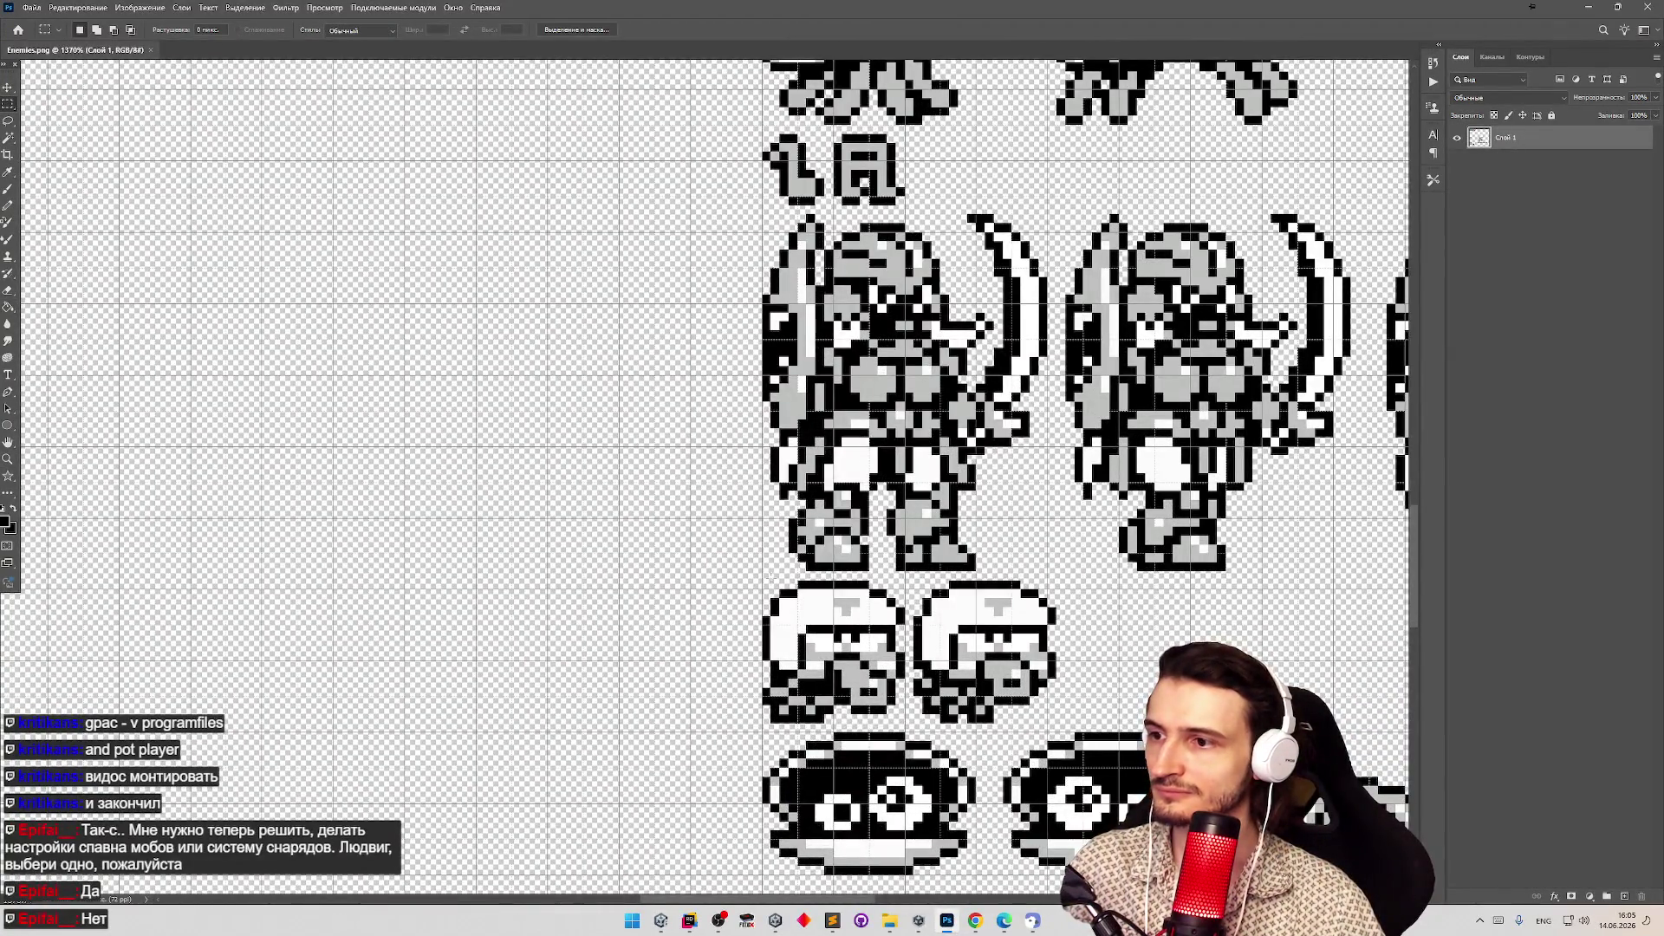
mouse_move(764, 578)
mouse_down()
mouse_move(904, 714)
mouse_move(602, 585)
mouse_up()
key(z)
drag(668, 397, 918, 434)
key(v)
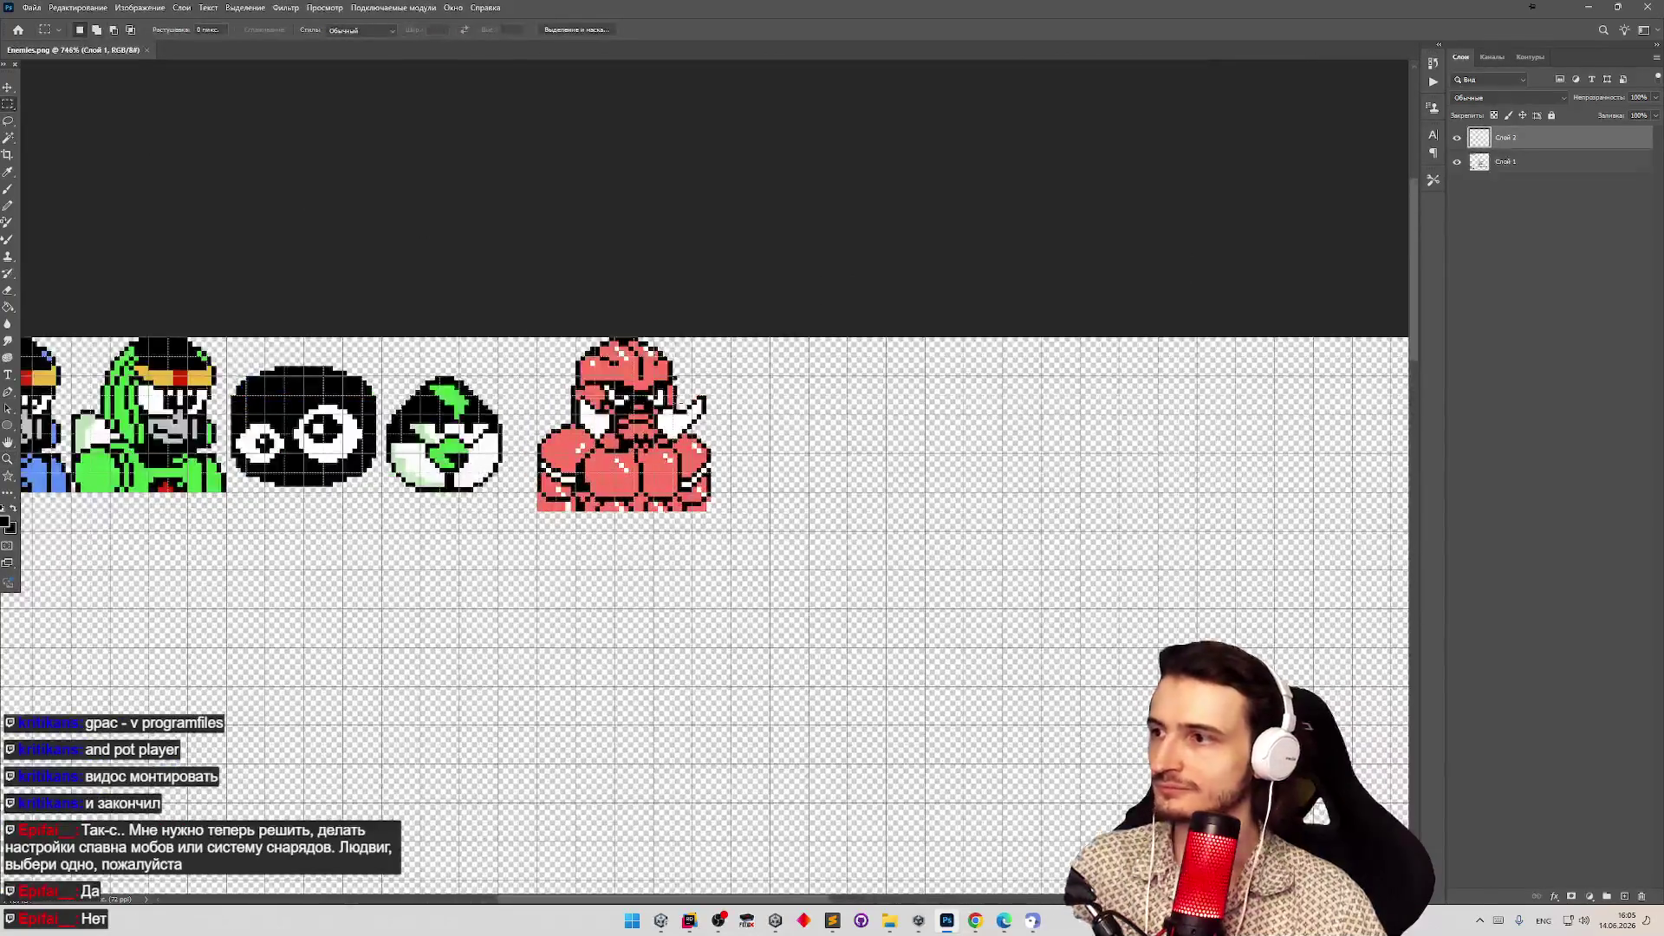
key(ctrl+j)
scroll(562, 420, down, 10)
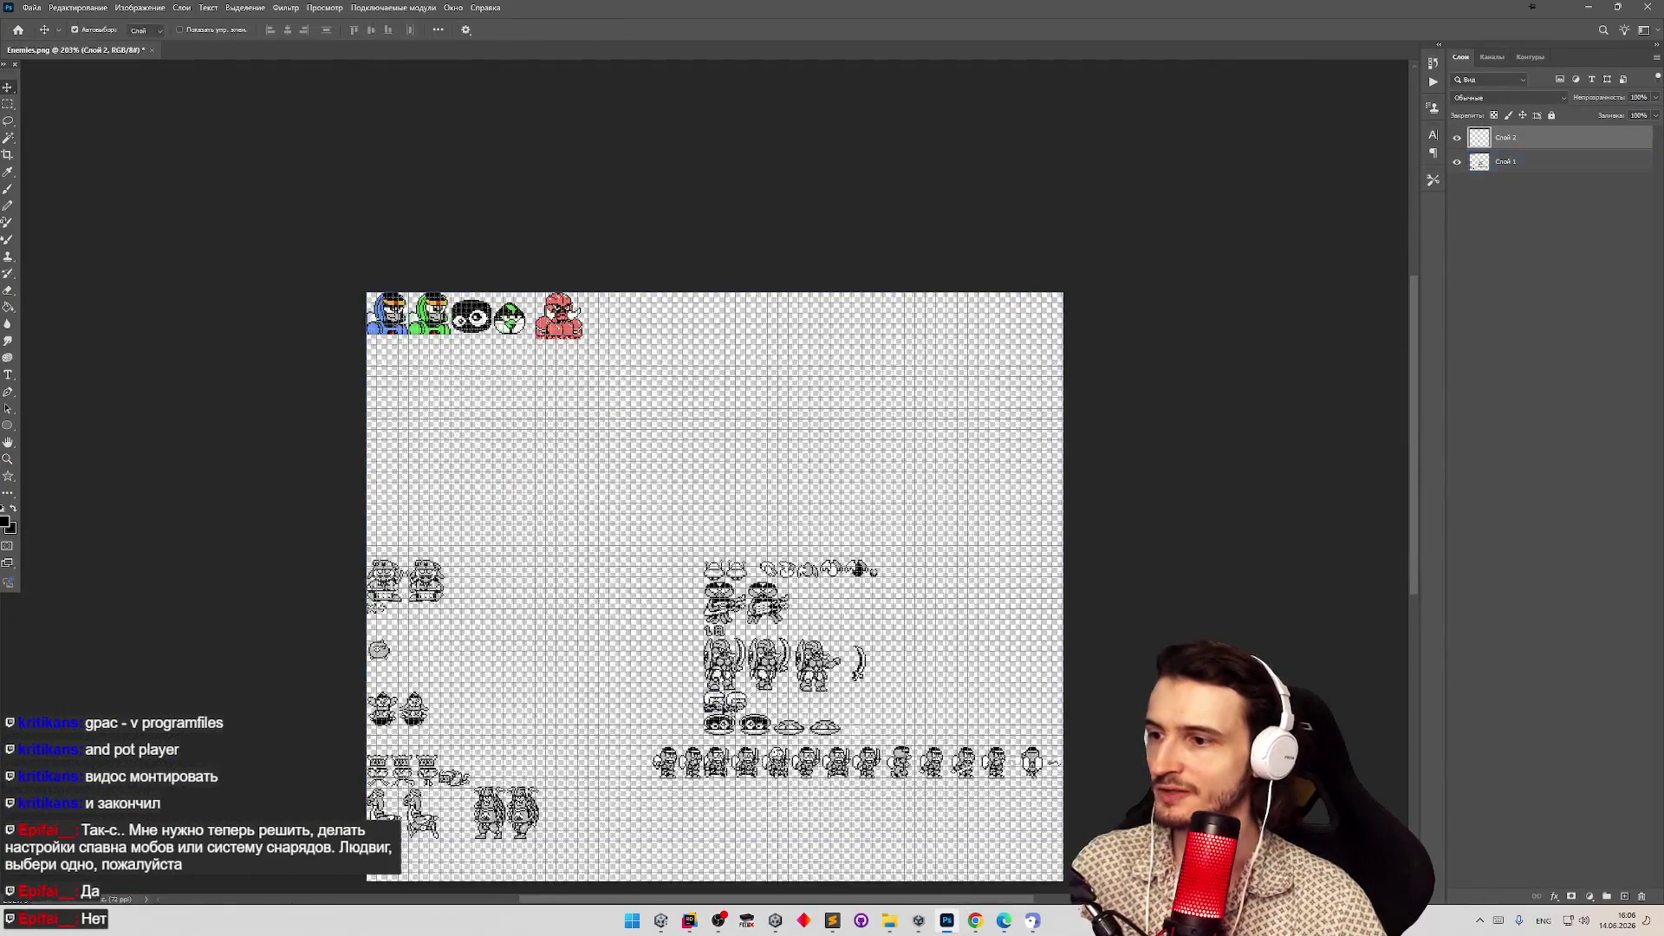
drag(718, 711, 588, 303)
scroll(569, 263, up, 5)
mouse_move(666, 465)
mouse_down()
mouse_move(673, 369)
mouse_move(688, 375)
mouse_up()
Scale the copy to 200% with Nearest Neighbor interpolation and shift it up and right.
key(ctrl+t)
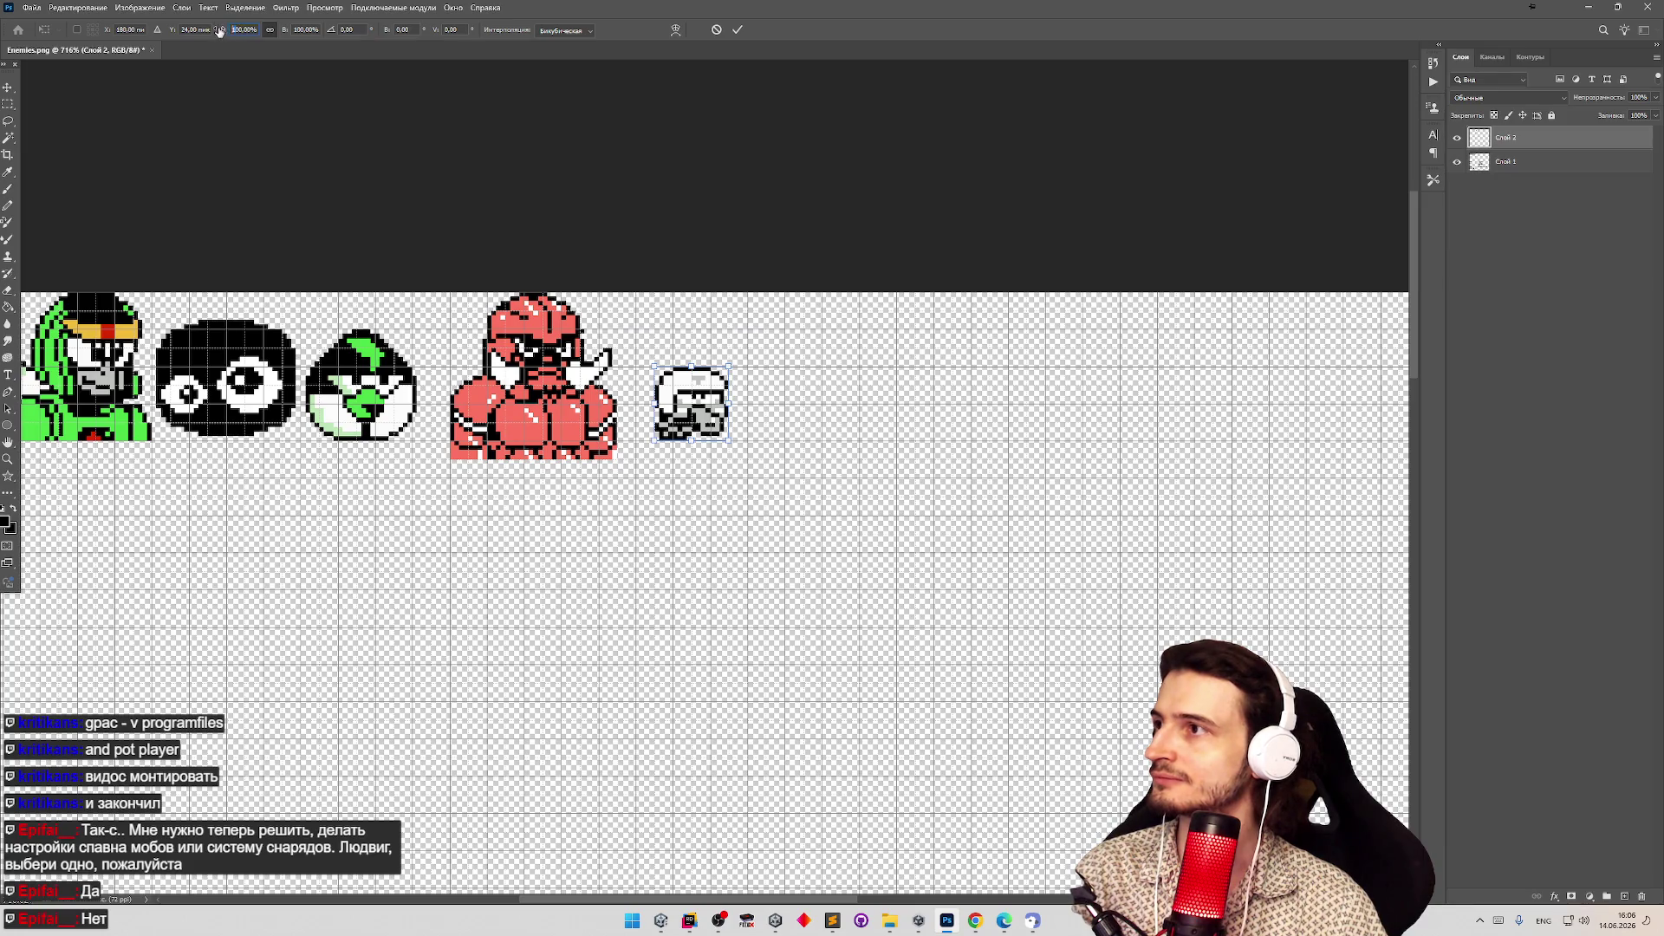
text(200)
key(Return)
click(572, 30)
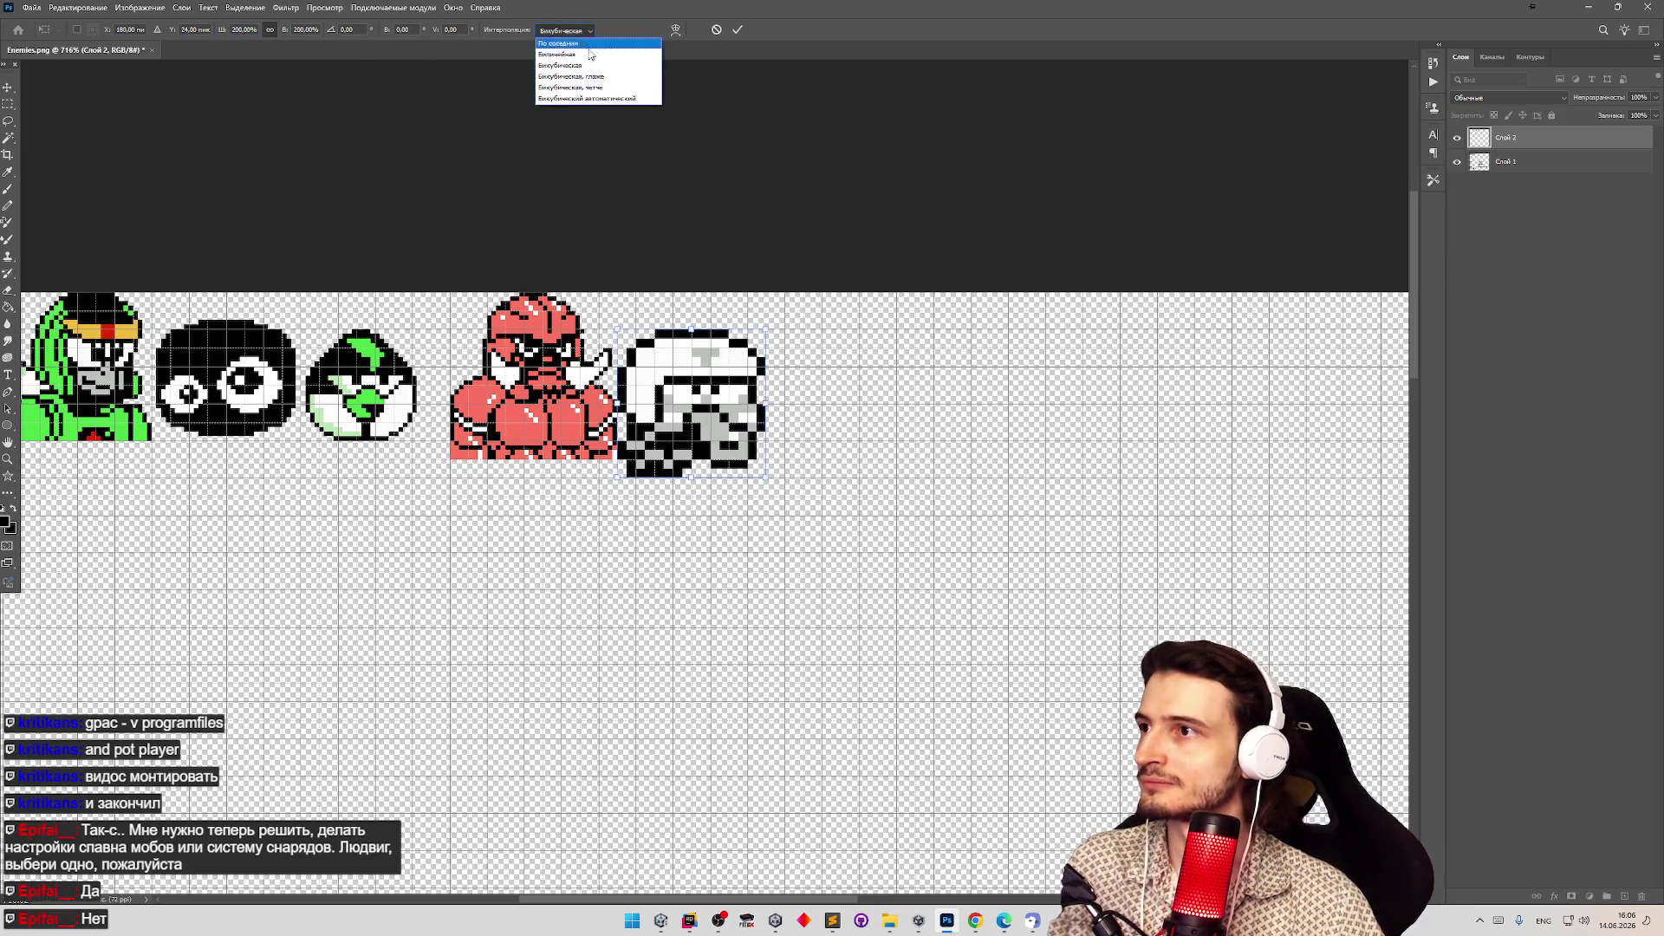
click(598, 44)
click(740, 31)
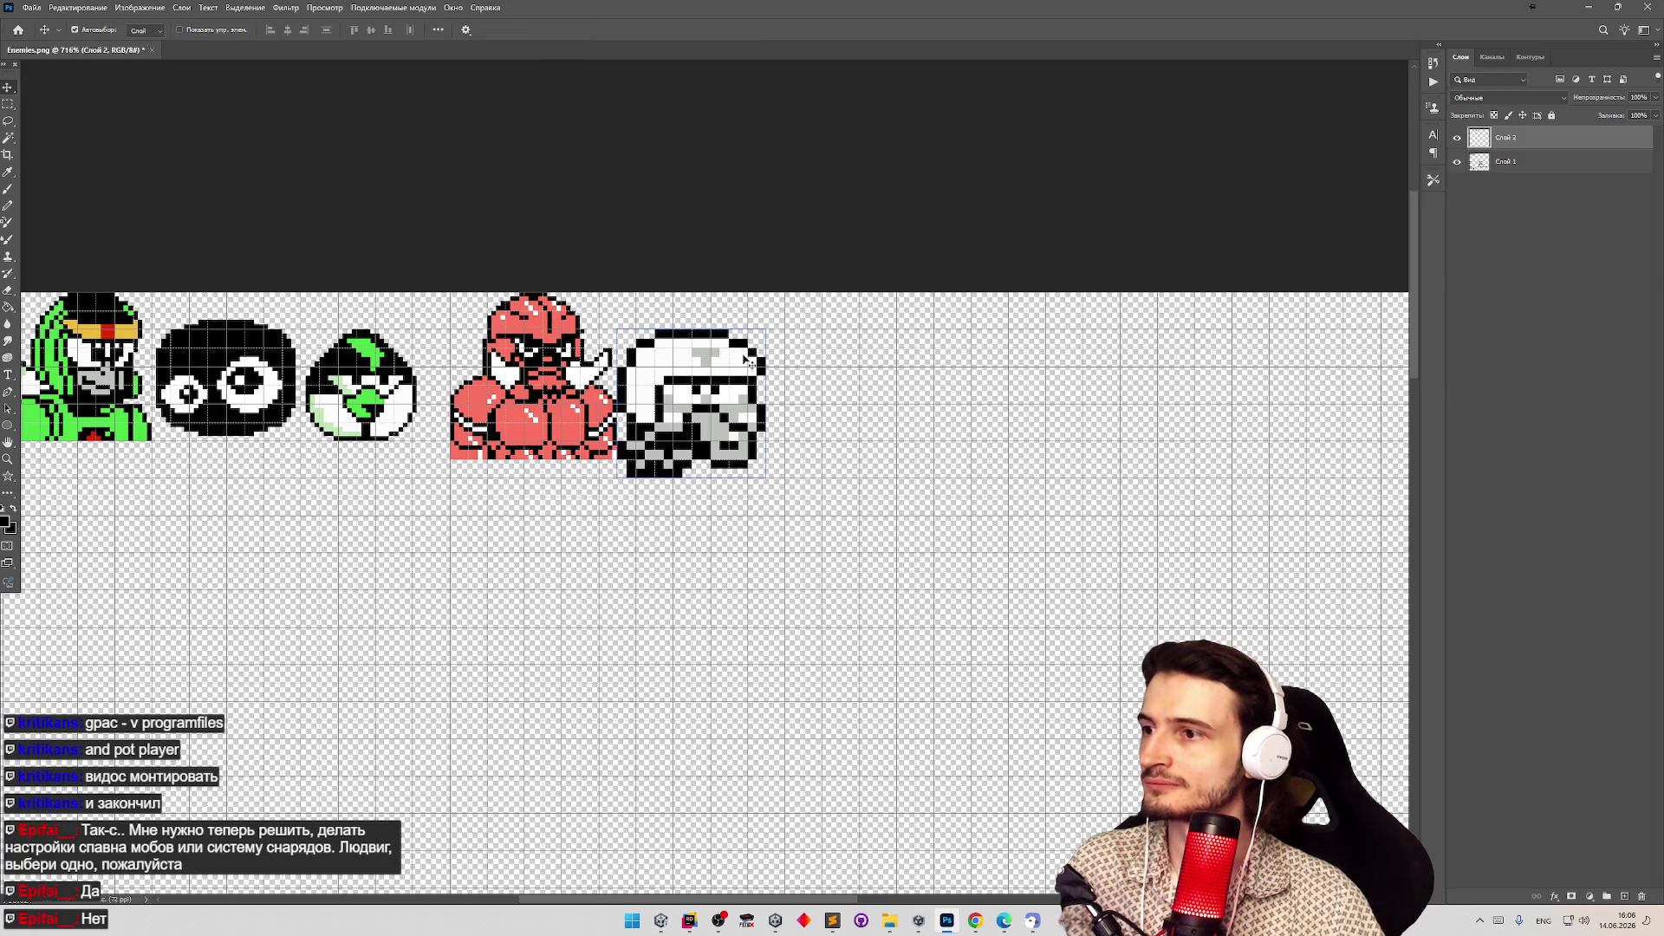
drag(576, 372, 604, 354)
scroll(589, 338, down, 3)
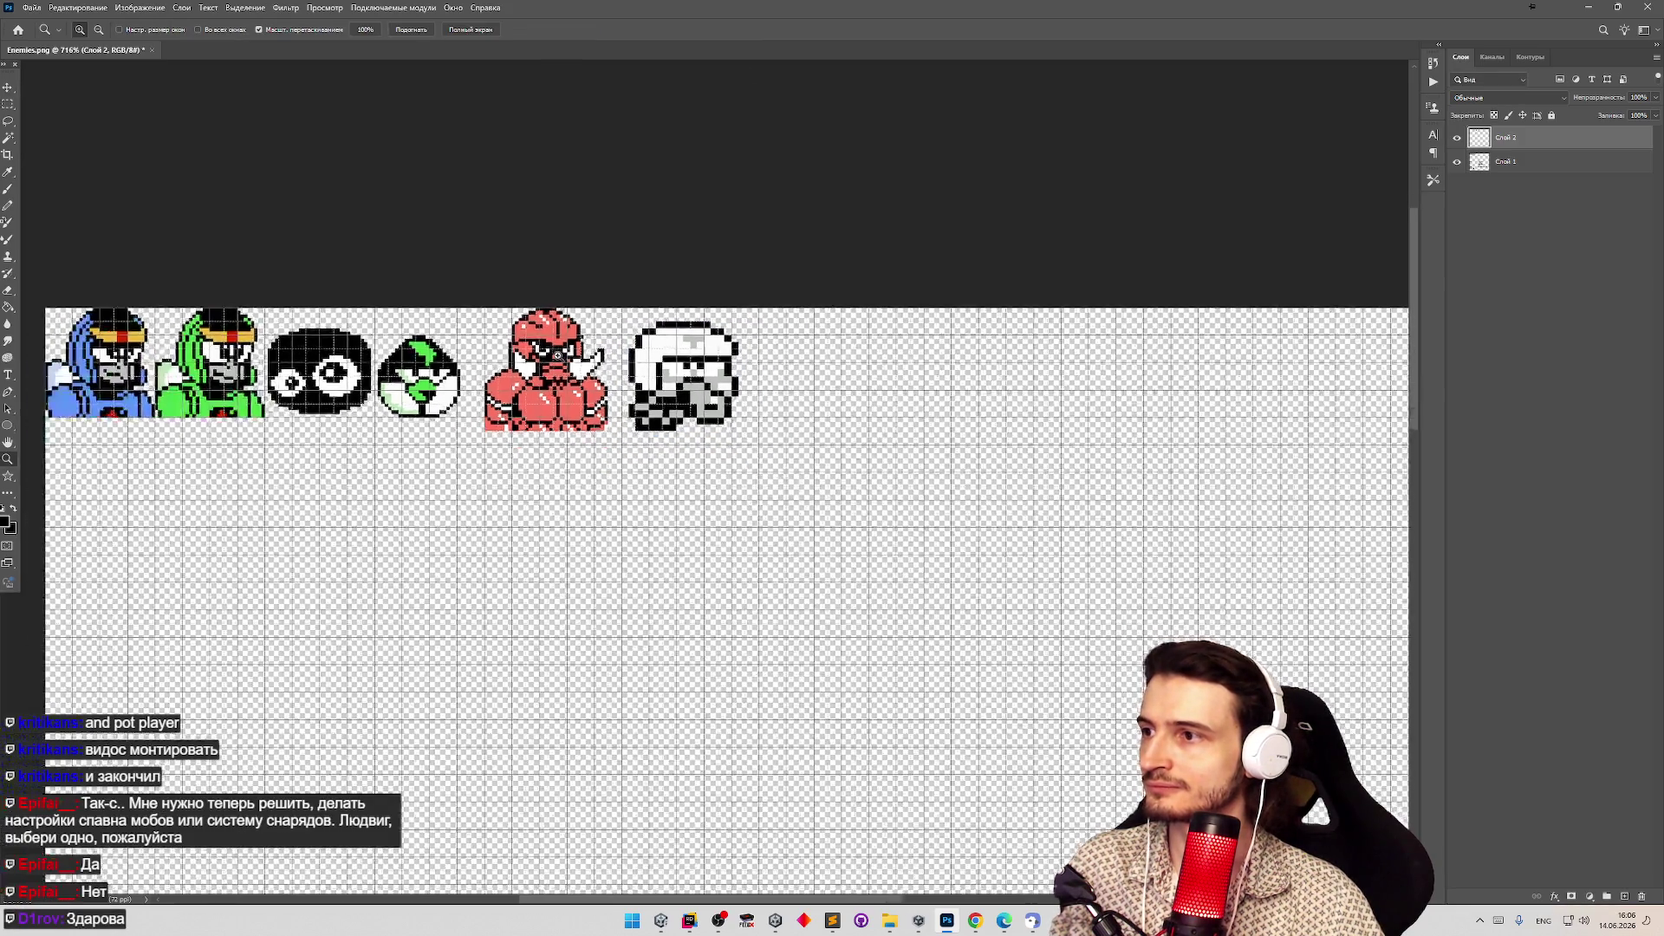
Marquee the helmet's lower-left block of pixels and delete it.
scroll(520, 346, up, 5)
drag(914, 420, 914, 421)
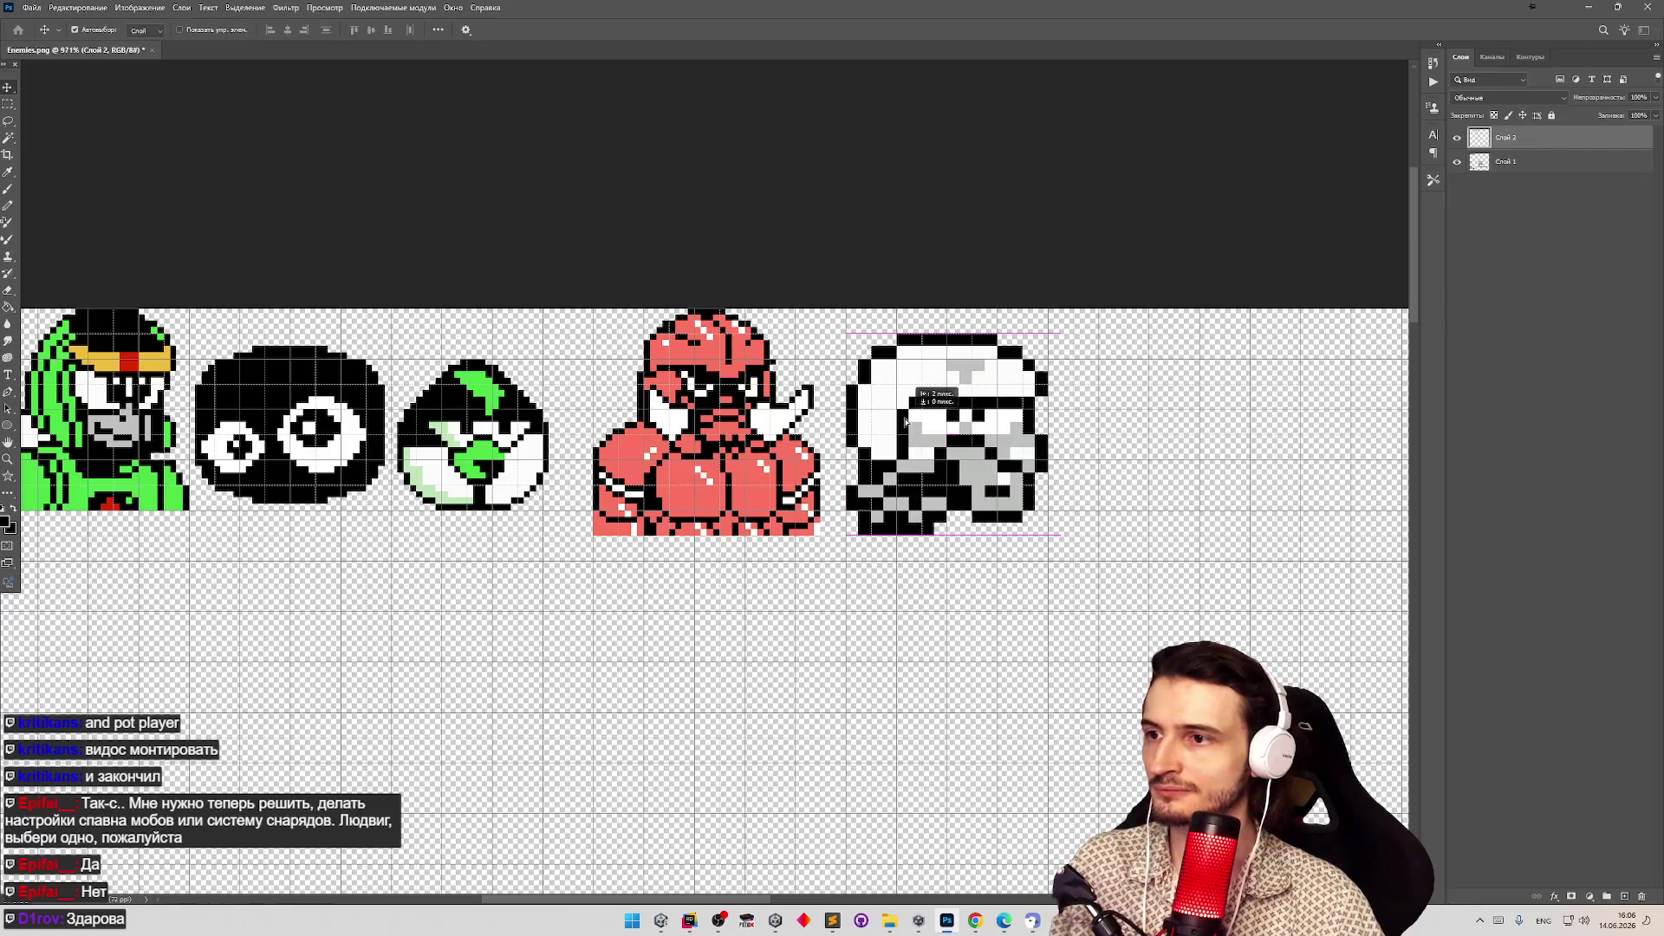
key(z)
scroll(867, 399, down, 4)
scroll(811, 378, up, 5)
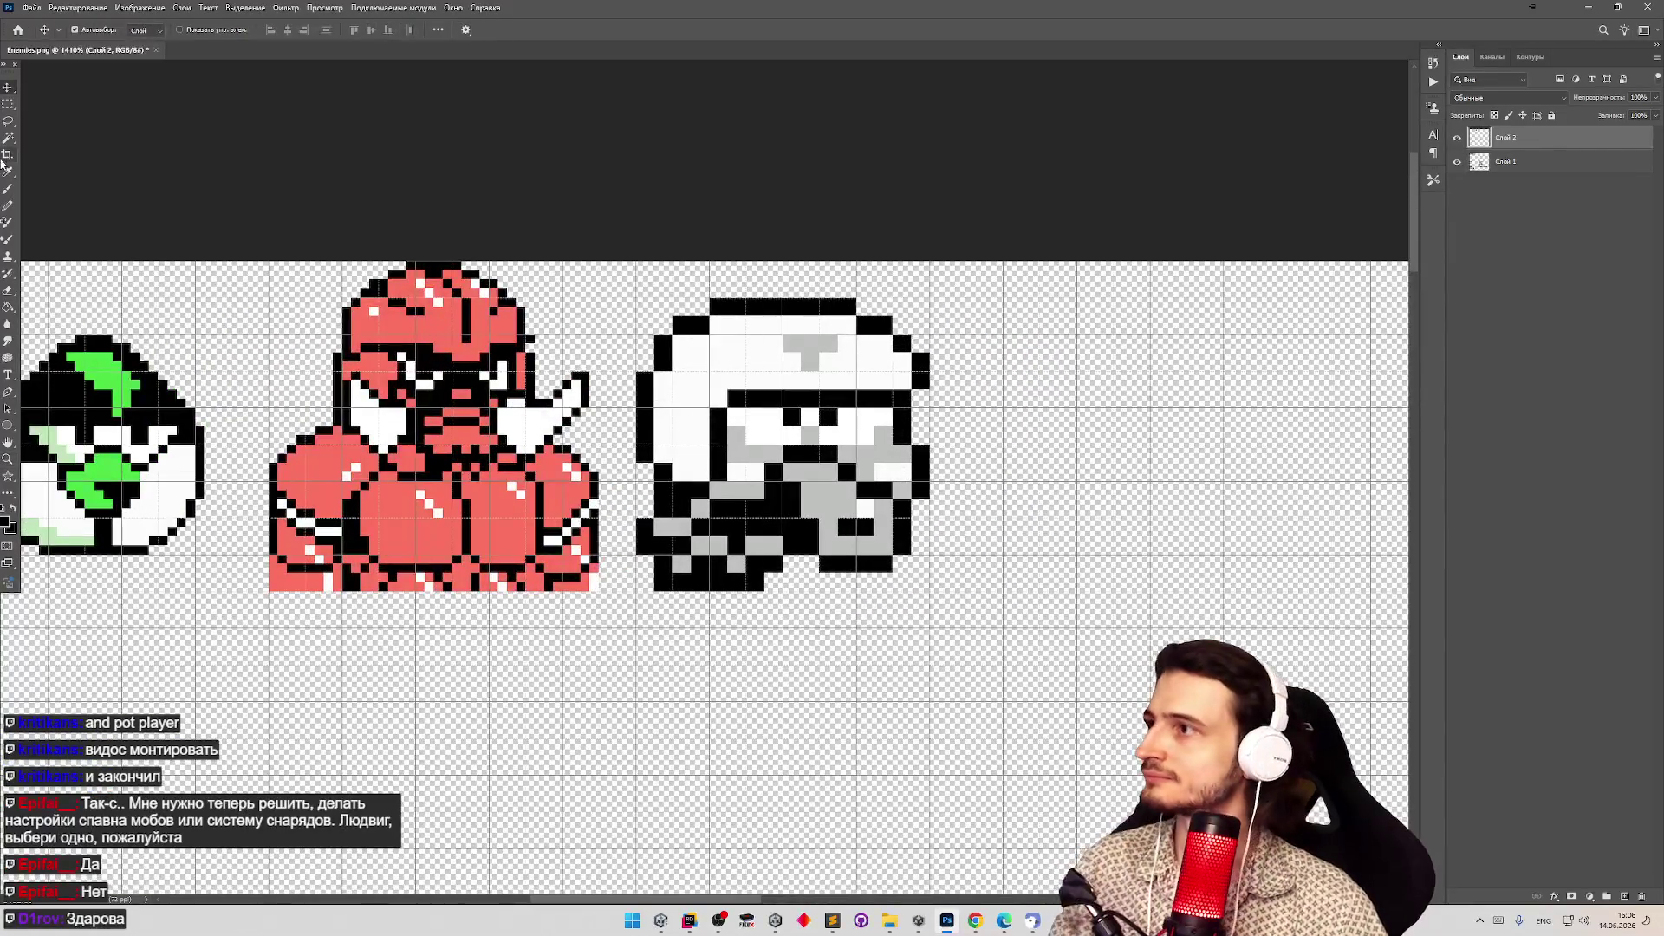
click(7, 108)
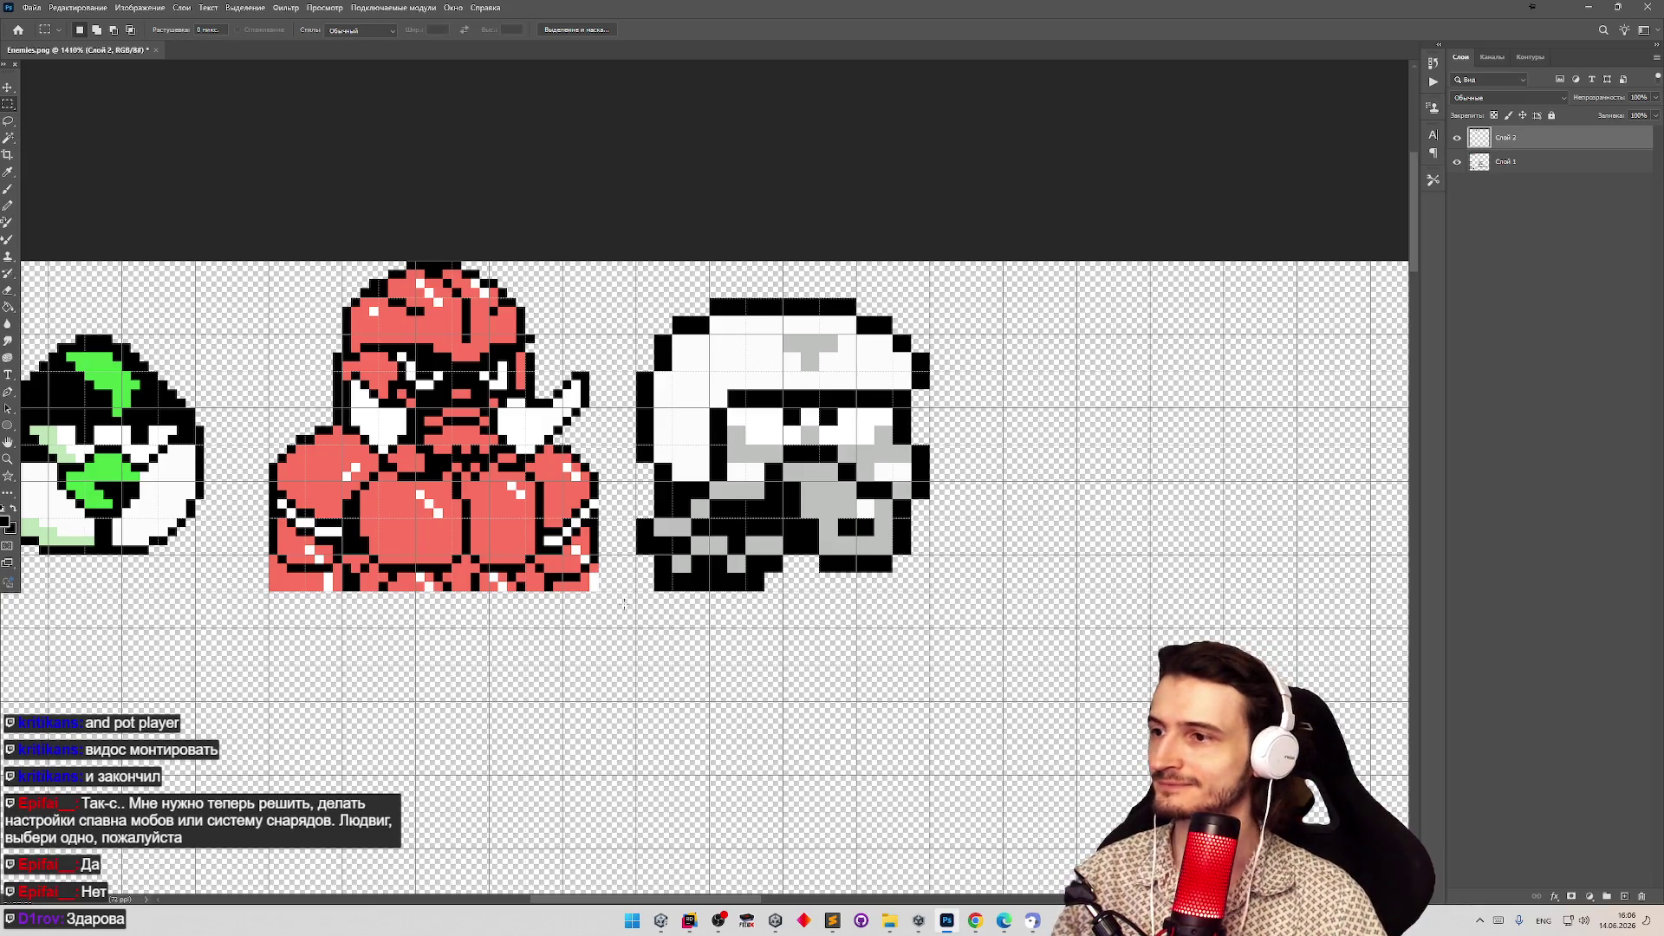
mouse_move(635, 629)
mouse_down()
mouse_move(708, 517)
mouse_move(793, 550)
mouse_move(799, 610)
mouse_up()
key(Delete)
key(ctrl+d)
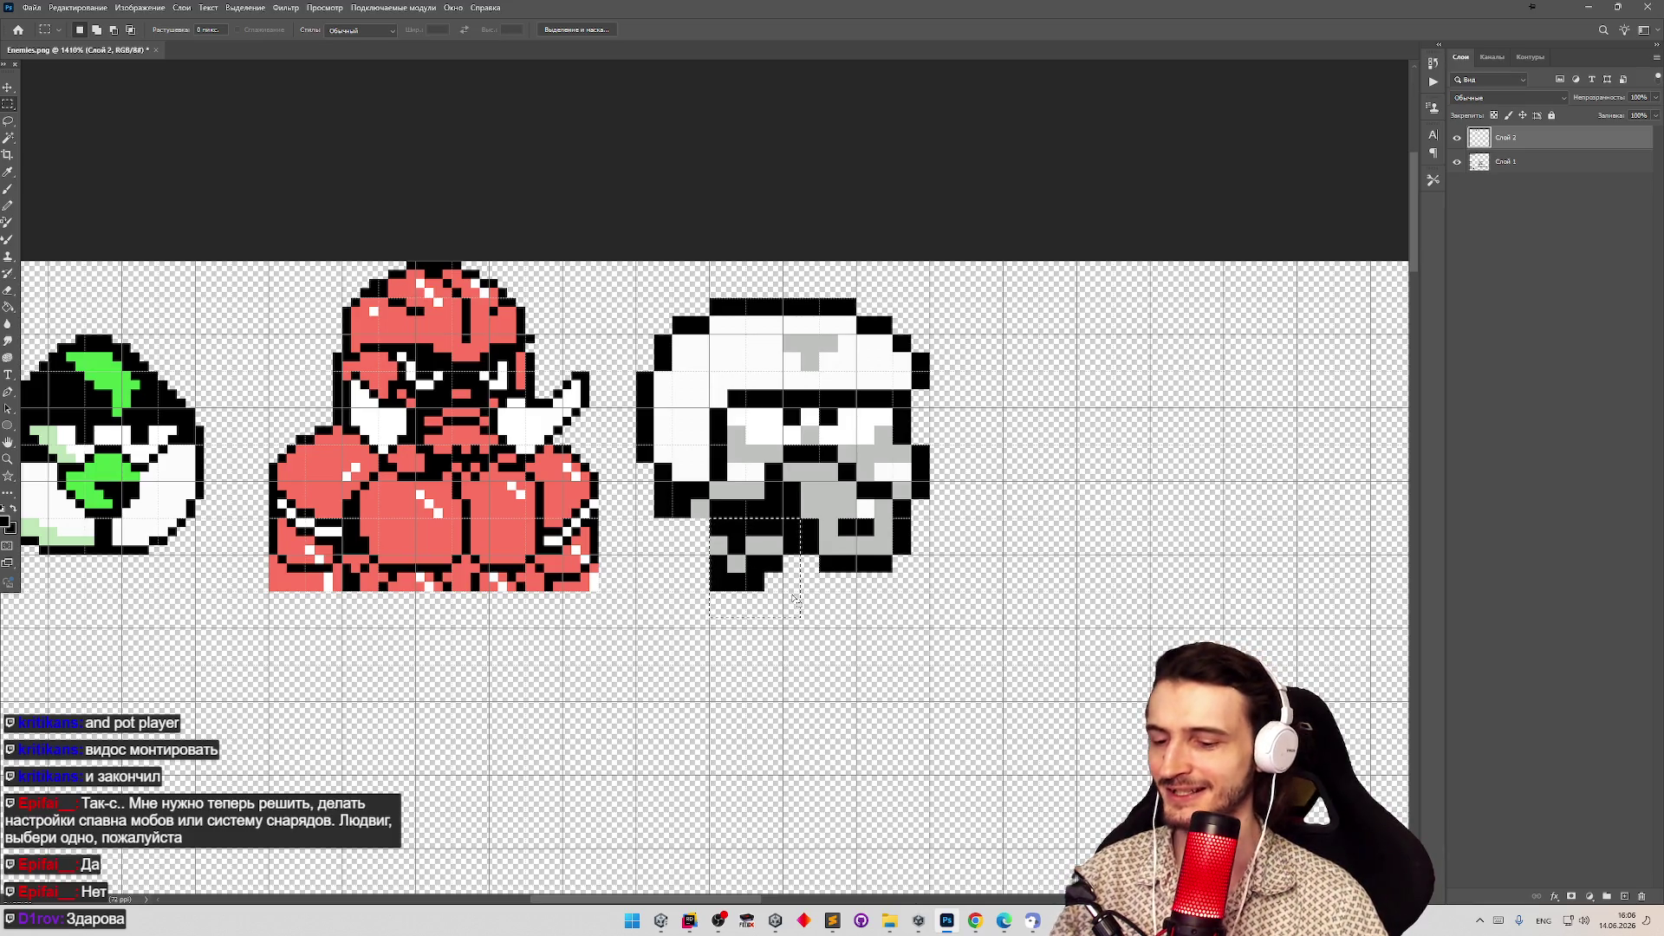
key(Delete)
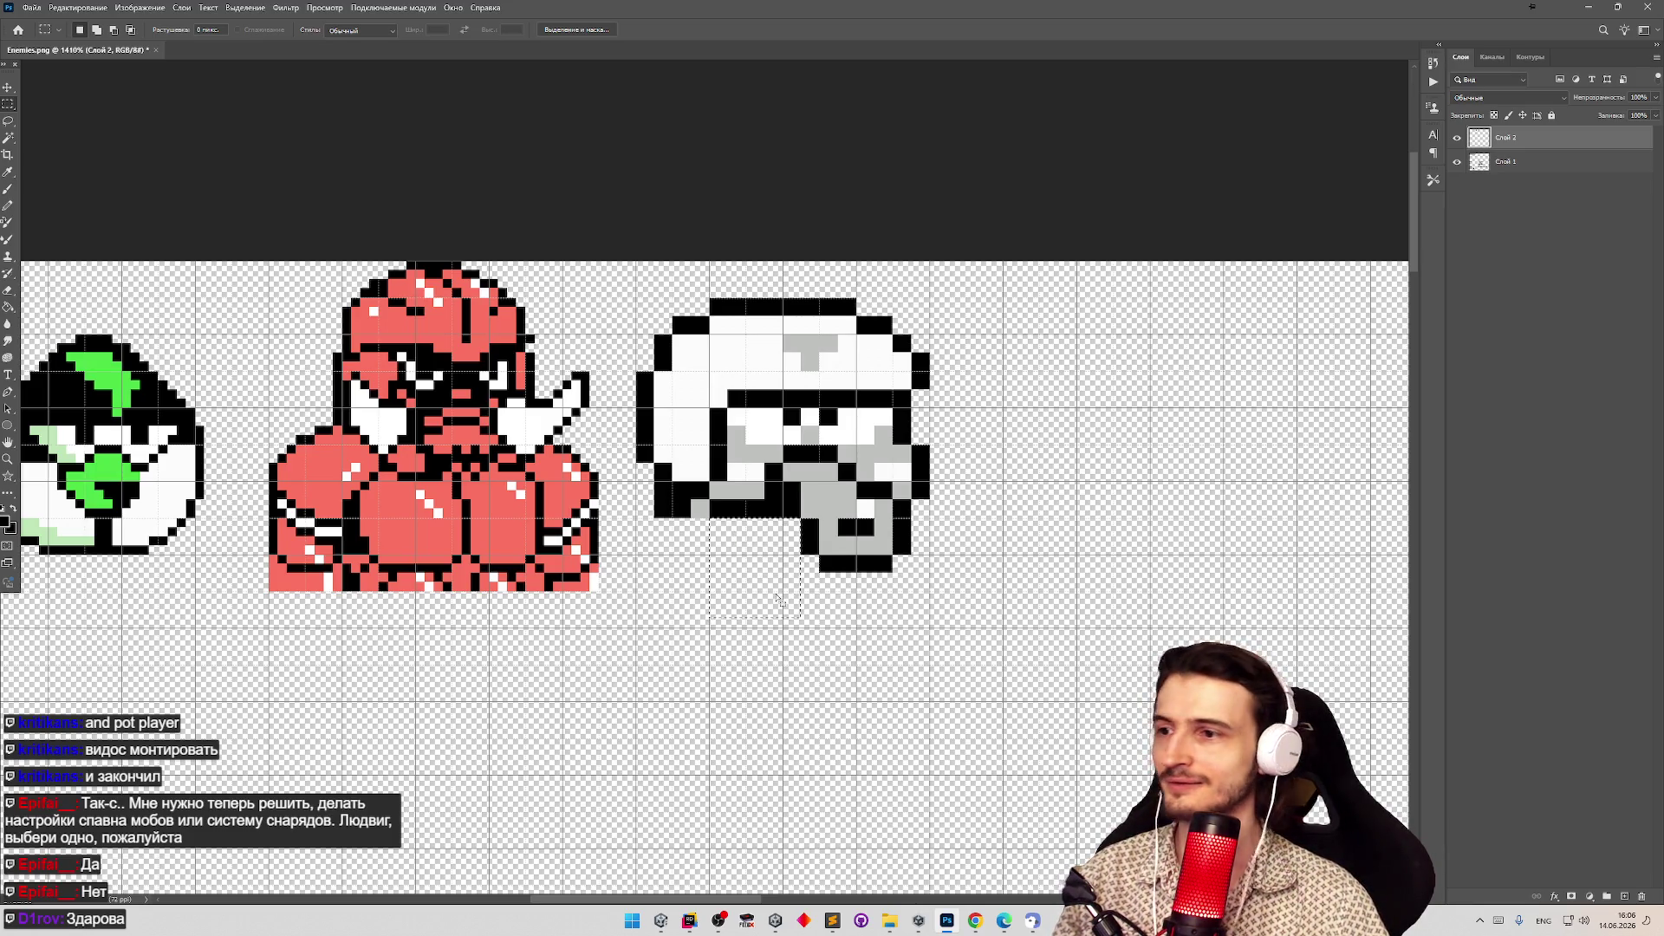
key(ctrl+d)
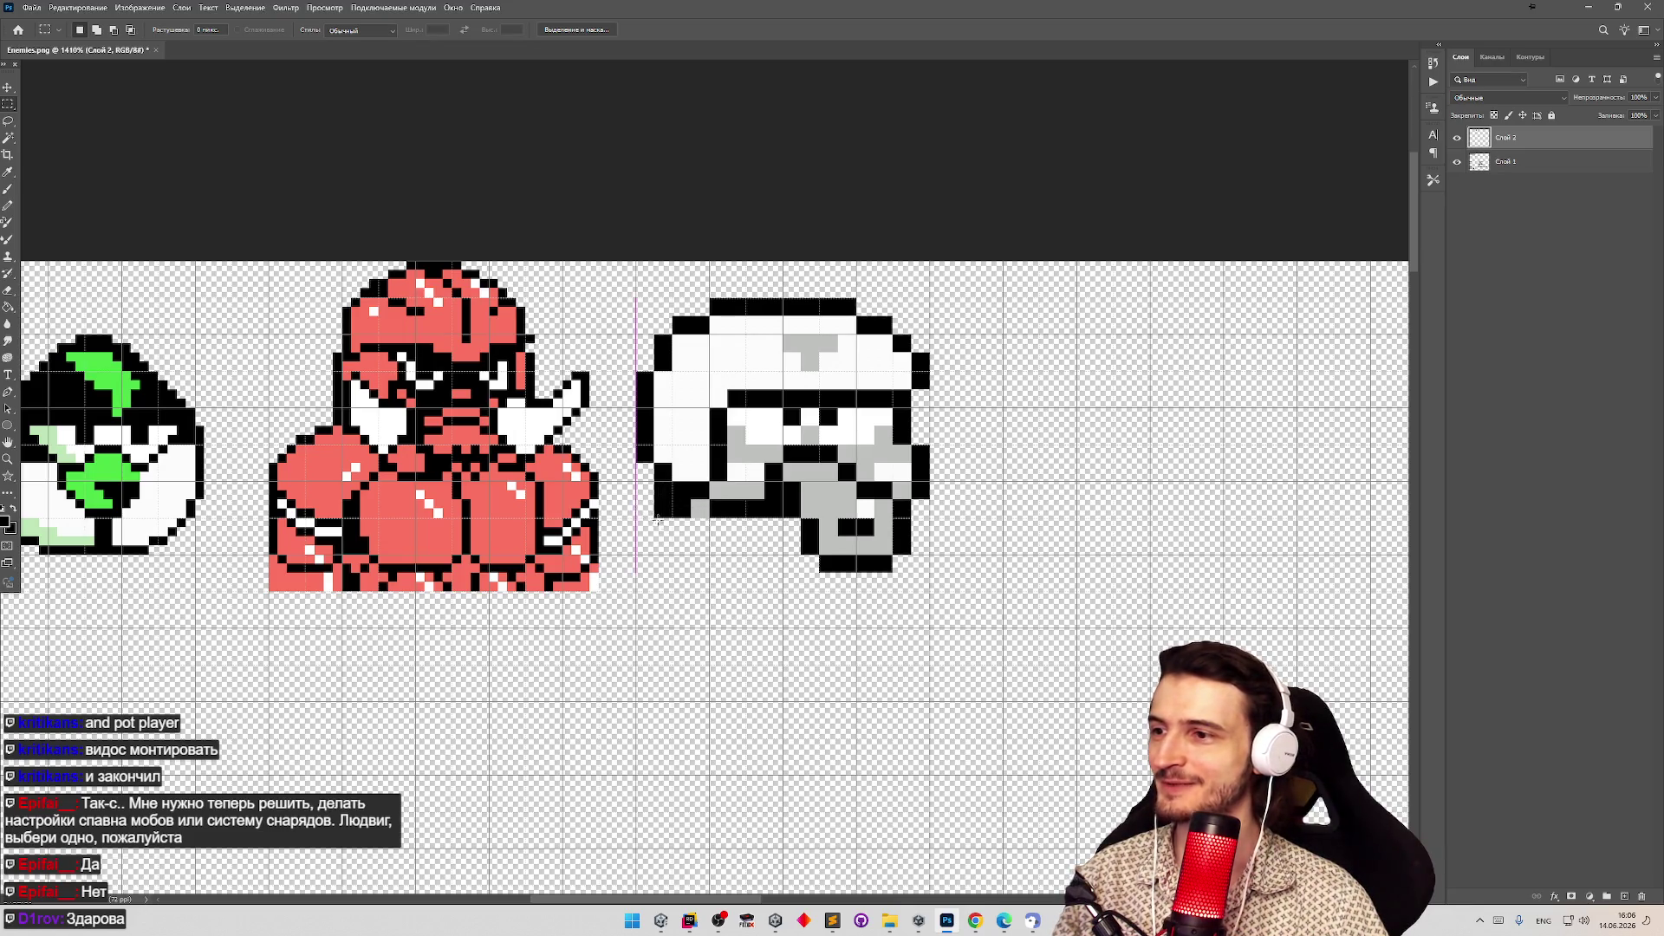
Select and delete the stray black pixel at the helmet's bottom-left.
mouse_move(637, 501)
mouse_down()
mouse_move(674, 544)
mouse_move(696, 506)
mouse_up()
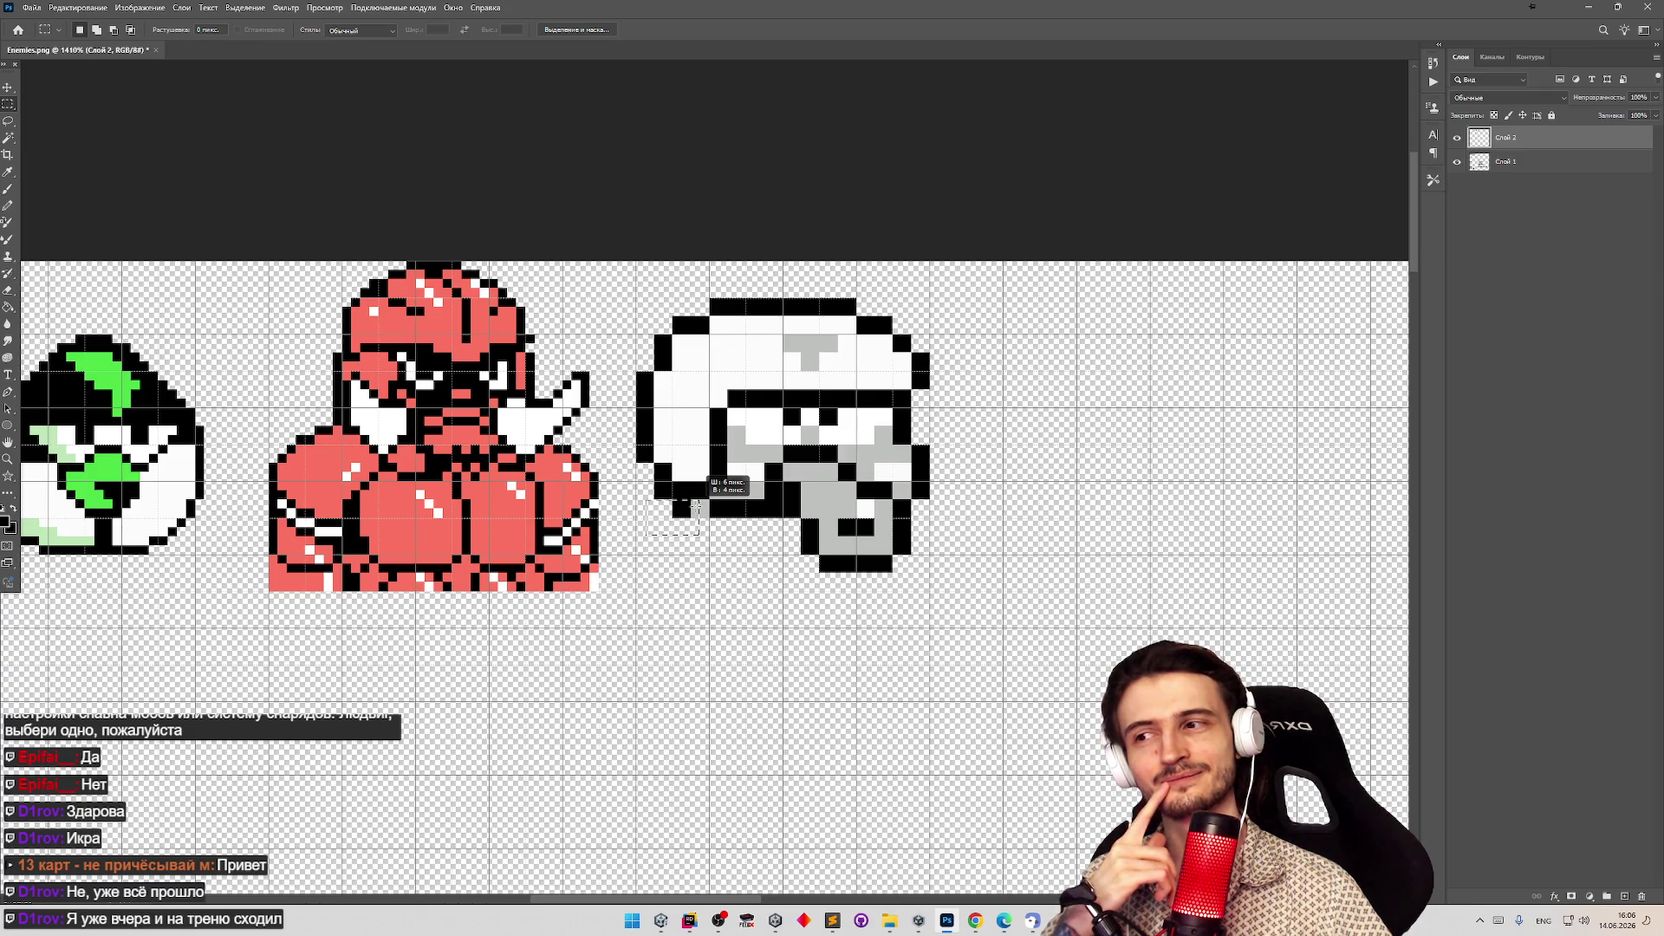
drag(695, 507, 702, 508)
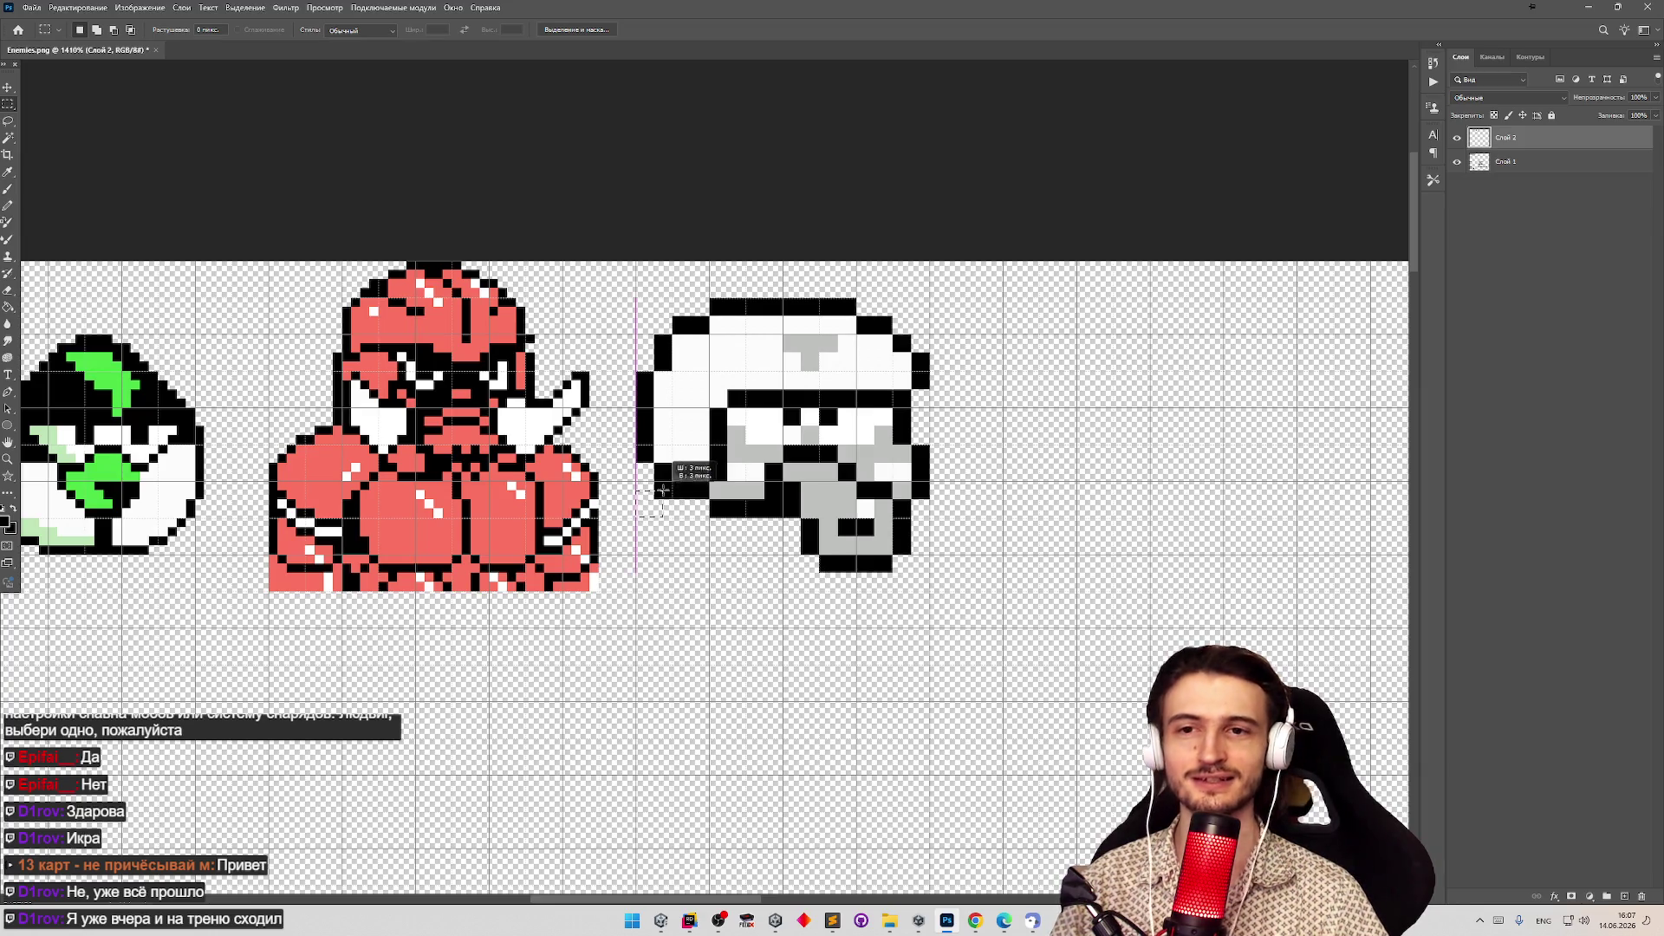
drag(637, 482, 672, 517)
key(Delete)
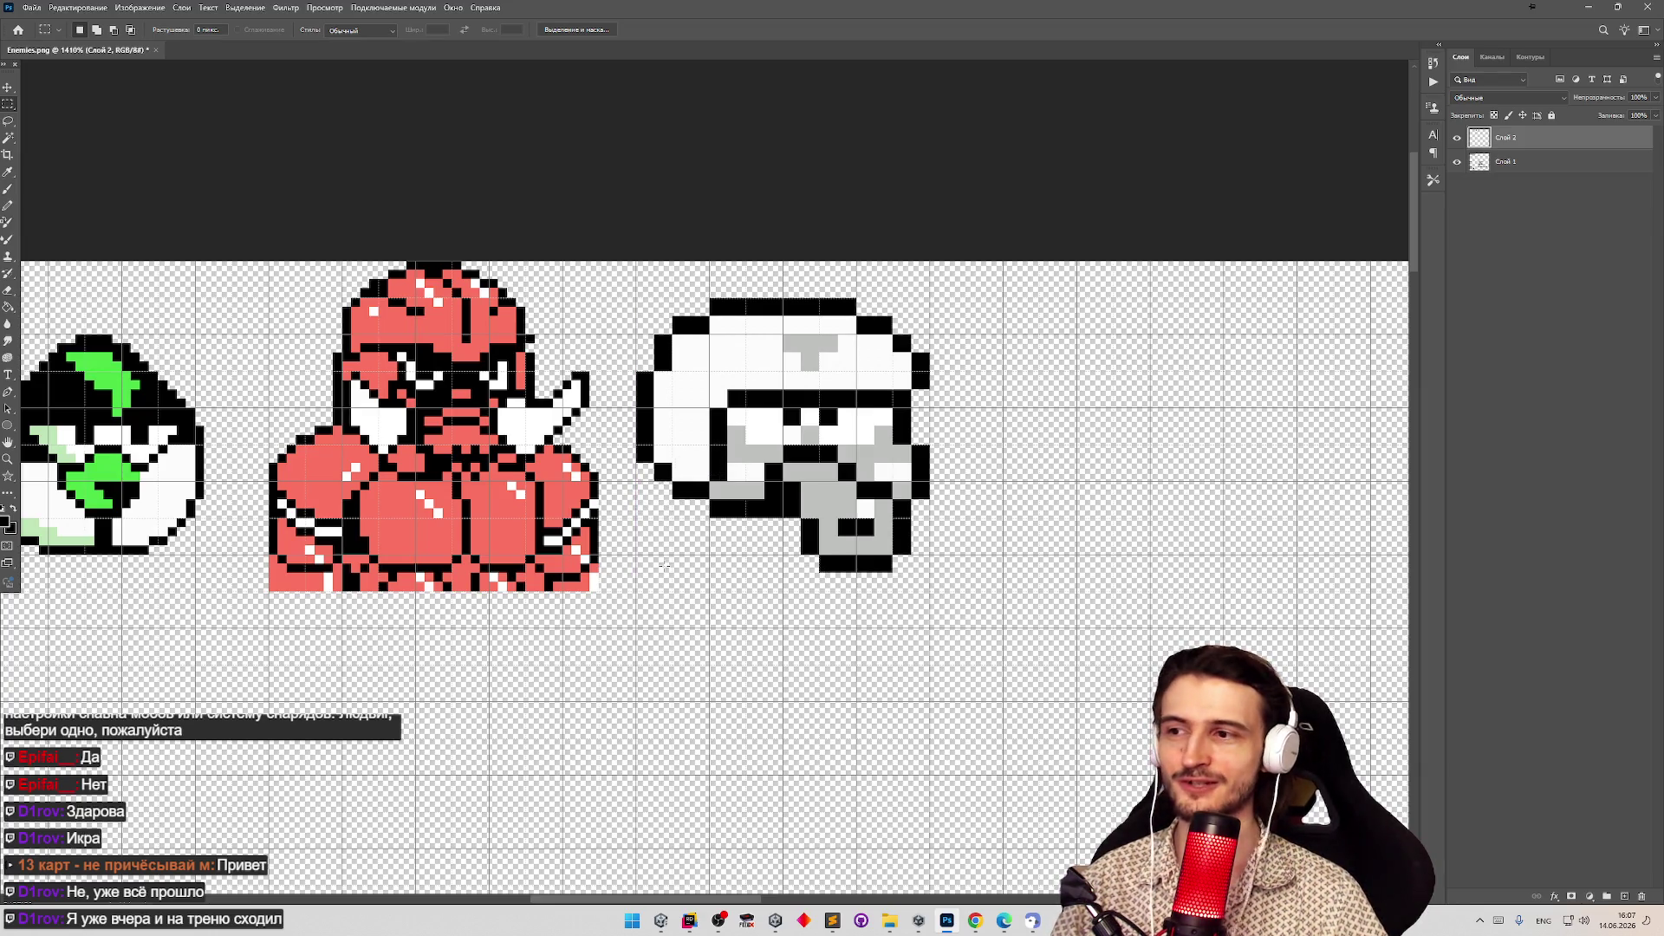
key(z)
scroll(726, 575, down, 4)
scroll(713, 575, up, 6)
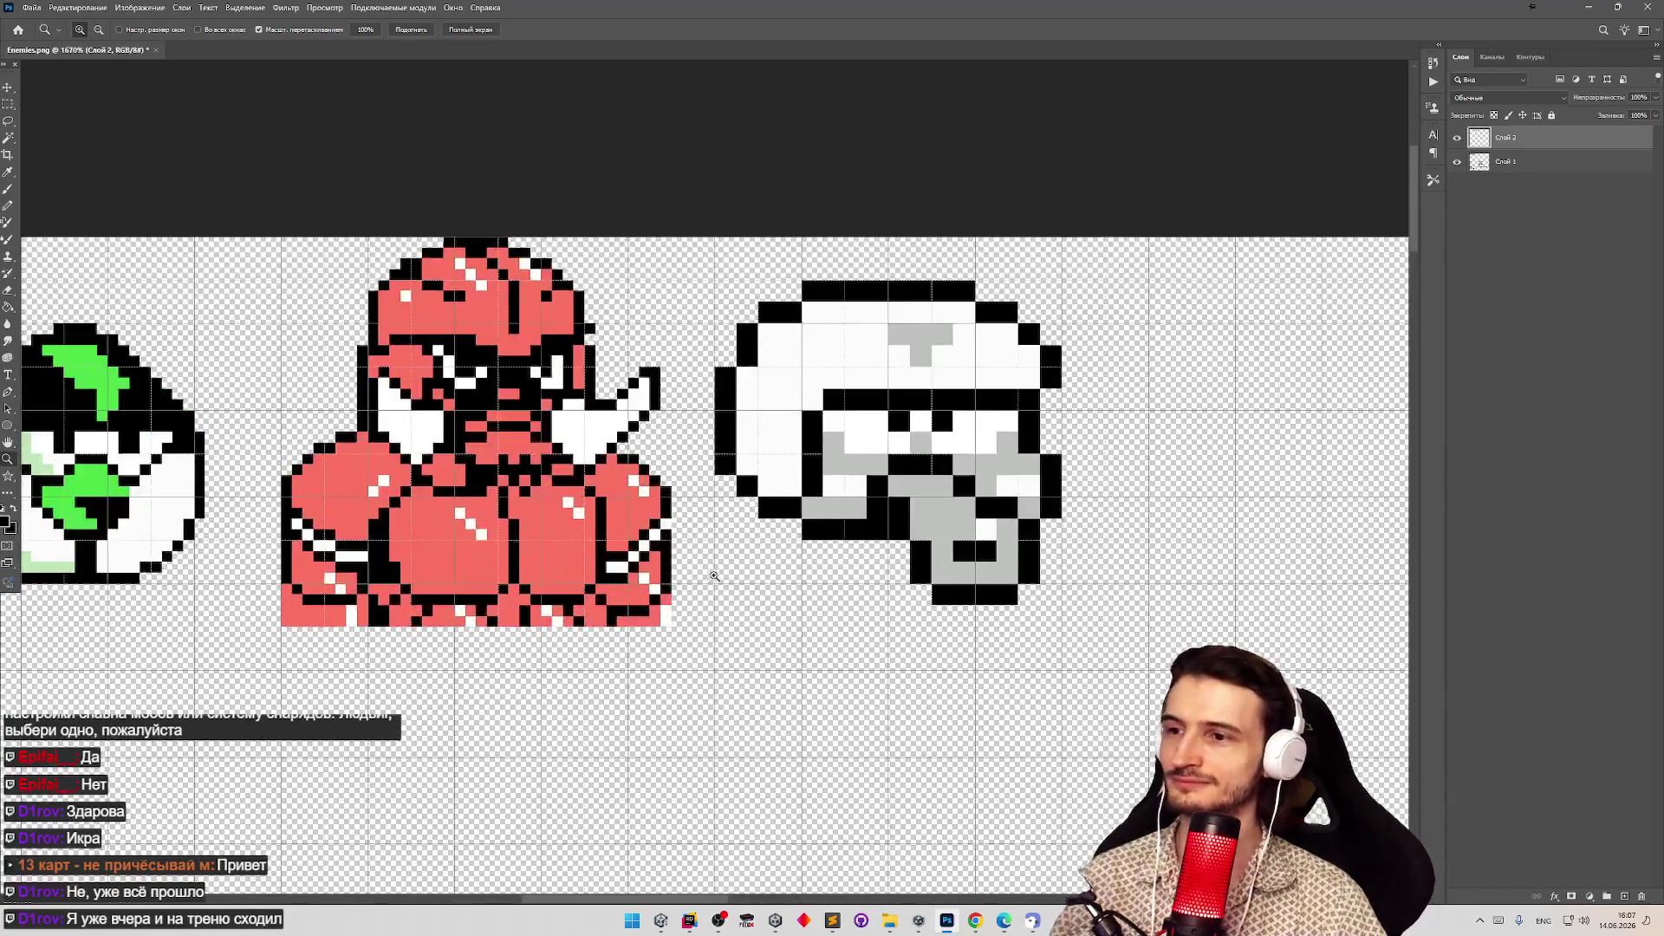
scroll(755, 602, down, 4)
scroll(752, 600, up, 5)
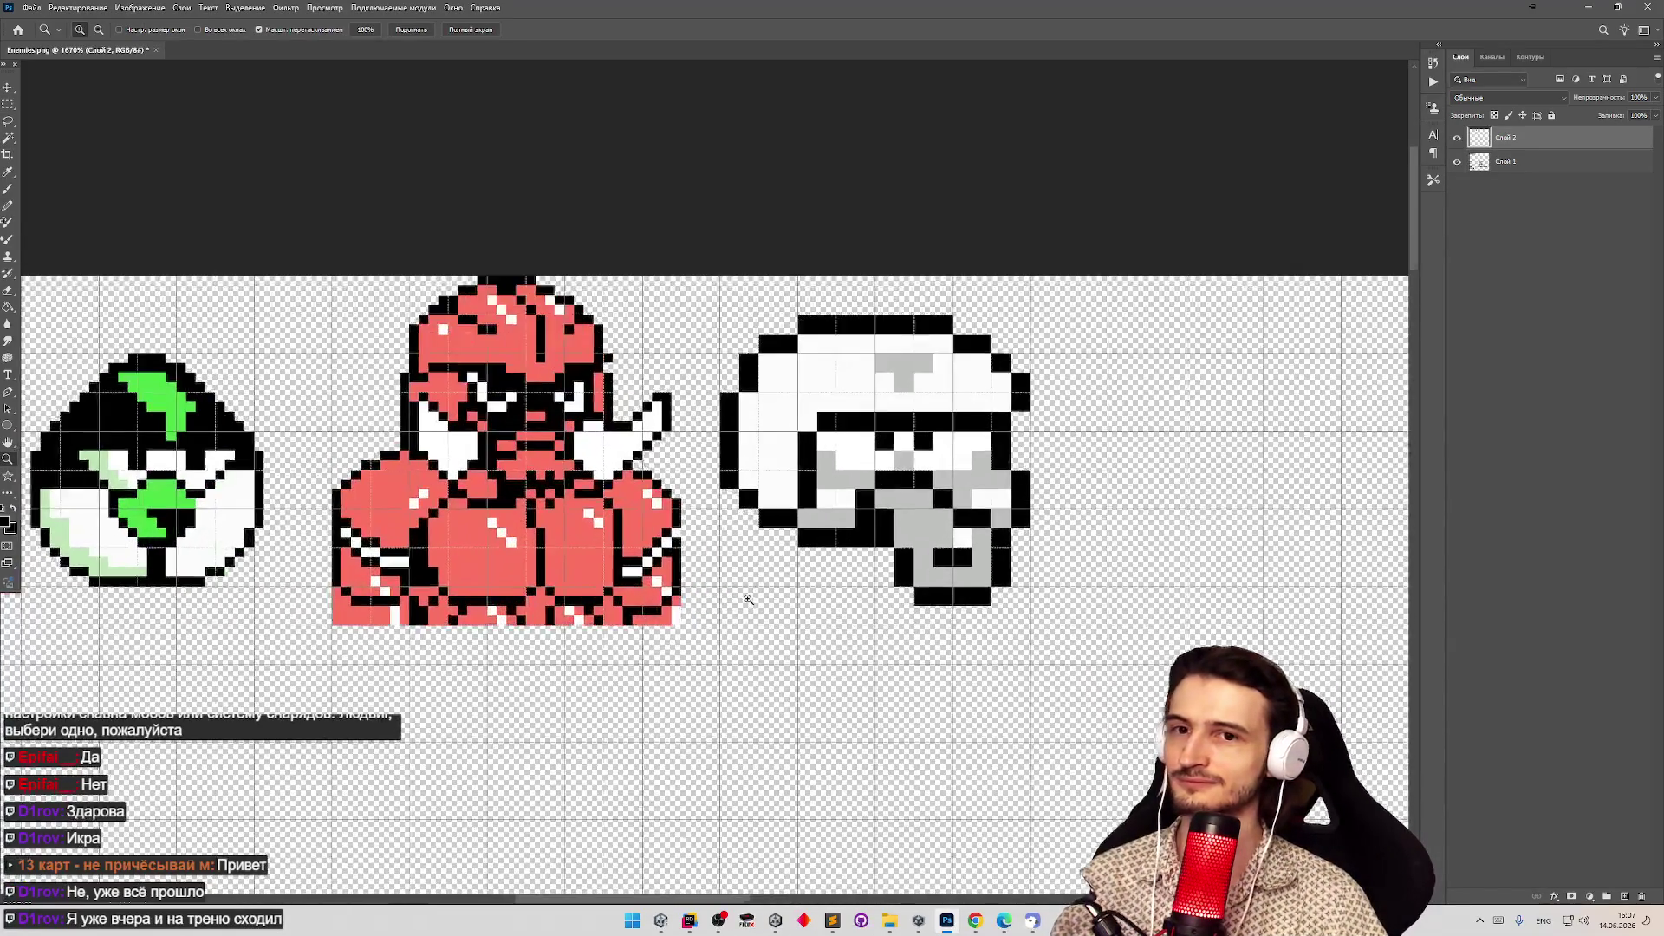
scroll(752, 599, up, 1)
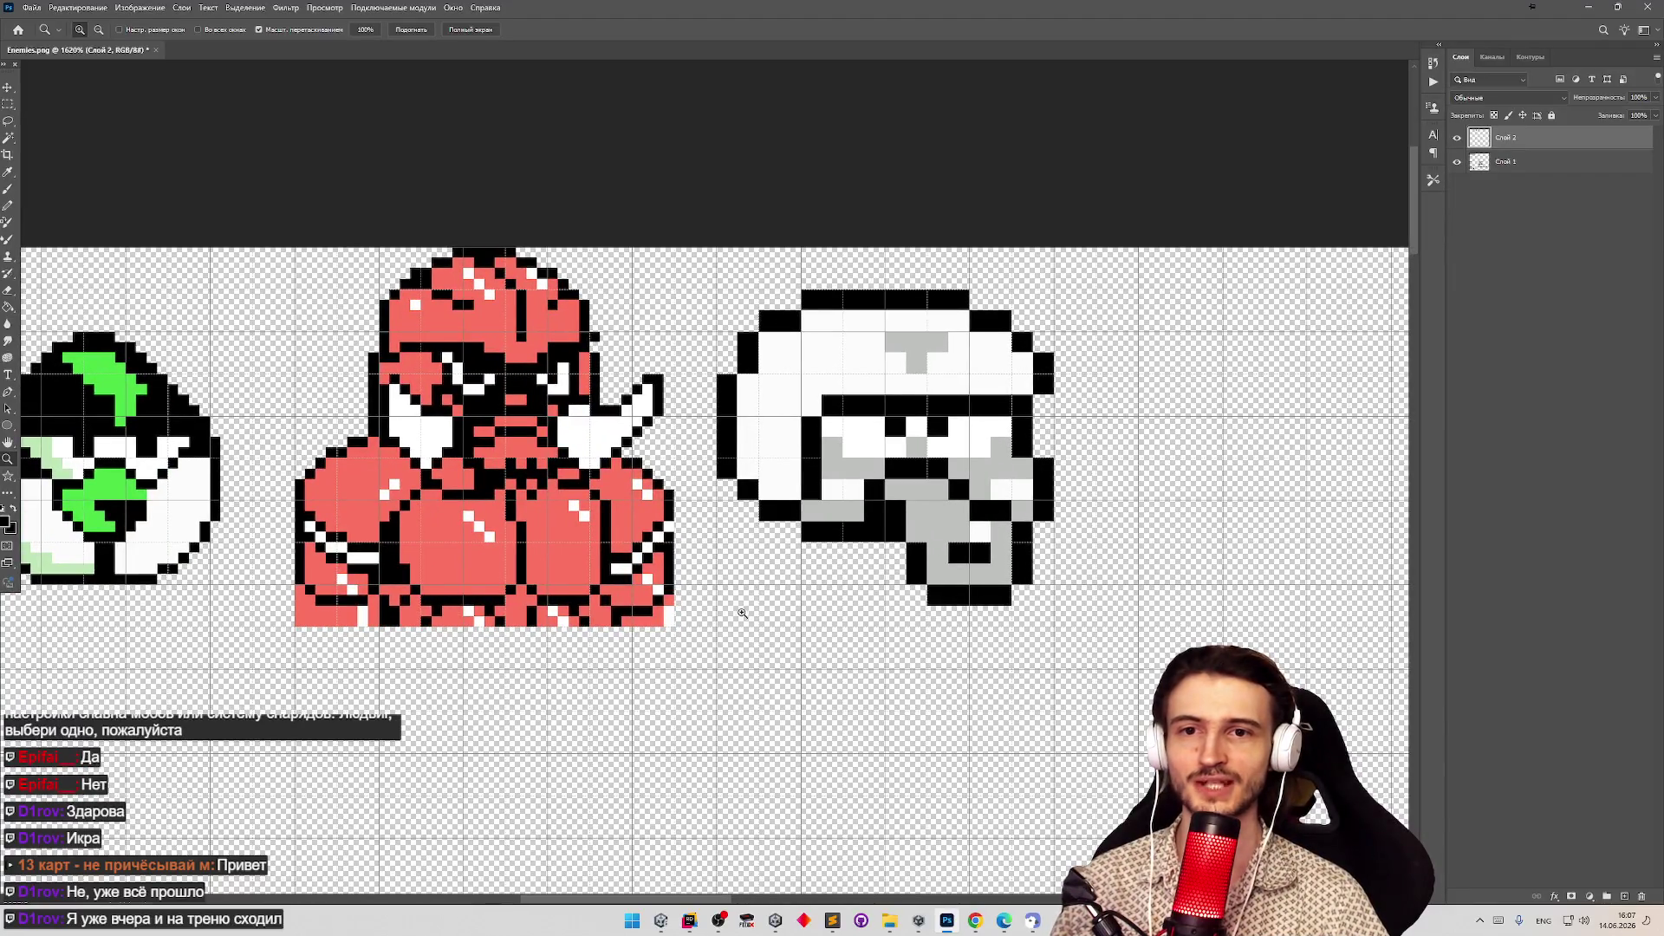
scroll(735, 606, down, 4)
scroll(726, 606, up, 5)
key(m)
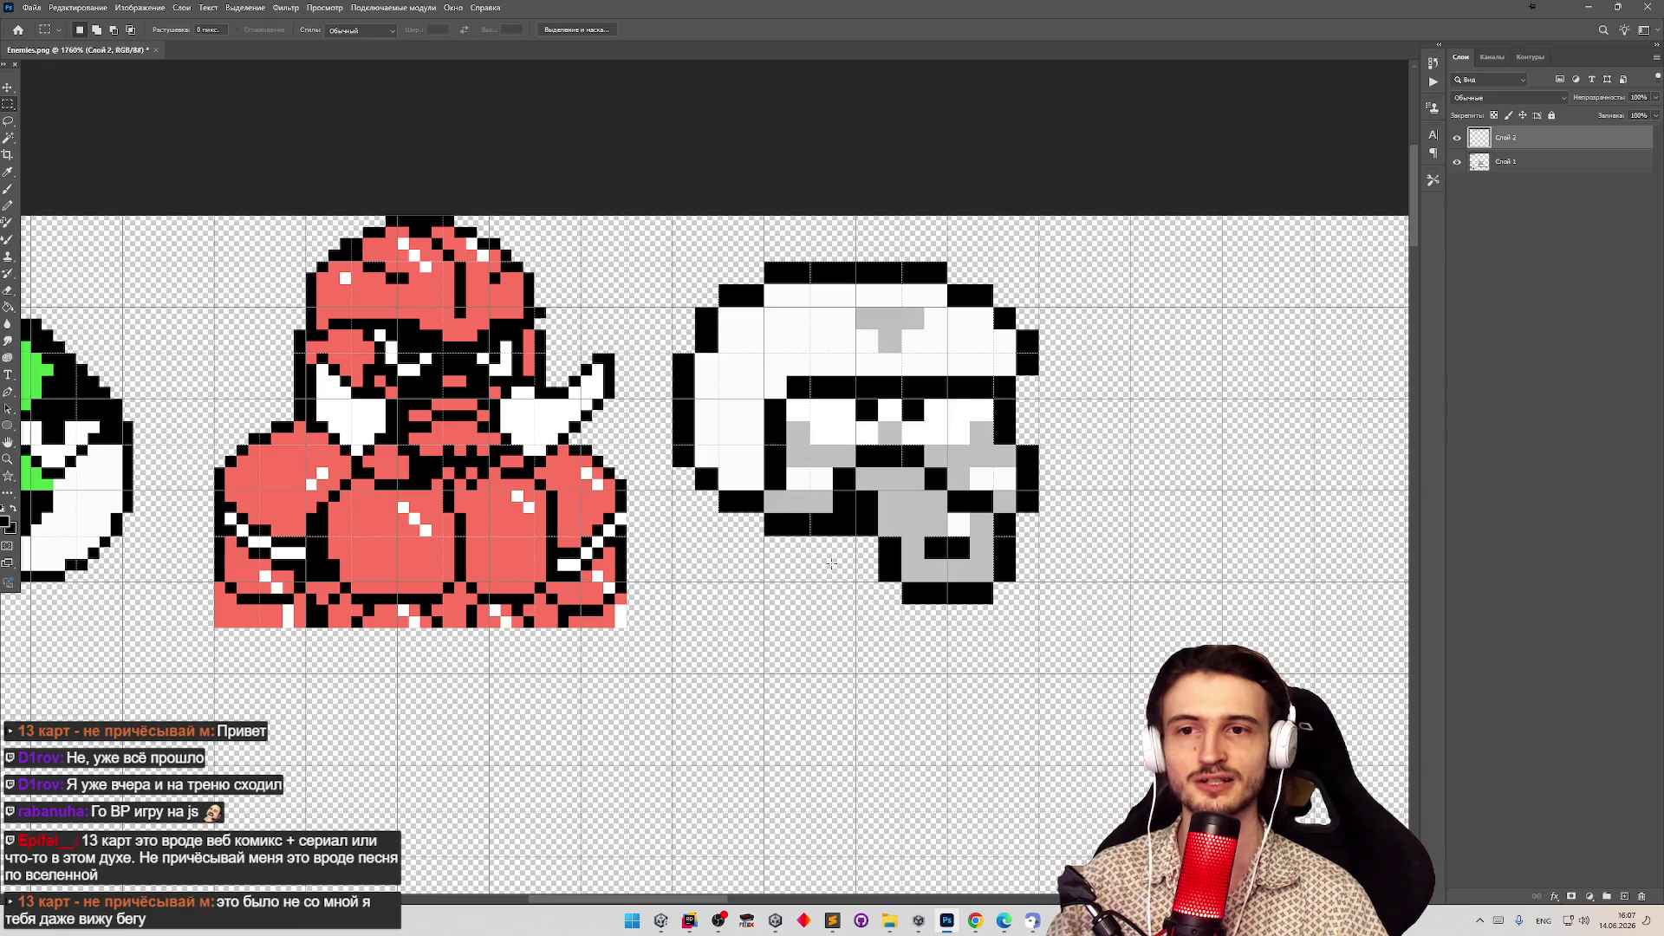
Attempt cloning on the helmet, dismiss the missing clone-source warning, and zoom into its left side.
key(s)
click(805, 561)
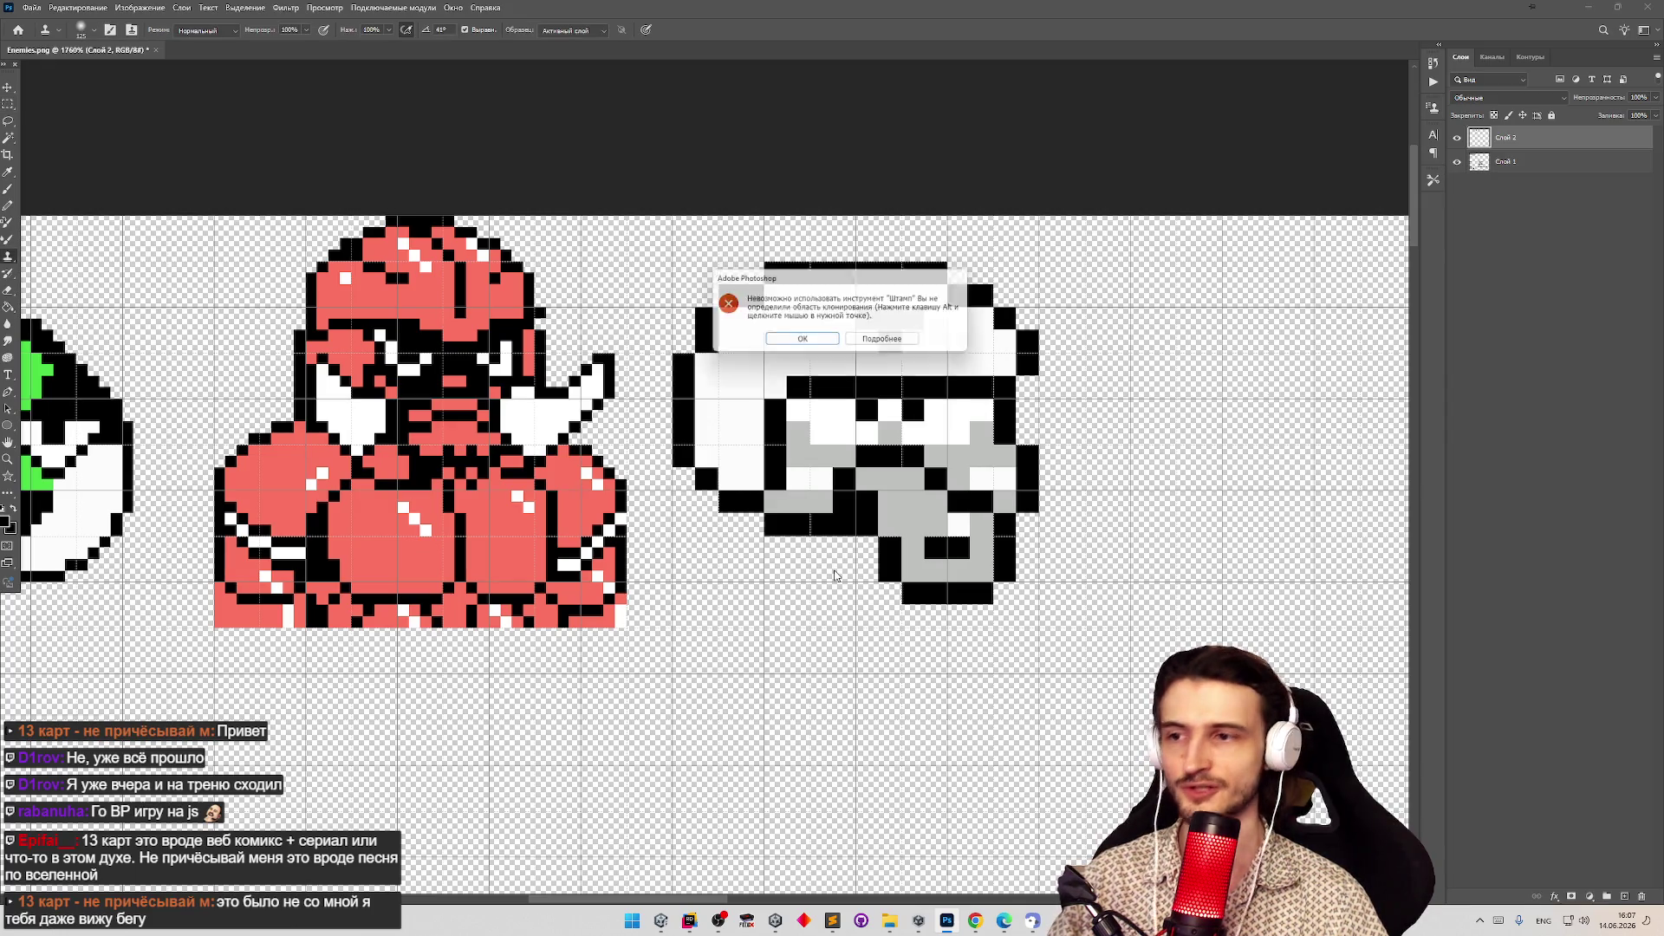
click(823, 347)
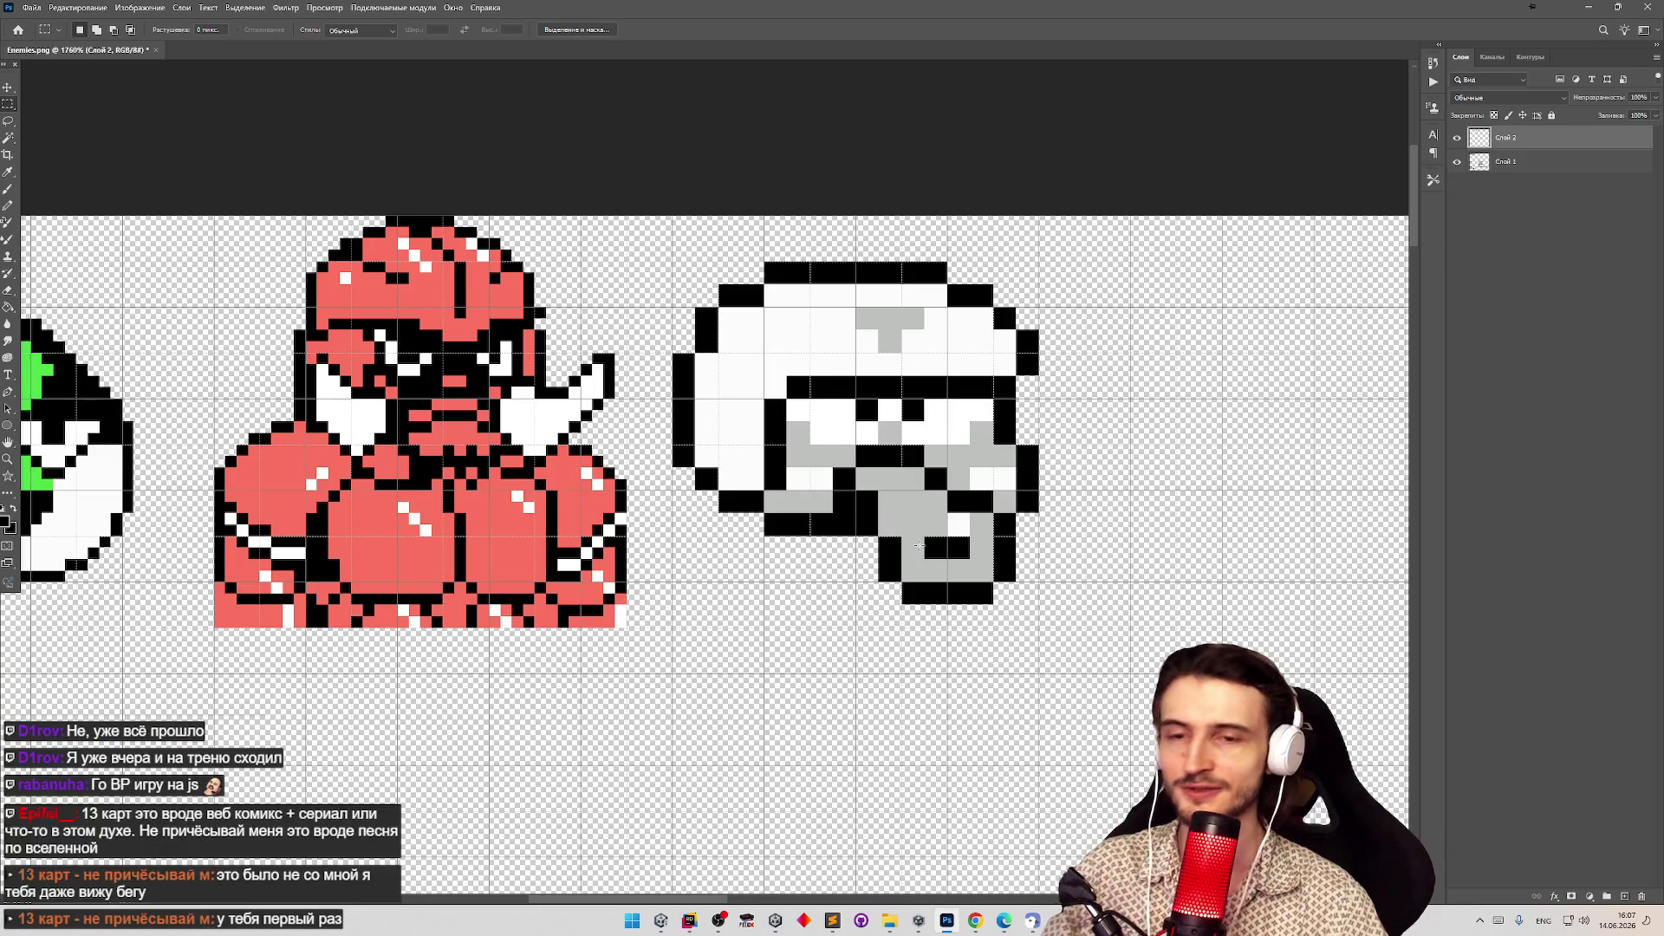
key(z)
click(940, 584)
scroll(850, 534, down, 3)
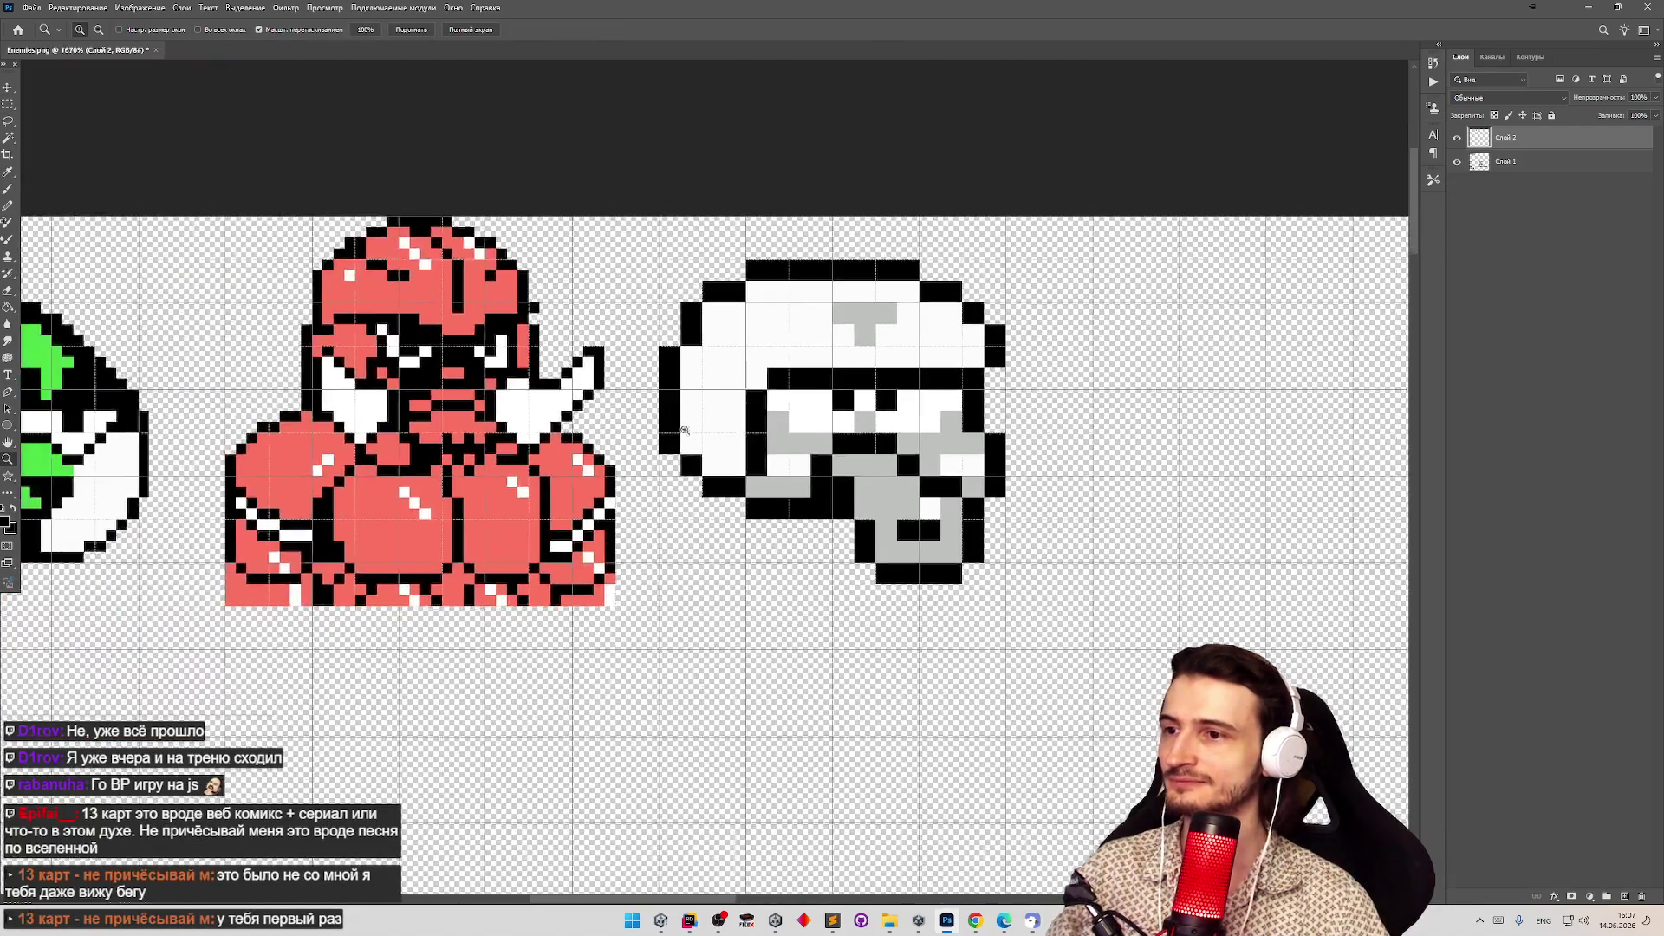
key(m)
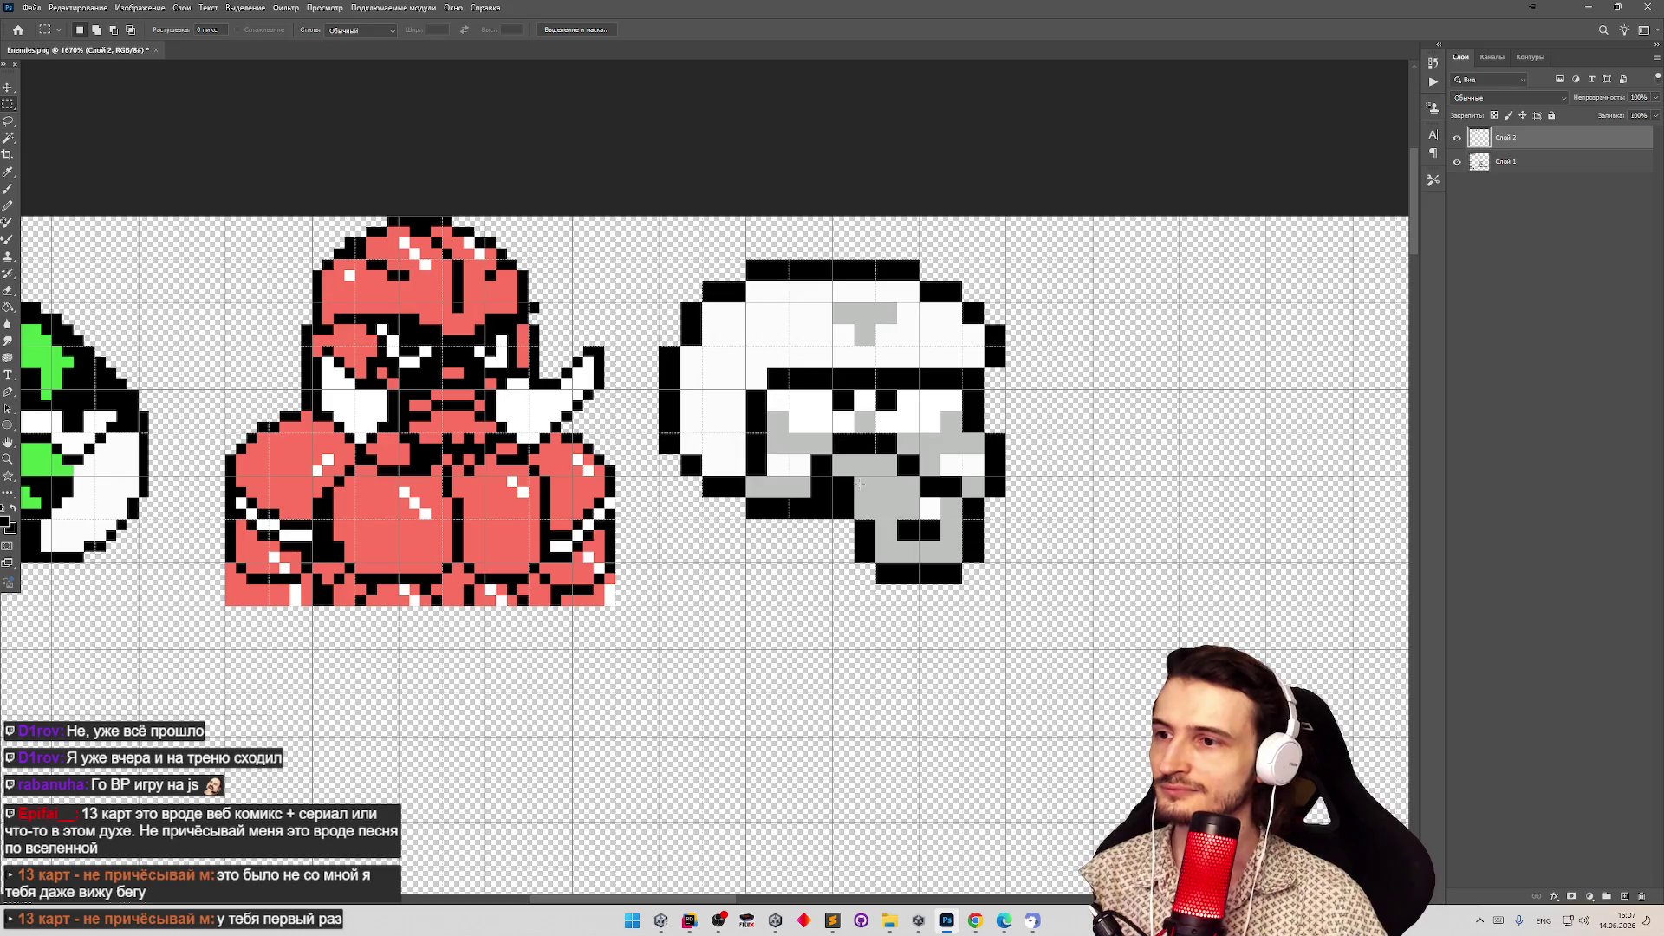
key(z)
scroll(960, 617, down, 5)
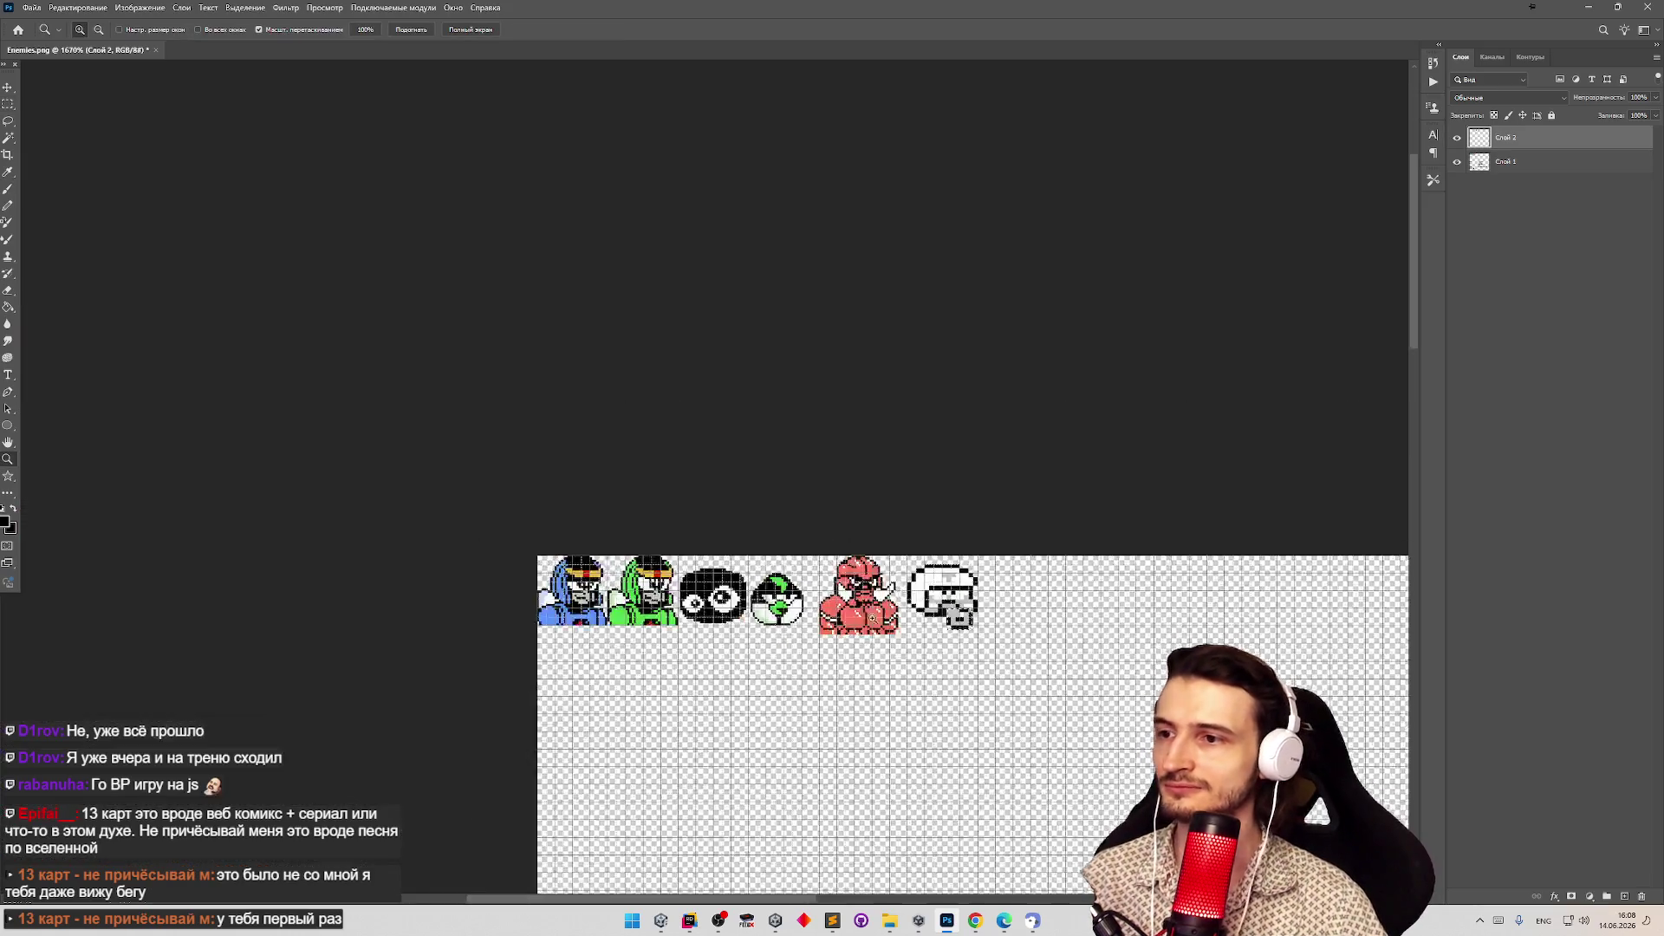
scroll(960, 617, down, 3)
scroll(996, 745, up, 4)
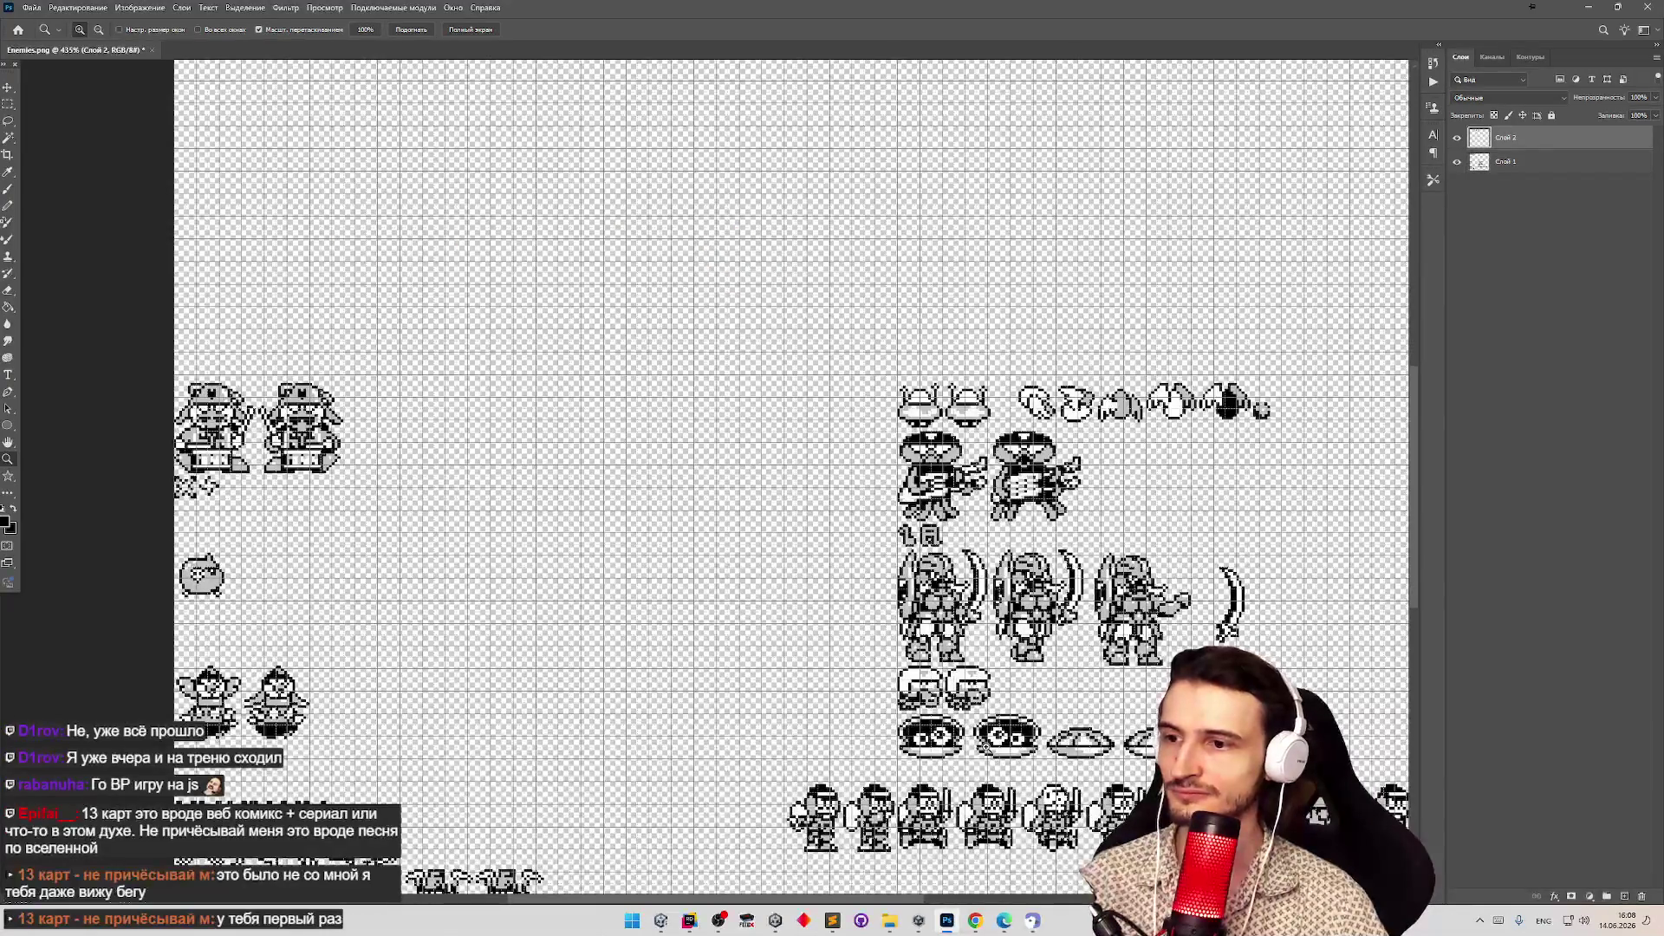
scroll(989, 748, up, 3)
key(m)
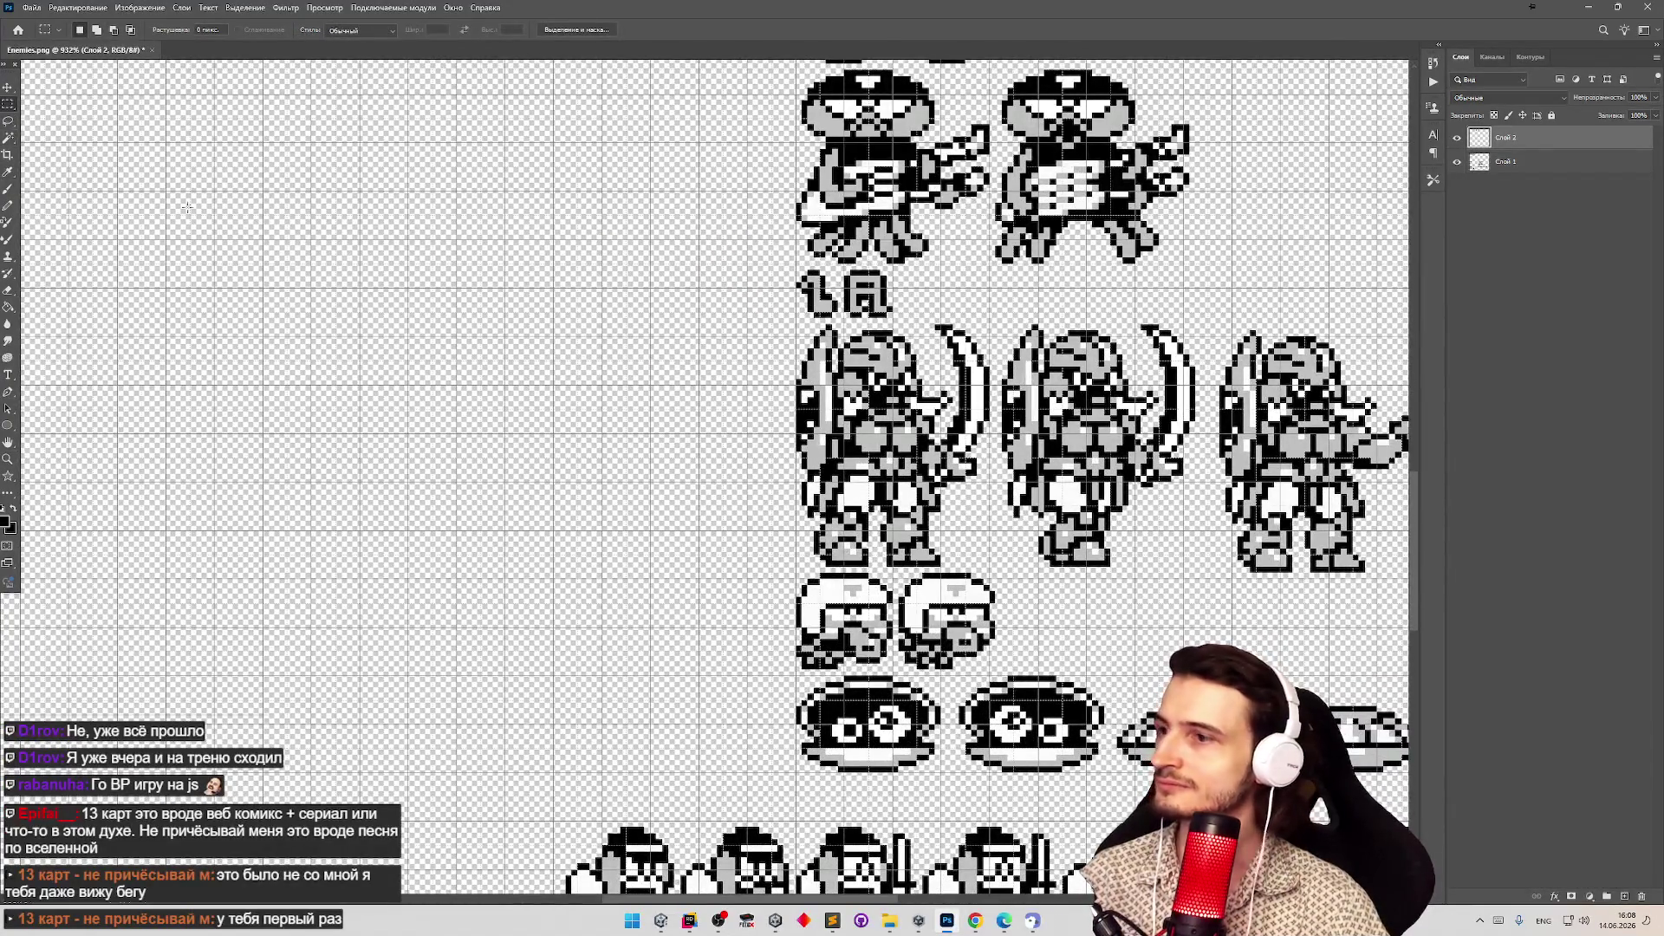
key(z)
scroll(949, 615, down, 5)
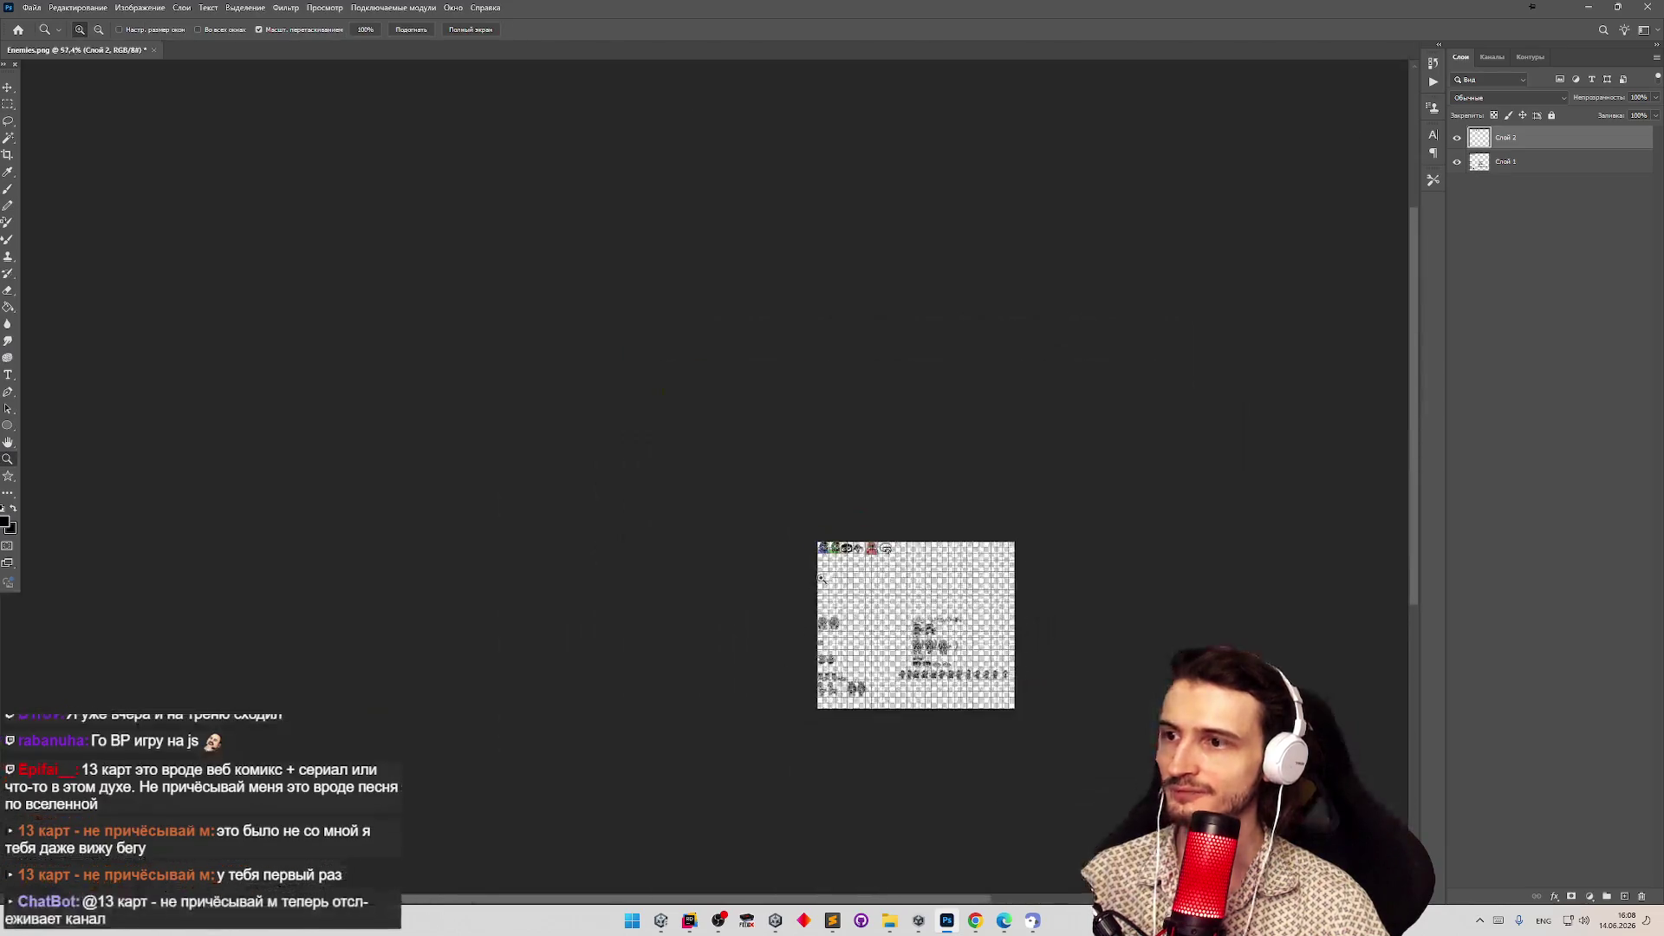
scroll(1168, 496, up, 5)
scroll(821, 405, up, 5)
key(m)
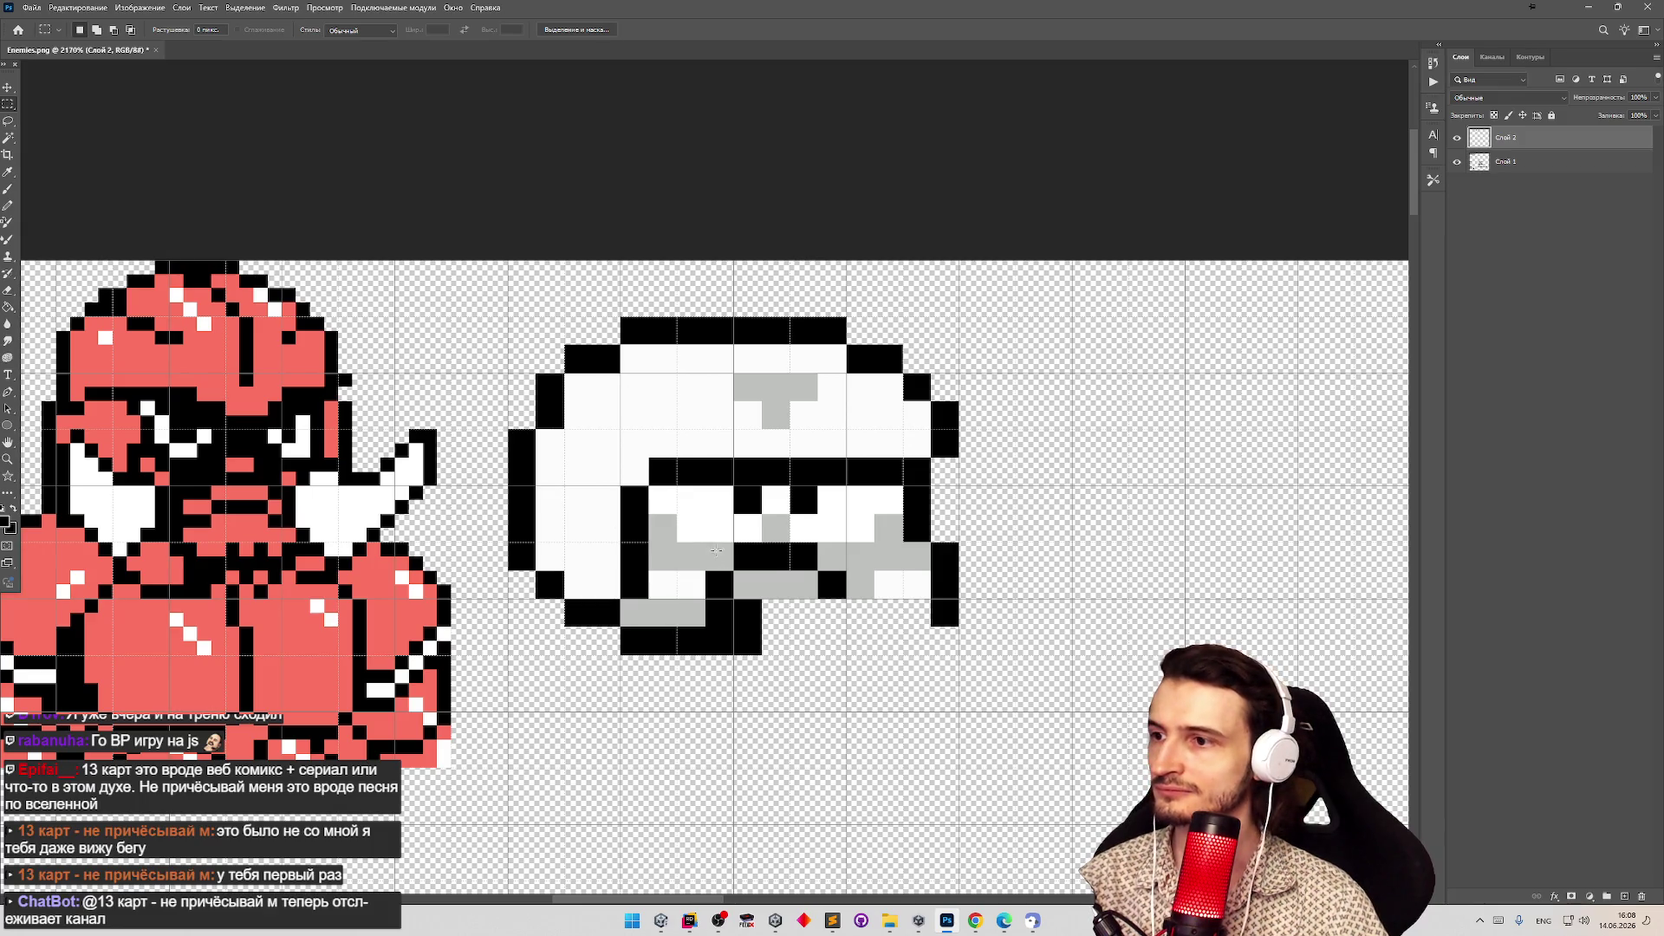
Delete the helmet's lower middle pixels, paste the jaw graphic as a layer and nudge it down.
mouse_move(716, 551)
mouse_down()
mouse_move(858, 616)
mouse_move(841, 632)
mouse_up()
key(Delete)
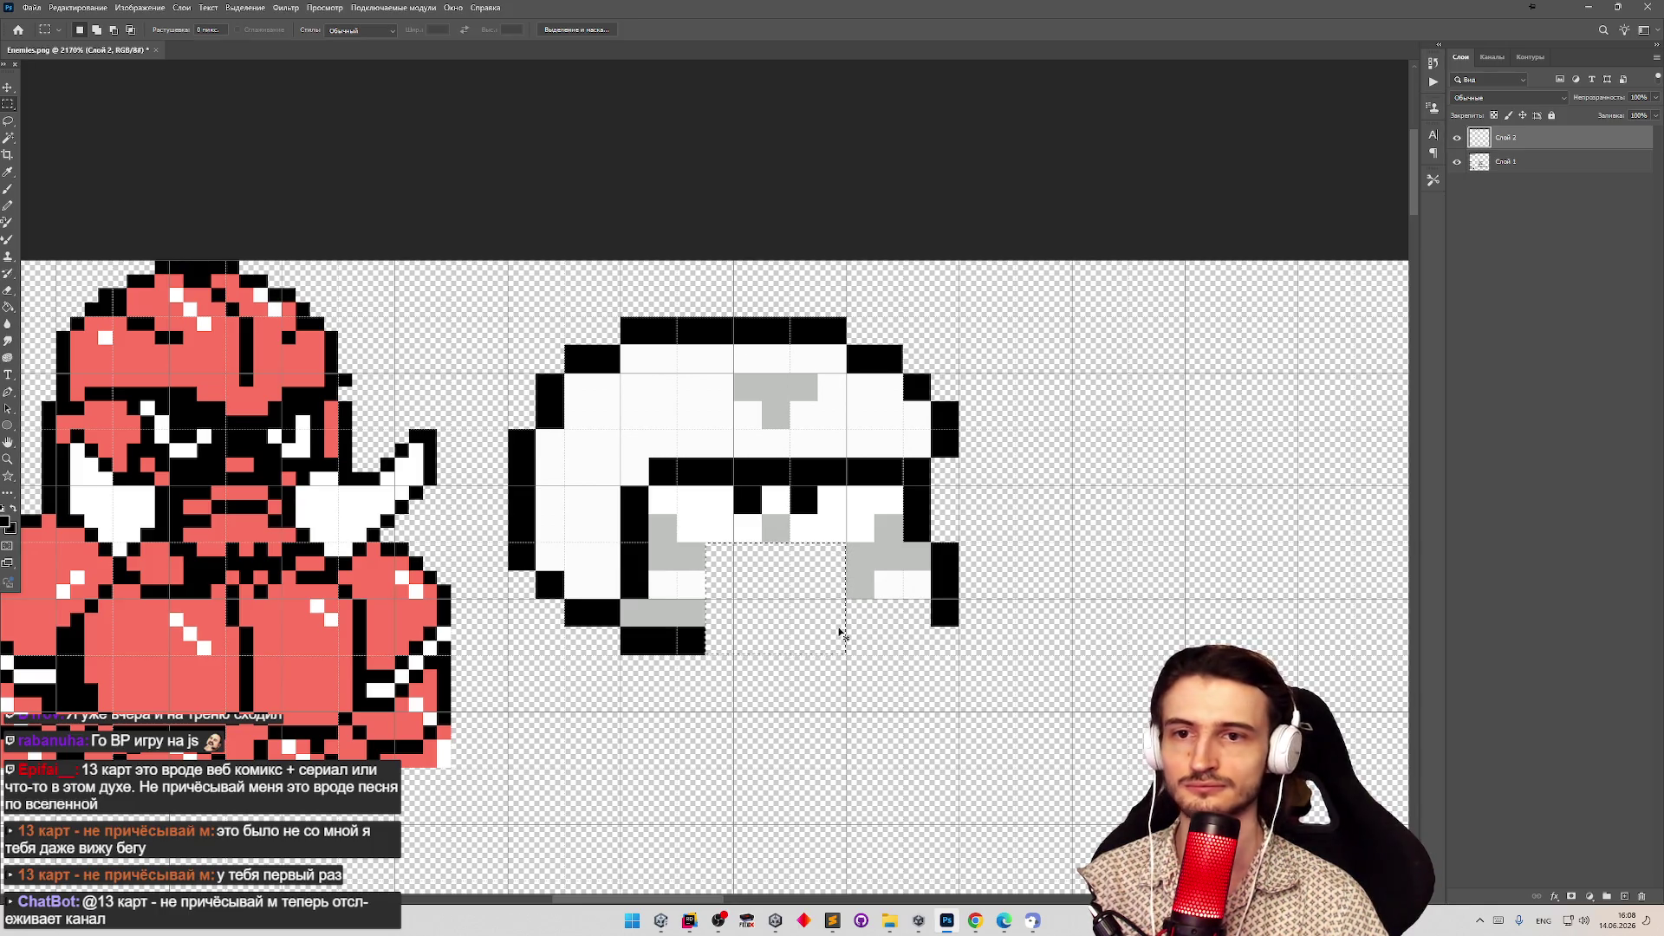
key(ctrl+v)
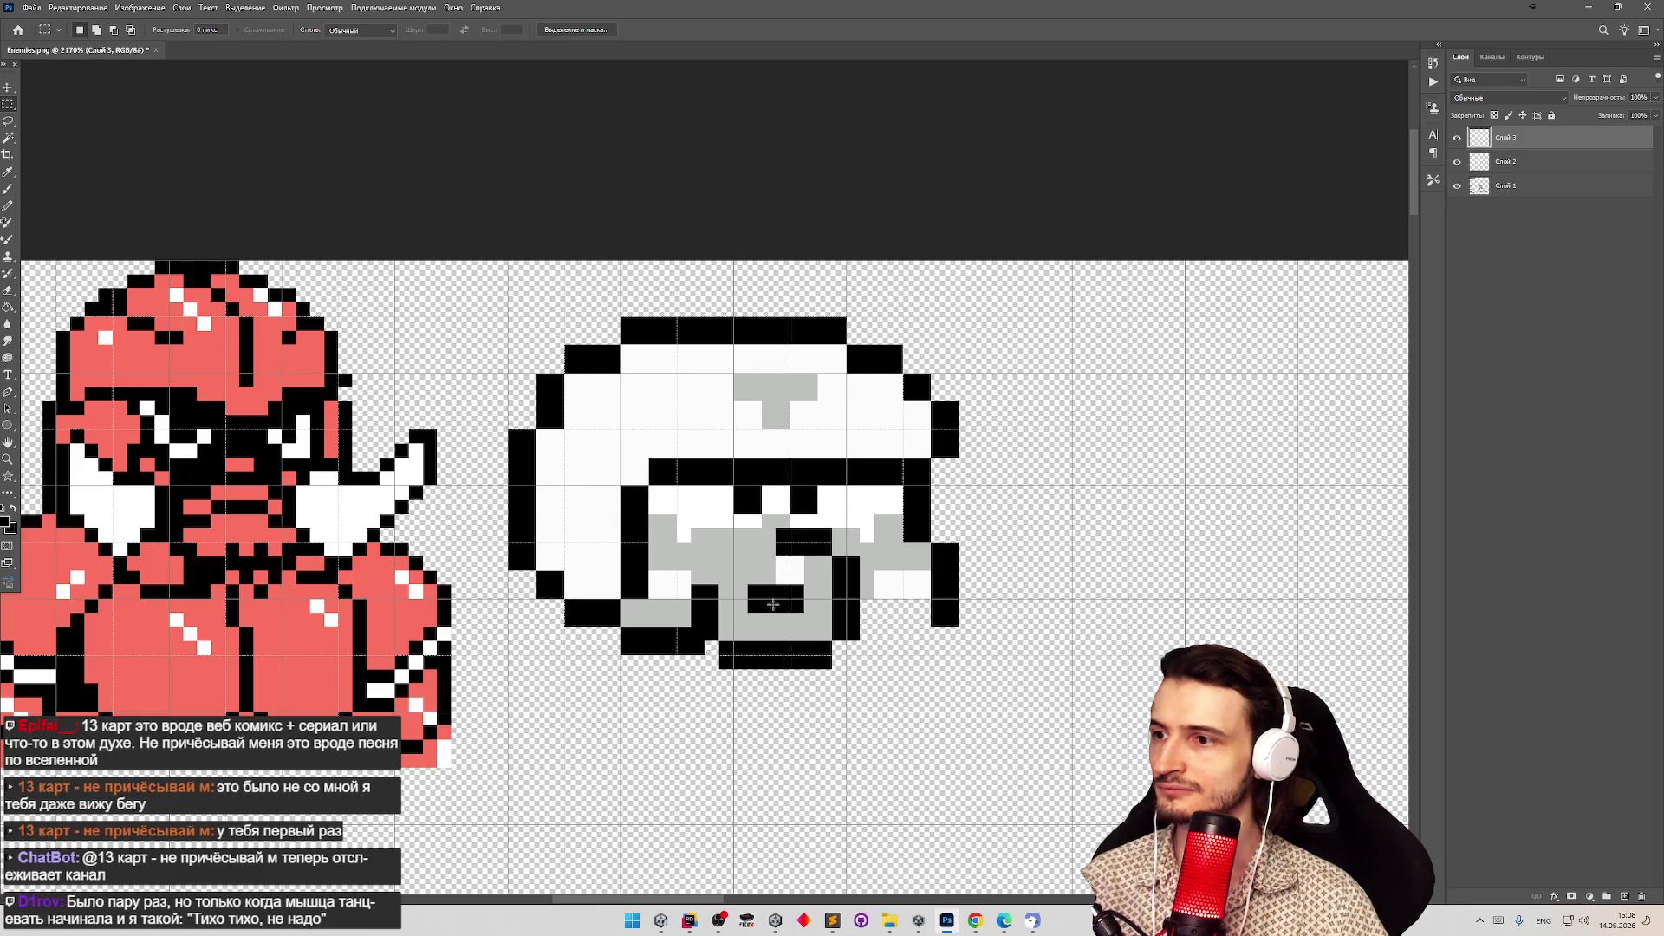
key(v)
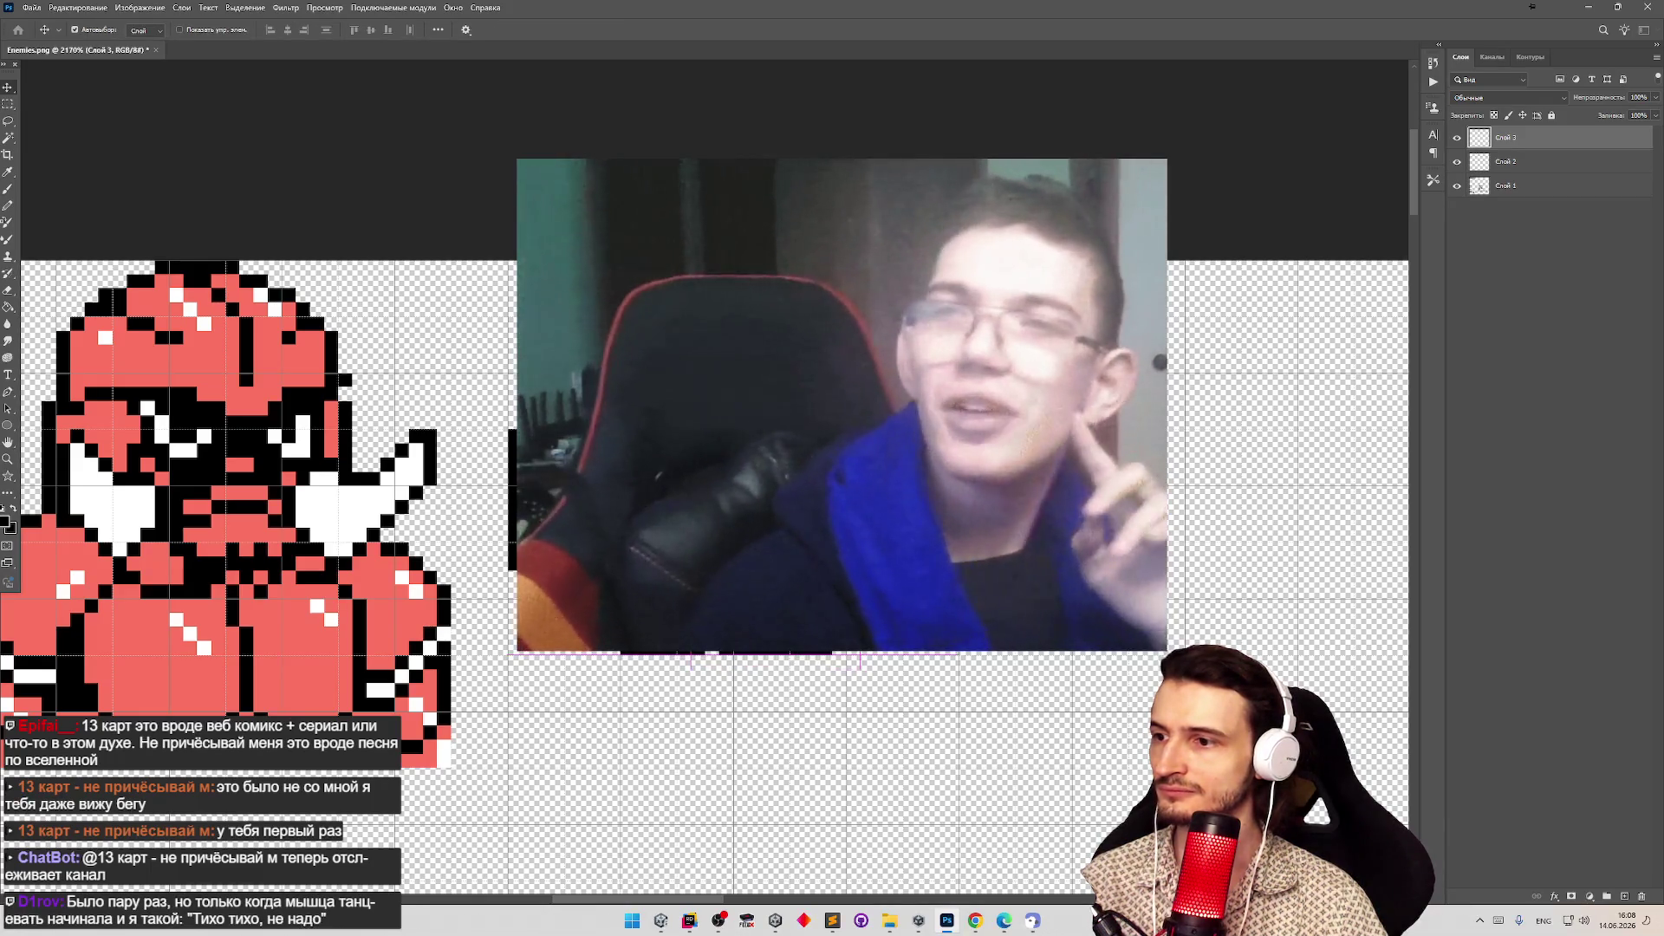
key(Down)
key(Down)
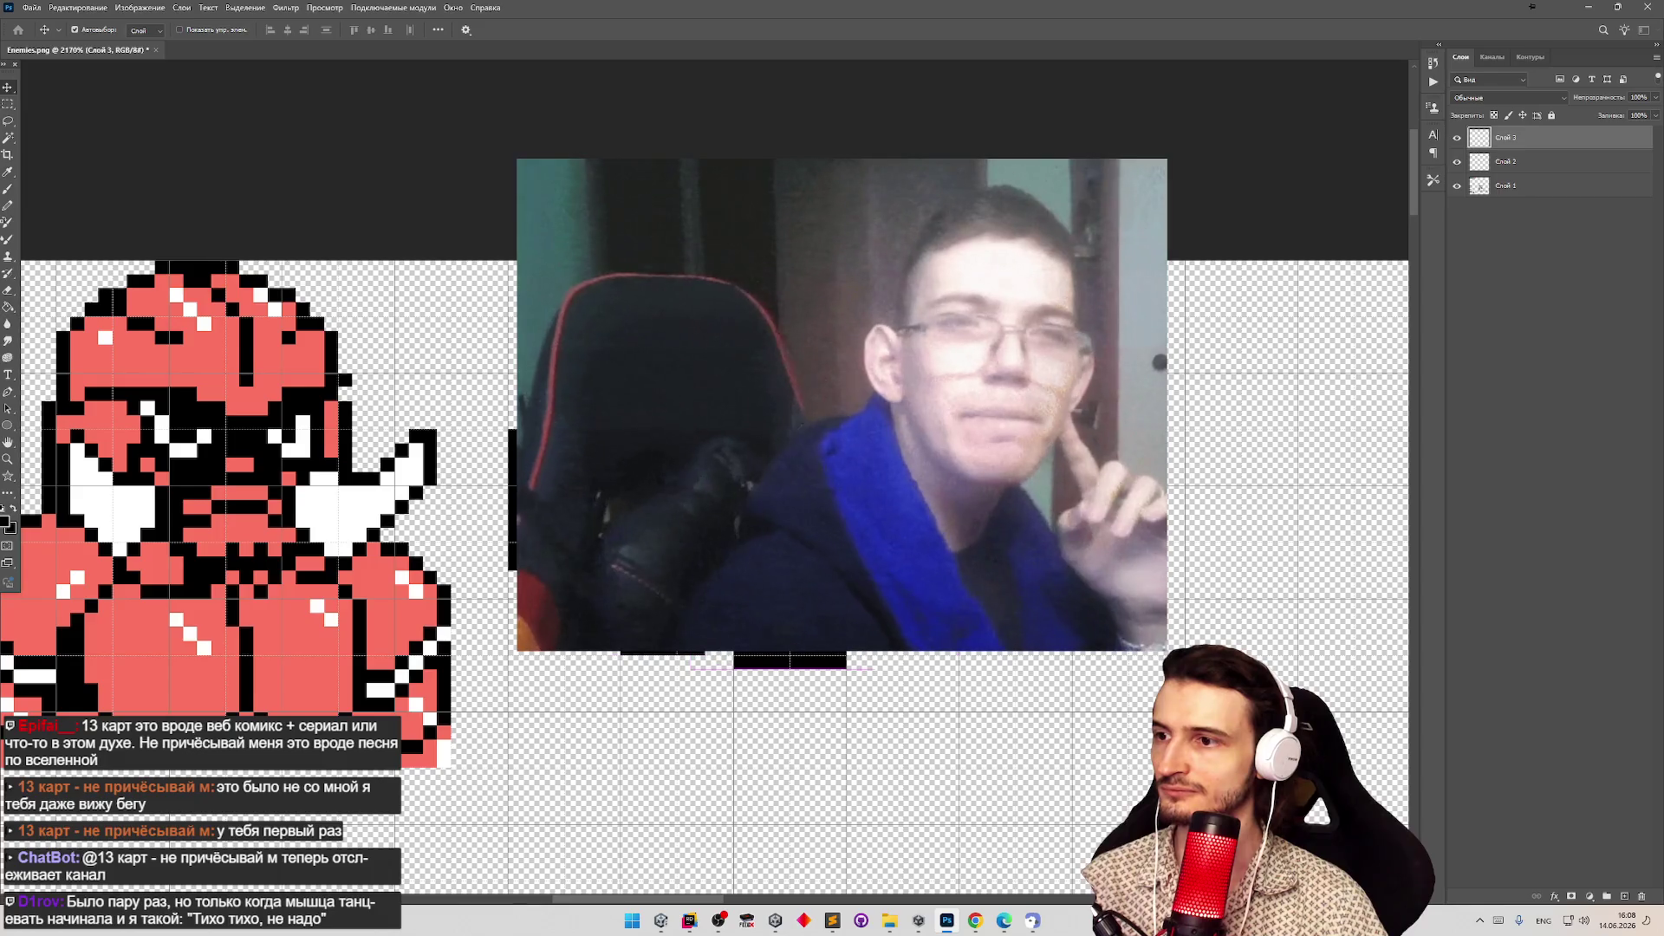
Switch to the Pencil and zoom out to see more of the sprites.
key(g)
scroll(675, 557, up, 3)
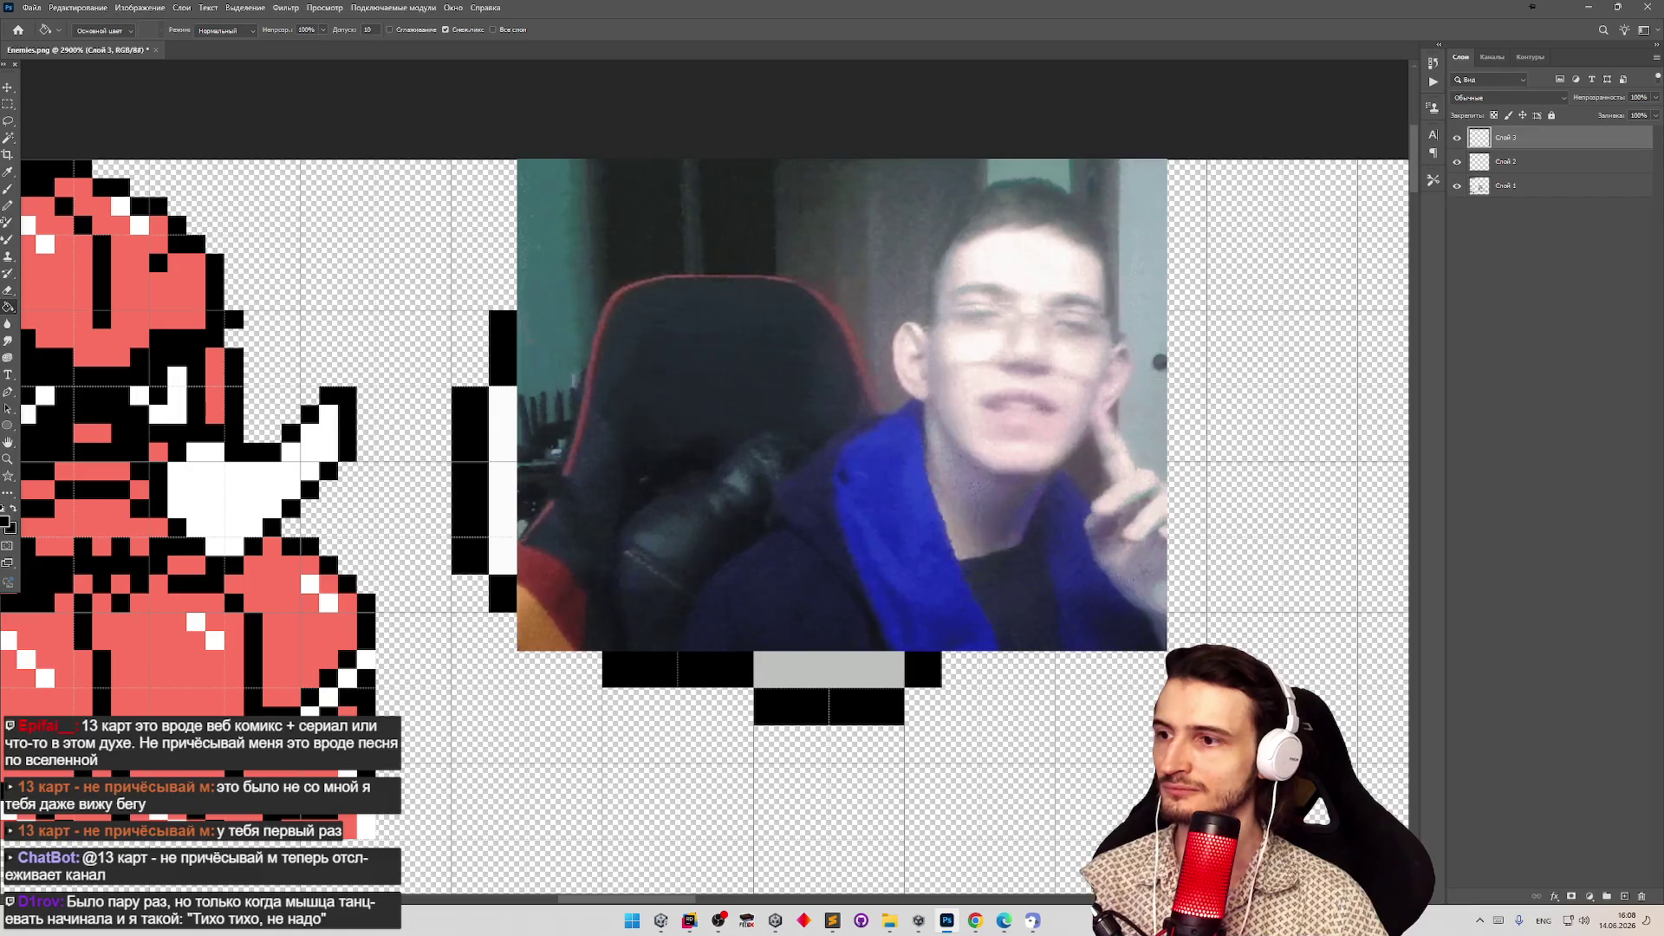
key(b)
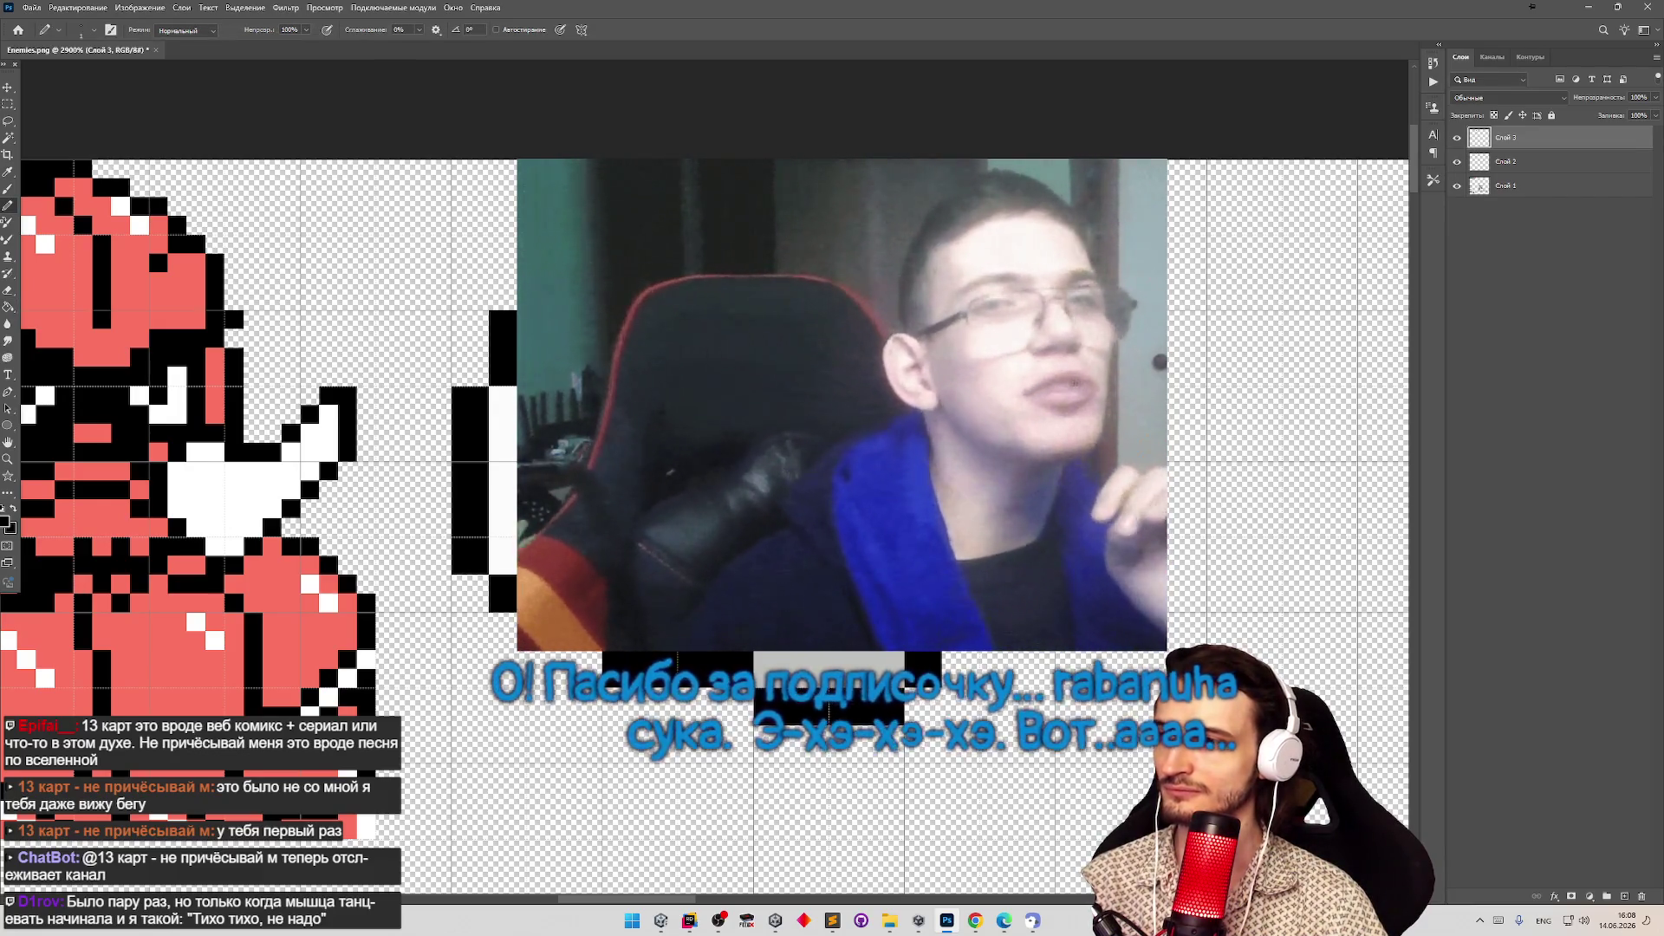
key(z)
scroll(635, 455, down, 5)
scroll(635, 456, up, 2)
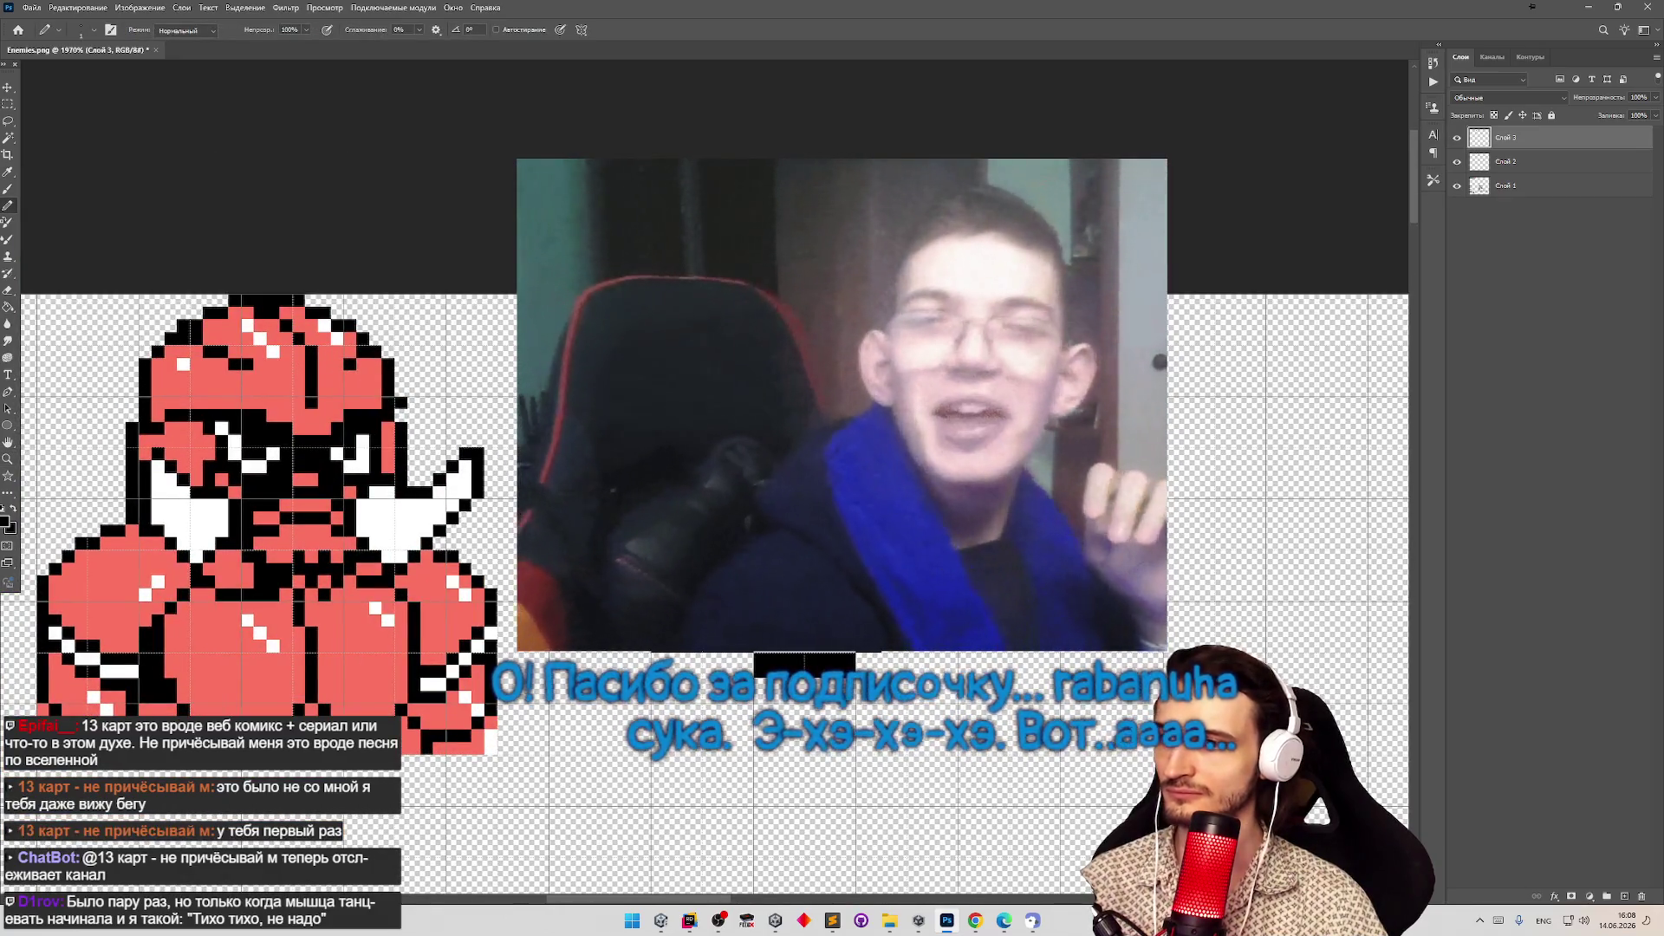
key(b)
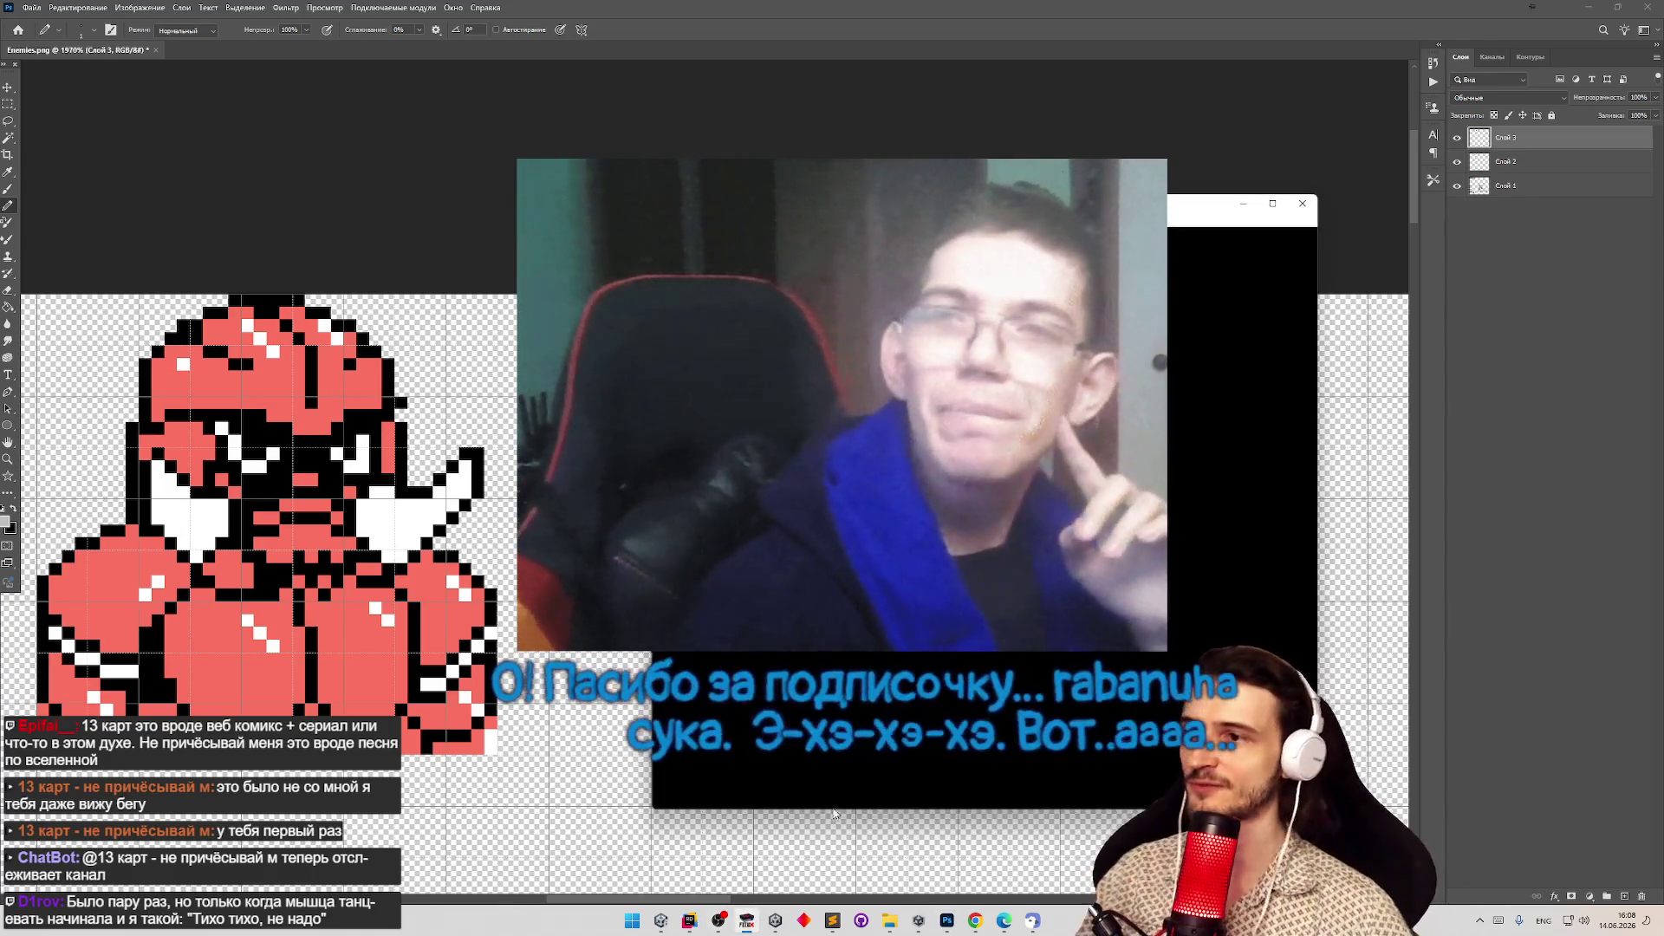
Load Samurai Pizza Cats from FCEUX's recent games and mute the sound.
click(662, 220)
mouse_move(783, 265)
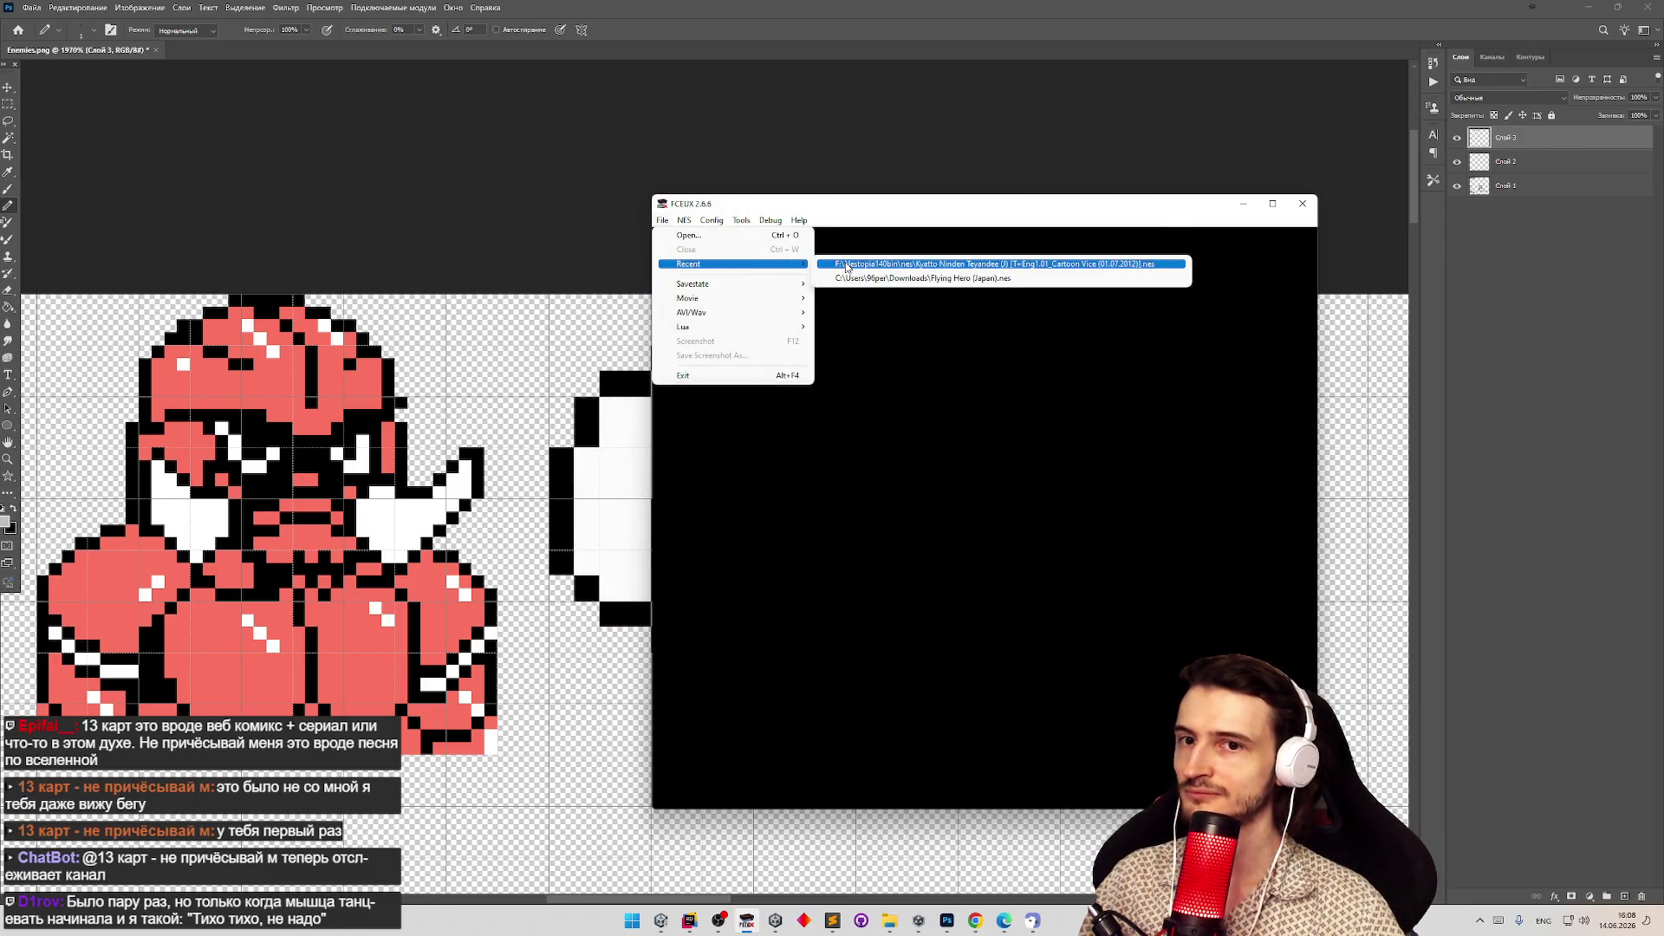
click(847, 265)
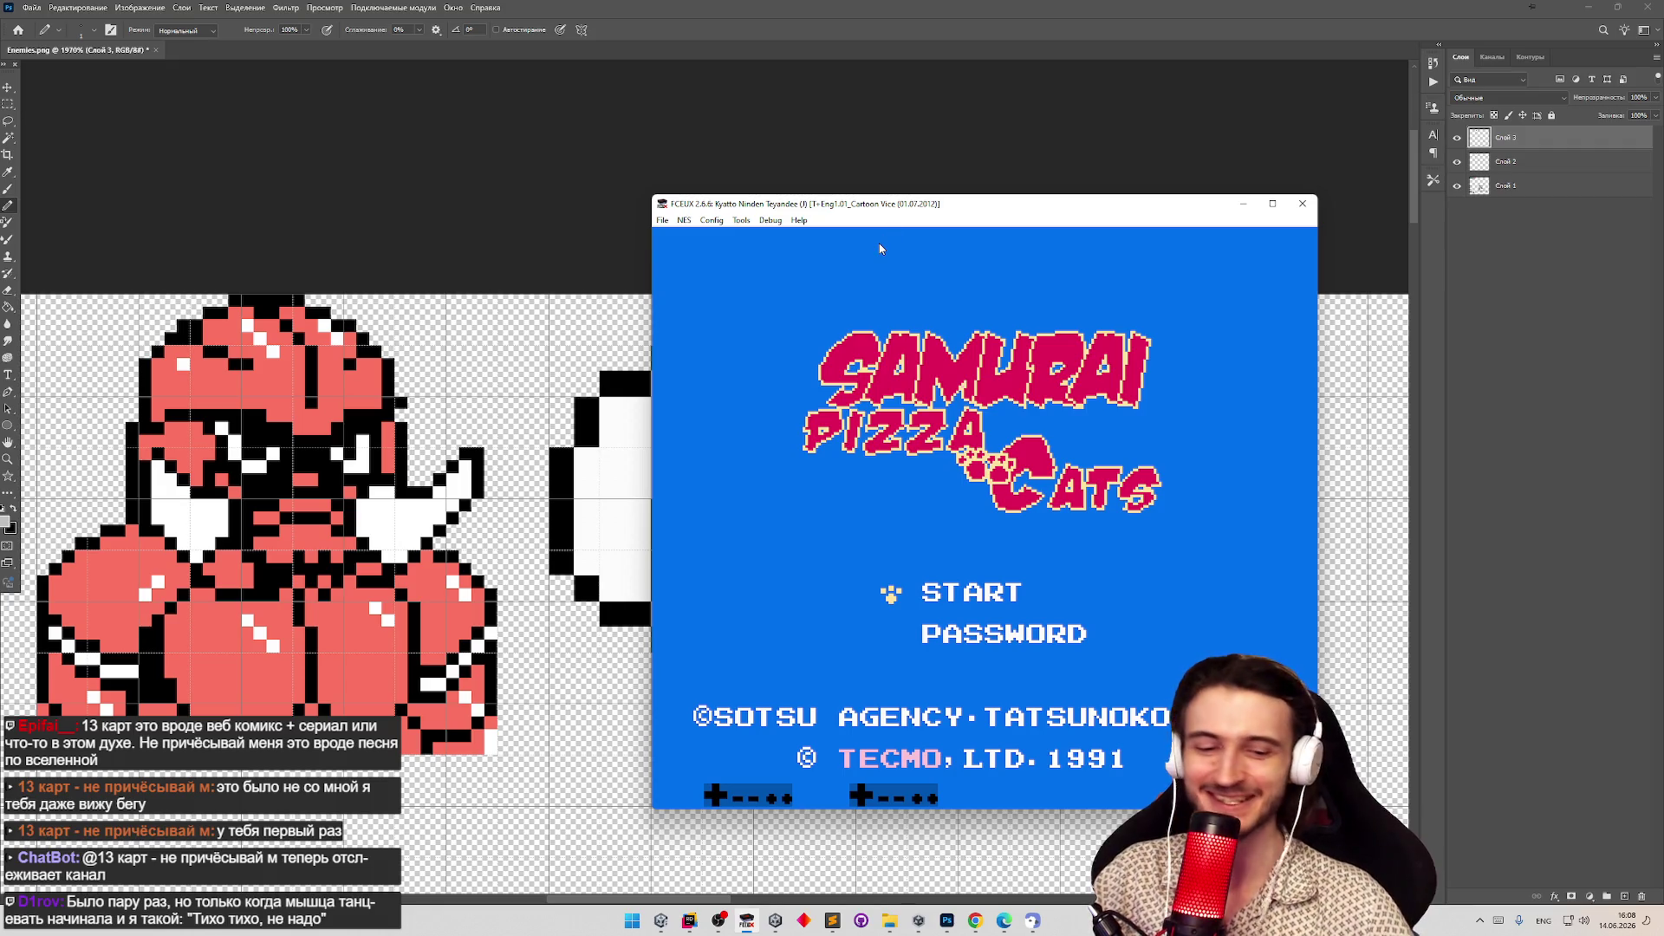
key(ctrl+m)
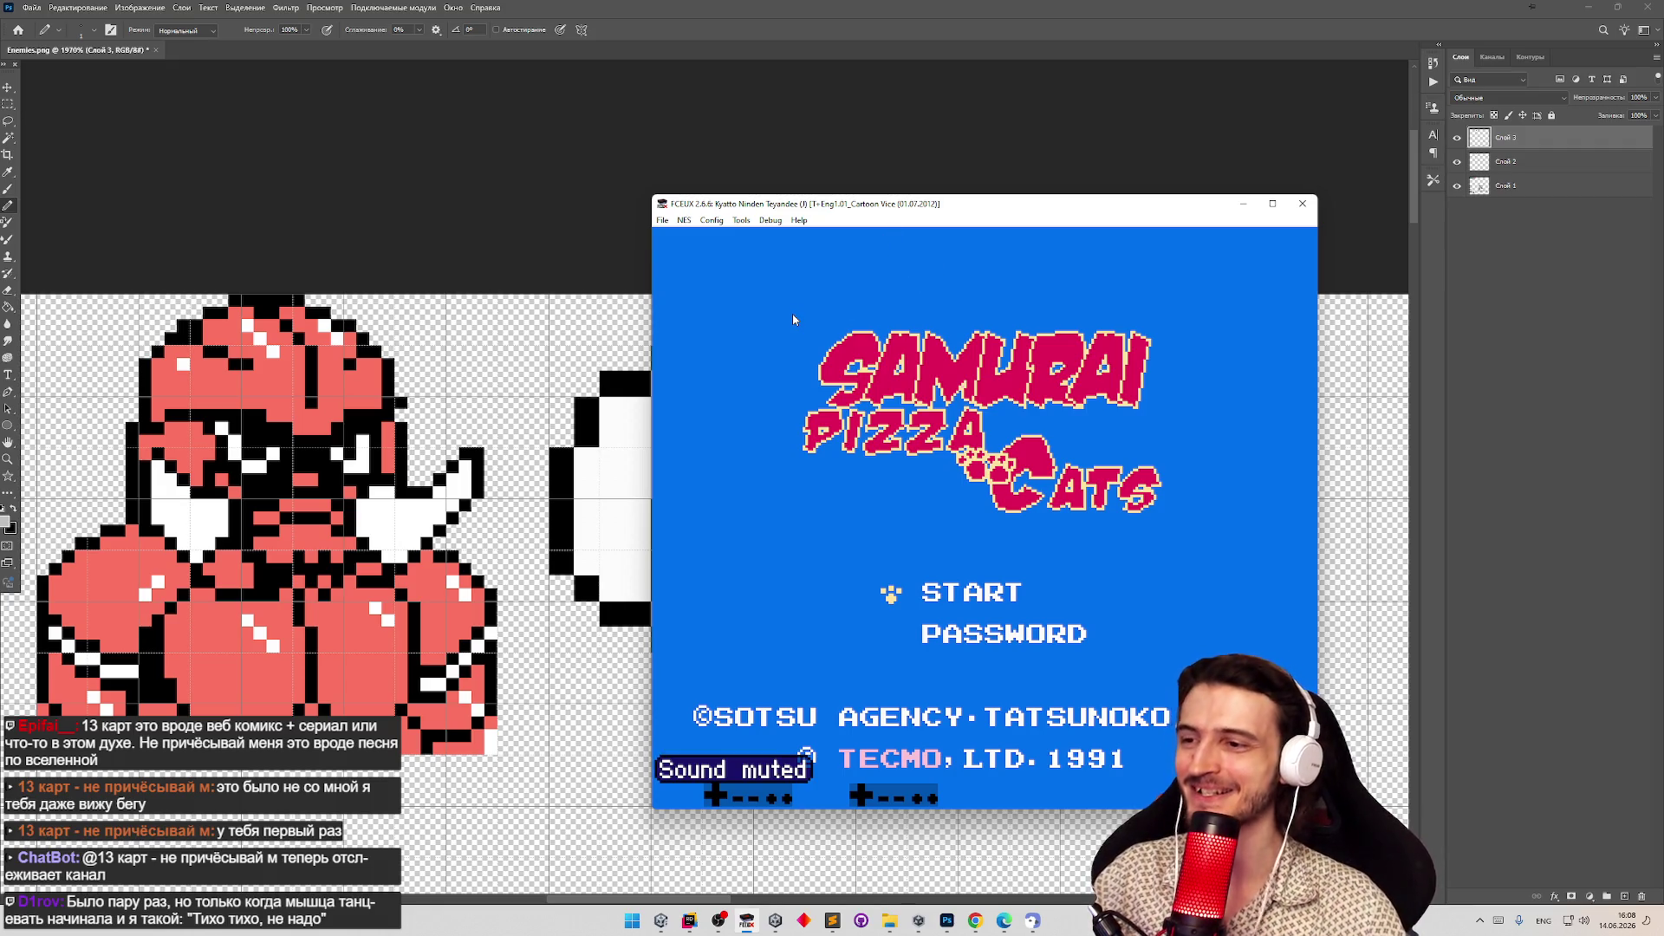
Restore save state 2 and return to the Photoshop sprite sheet.
click(711, 222)
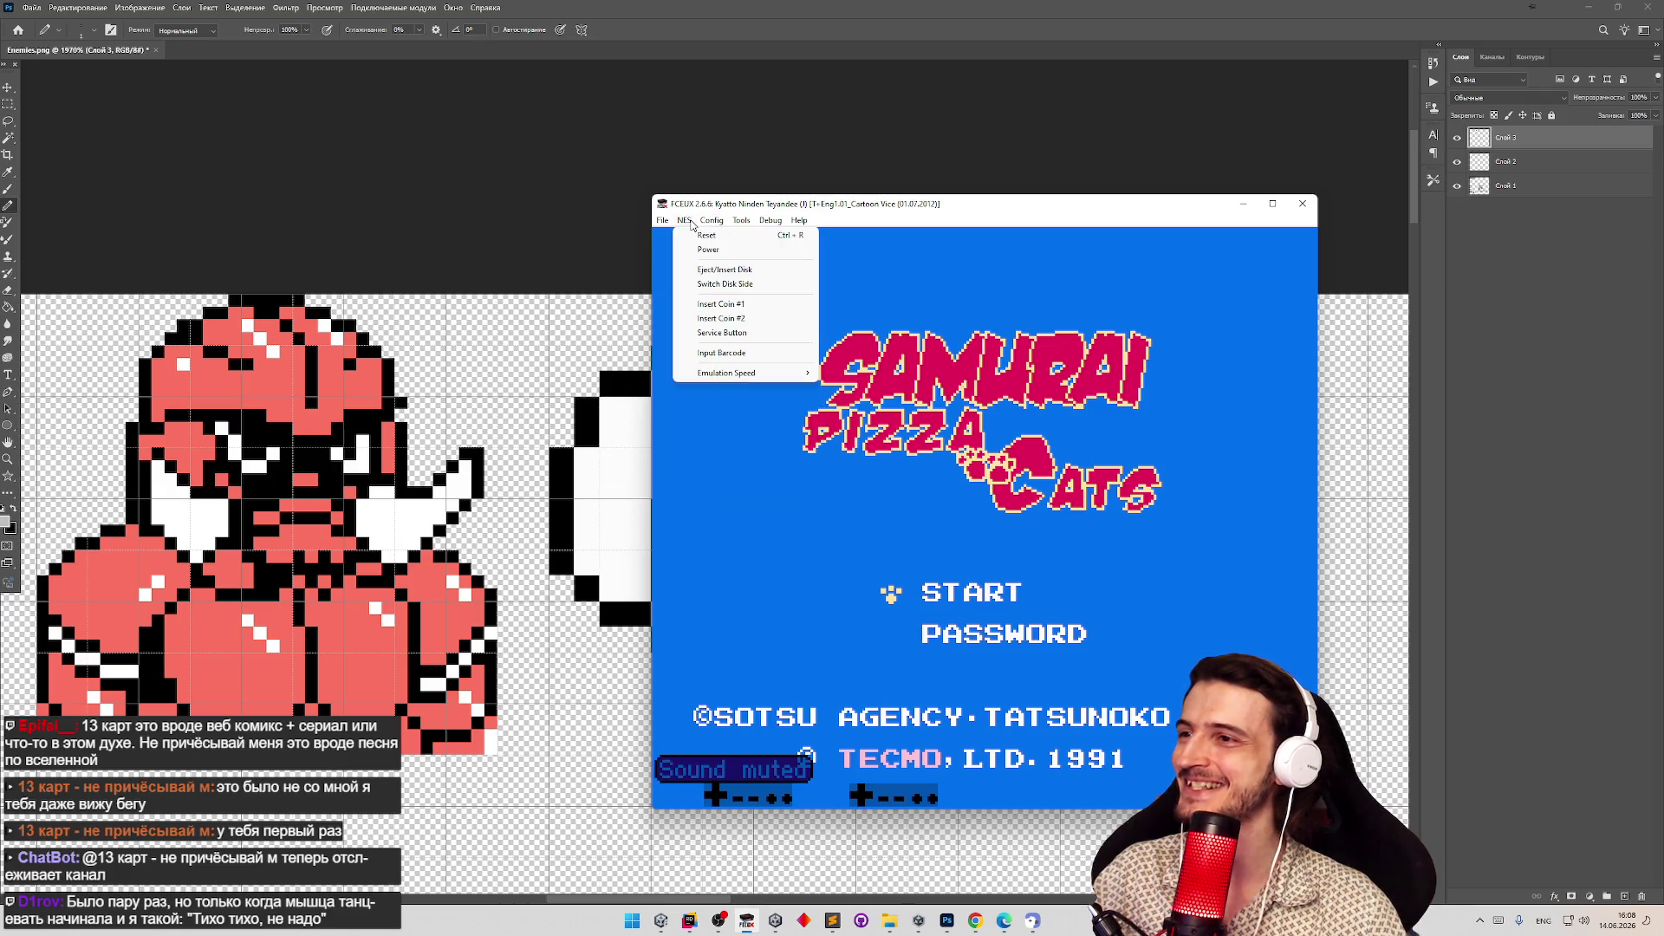
click(699, 222)
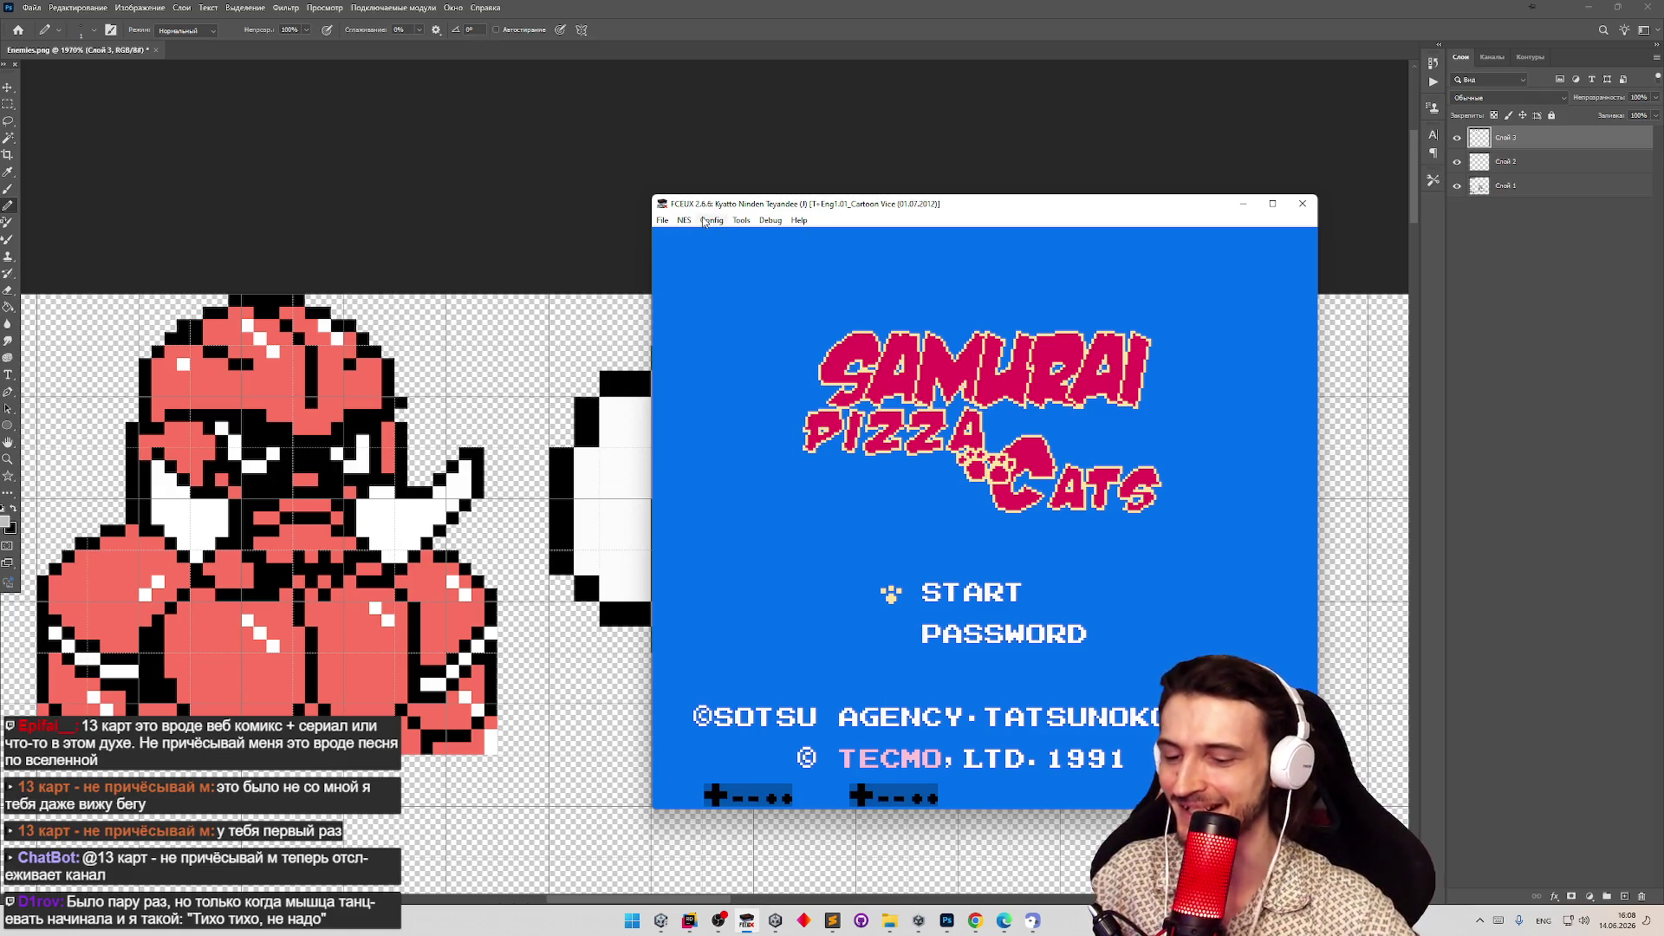
key(F7)
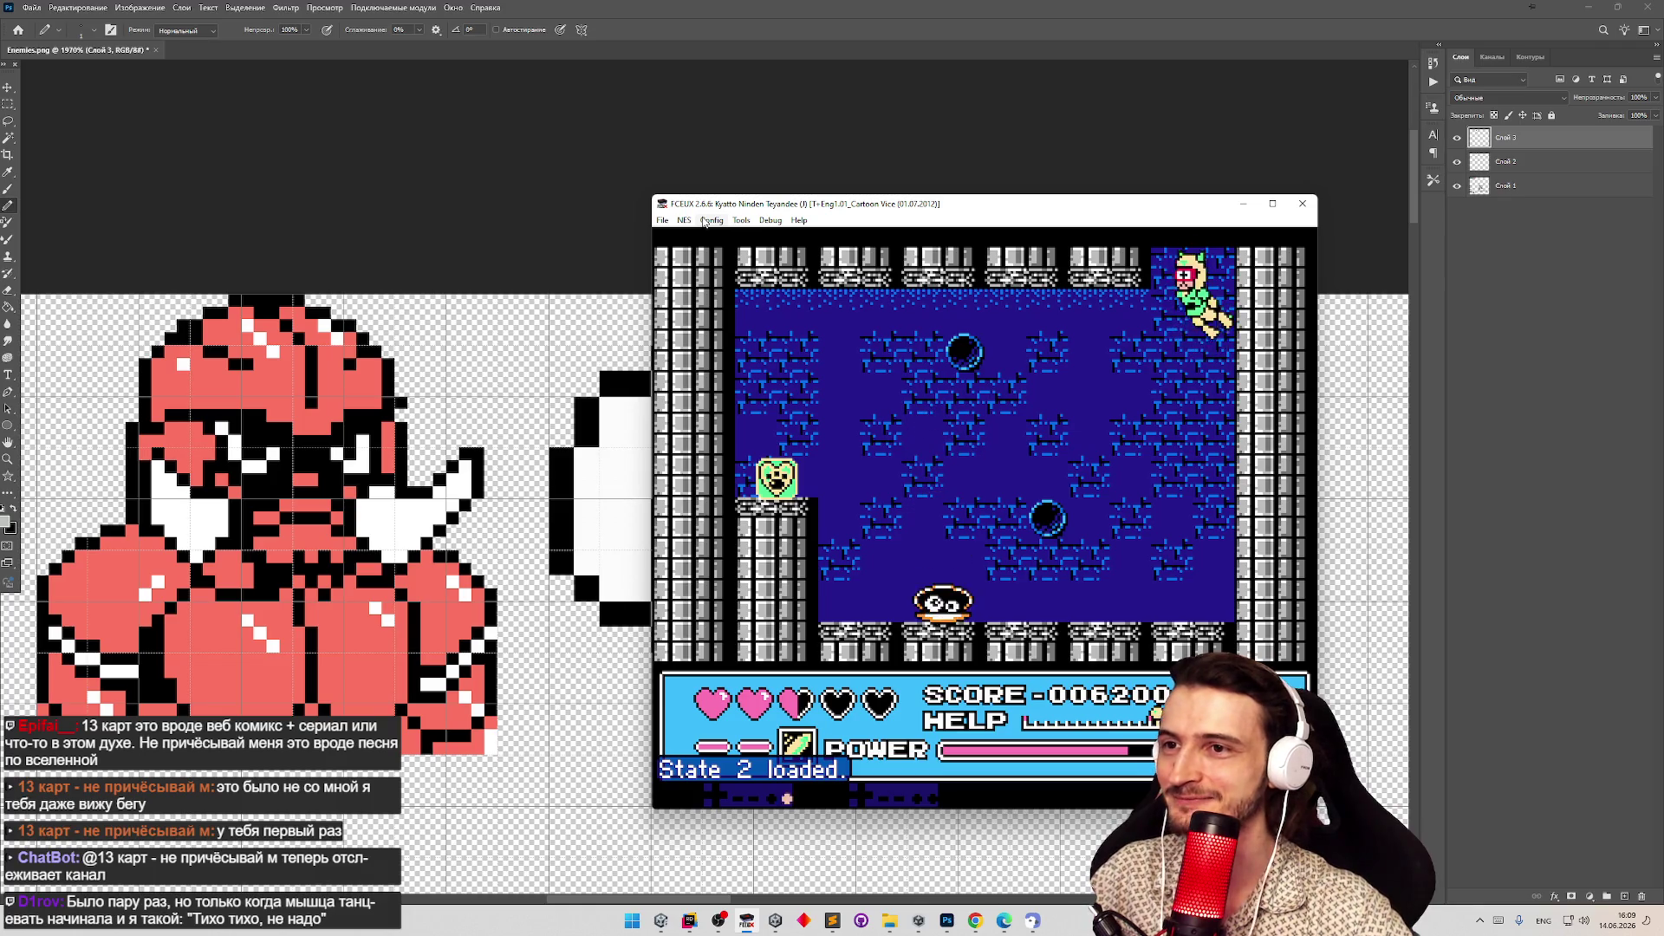
click(446, 249)
Sample the salmon red from the red sprite and merge the visible layers into one.
key(g)
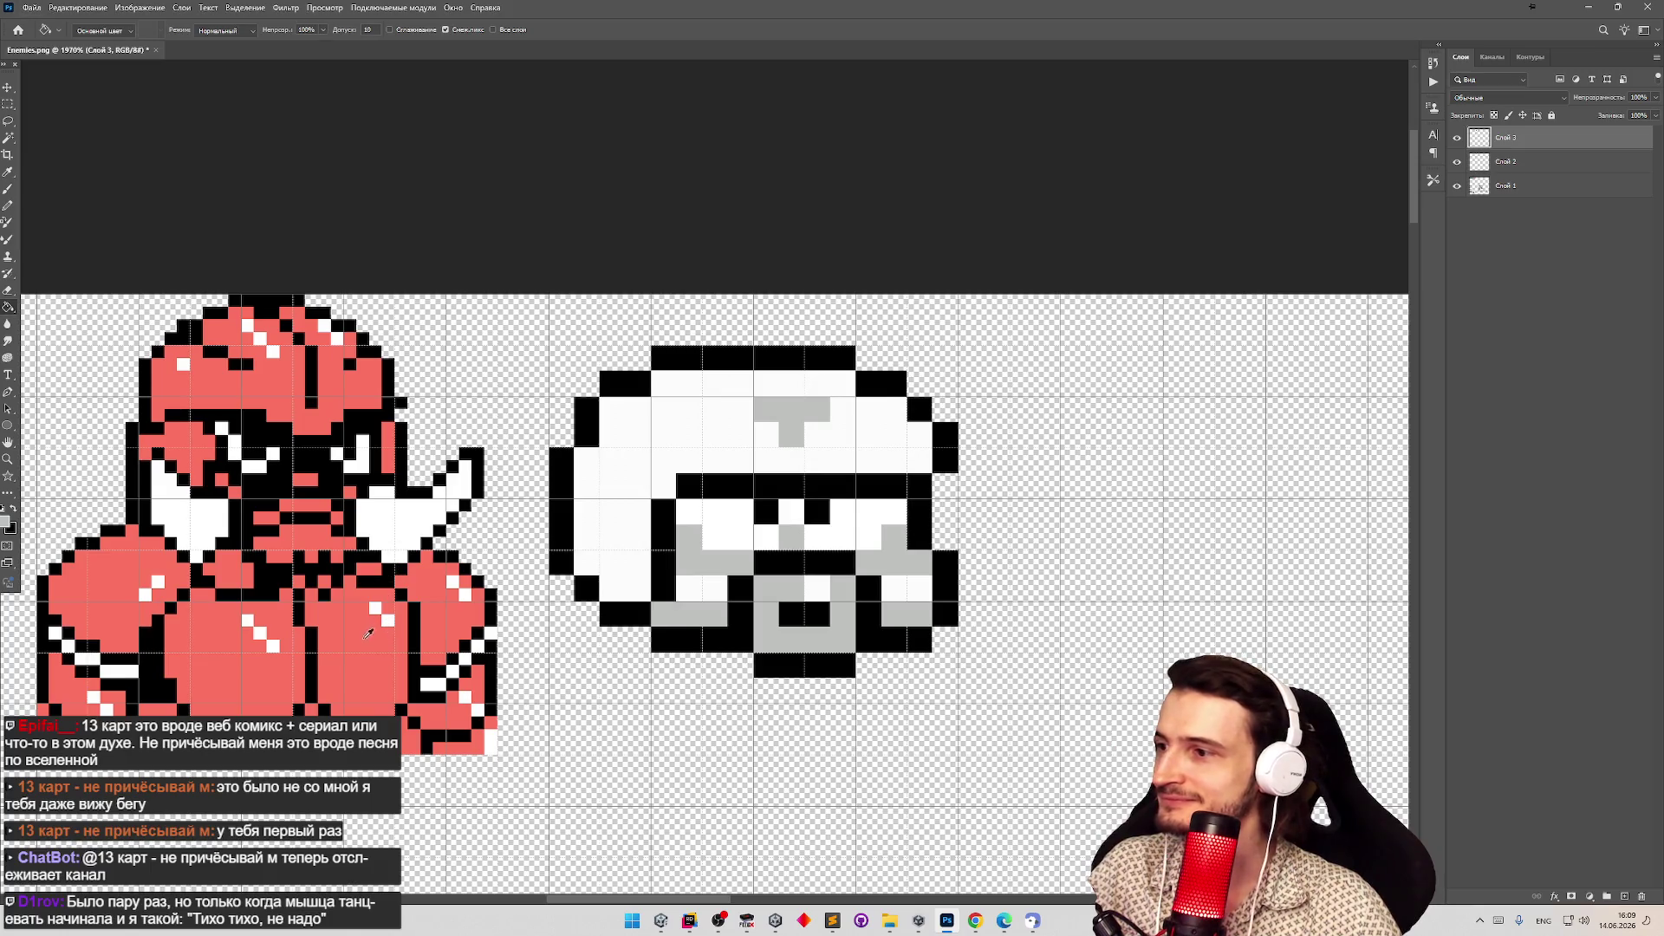
alt+click(369, 634)
click(704, 581)
key(ctrl+z)
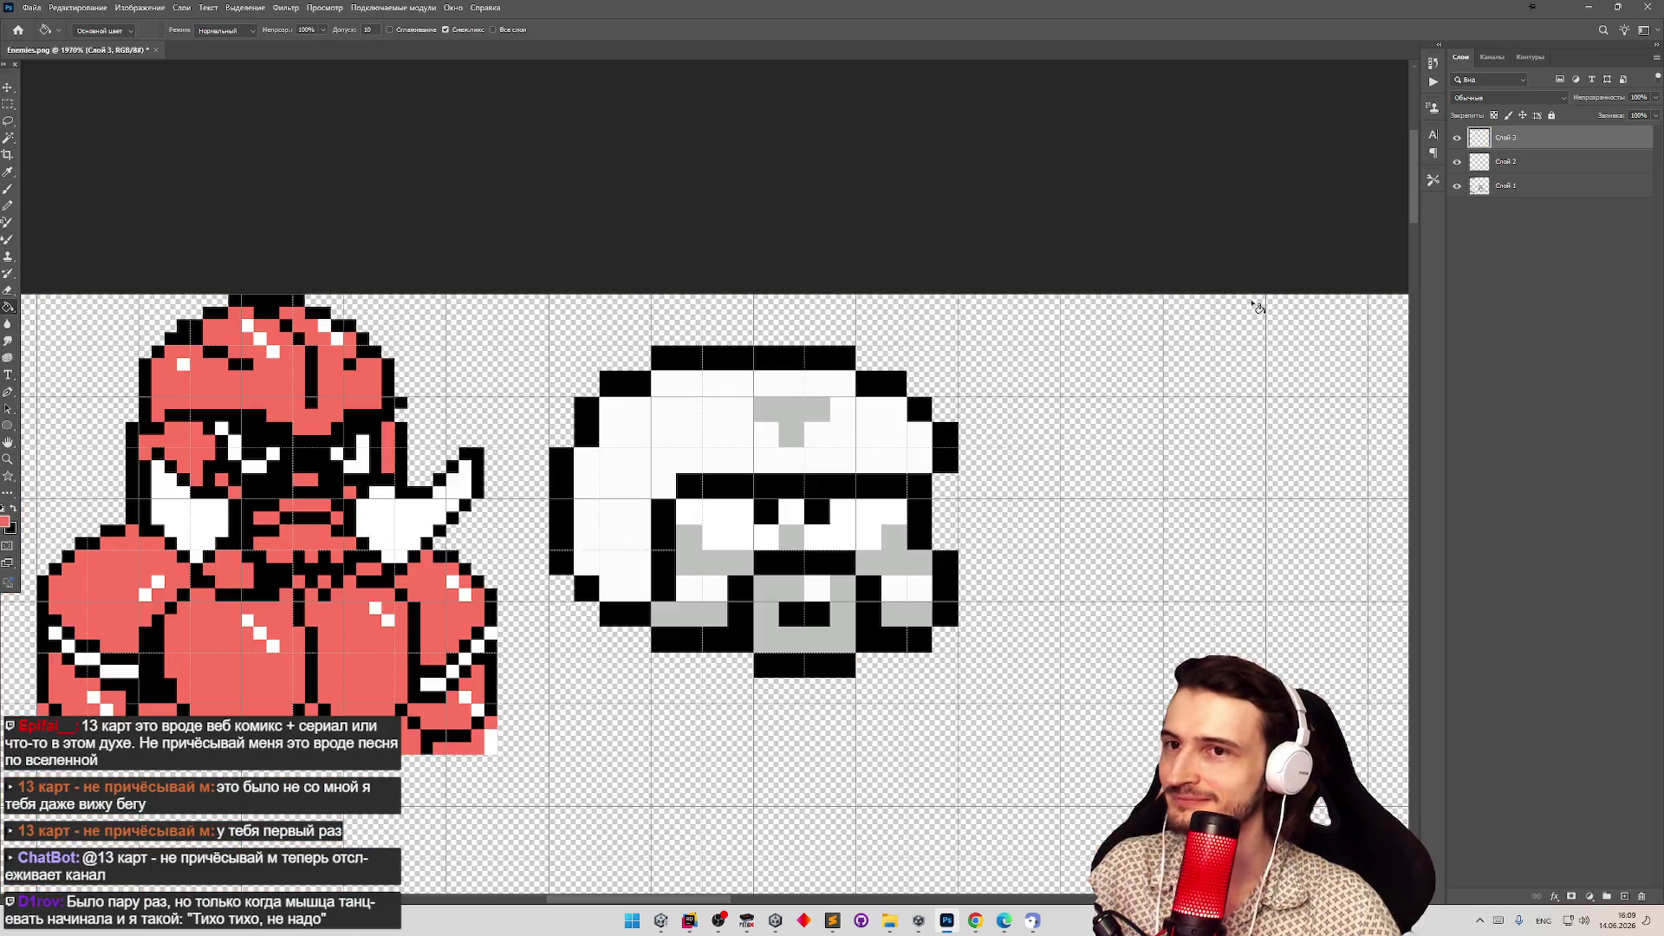
right_click(1530, 165)
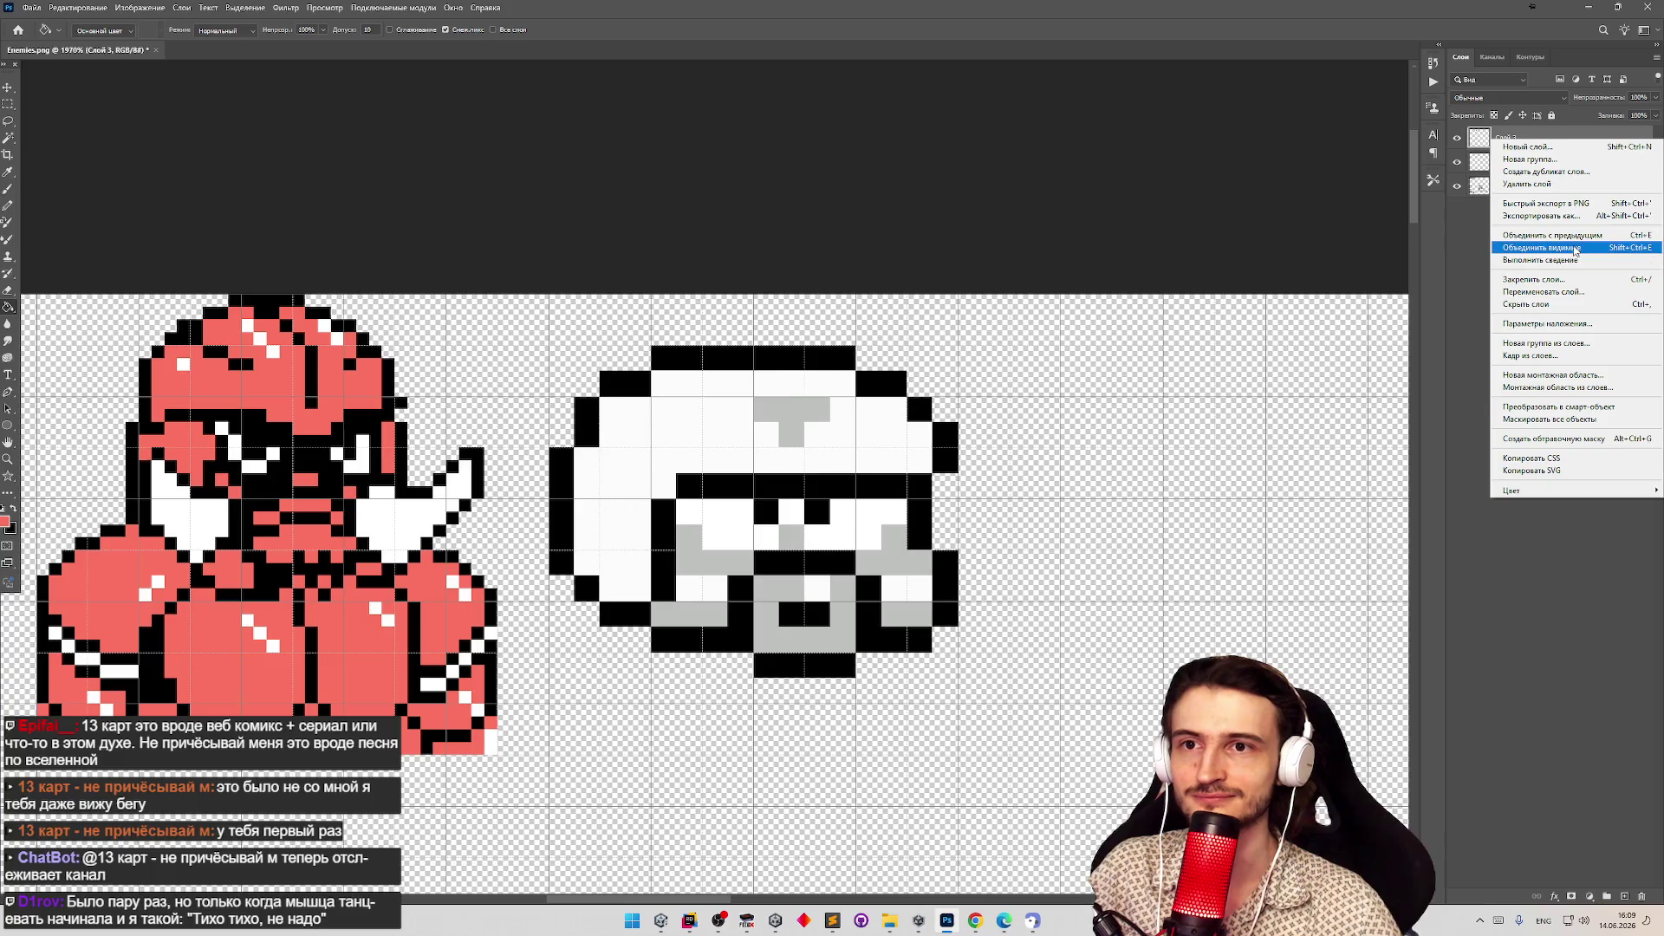
click(1573, 250)
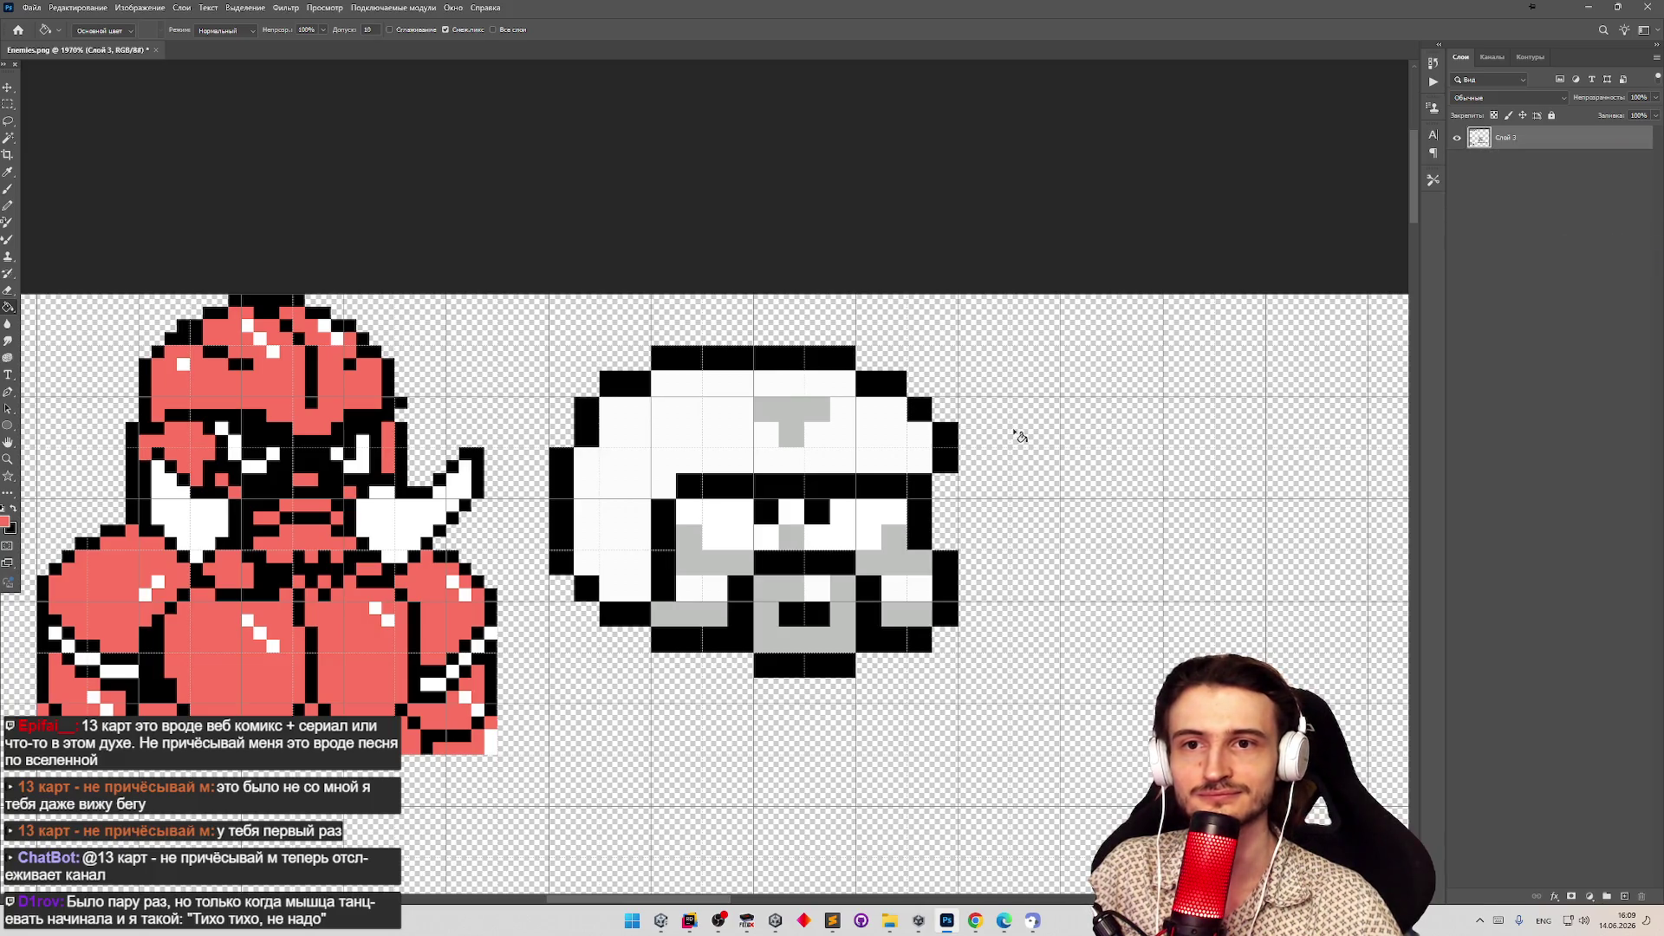
Fill the helmet's grey cheeks, lower face areas and T with salmon red.
click(720, 565)
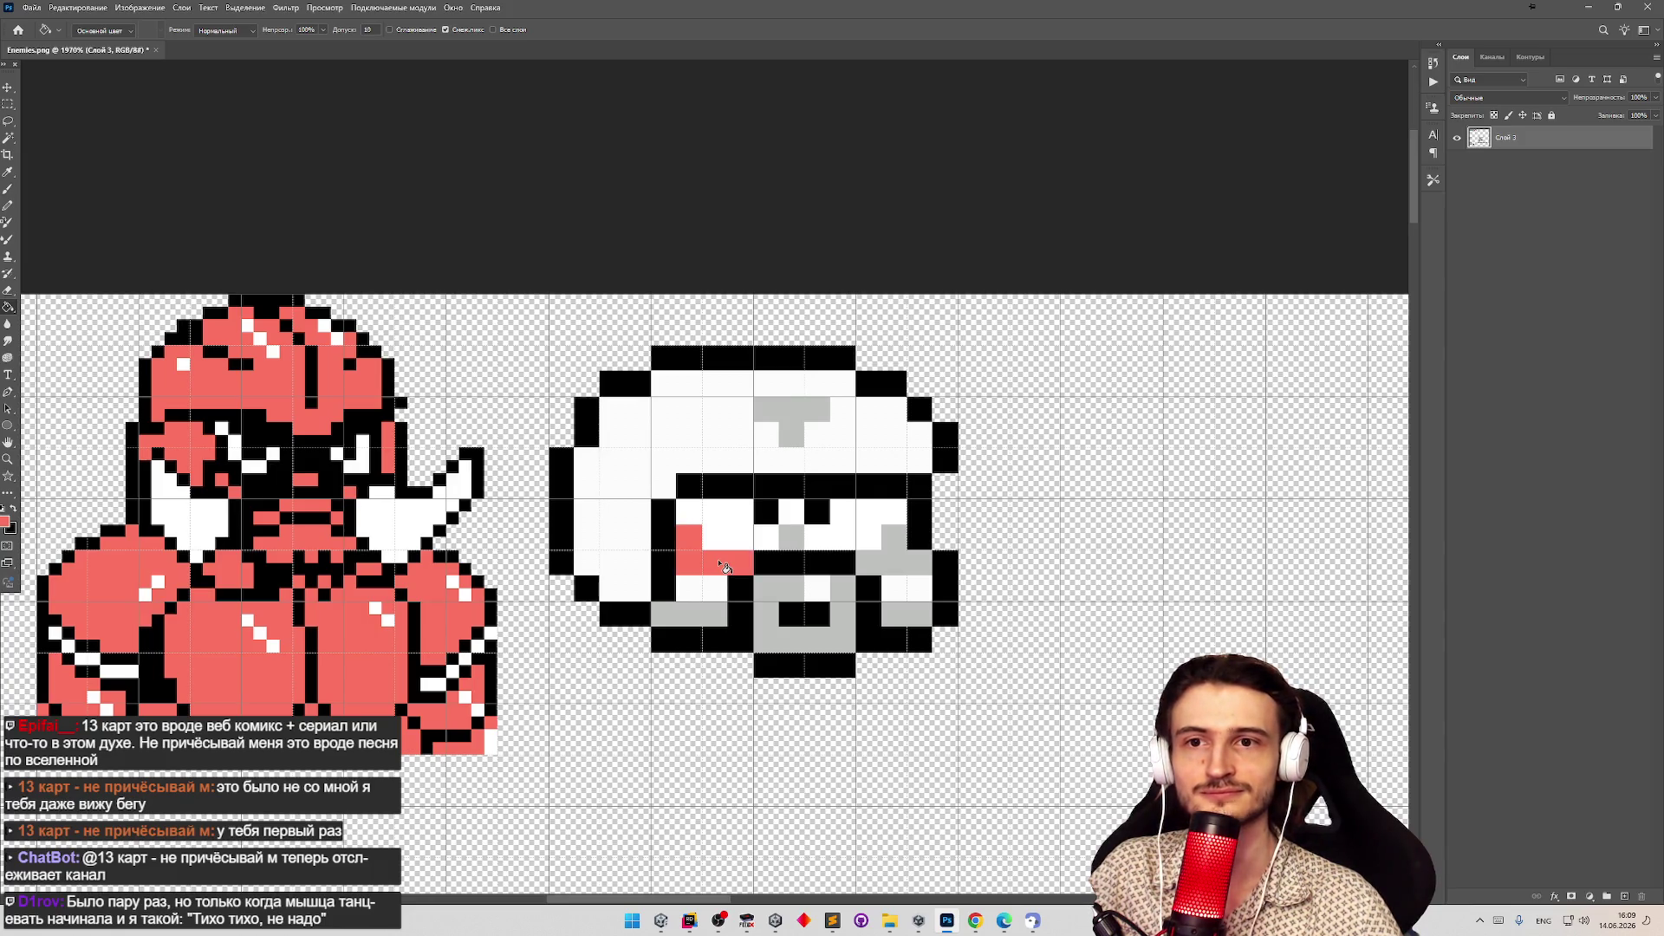
click(790, 539)
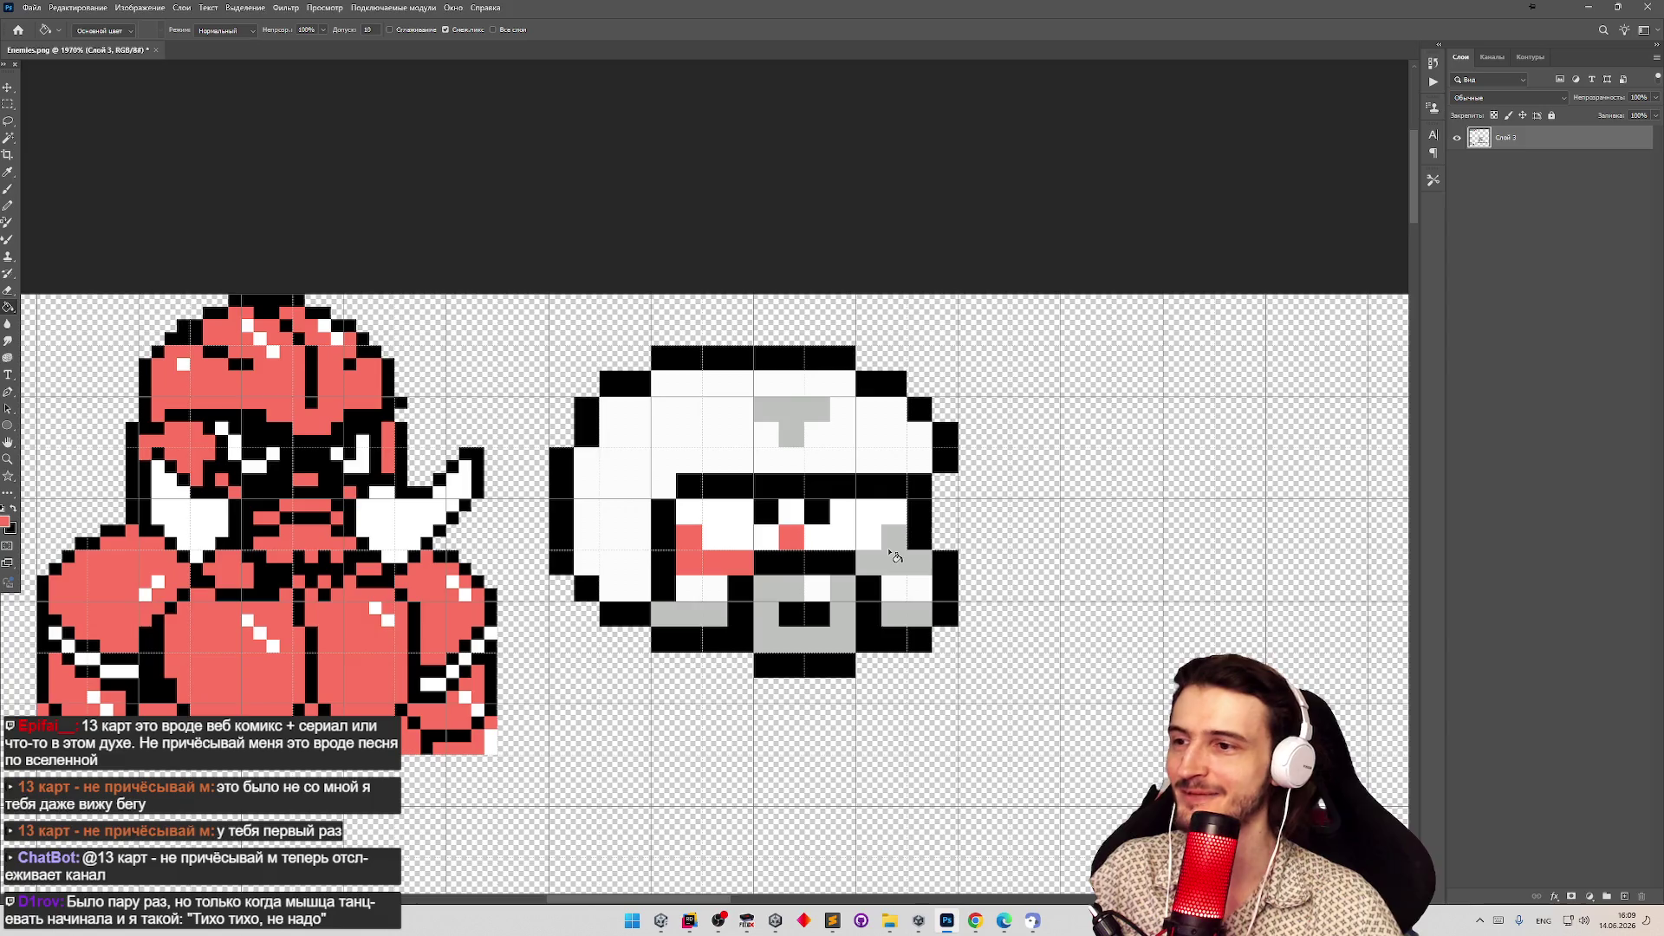
click(905, 555)
click(907, 614)
click(848, 619)
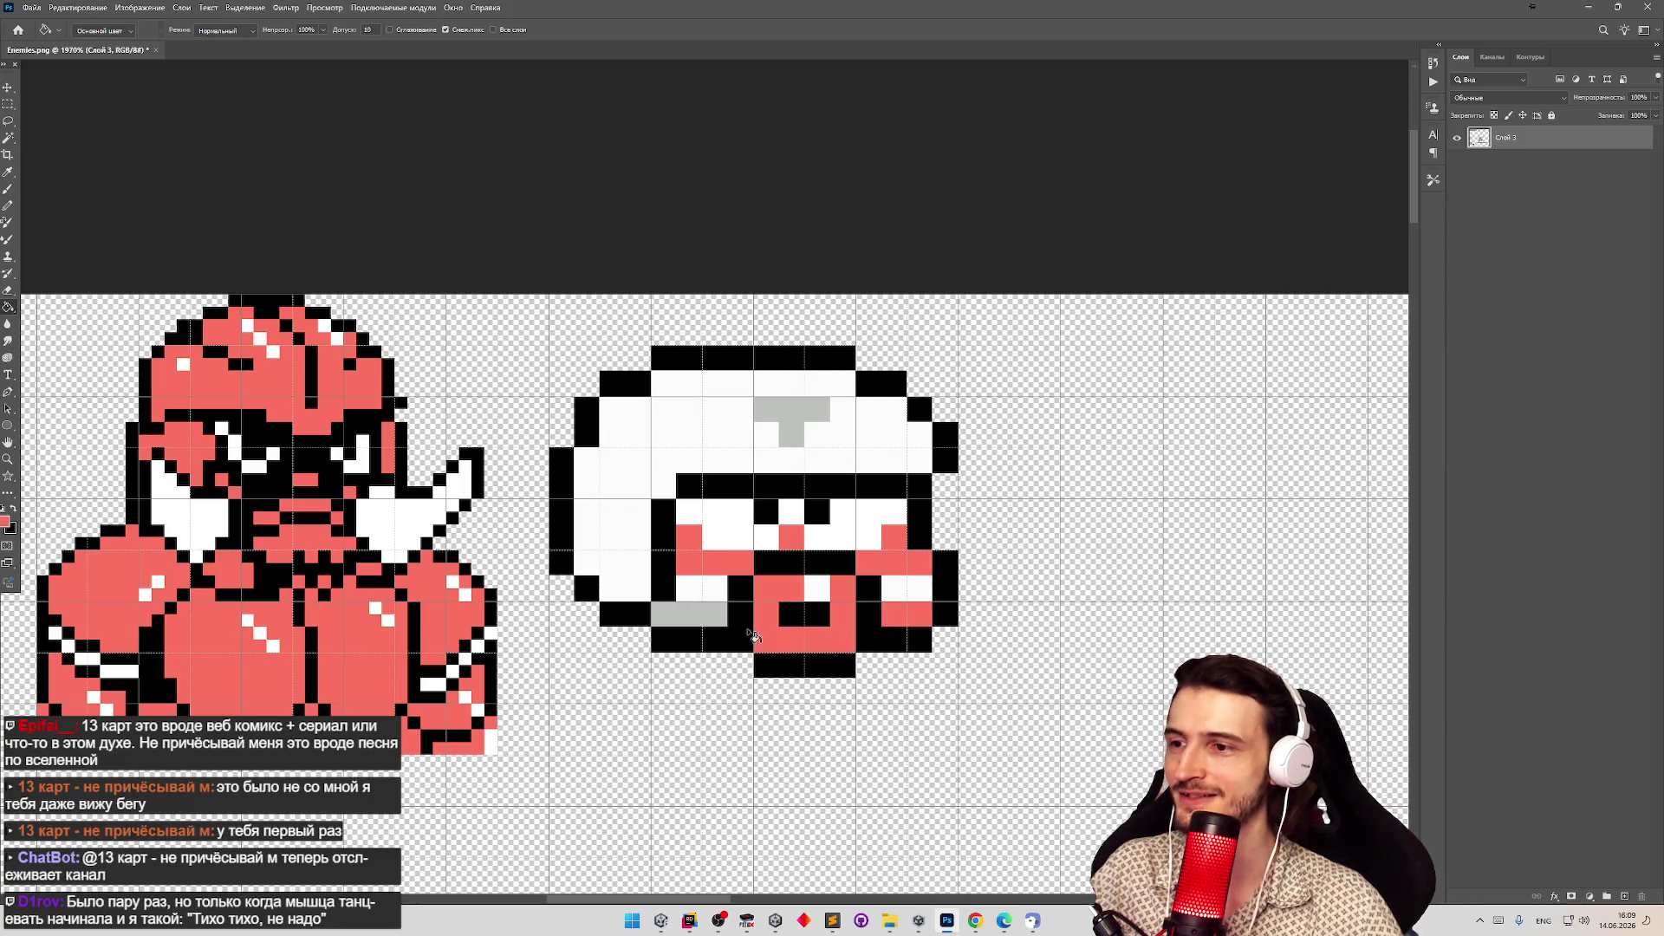
click(690, 619)
click(795, 421)
key(z)
mouse_move(827, 494)
mouse_down()
mouse_move(749, 495)
mouse_move(795, 487)
mouse_up()
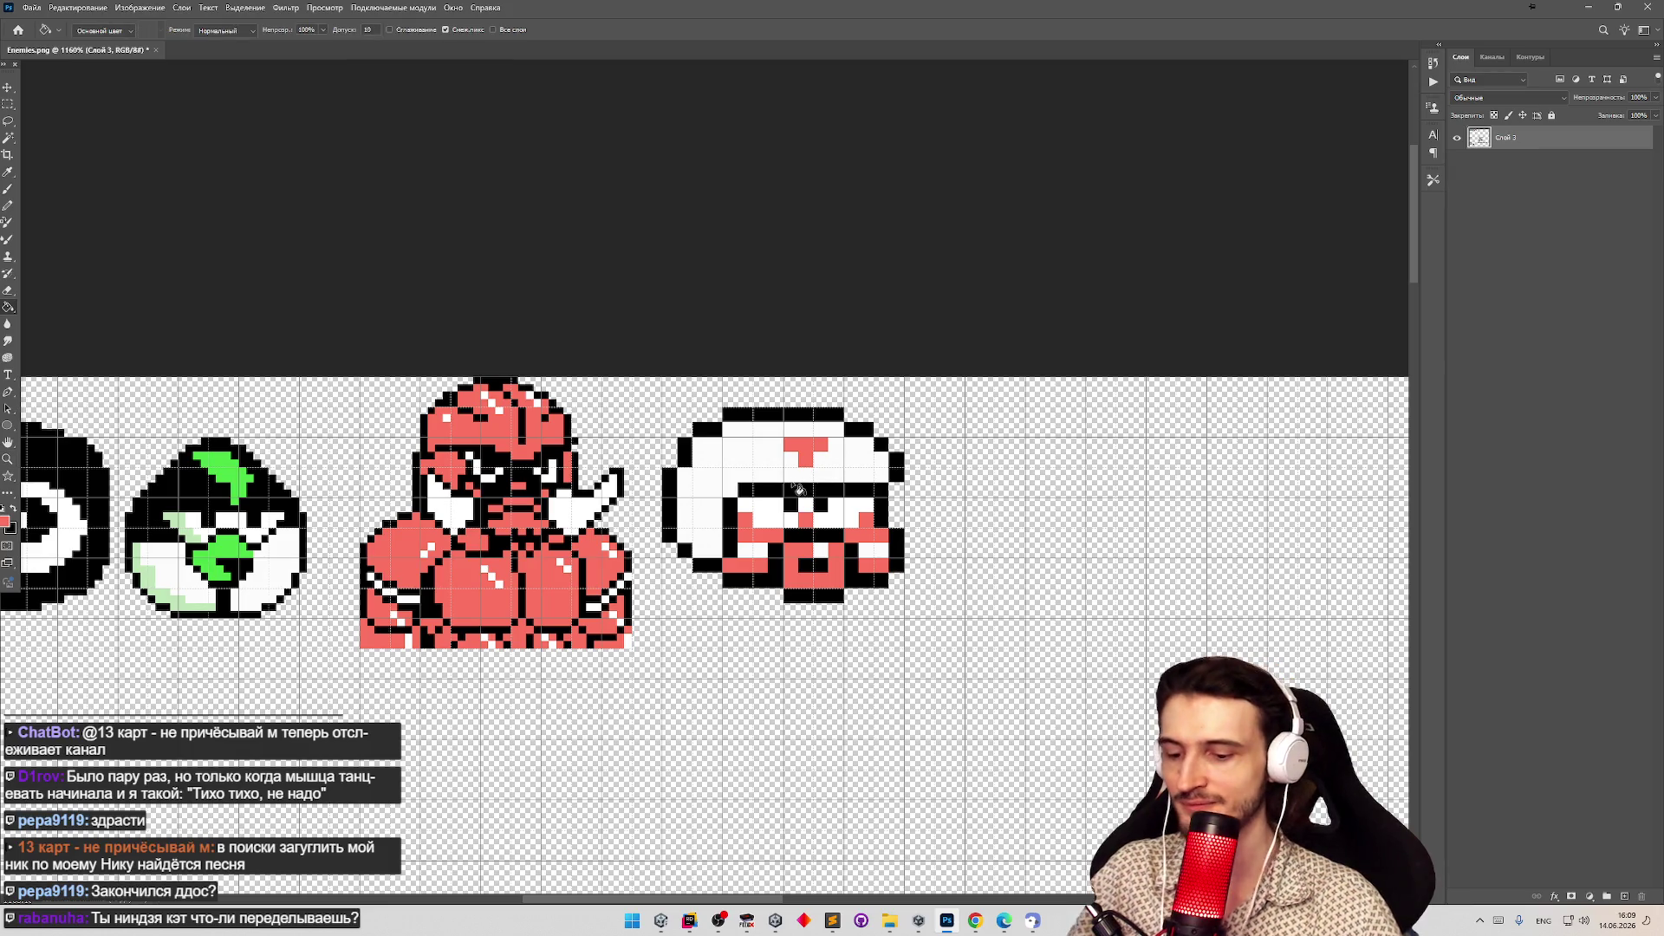
Move the red-and-white helmet sprite left so it sits beside the red sprite.
key(m)
mouse_move(662, 407)
mouse_down()
mouse_move(869, 555)
mouse_move(904, 600)
mouse_up()
key(v)
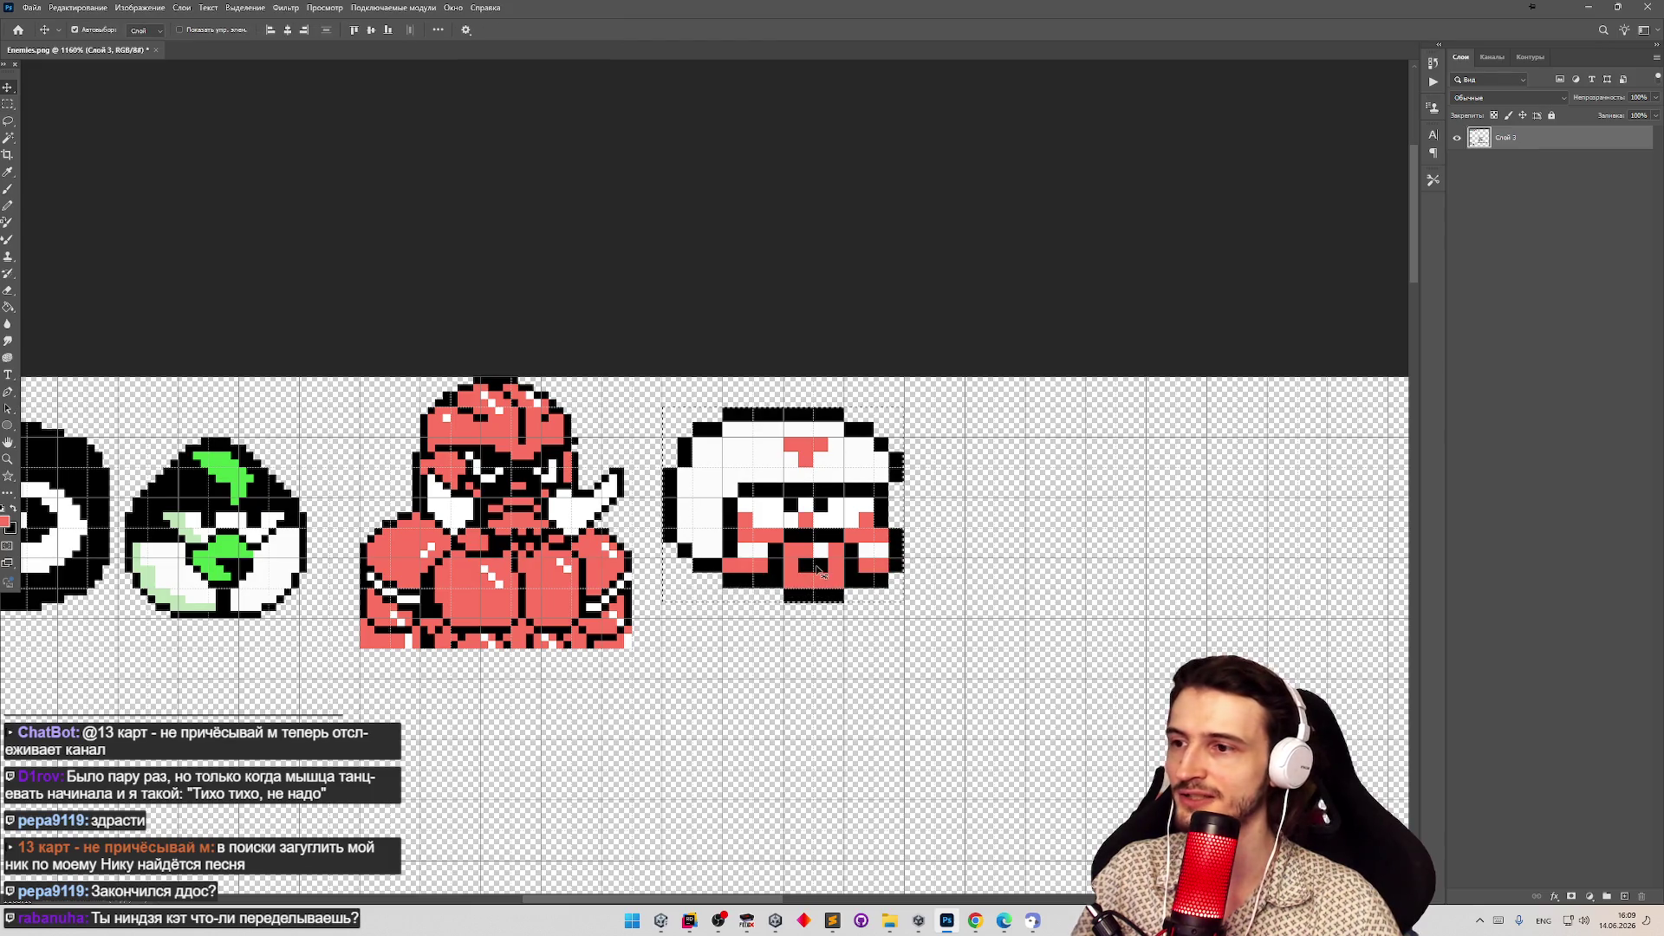
mouse_move(813, 564)
mouse_down()
mouse_move(633, 602)
mouse_move(819, 603)
mouse_up()
key(z)
alt+click(702, 565)
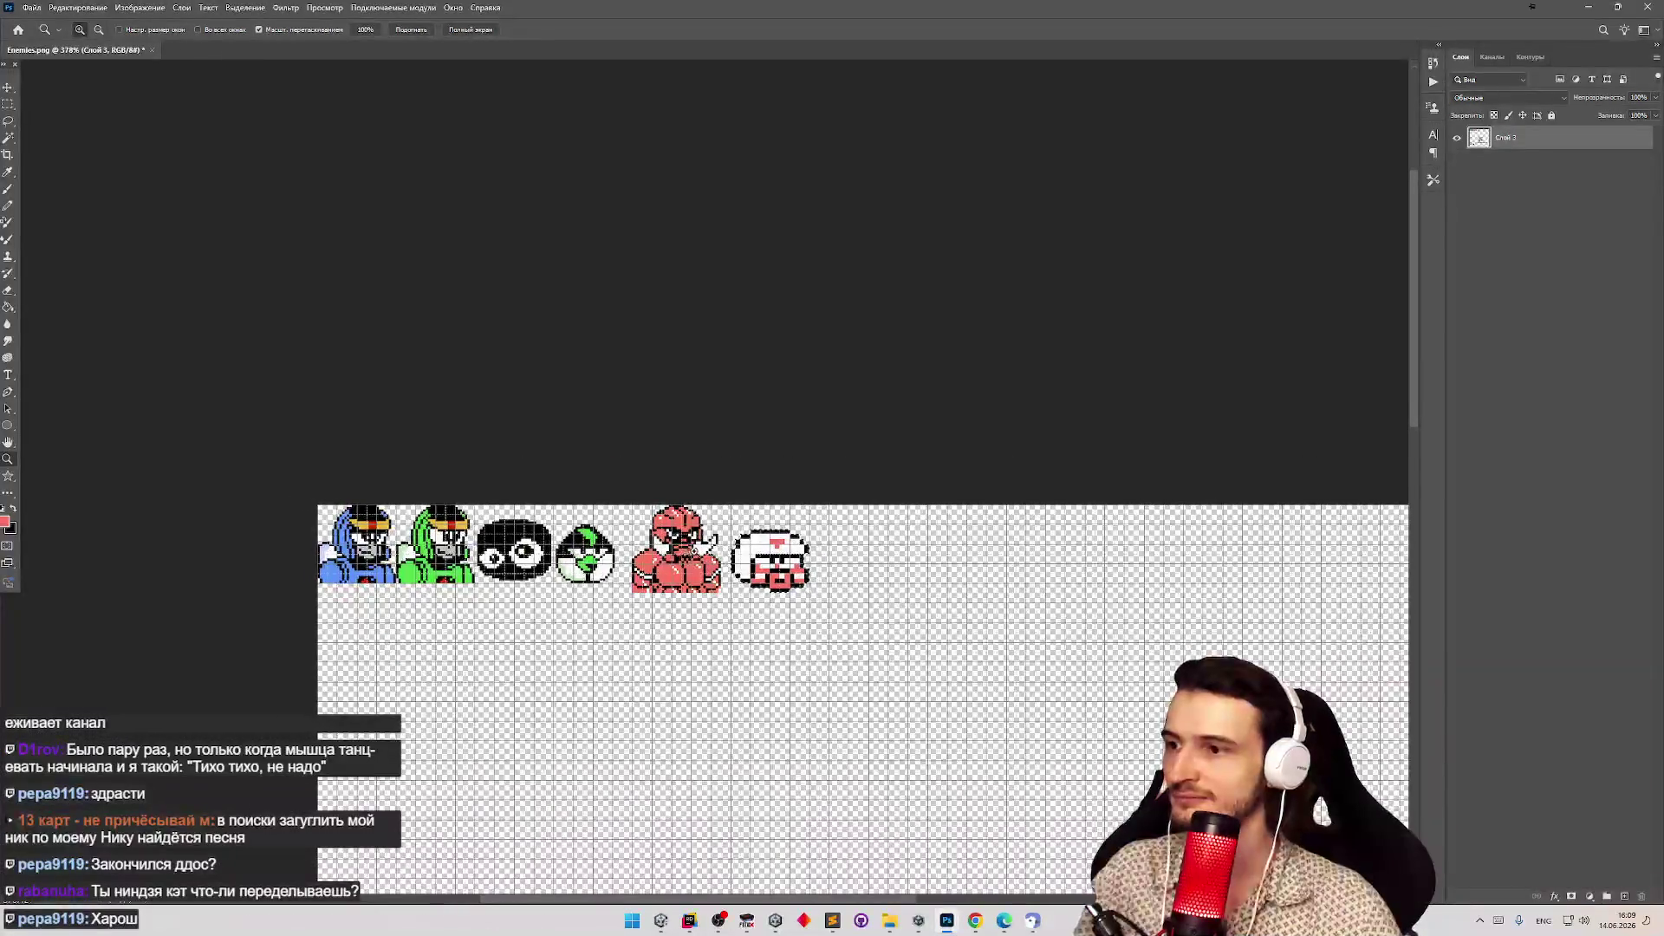
Zoom in on the helmet, deselect, and pencil a black pixel in its mouth.
click(702, 565)
click(774, 556)
click(971, 585)
key(g)
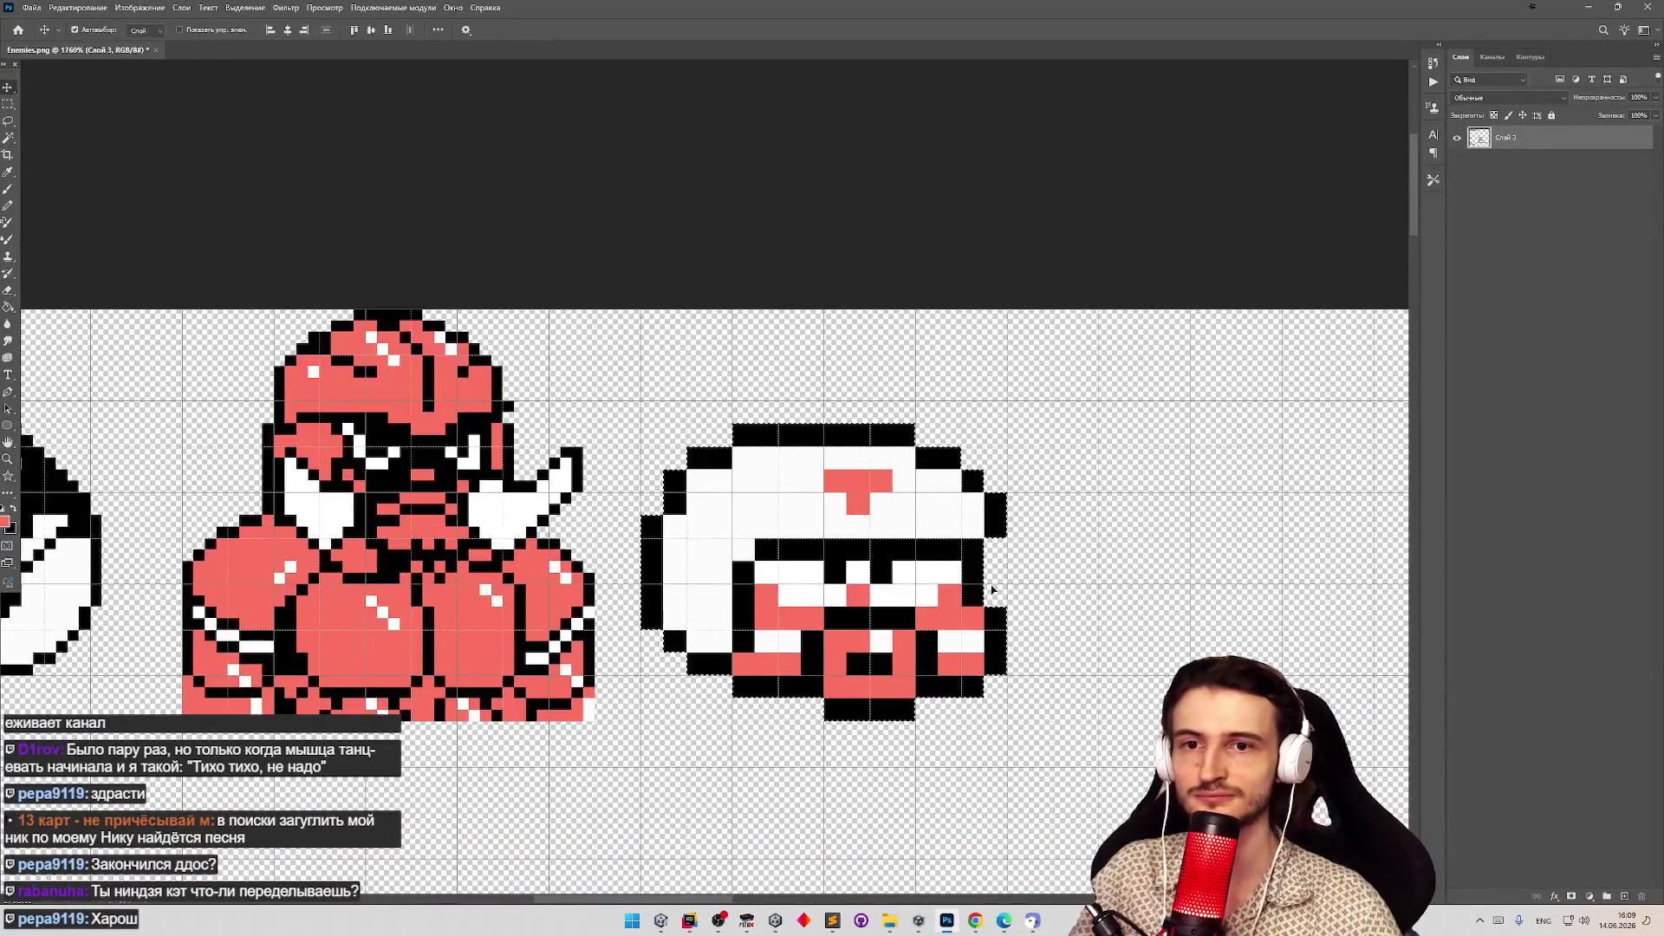
key(ctrl+d)
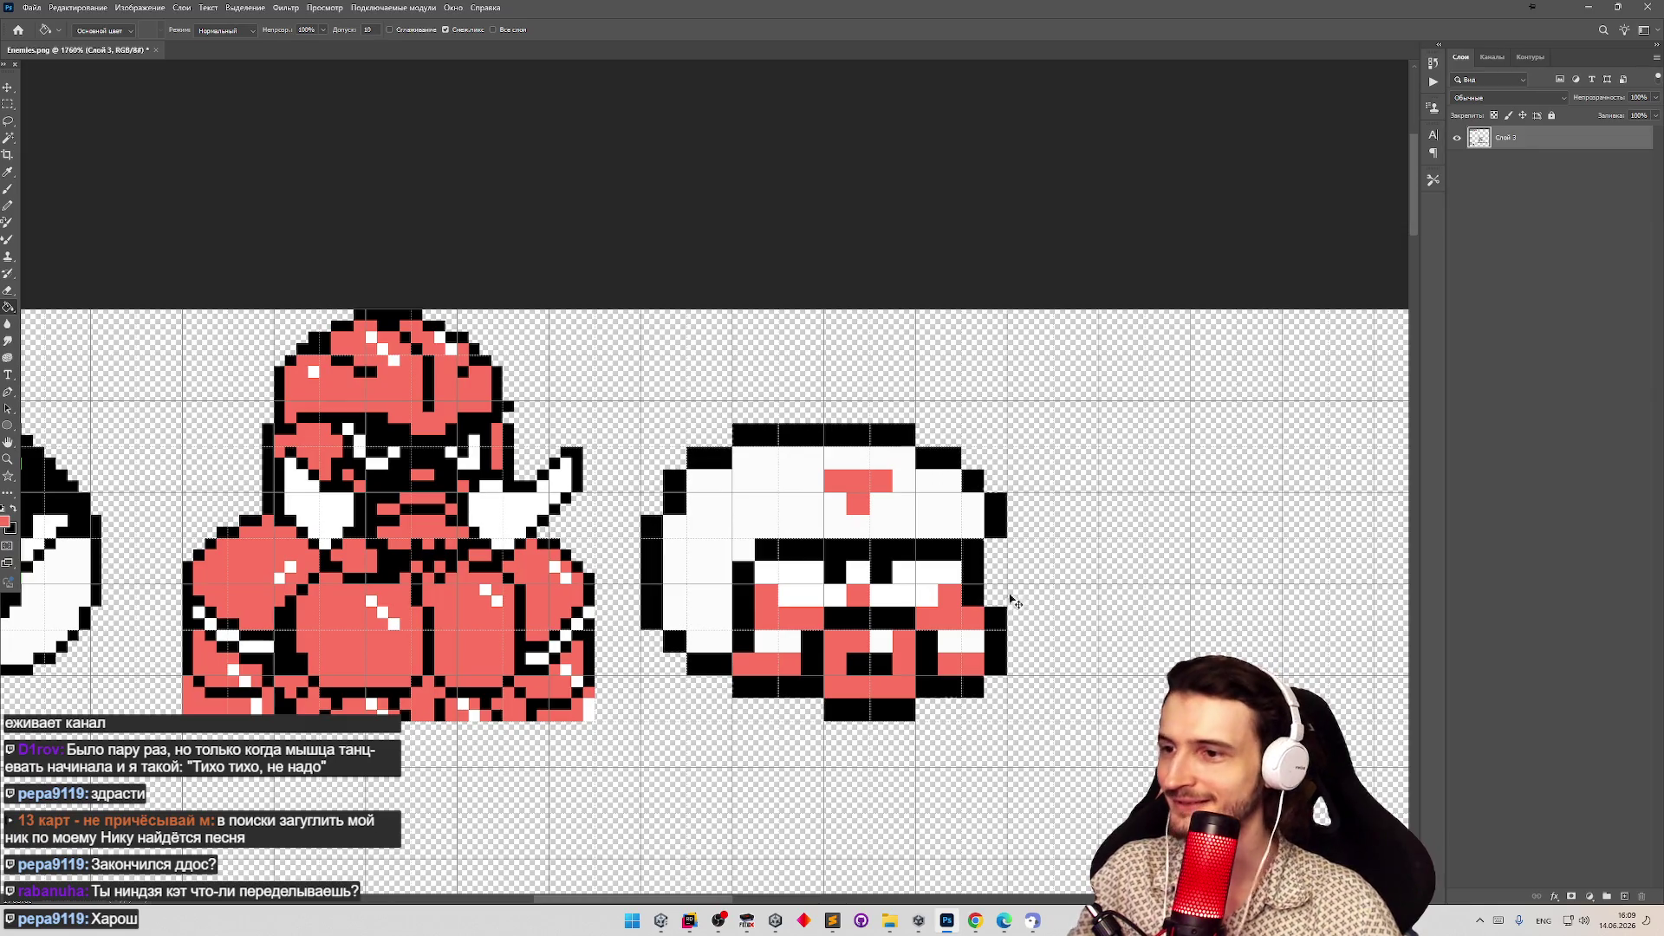
key(b)
key(d)
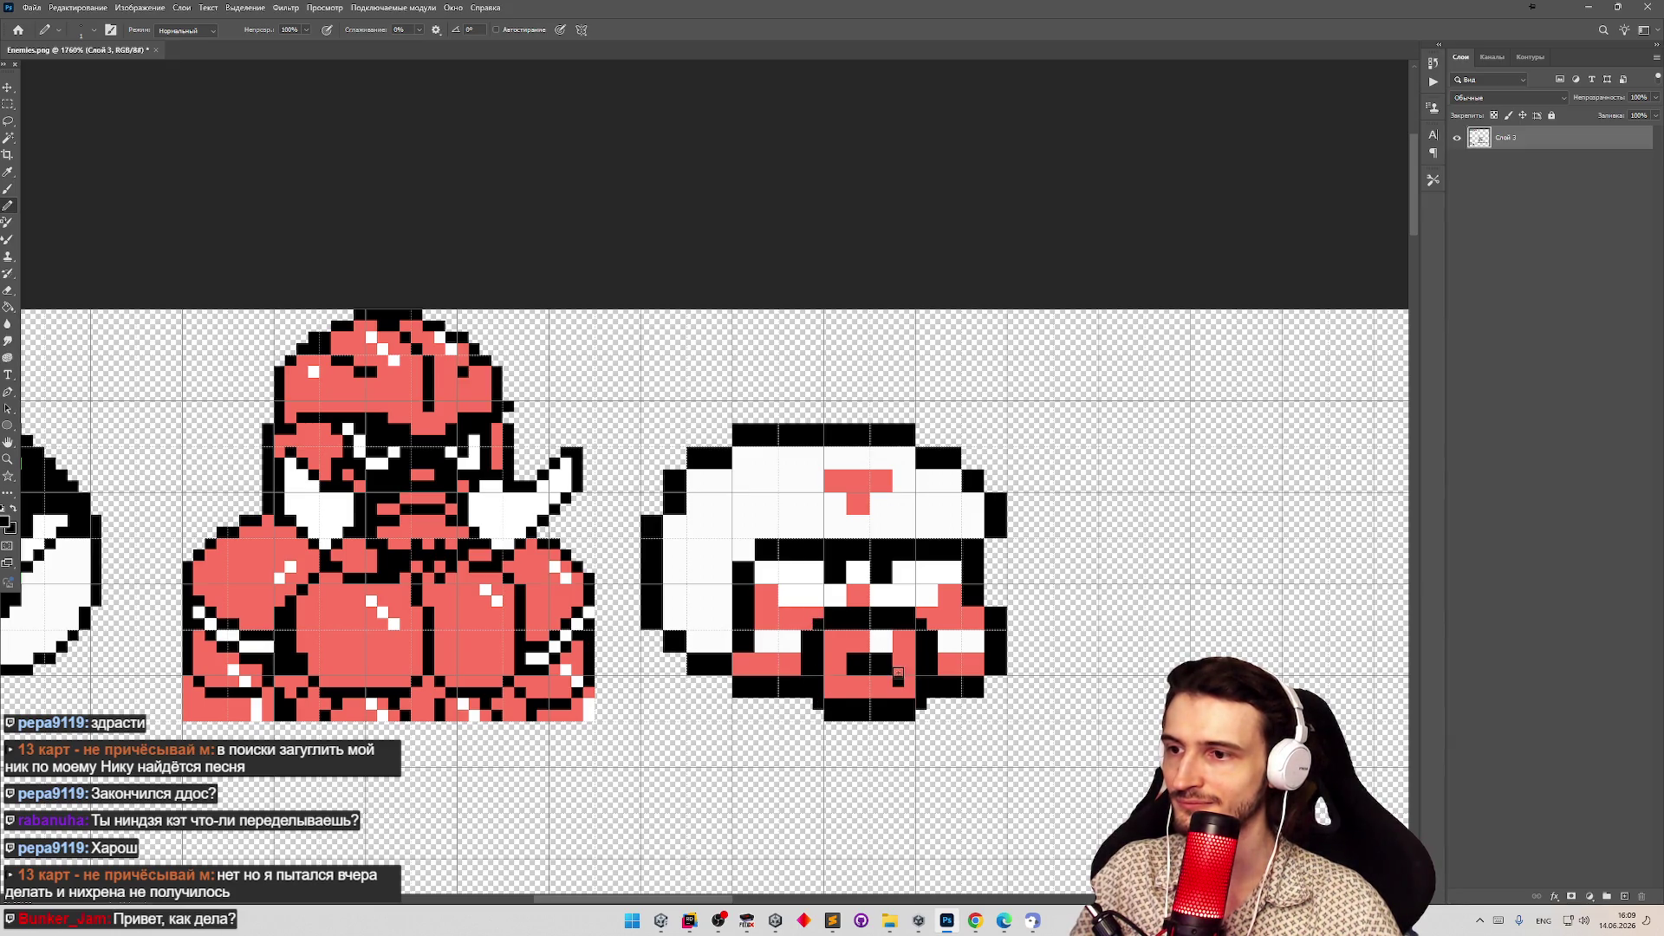
click(890, 668)
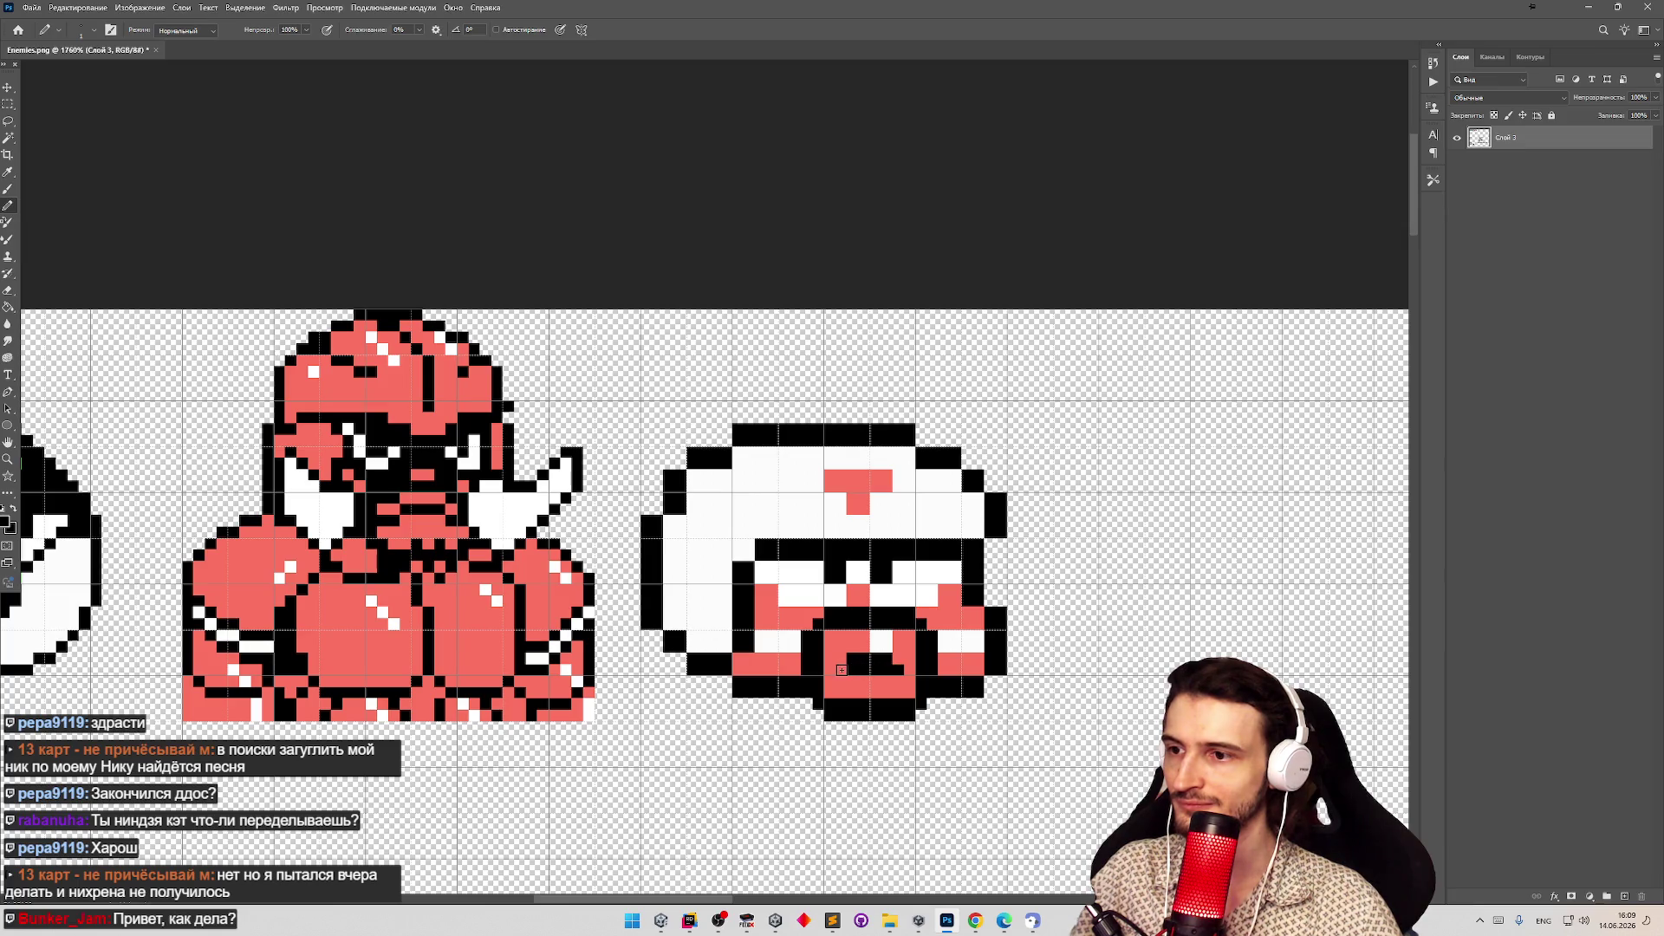
Pencil black outline pixels along the helmet's lower-right and lower-left edges.
scroll(861, 682, down, 2)
scroll(856, 678, up, 1)
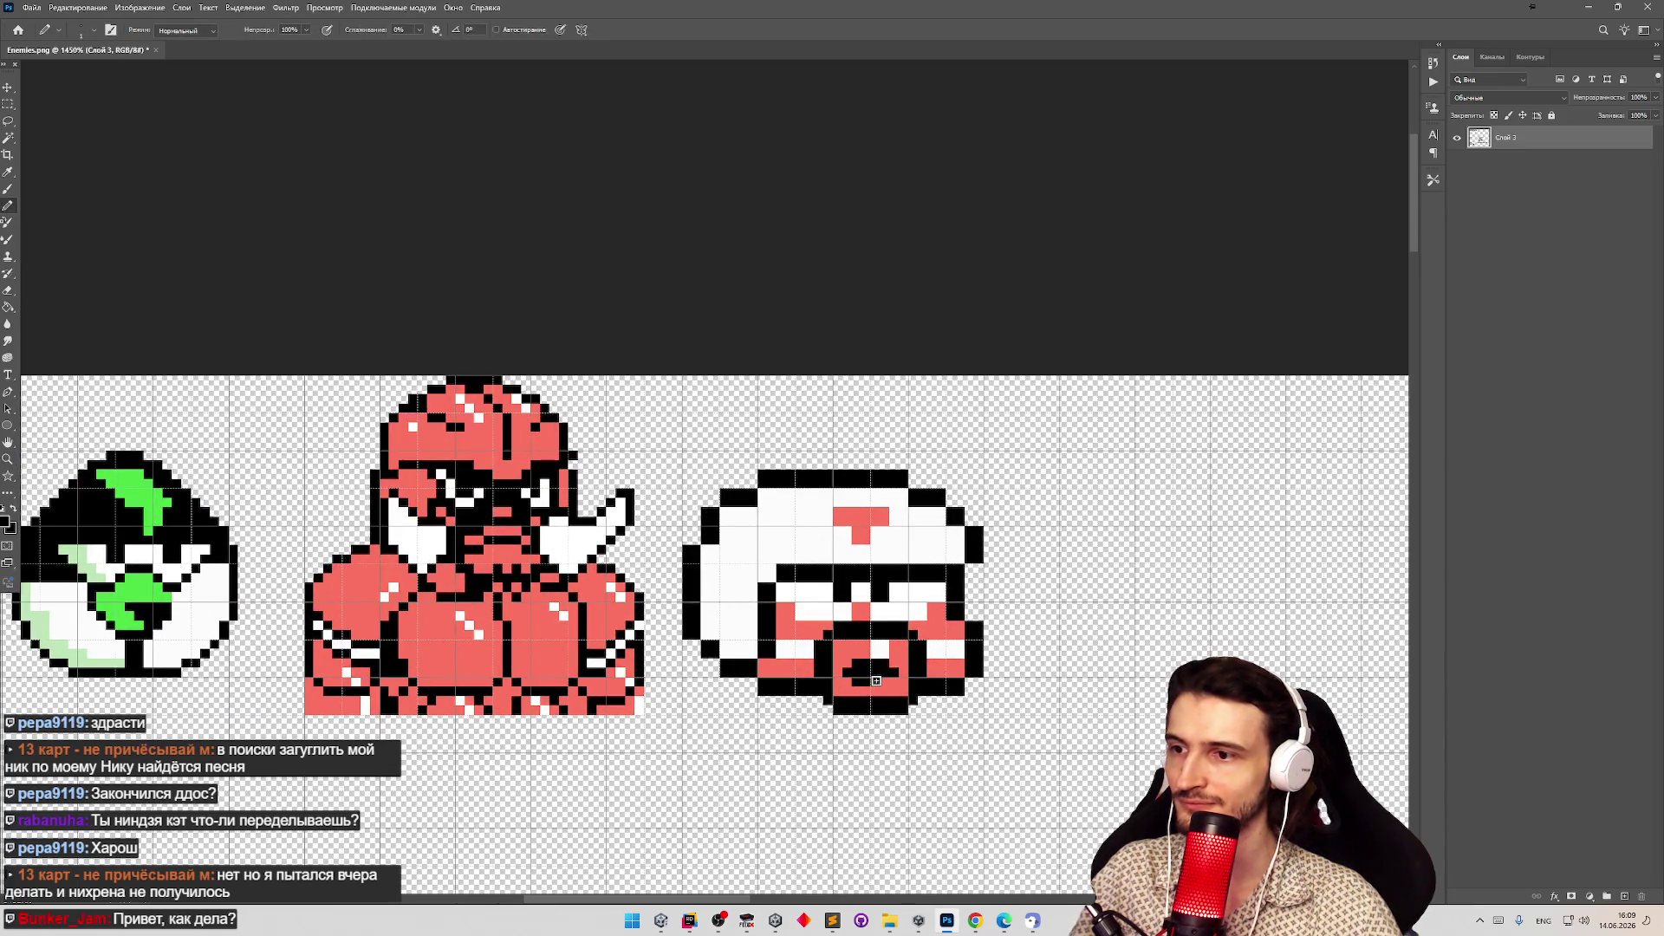
key(z)
scroll(910, 649, down, 3)
scroll(943, 627, up, 3)
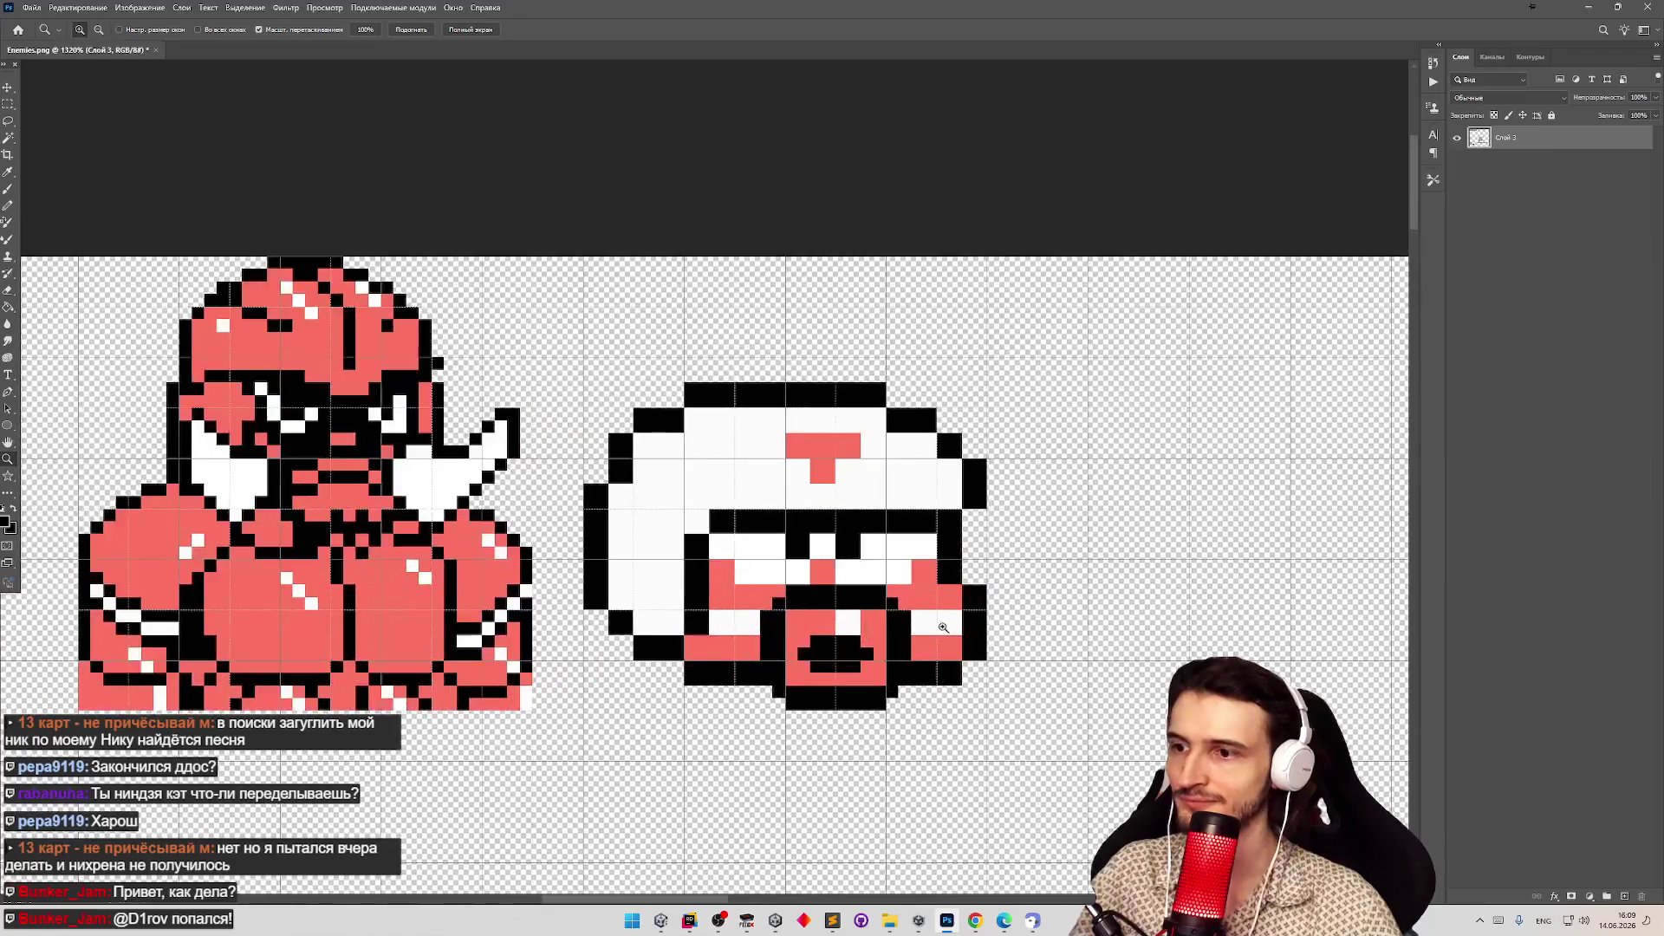
scroll(944, 619, up, 3)
key(b)
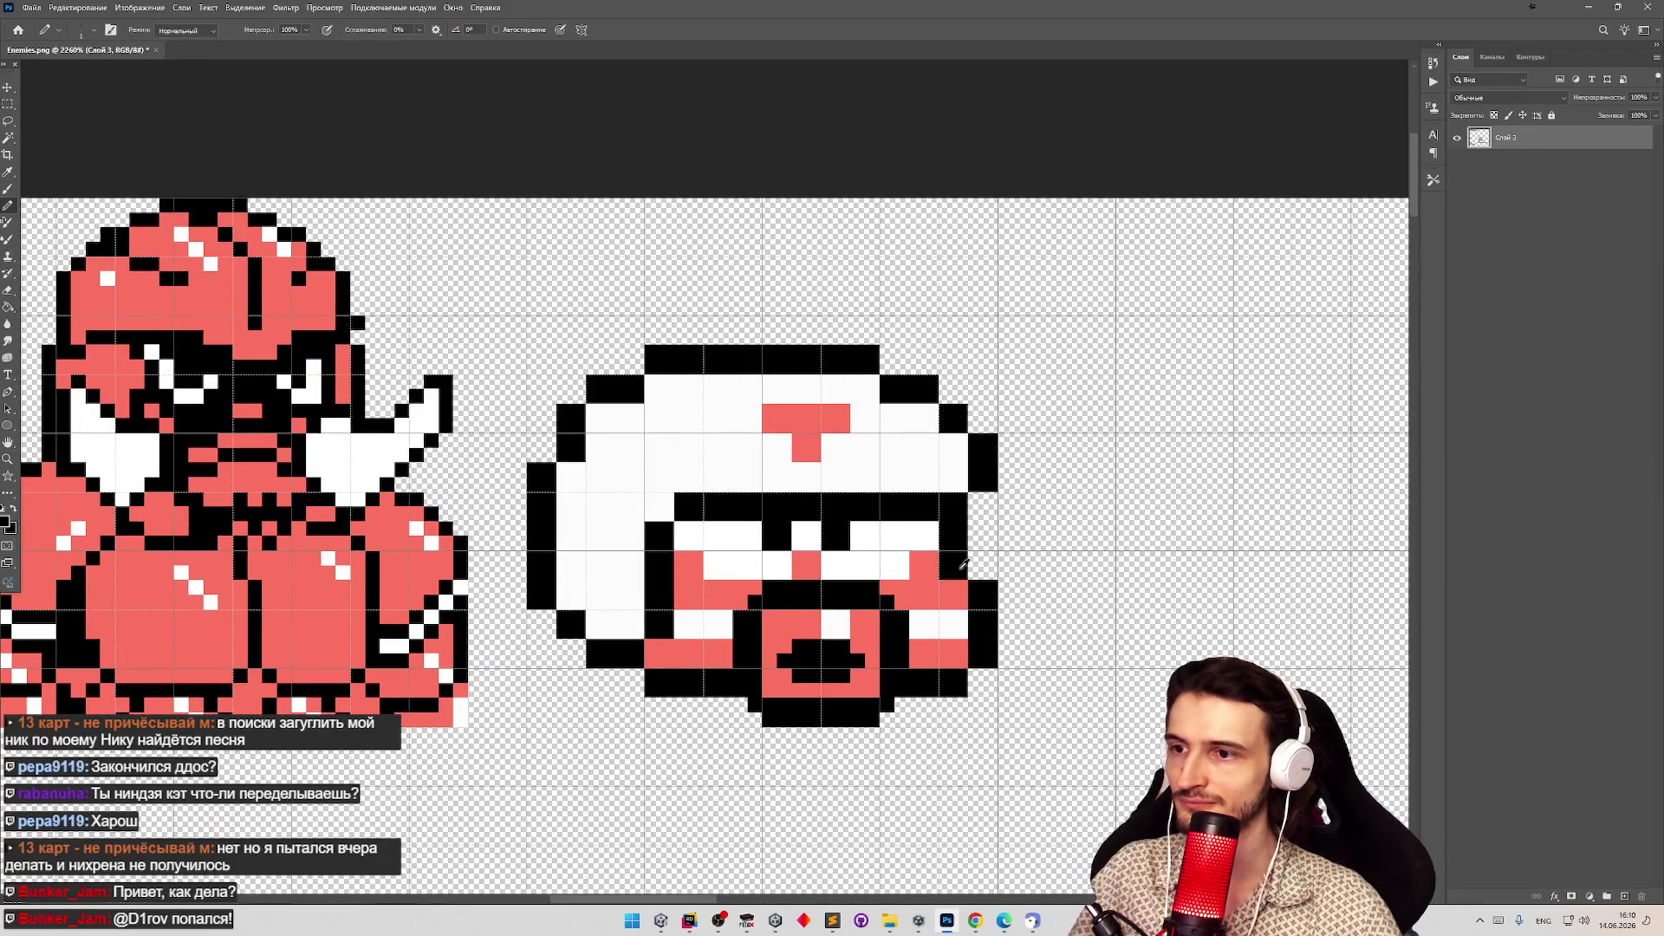
mouse_move(962, 580)
mouse_down()
mouse_move(983, 657)
mouse_move(969, 667)
mouse_up()
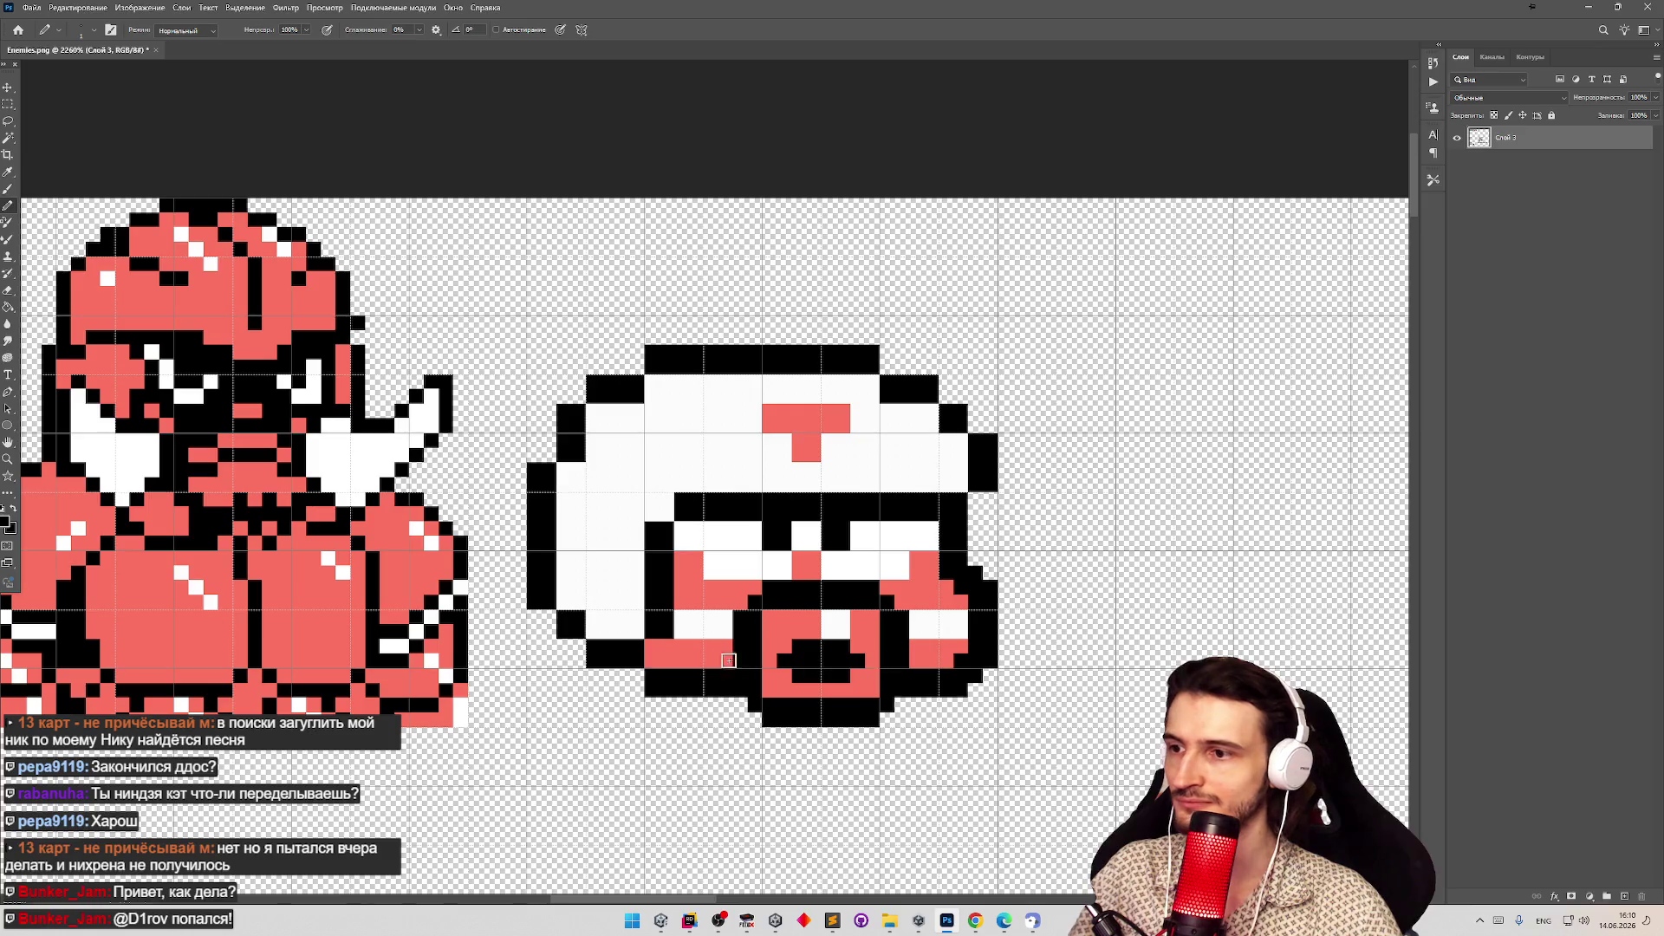
click(637, 675)
click(652, 661)
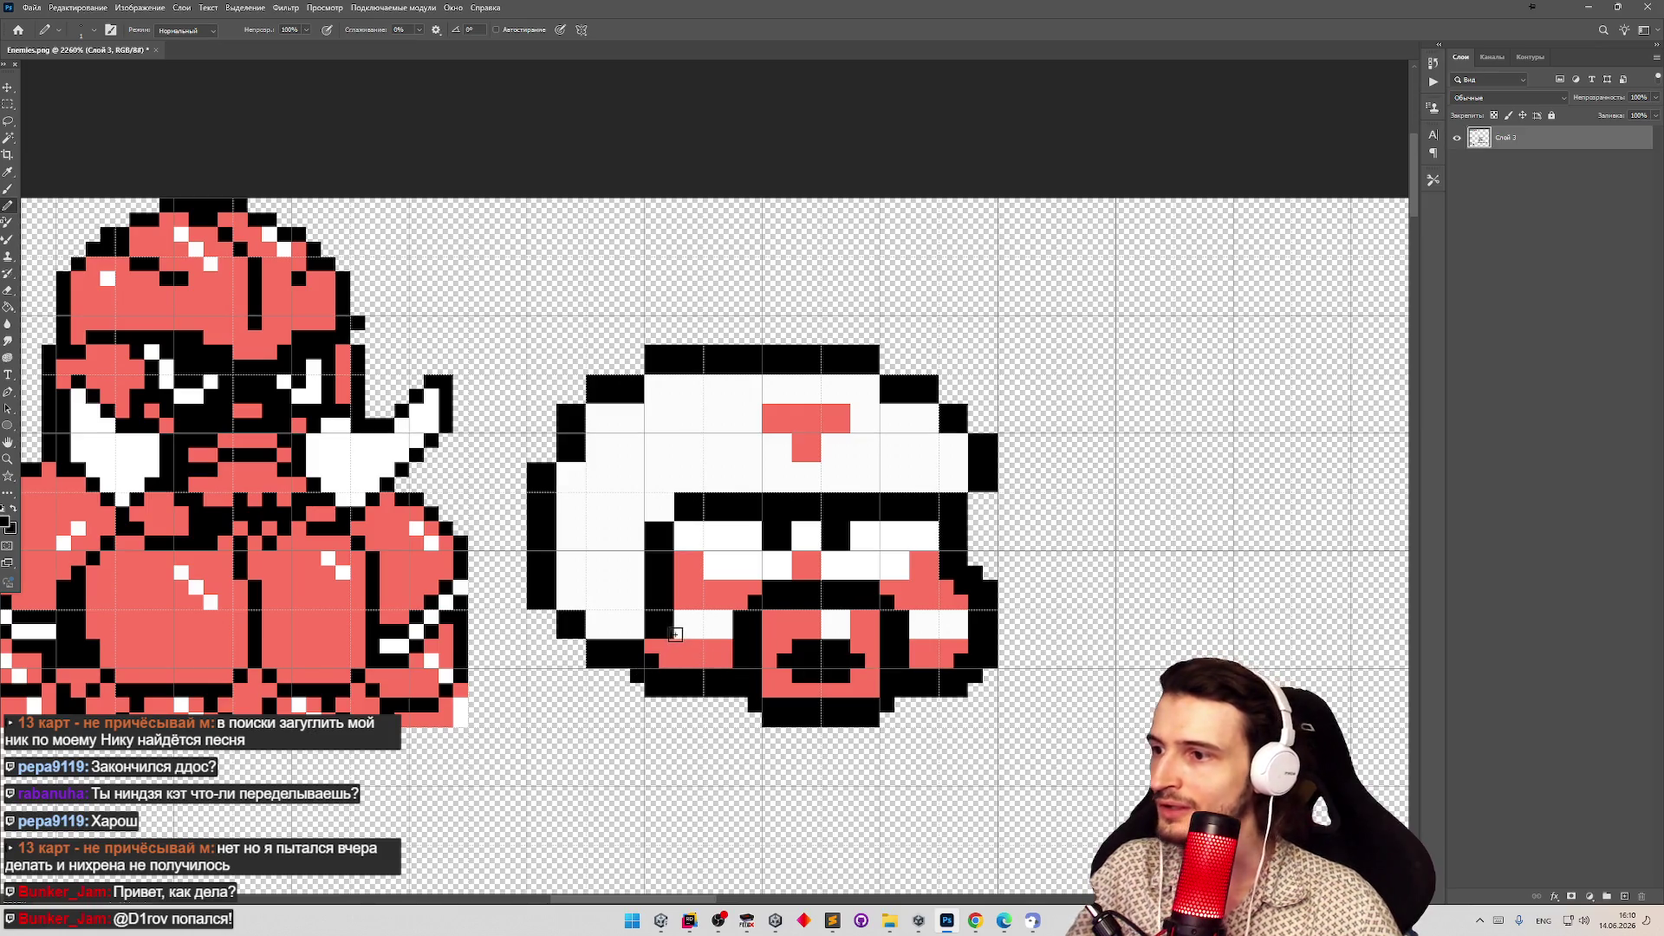
Switch the pencil colour to white and adjust the zoom on the helmet.
key(x)
key(z)
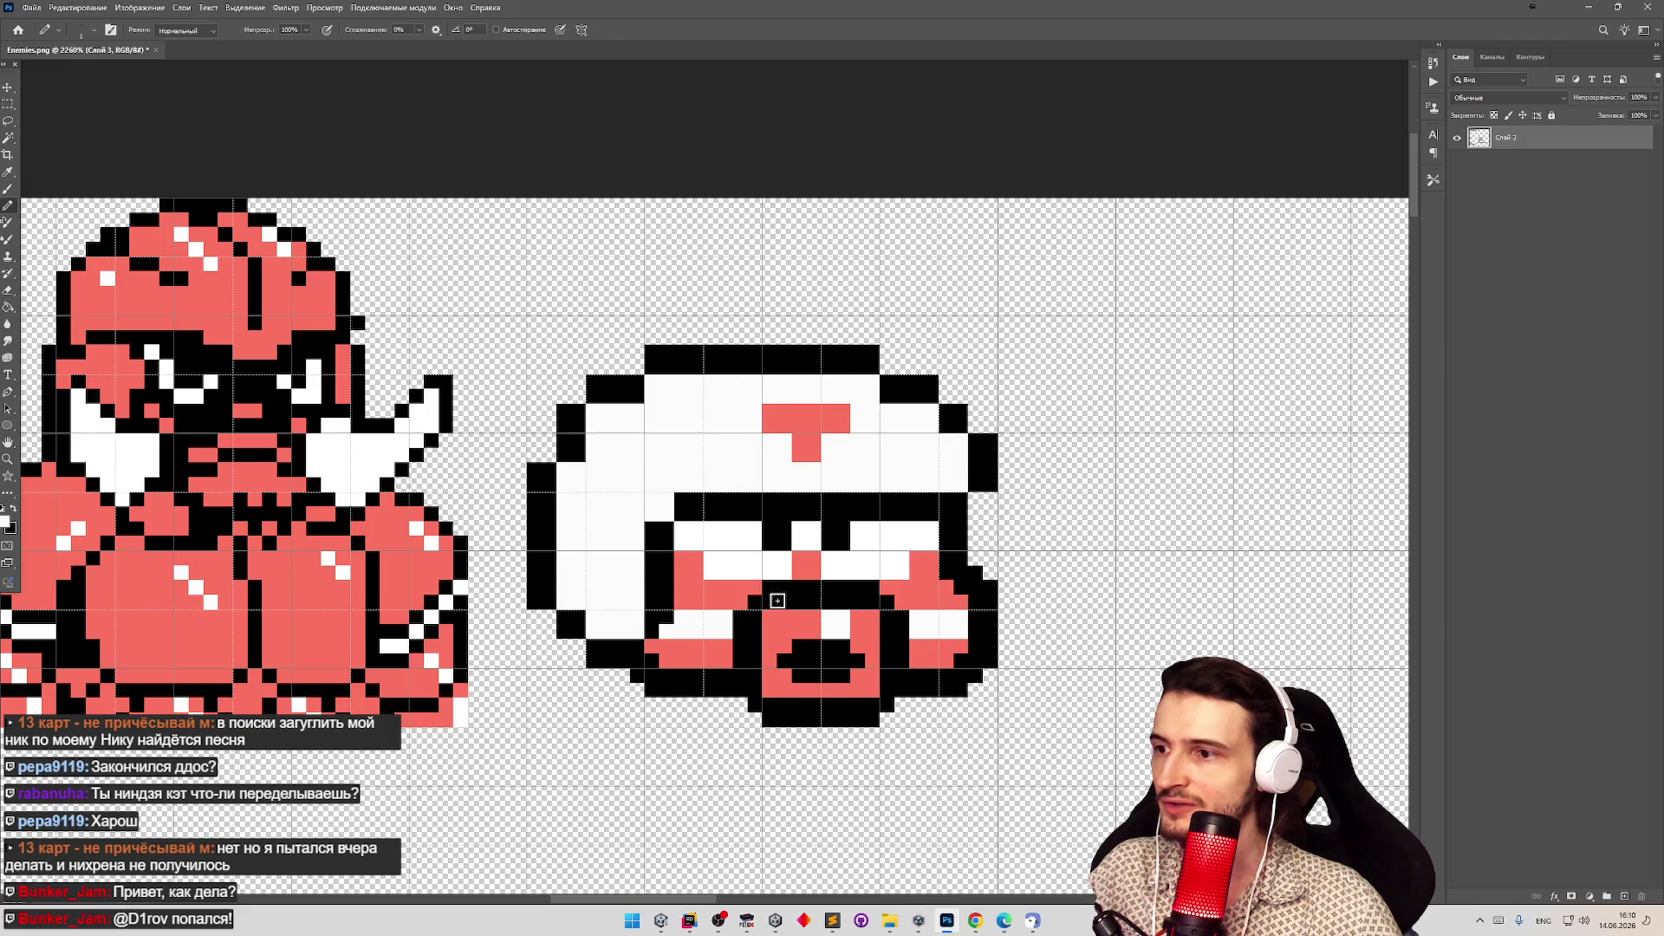
scroll(737, 572, down, 2)
scroll(709, 555, up, 2)
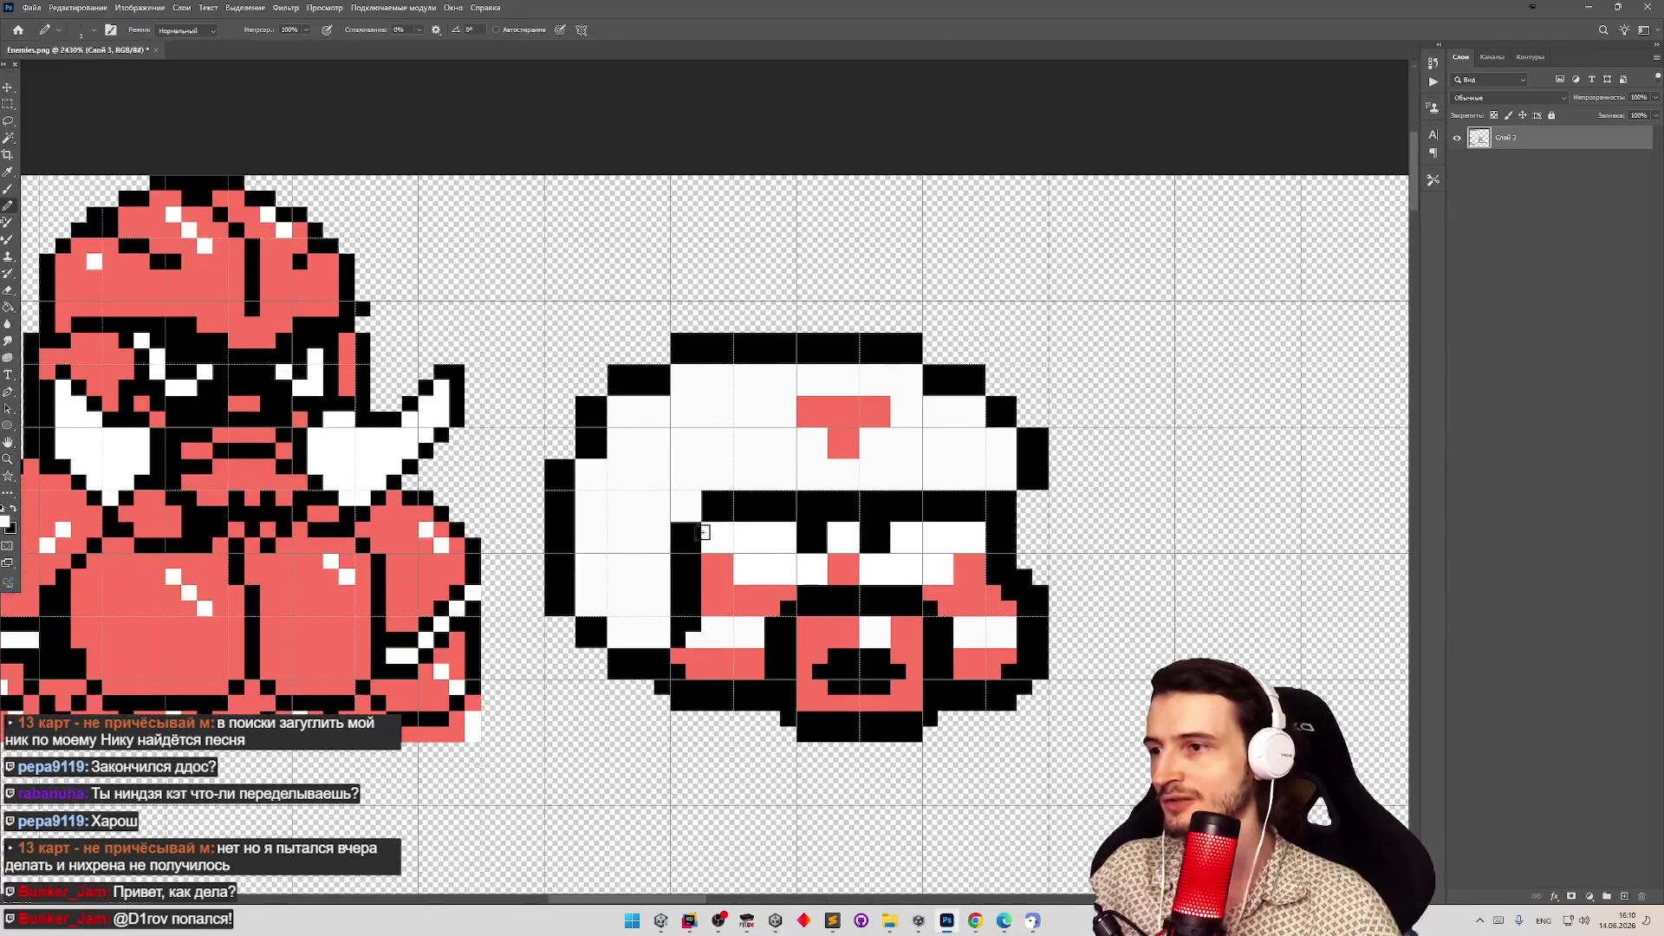
scroll(693, 593, down, 2)
scroll(694, 596, up, 2)
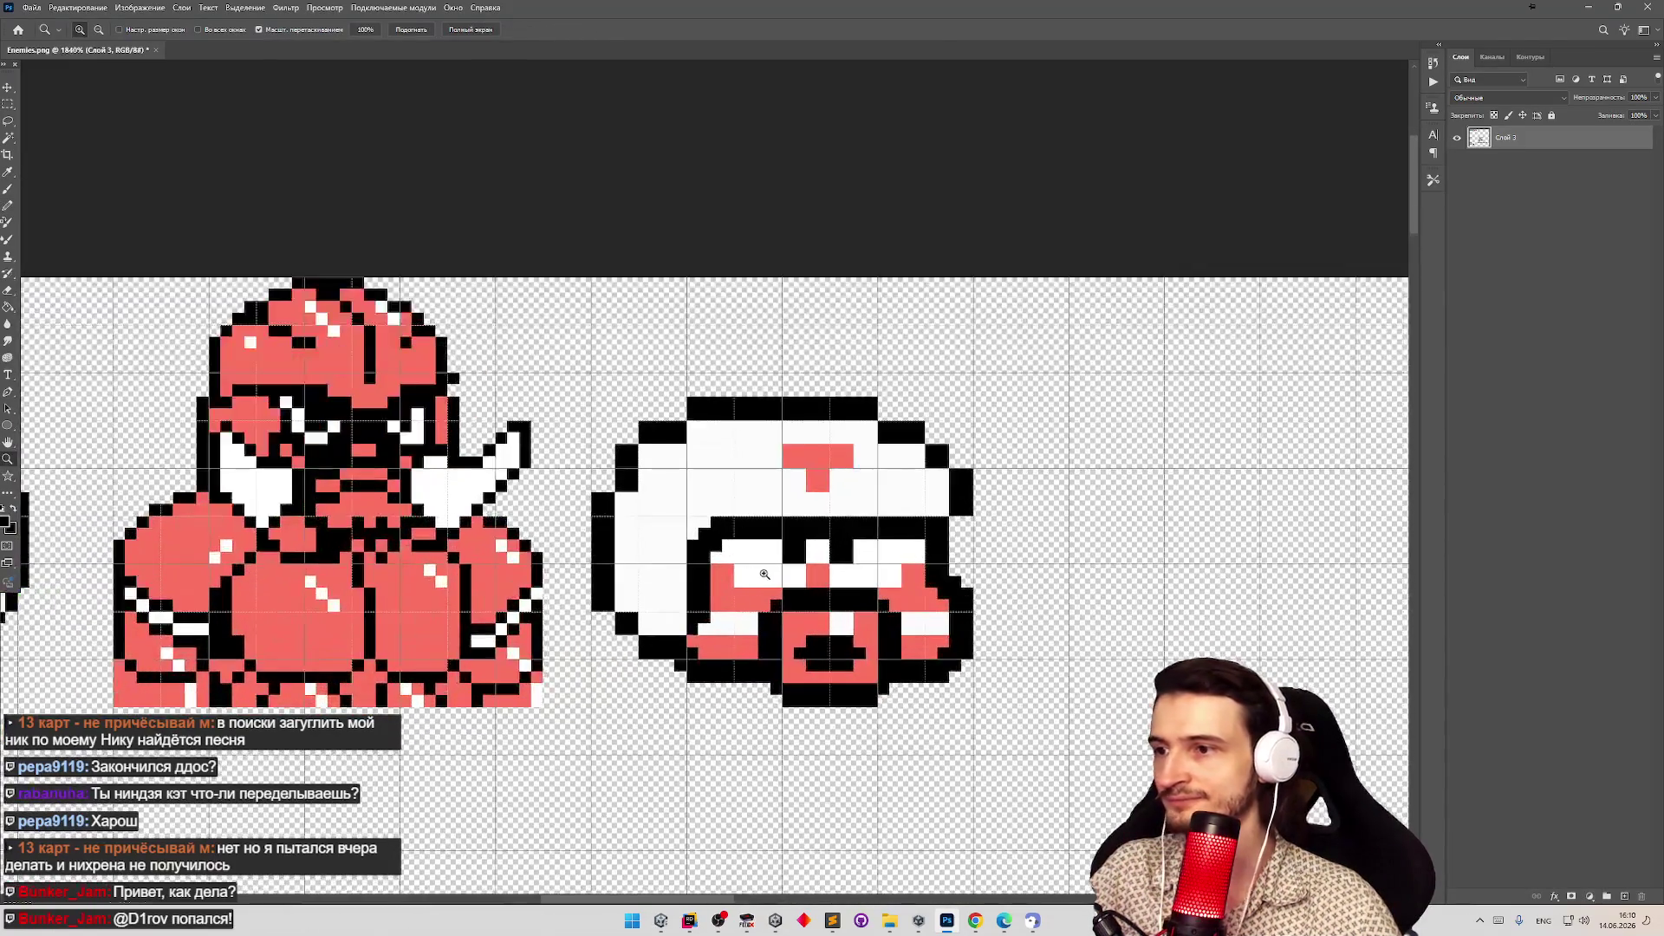
scroll(684, 598, down, 5)
scroll(674, 601, up, 4)
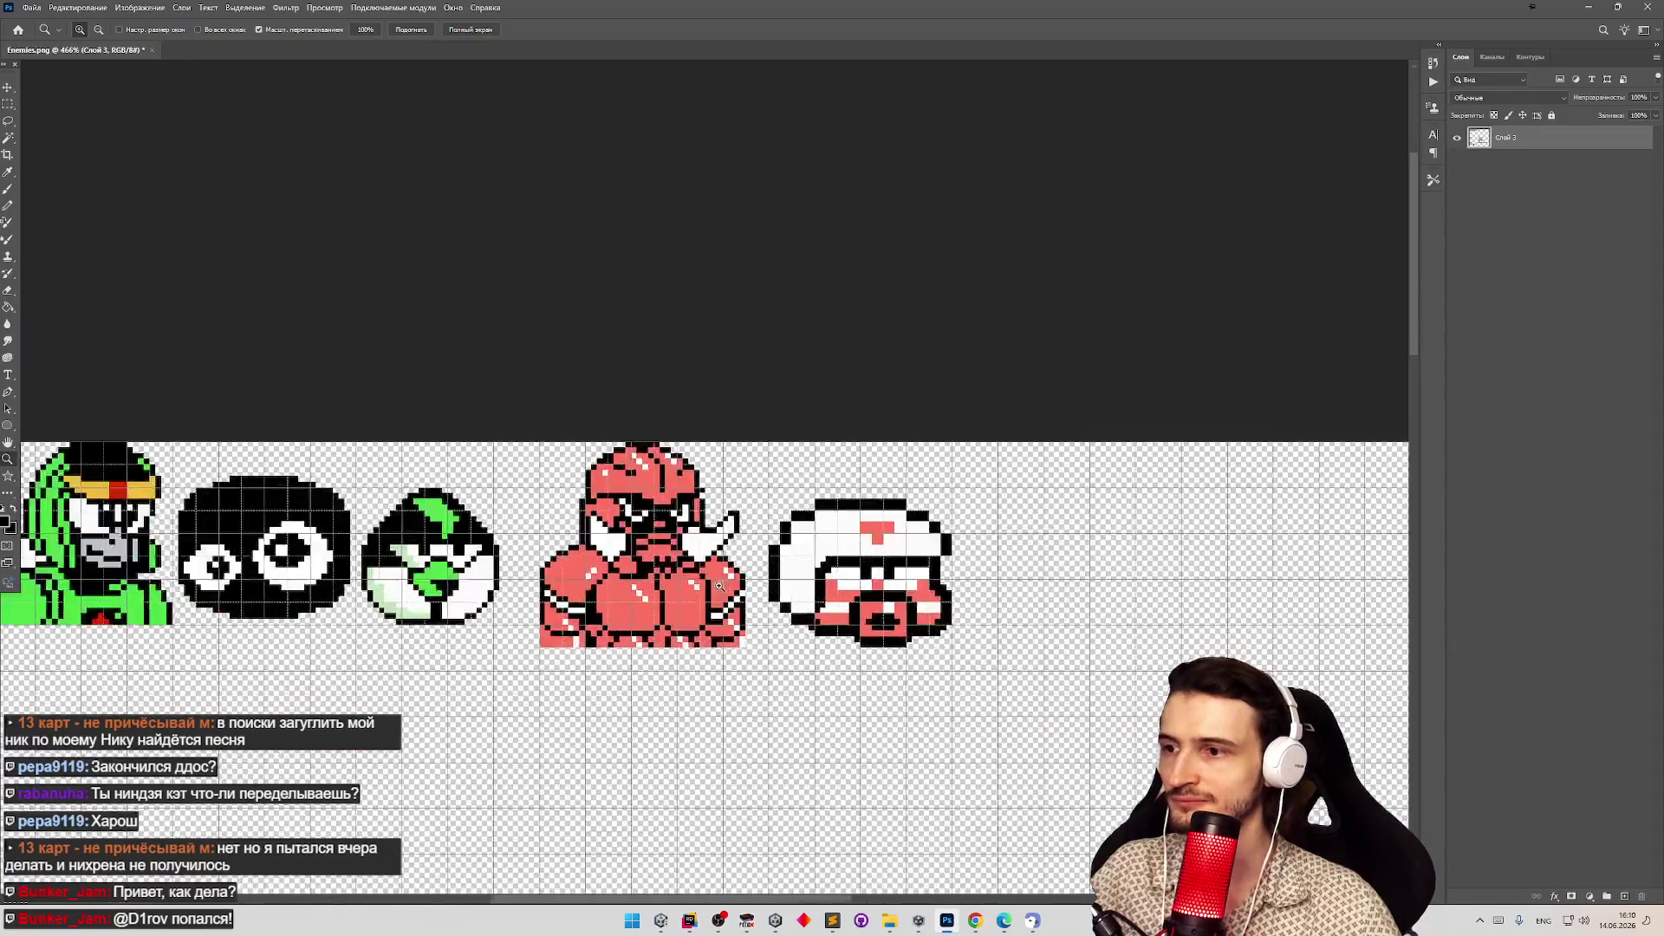
key(b)
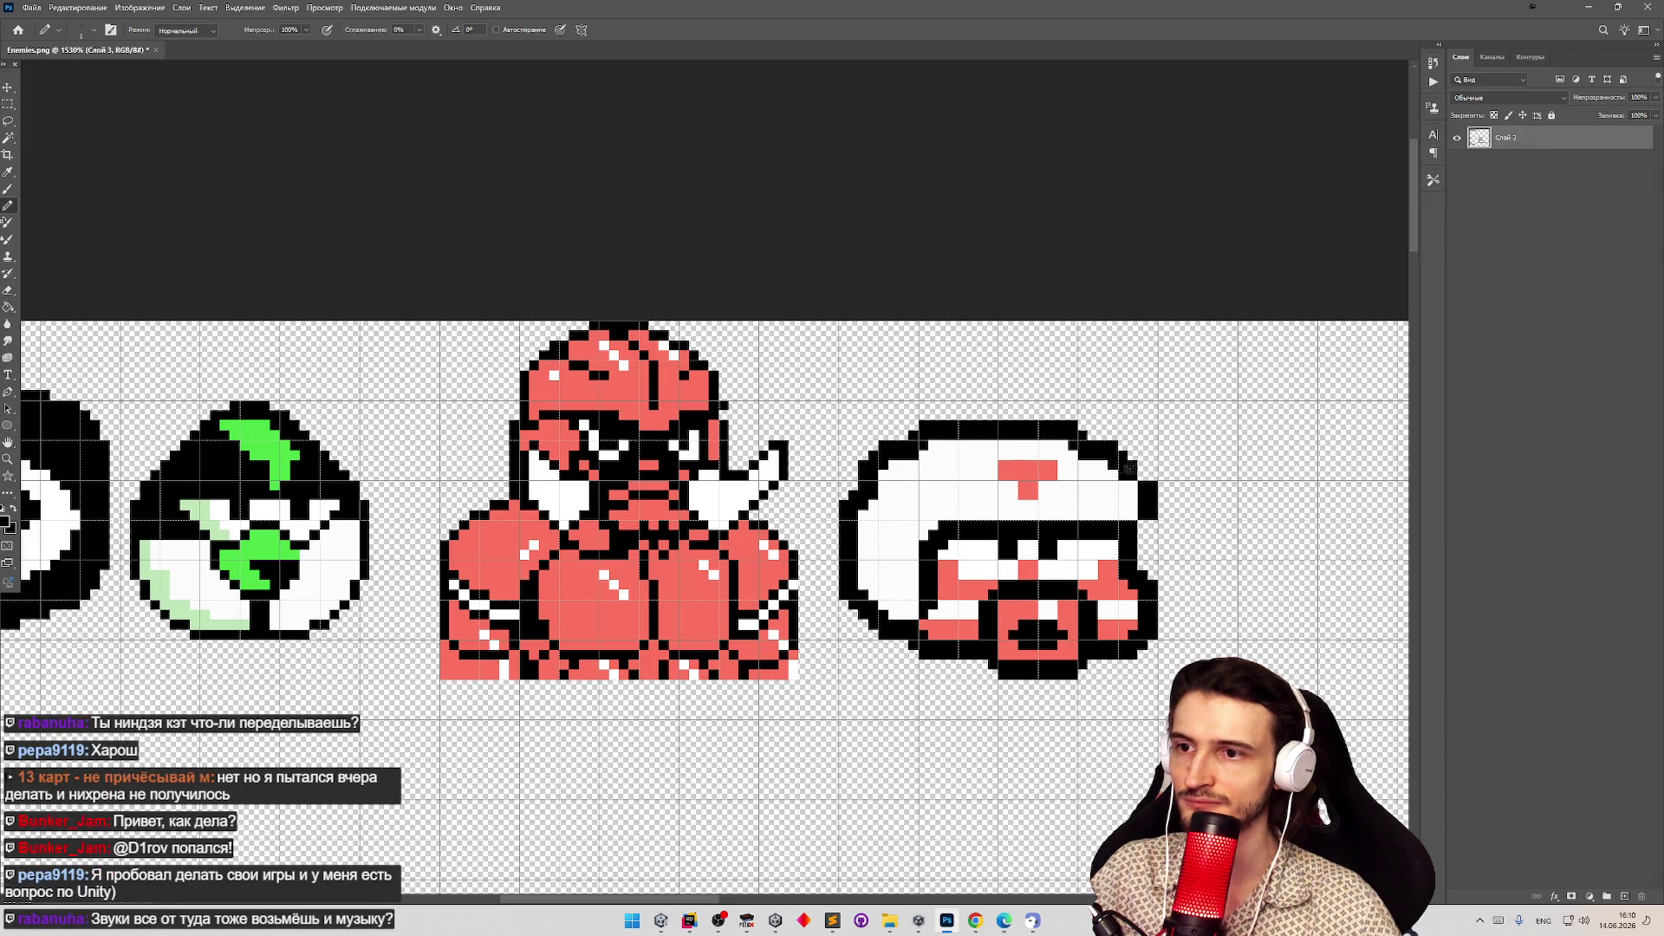
Zoom in close and paint the helmet's lower-left outline pixels white.
key(z)
mouse_move(1142, 474)
mouse_down()
mouse_move(975, 563)
mouse_move(866, 564)
mouse_up()
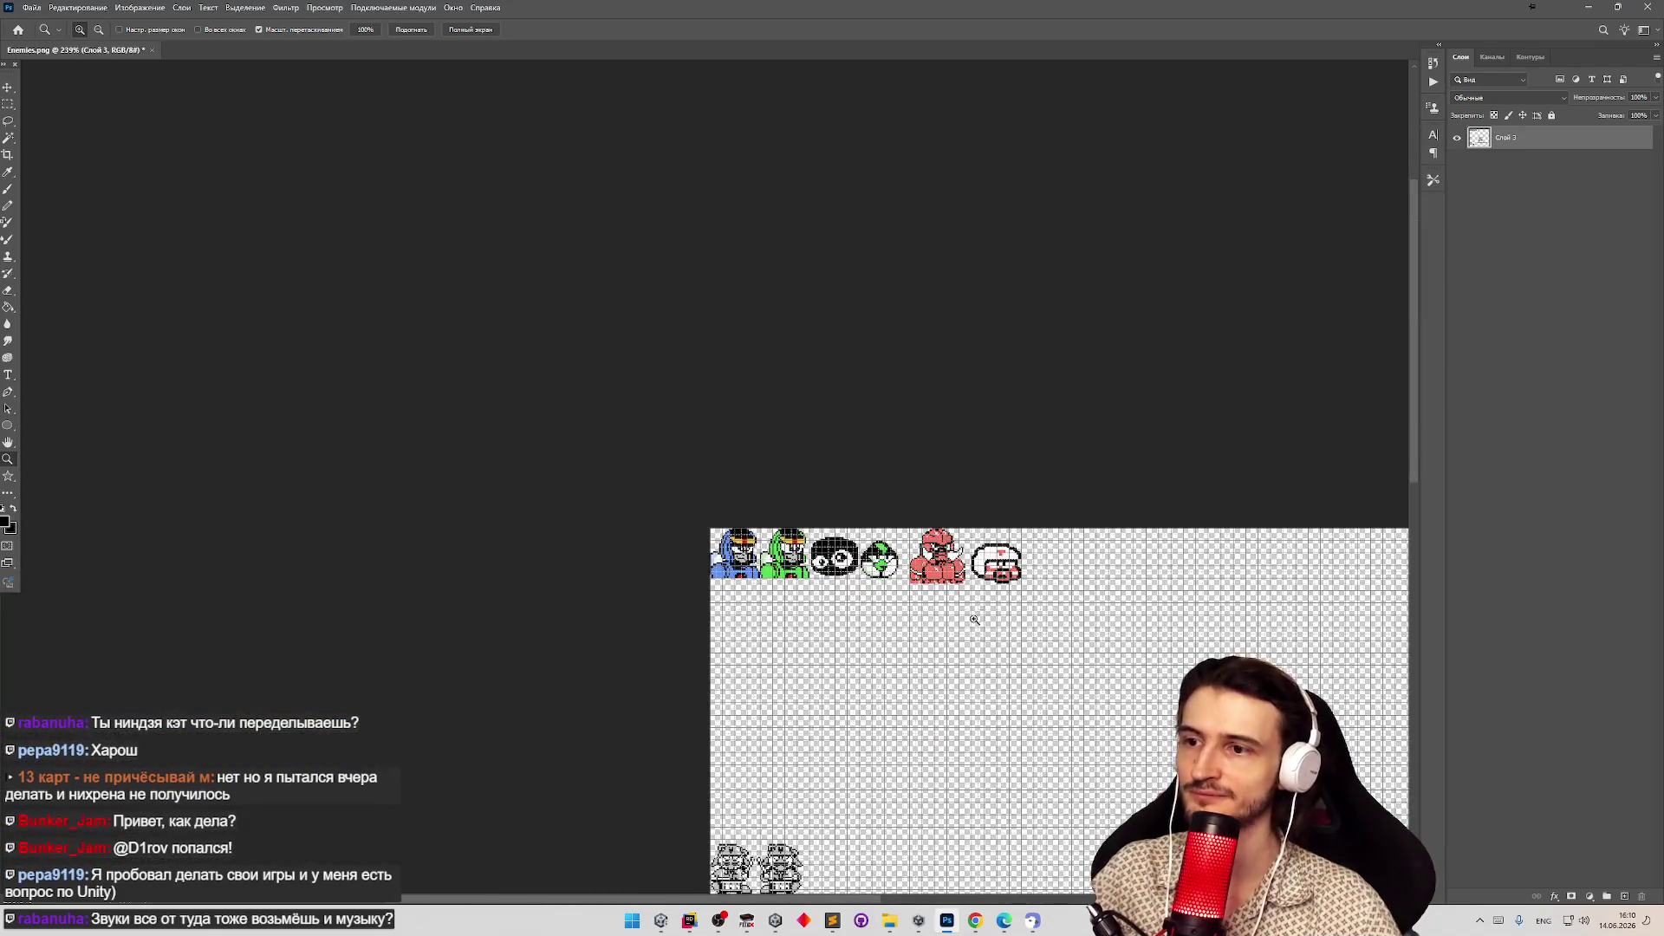
drag(1014, 571, 1143, 568)
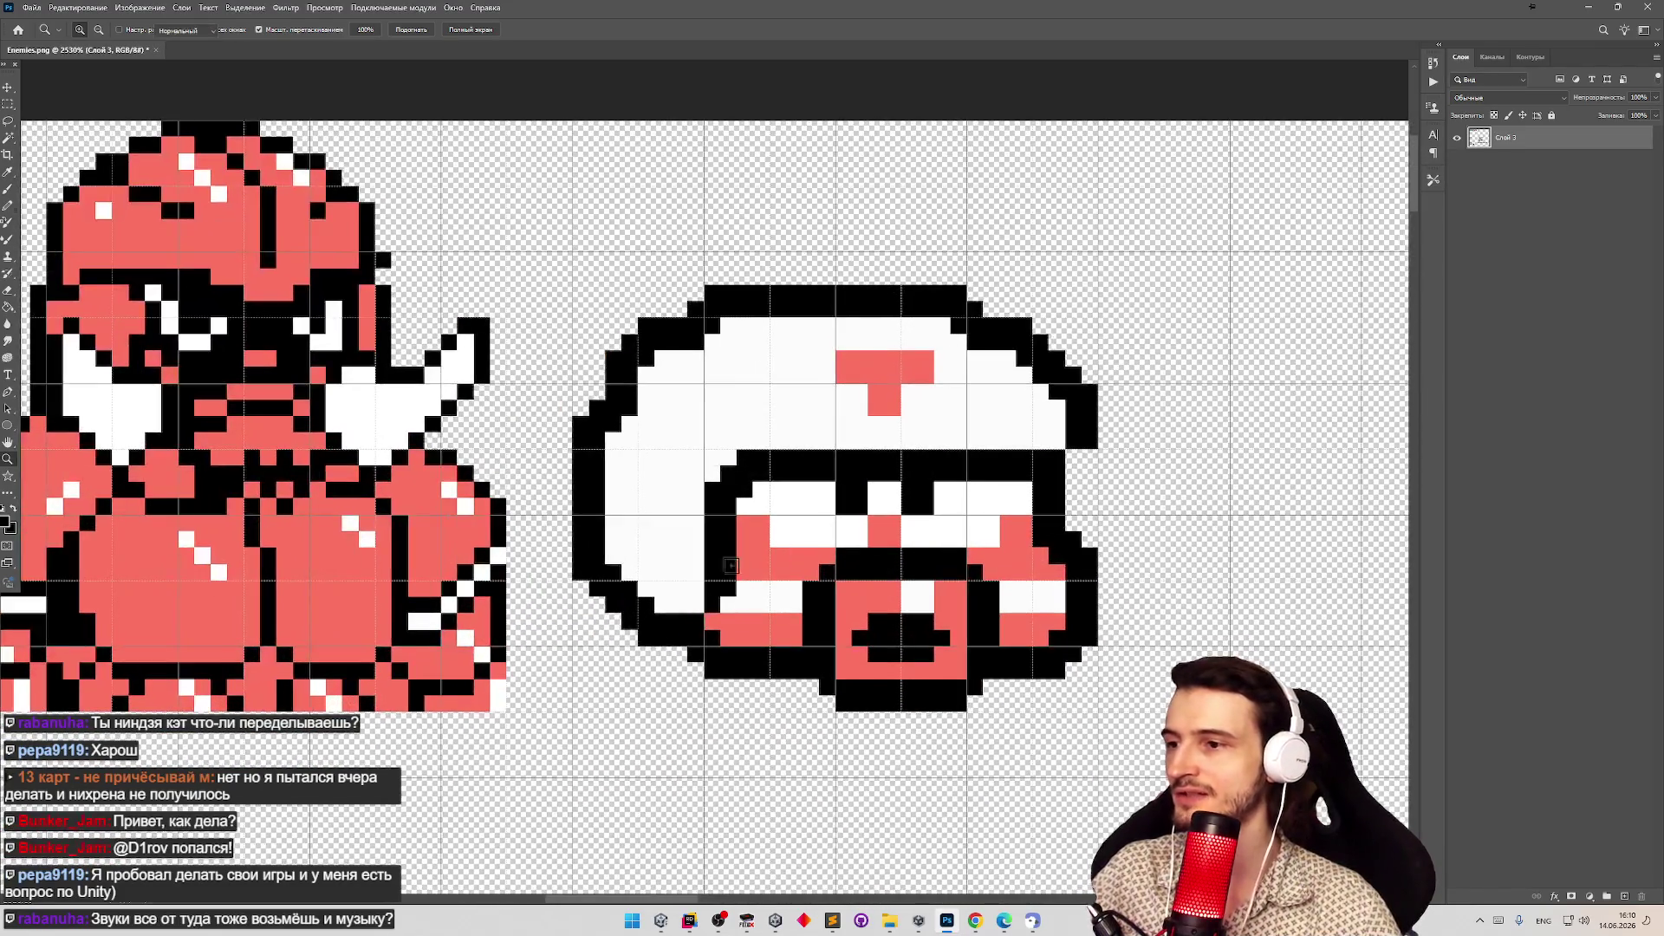
key(b)
mouse_move(691, 615)
mouse_down()
mouse_move(660, 616)
mouse_move(607, 577)
mouse_move(603, 451)
mouse_move(650, 345)
mouse_move(727, 309)
mouse_move(957, 318)
mouse_move(931, 310)
mouse_move(1013, 340)
mouse_move(1061, 385)
mouse_move(1072, 424)
mouse_up()
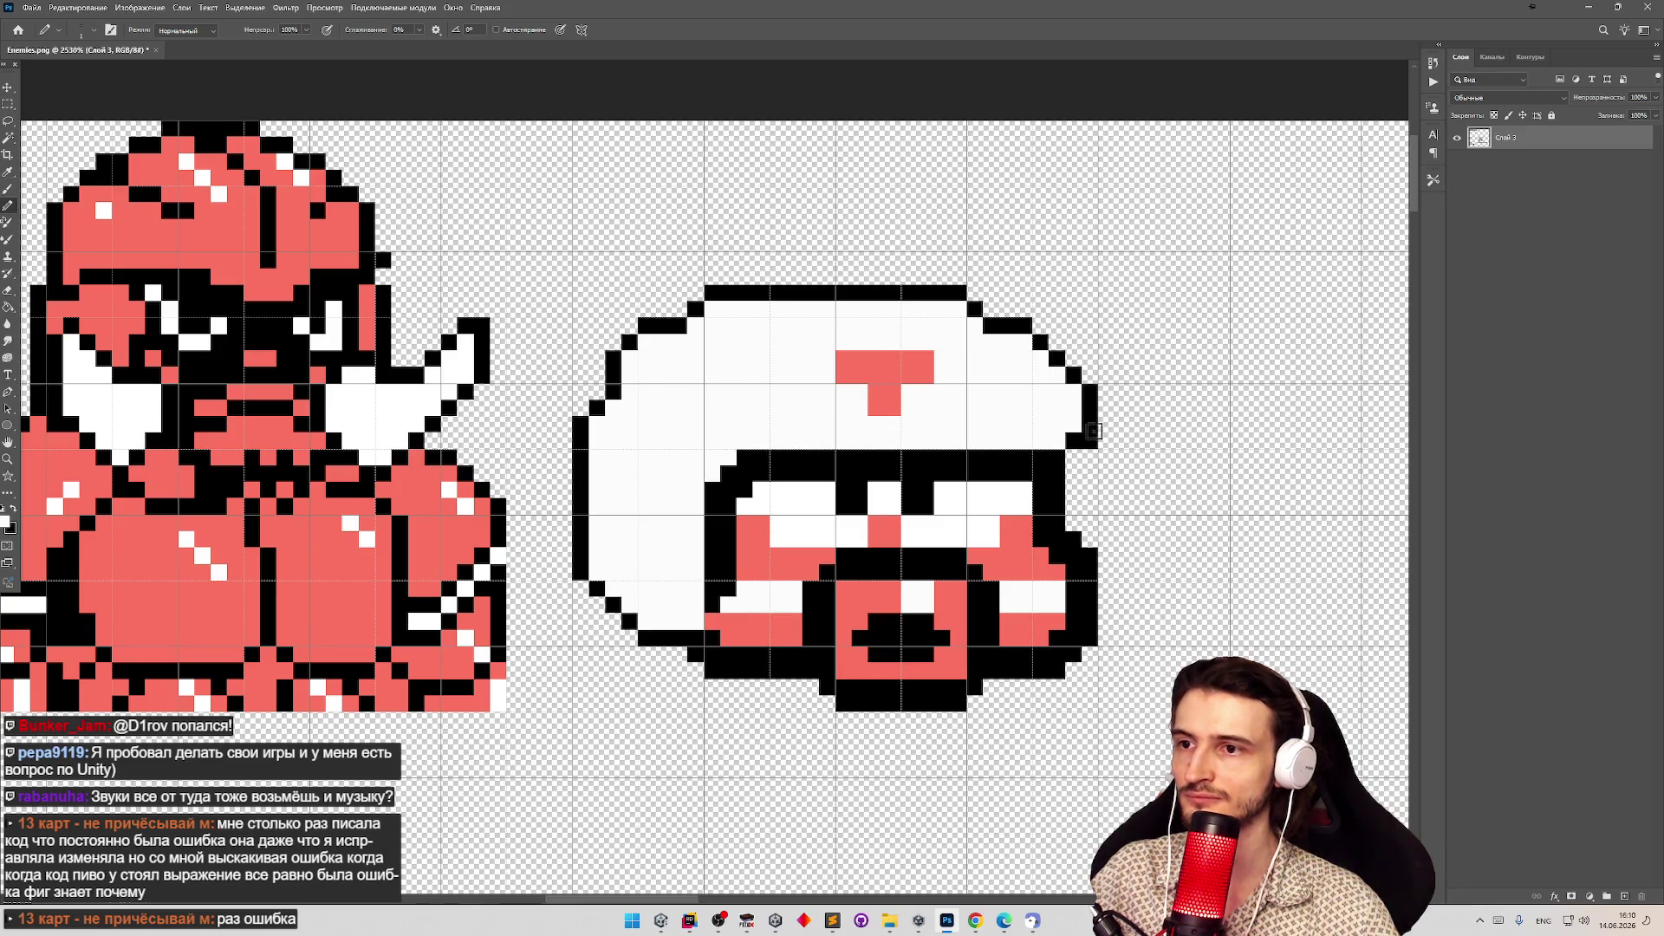
Zoom out to view the whole enemy sprite row.
key(e)
key(z)
mouse_move(1092, 443)
mouse_down()
mouse_move(972, 516)
mouse_move(985, 506)
mouse_up()
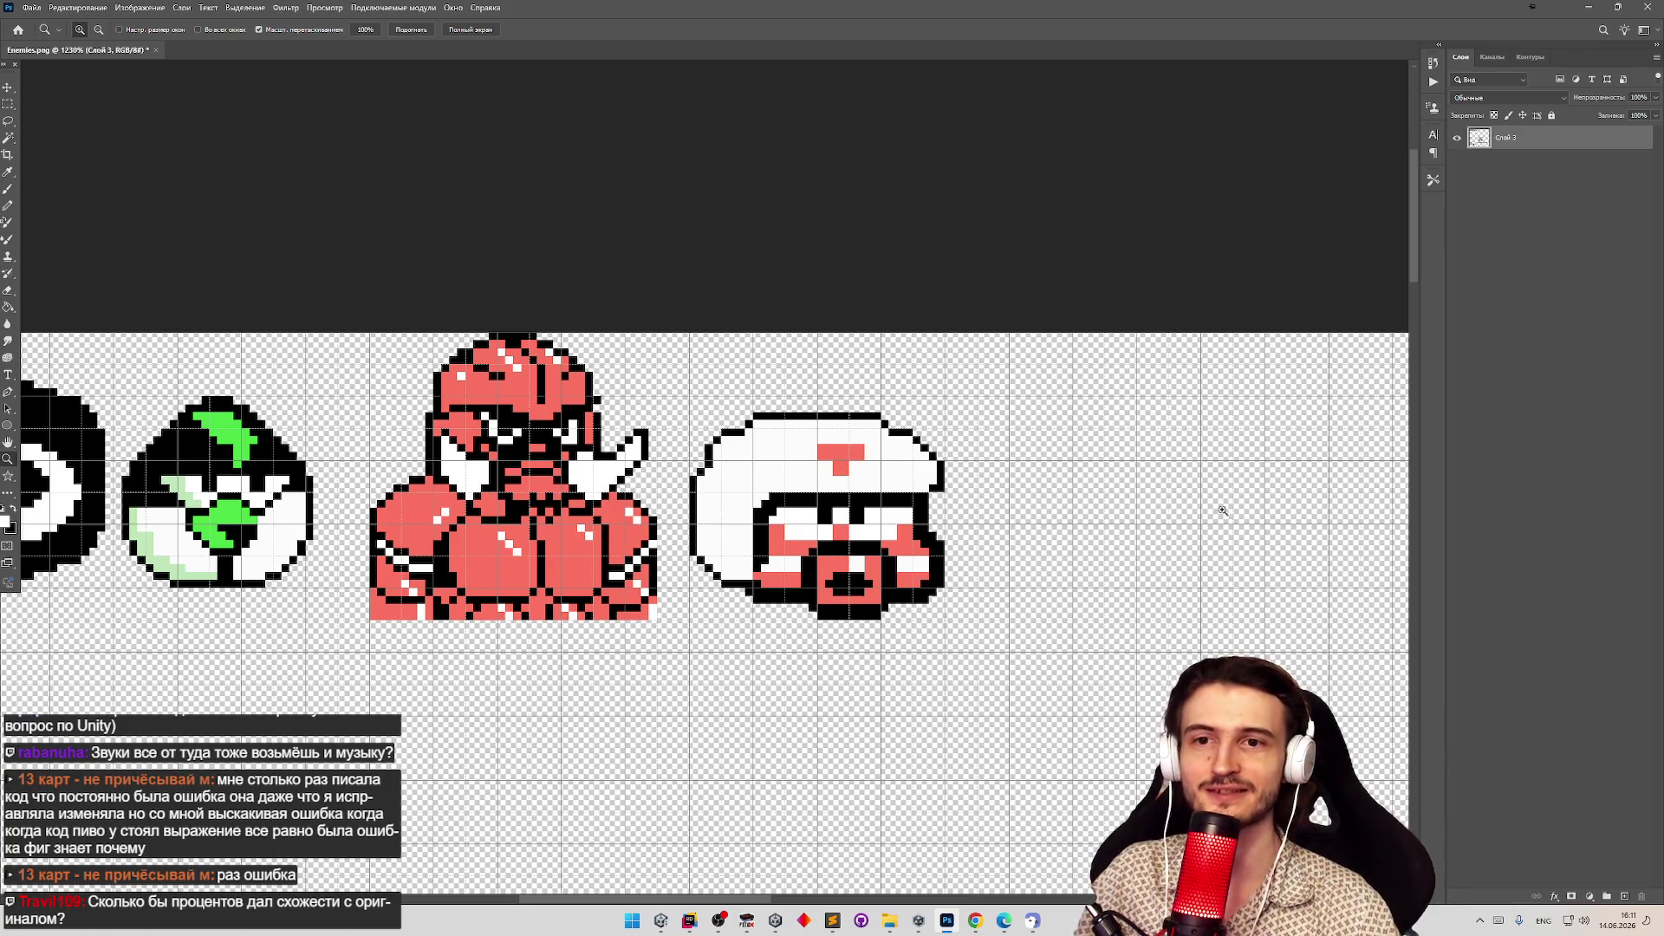
scroll(1161, 521, down, 2)
scroll(1197, 503, up, 4)
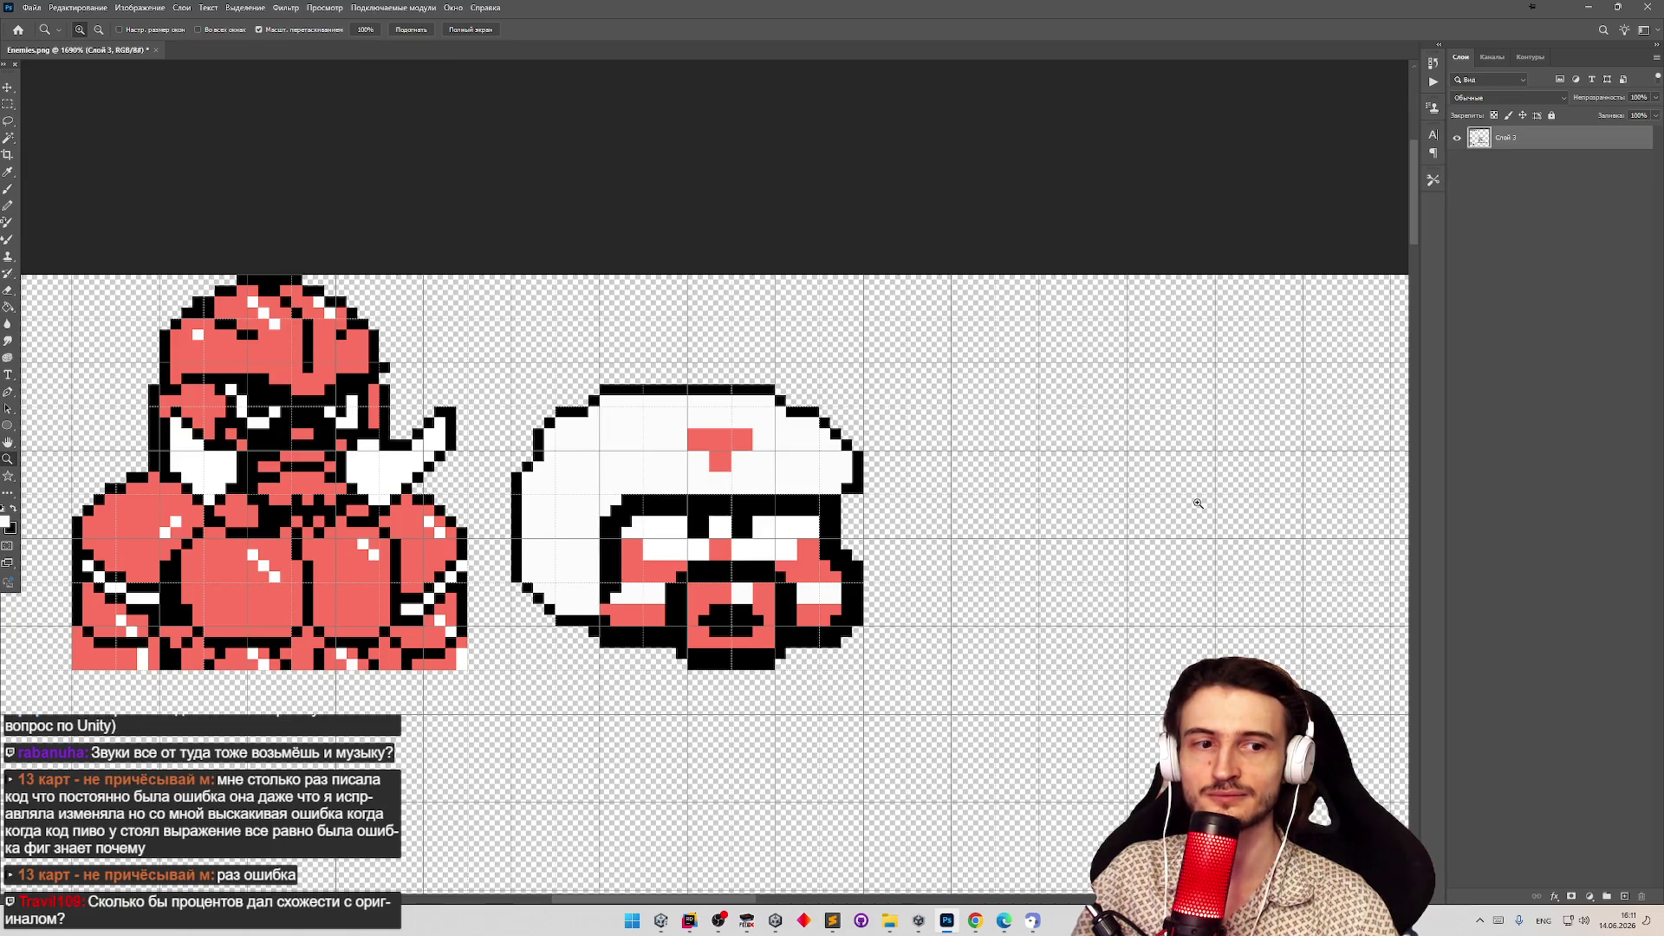
key(e)
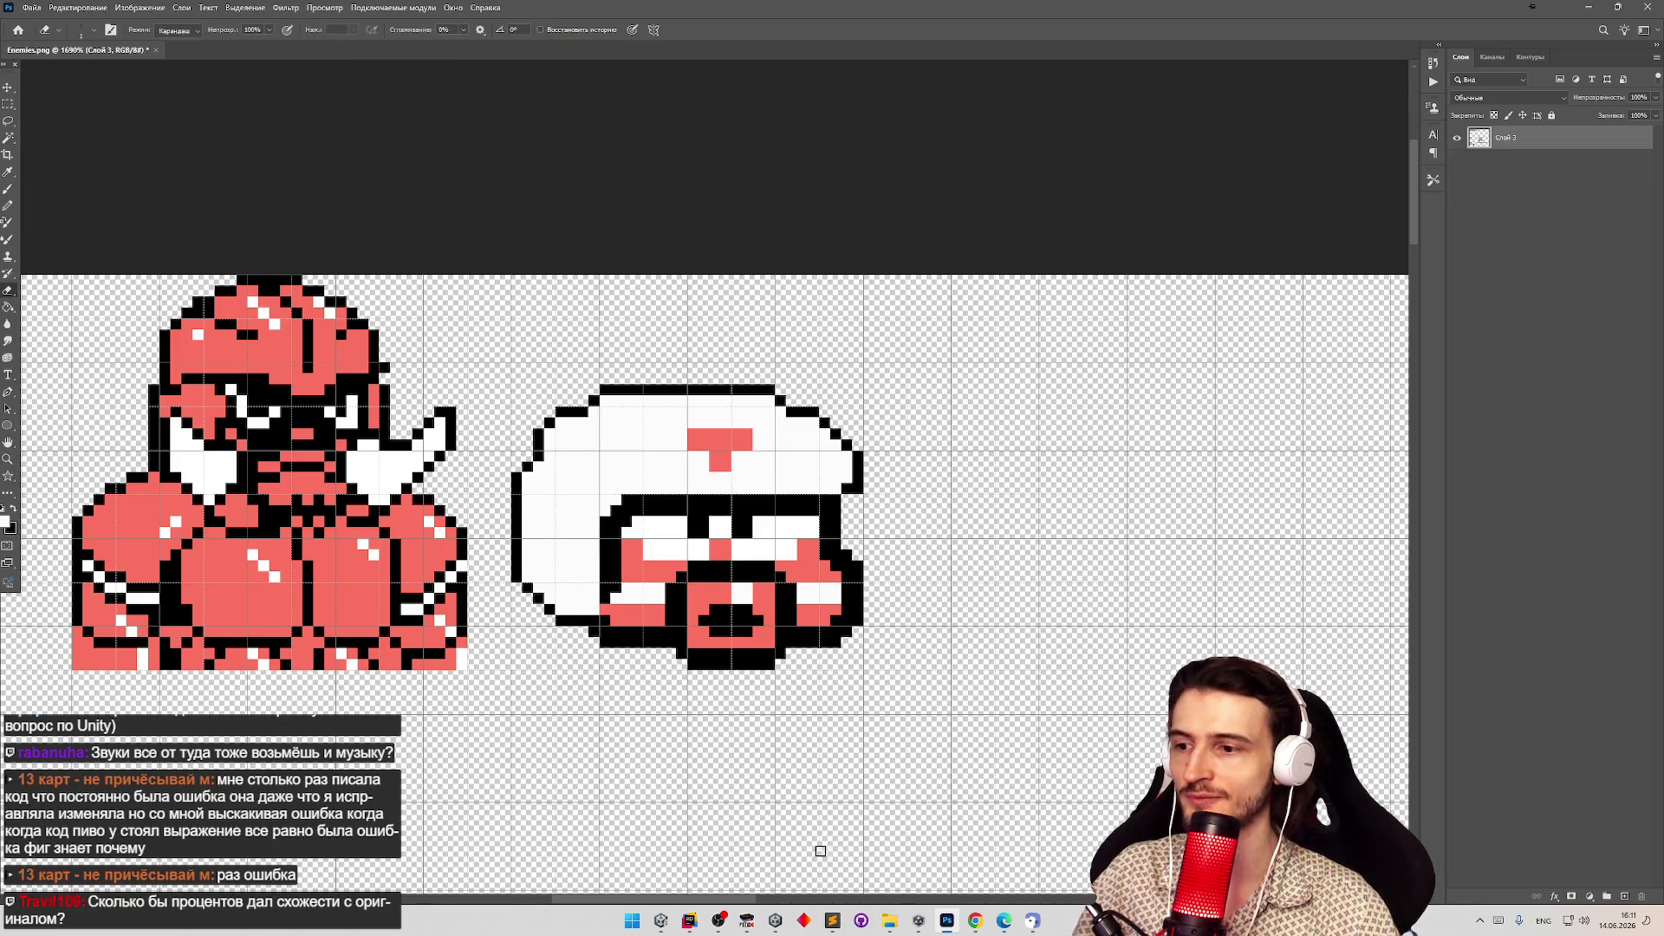
Glance at the original game in the FCEUX emulator, then return to Unity.
click(749, 920)
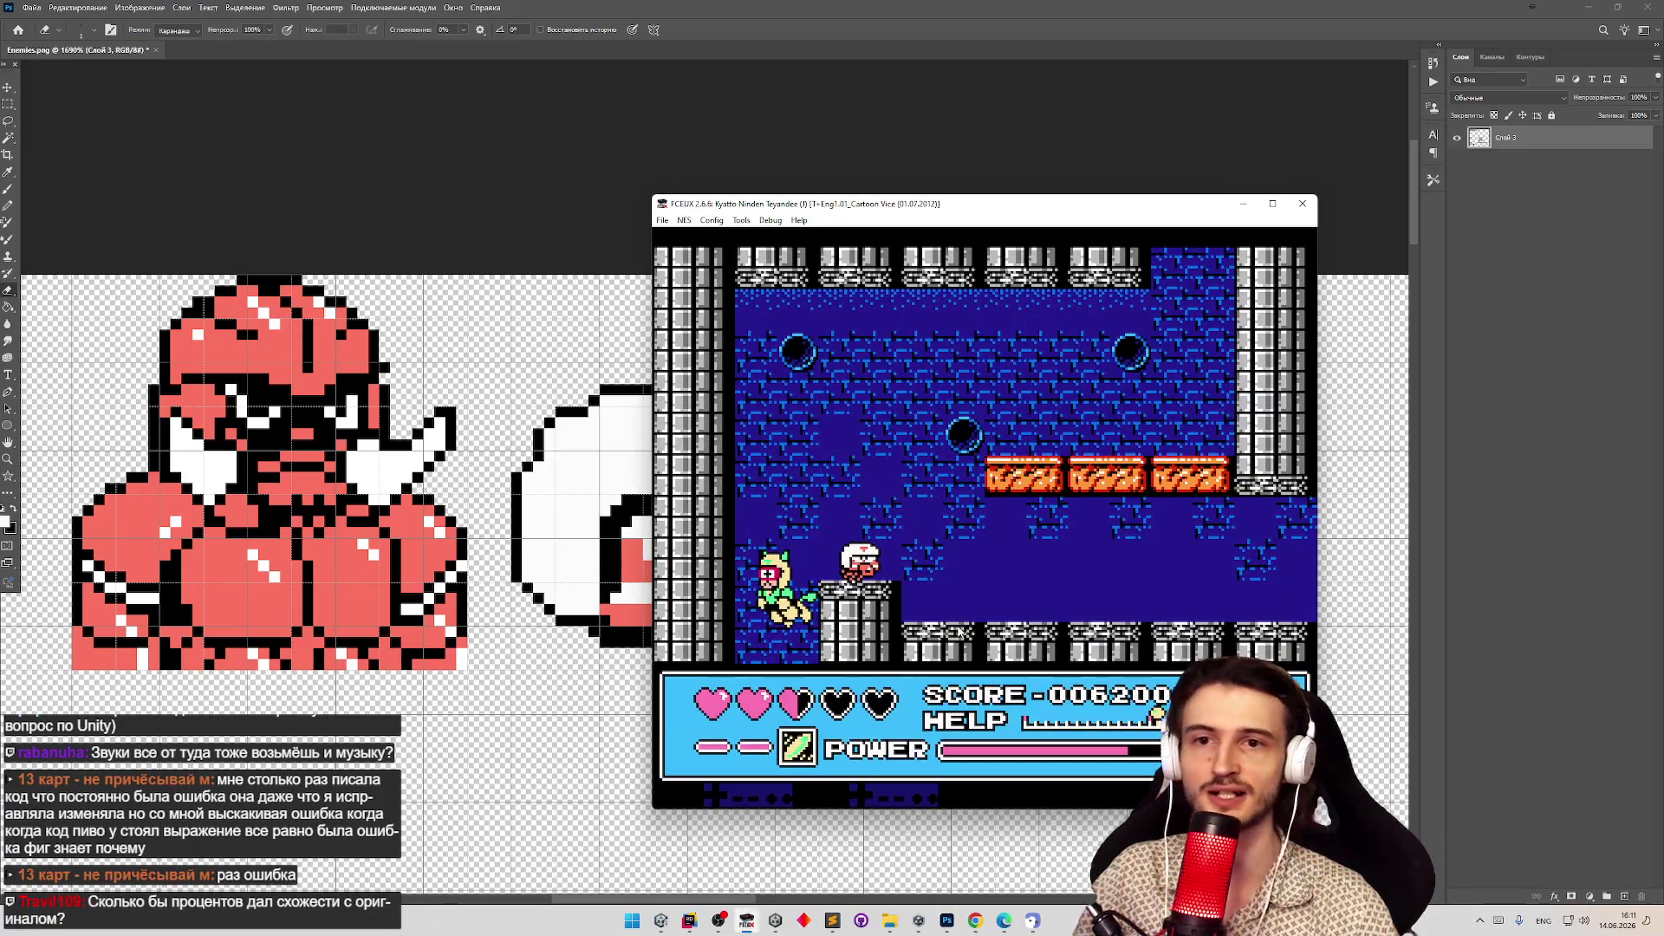
click(747, 923)
click(661, 920)
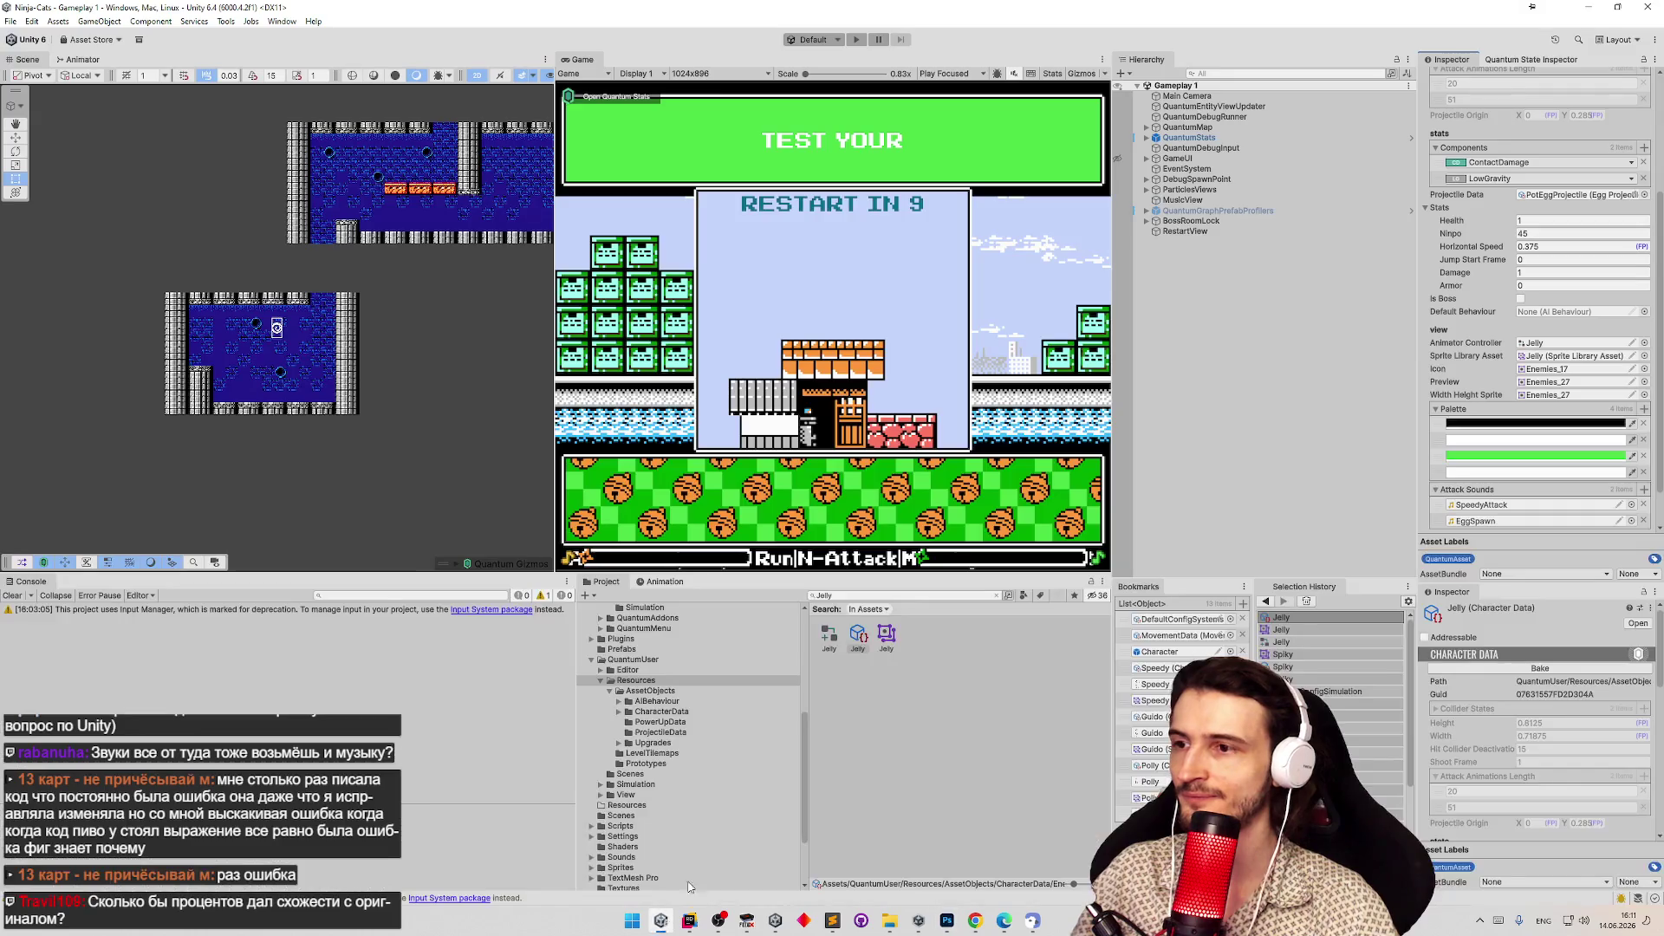
Start play mode in the Game view, fire a projectile and rise to the right.
click(945, 419)
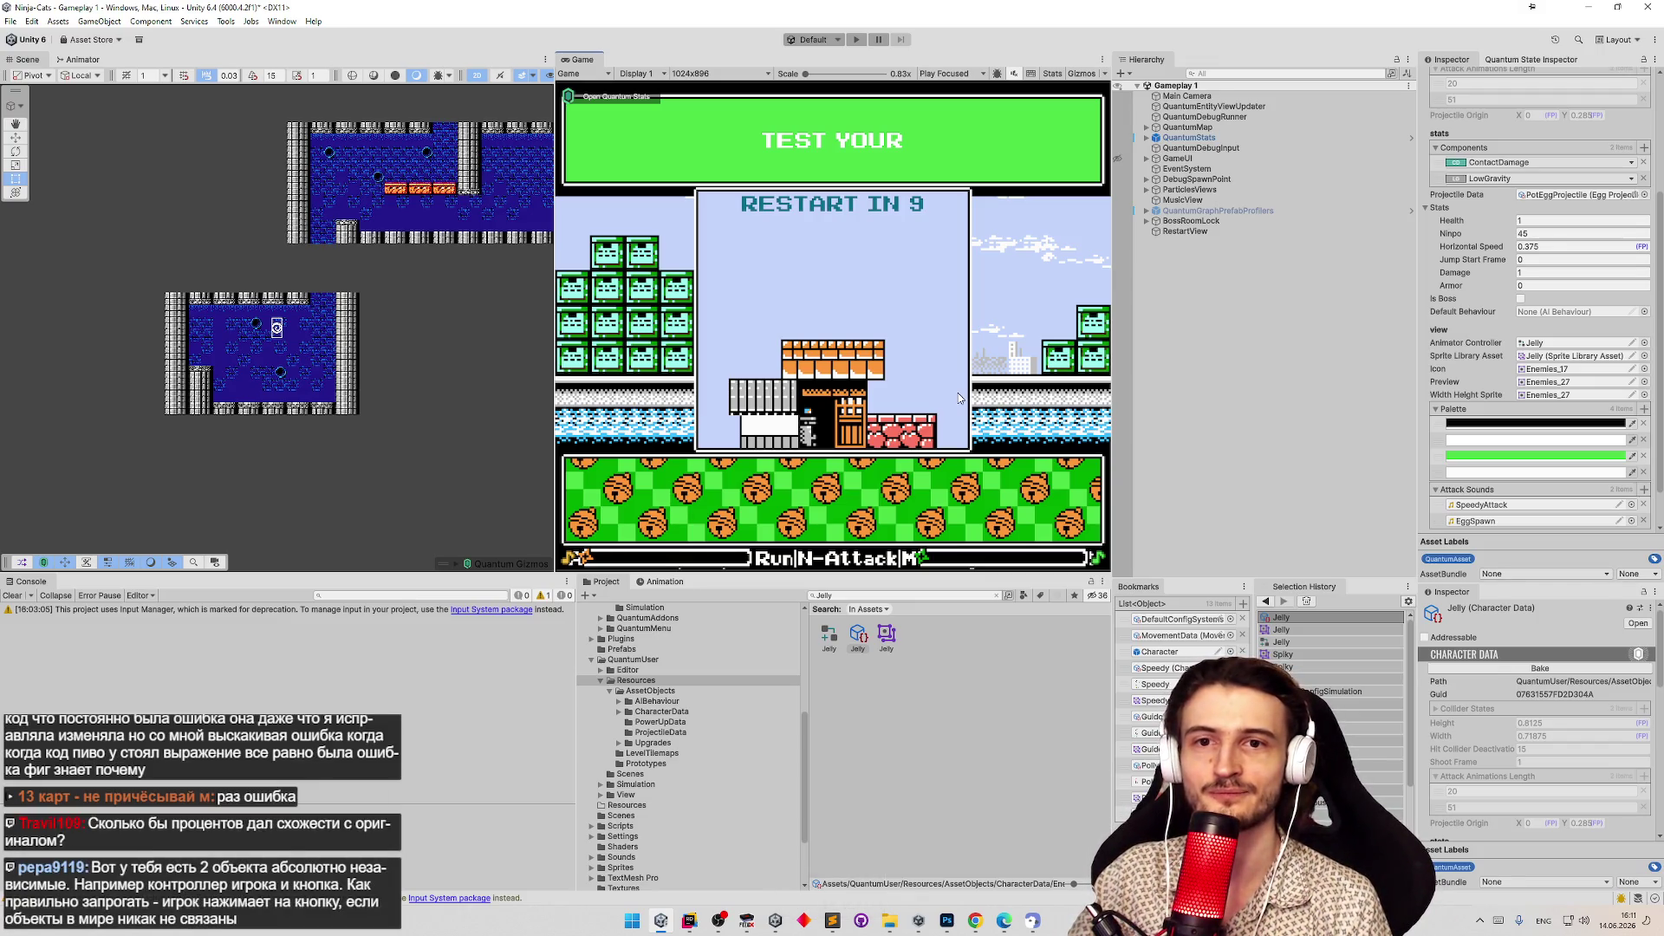
key(ctrl+p)
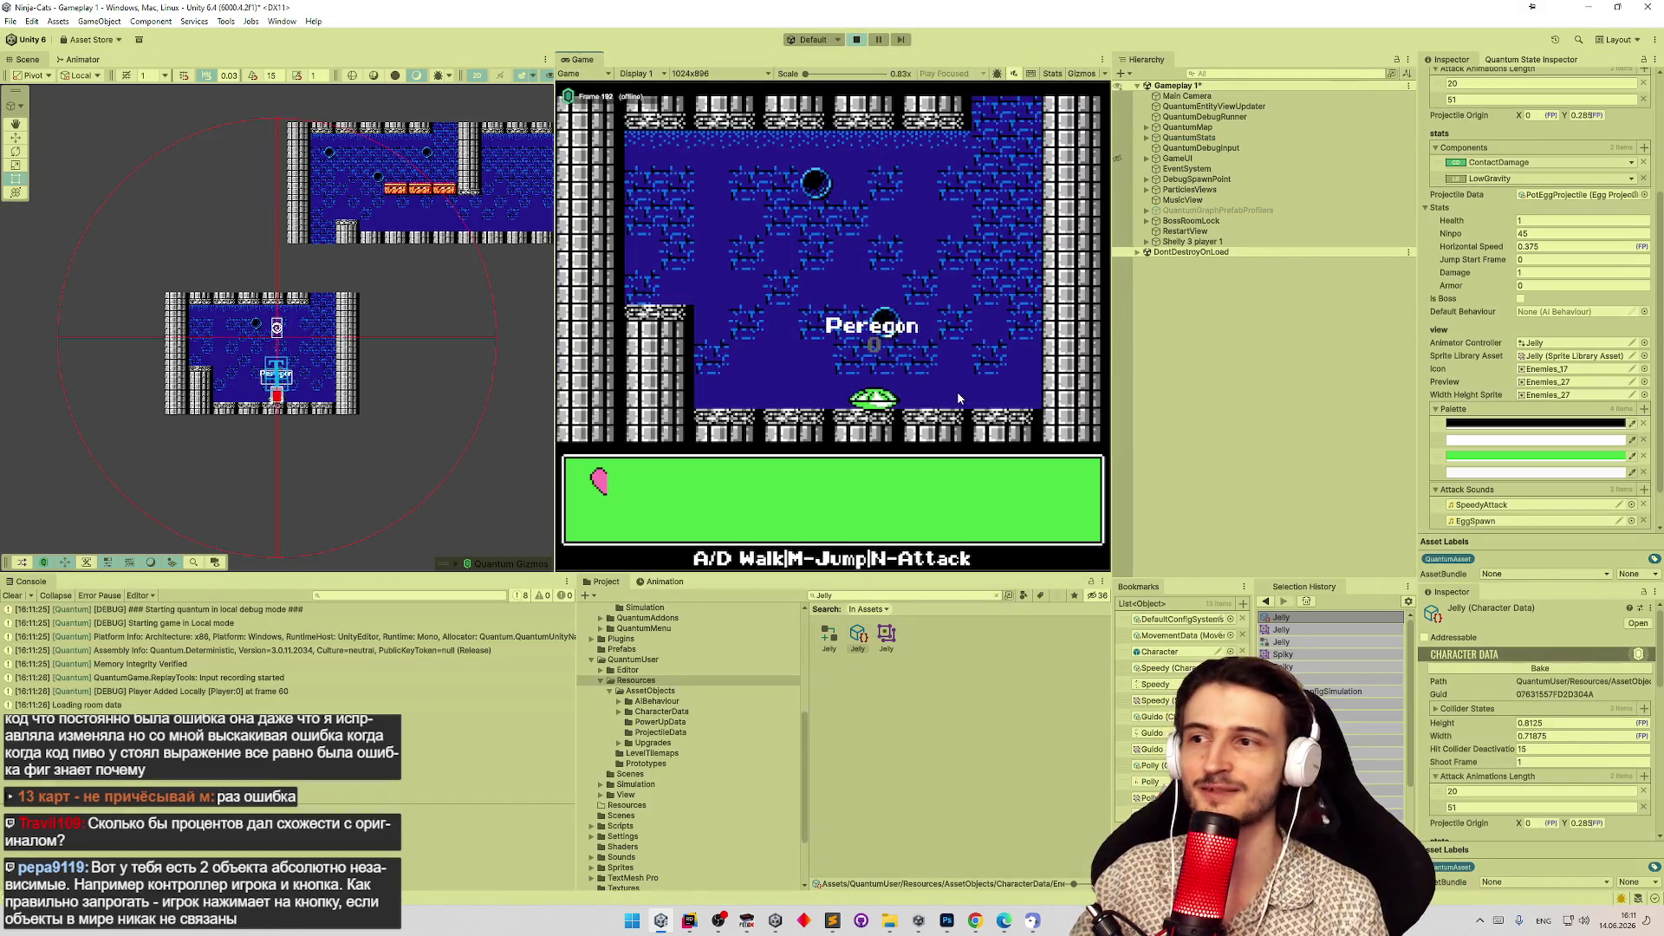
key(n)
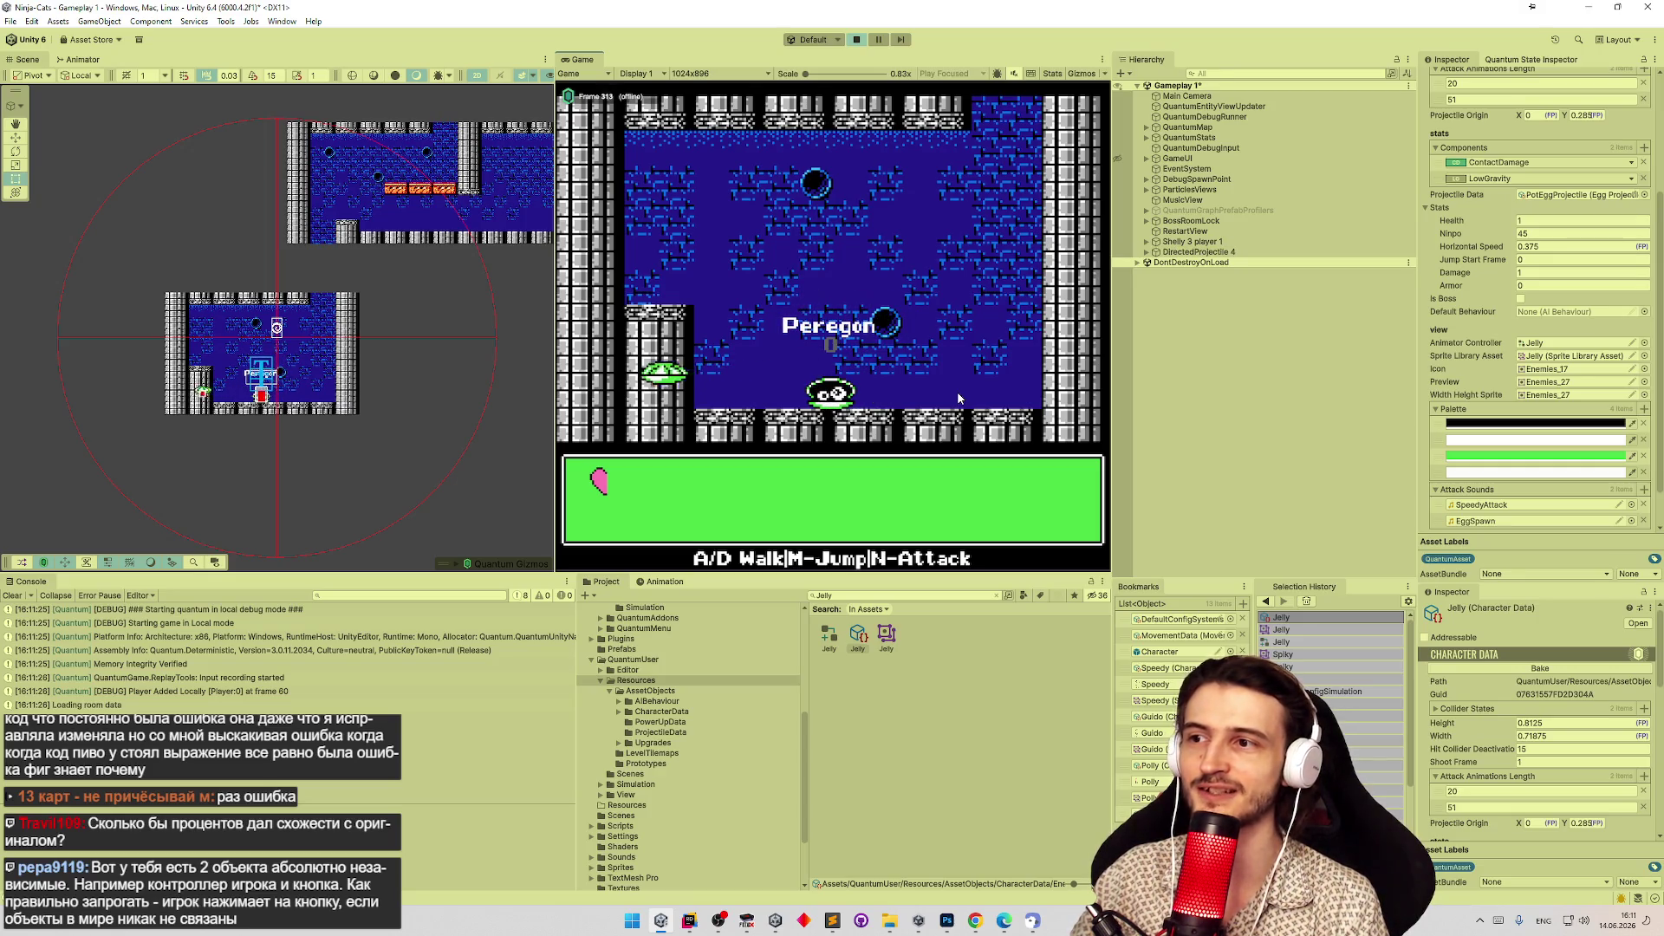
key(m)
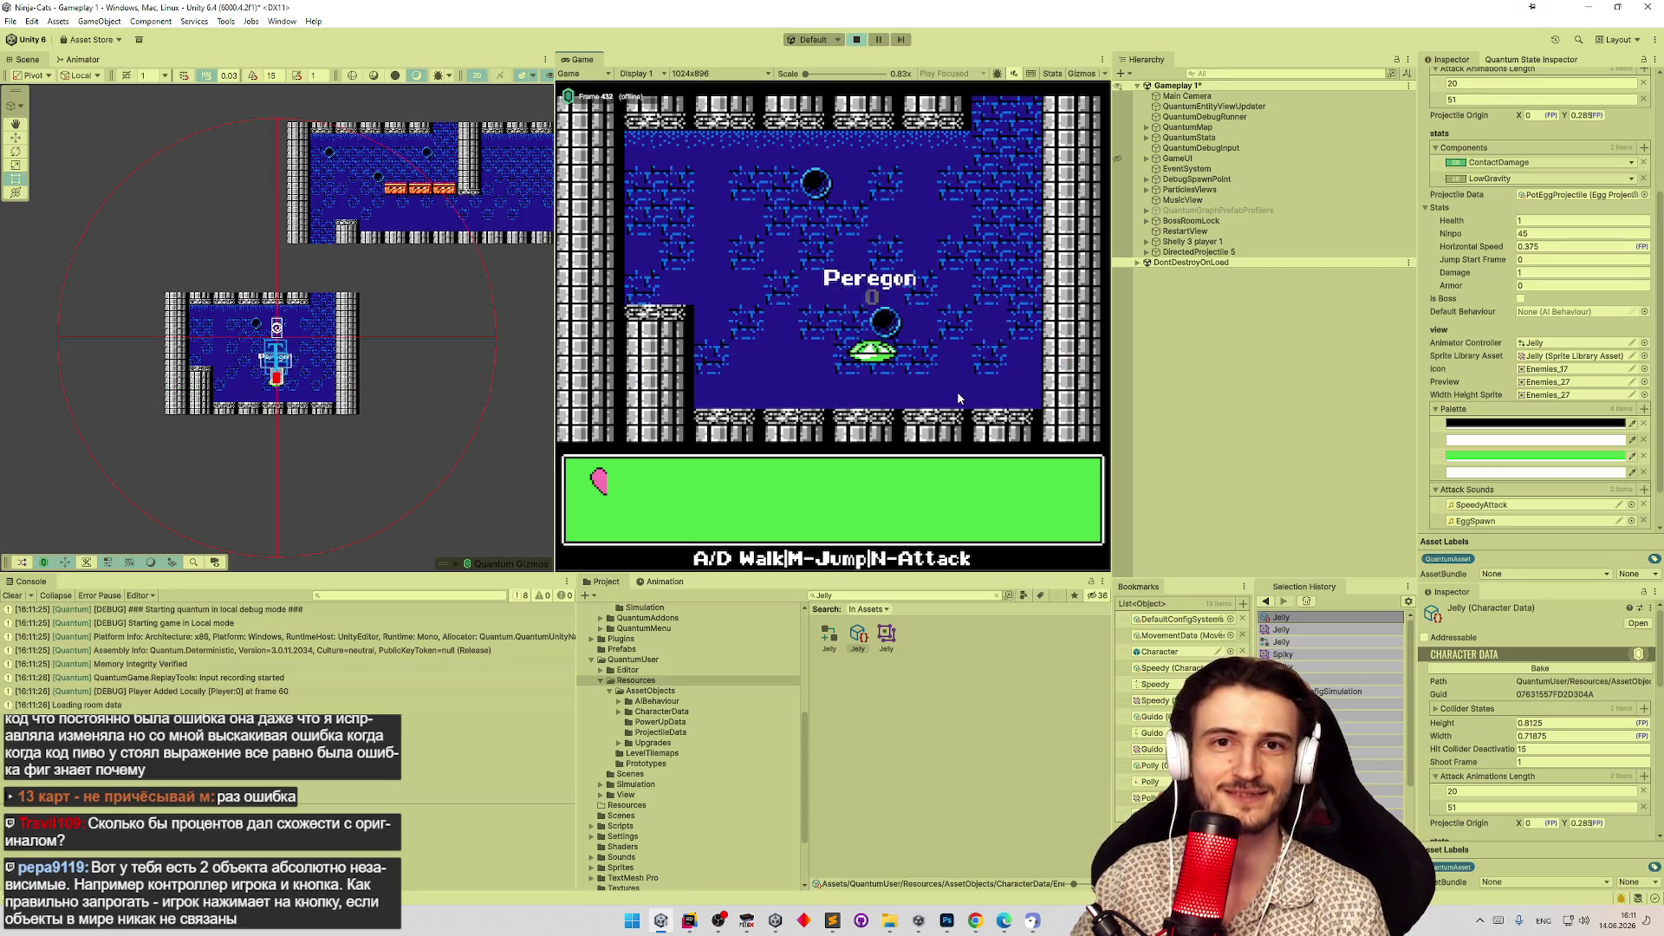
key(m)
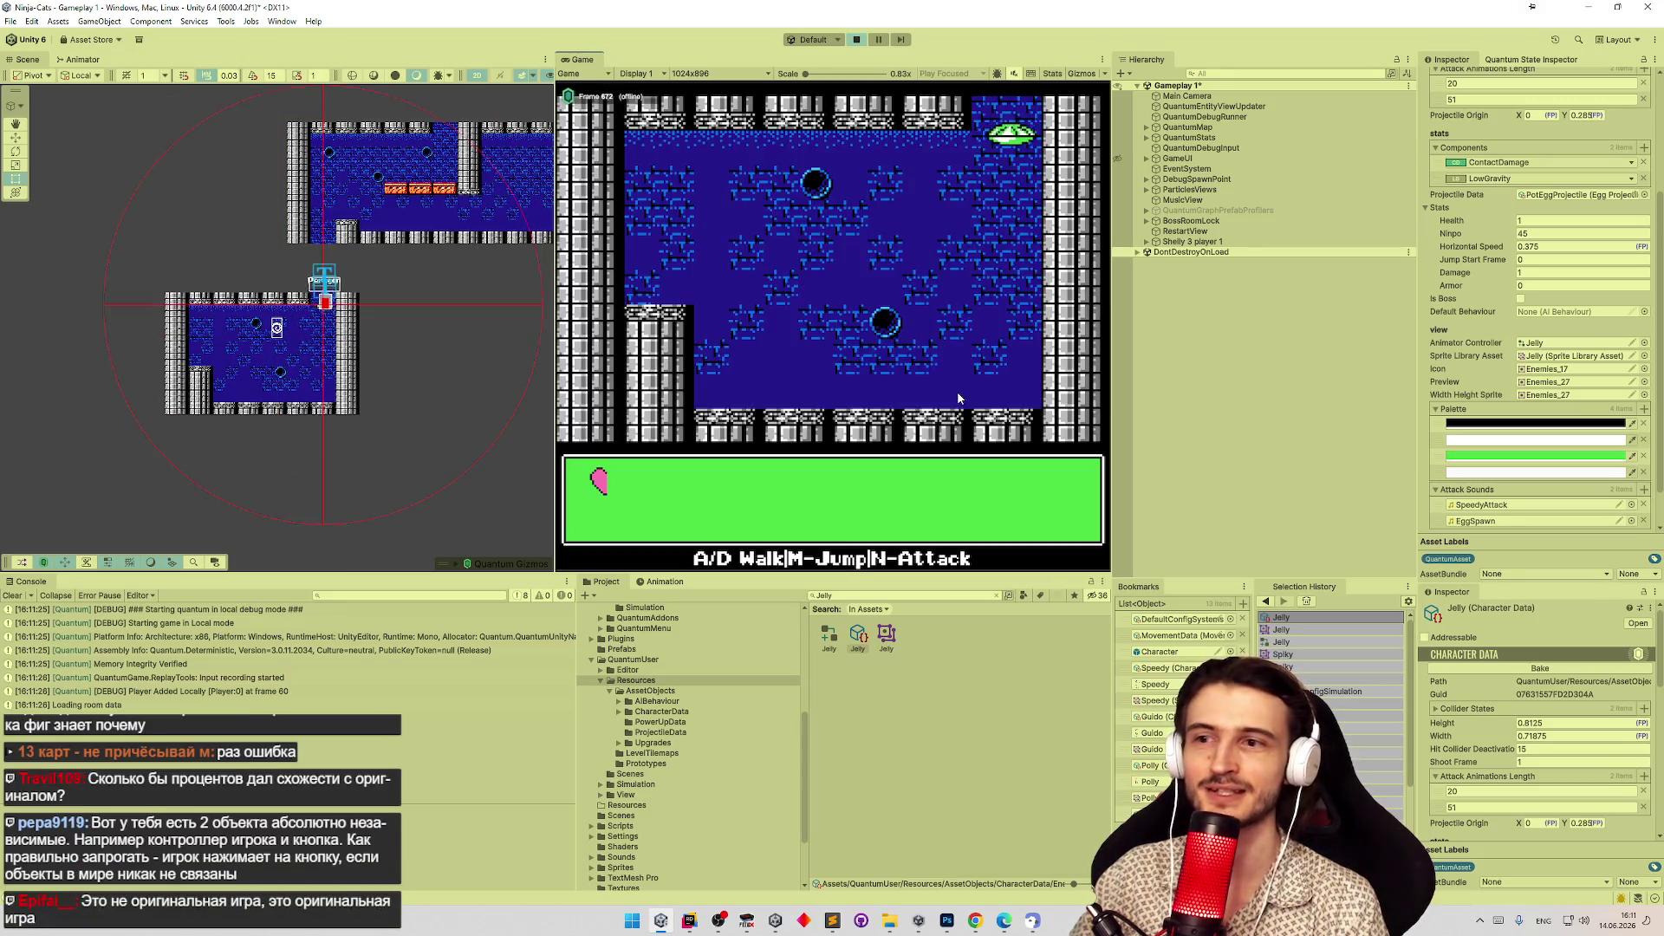
key(m)
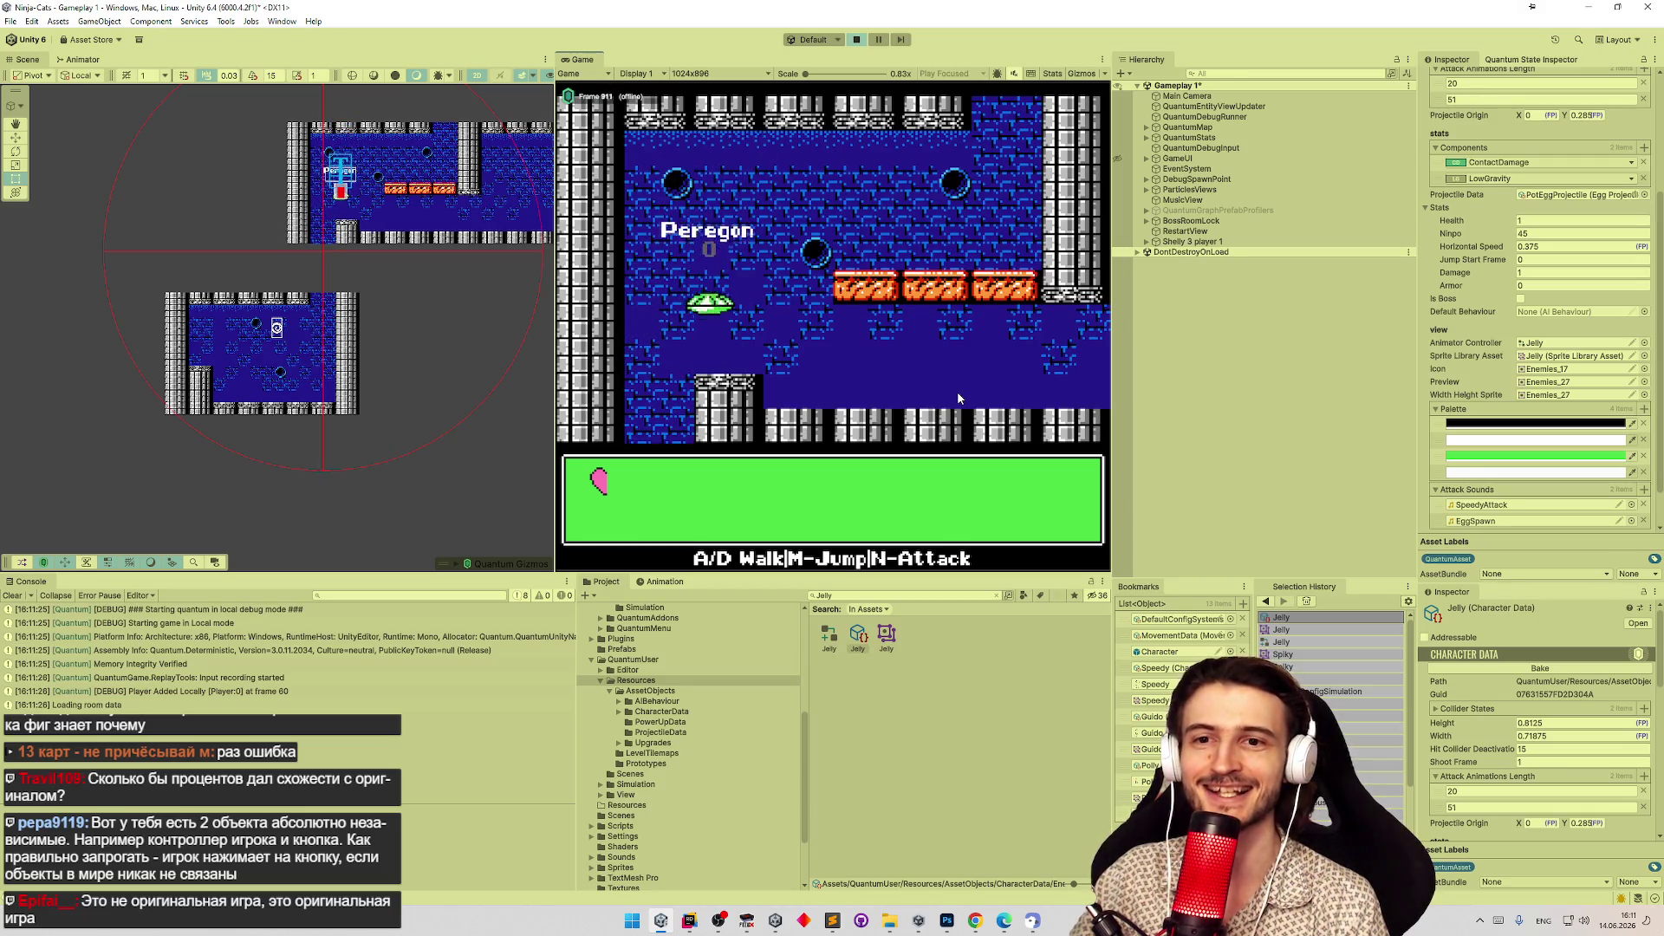
Hop left and right, drop to the lower floor, jump back up, then stop play mode.
key(a)
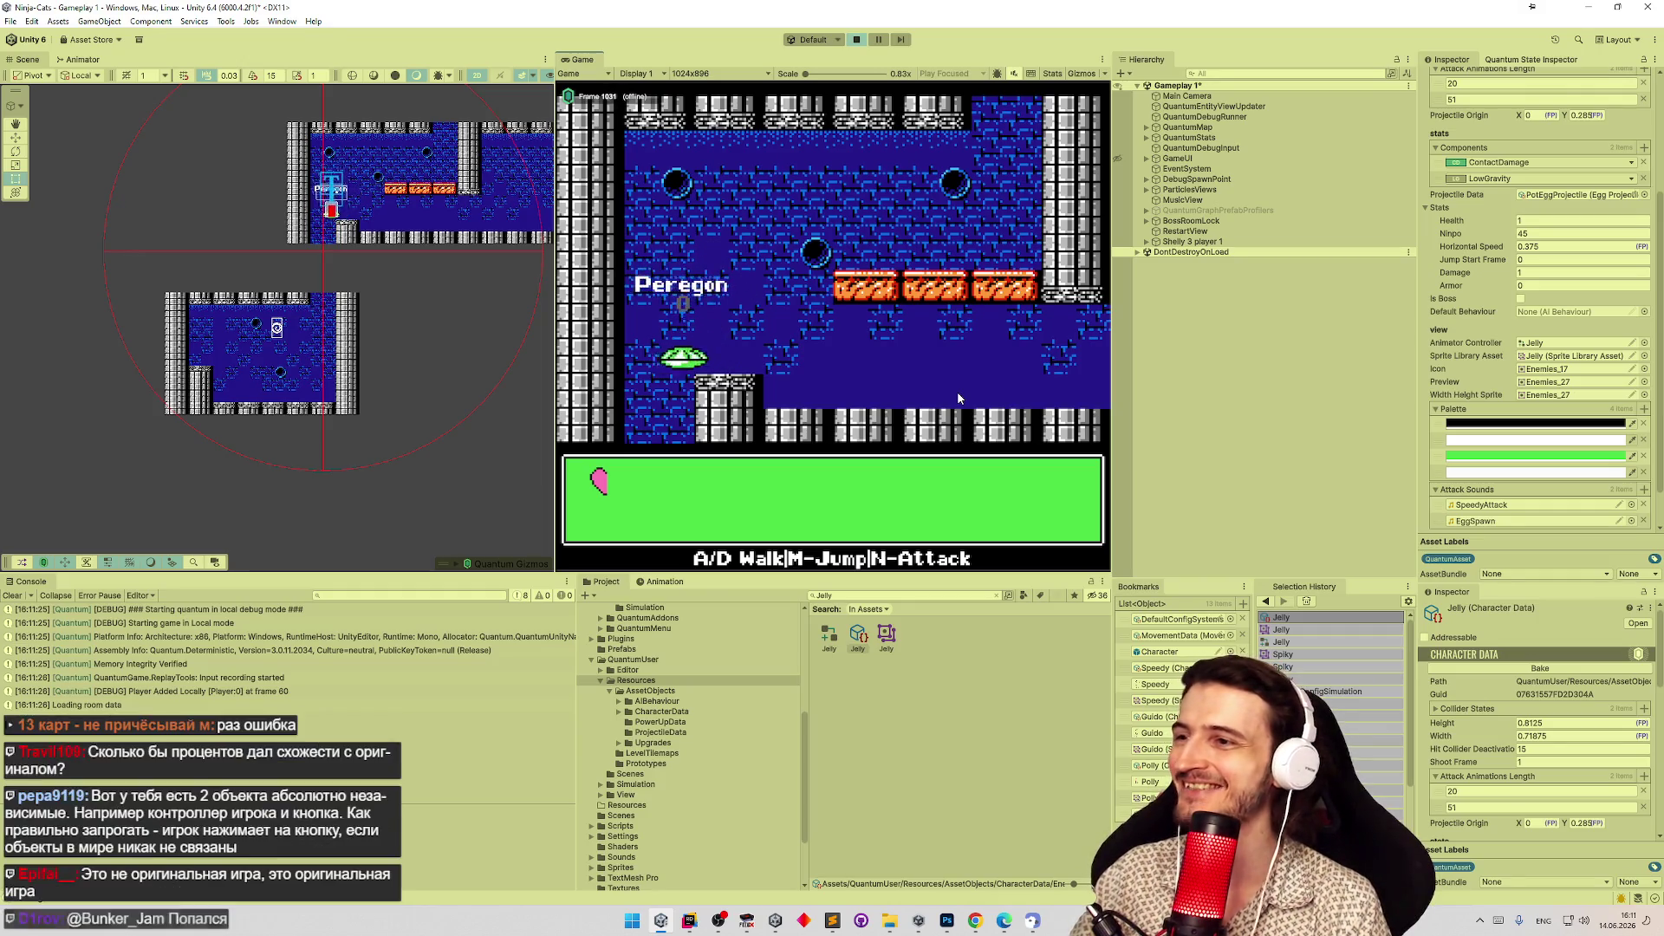
key(d)
key(a)
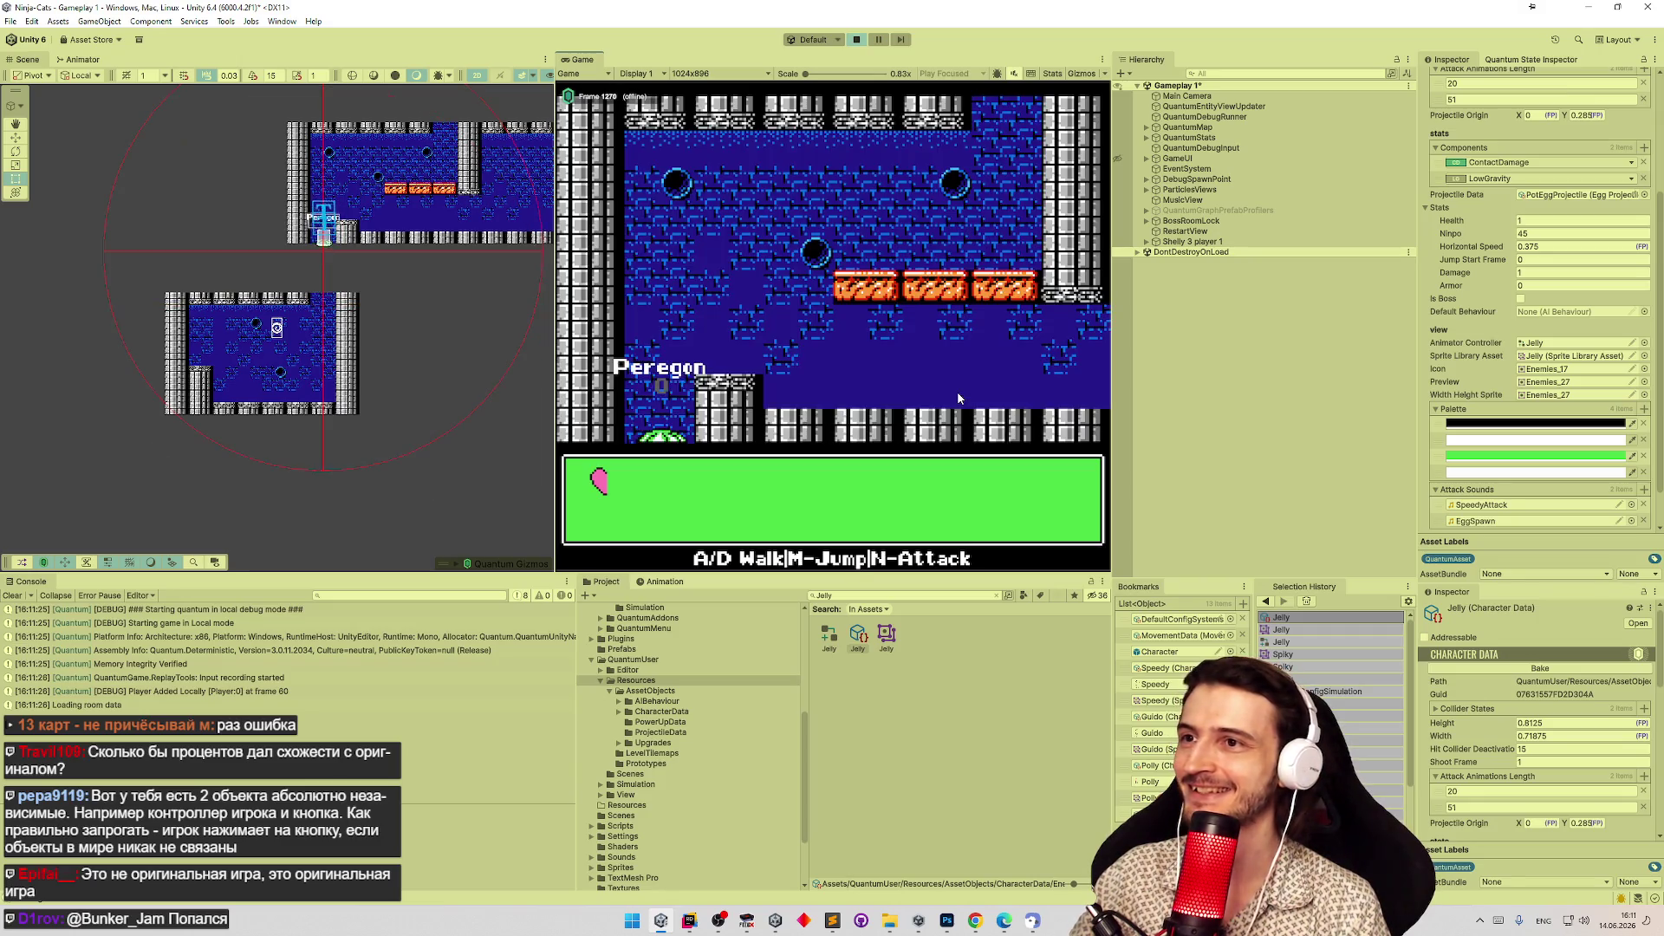
key(m)
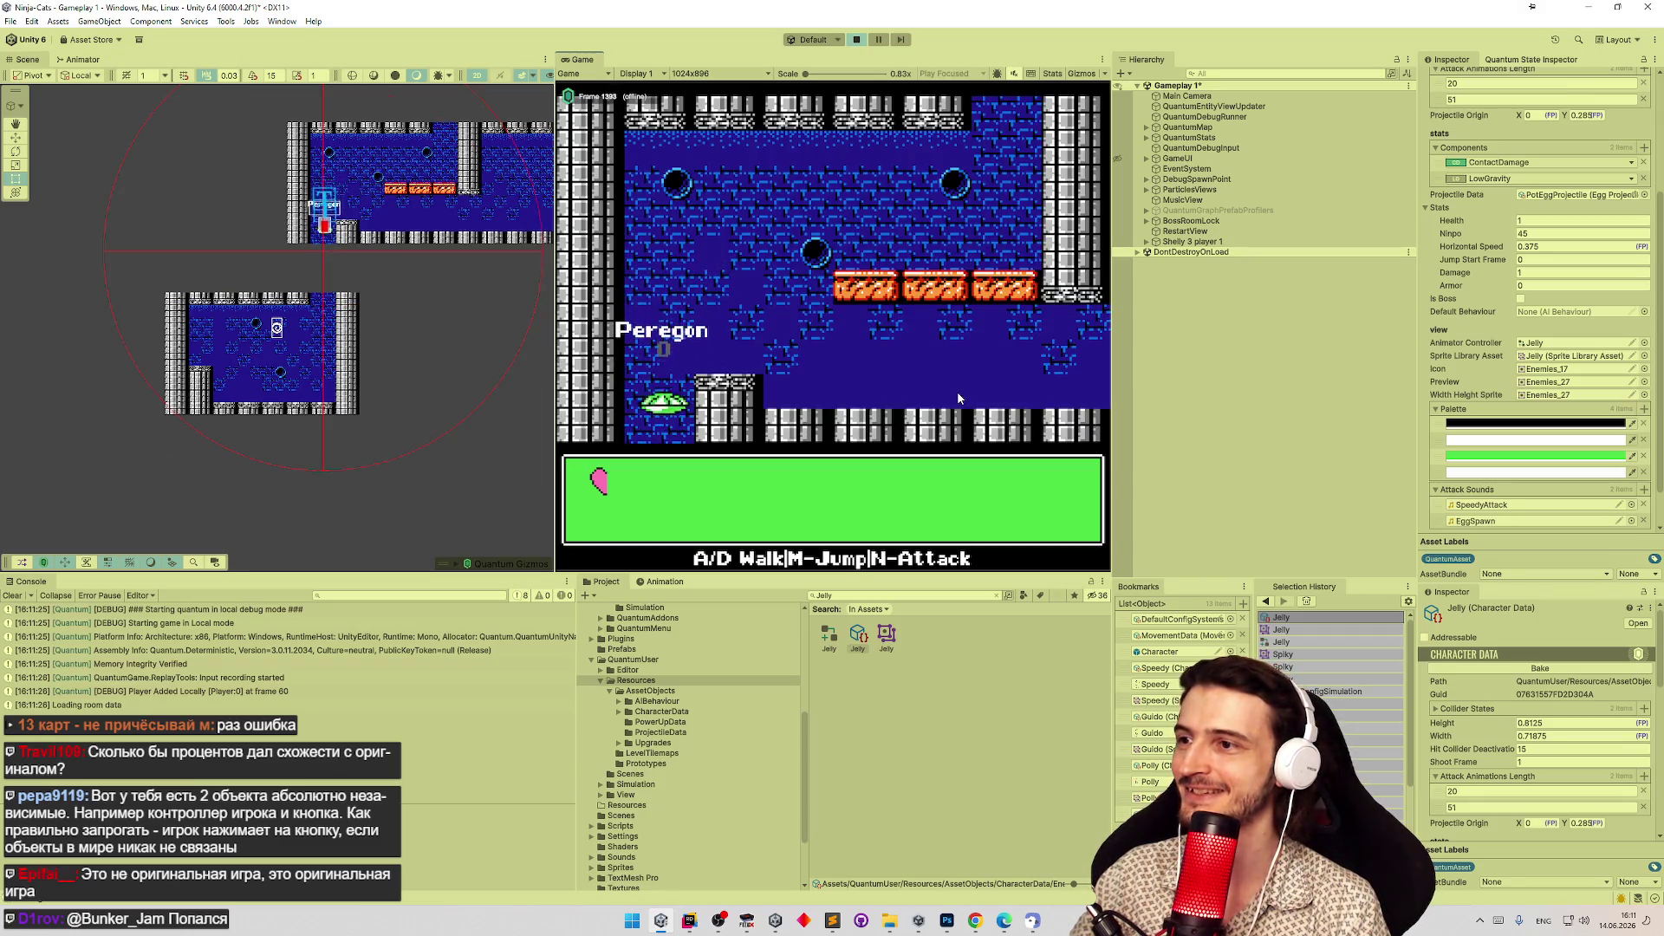
key(m)
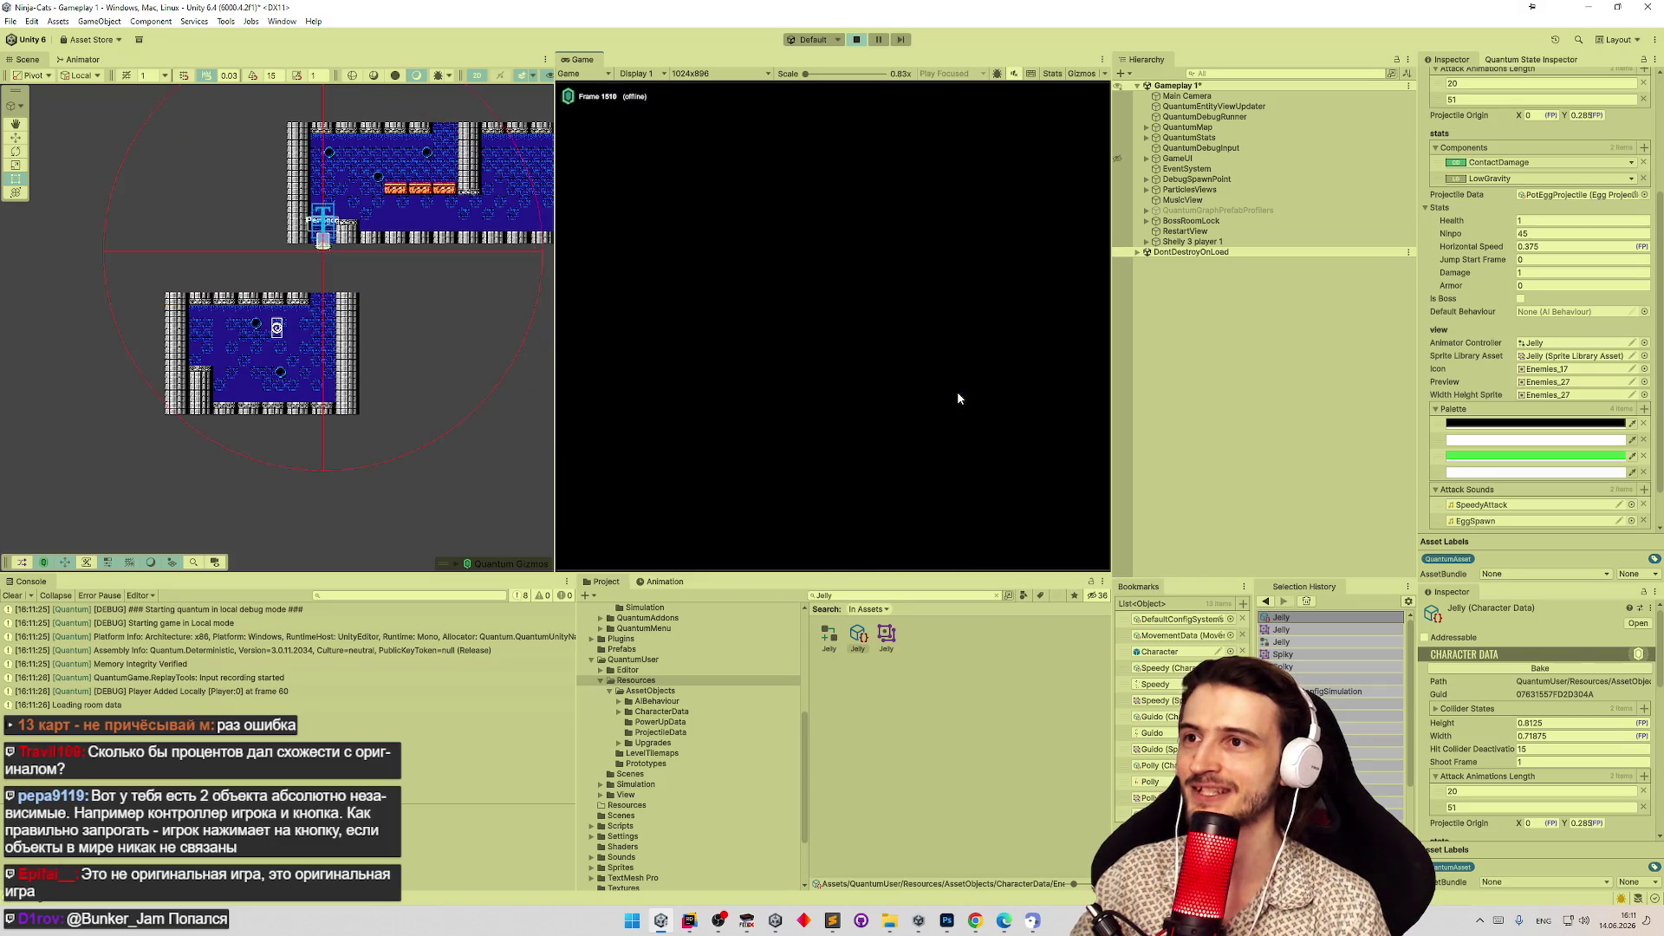
key(d)
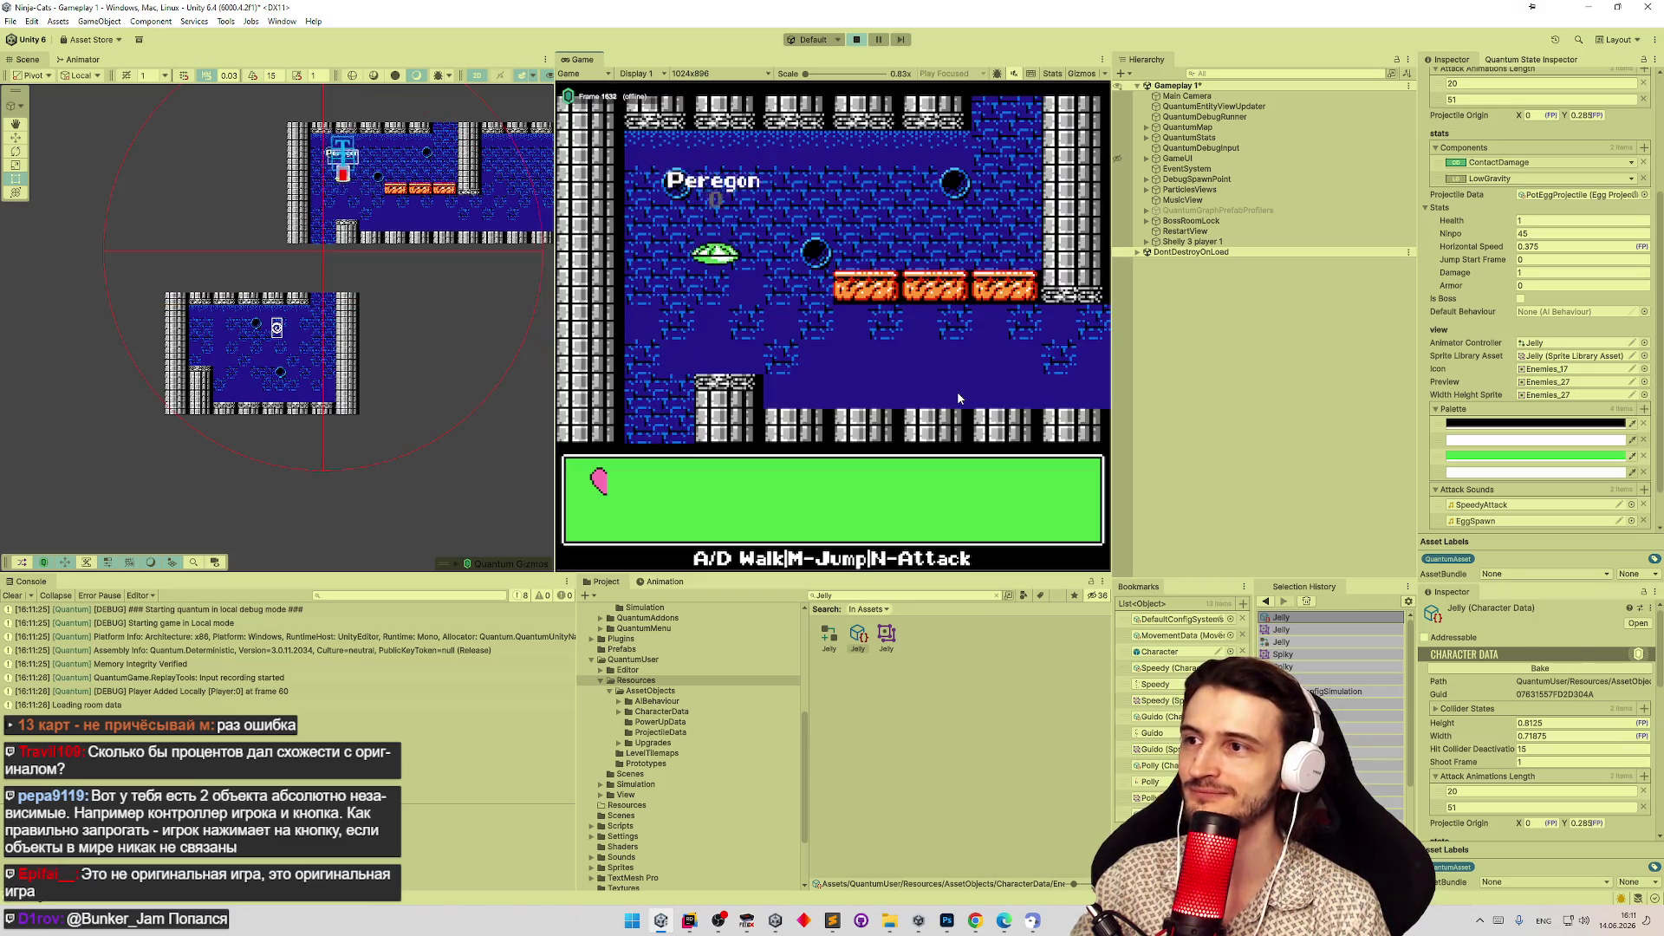
key(m)
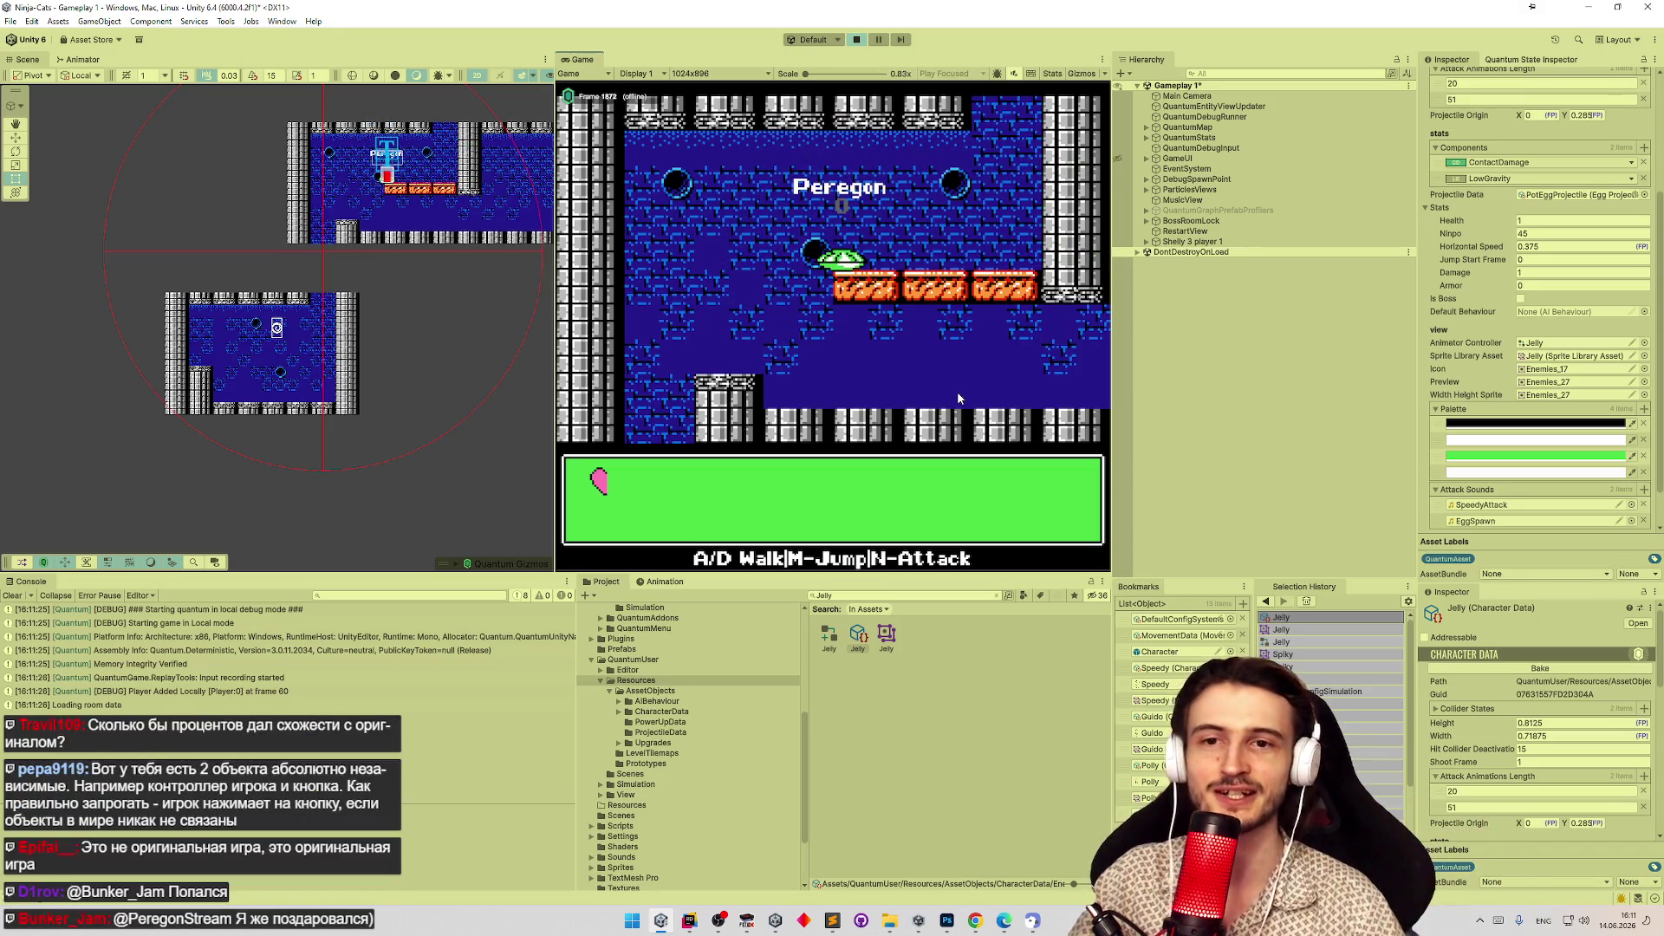
key(ctrl+p)
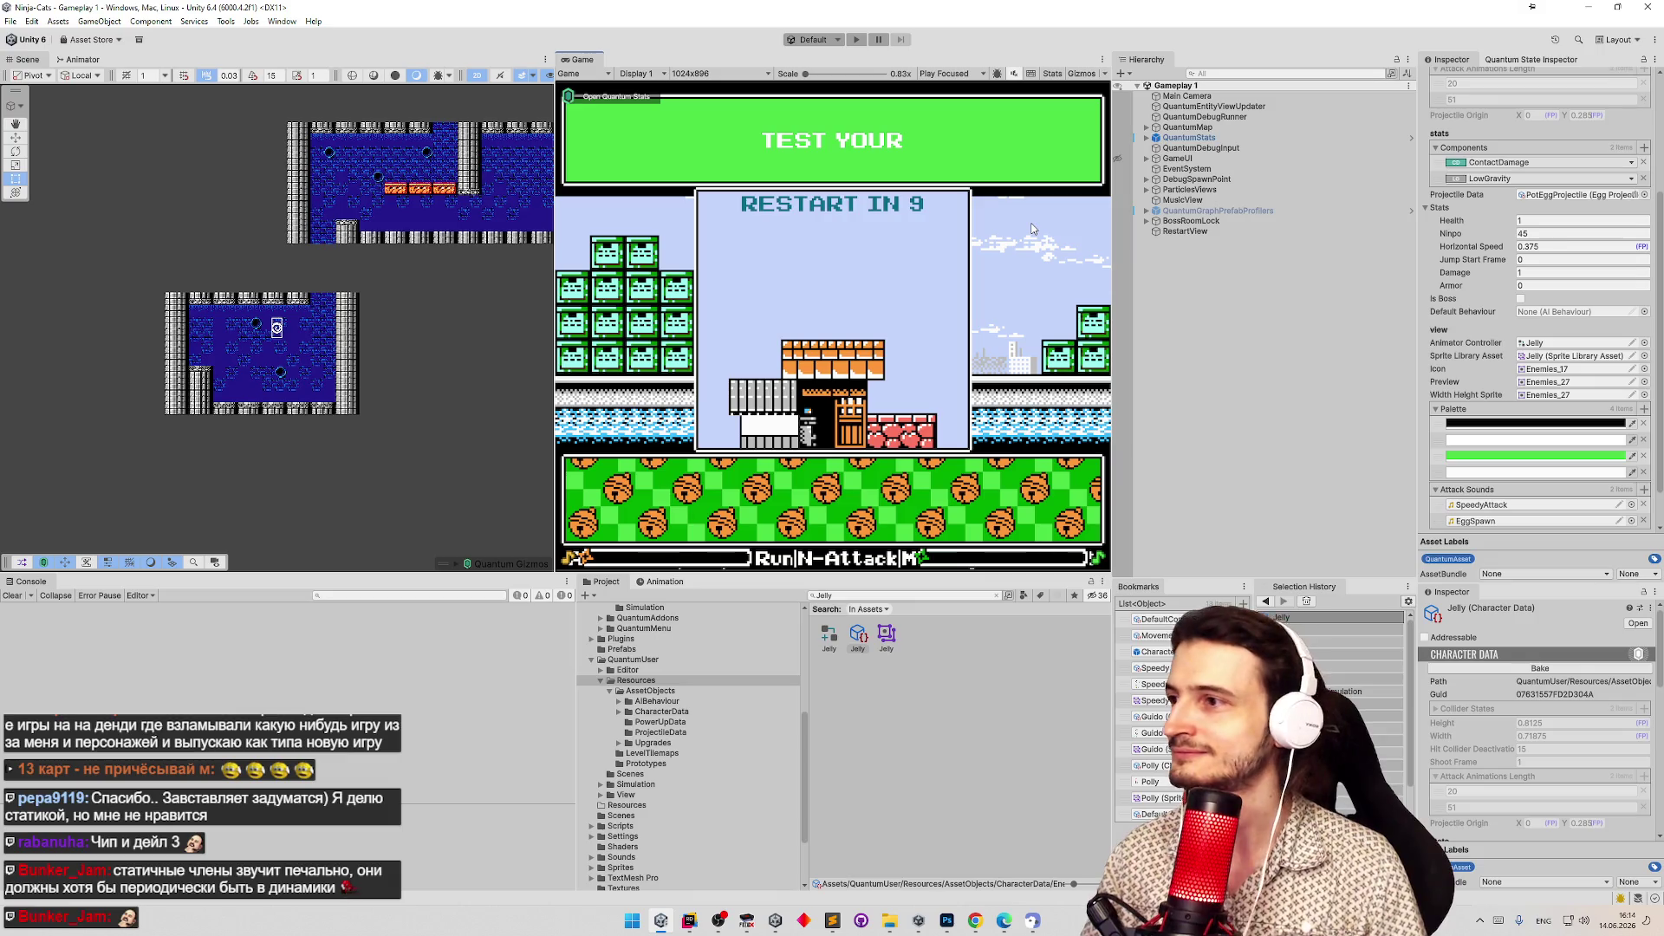
scroll(278, 327, down, 3)
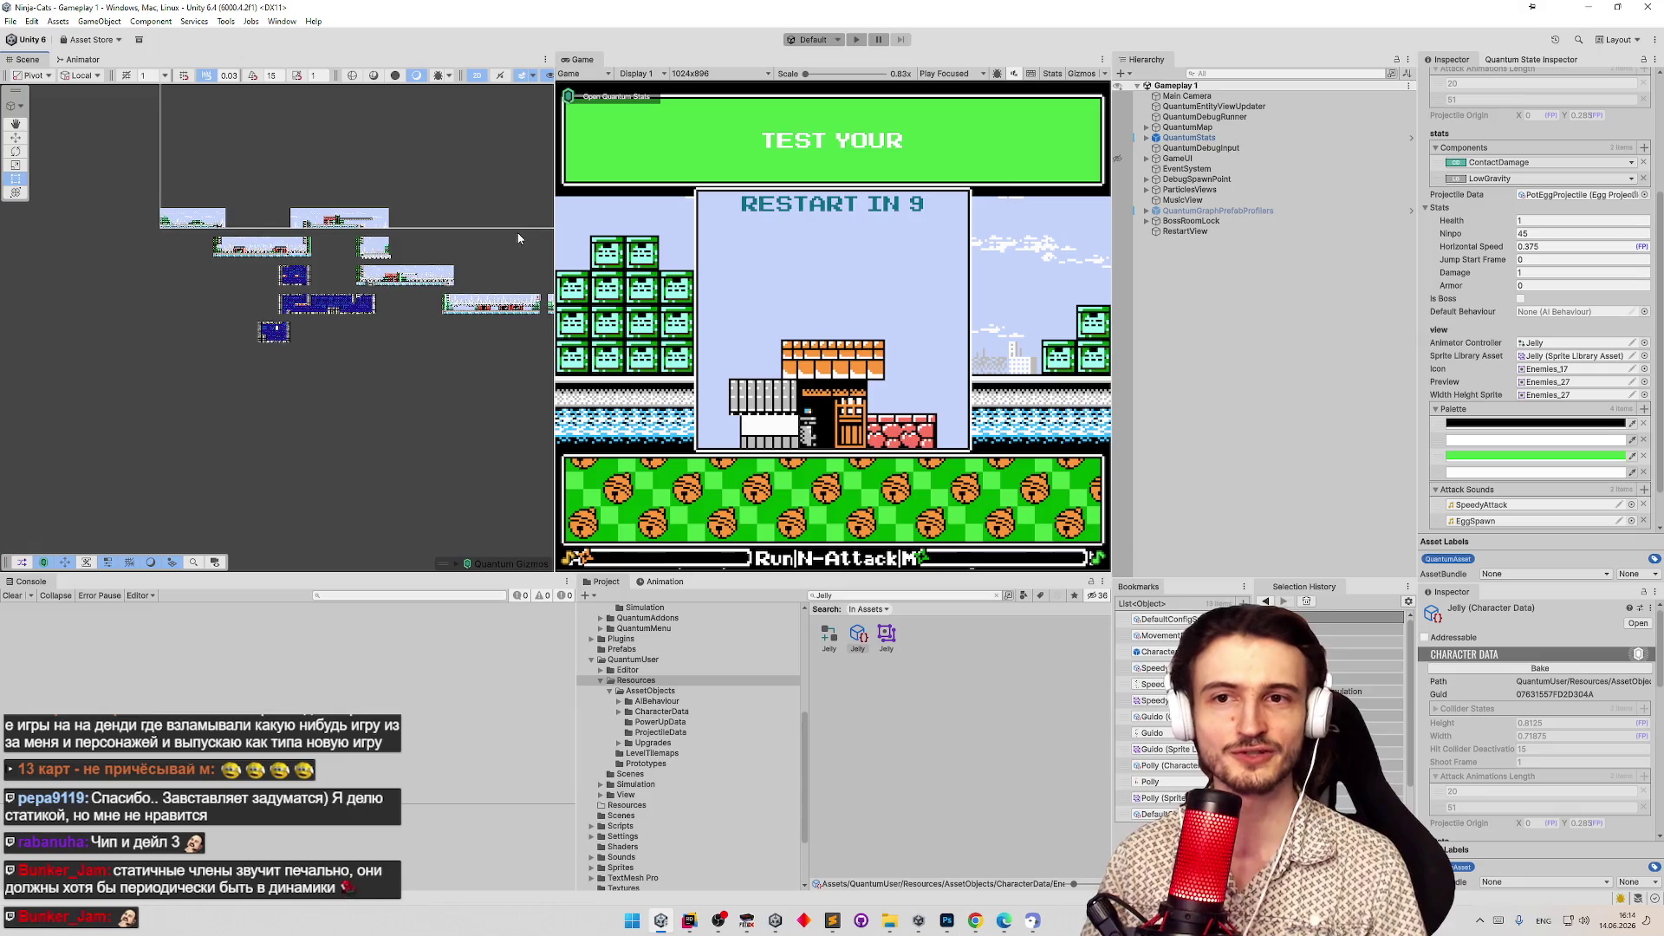
drag(512, 245, 499, 268)
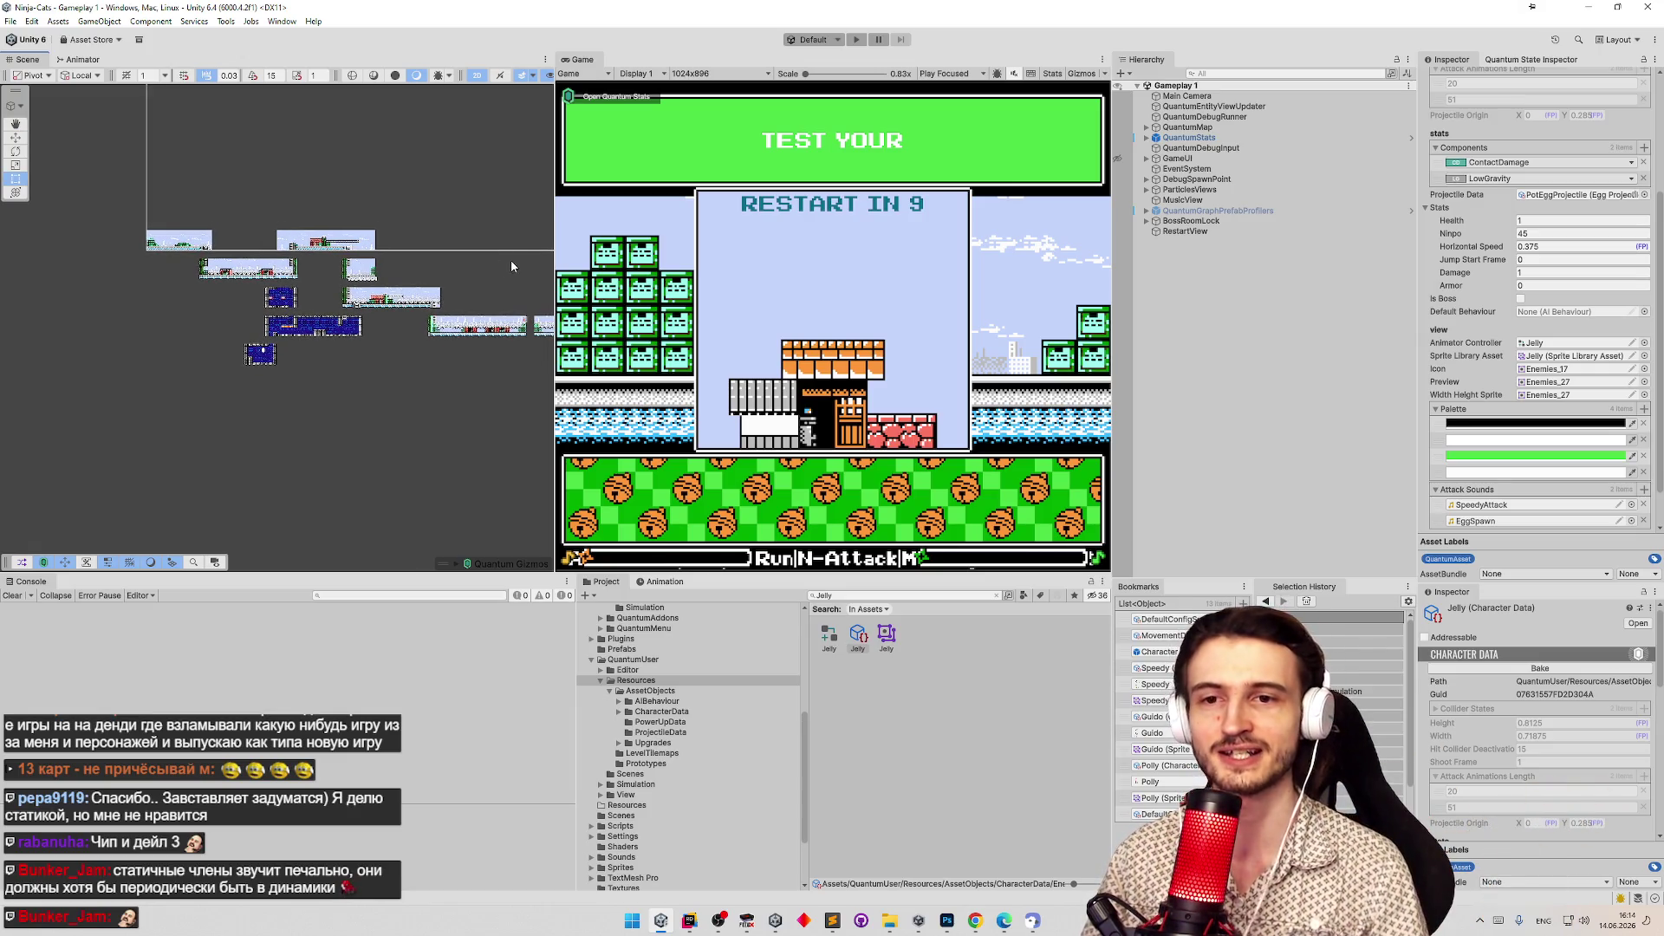
mouse_move(555, 246)
mouse_down()
mouse_move(647, 246)
mouse_move(743, 280)
mouse_move(668, 286)
mouse_up()
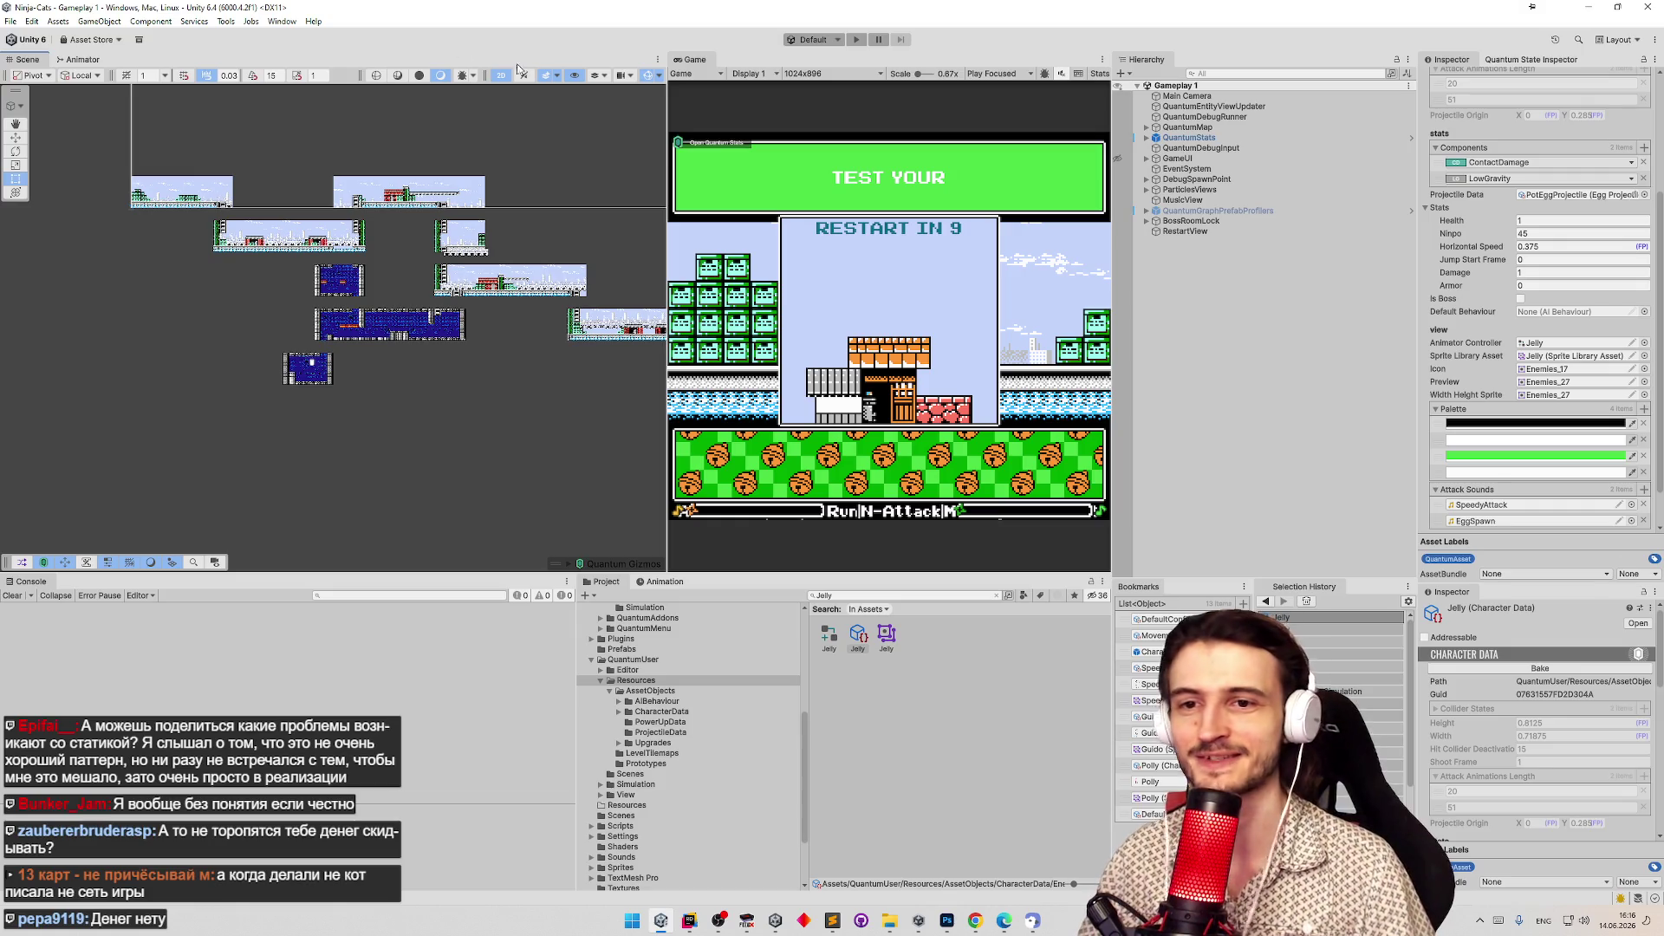
Zoom and pan the Scene view to inspect the upper rows of level rooms.
scroll(365, 175, down, 3)
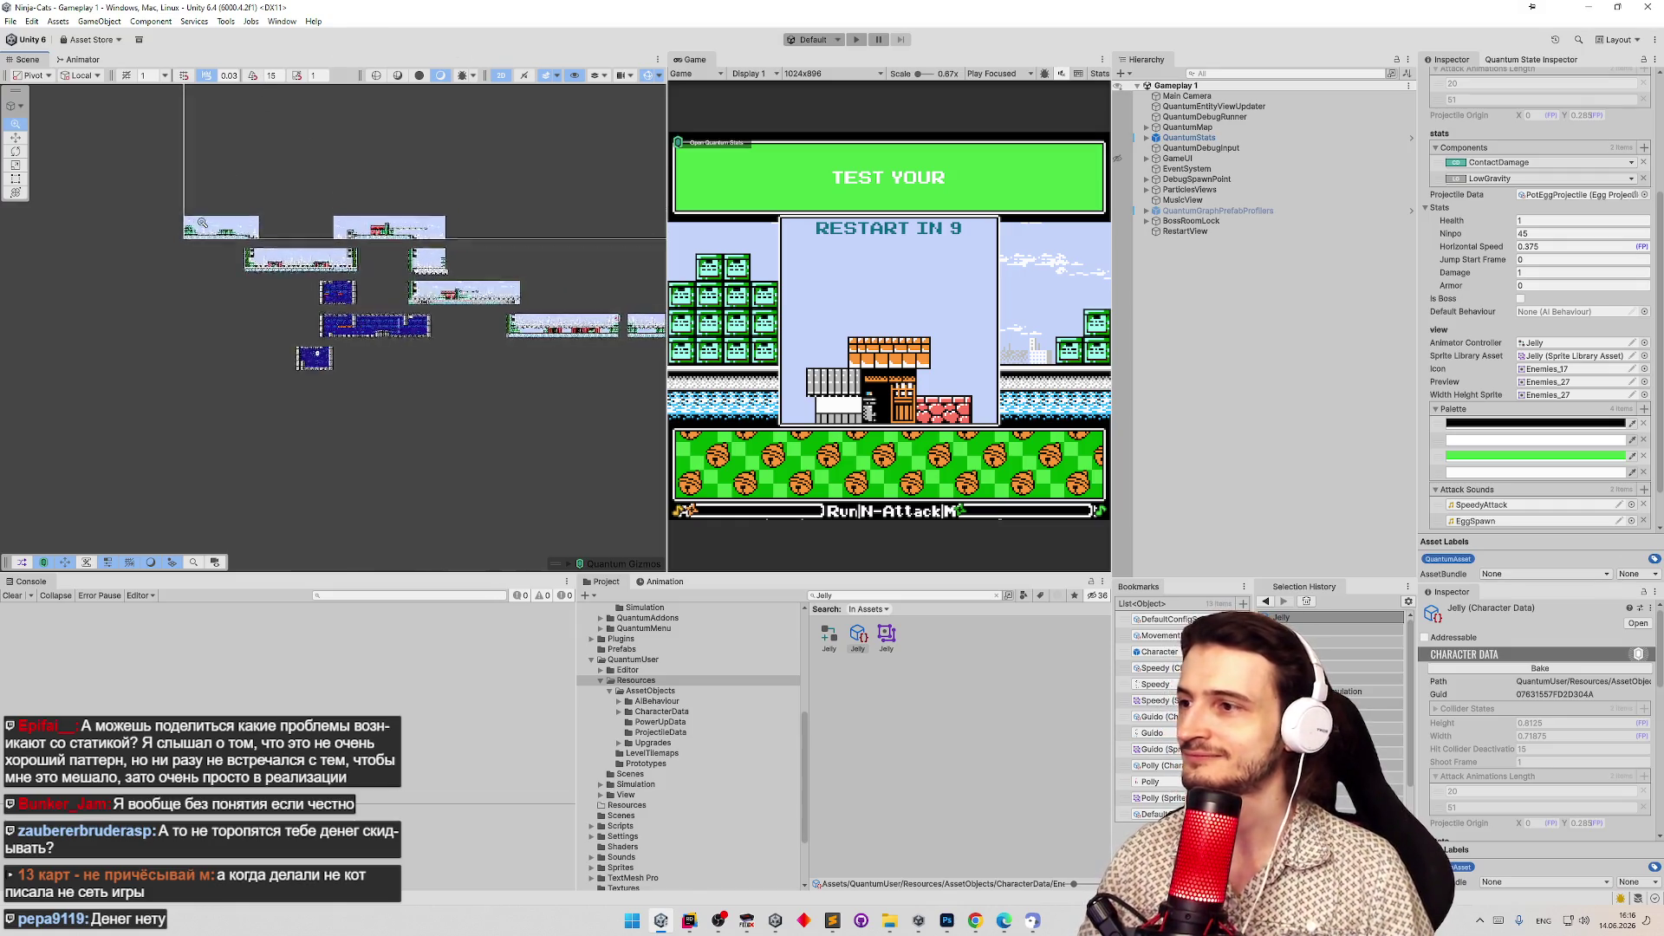
mouse_move(414, 176)
mouse_down()
mouse_move(280, 217)
mouse_move(401, 216)
mouse_up()
scroll(281, 217, up, 1)
scroll(378, 211, down, 1)
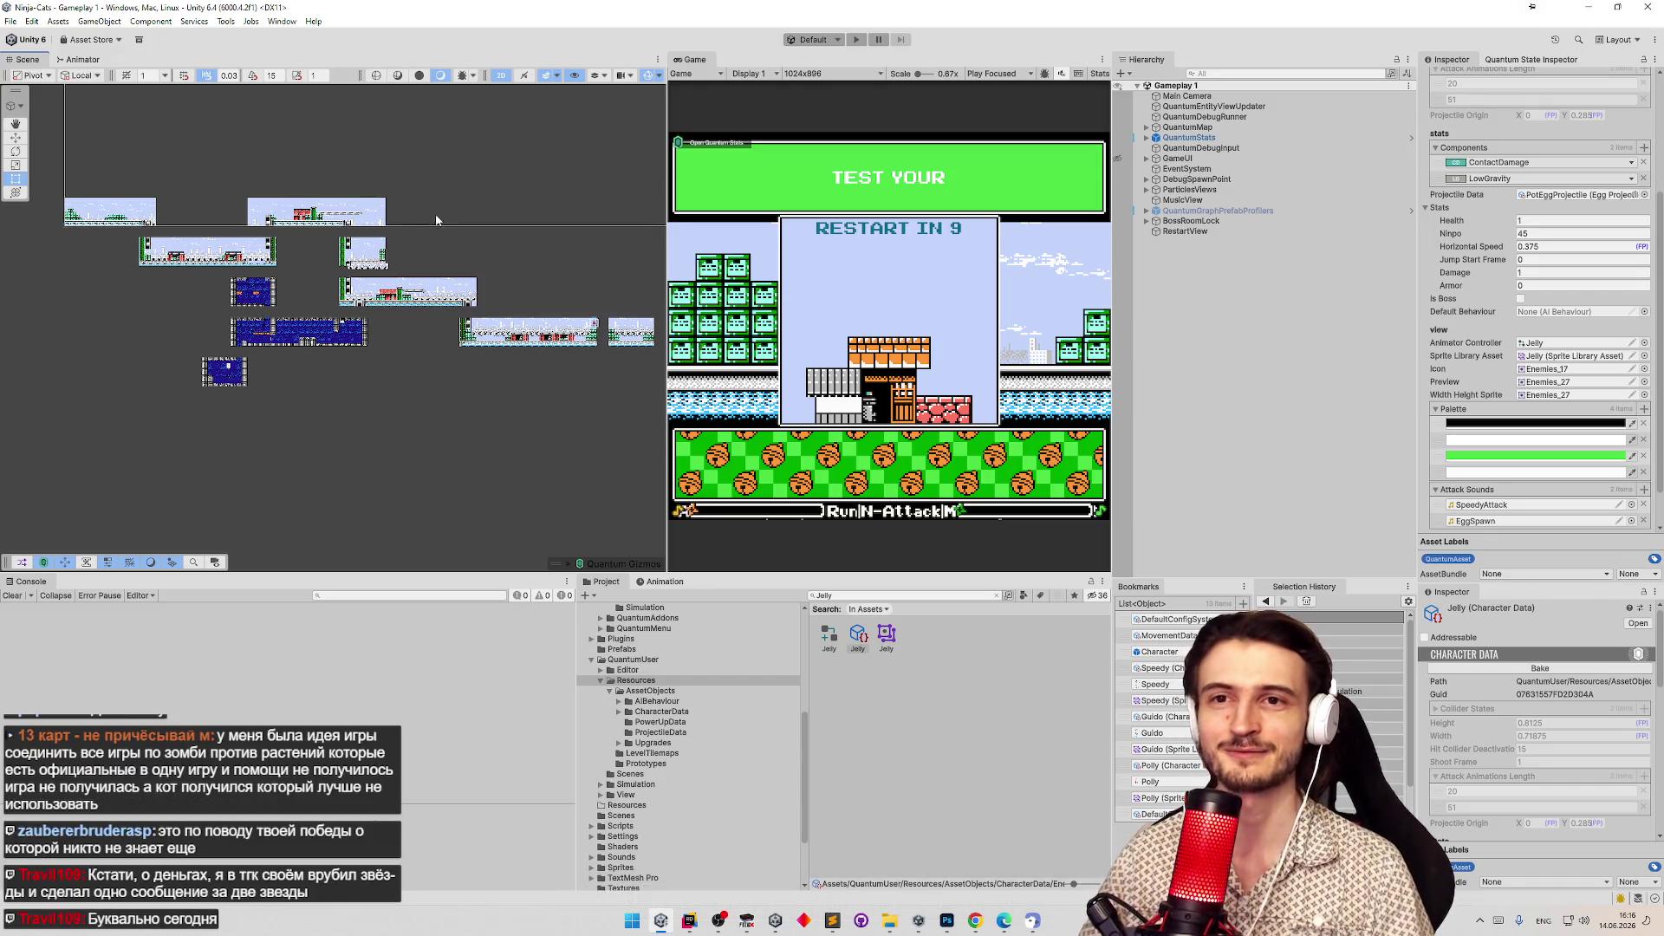
scroll(436, 220, down, 3)
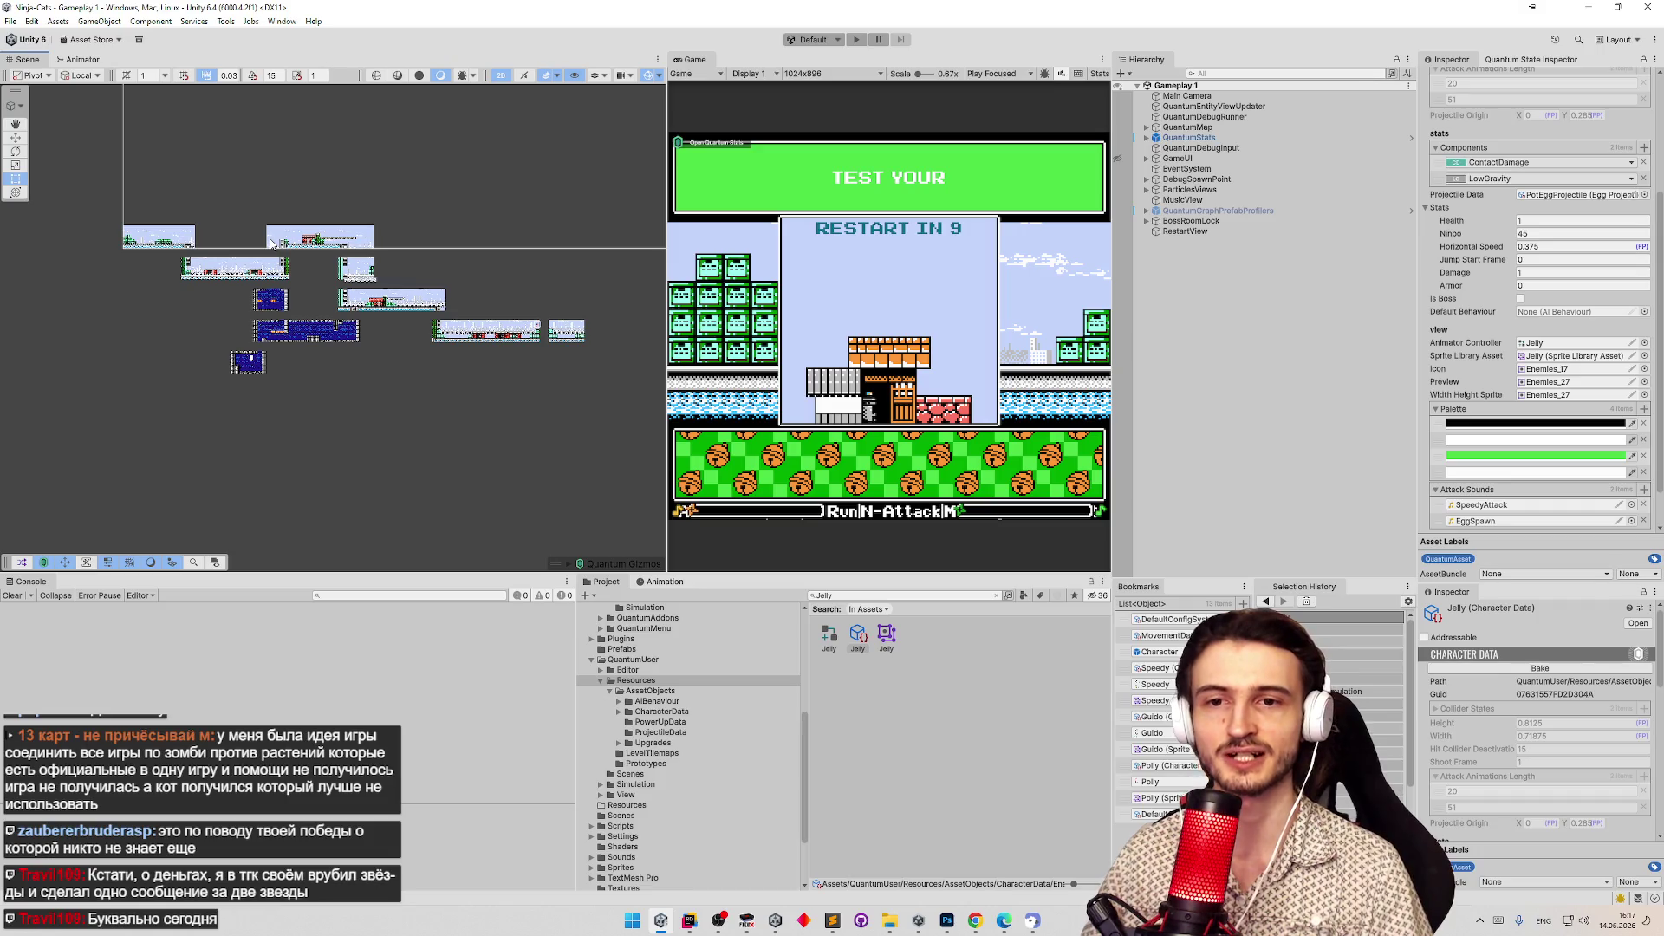
scroll(271, 244, up, 2)
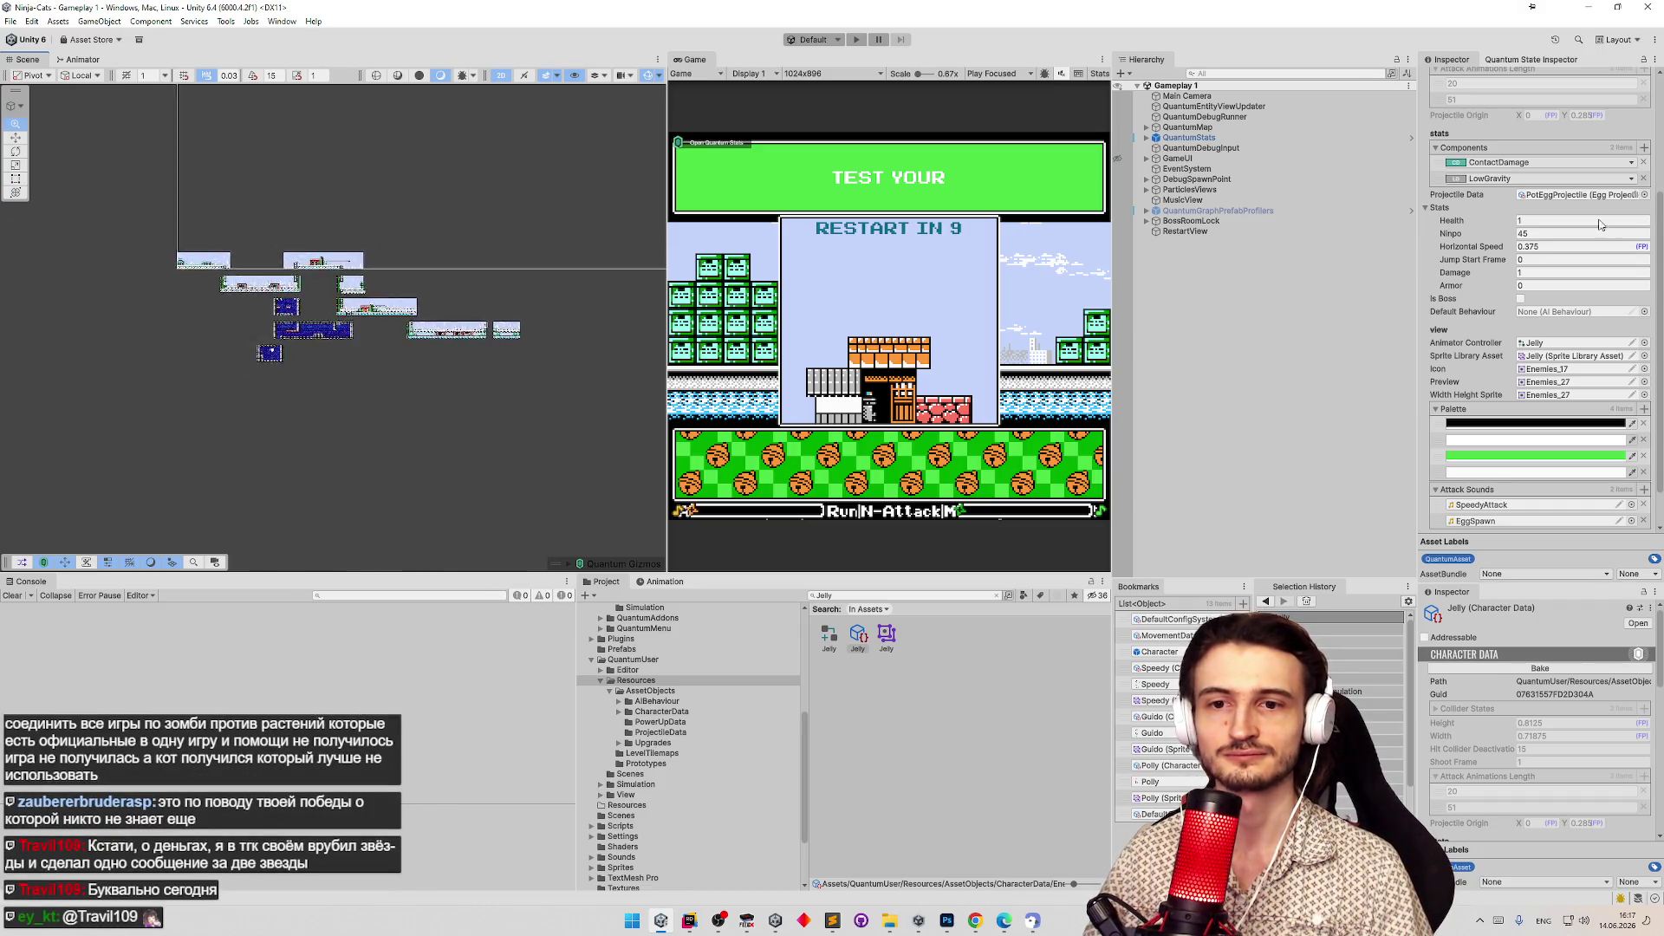
scroll(127, 169, up, 3)
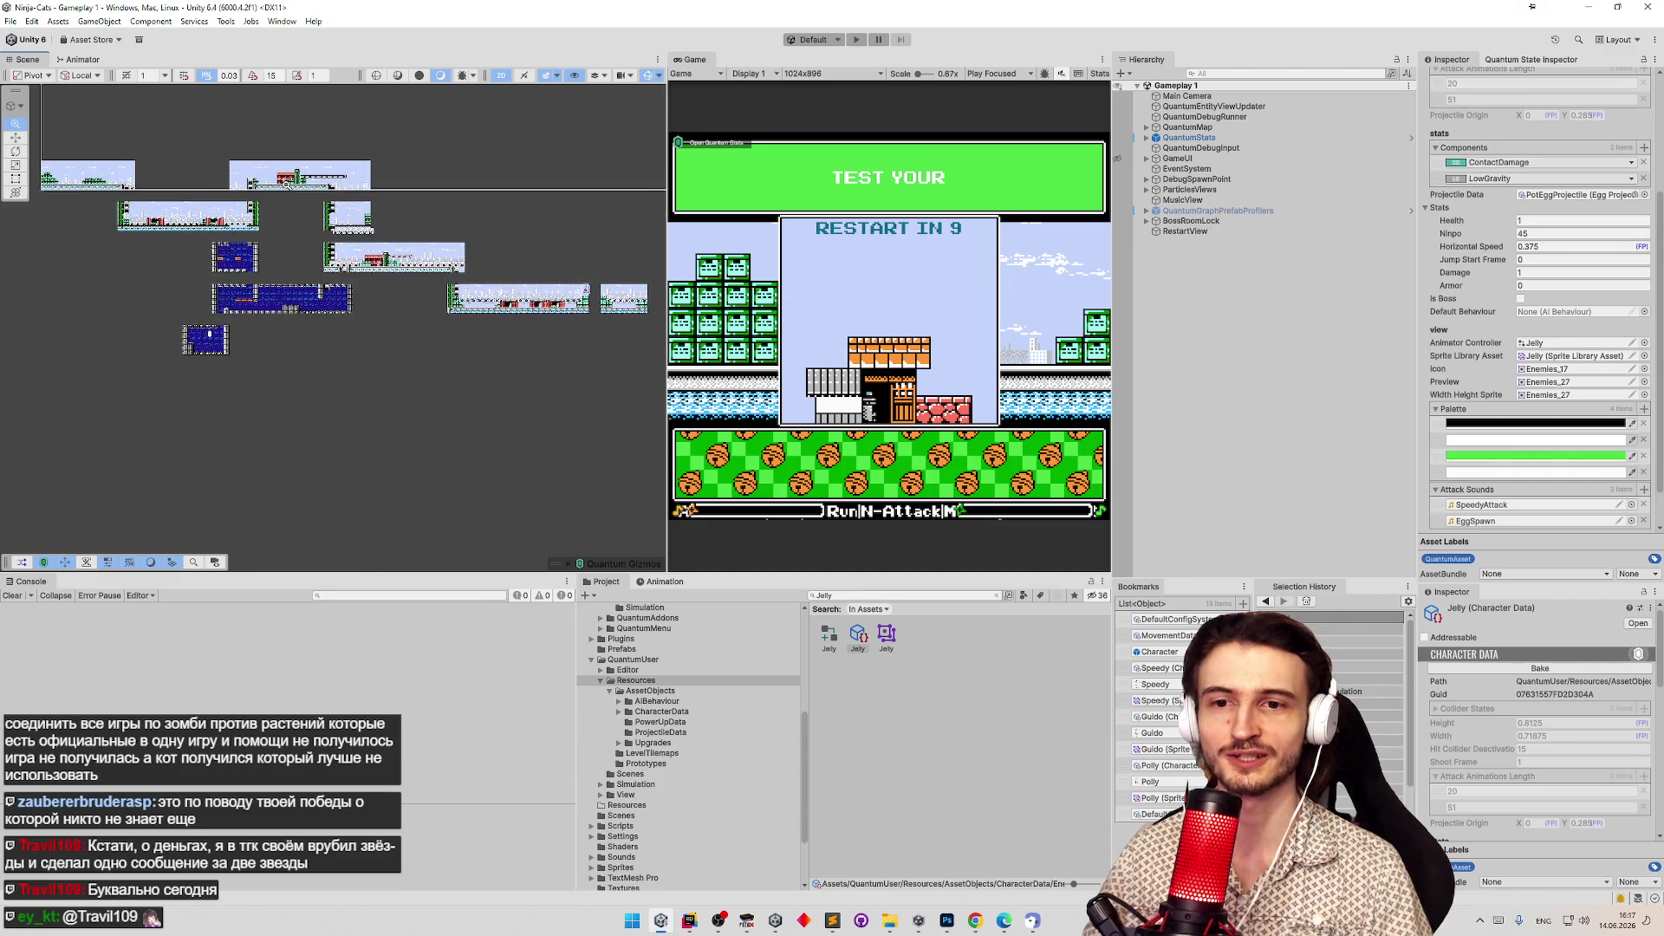
scroll(260, 252, up, 4)
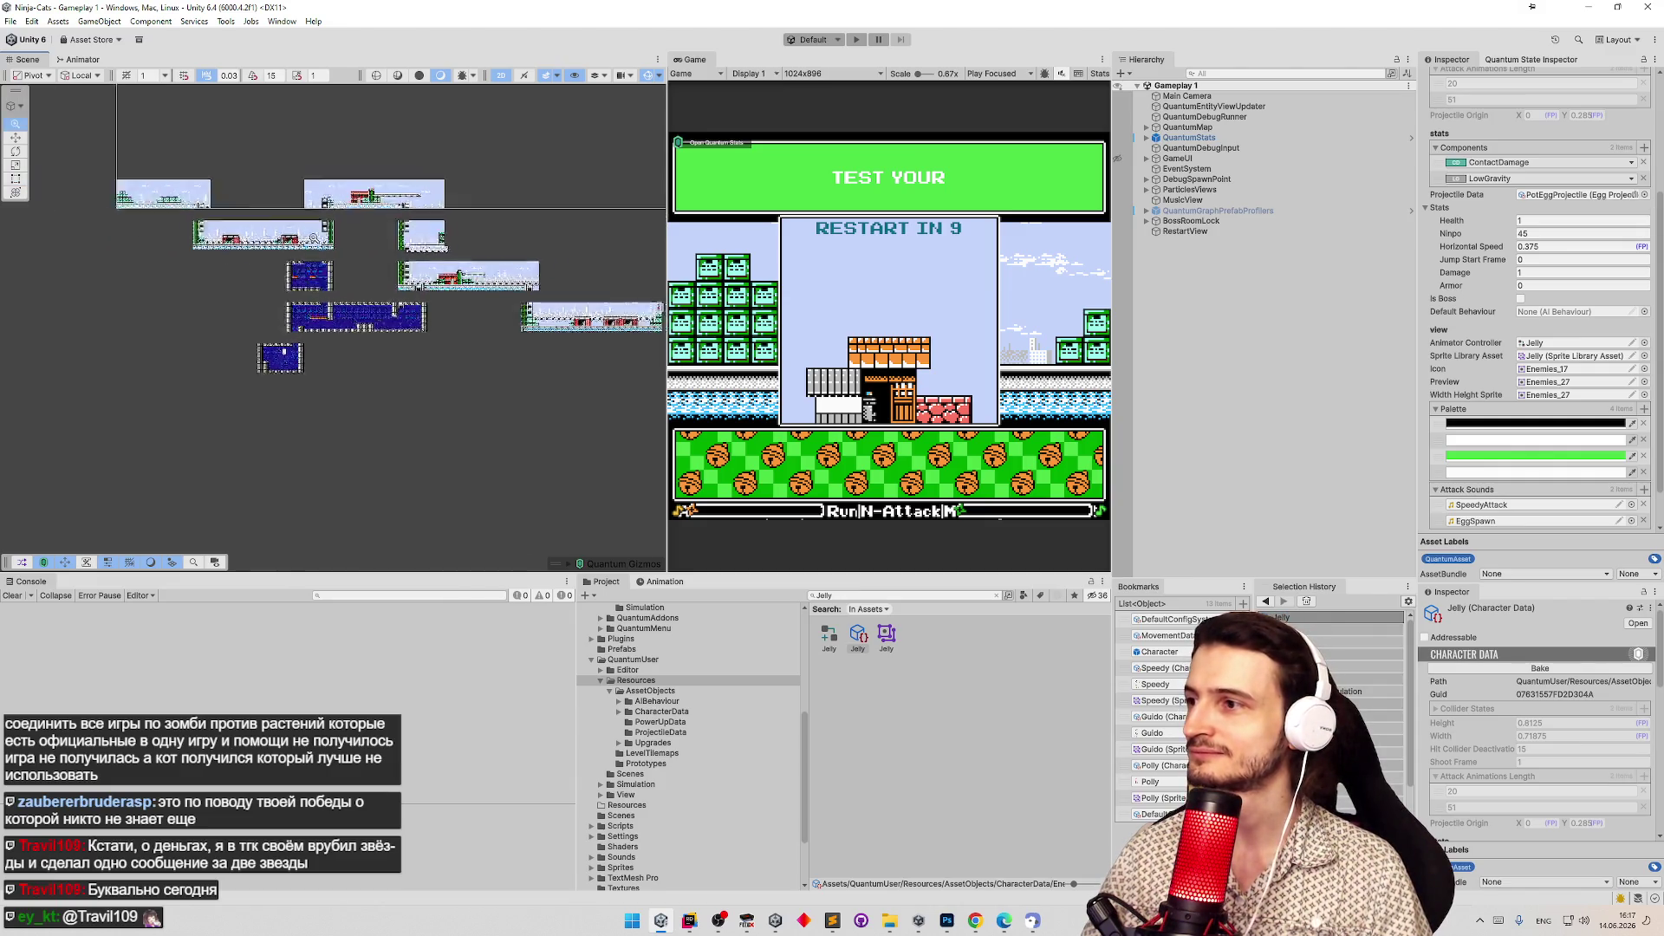
scroll(311, 253, up, 2)
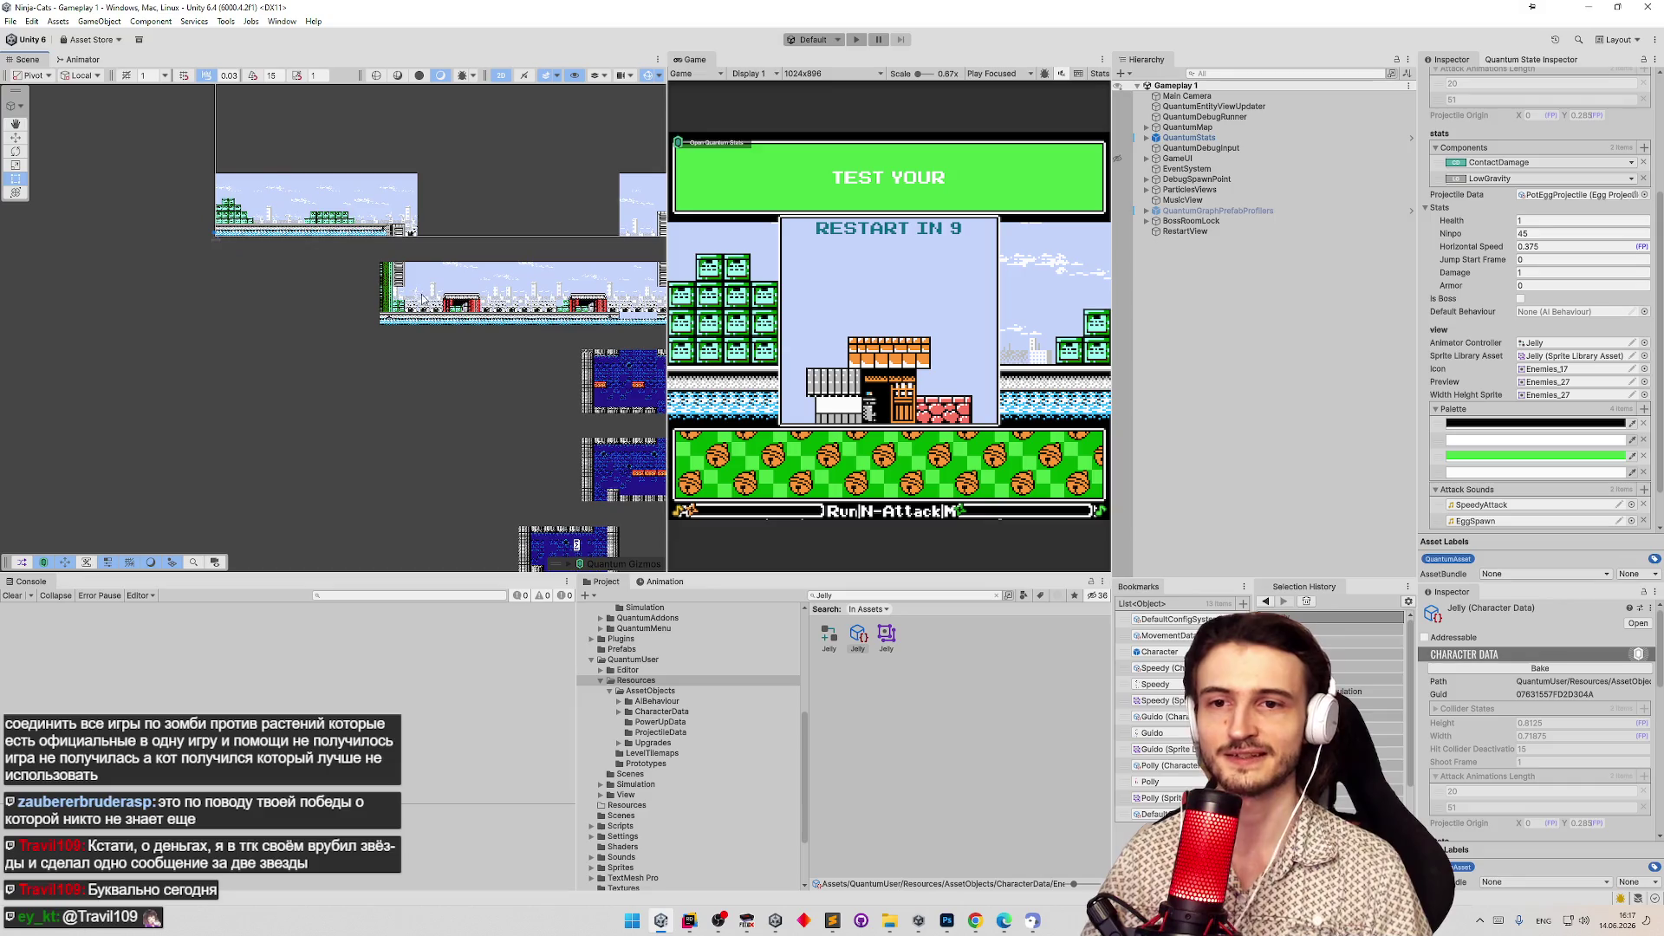
scroll(384, 335, up, 2)
scroll(384, 335, up, 3)
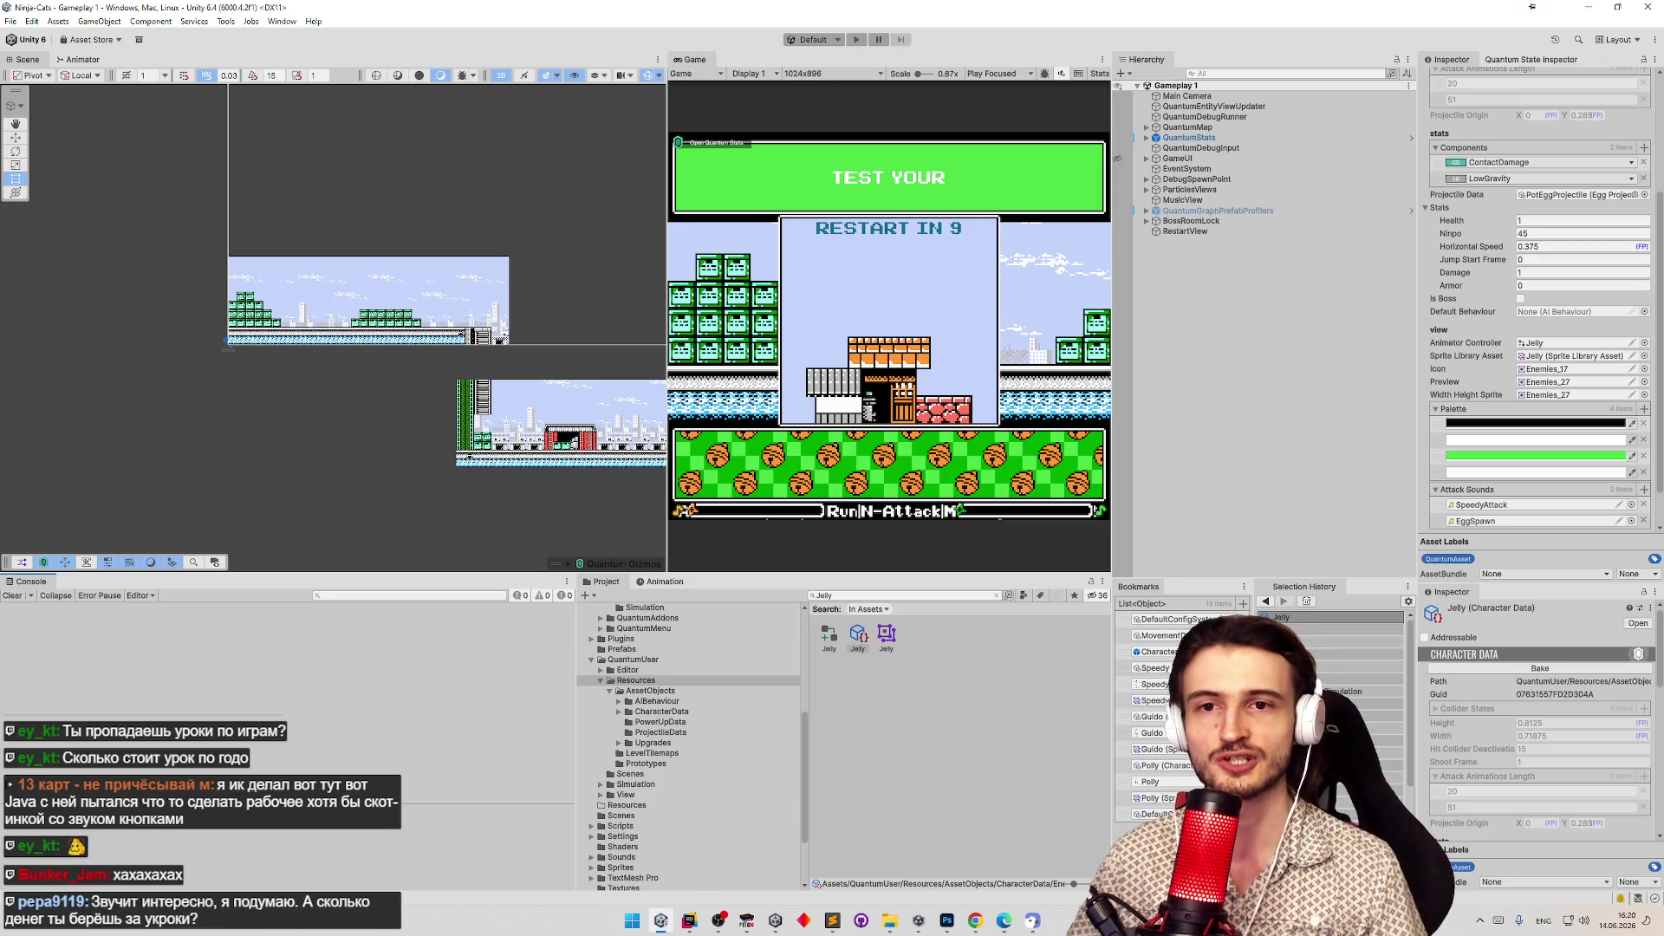
Leave Unity and bring Photoshop's Enemies.png sprite sheet to the front.
key(alt+Tab)
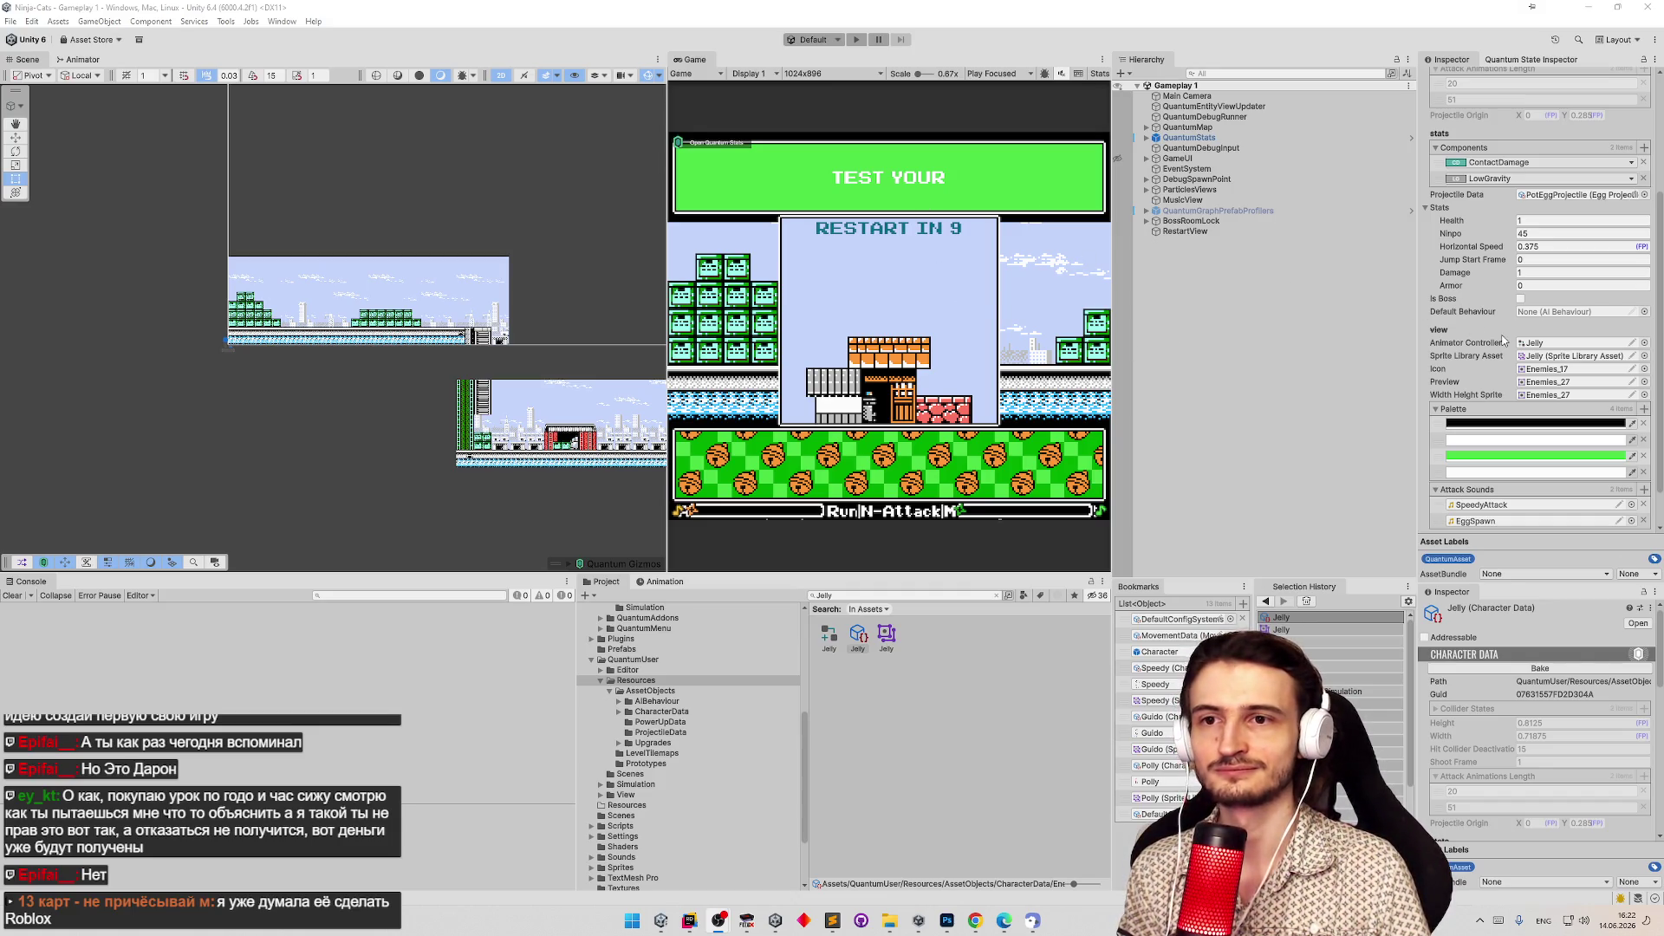
scroll(1504, 341, up, 5)
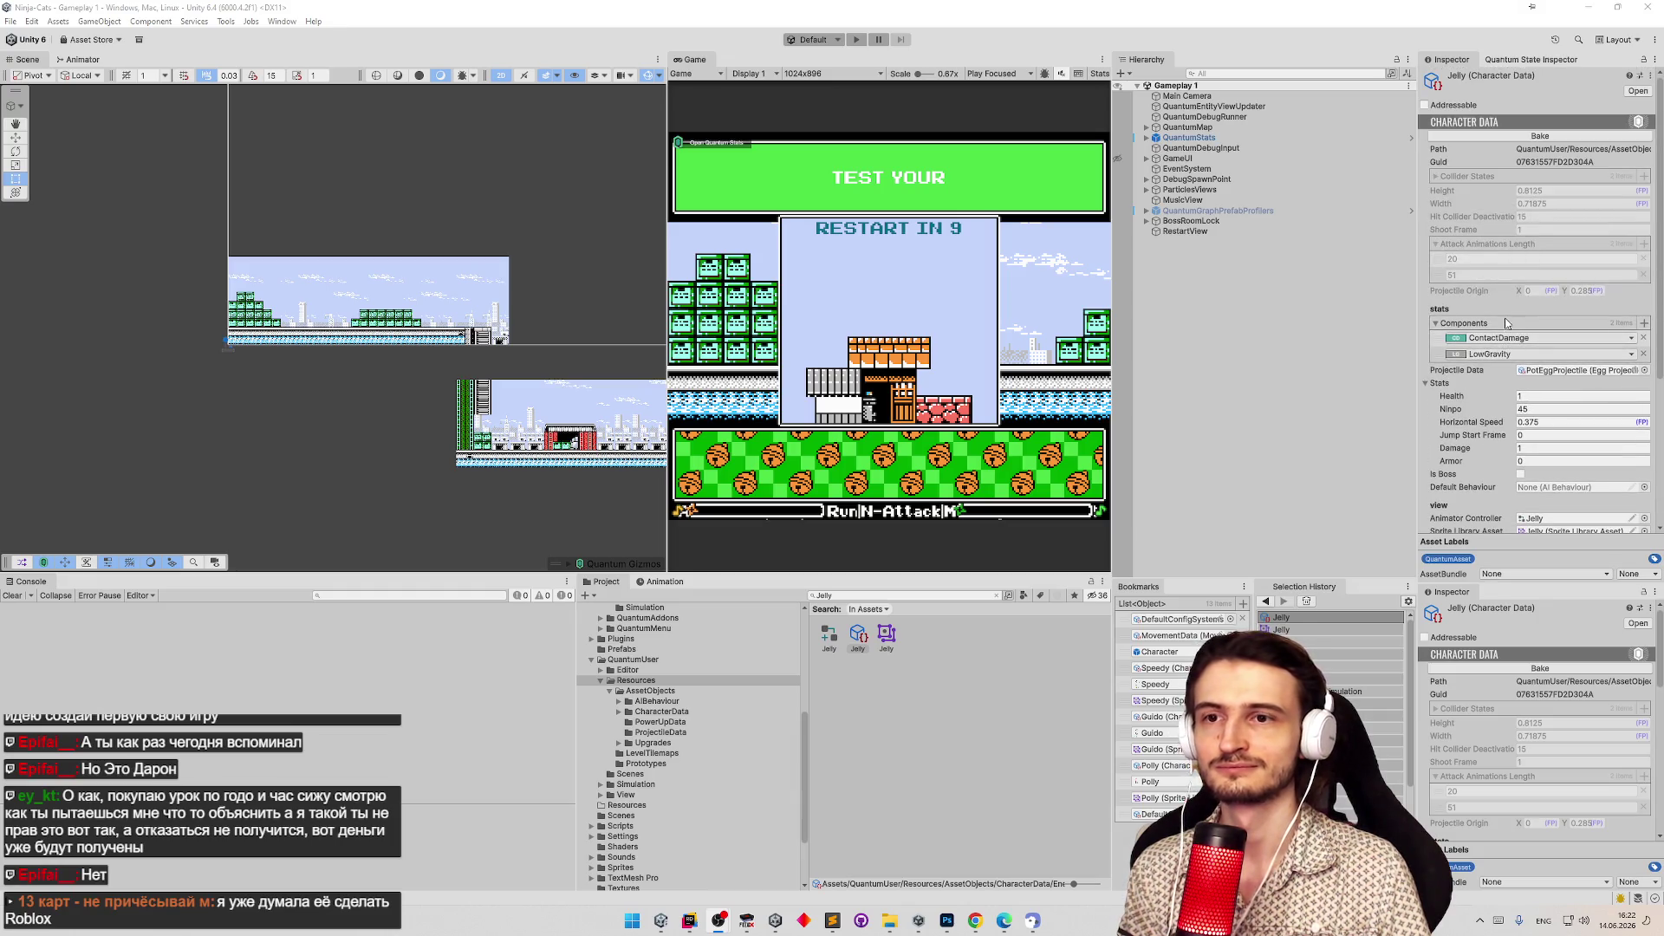
click(946, 920)
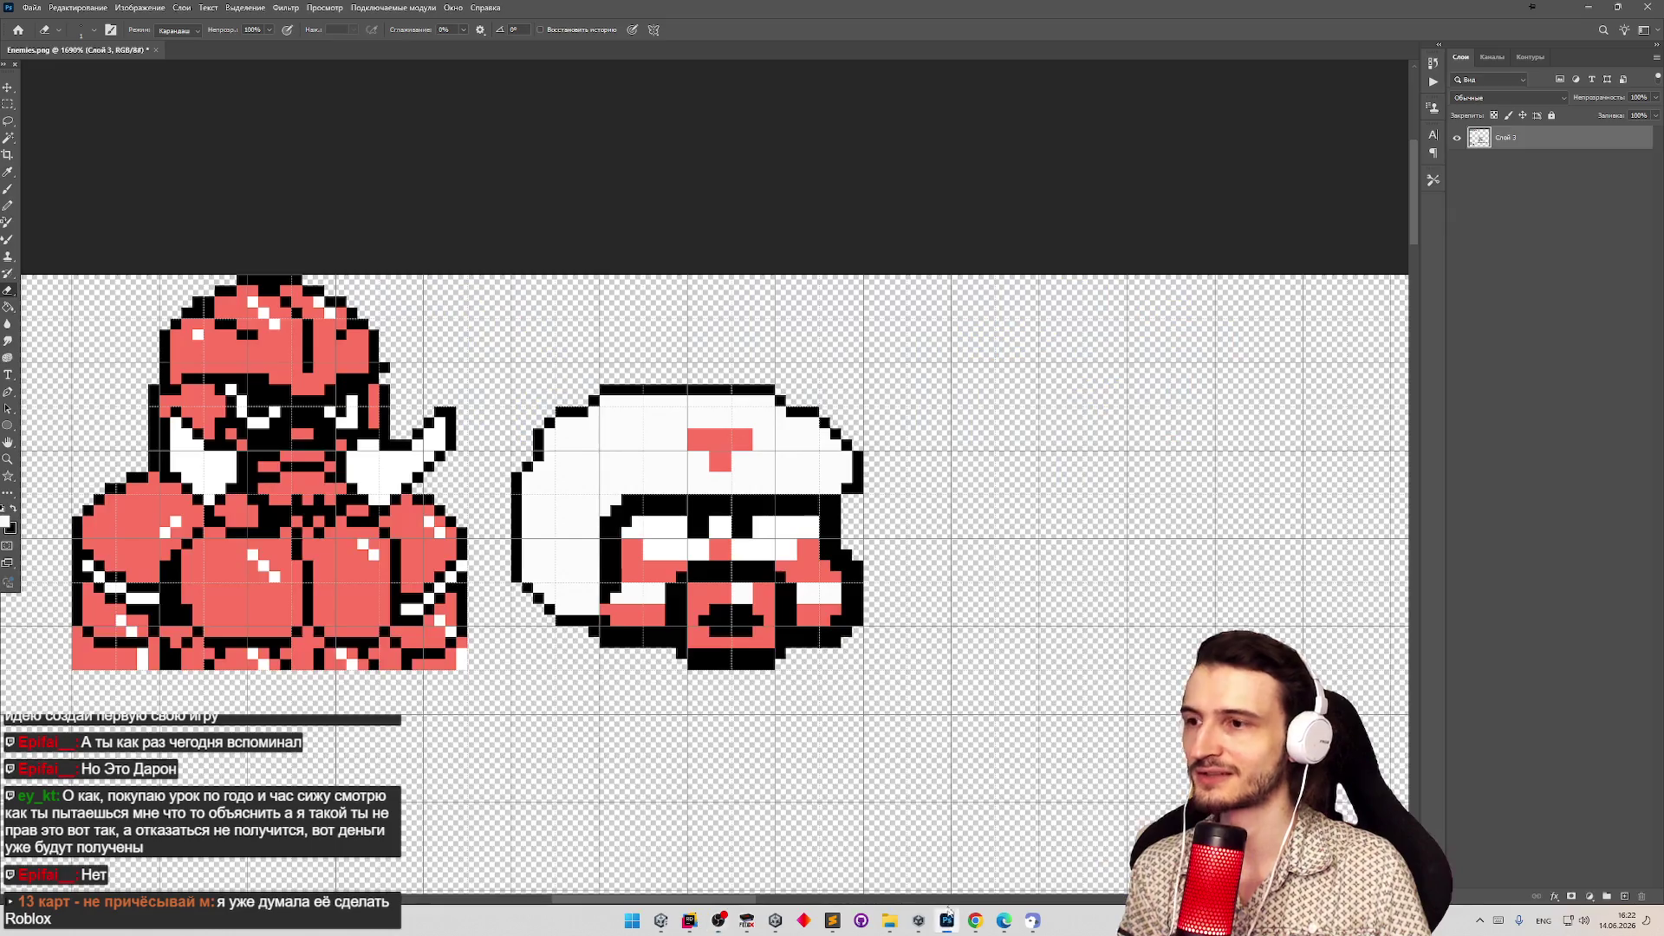
Sample red from the face with the Pencil and paint the row under the left cheek red.
scroll(816, 598, down, 3)
scroll(817, 598, up, 2)
scroll(817, 598, up, 6)
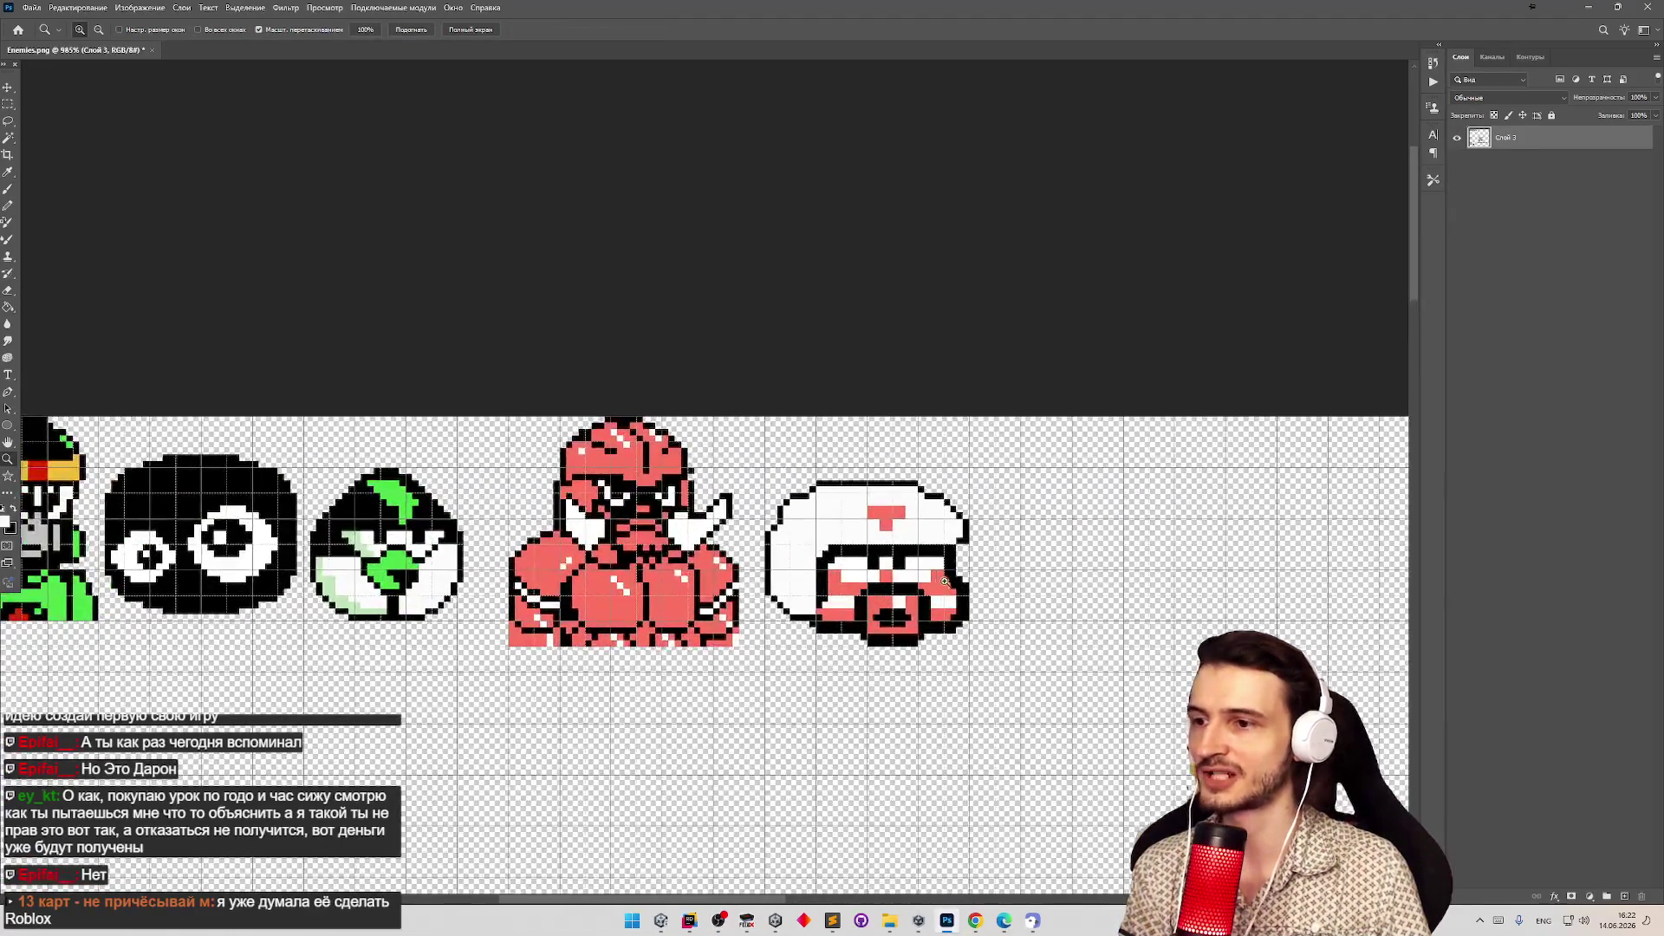
key(e)
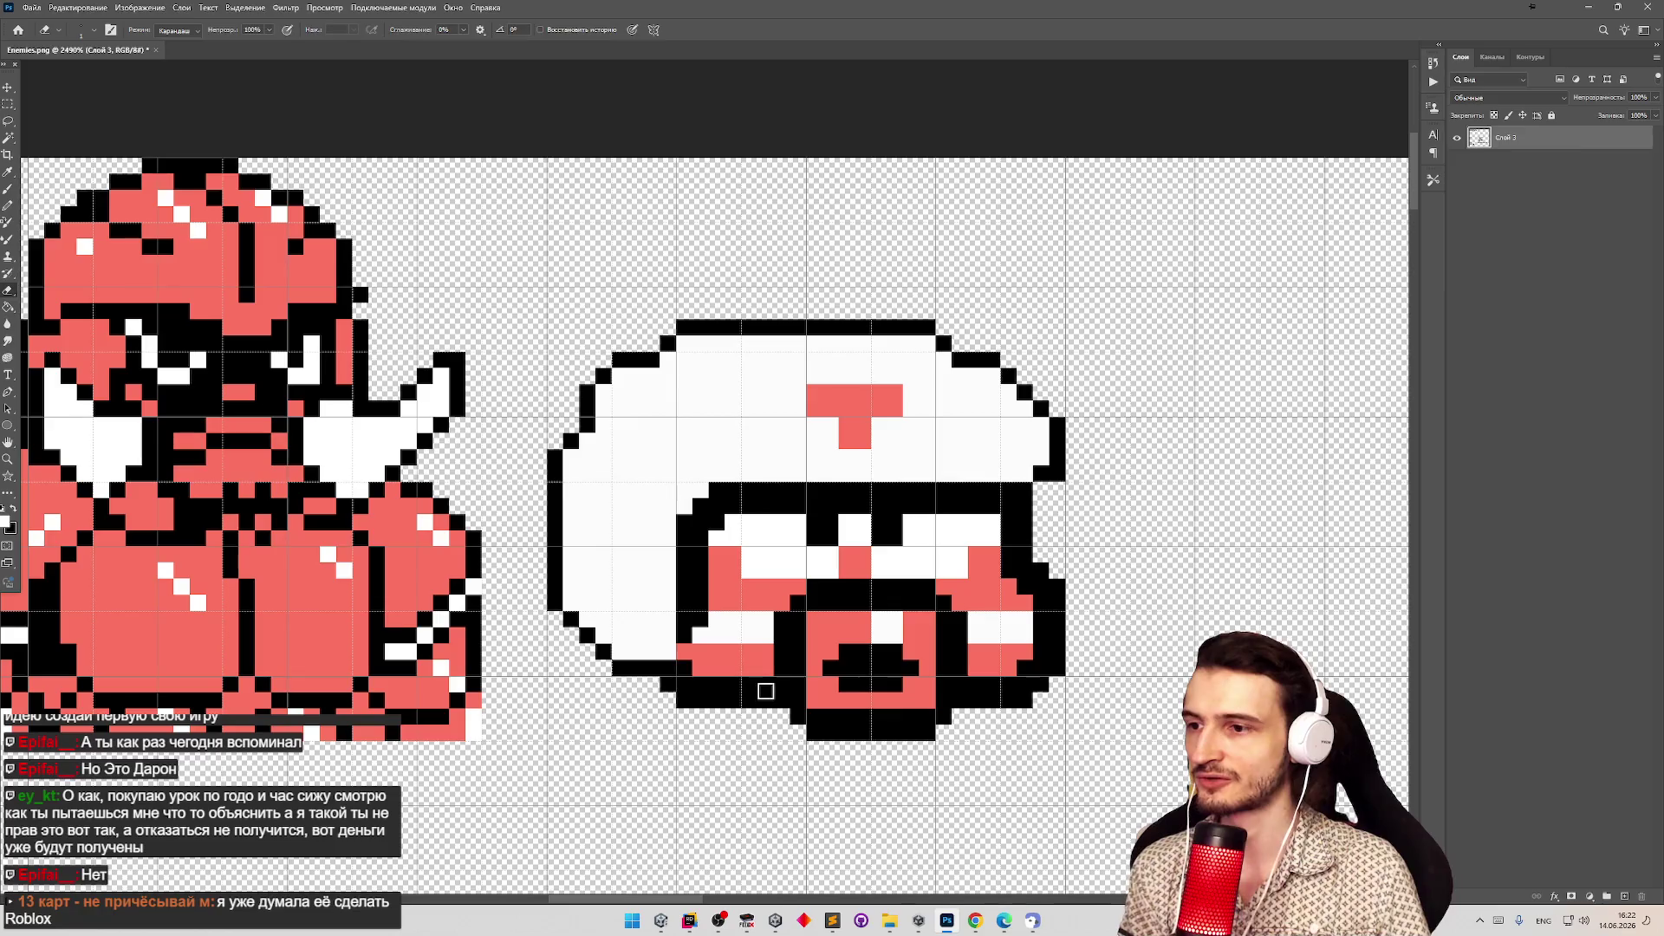
key(b)
key(x)
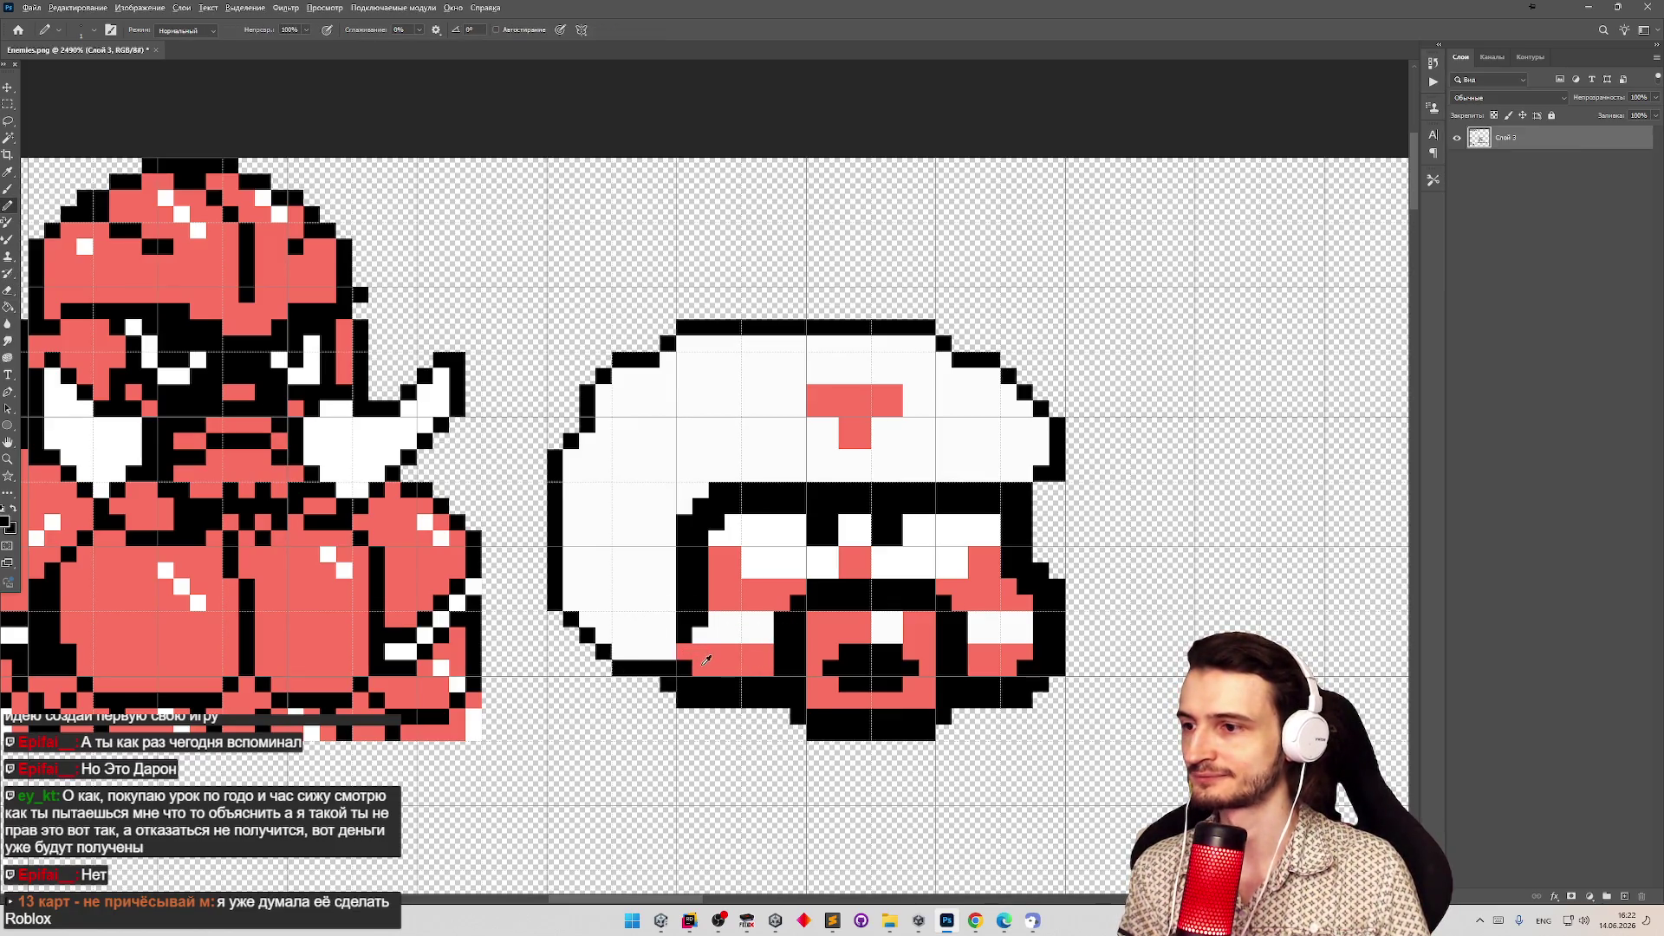
alt+click(706, 661)
drag(684, 681, 769, 681)
Paint the pixels under, beside and atop the right cheek red.
mouse_move(971, 682)
mouse_down()
mouse_move(1040, 660)
mouse_move(1036, 591)
mouse_move(996, 541)
mouse_up()
alt+click(1036, 638)
alt+click(1027, 604)
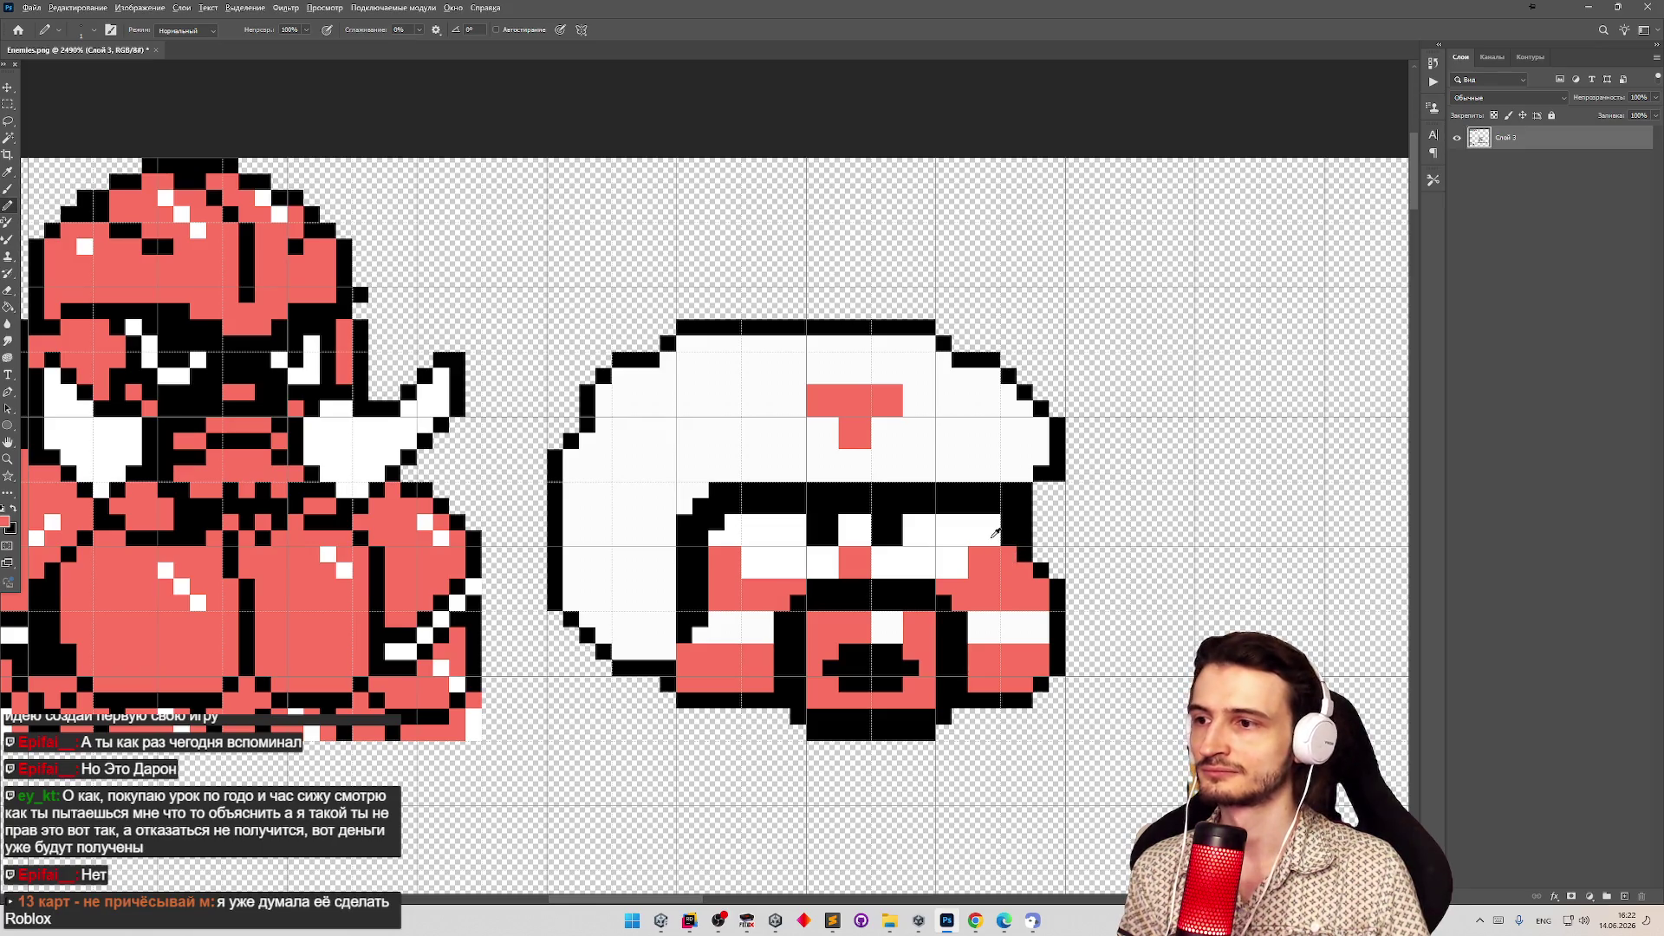
alt+click(997, 532)
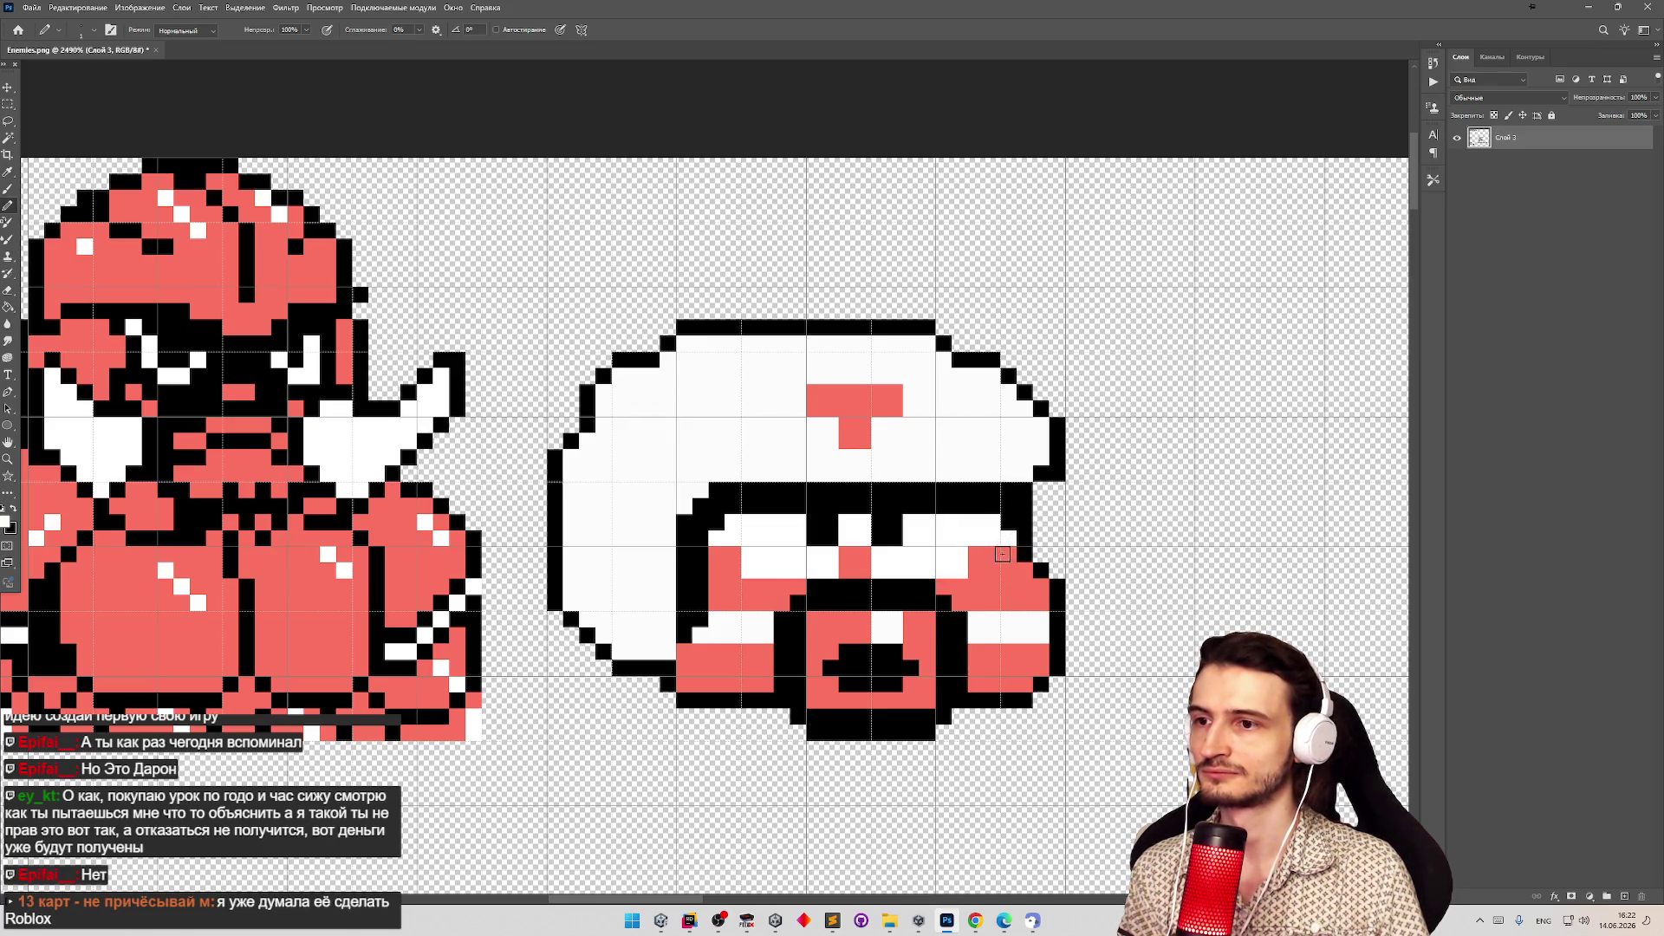
alt+click(1009, 563)
alt+click(1005, 544)
click(1010, 537)
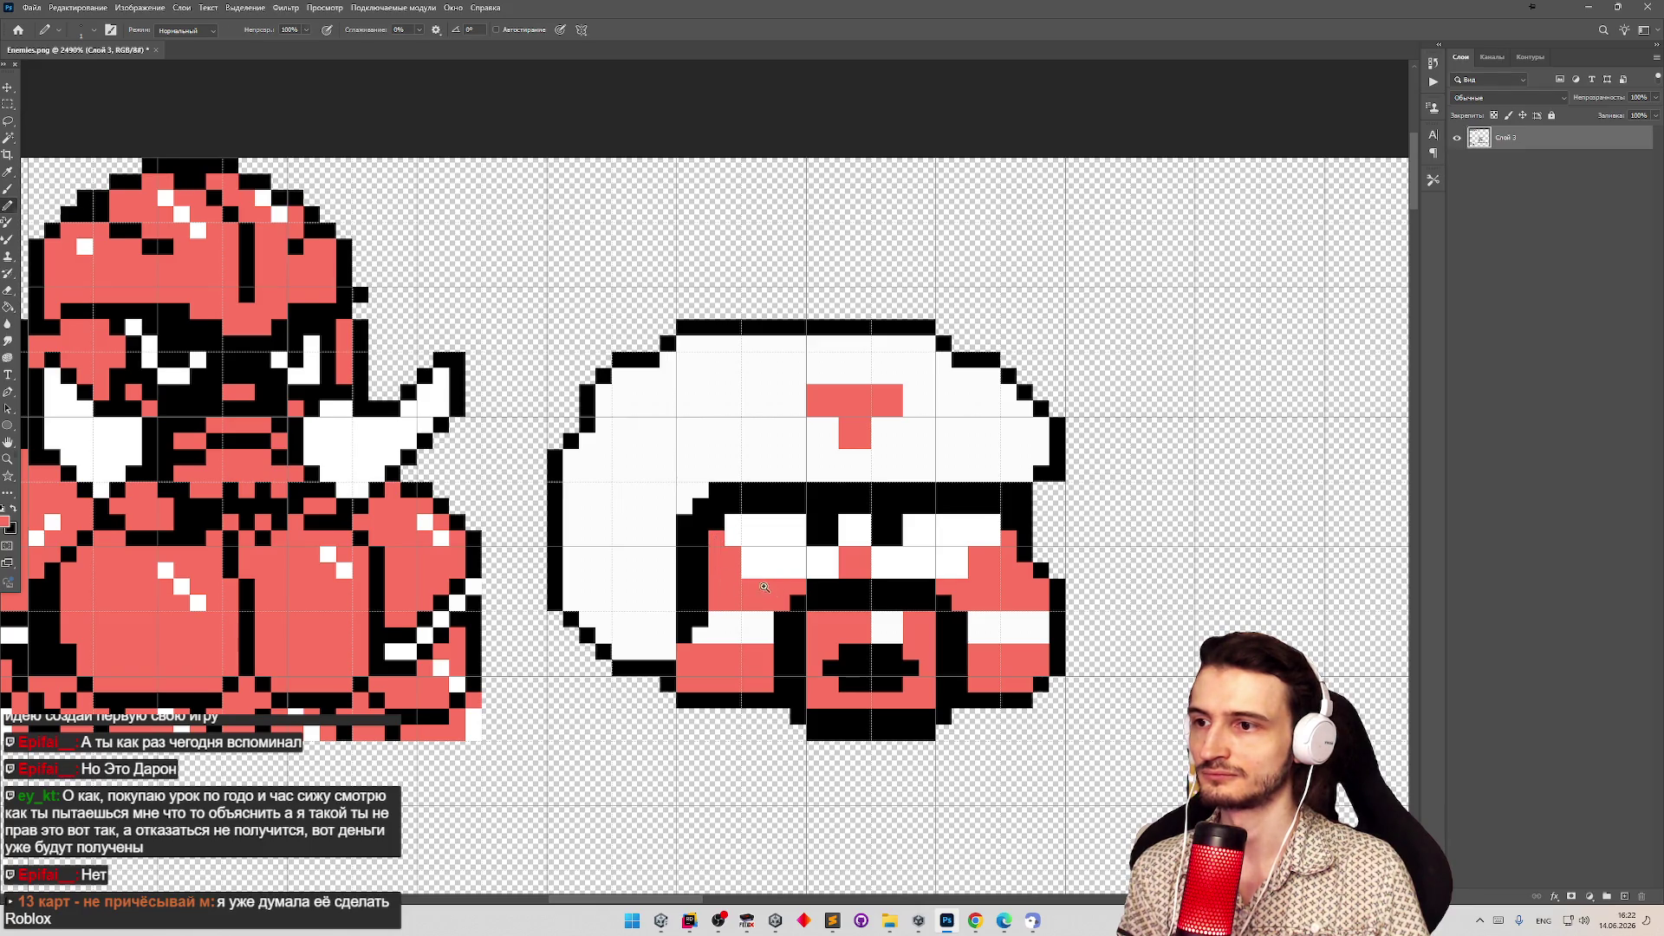
key(z)
alt+click(725, 587)
alt+click(792, 584)
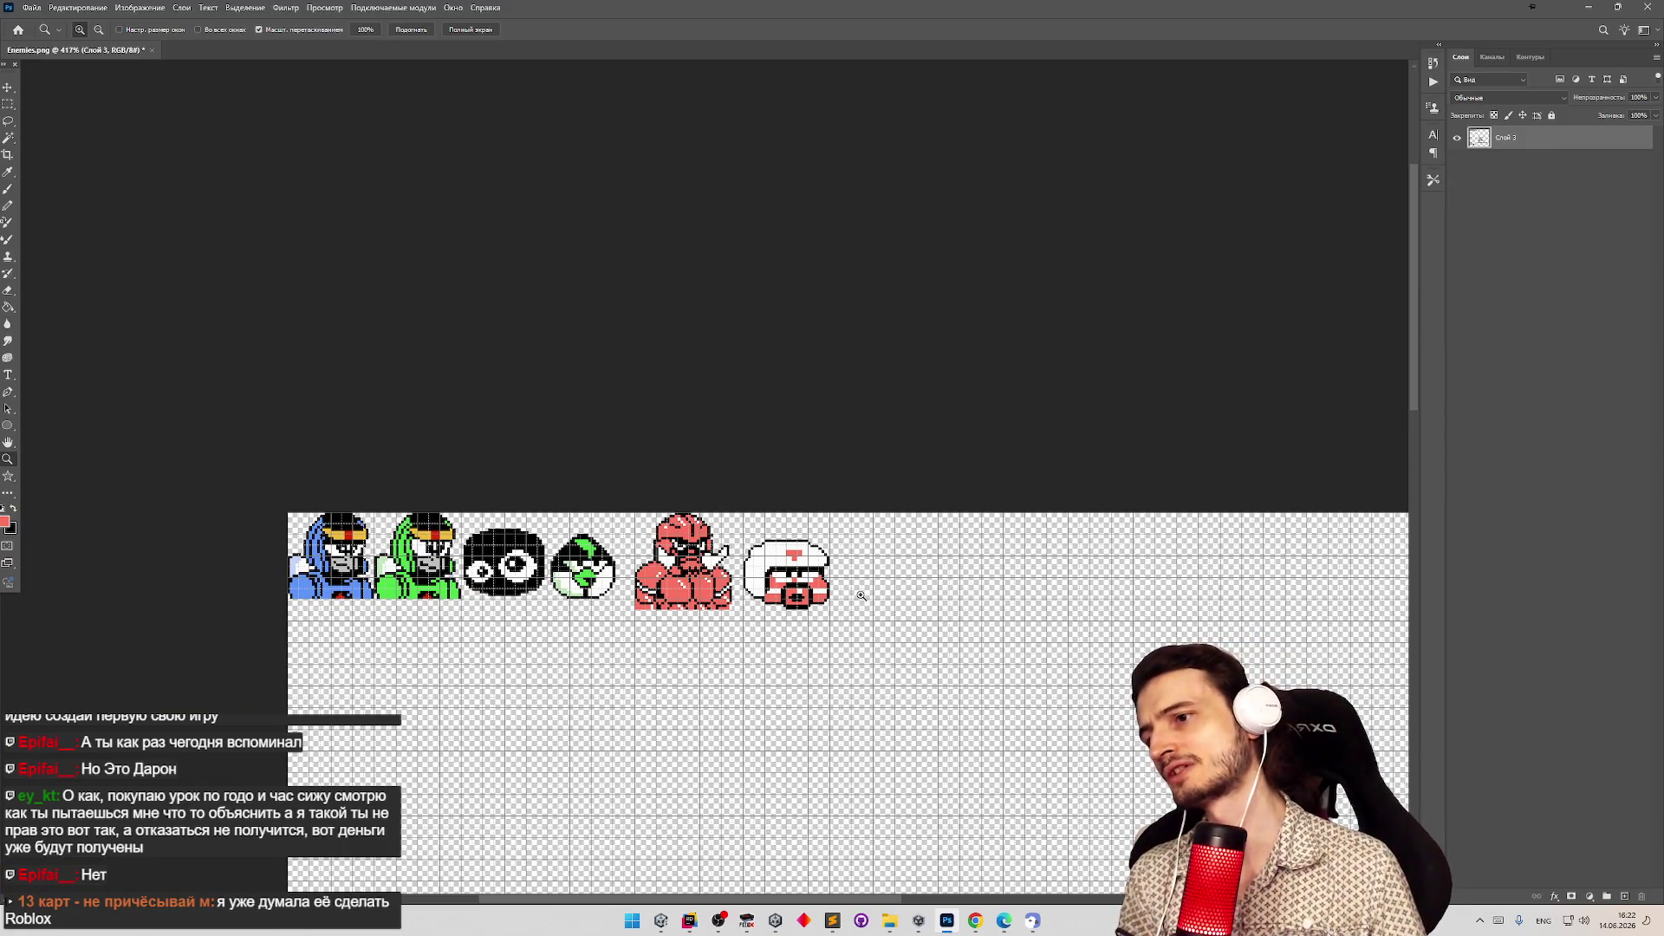
Zoom in and out repeatedly to compare the helmet sprite against the enemy row.
drag(781, 589, 871, 577)
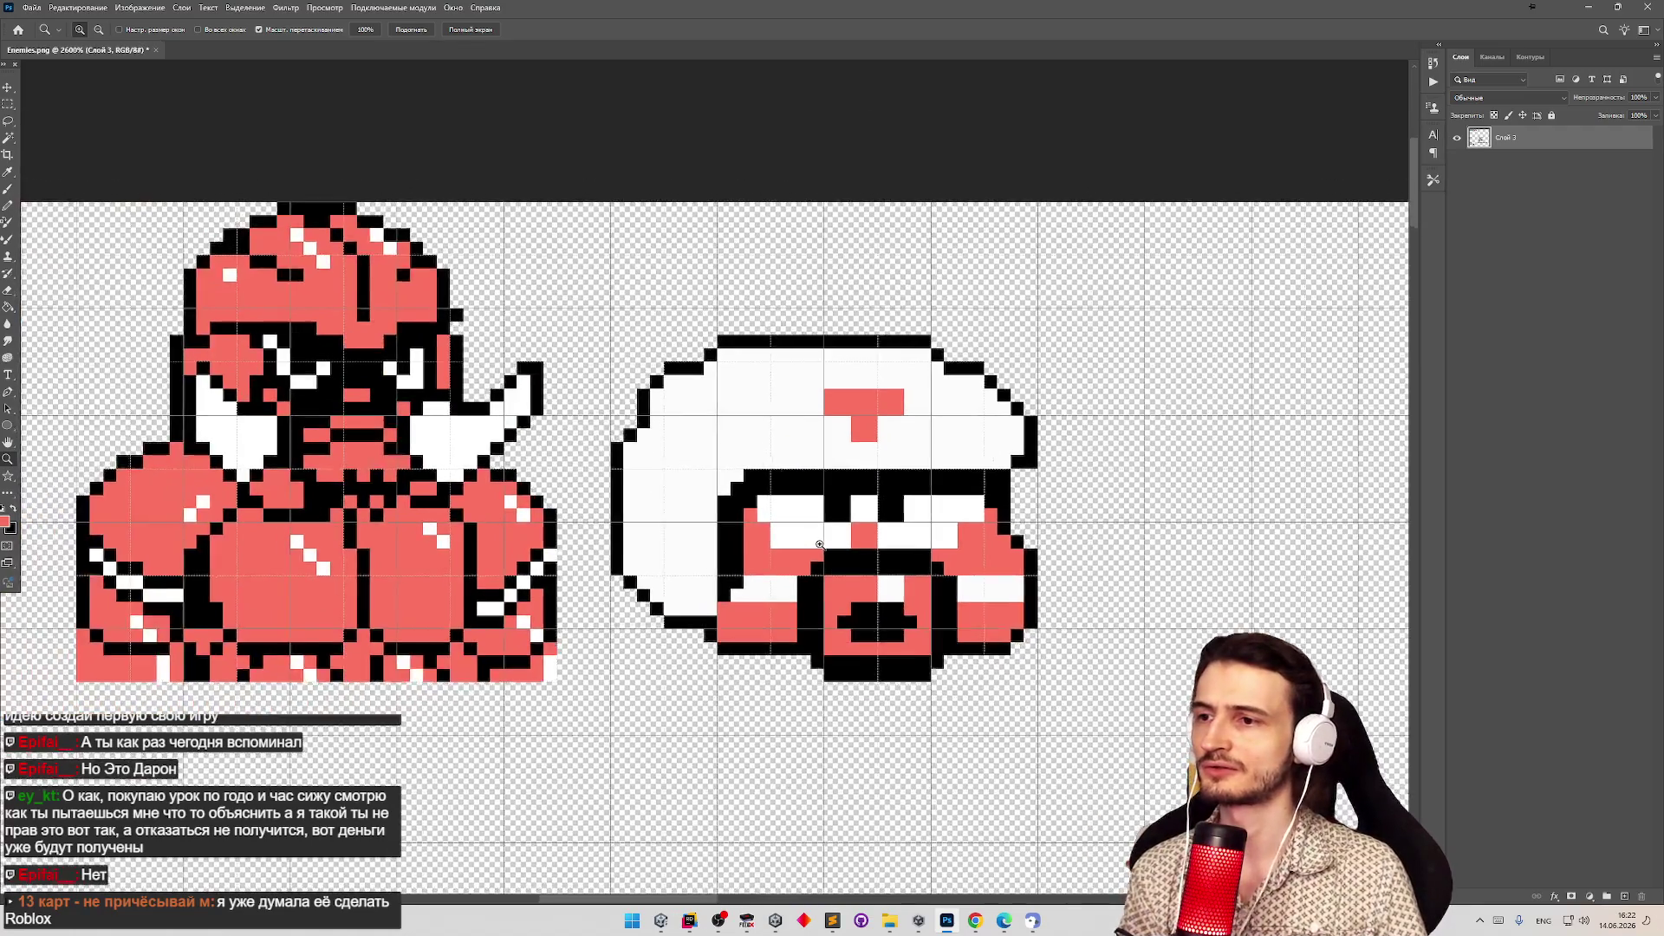
key(b)
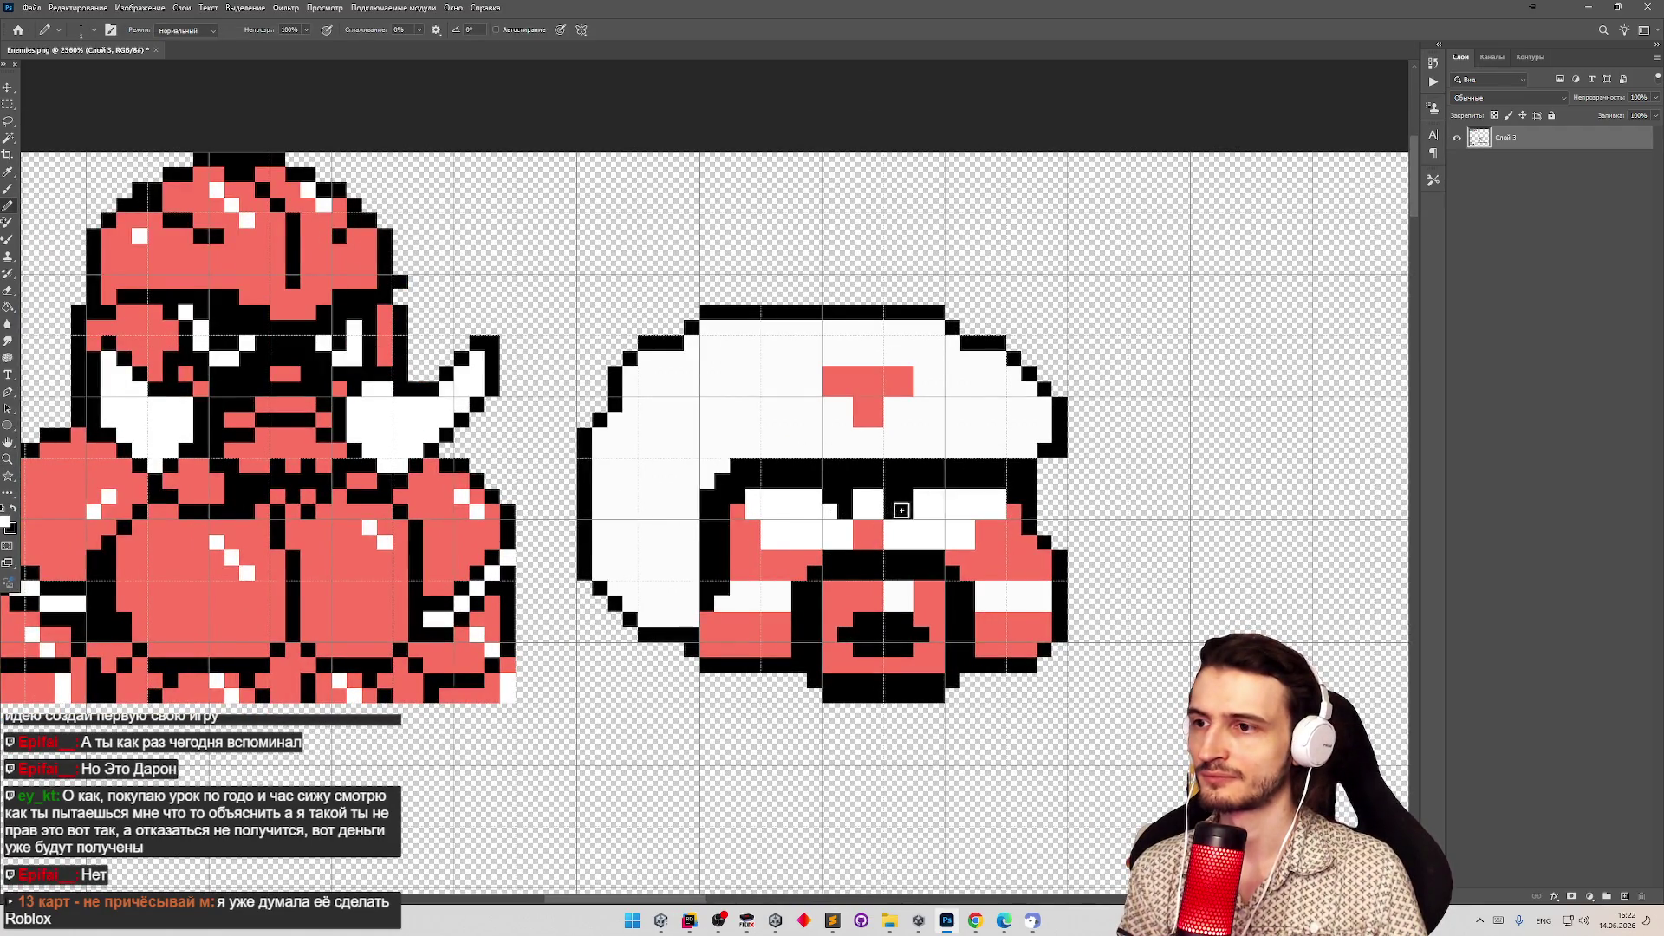
key(z)
mouse_move(866, 550)
mouse_down()
mouse_move(804, 555)
mouse_move(886, 539)
mouse_up()
key(b)
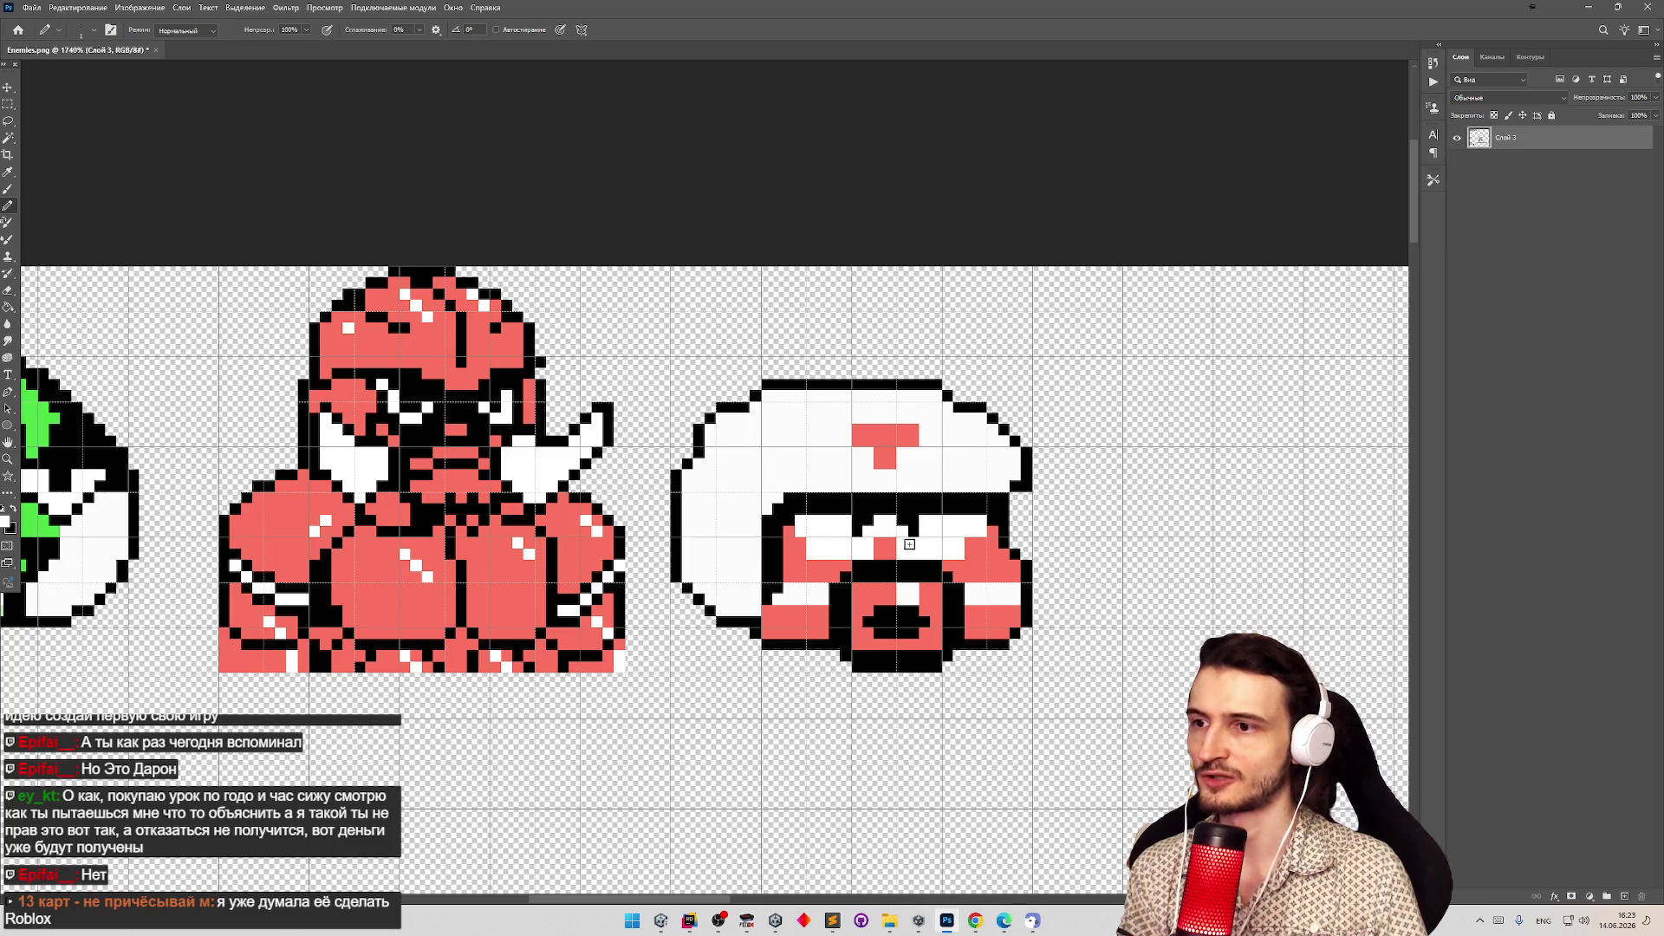
key(z)
mouse_move(902, 530)
mouse_down()
mouse_move(926, 543)
mouse_move(953, 519)
mouse_move(785, 547)
mouse_up()
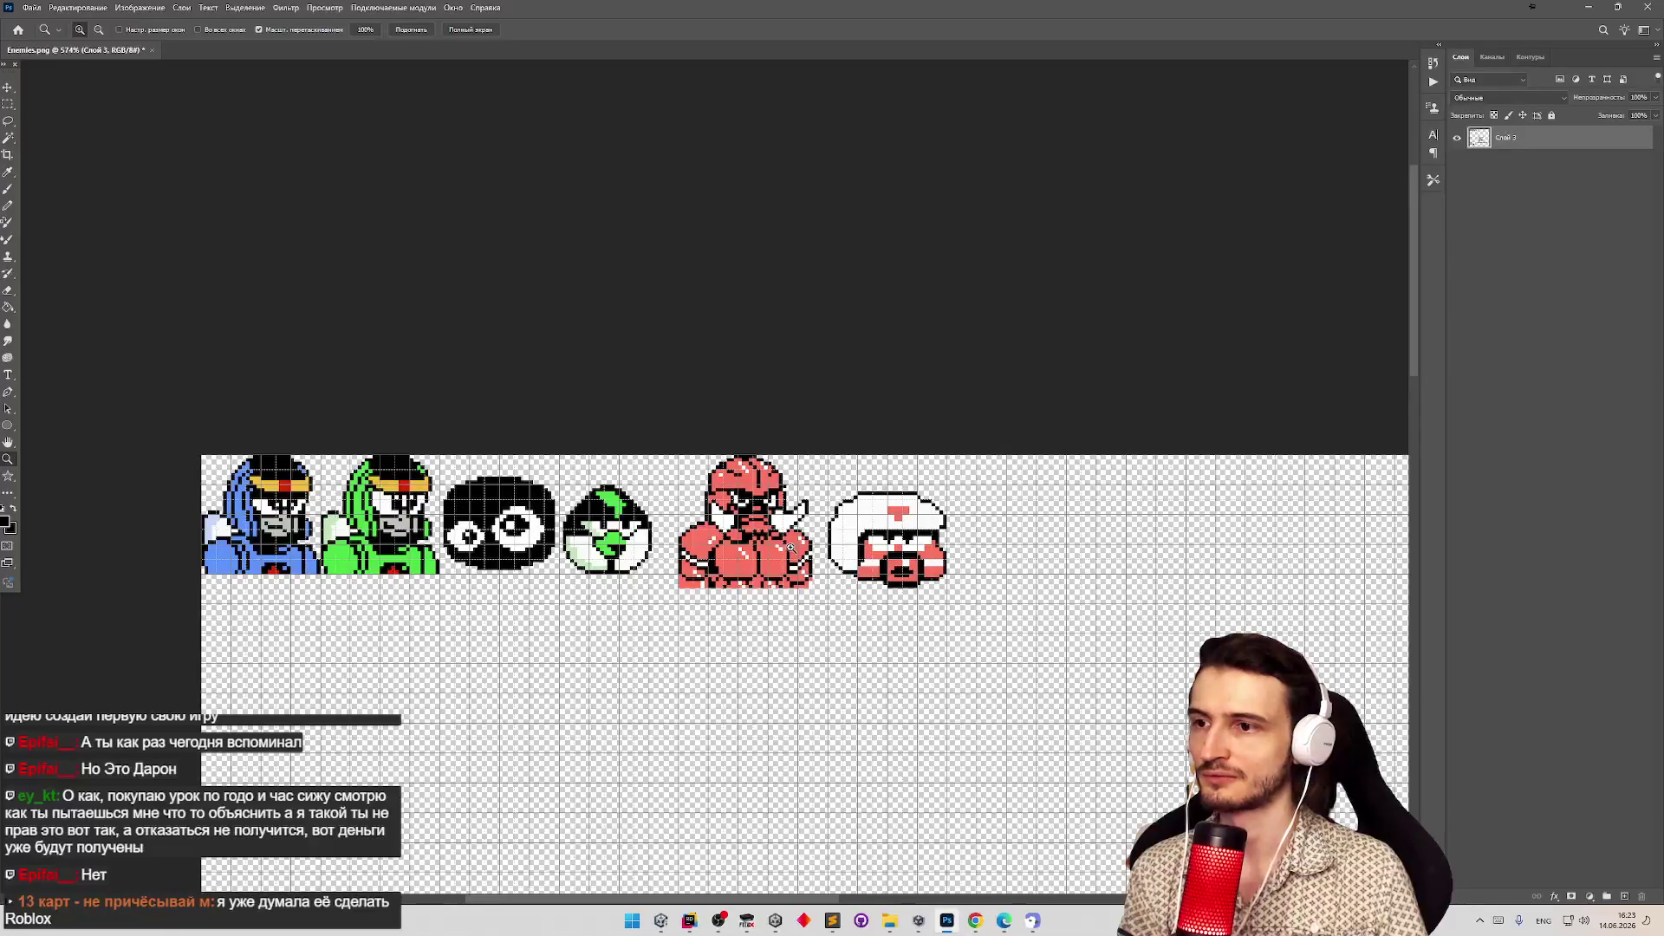
drag(923, 524, 940, 522)
key(b)
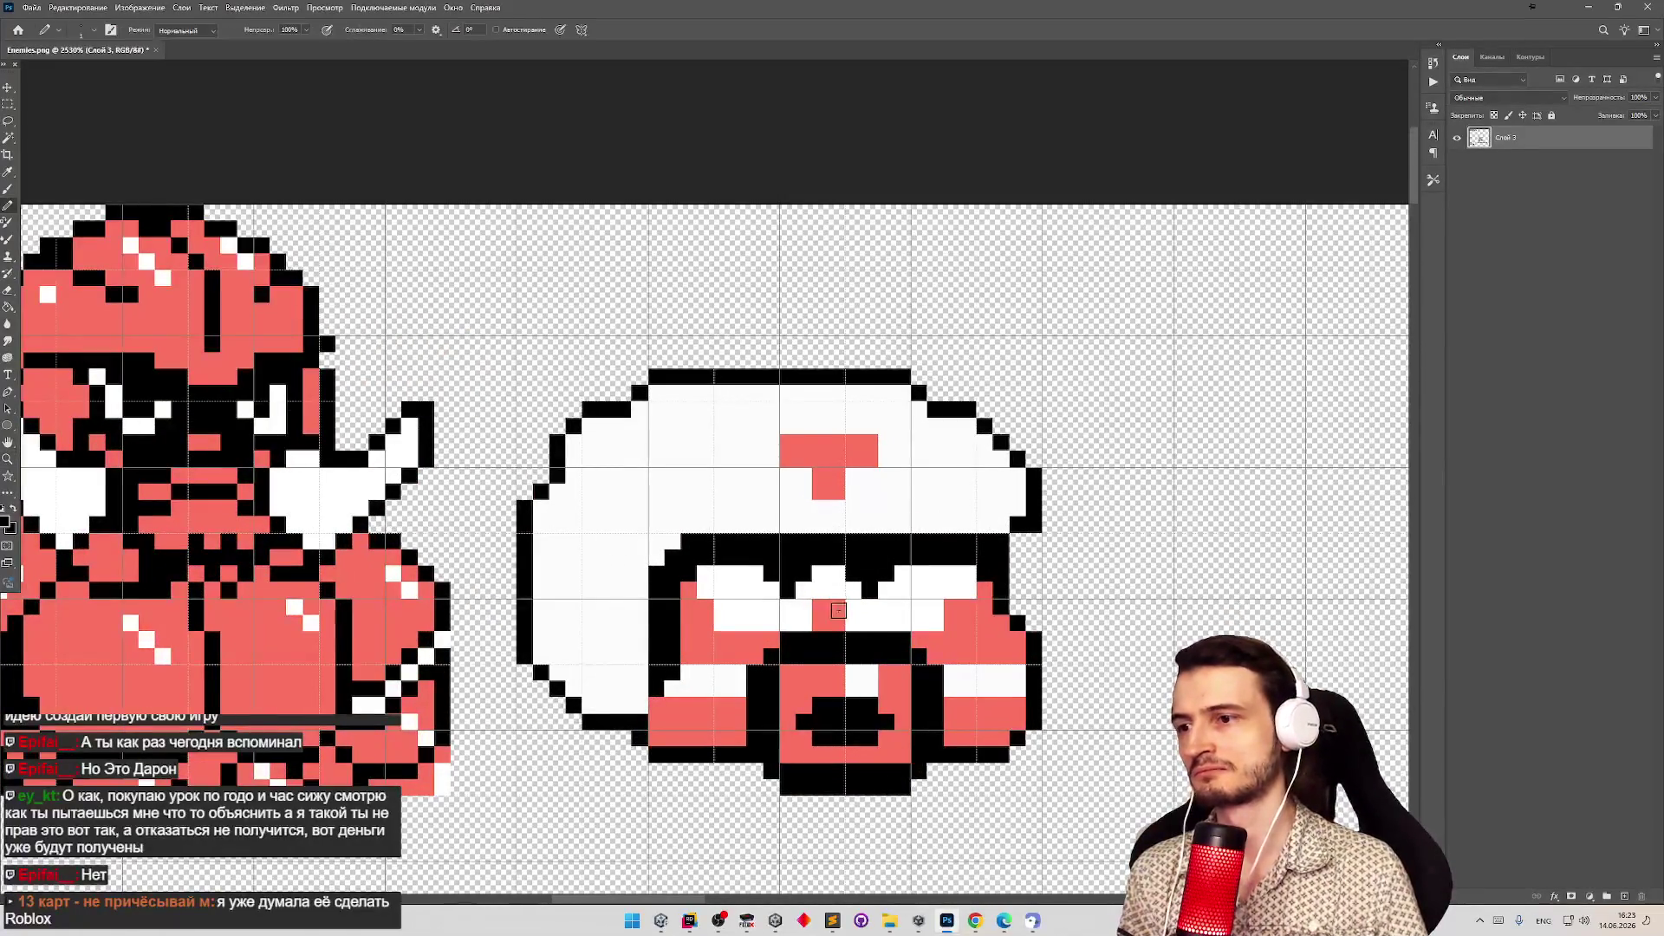
key(z)
mouse_move(823, 620)
mouse_down()
mouse_move(749, 574)
mouse_move(806, 576)
mouse_move(751, 557)
mouse_move(850, 557)
mouse_move(745, 563)
mouse_move(916, 529)
mouse_up()
key(b)
key(z)
key(b)
key(z)
key(b)
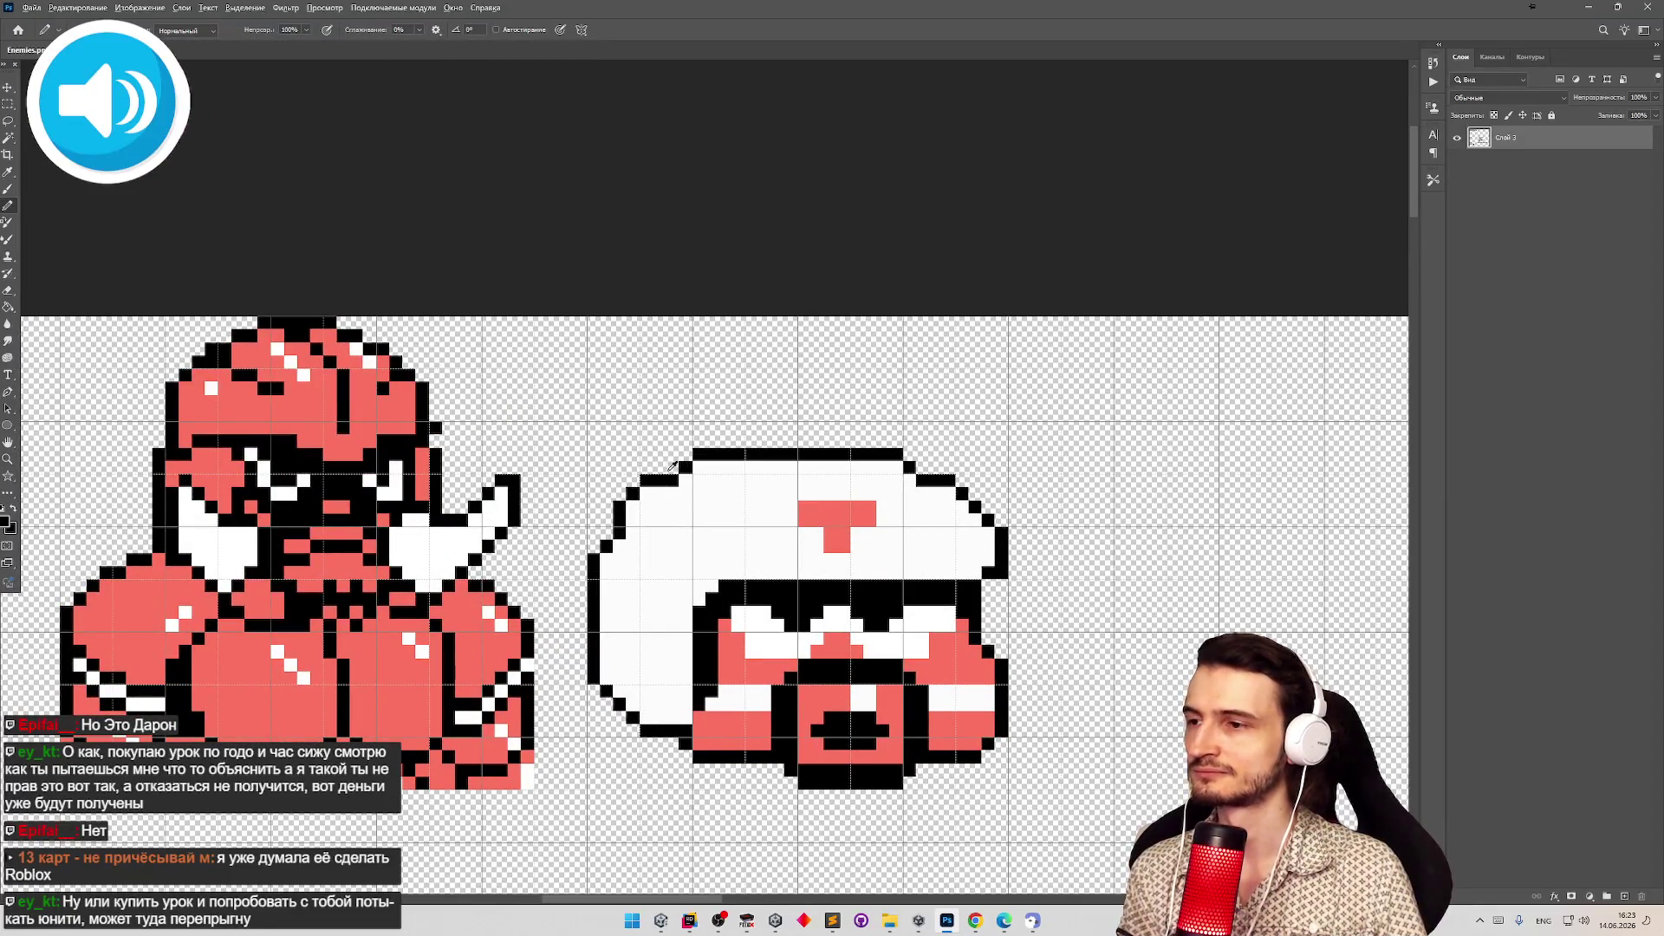
Reshape the step in the helmet's top-left outline and fill a pixel on its left edge.
drag(672, 468, 659, 468)
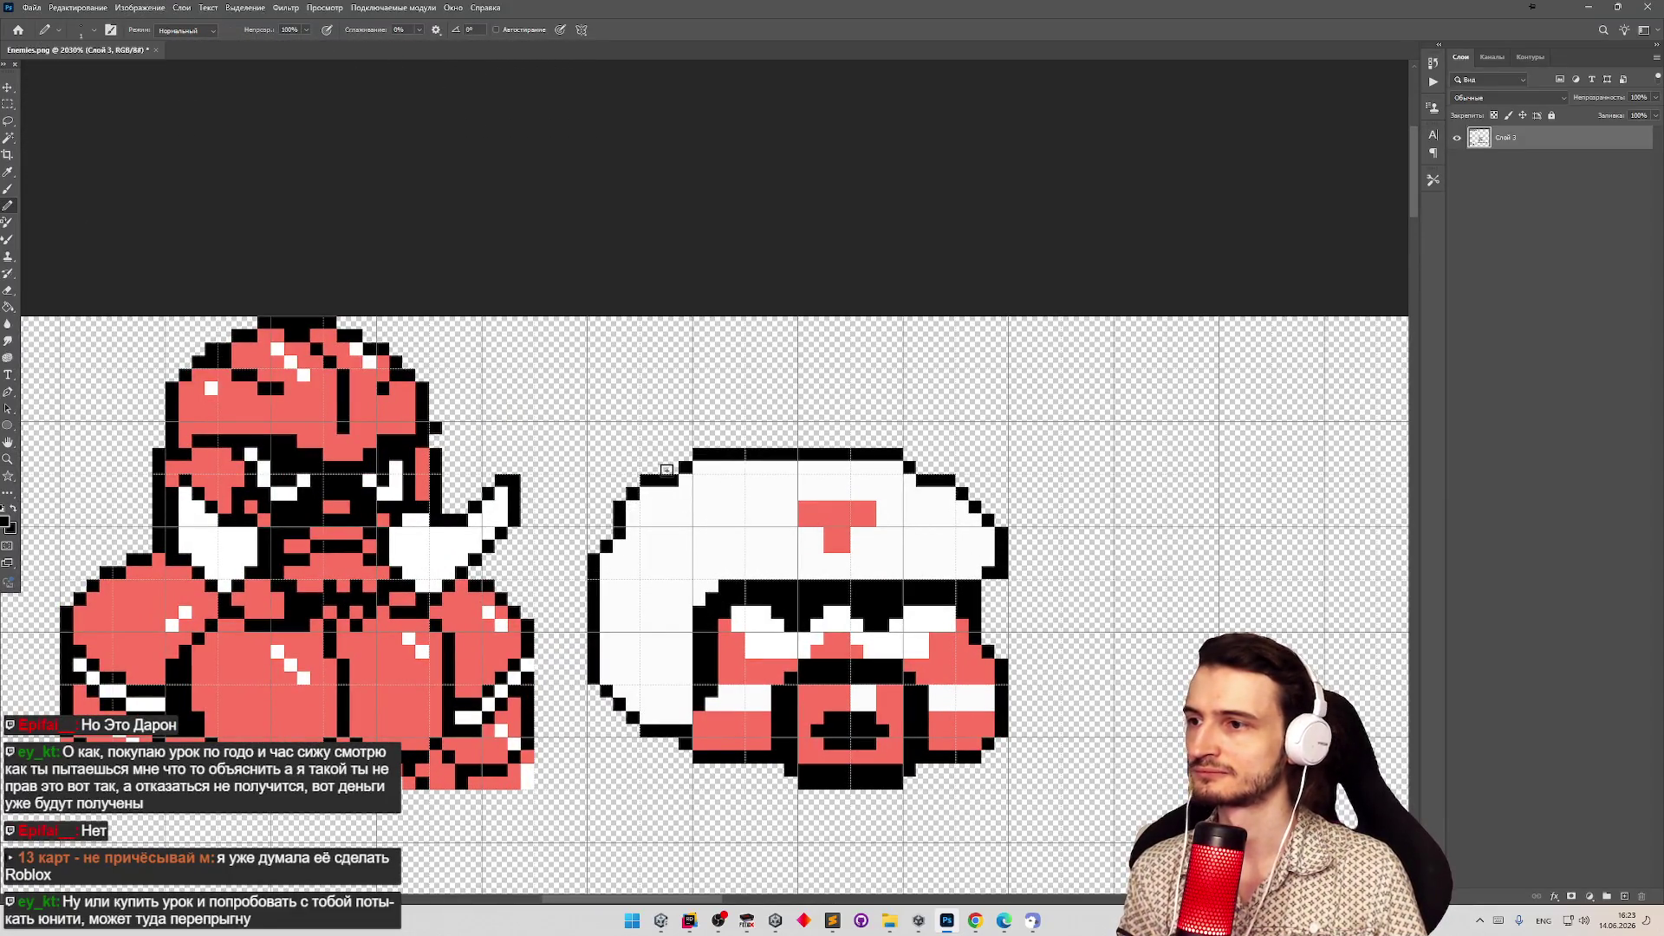
click(606, 520)
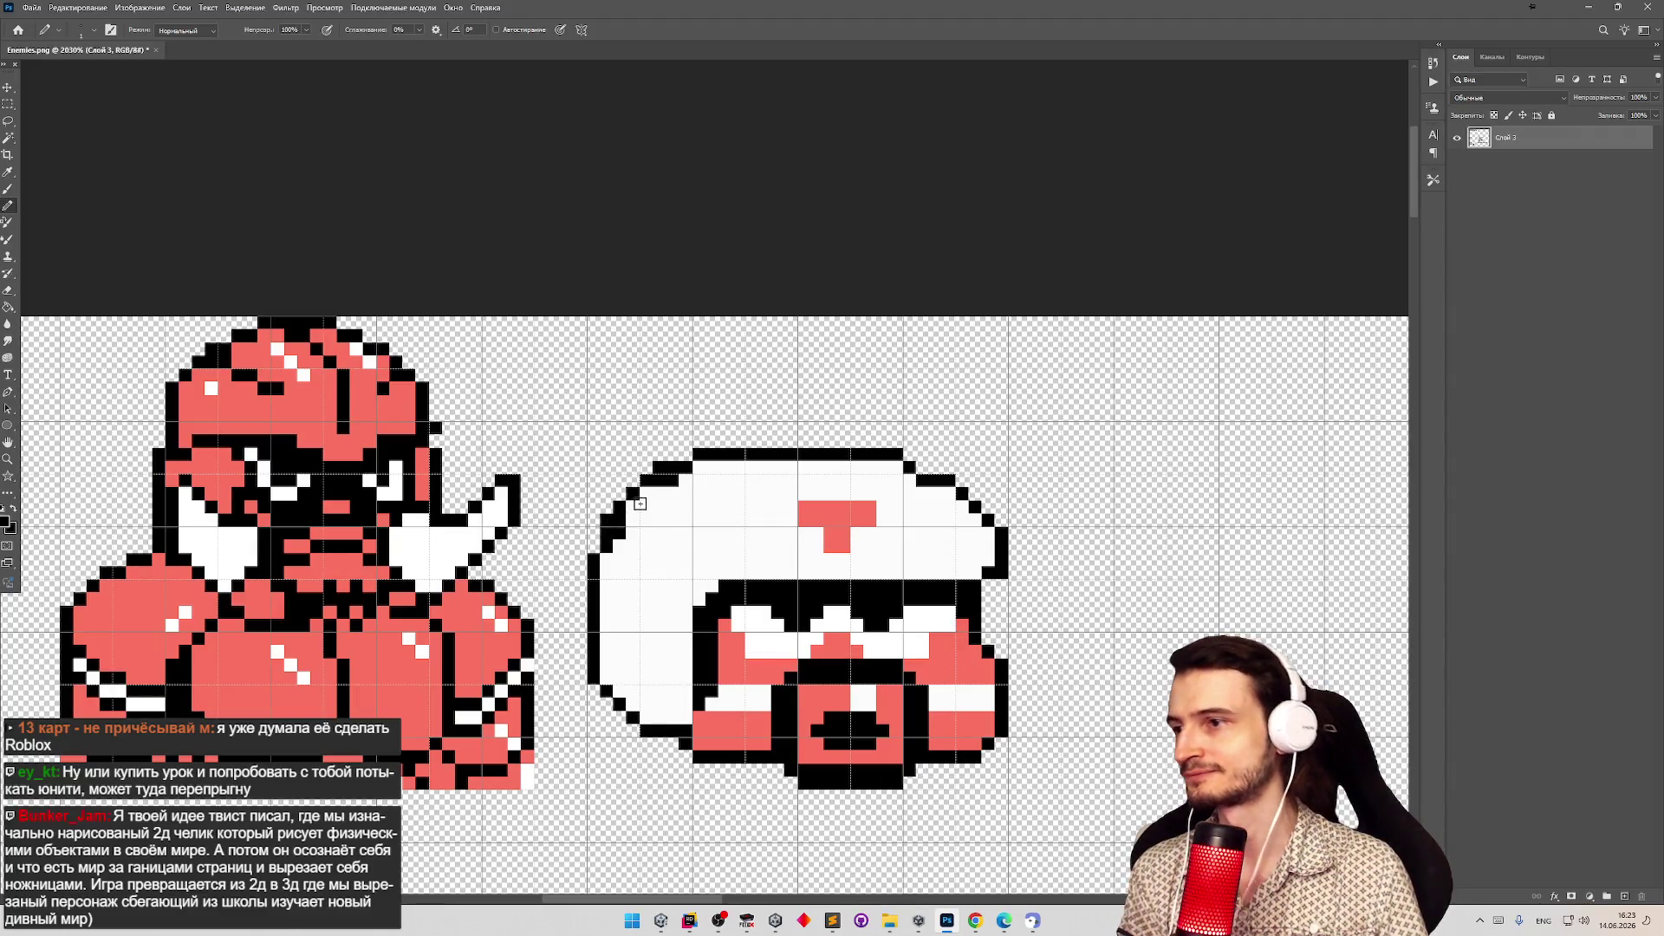
alt+click(687, 475)
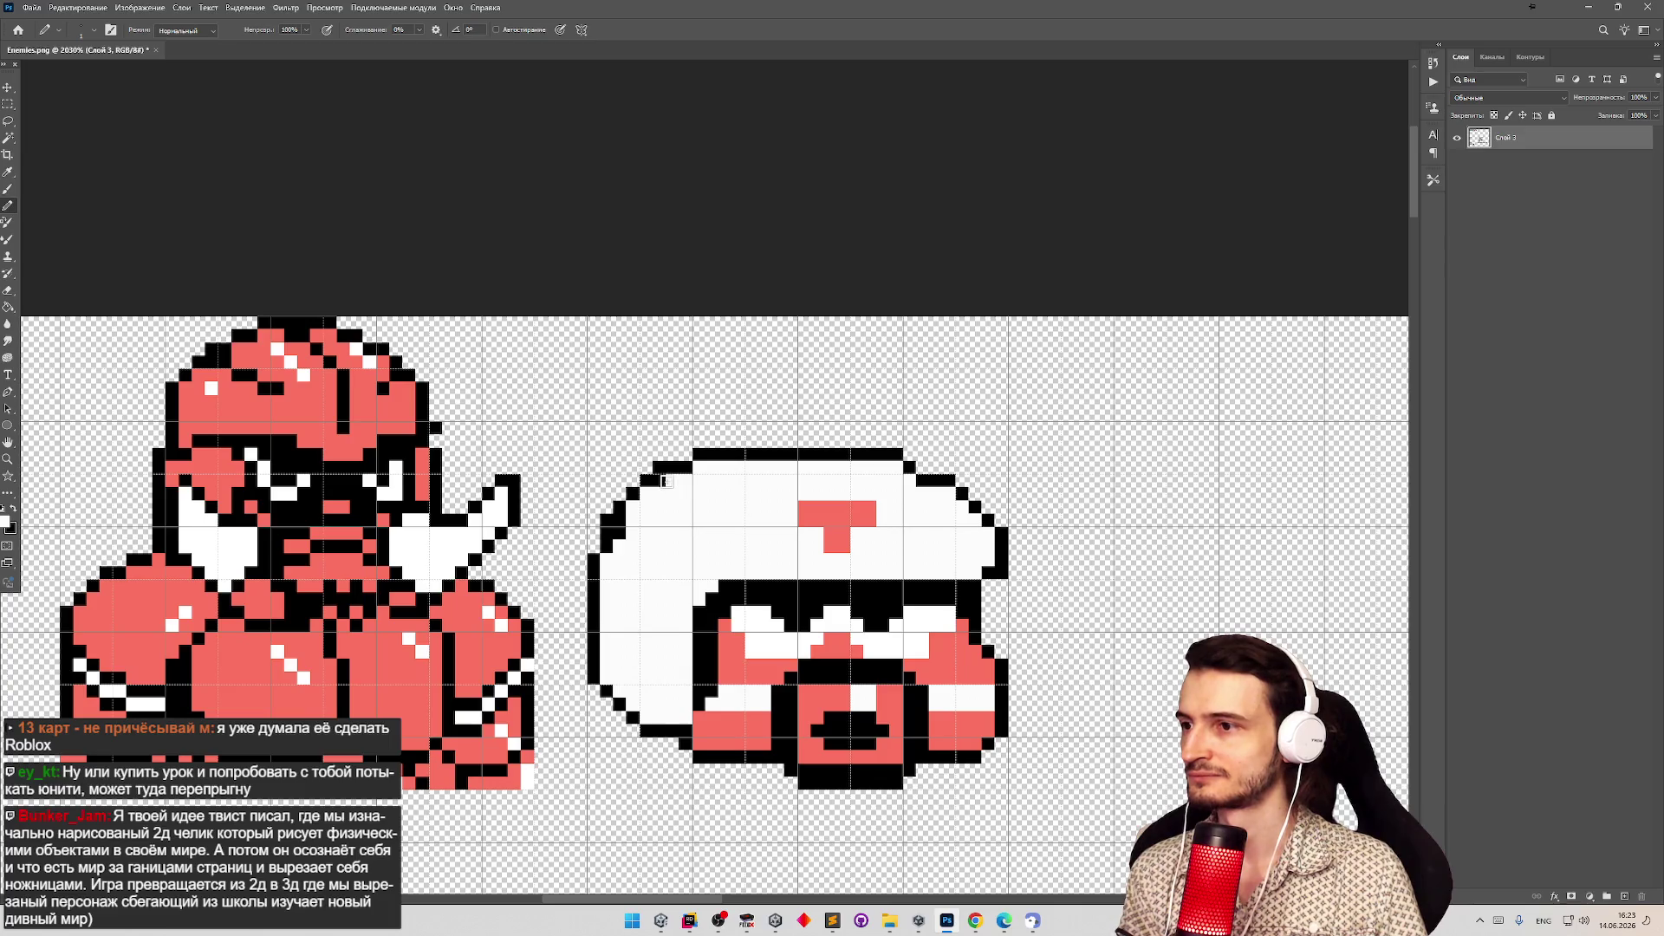
key(z)
alt+click(622, 520)
Sample black from the sprite outline as the pencil colour, then zoom out to the enemy row.
mouse_move(670, 500)
mouse_down()
mouse_move(635, 516)
mouse_move(660, 533)
mouse_move(641, 539)
mouse_up()
key(b)
key(z)
key(b)
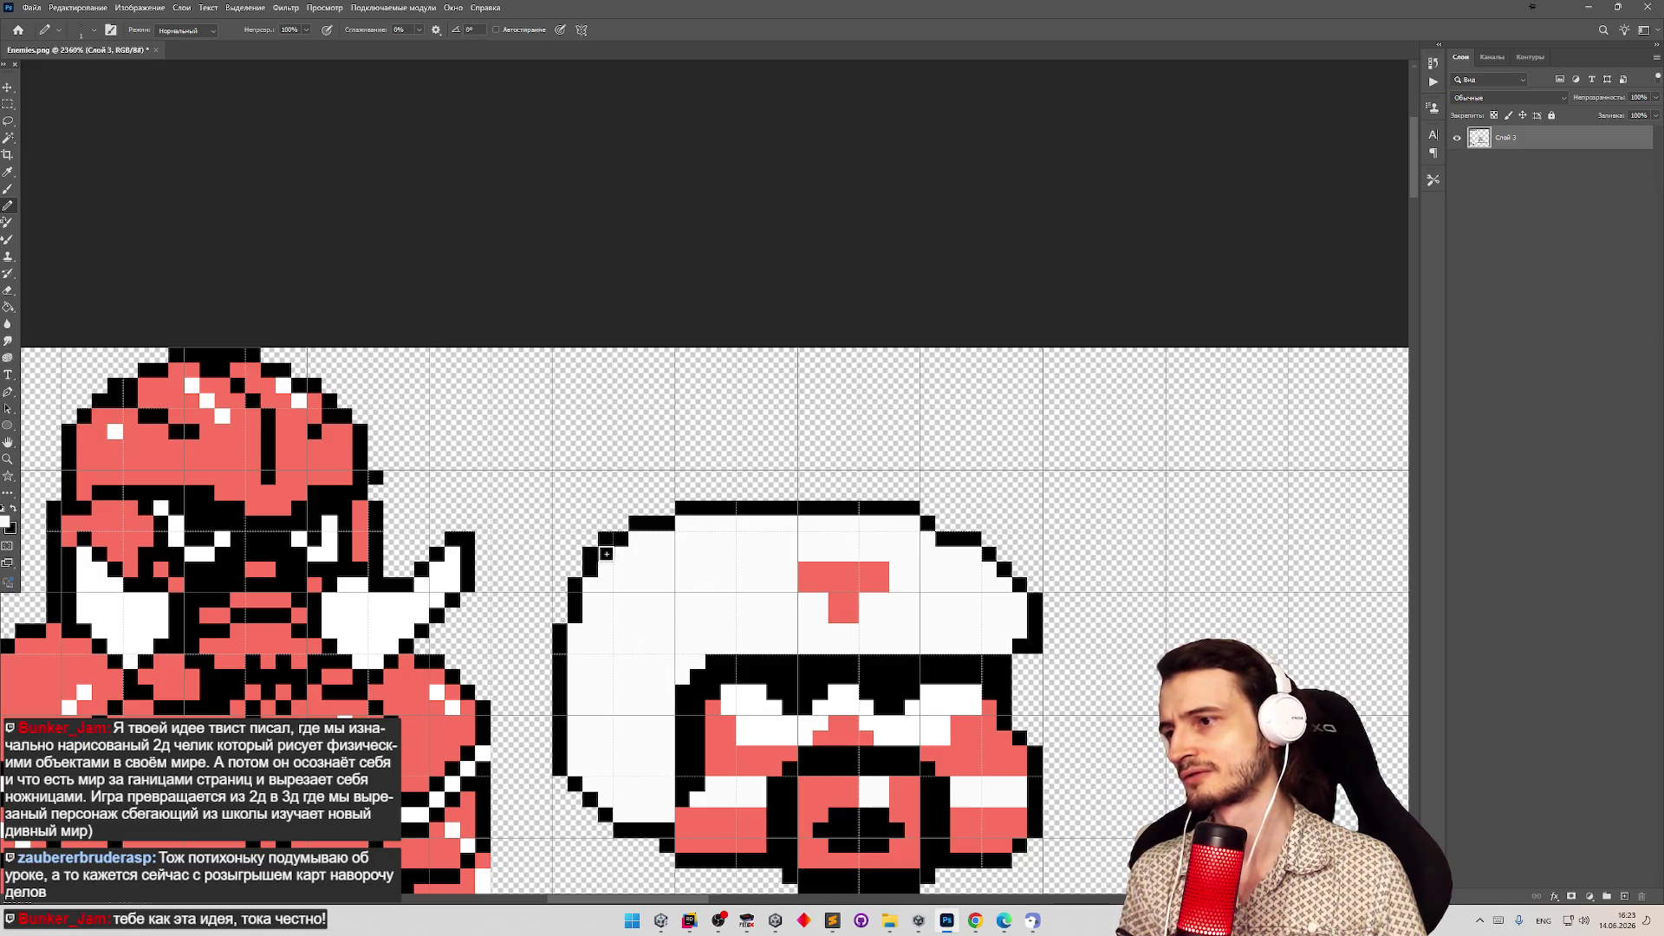
key(z)
drag(702, 585, 655, 577)
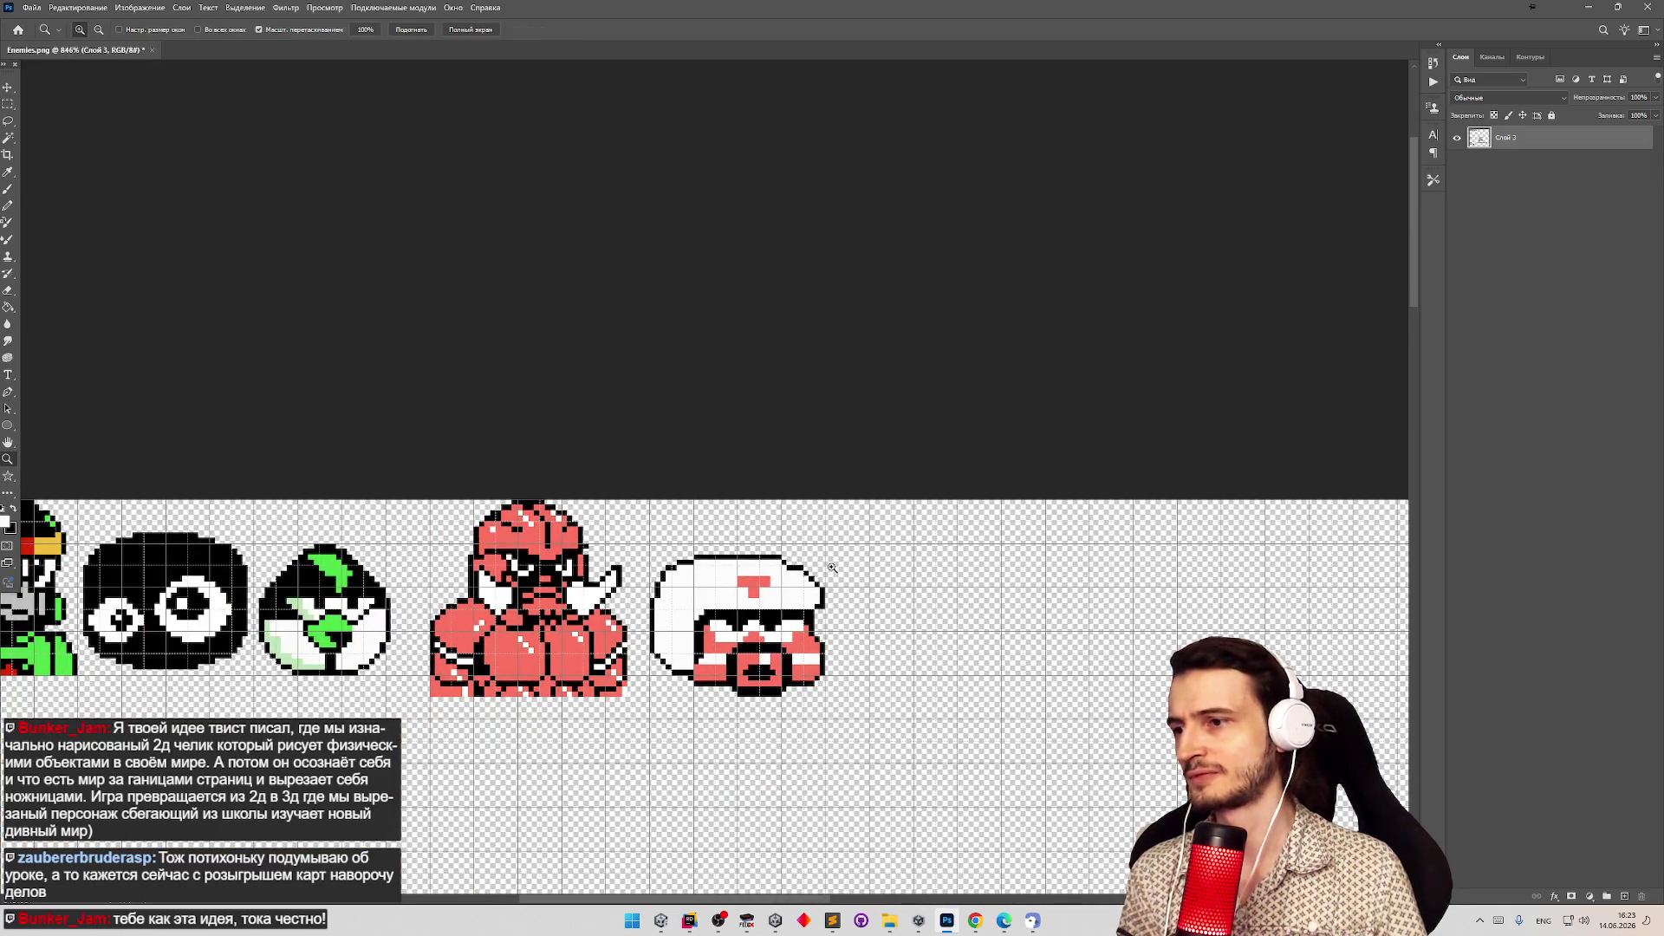
drag(861, 573, 865, 571)
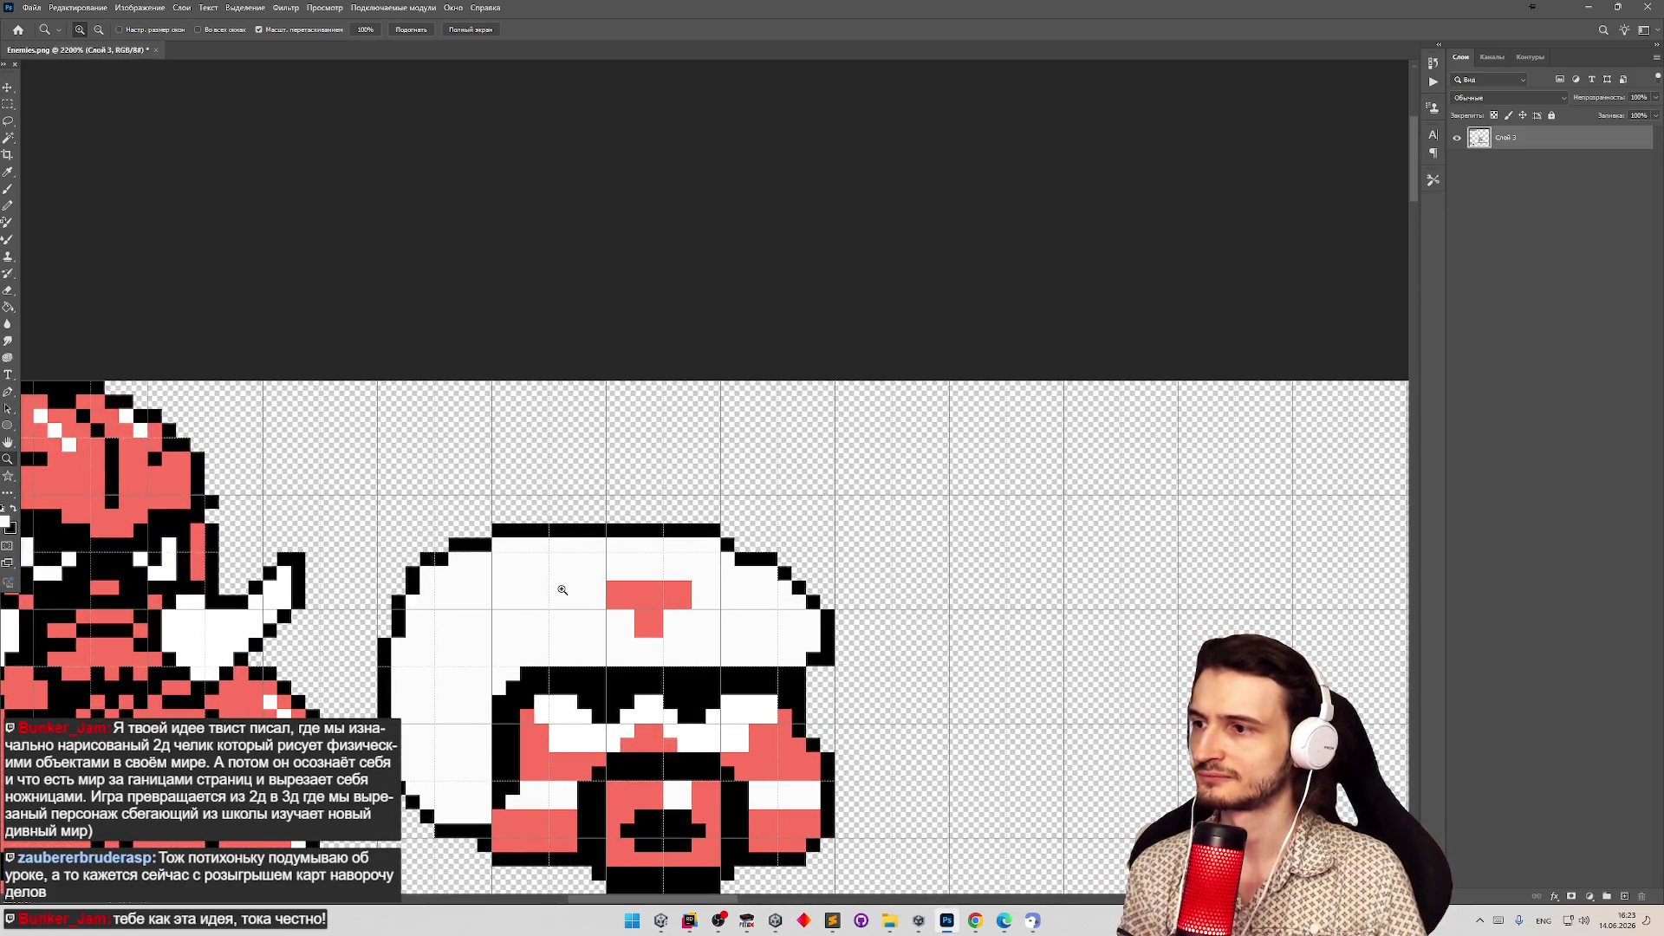
key(b)
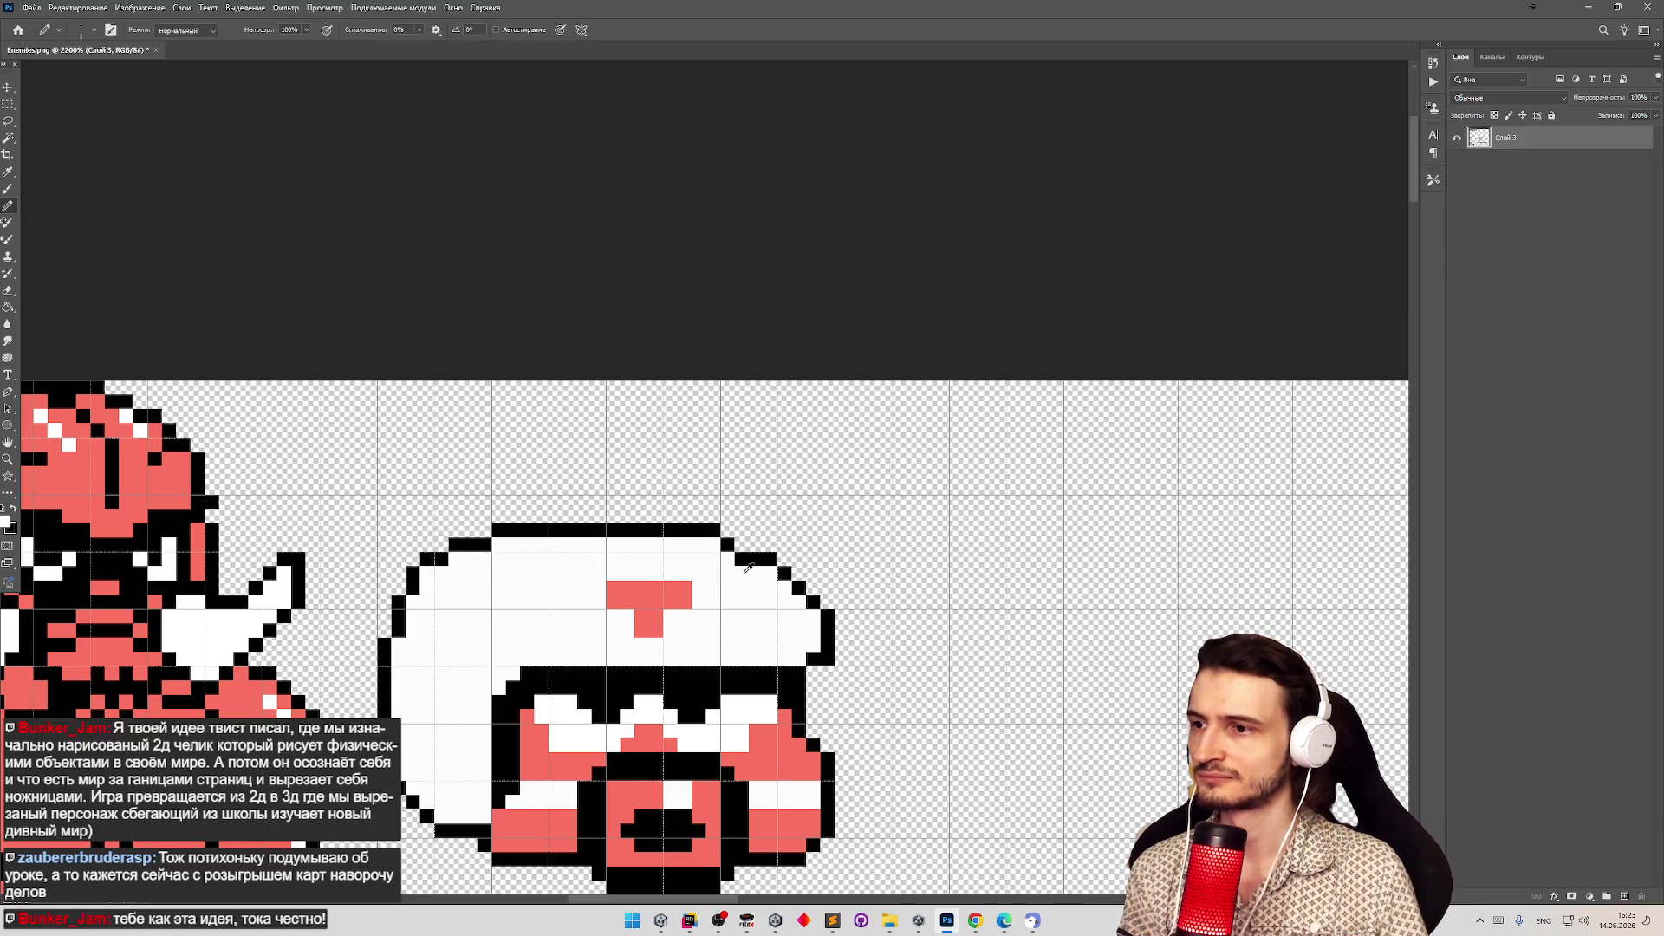
alt+click(740, 558)
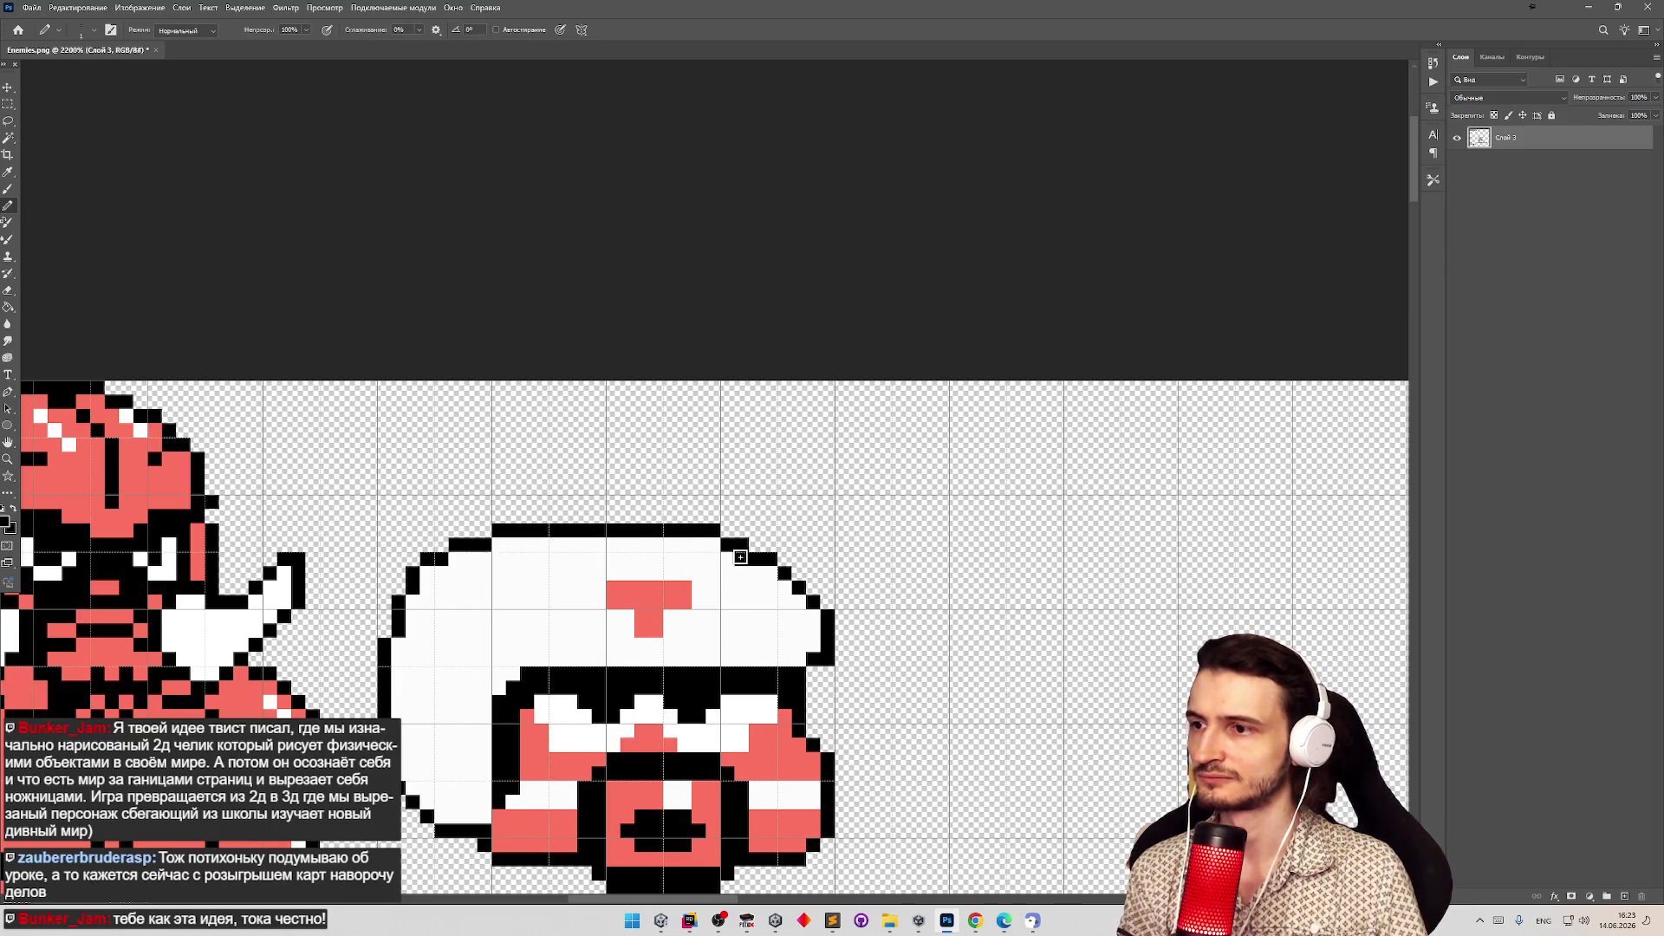
mouse_move(750, 597)
mouse_down()
mouse_move(714, 713)
mouse_move(761, 687)
mouse_move(743, 674)
mouse_up()
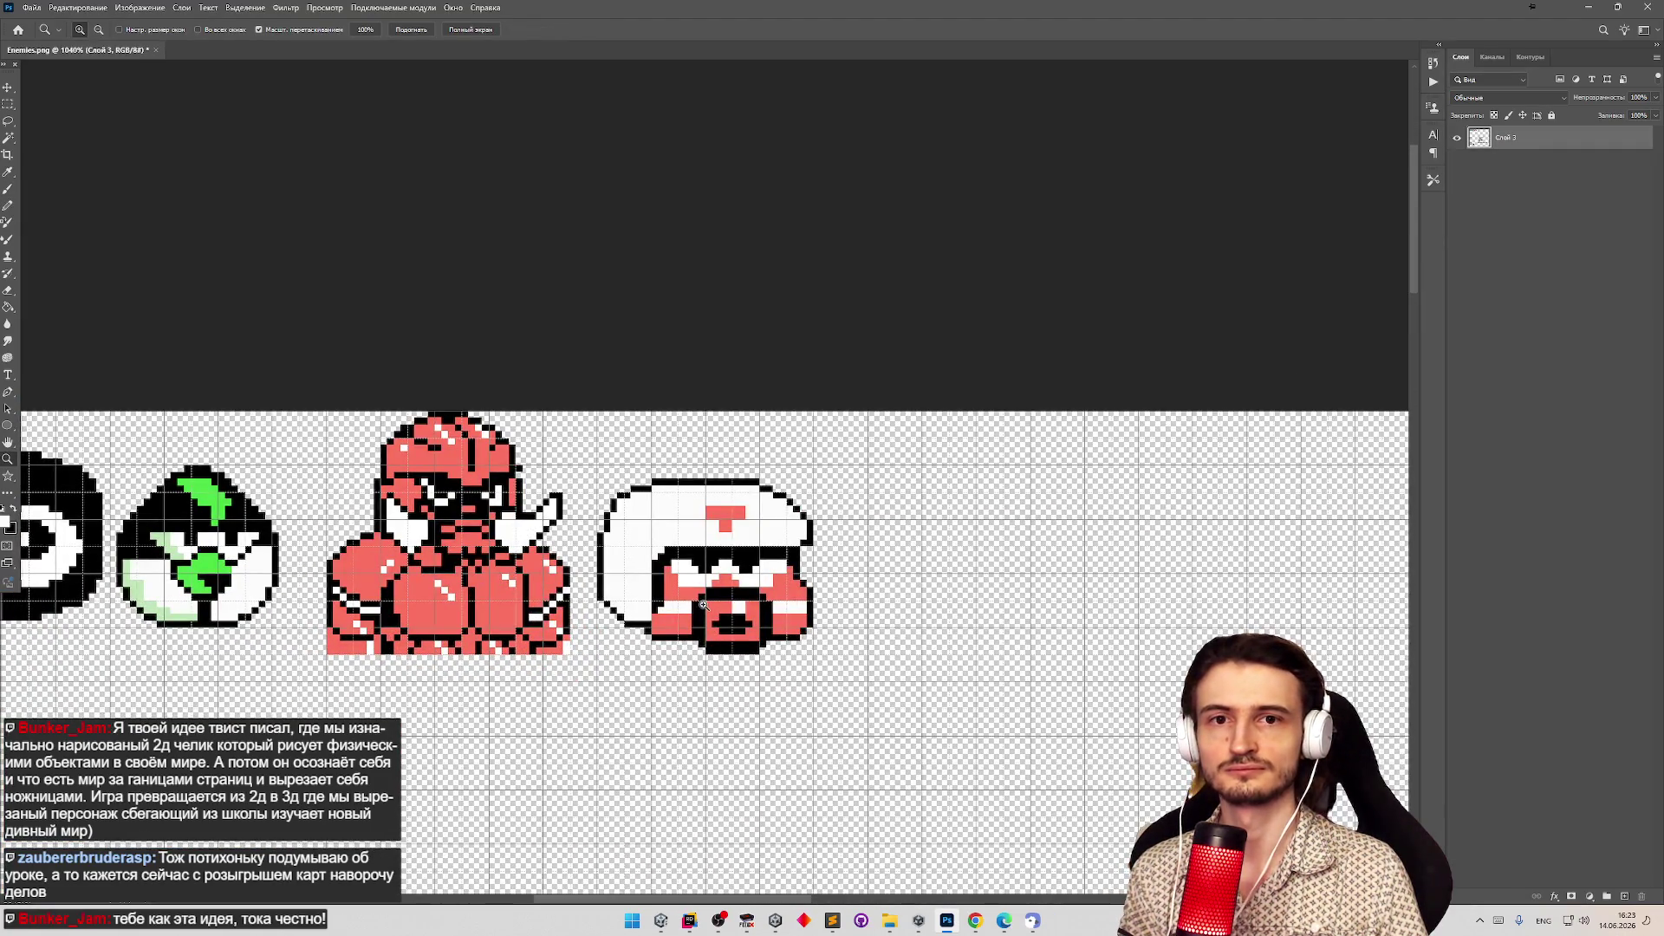
key(b)
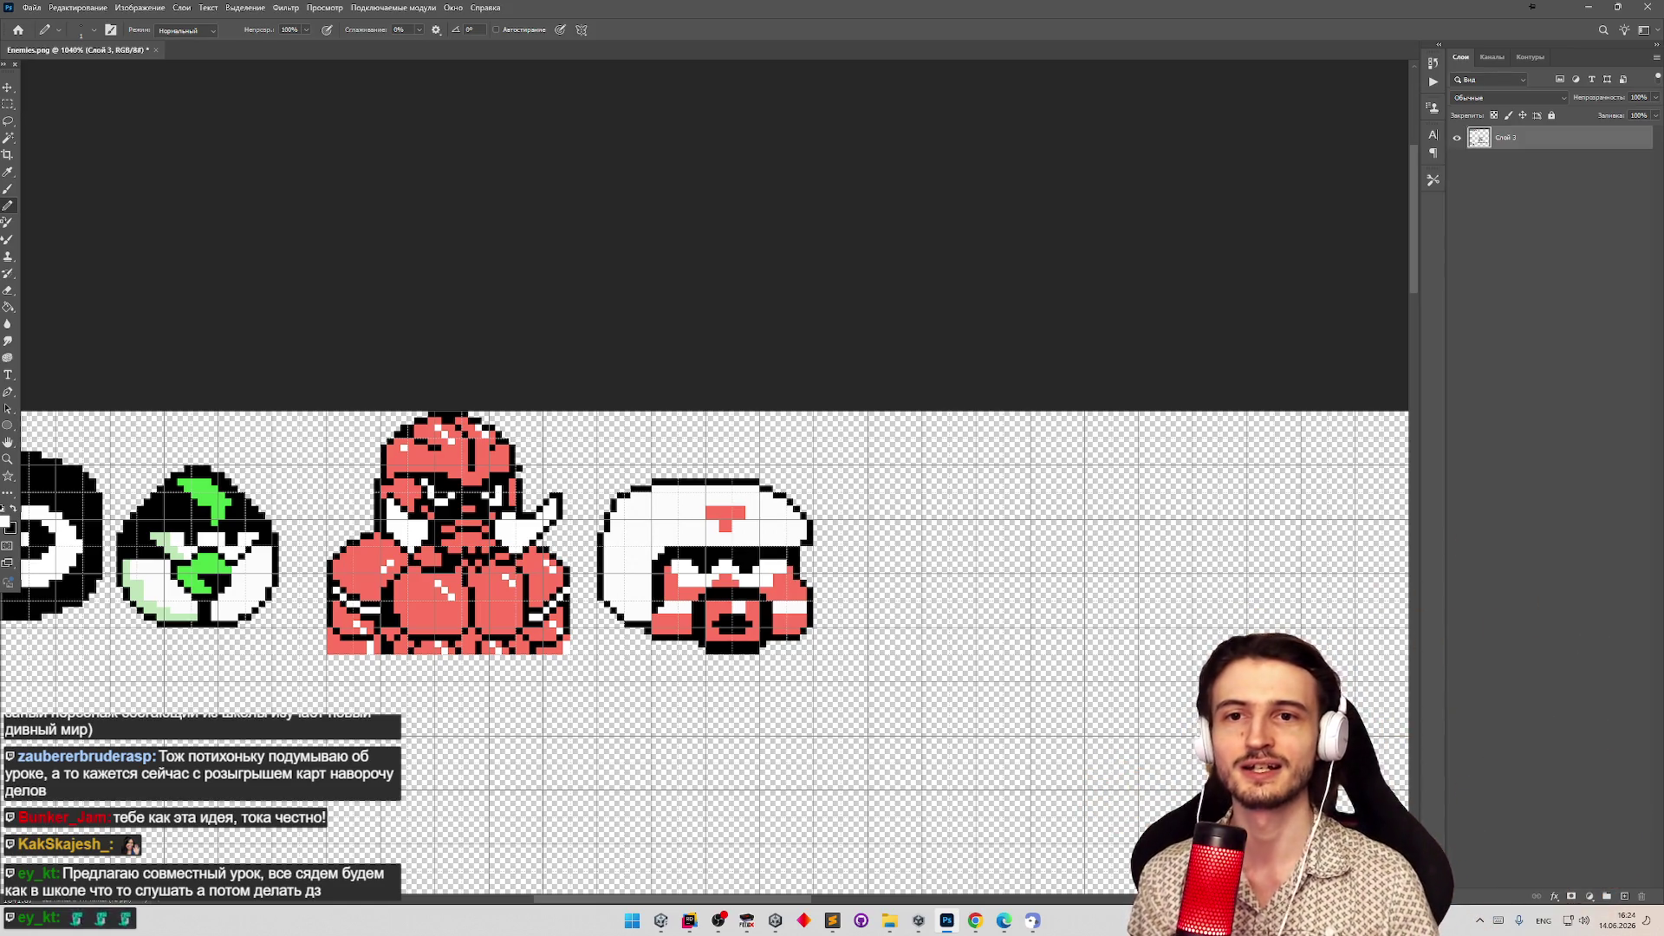
key(alt+Tab)
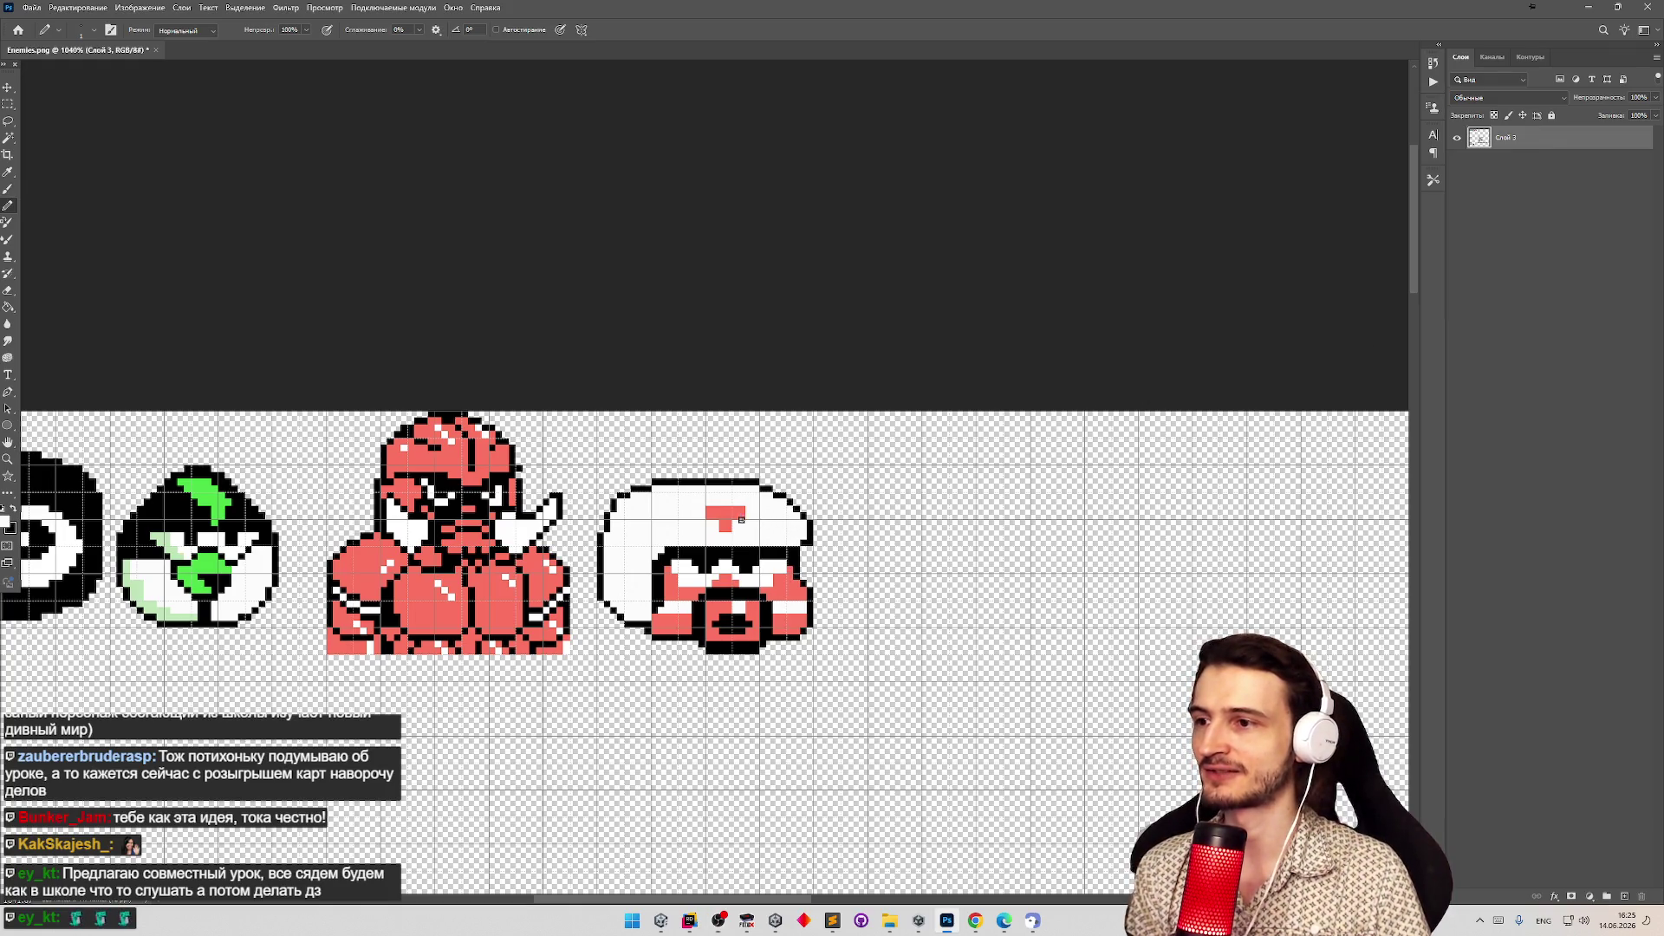
Add a red pixel left of the T's bar and repaint the pixel beside the stem white.
key(z)
drag(681, 514, 758, 517)
key(b)
alt+click(797, 513)
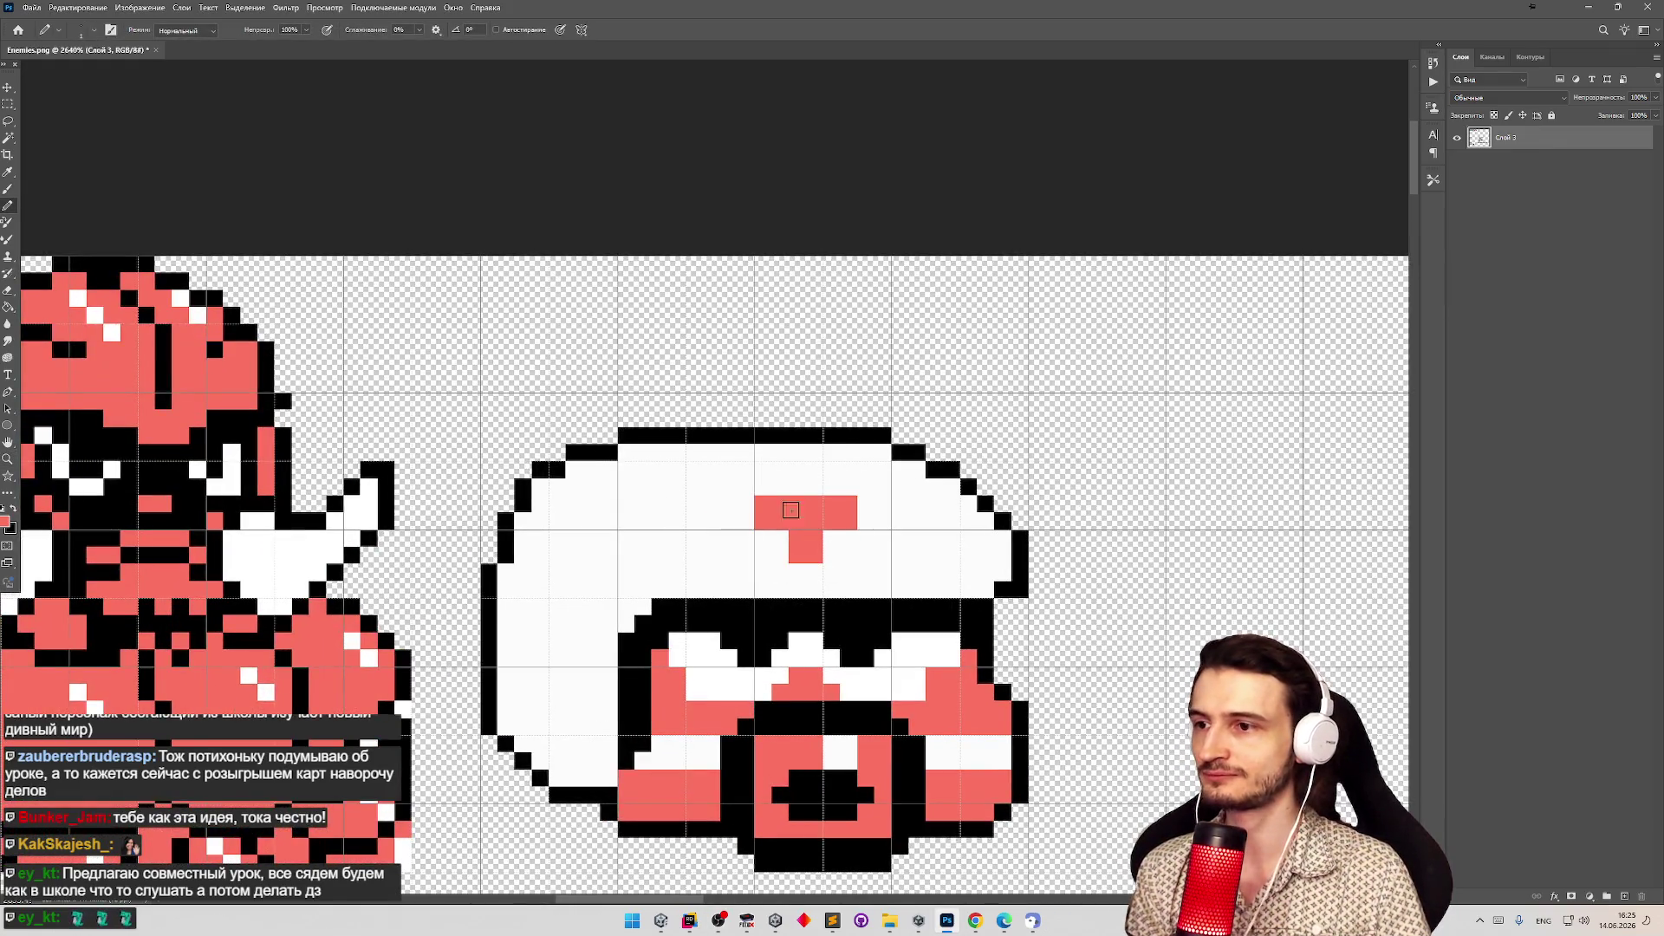
click(745, 504)
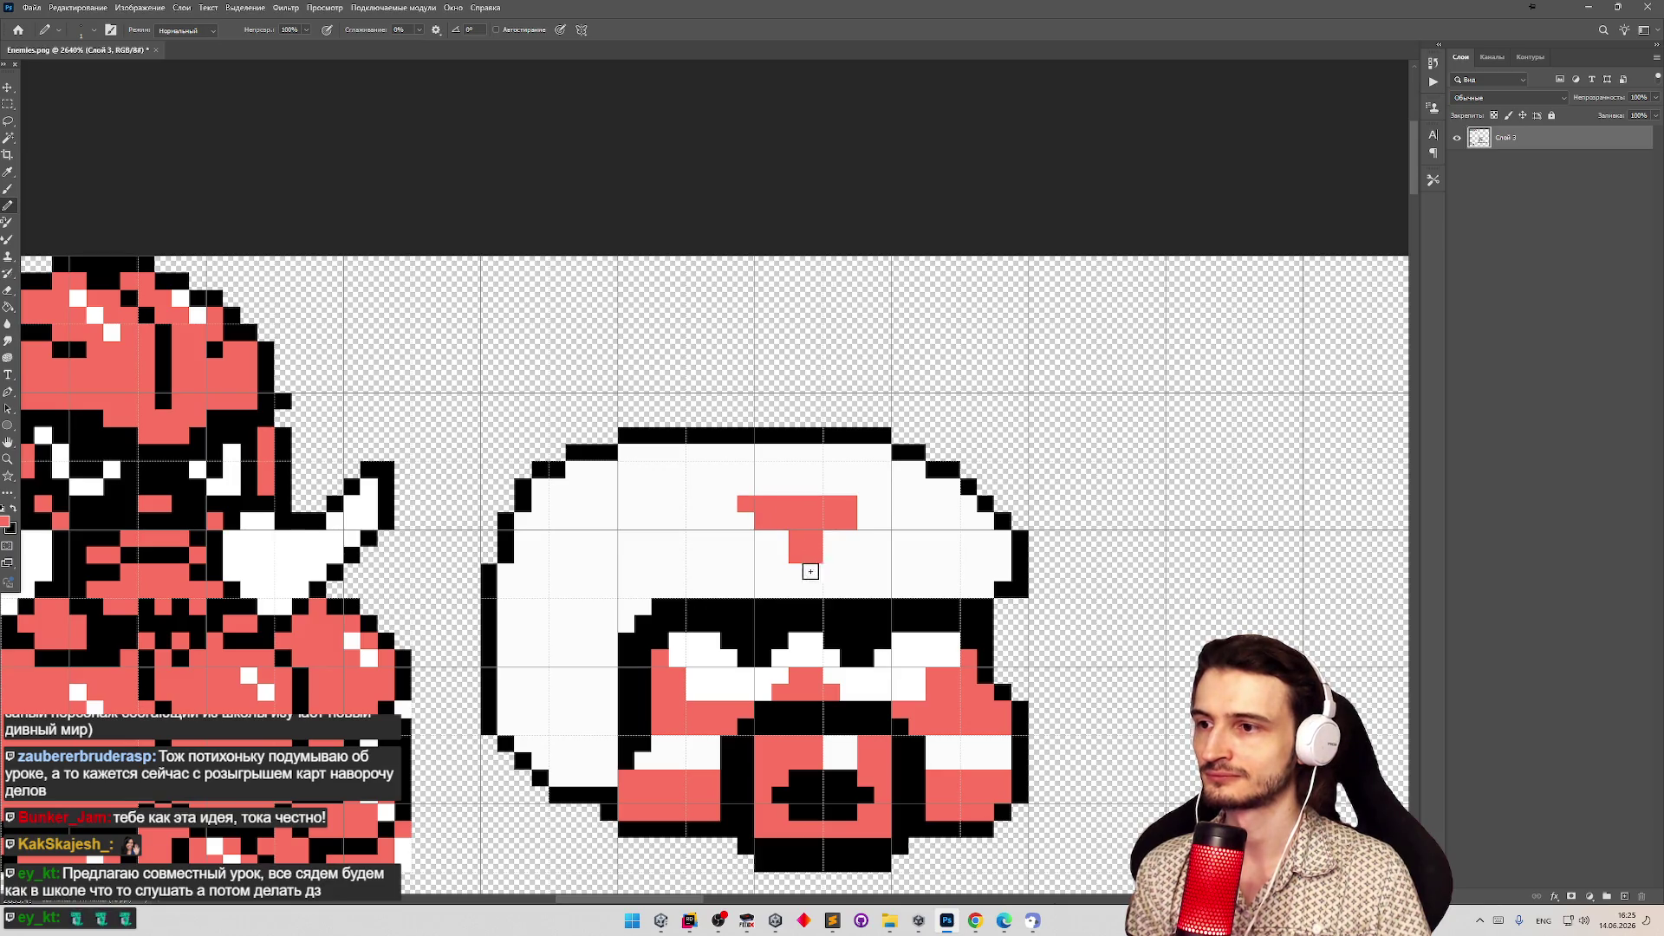
key(z)
mouse_move(861, 547)
mouse_down()
mouse_move(808, 544)
mouse_move(836, 544)
mouse_up()
key(e)
click(865, 561)
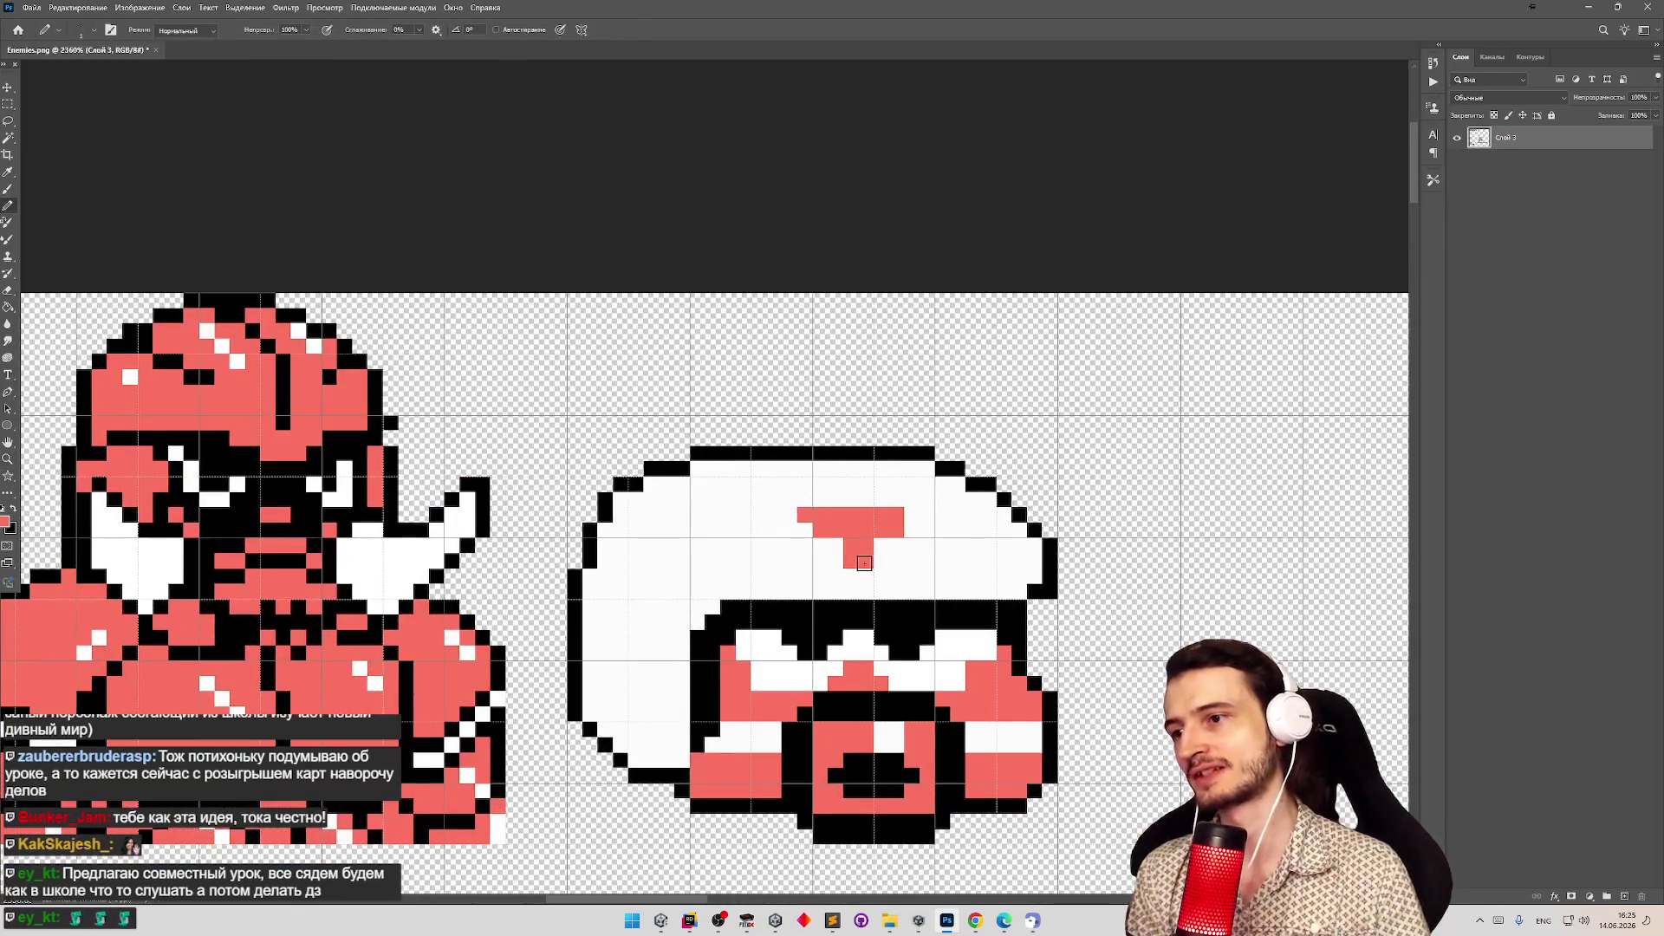
key(b)
alt+click(890, 555)
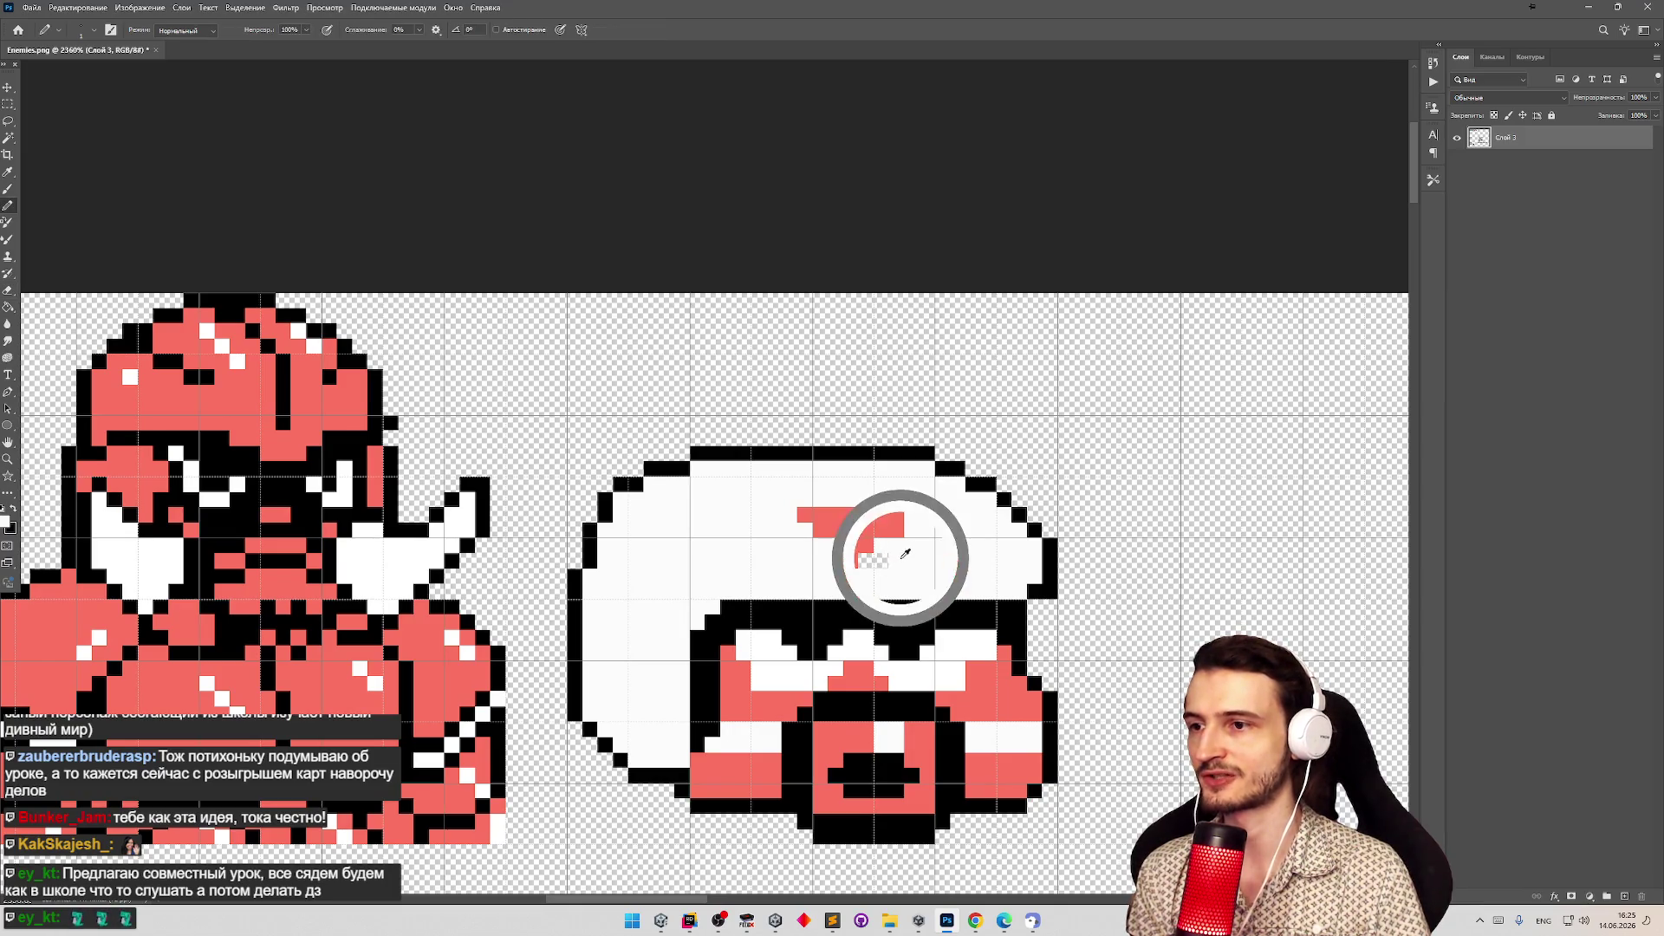
click(867, 561)
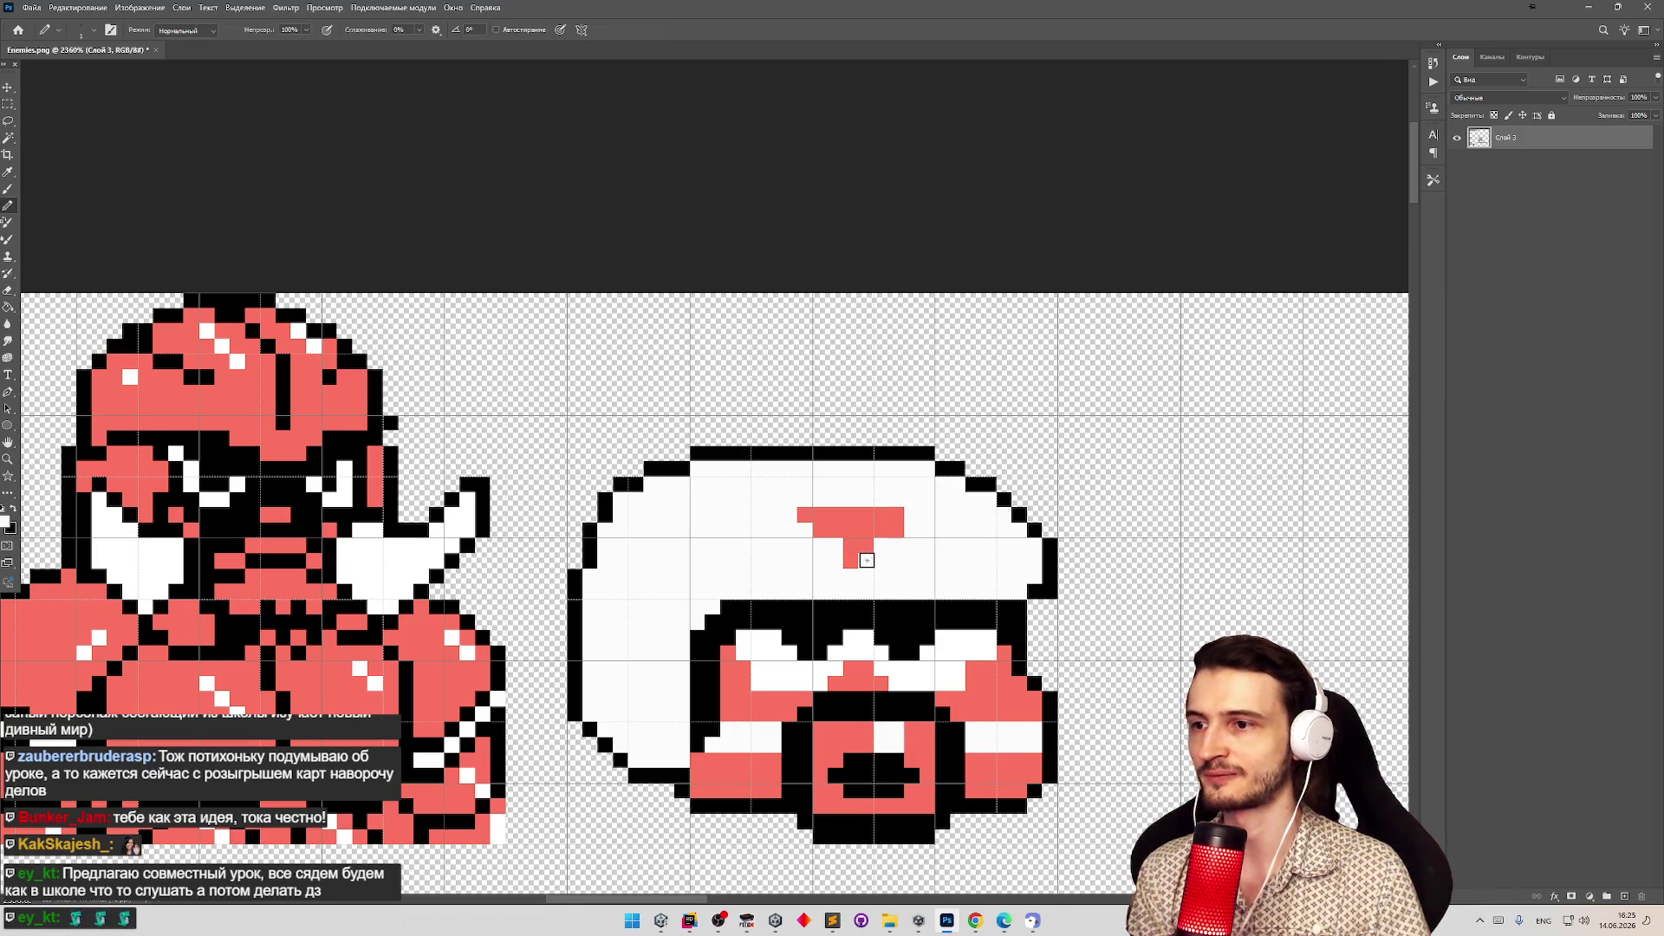
Whiten the outer ends of the T's bar and add a red pixel above it to form a cross.
click(896, 515)
click(820, 514)
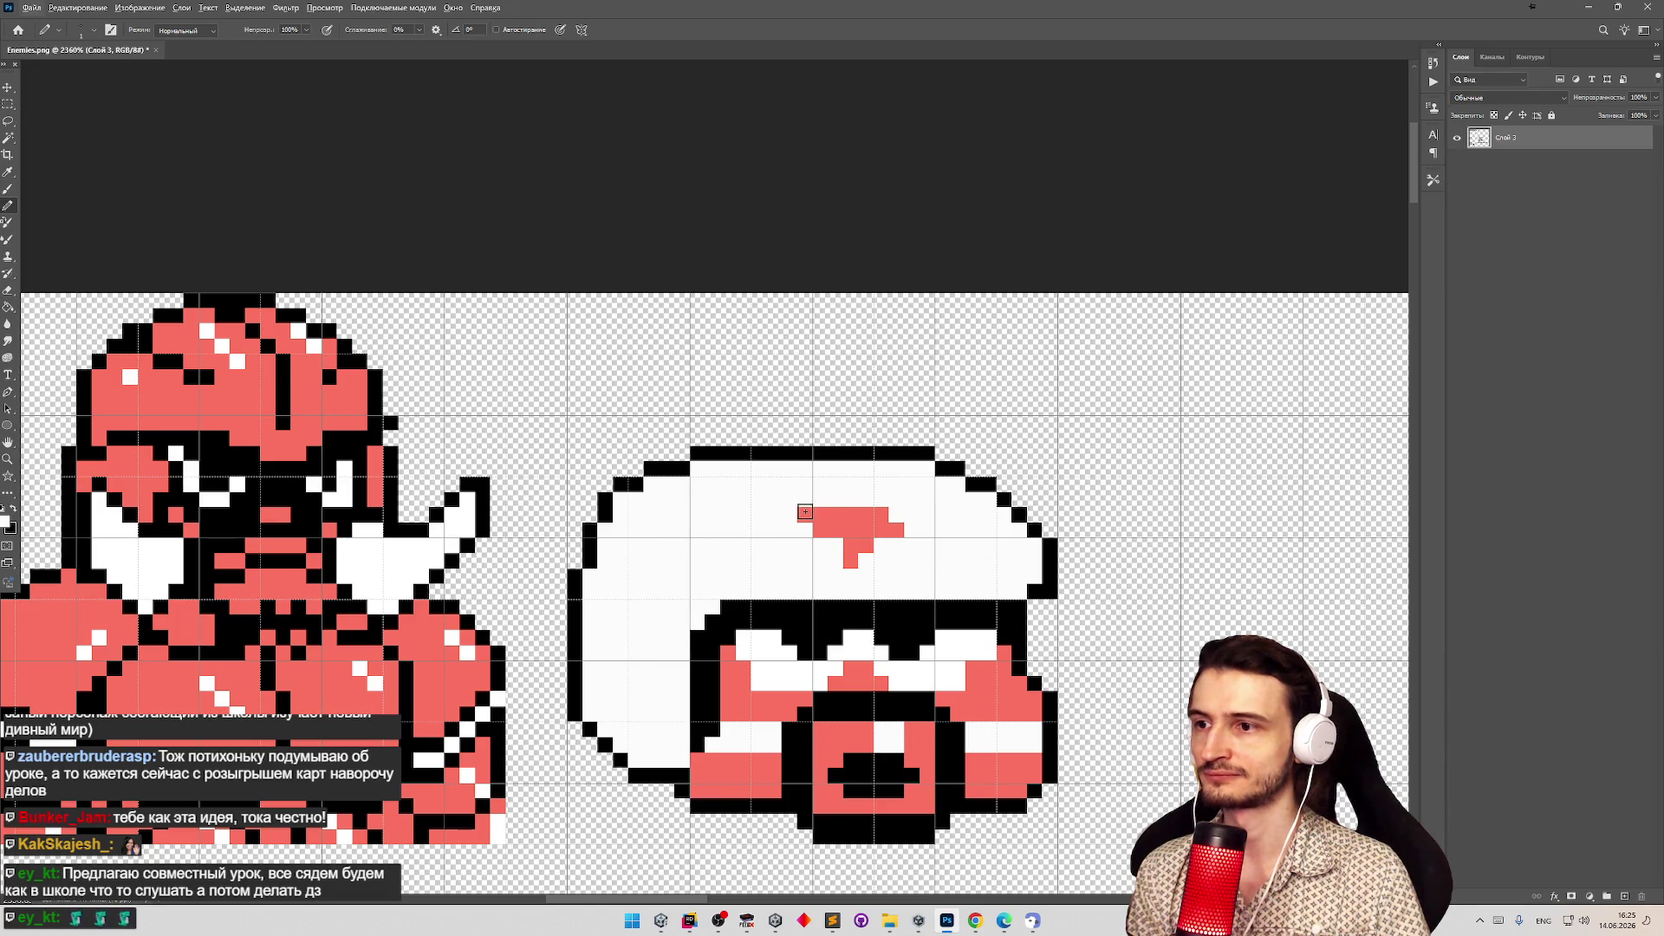
click(804, 515)
scroll(845, 486, down, 2)
scroll(844, 486, up, 3)
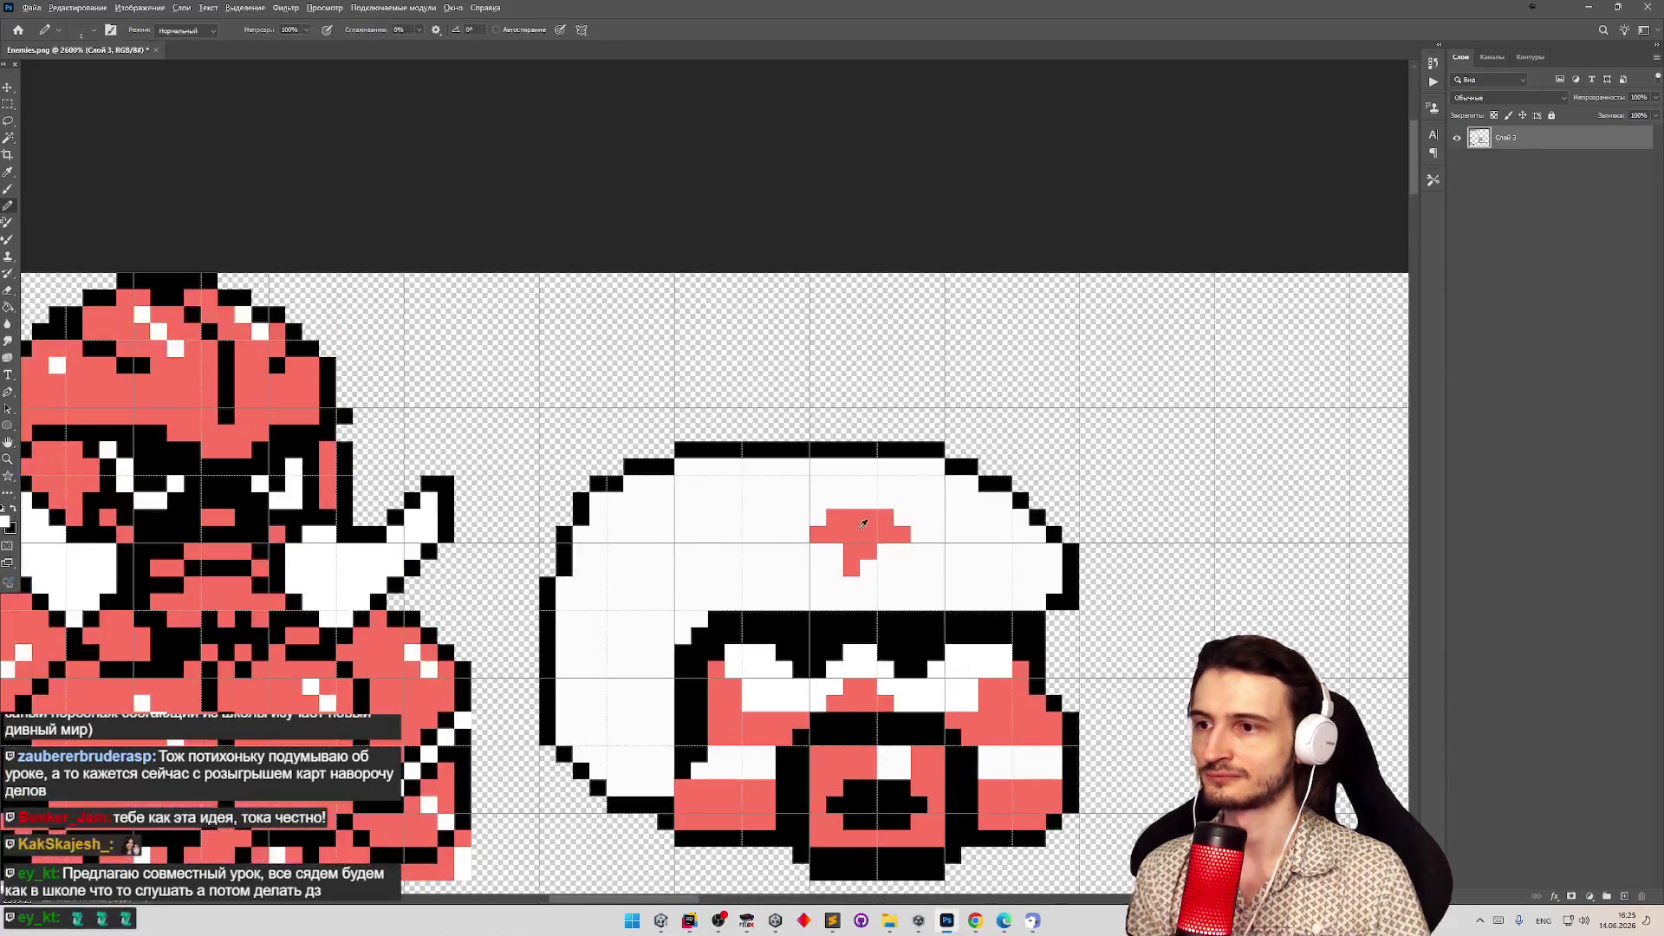
alt+click(856, 520)
click(864, 496)
Zoom out to view the whole sprite sheet with the new red cross.
key(z)
mouse_move(936, 514)
mouse_down()
mouse_move(823, 543)
mouse_move(927, 535)
mouse_move(880, 525)
mouse_move(778, 589)
mouse_move(887, 611)
mouse_move(857, 609)
mouse_up()
key(b)
key(z)
drag(910, 679, 854, 685)
drag(953, 733, 995, 735)
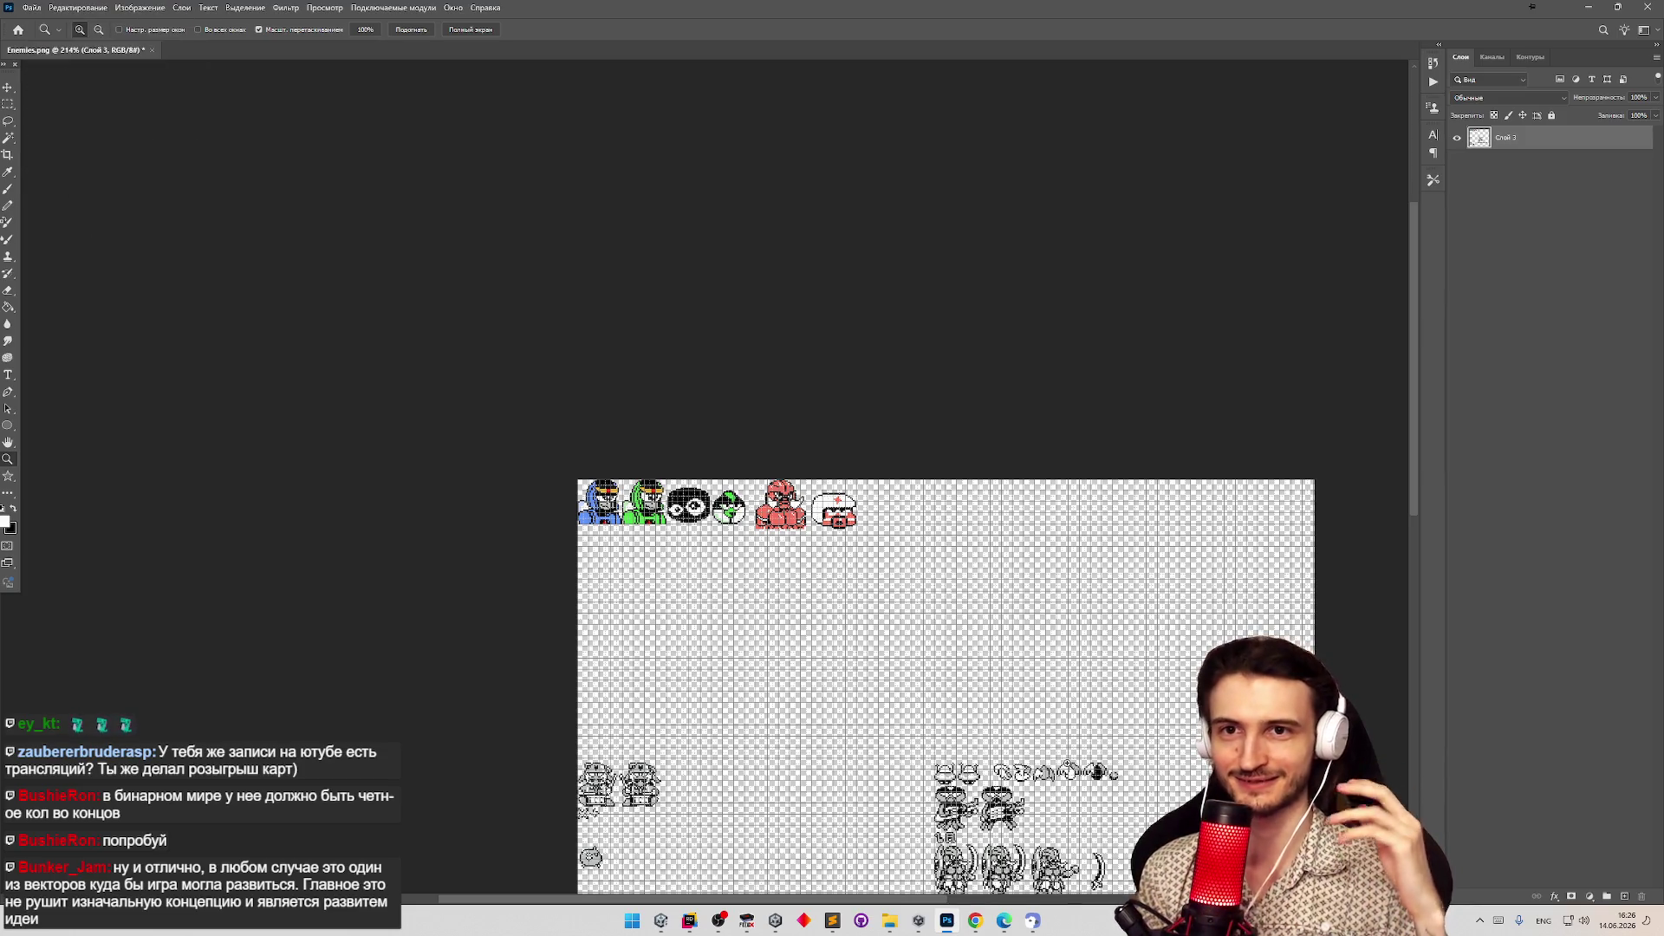
scroll(945, 685, down, 2)
scroll(988, 680, up, 2)
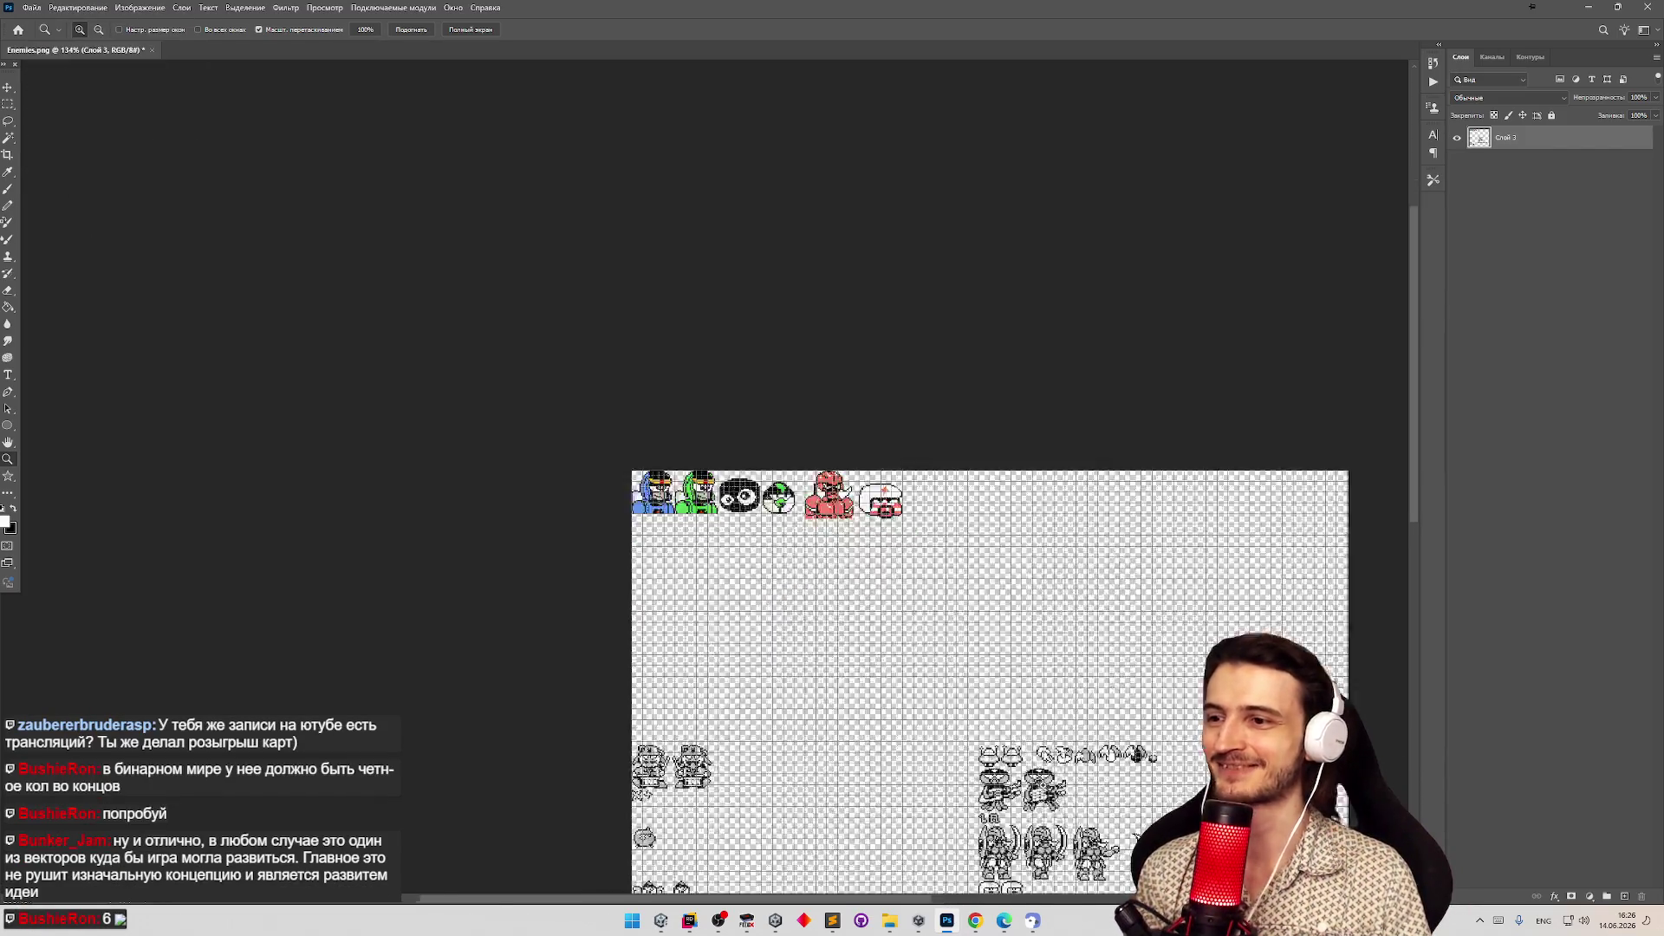
scroll(1044, 747, up, 3)
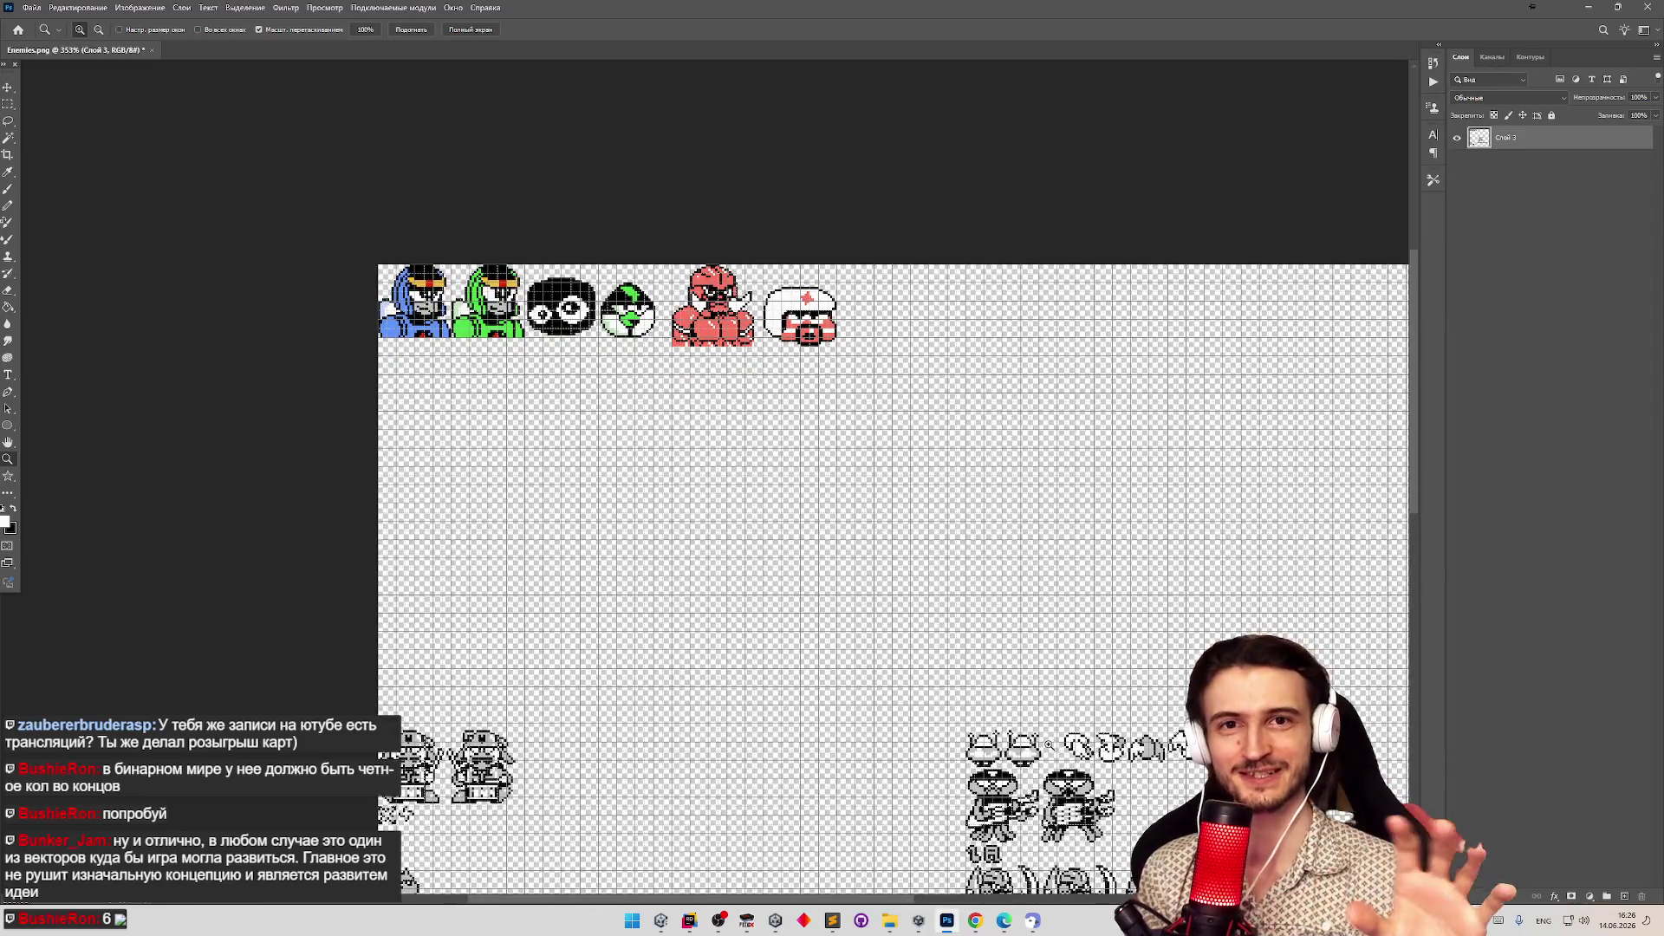
Zoom to about 4460% on the helmet sprite's face and switch to the Pencil.
scroll(915, 670, down, 1)
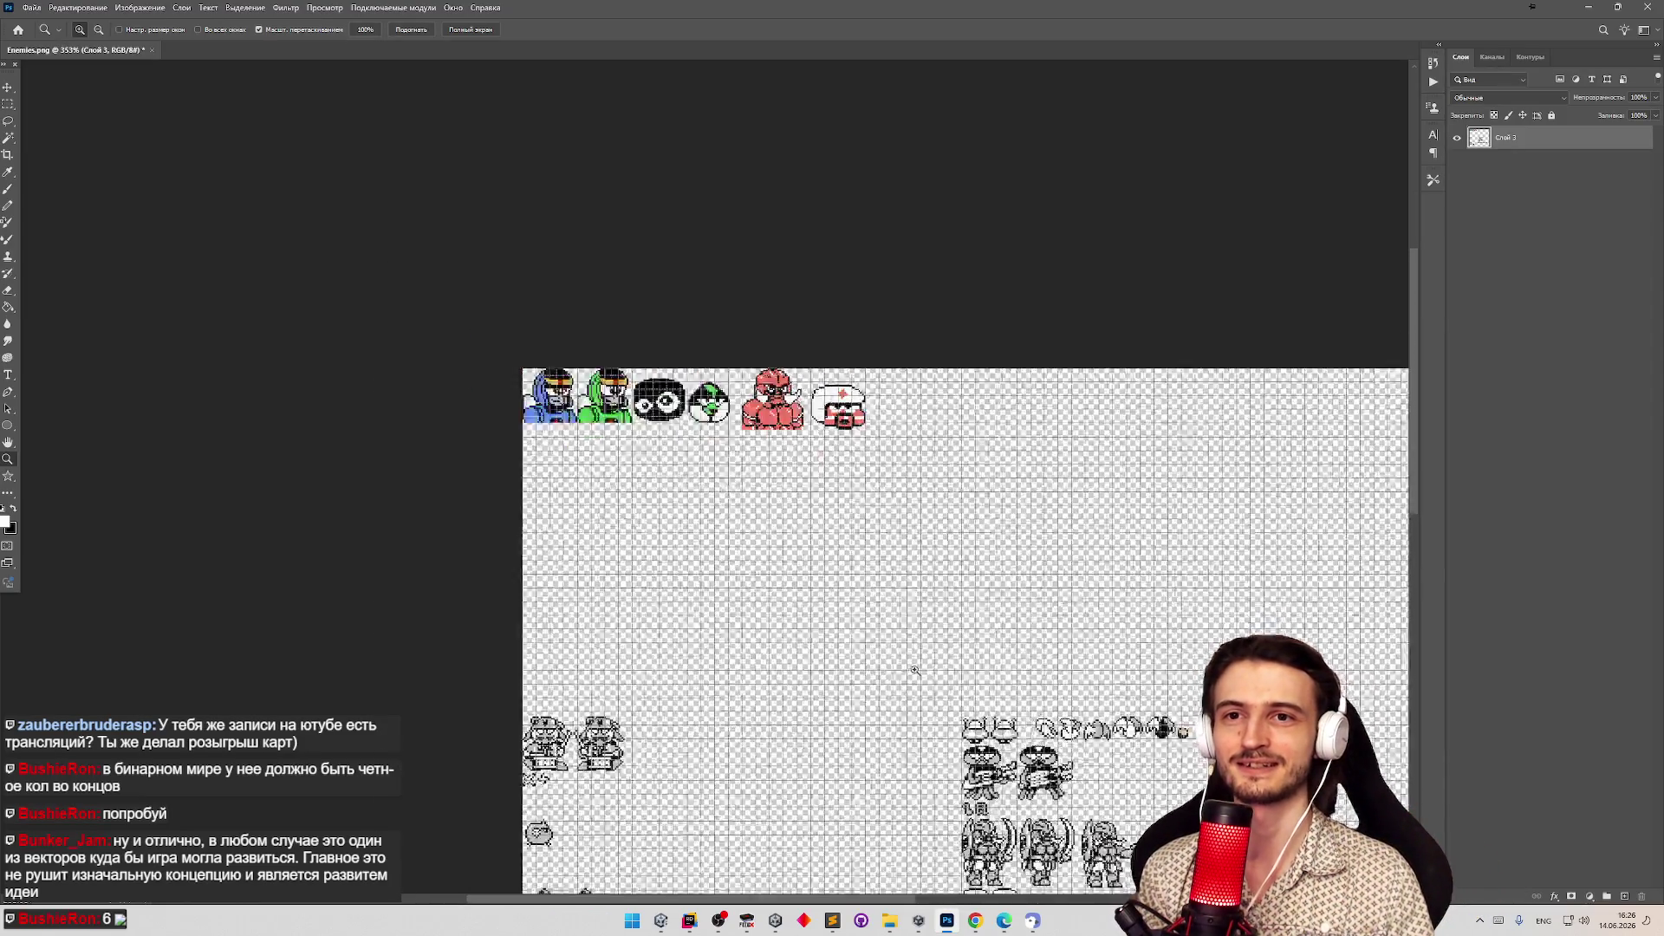
scroll(915, 670, down, 1)
scroll(962, 676, up, 3)
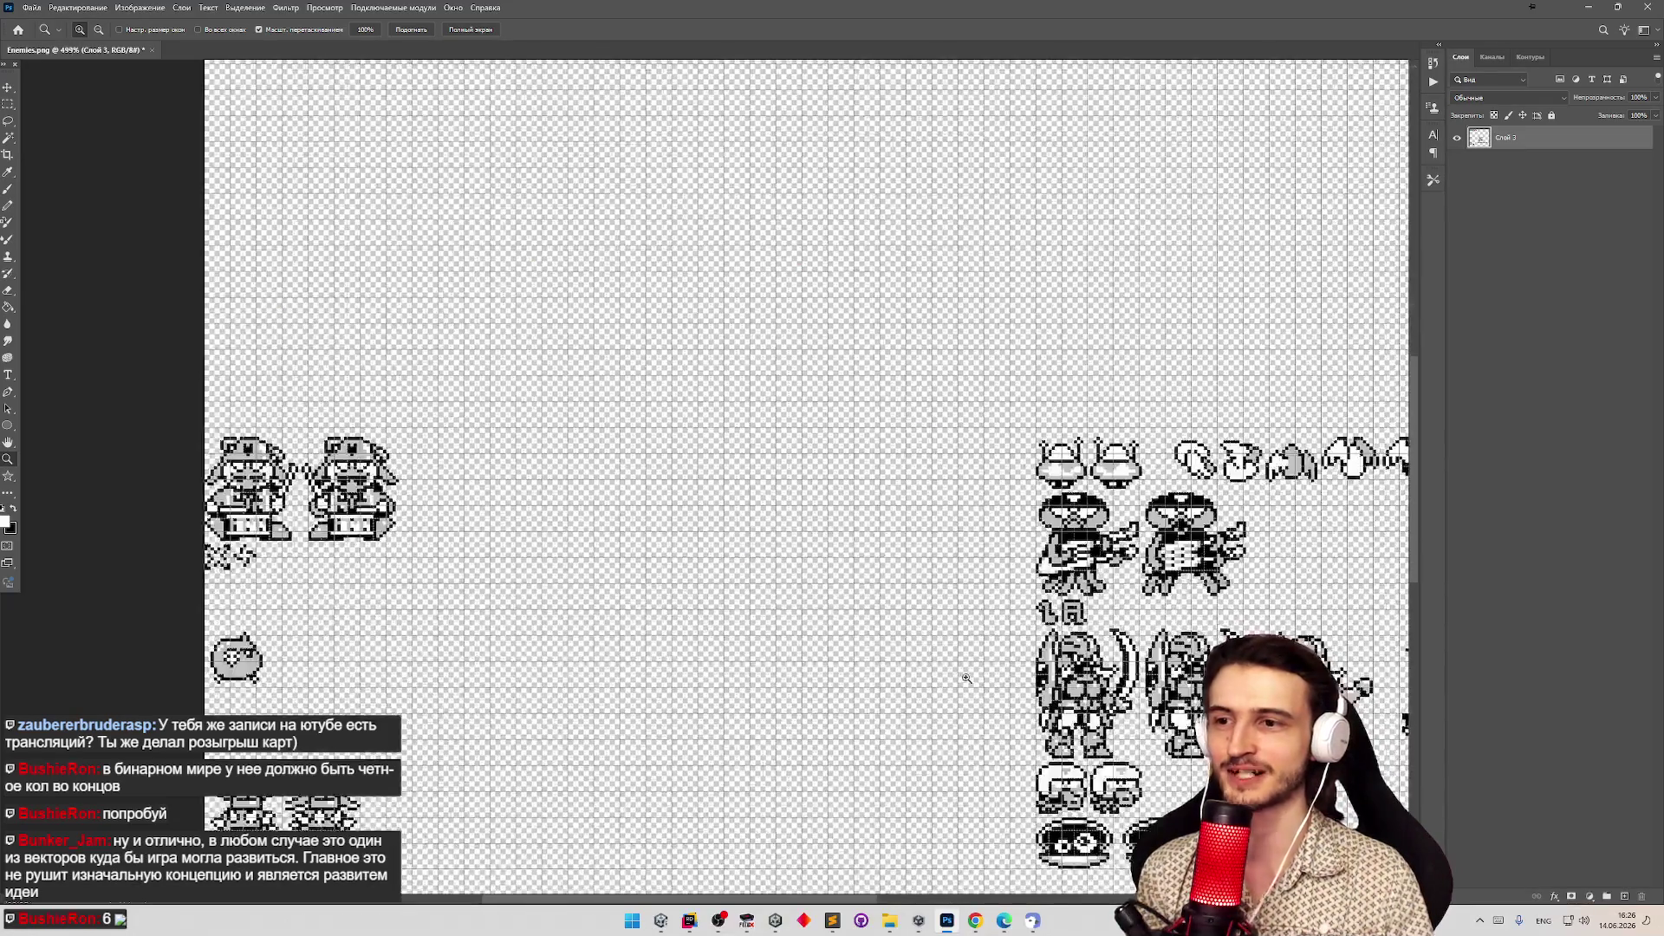
scroll(966, 677, down, 5)
scroll(986, 416, up, 3)
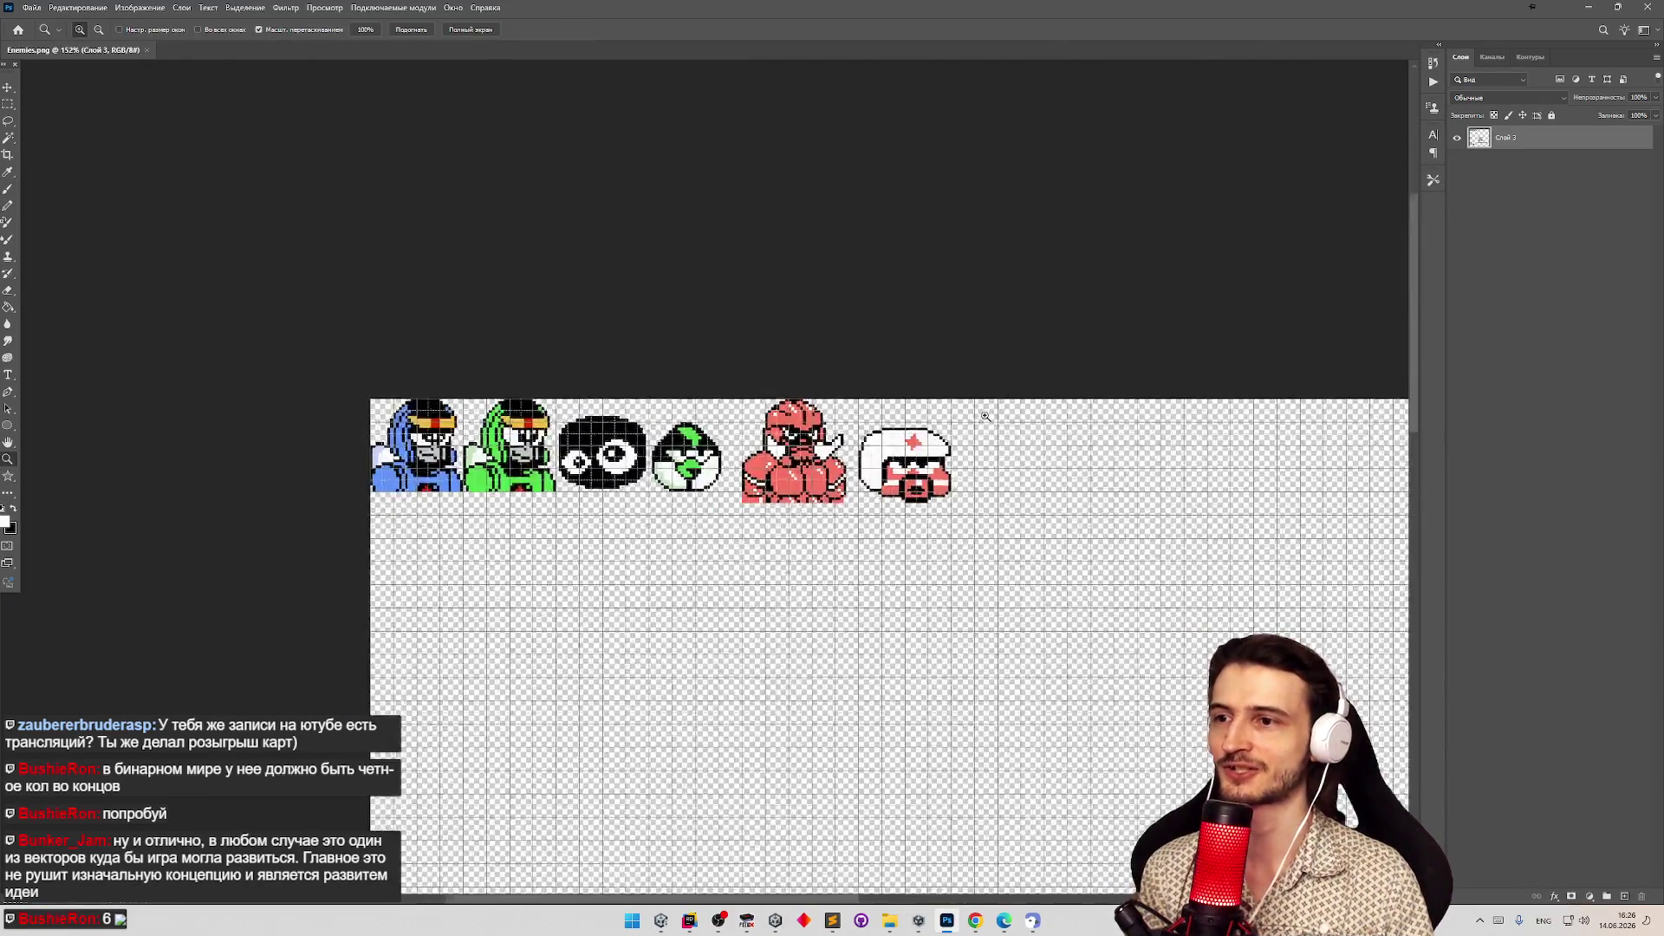
scroll(918, 473, up, 10)
key(b)
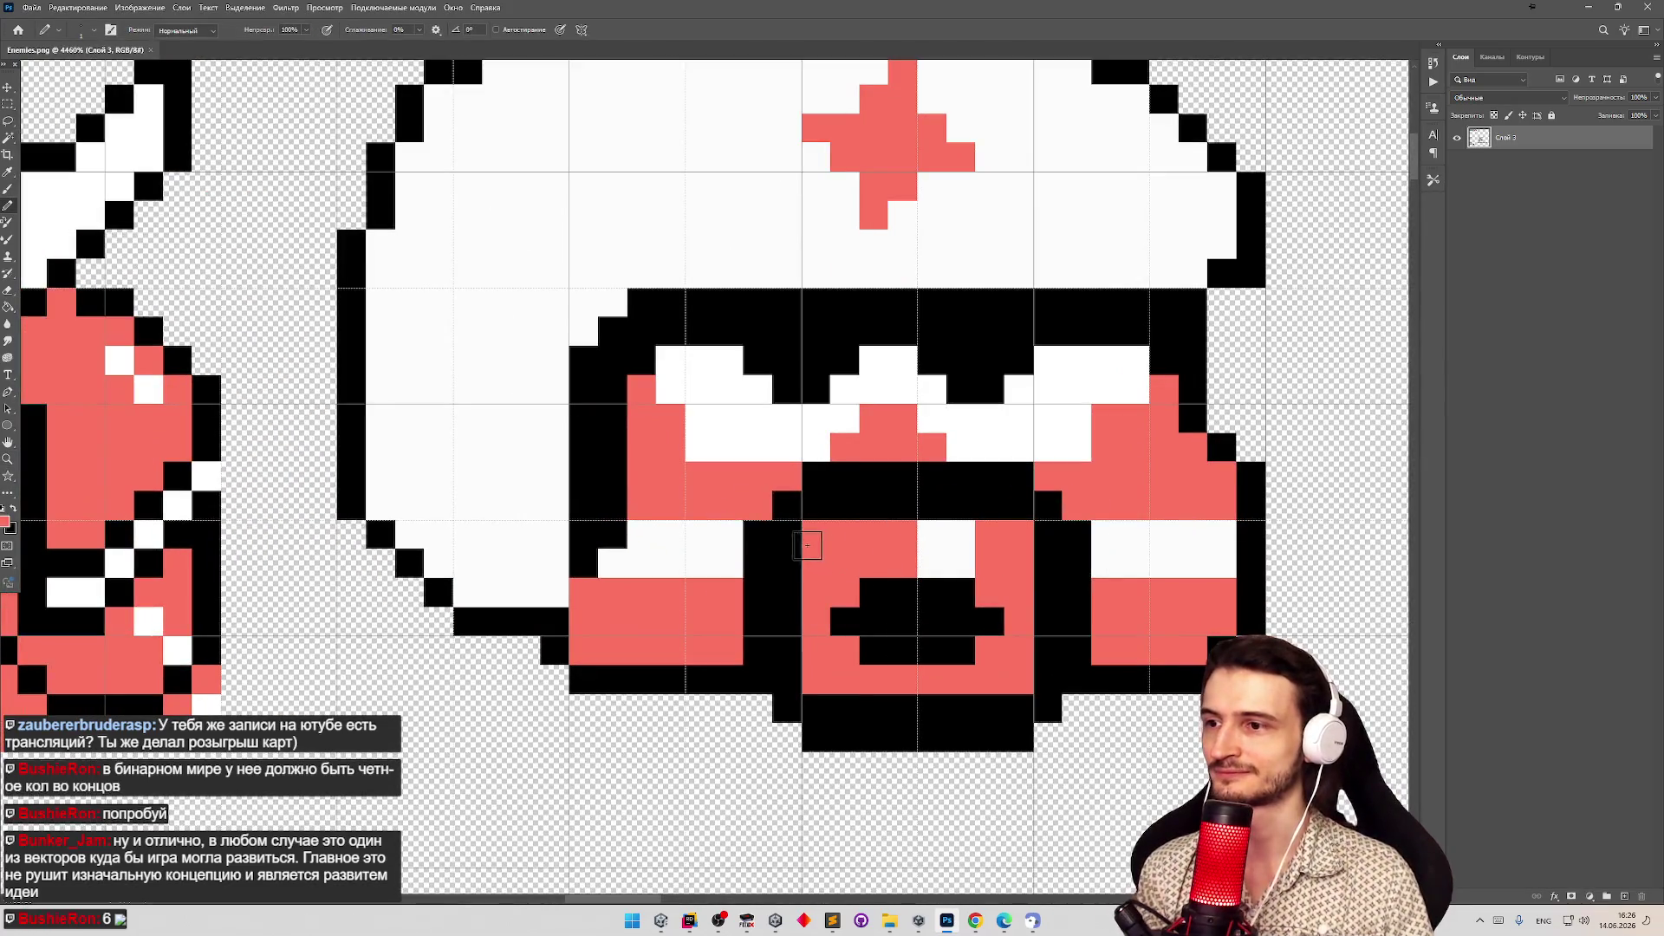
mouse_move(806, 545)
mouse_down()
mouse_move(783, 673)
mouse_move(823, 706)
mouse_move(1014, 709)
mouse_move(1044, 661)
mouse_move(1048, 548)
mouse_move(1019, 512)
mouse_move(814, 511)
mouse_up()
key(z)
scroll(806, 519, down, 5)
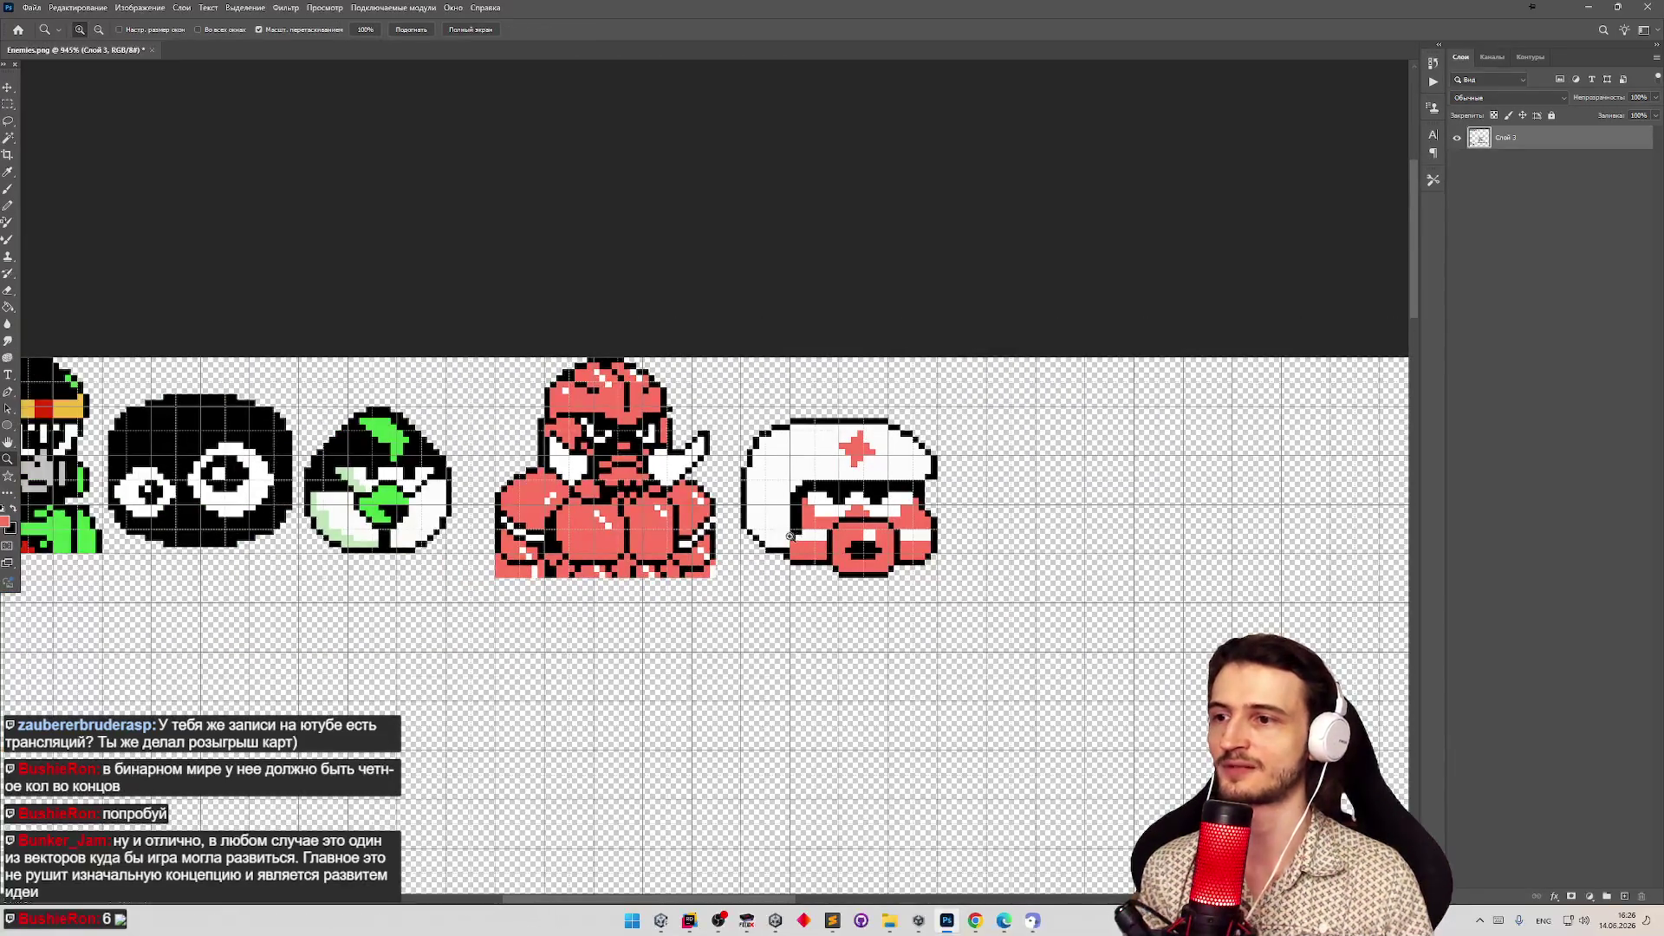
scroll(789, 537, down, 2)
scroll(884, 525, up, 4)
scroll(819, 541, up, 2)
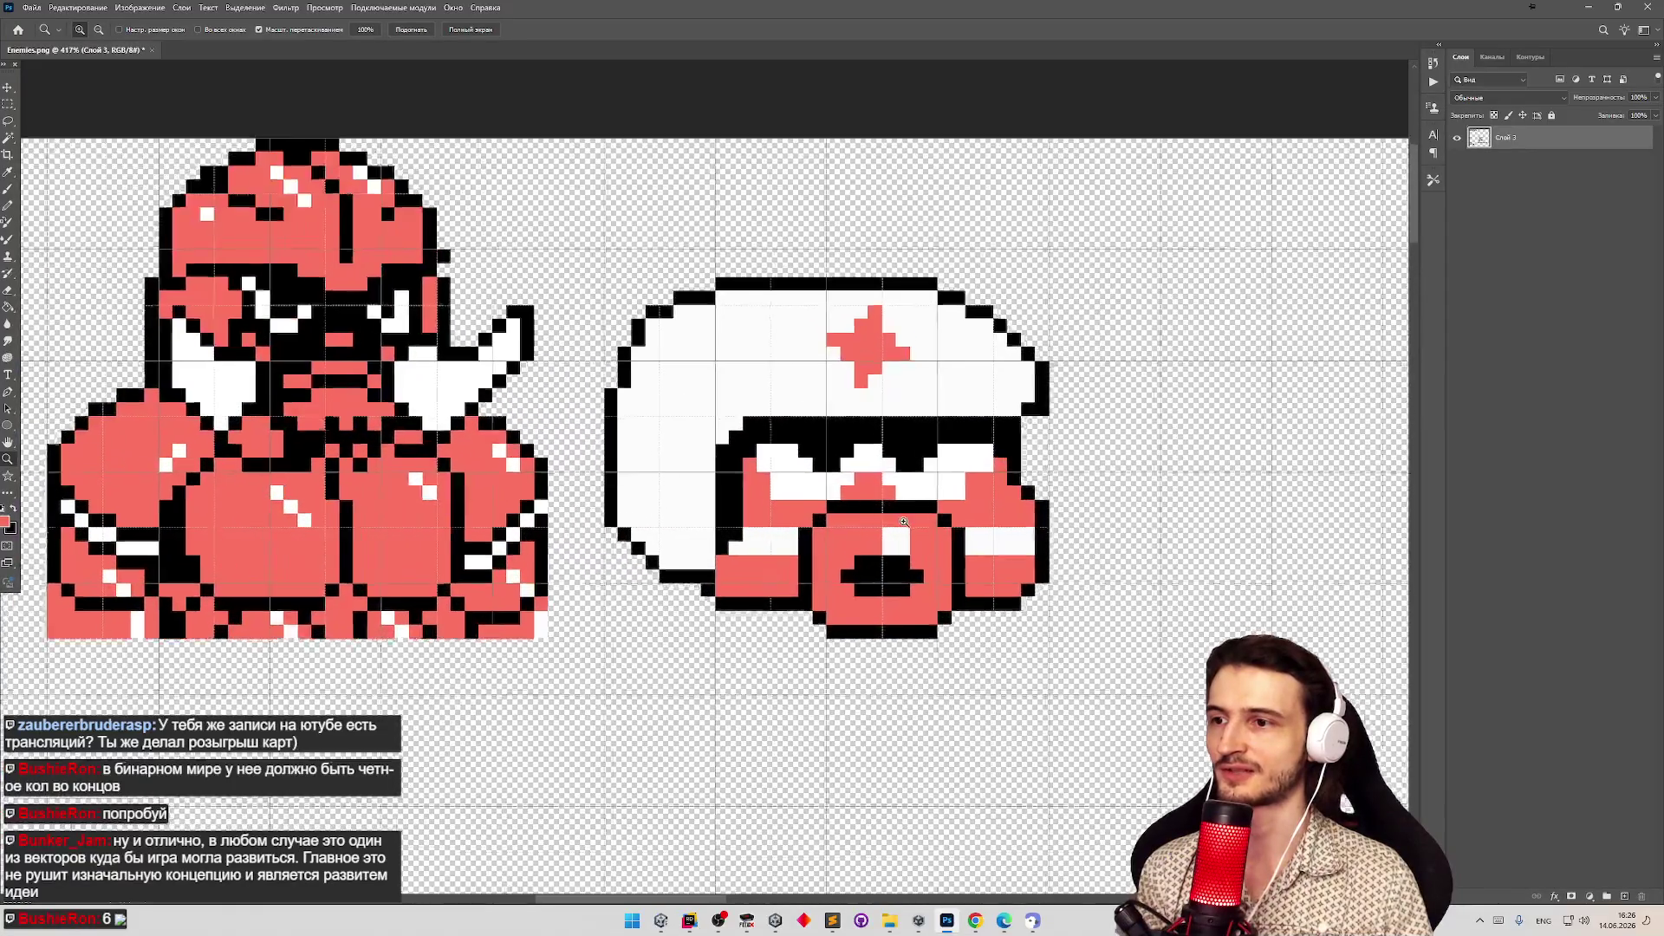
scroll(823, 550, down, 4)
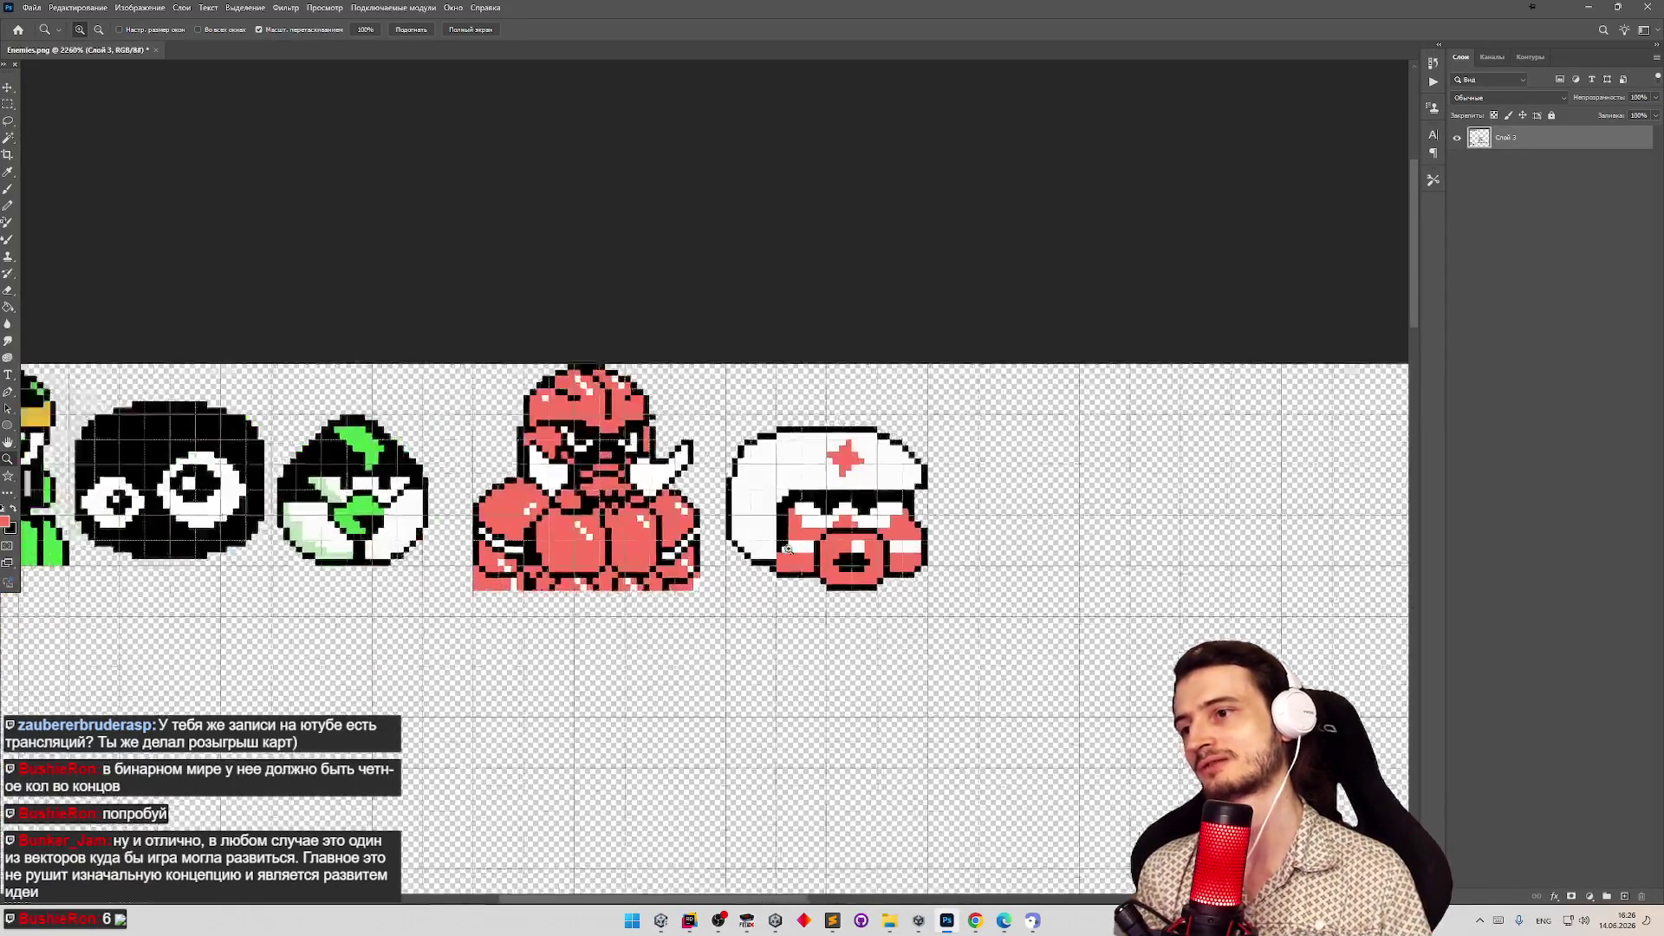
scroll(828, 544, up, 5)
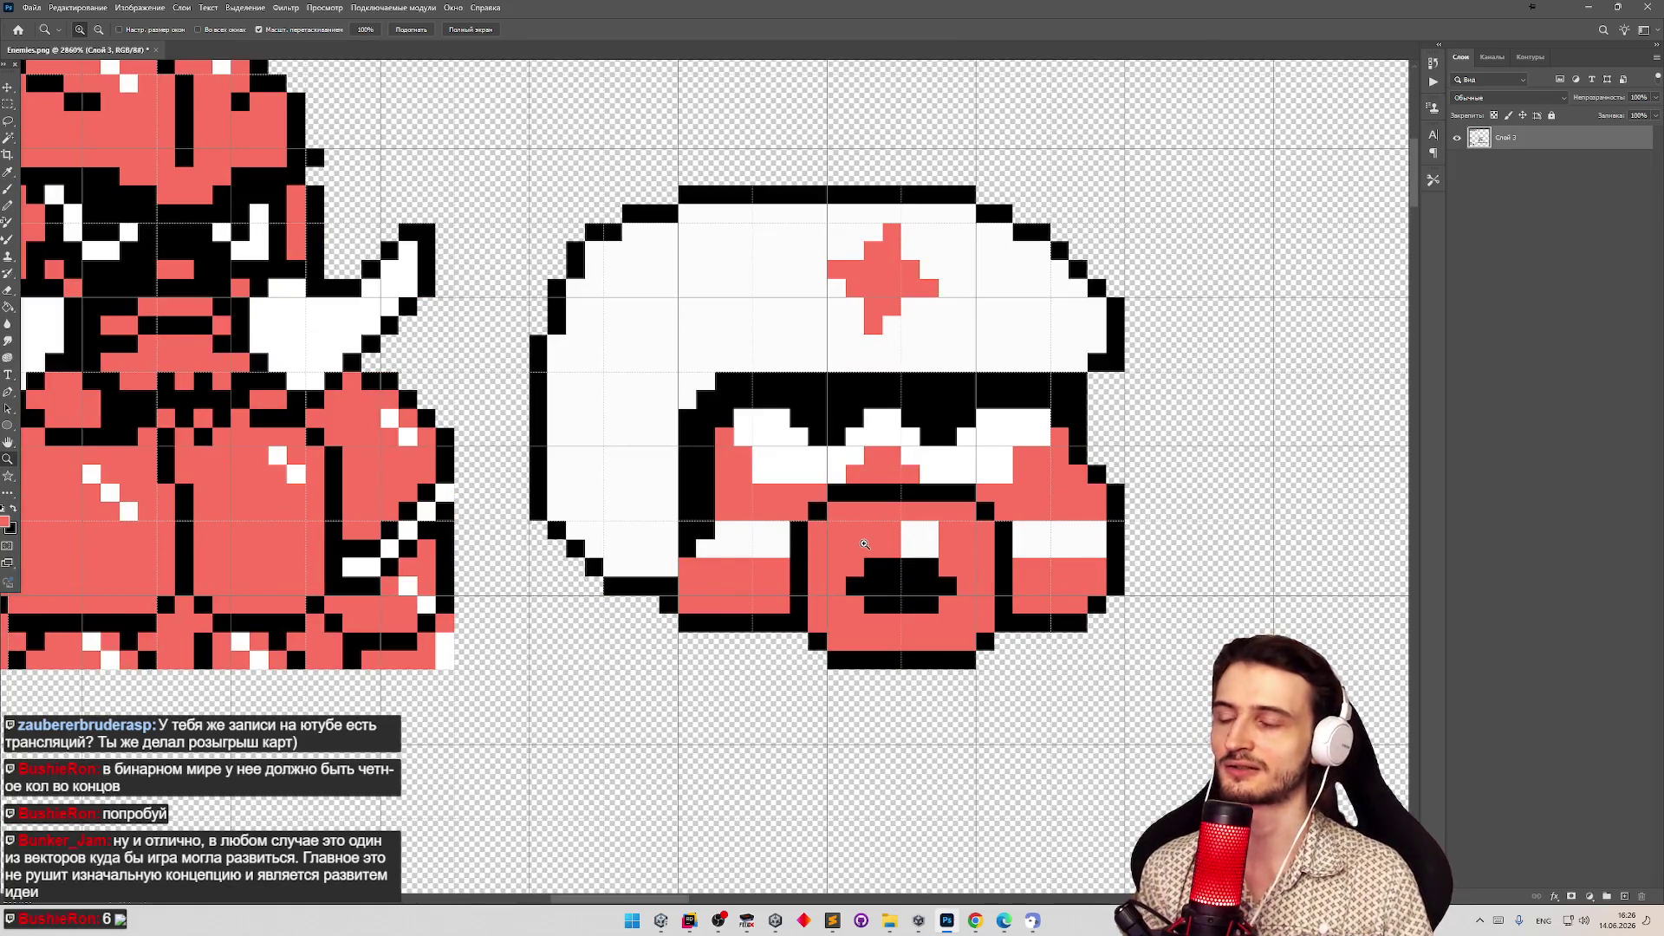
key(b)
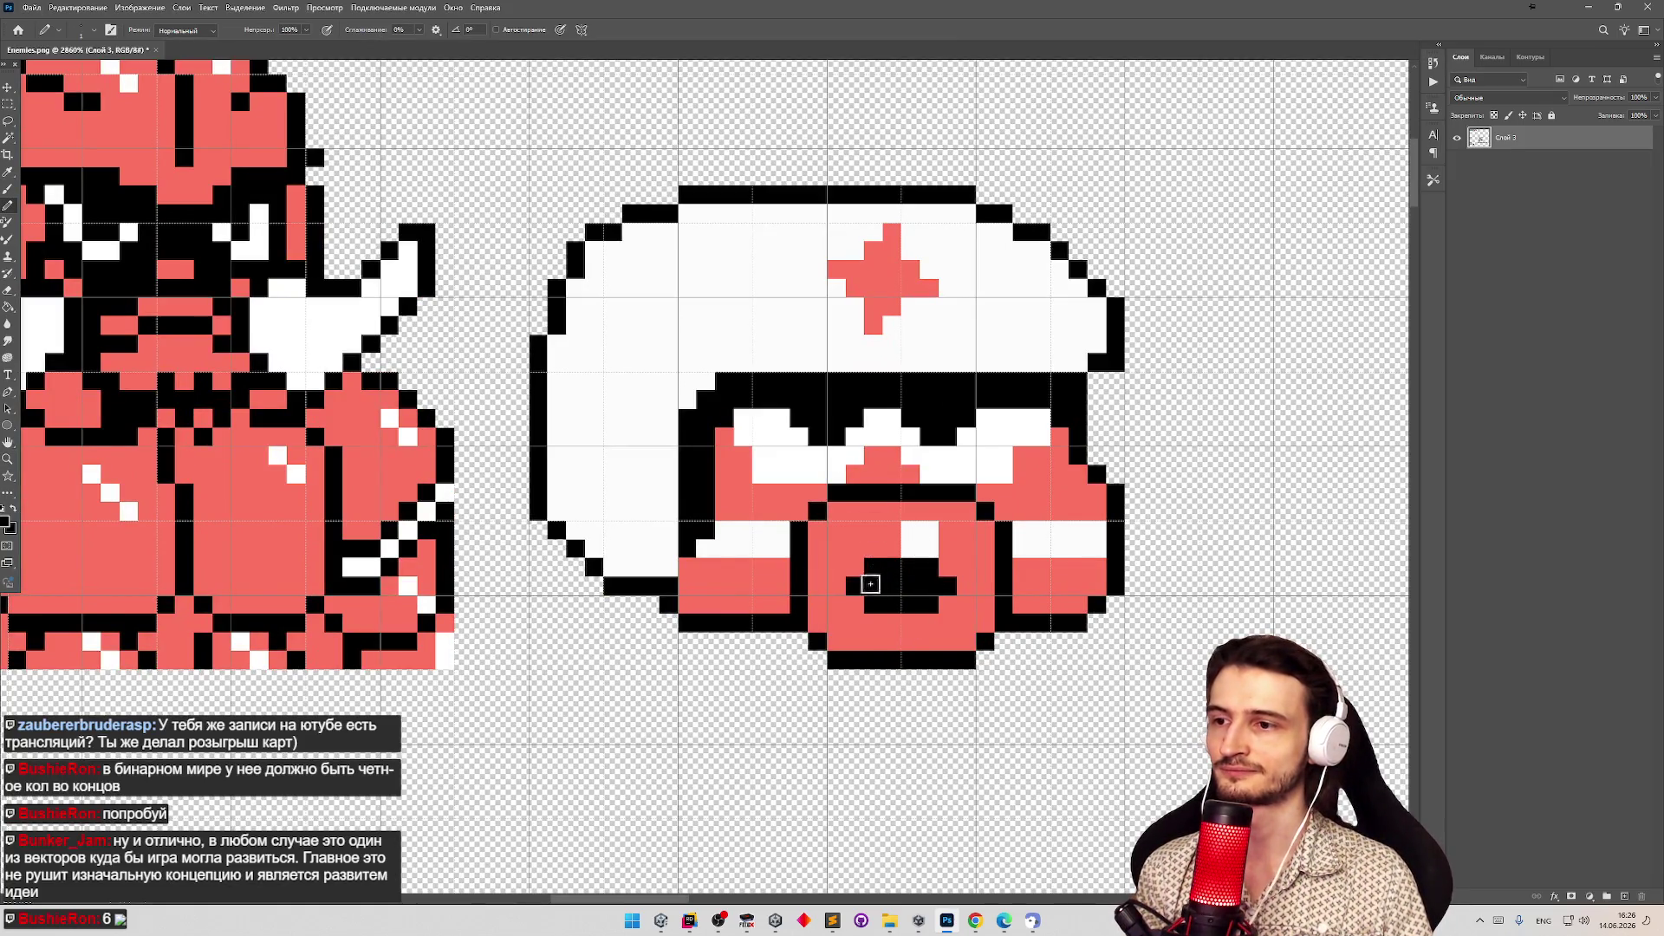
click(952, 596)
key(z)
scroll(953, 596, down, 5)
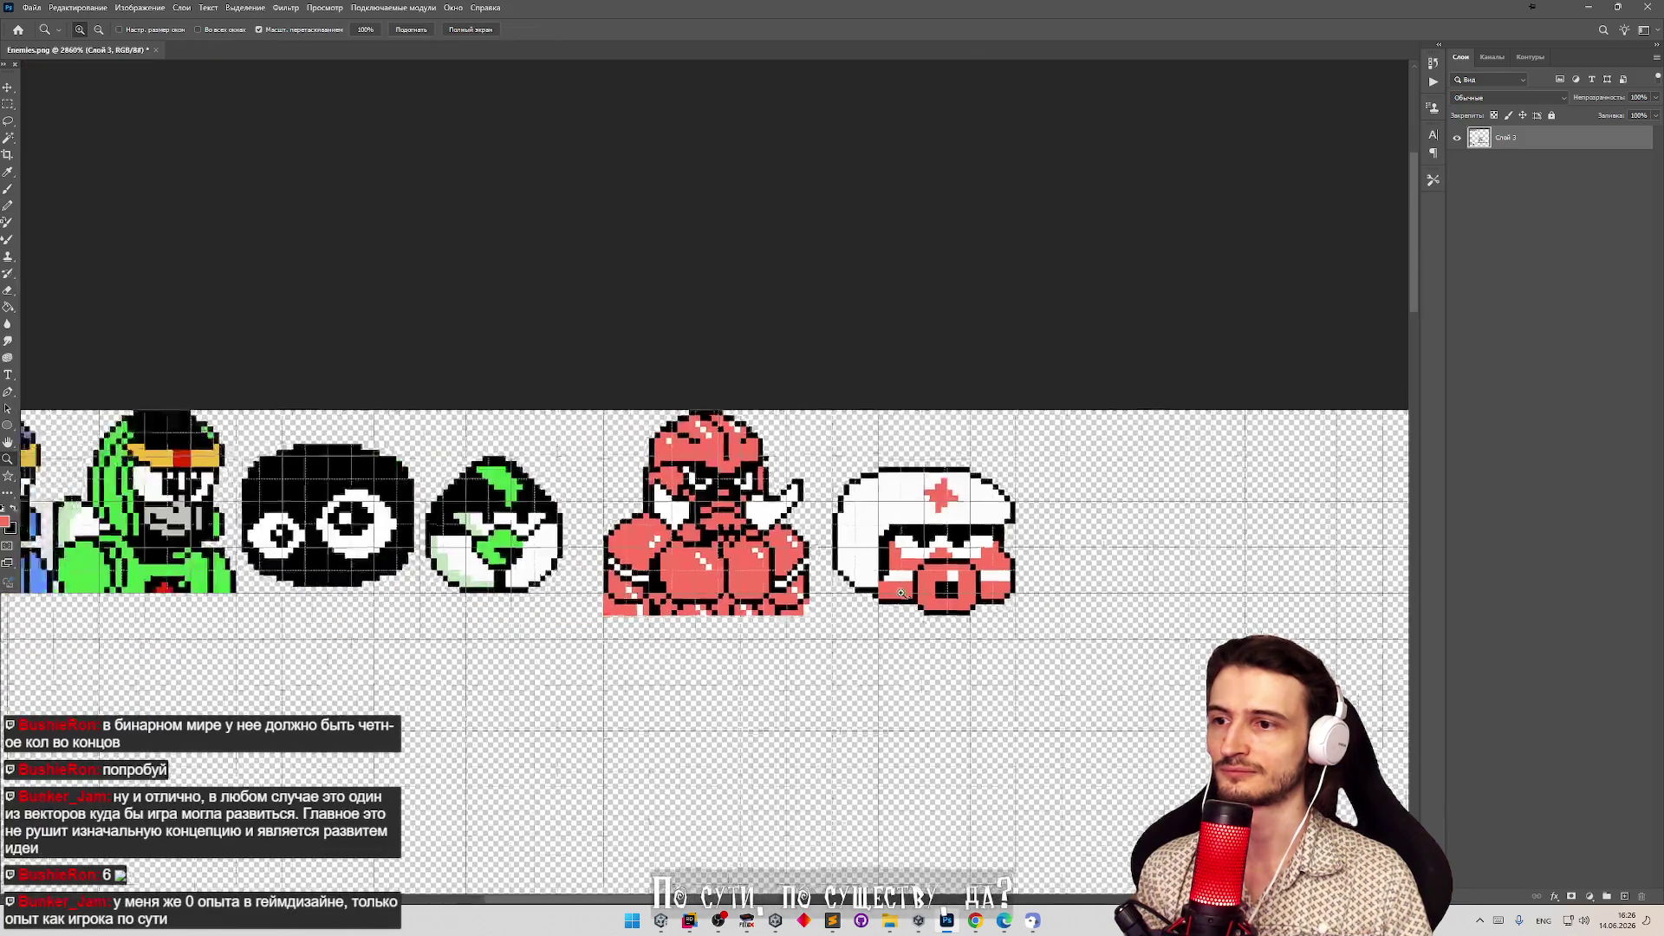
scroll(895, 602, up, 5)
key(b)
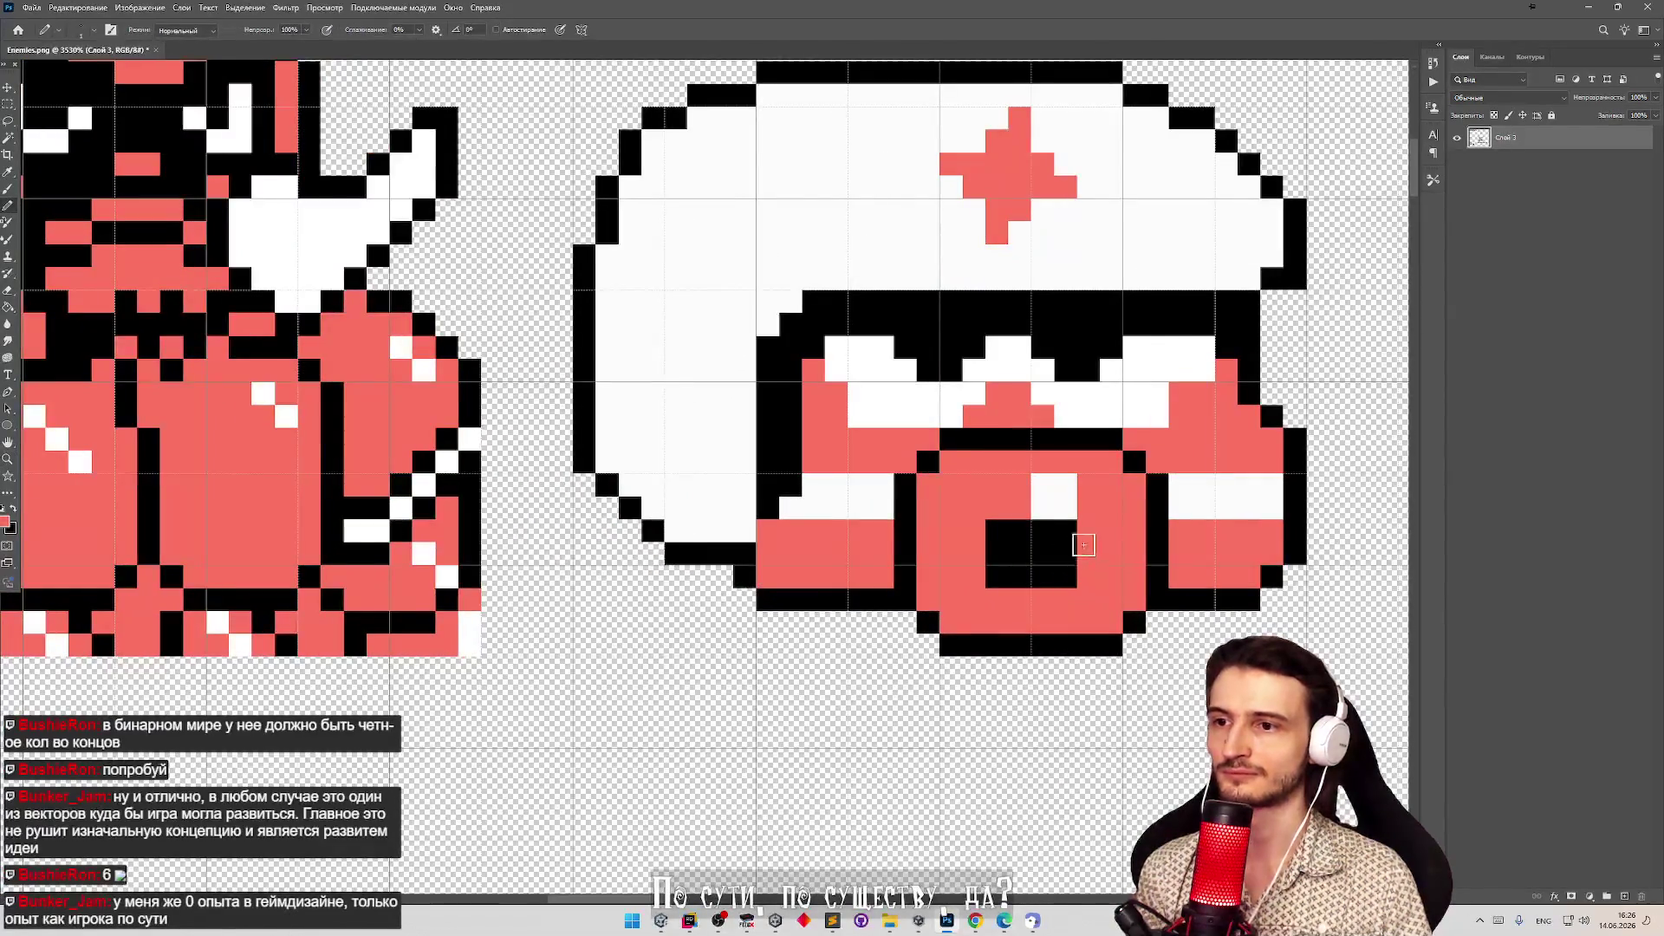
key(x)
mouse_move(1088, 556)
mouse_down()
mouse_move(1088, 531)
mouse_move(995, 512)
mouse_move(973, 554)
mouse_up()
click(1060, 512)
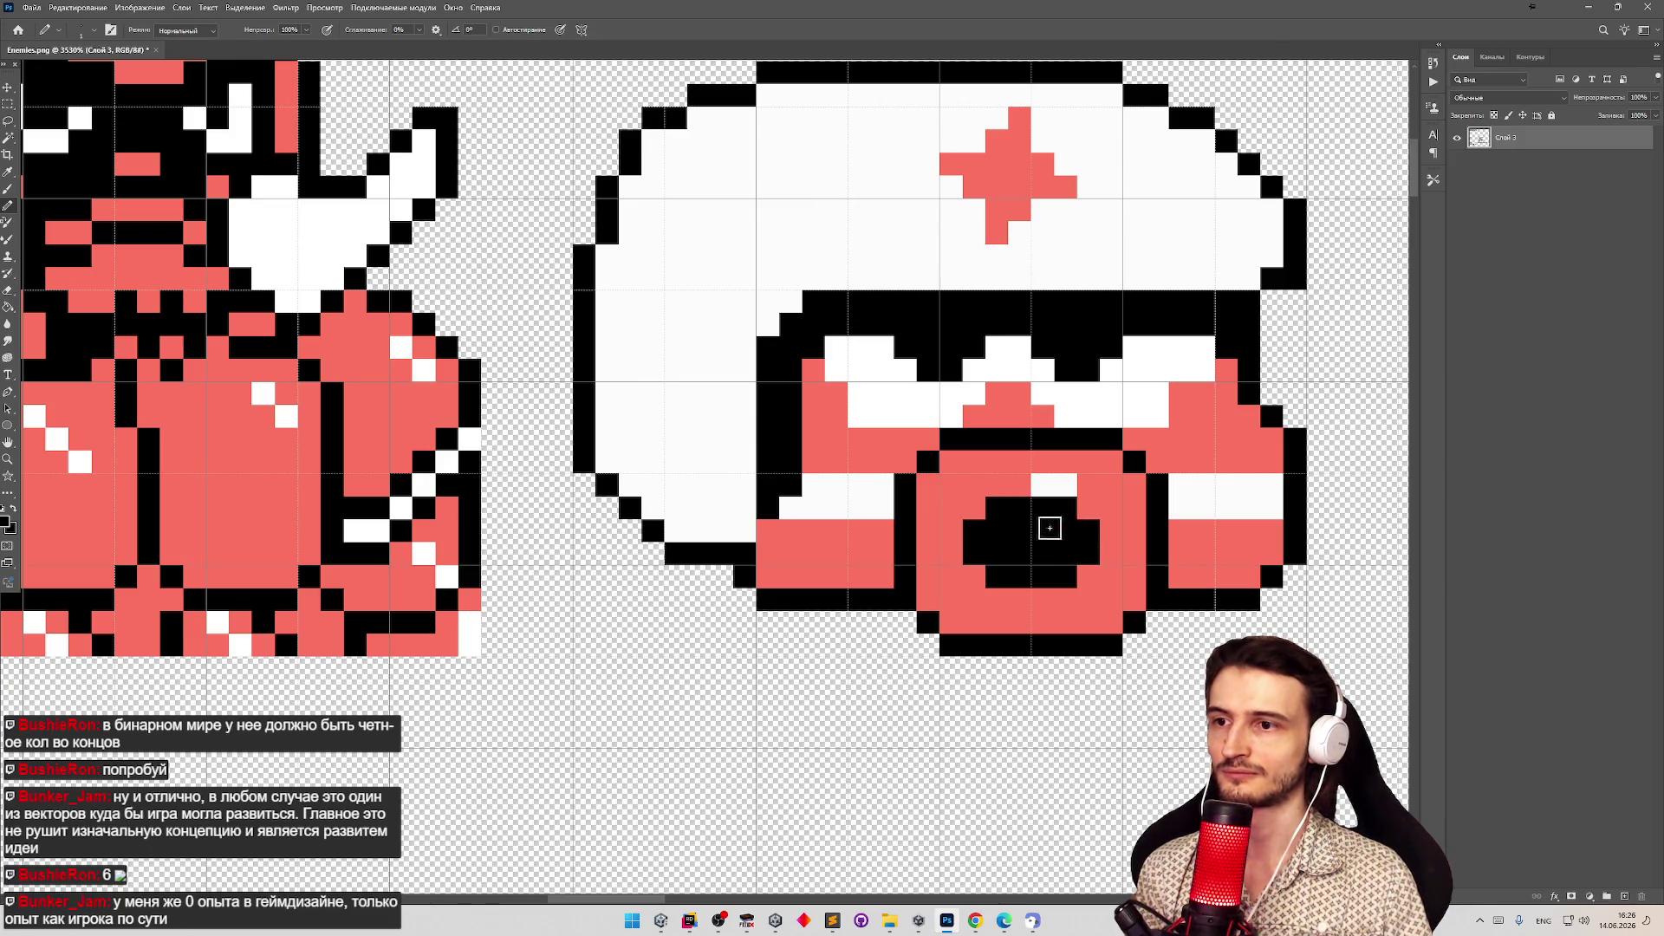
key(z)
scroll(1094, 493, down, 5)
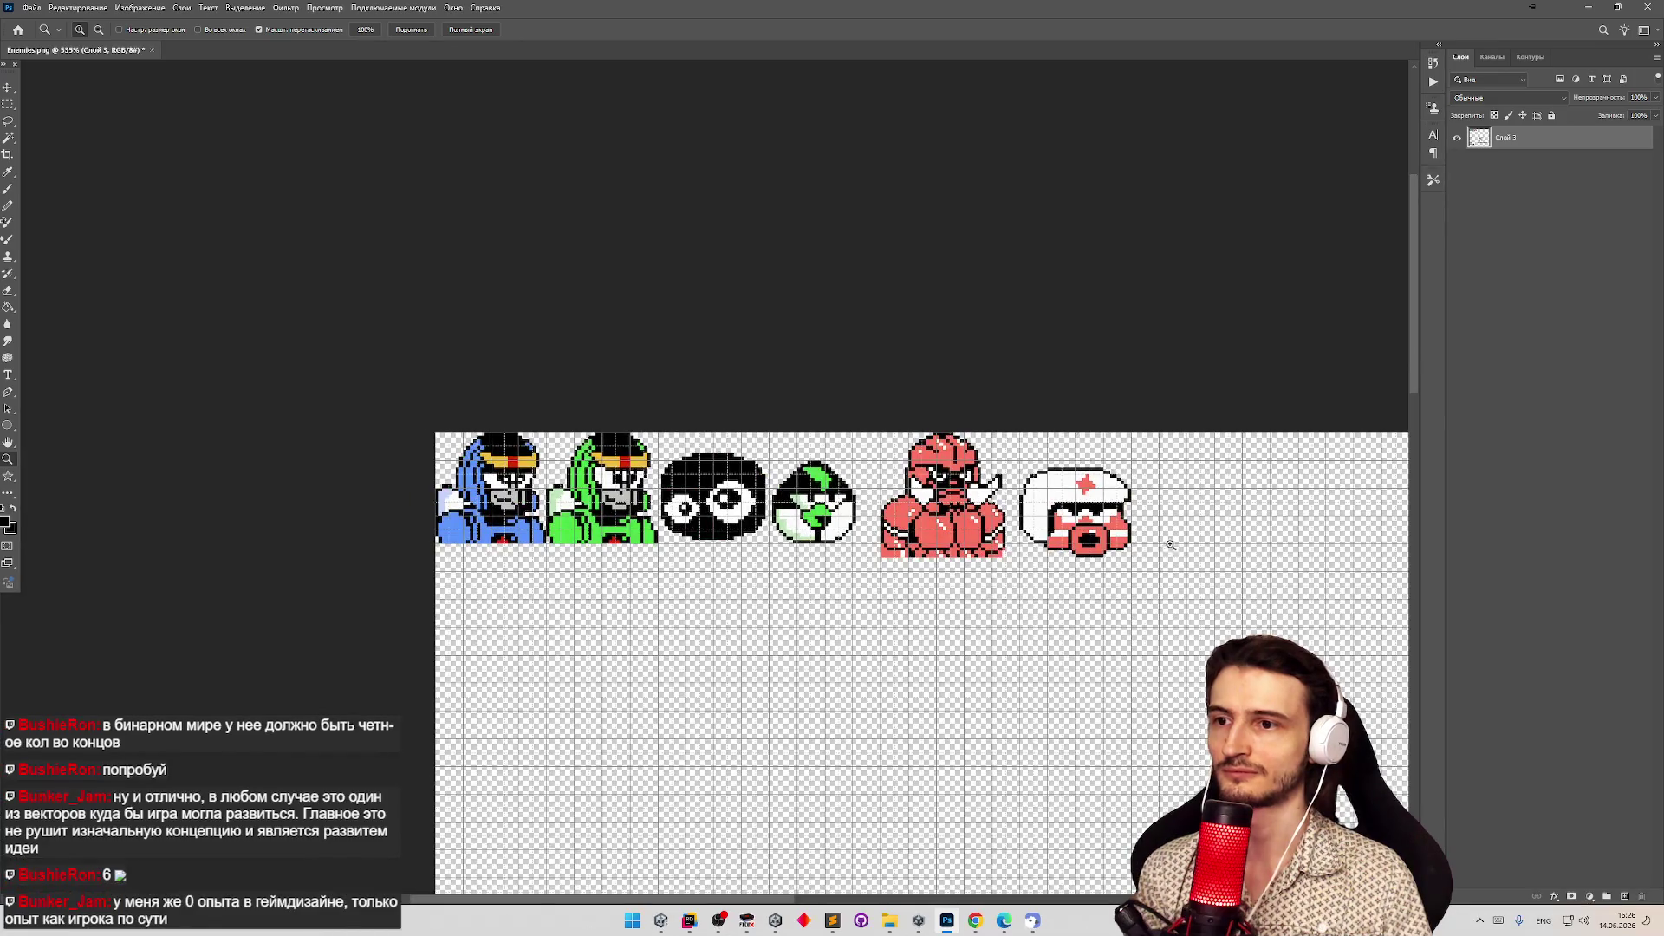
scroll(1166, 546, up, 3)
scroll(939, 518, up, 1)
key(b)
drag(846, 544, 911, 544)
key(z)
scroll(893, 542, down, 4)
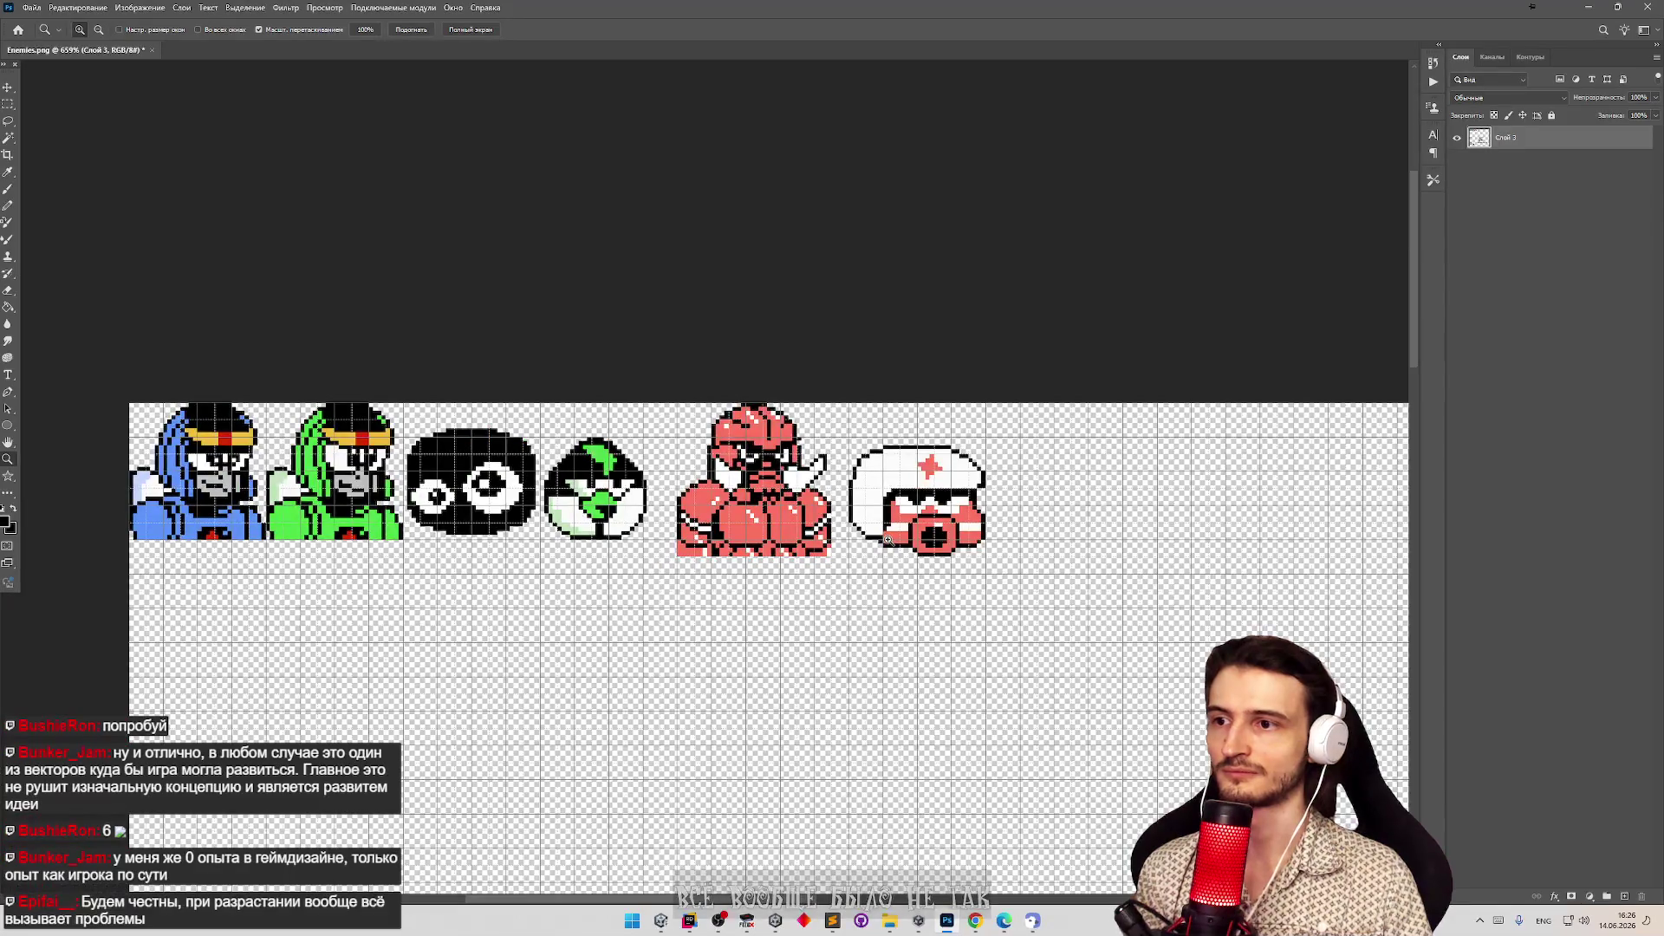
key(b)
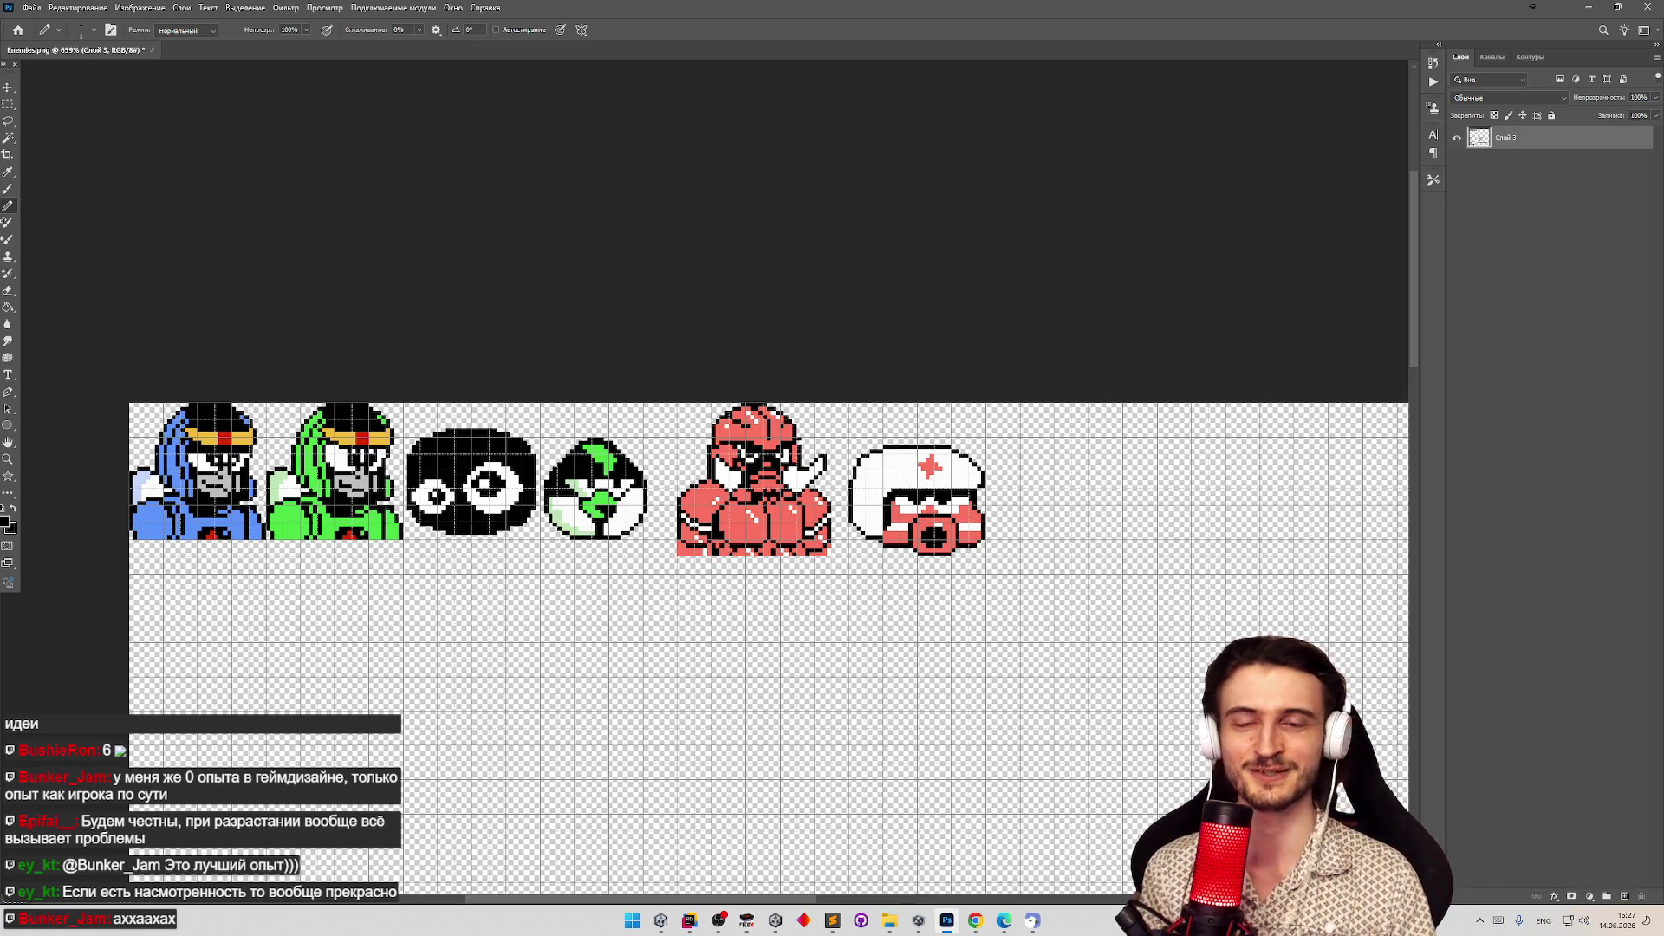
Zoom in on the helmet's mouth and pencil the red and white pixels above it black.
key(z)
click(1030, 498)
click(977, 506)
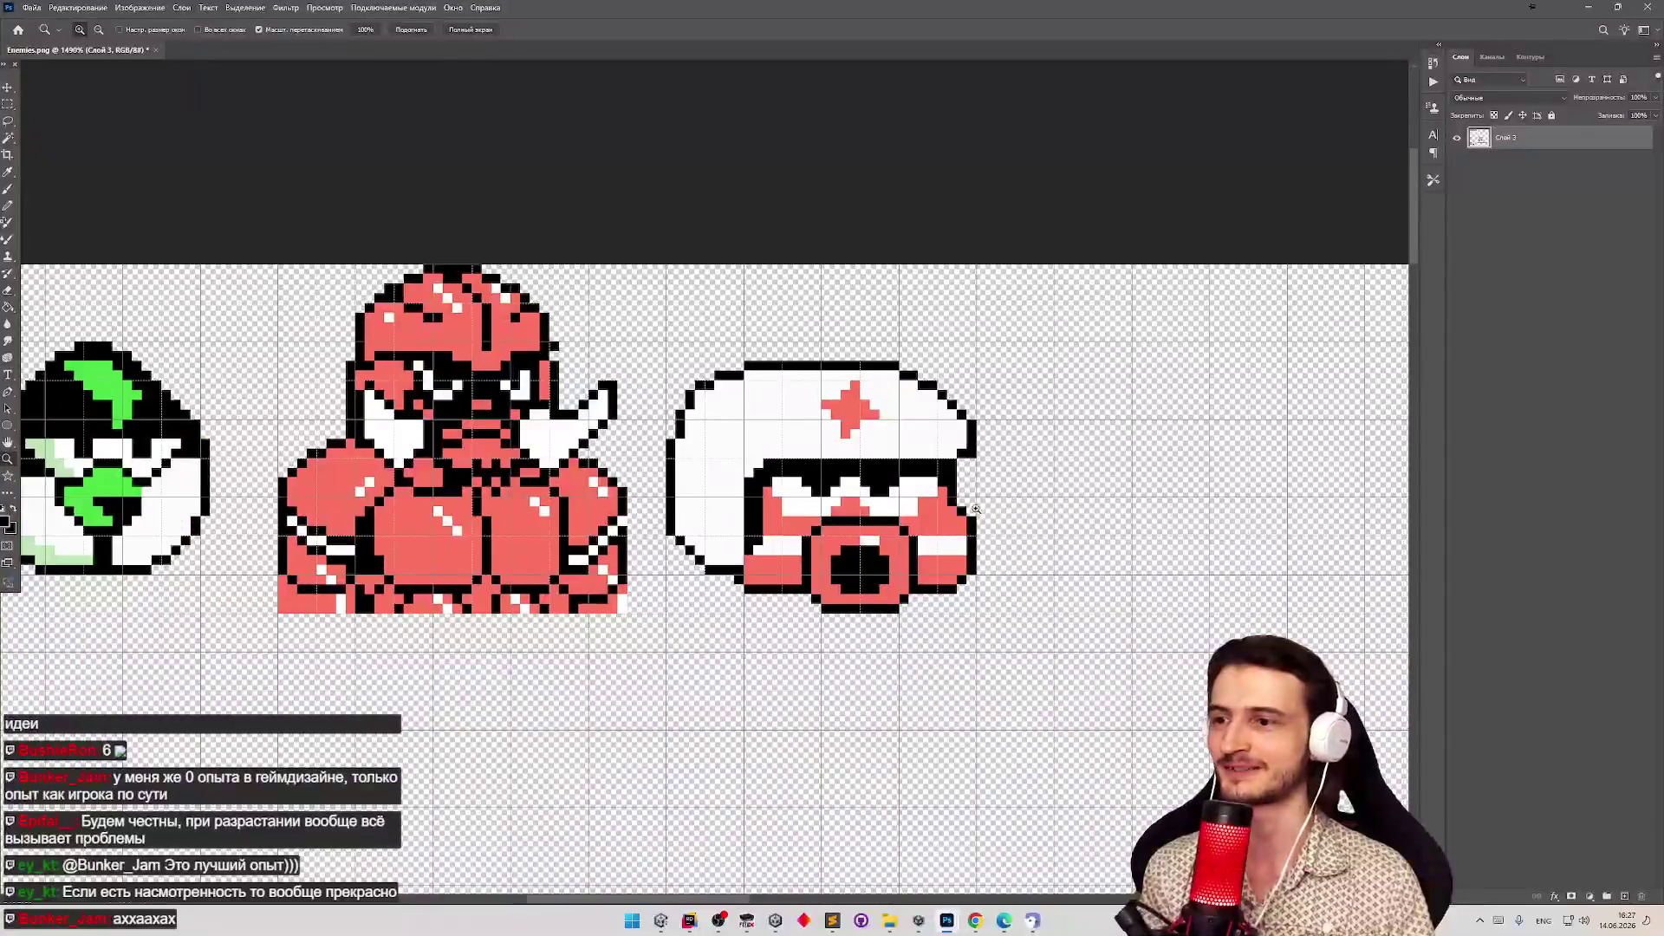
click(949, 503)
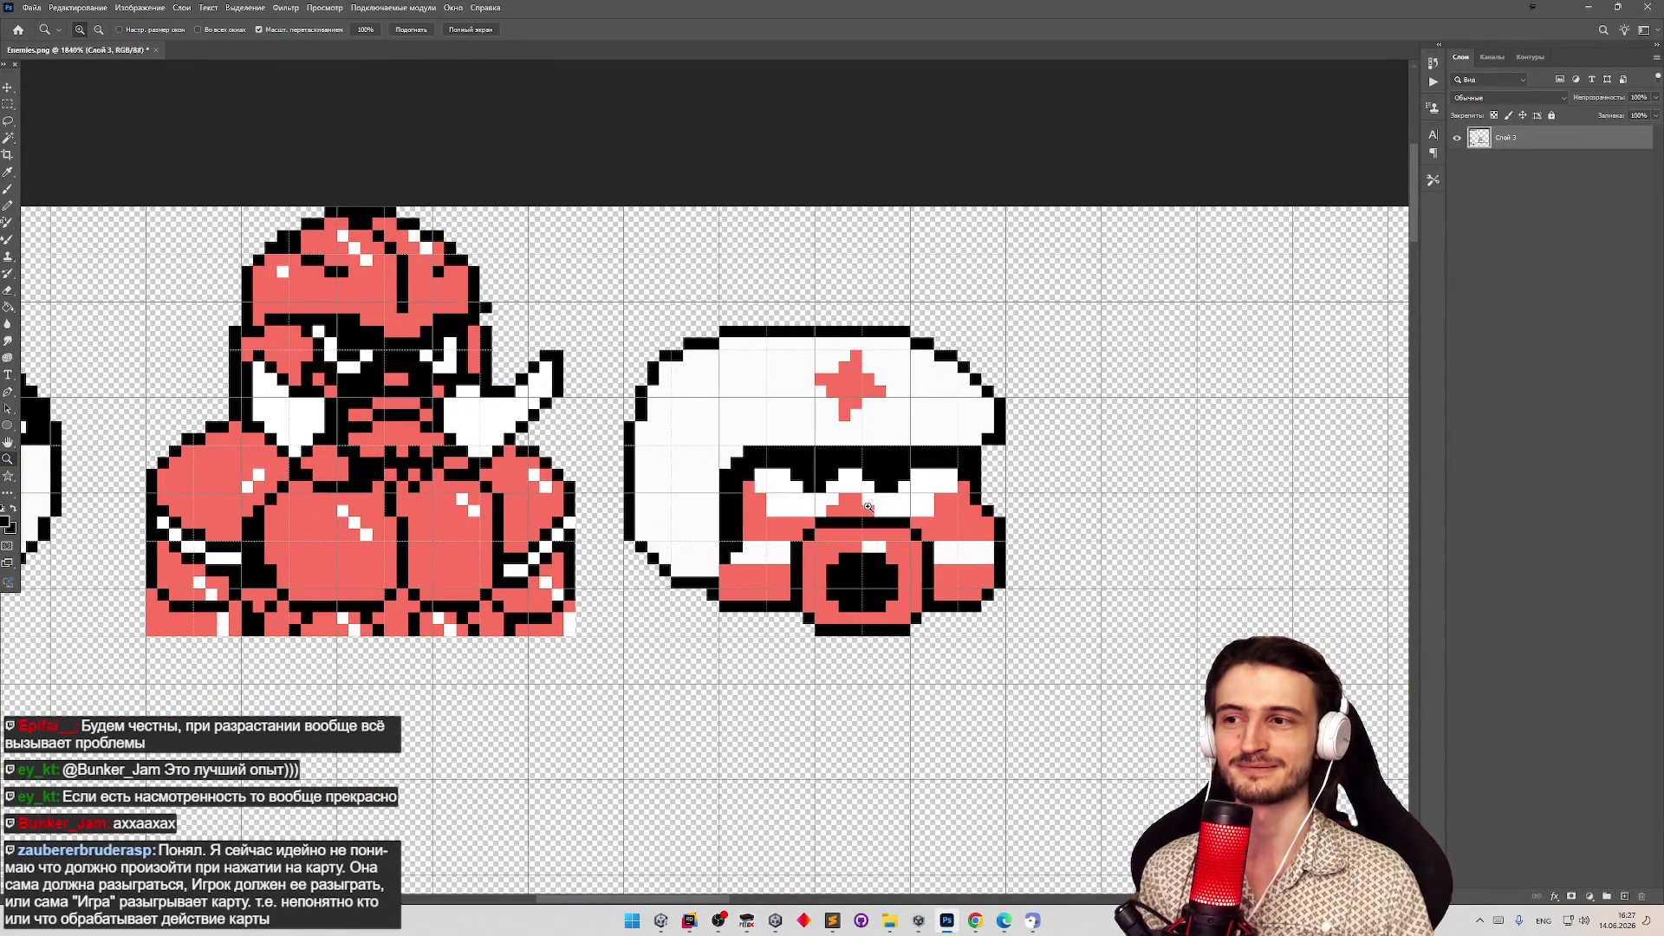
mouse_move(867, 507)
mouse_down()
mouse_move(763, 513)
mouse_move(792, 540)
mouse_up()
key(b)
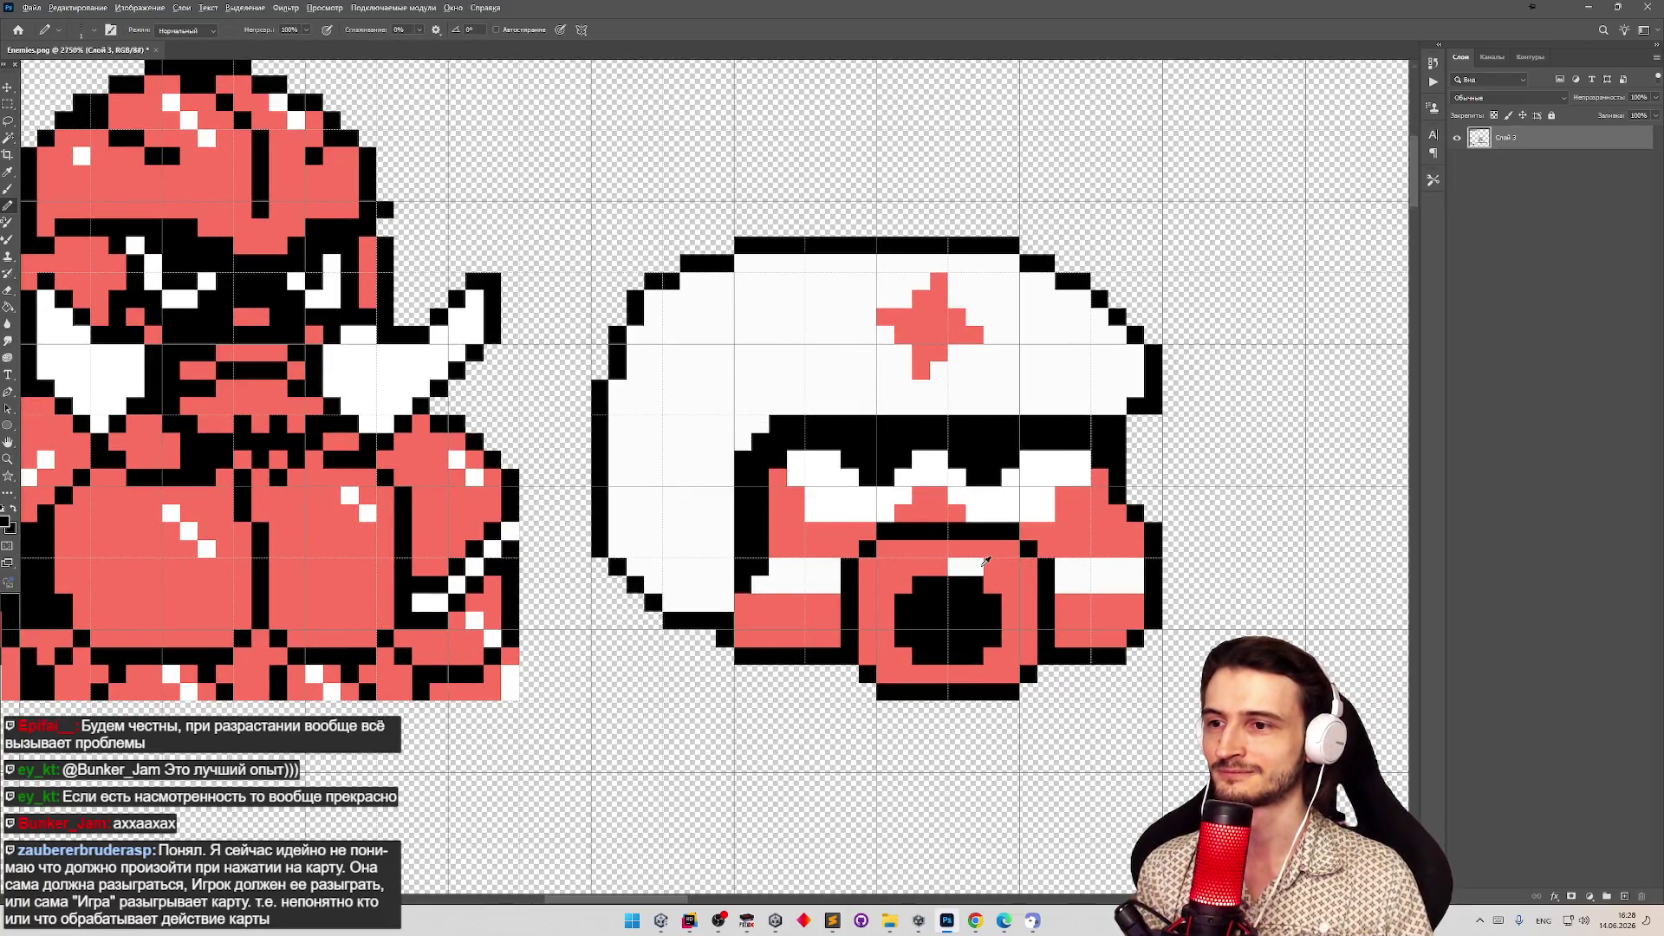
alt+click(983, 565)
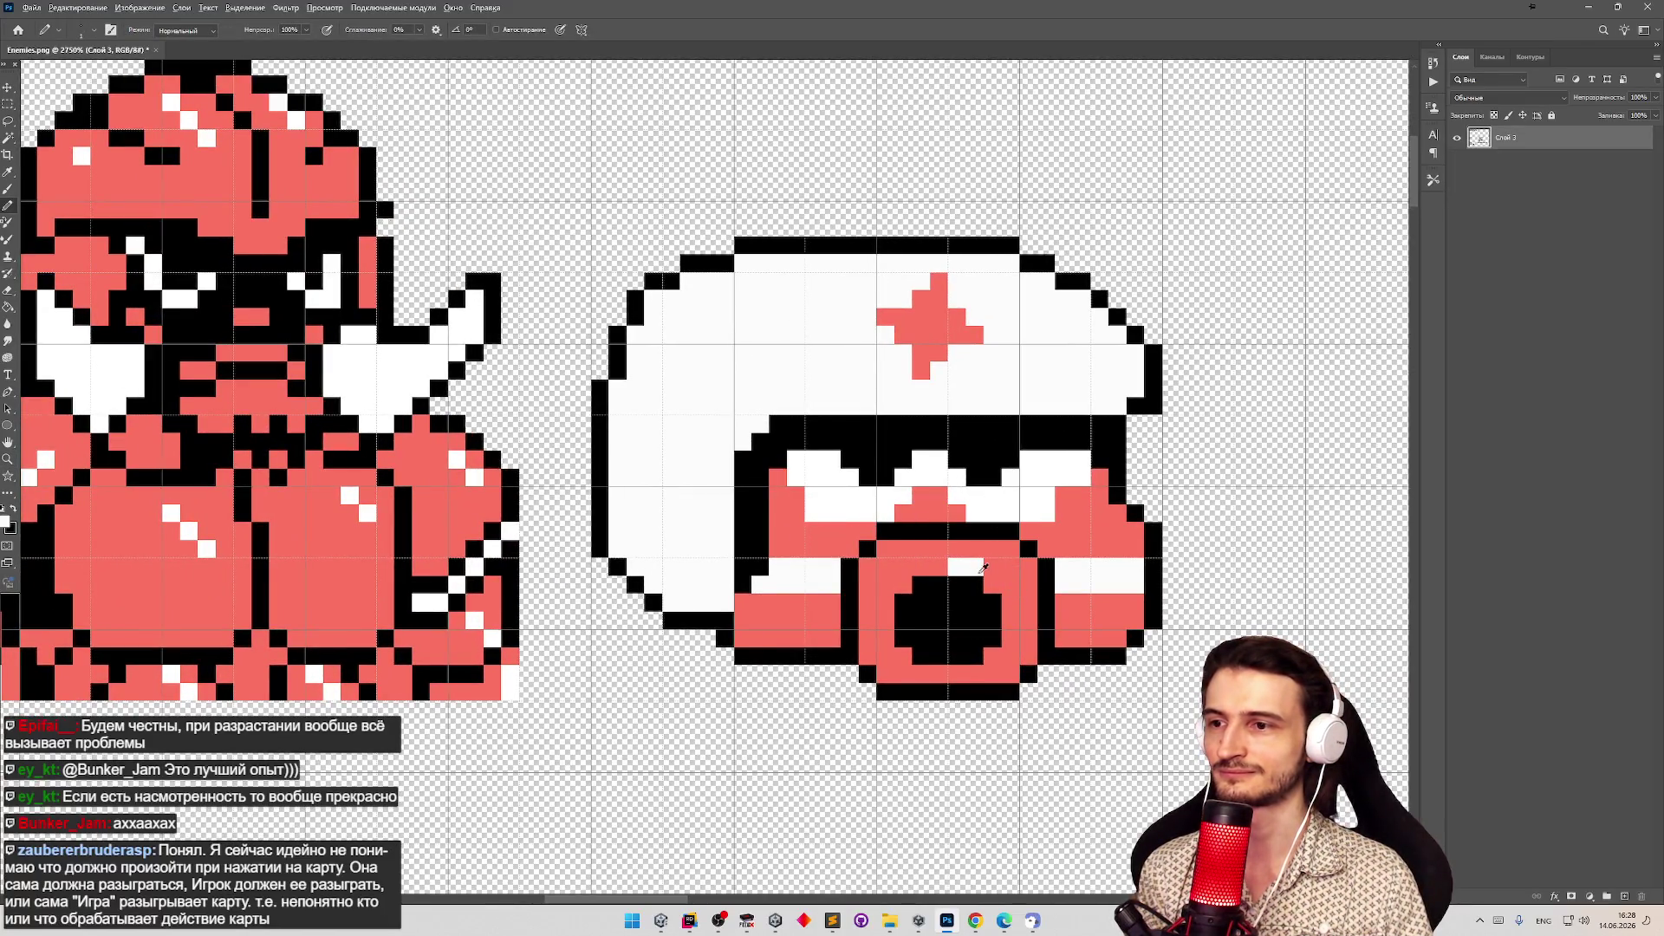
alt+click(983, 565)
mouse_move(930, 572)
mouse_down()
mouse_move(915, 567)
mouse_move(974, 567)
mouse_move(897, 591)
mouse_move(1032, 584)
mouse_up()
key(z)
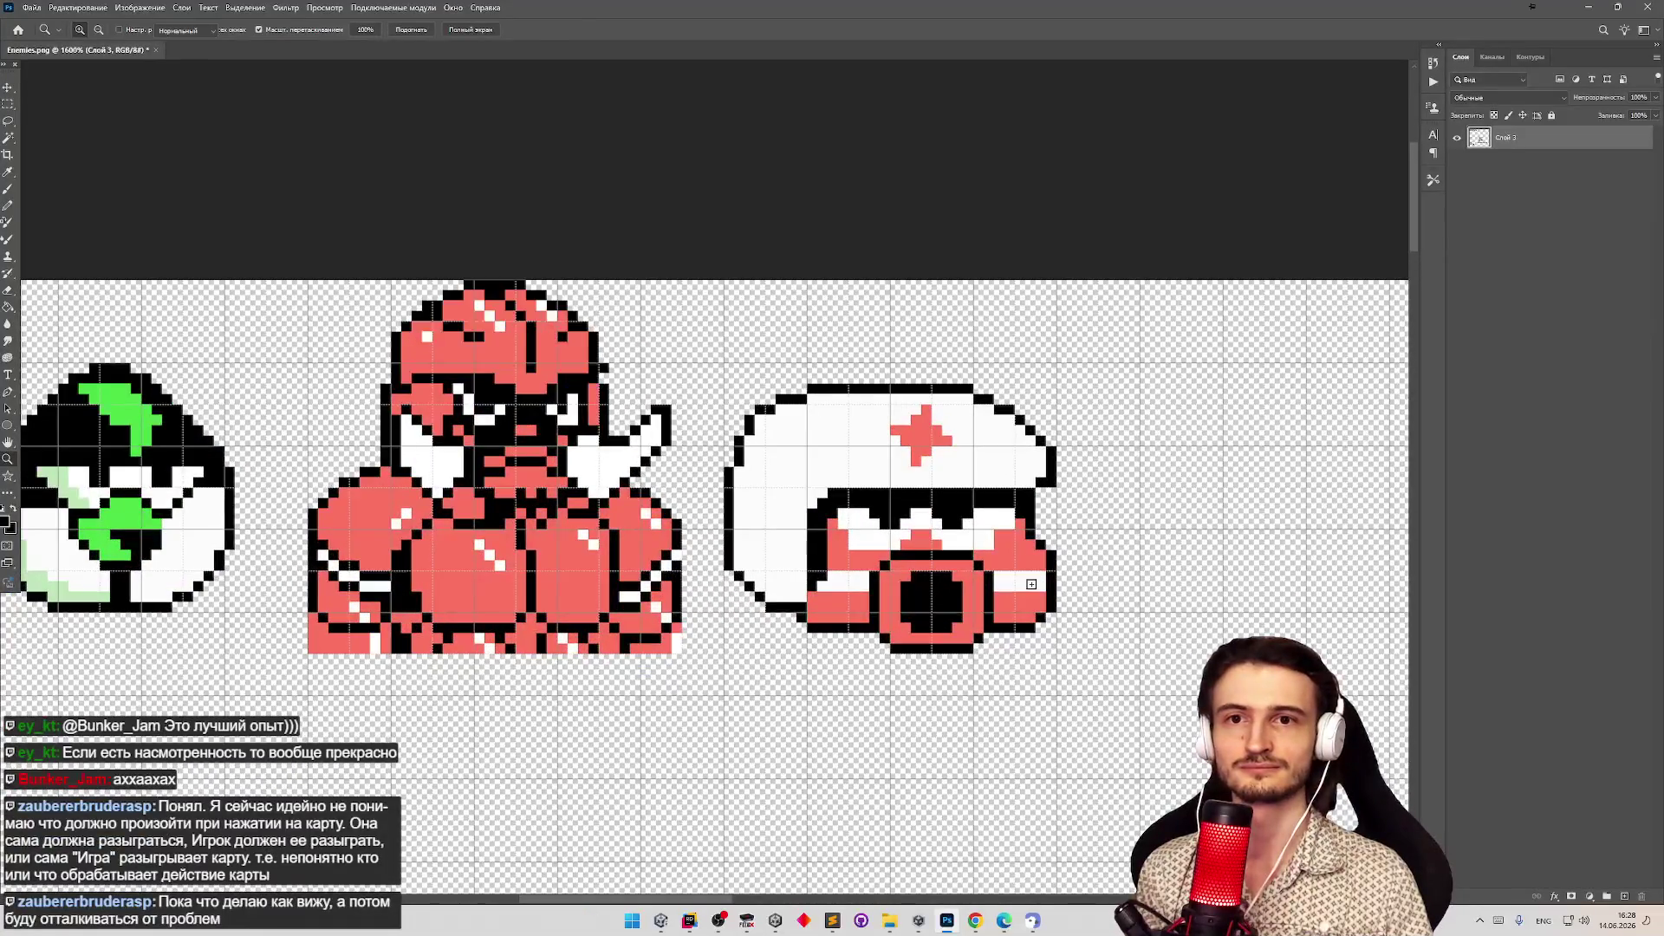
key(b)
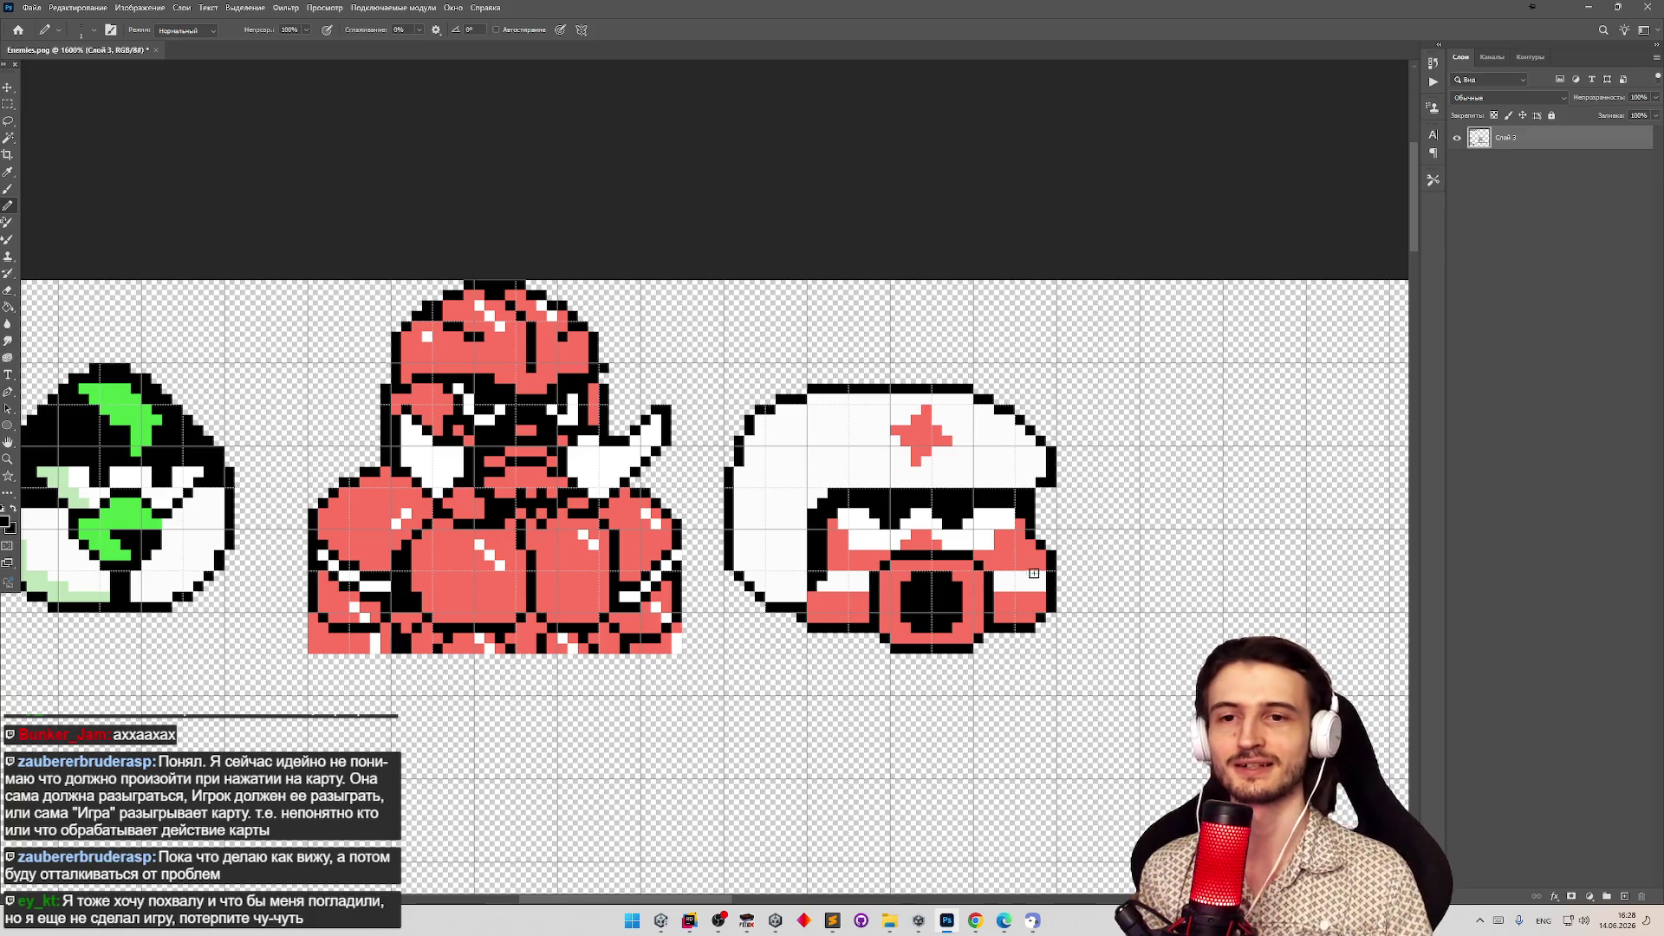
Repaint the mouth's right column, top and bottom rows, and corner pixels red.
key(z)
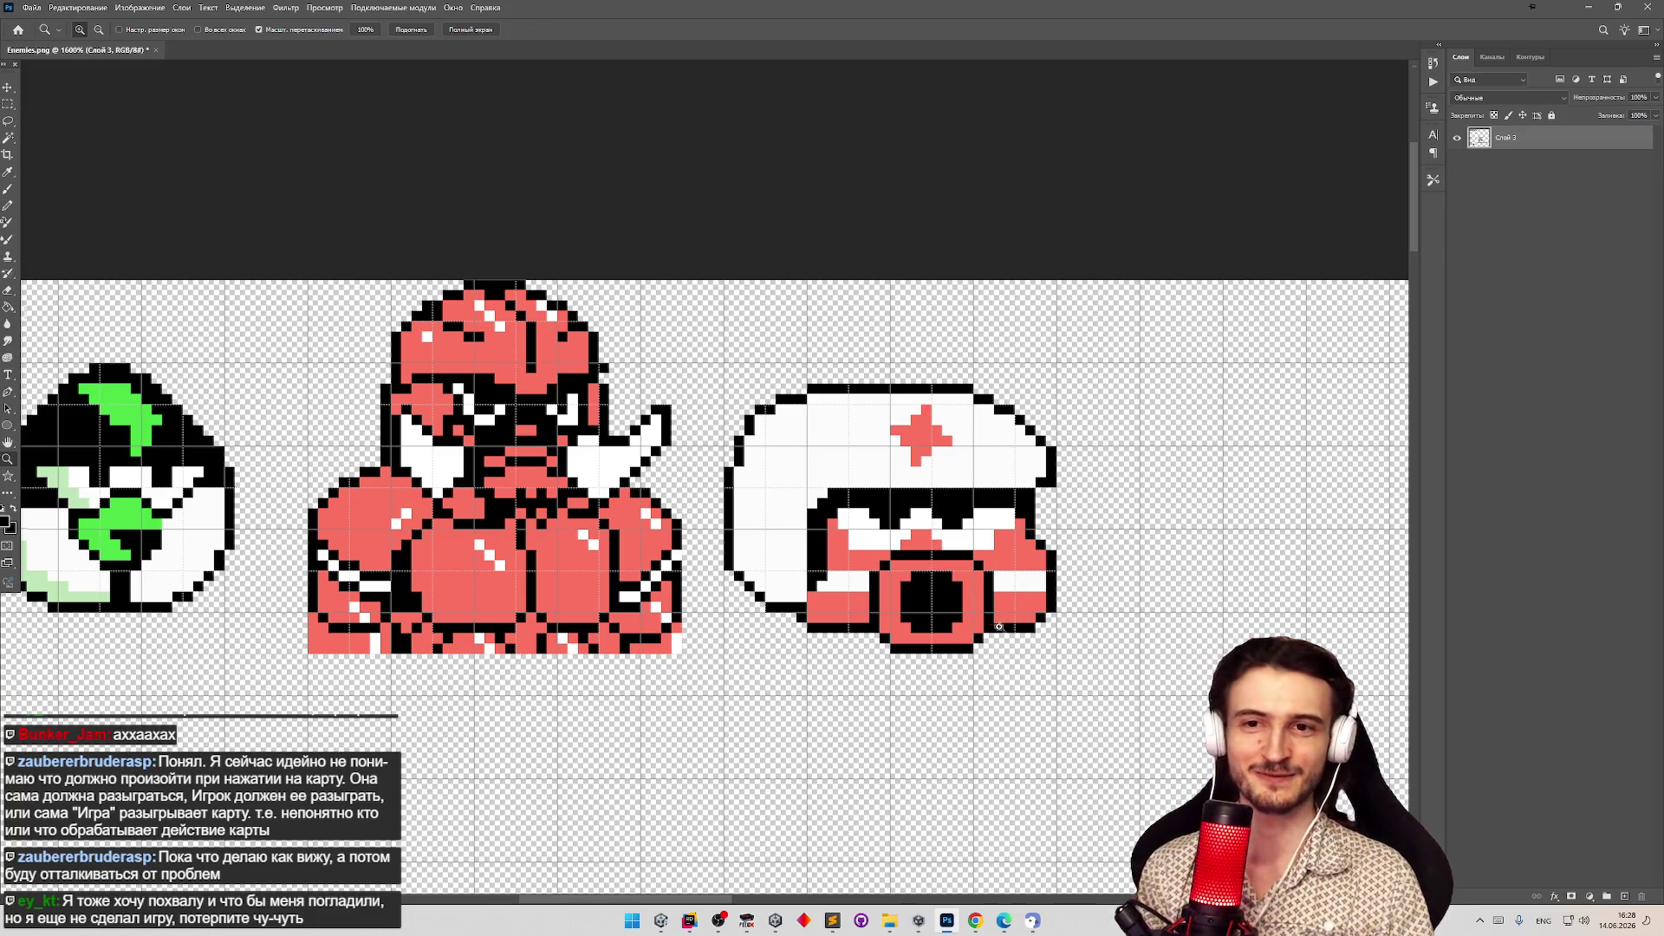
drag(987, 629, 1031, 629)
key(b)
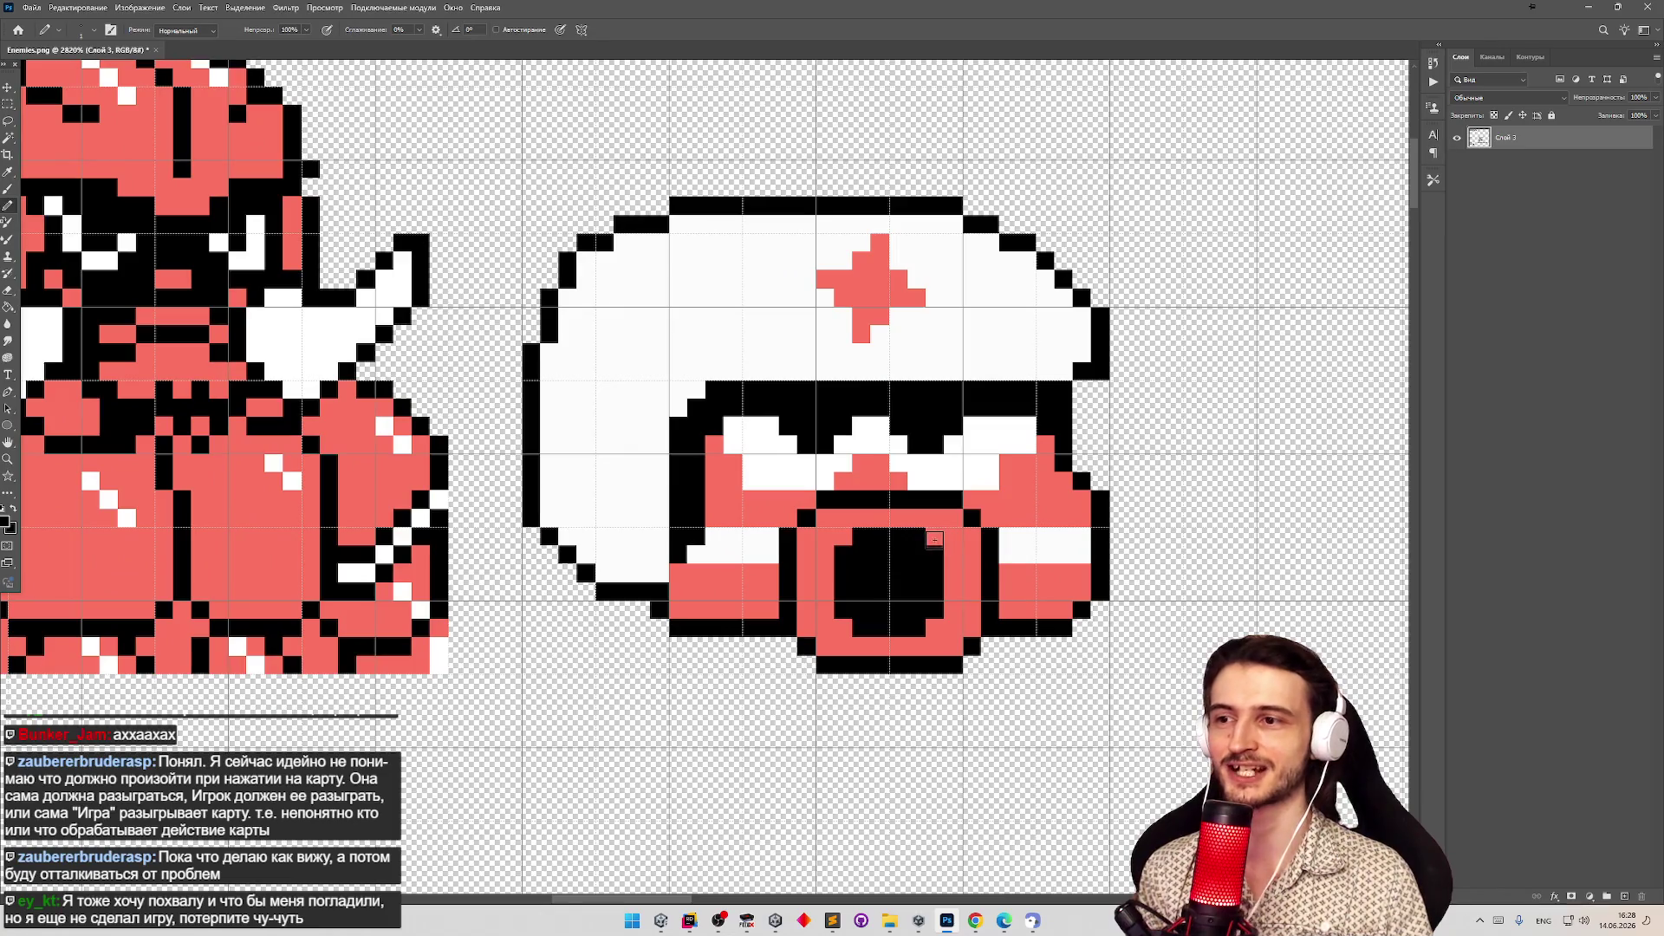
key(z)
key(b)
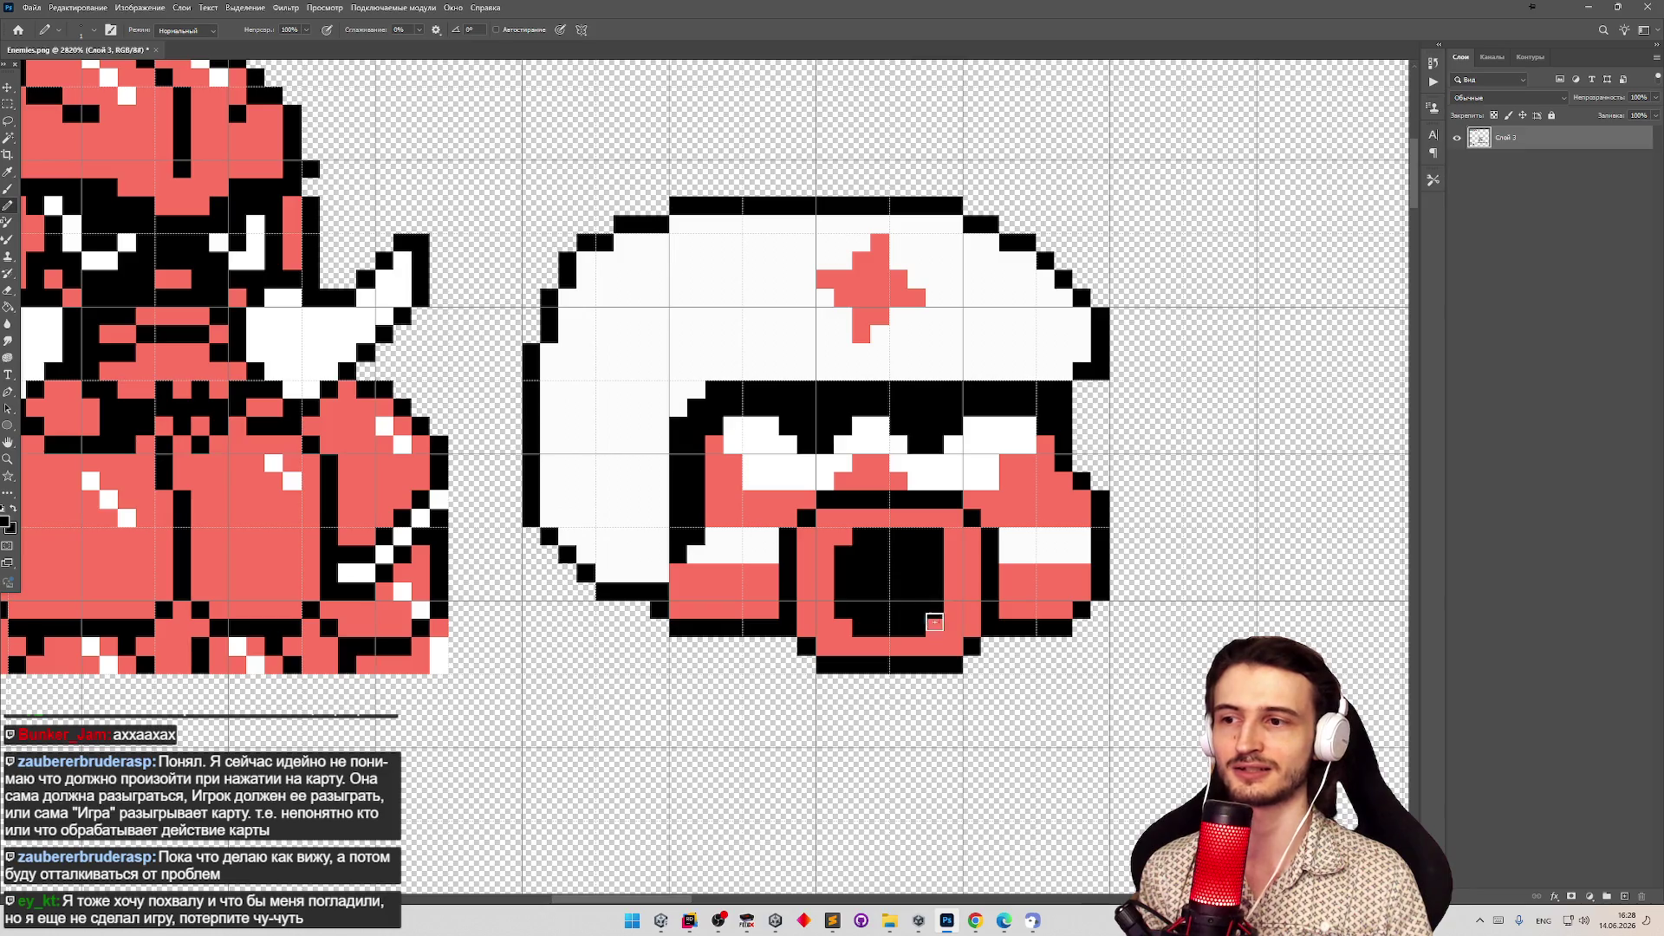
key(z)
mouse_move(866, 568)
mouse_down()
mouse_move(745, 568)
mouse_move(780, 546)
mouse_move(790, 510)
mouse_move(763, 520)
mouse_move(764, 593)
mouse_up()
key(b)
alt+click(764, 489)
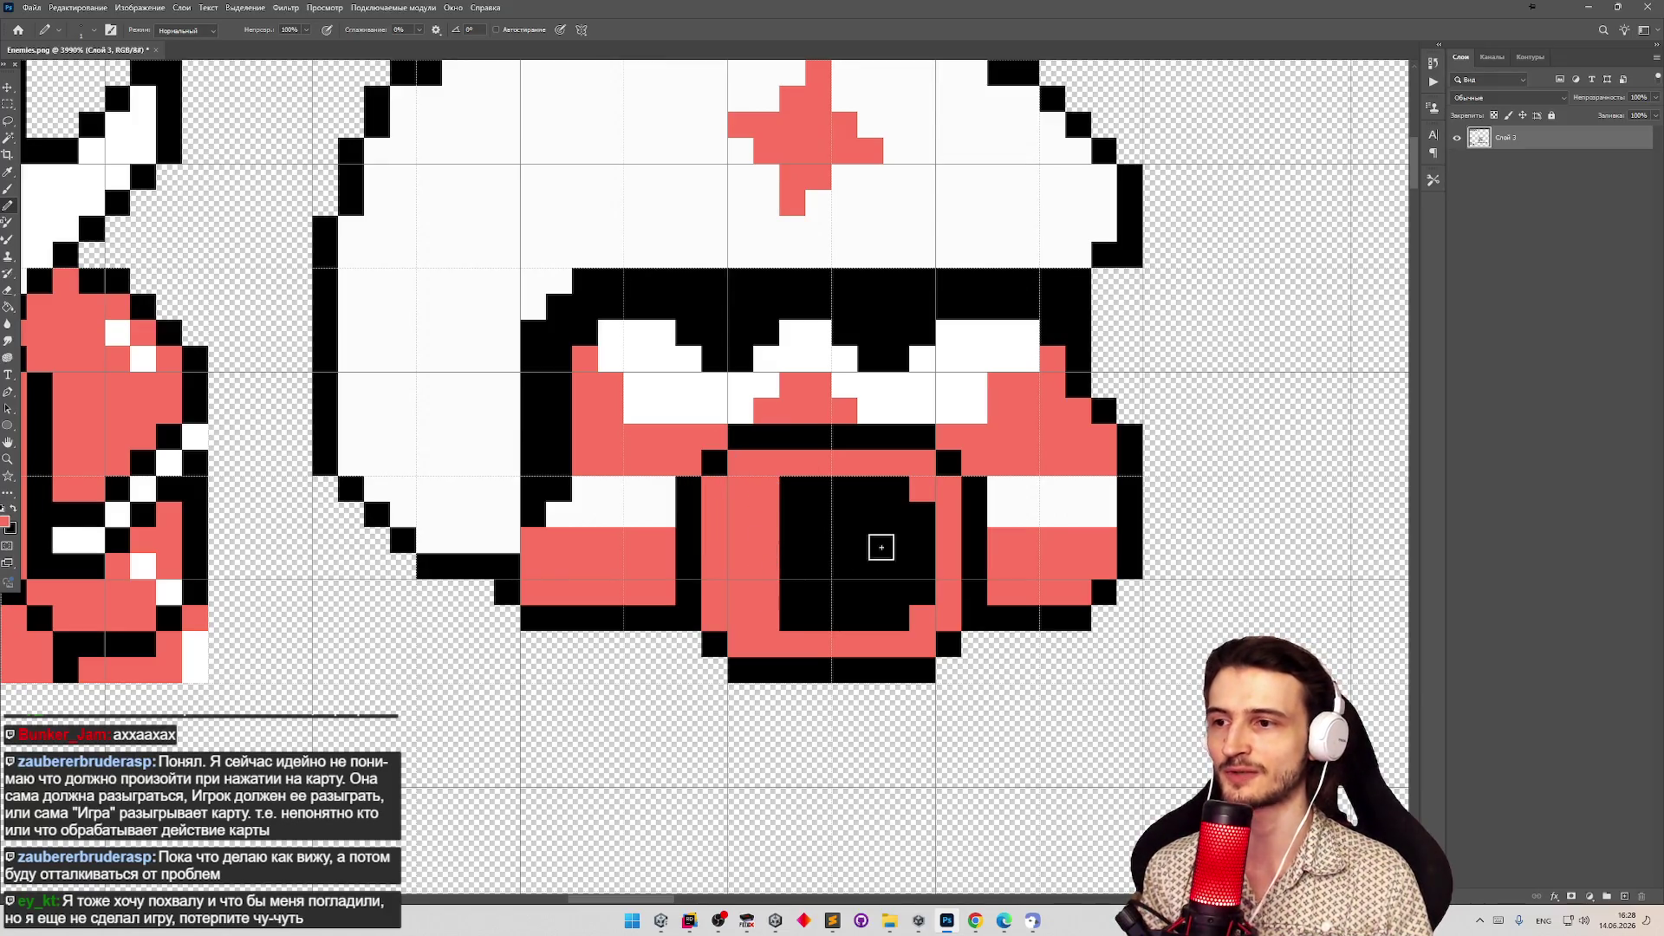
drag(920, 517, 920, 595)
drag(797, 492, 869, 490)
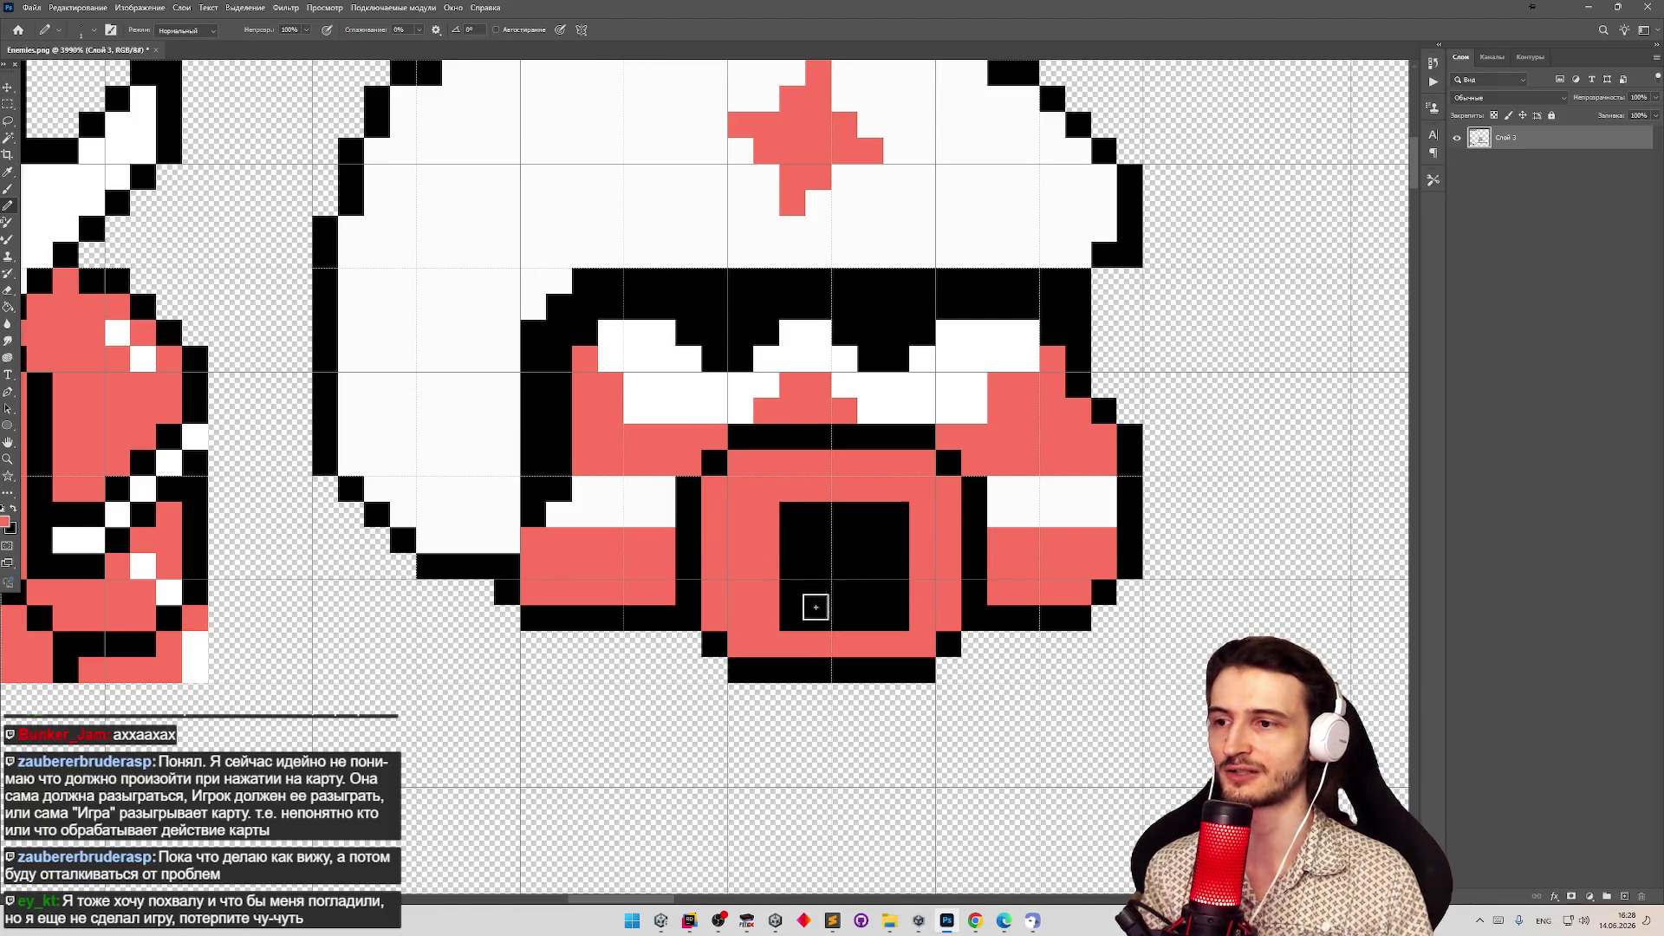
mouse_move(809, 607)
mouse_down()
mouse_move(902, 616)
mouse_move(895, 592)
mouse_move(723, 563)
mouse_move(894, 541)
mouse_move(832, 544)
mouse_move(1001, 568)
mouse_move(830, 539)
mouse_up()
click(798, 595)
click(793, 511)
Sample white from the helmet as the drawing colour and zoom out to the sprite row.
key(z)
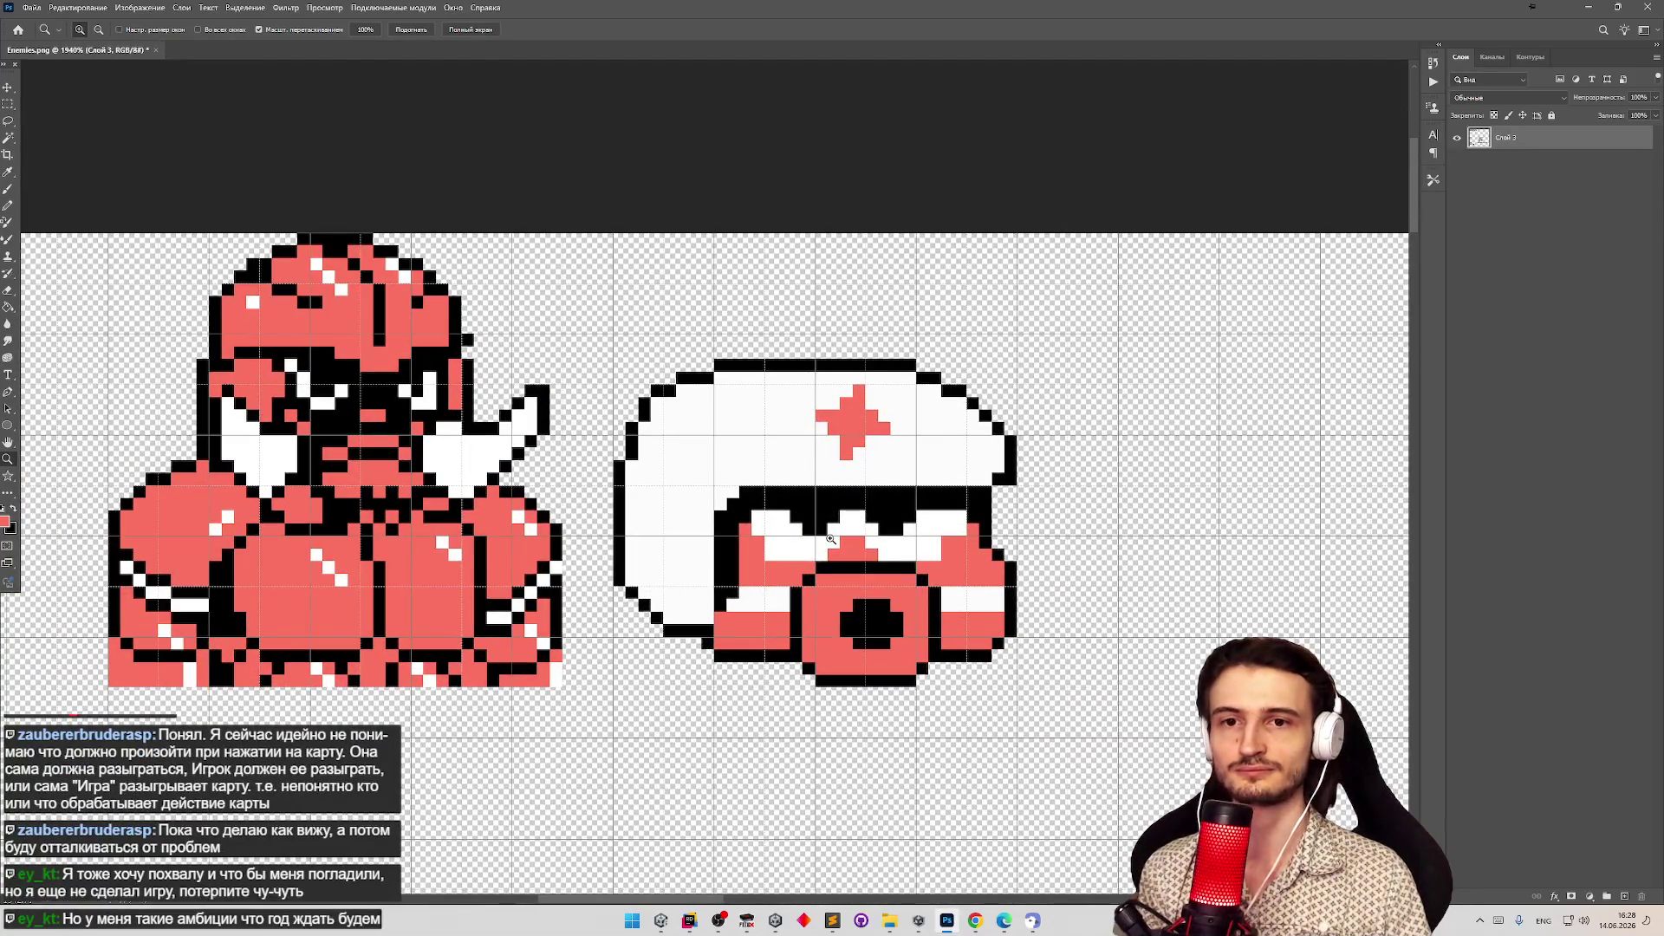
key(b)
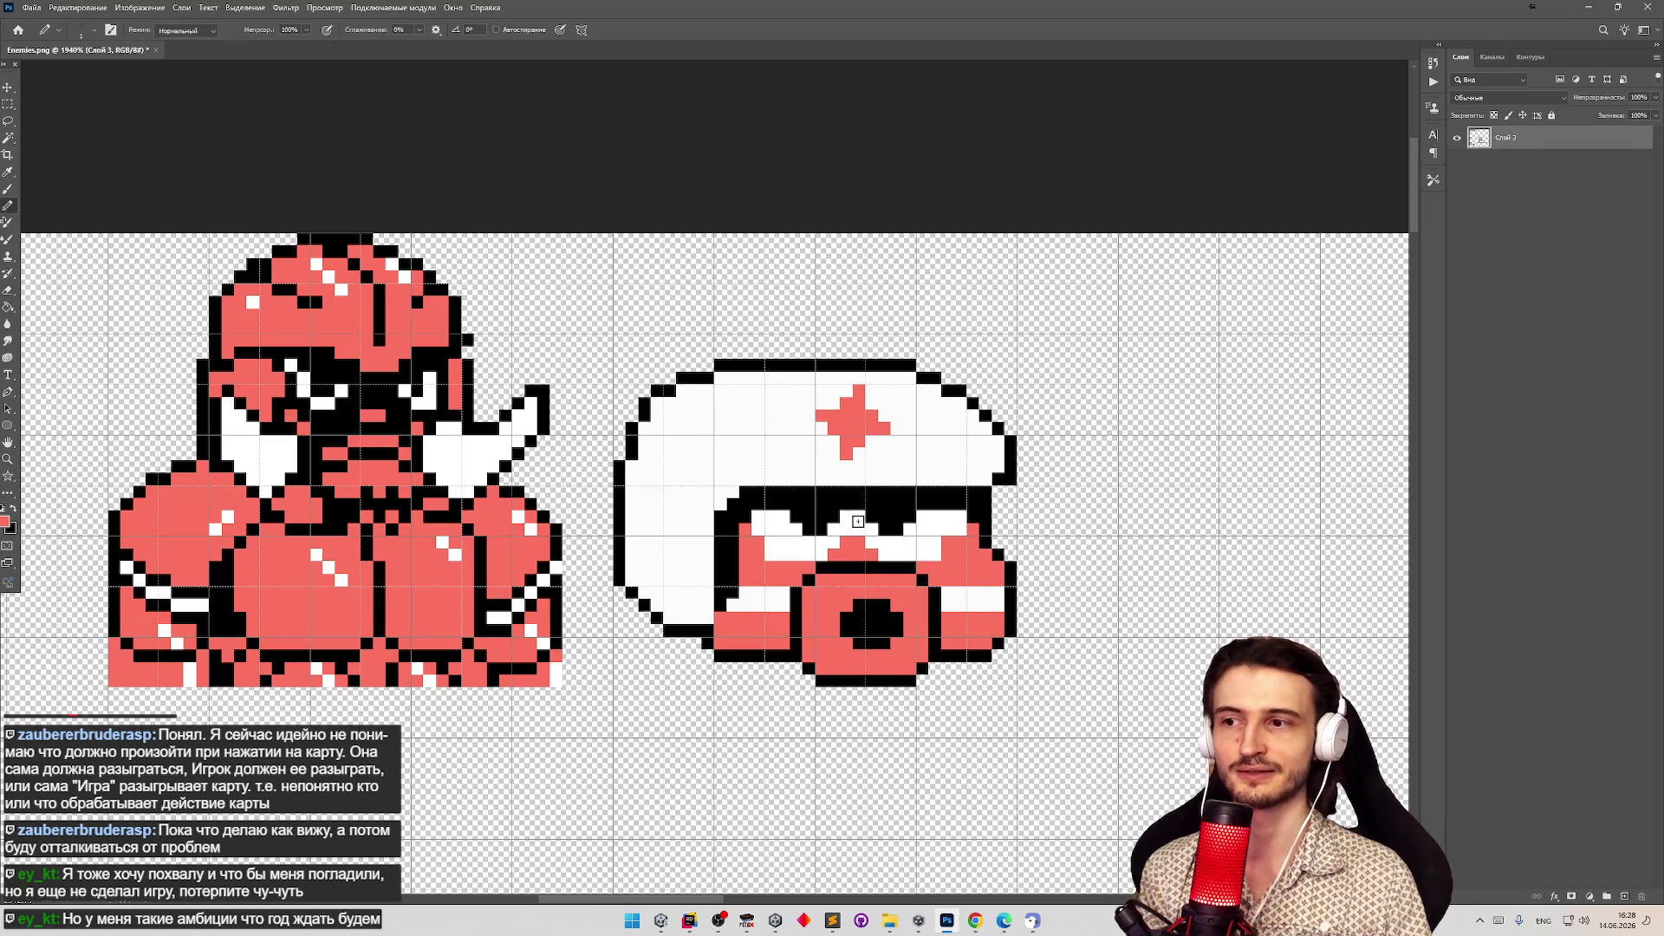
alt+click(946, 593)
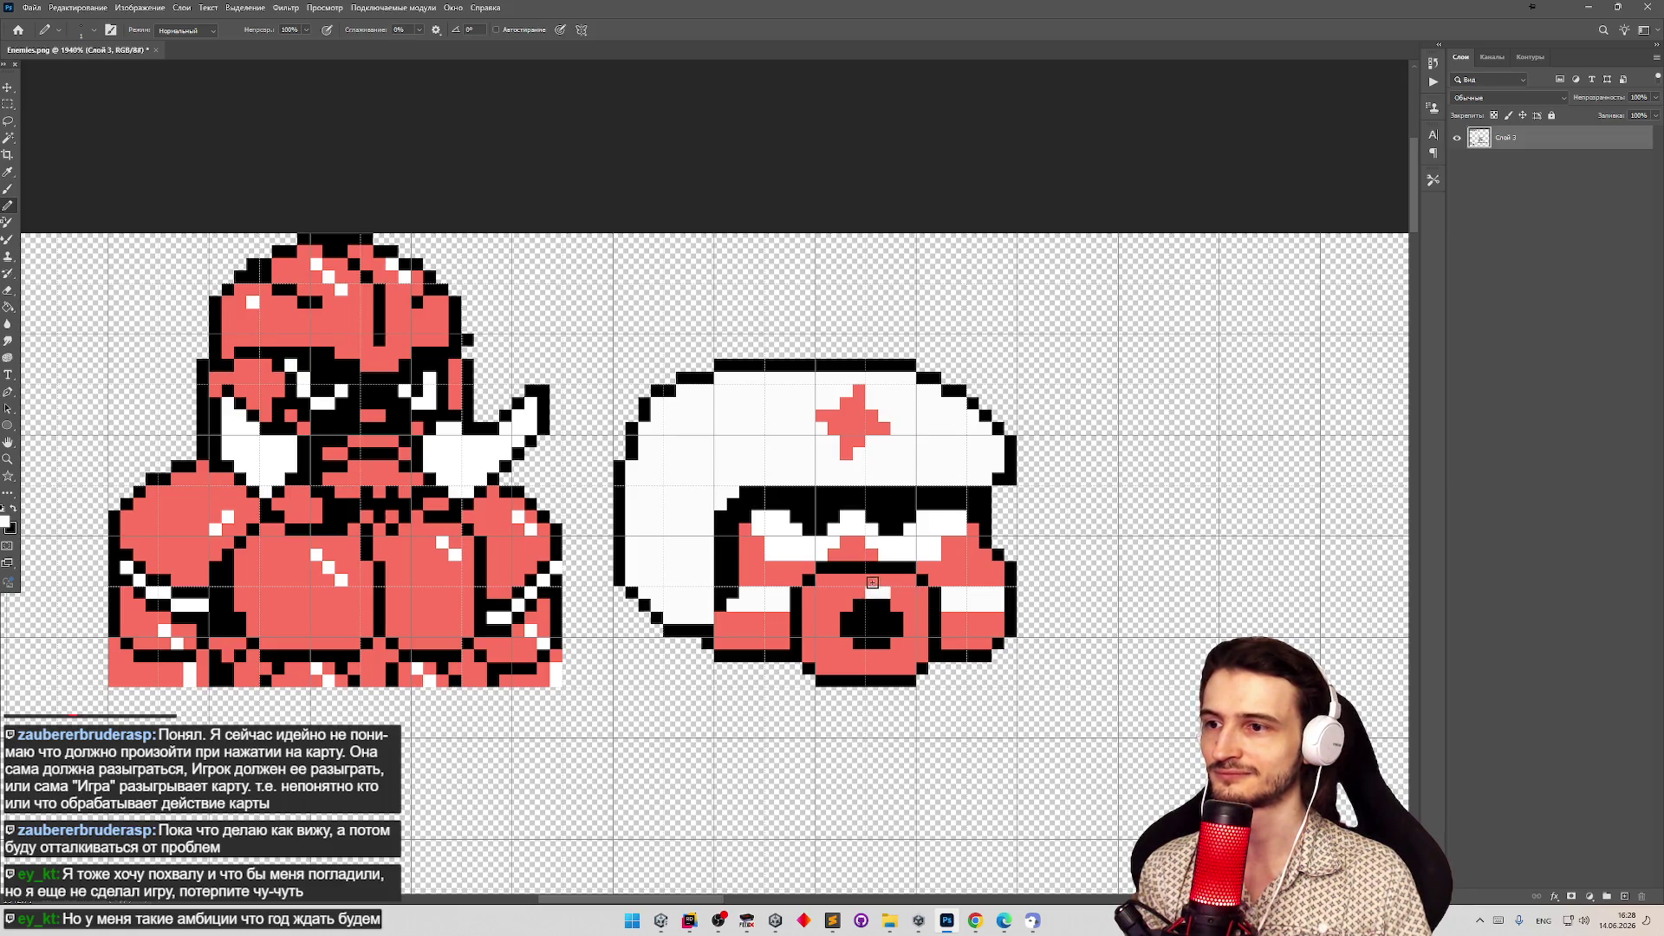
key(z)
drag(861, 627, 813, 627)
key(b)
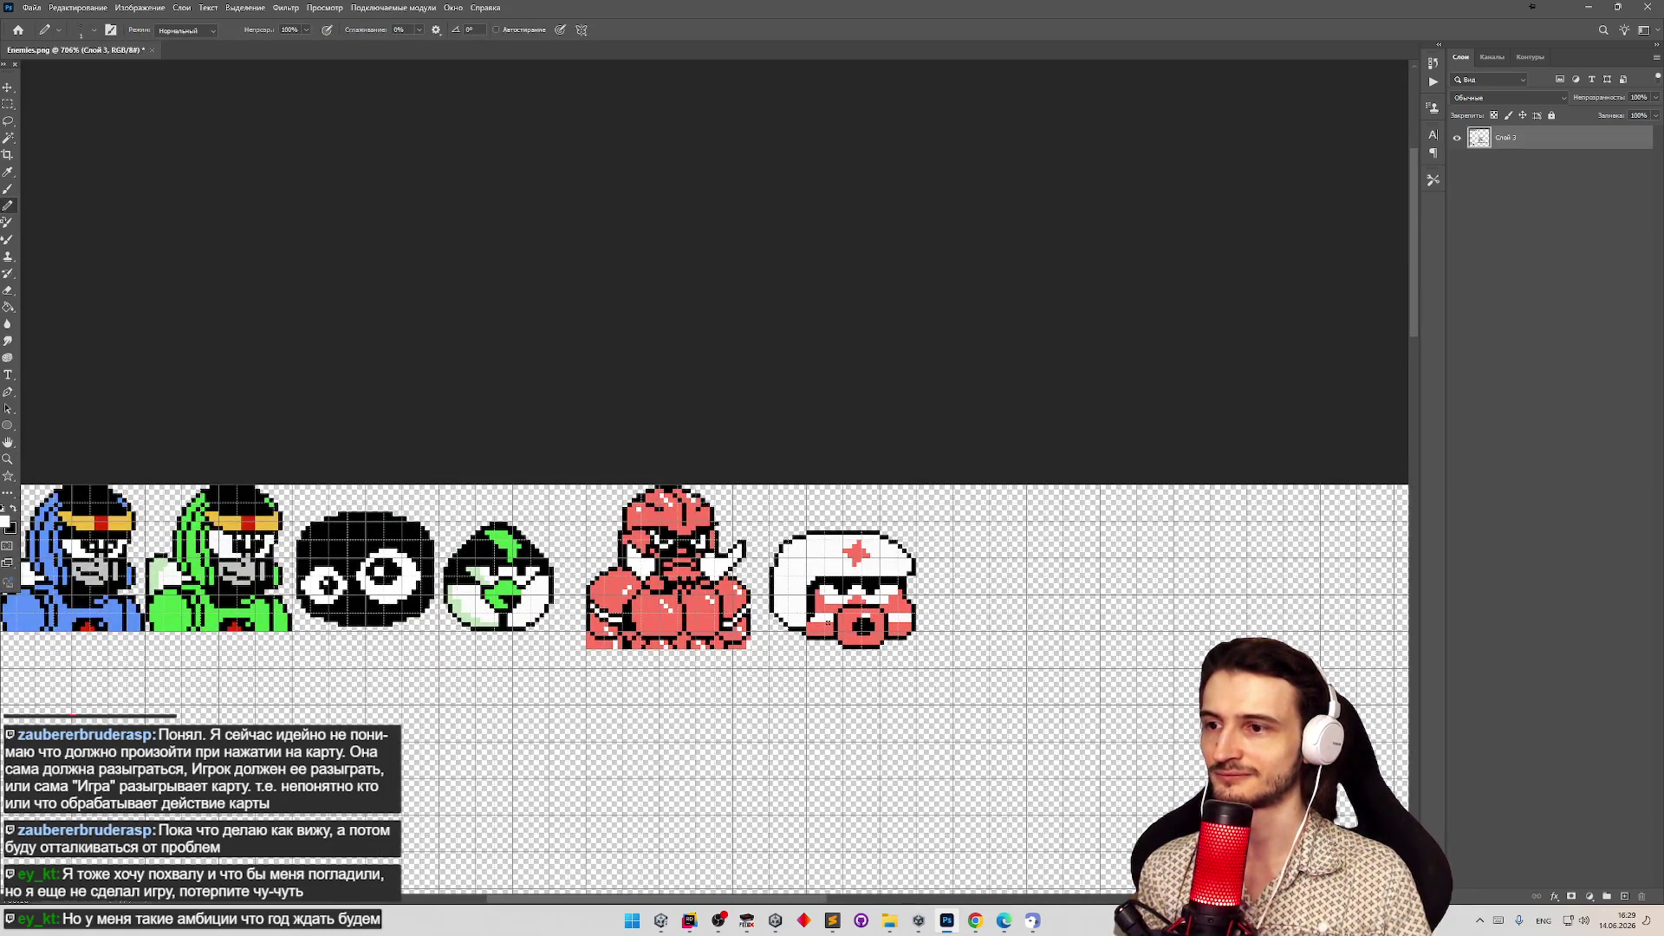
key(z)
alt+click(854, 627)
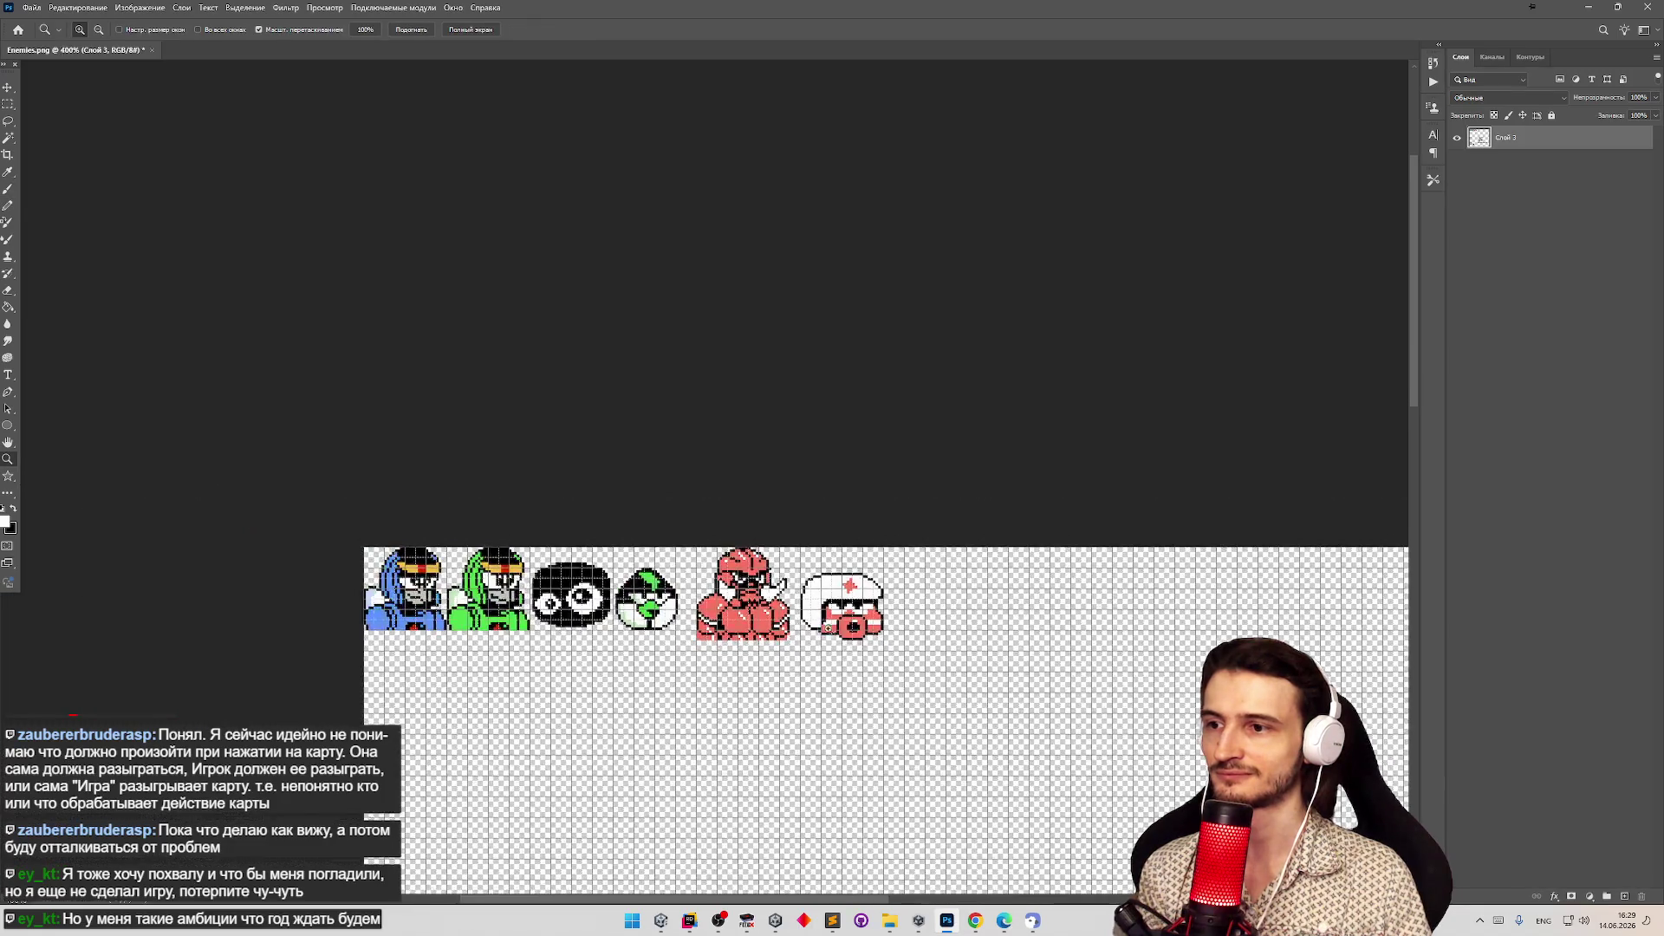
mouse_move(854, 627)
mouse_down()
mouse_move(780, 716)
mouse_move(762, 714)
mouse_up()
key(b)
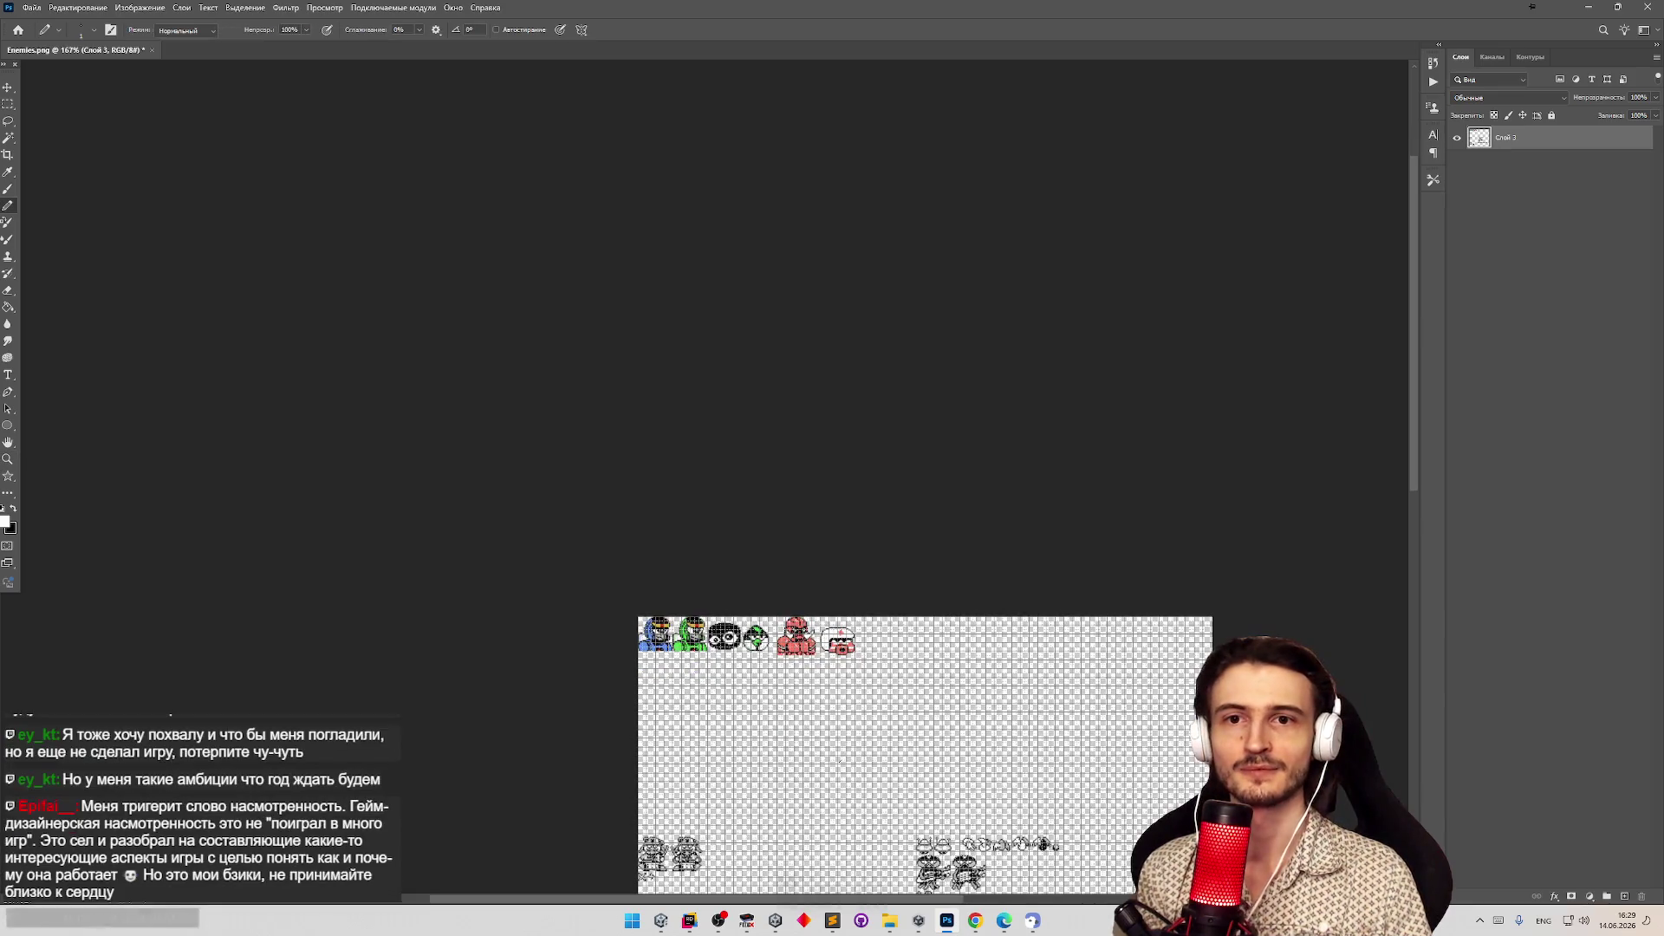
key(z)
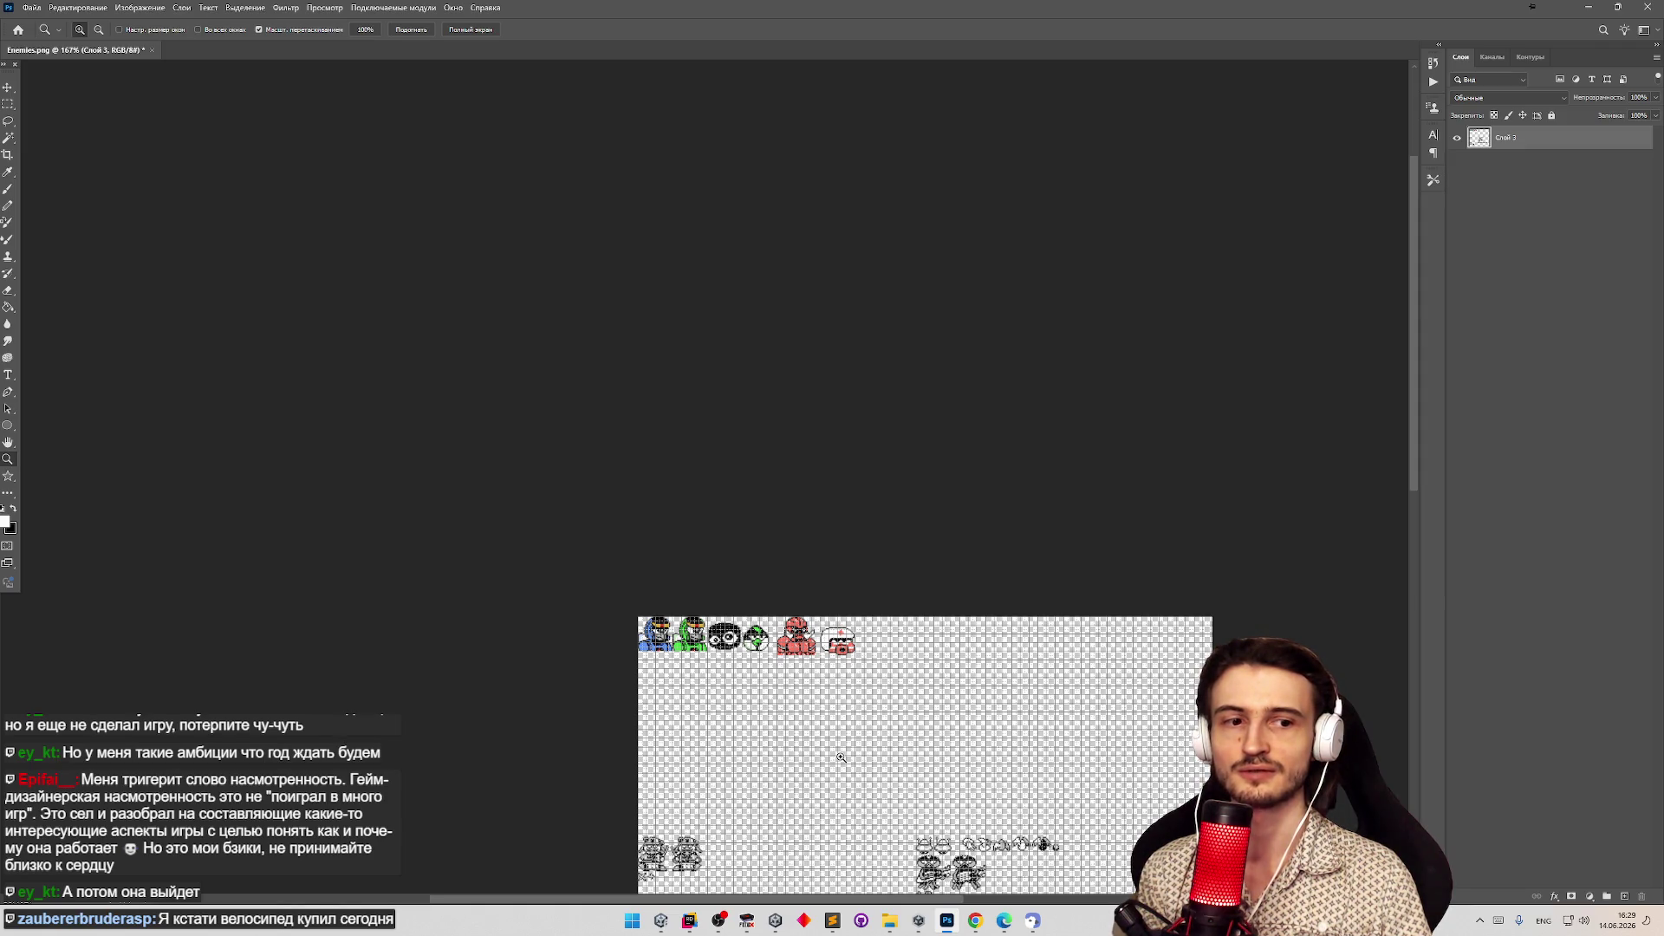
key(b)
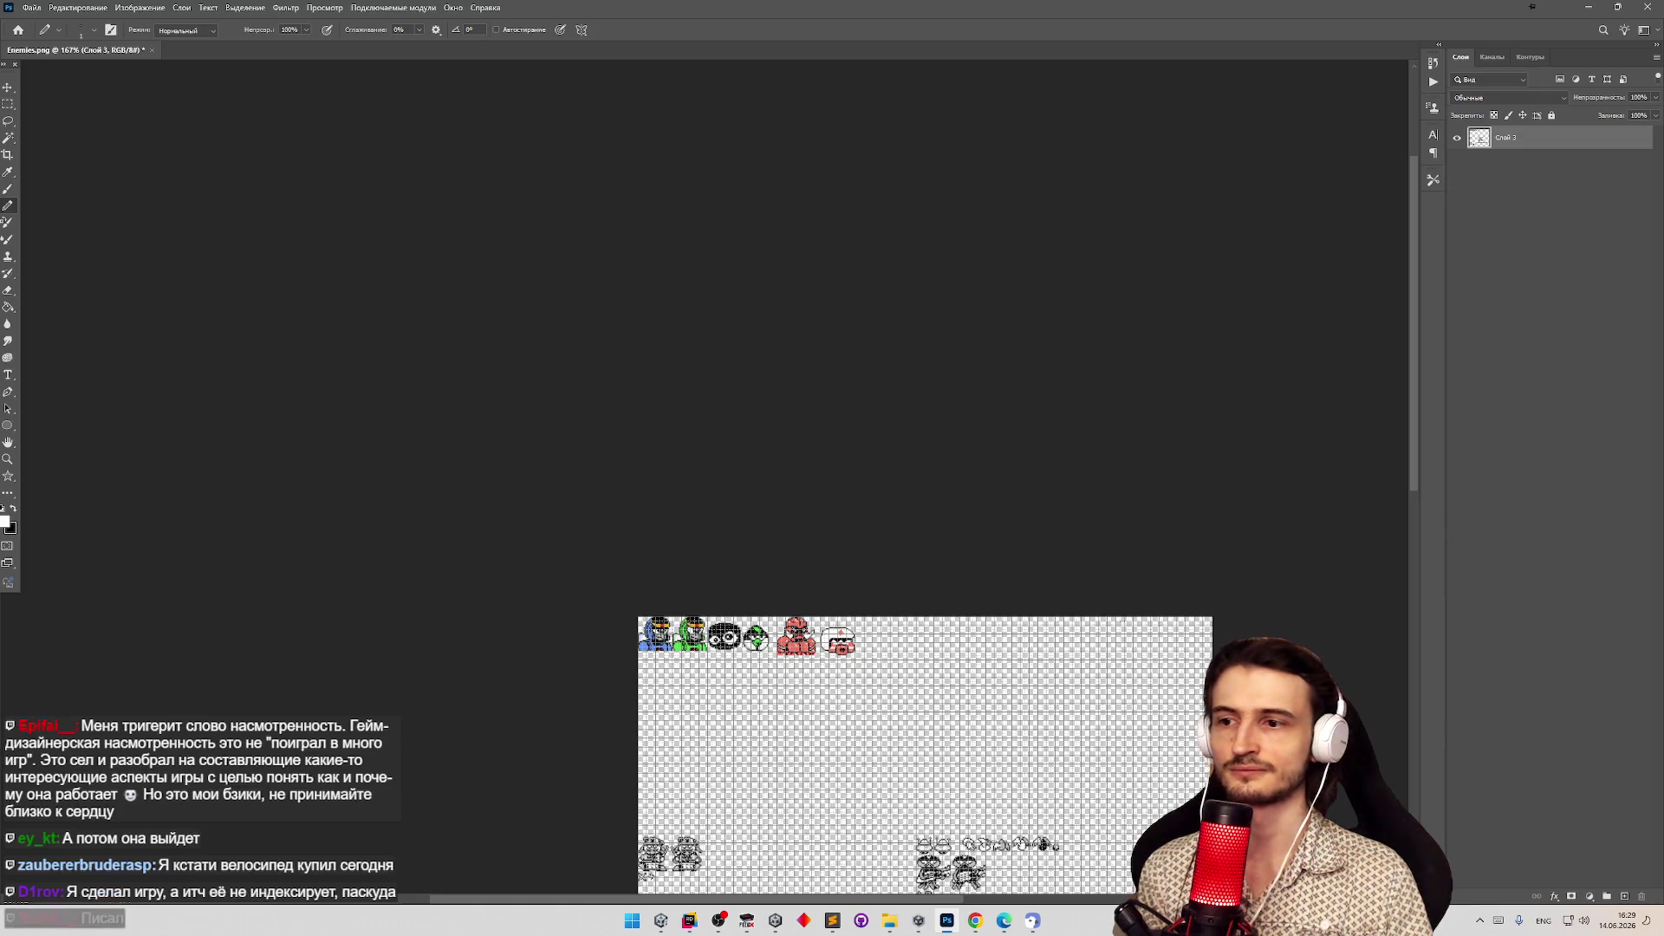
key(z)
click(1018, 695)
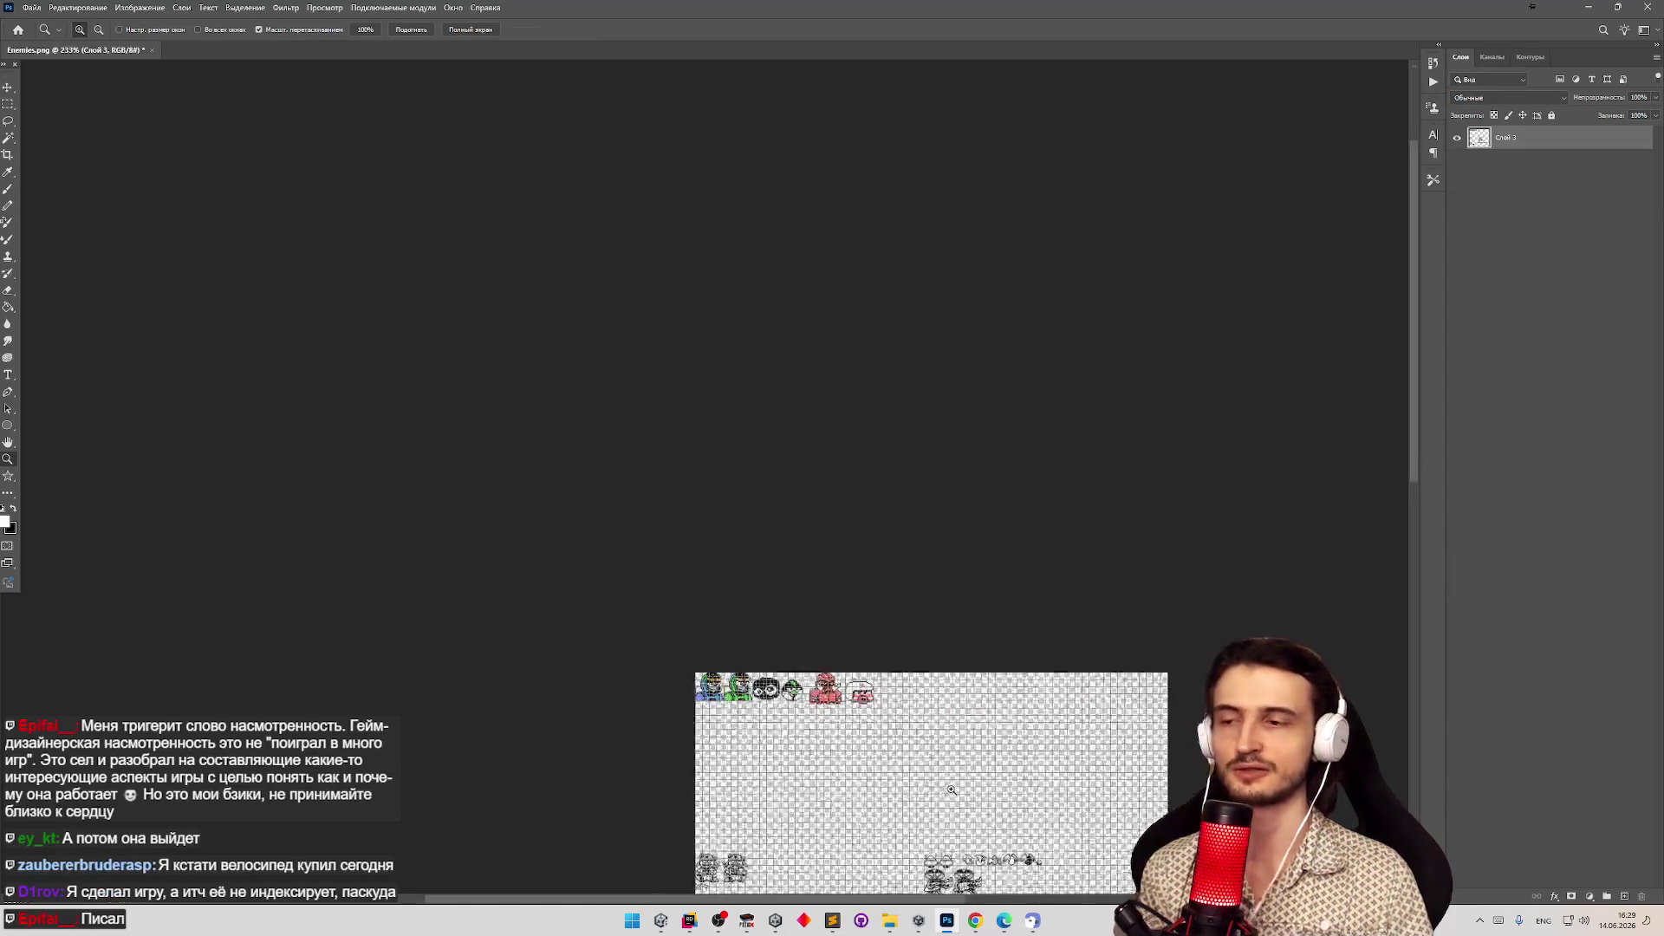
click(798, 624)
click(854, 557)
drag(854, 558, 939, 532)
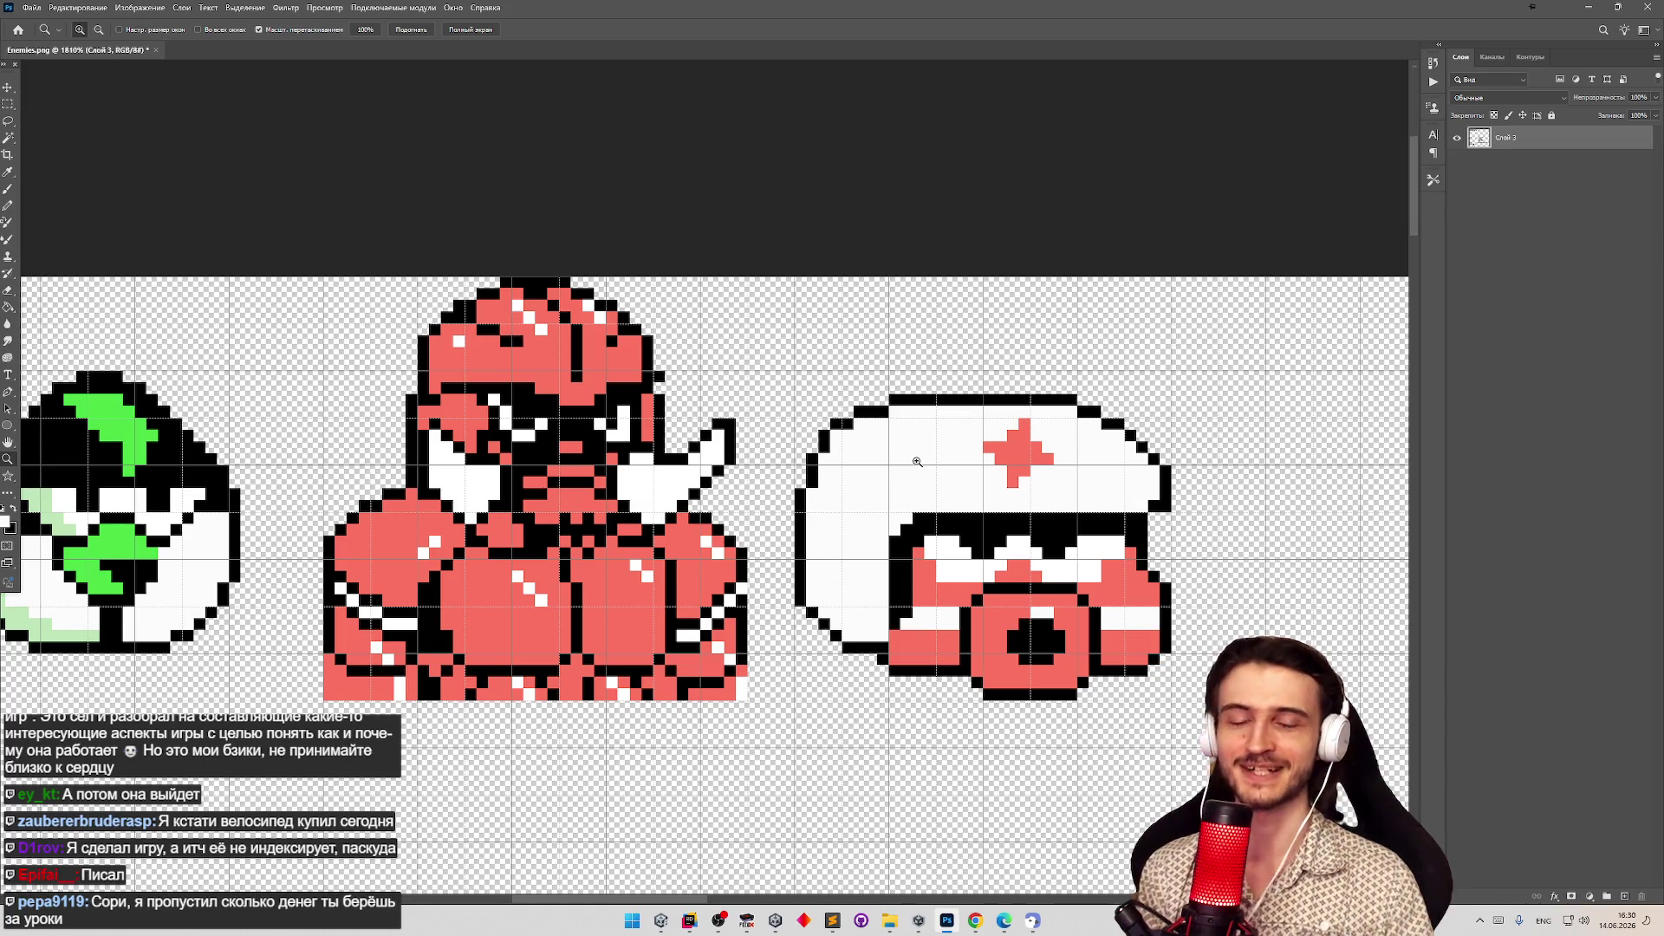
key(b)
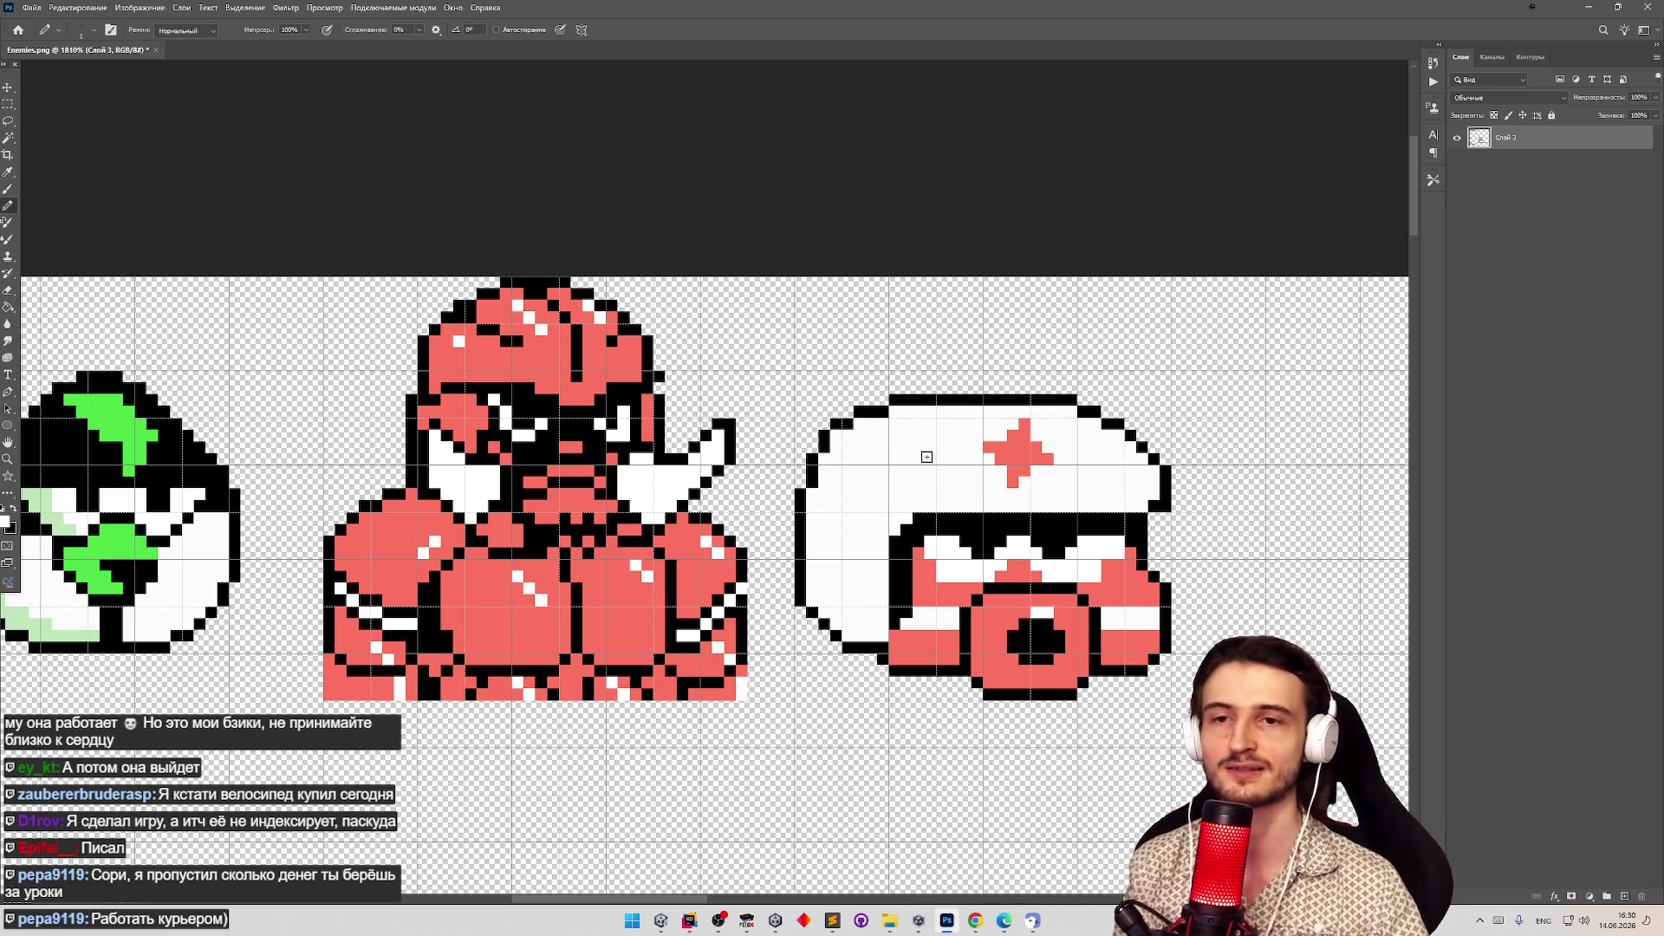
key(z)
alt+click(979, 541)
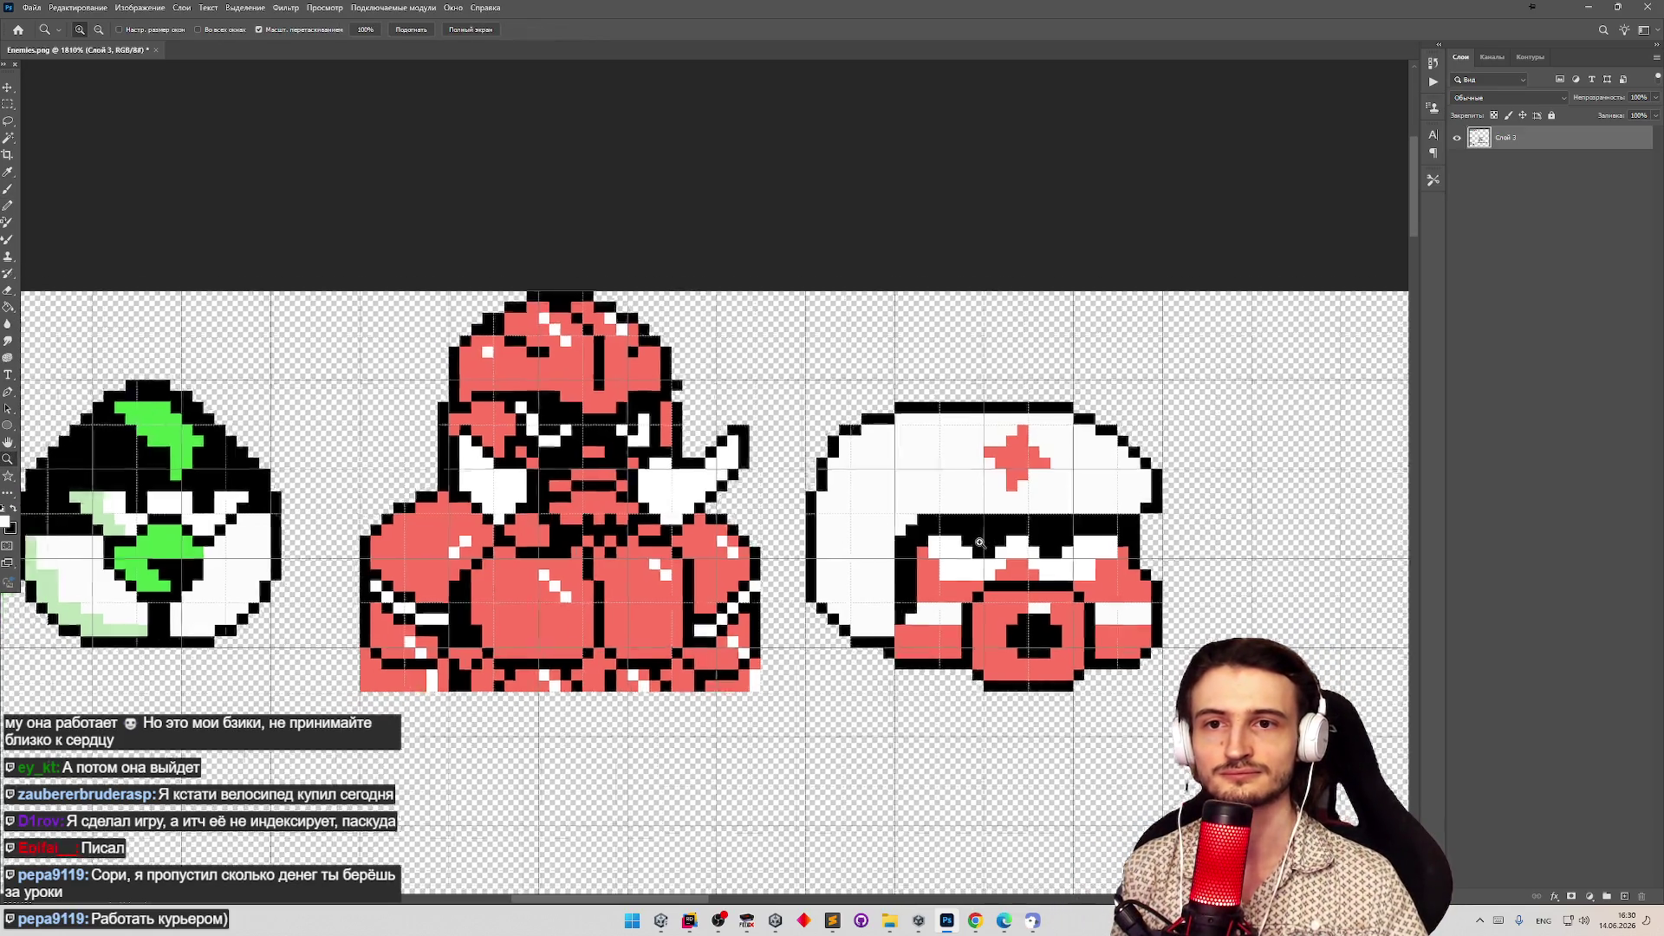
mouse_move(979, 542)
mouse_down()
mouse_move(919, 546)
mouse_move(1144, 564)
mouse_move(1040, 563)
mouse_move(1127, 546)
mouse_move(1083, 559)
mouse_up()
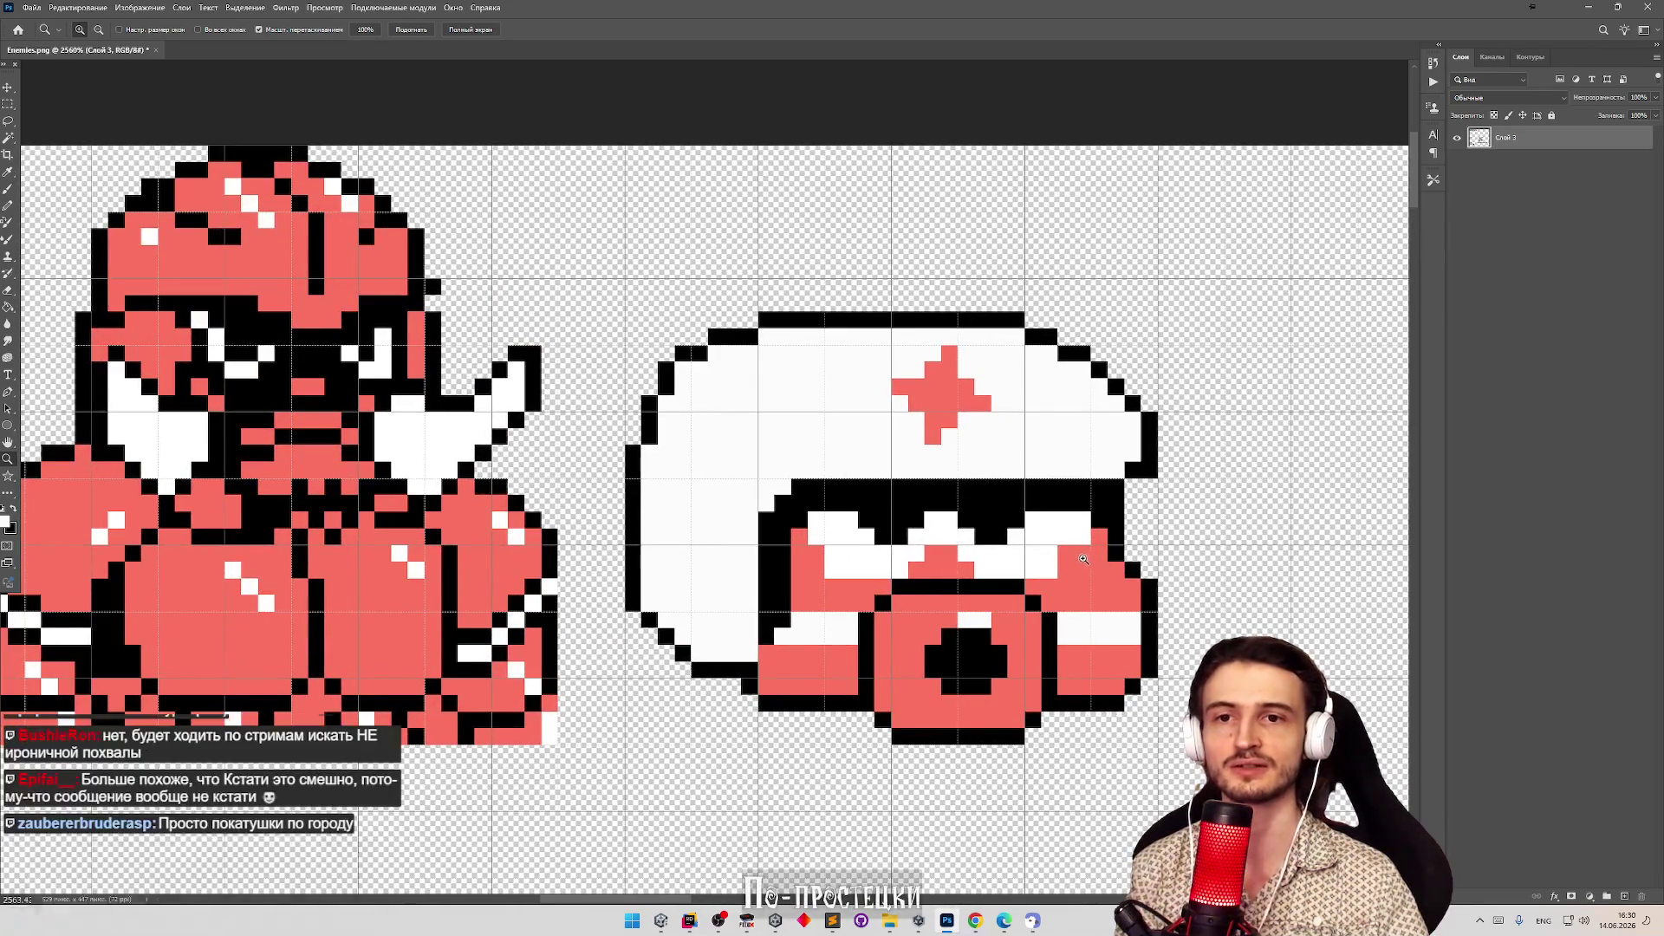
key(b)
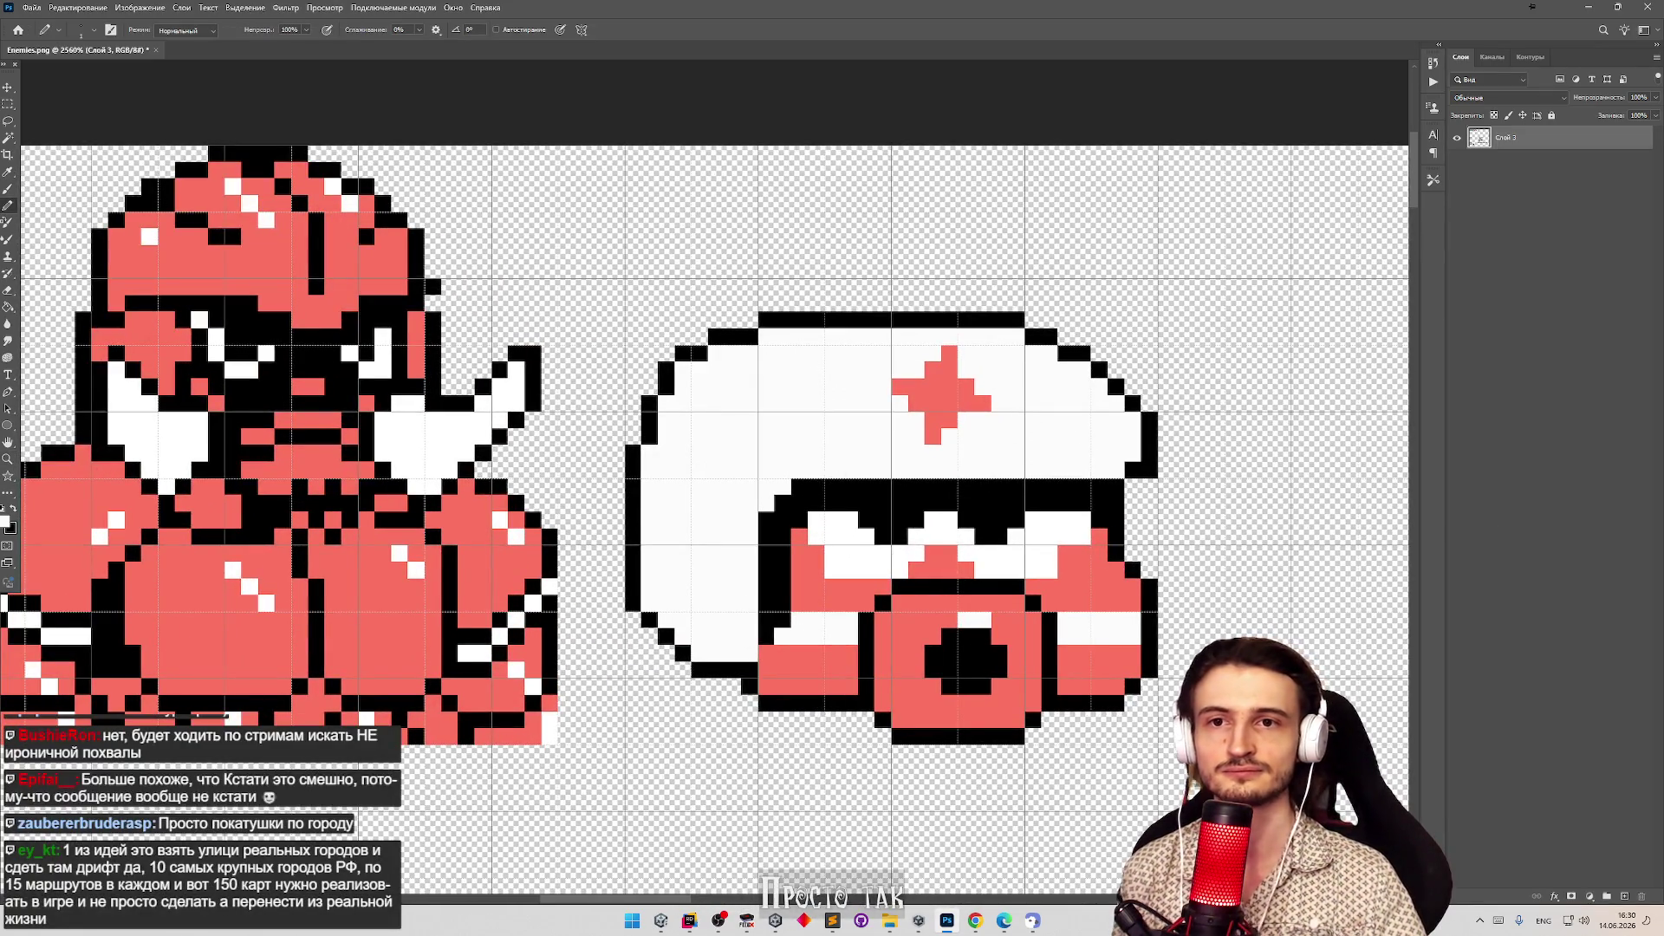
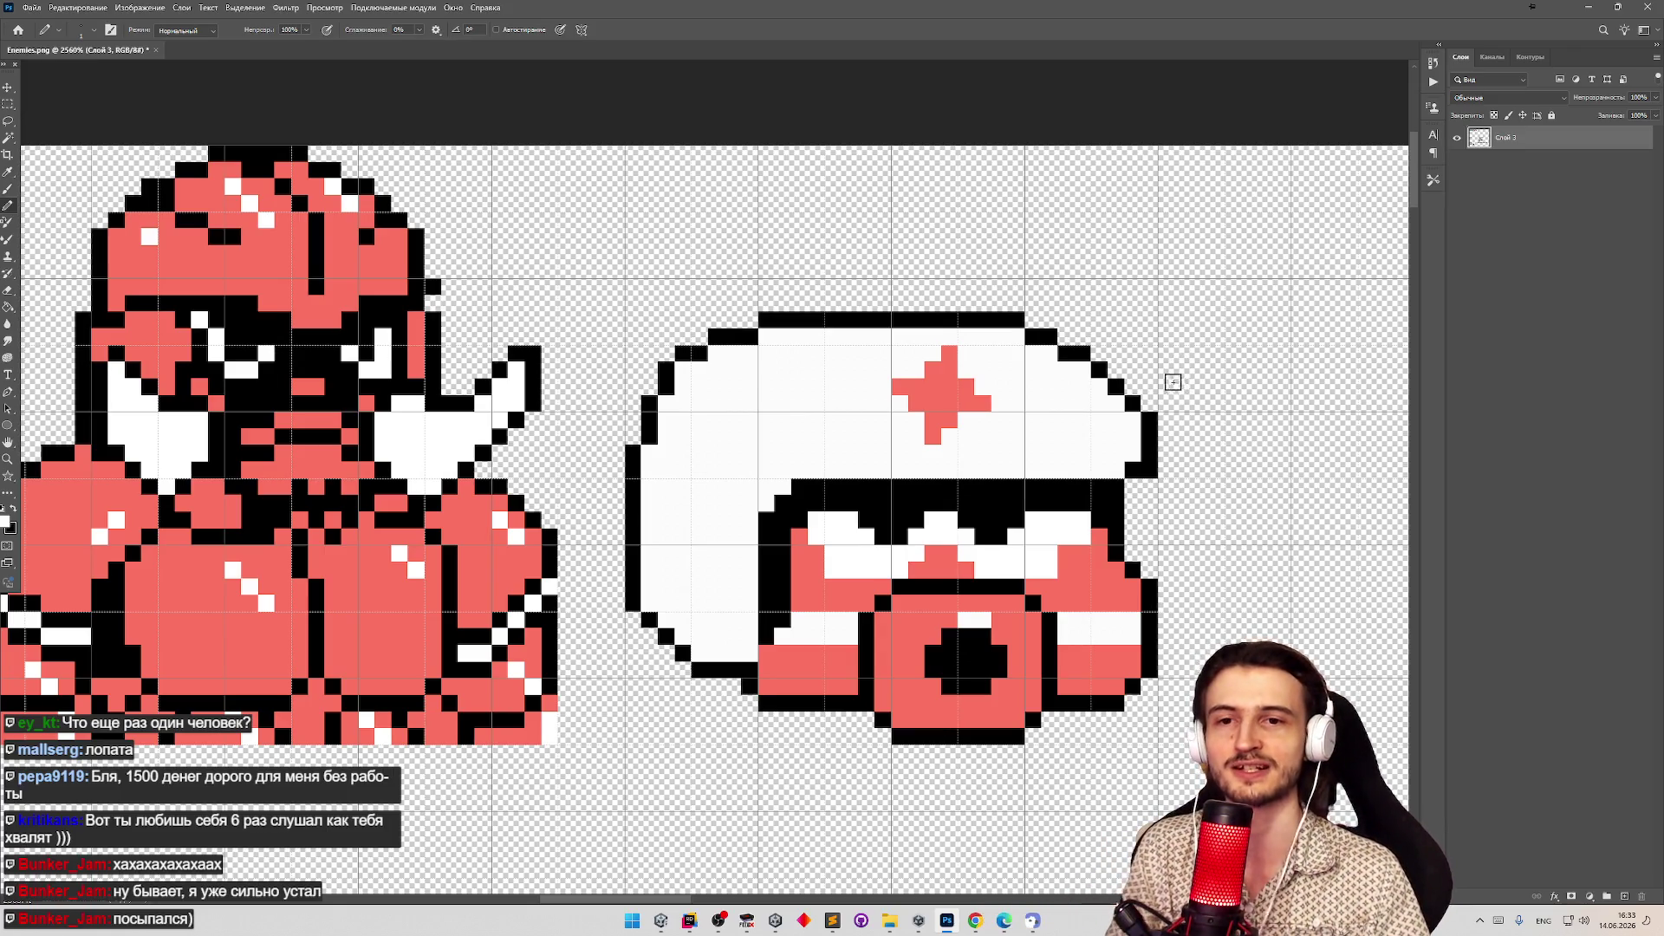
Zoom around the mushroom sprite in Photoshop, try a red outline stroke, then undo it.
key(z)
mouse_move(953, 441)
mouse_down()
mouse_move(858, 485)
mouse_move(918, 499)
mouse_up()
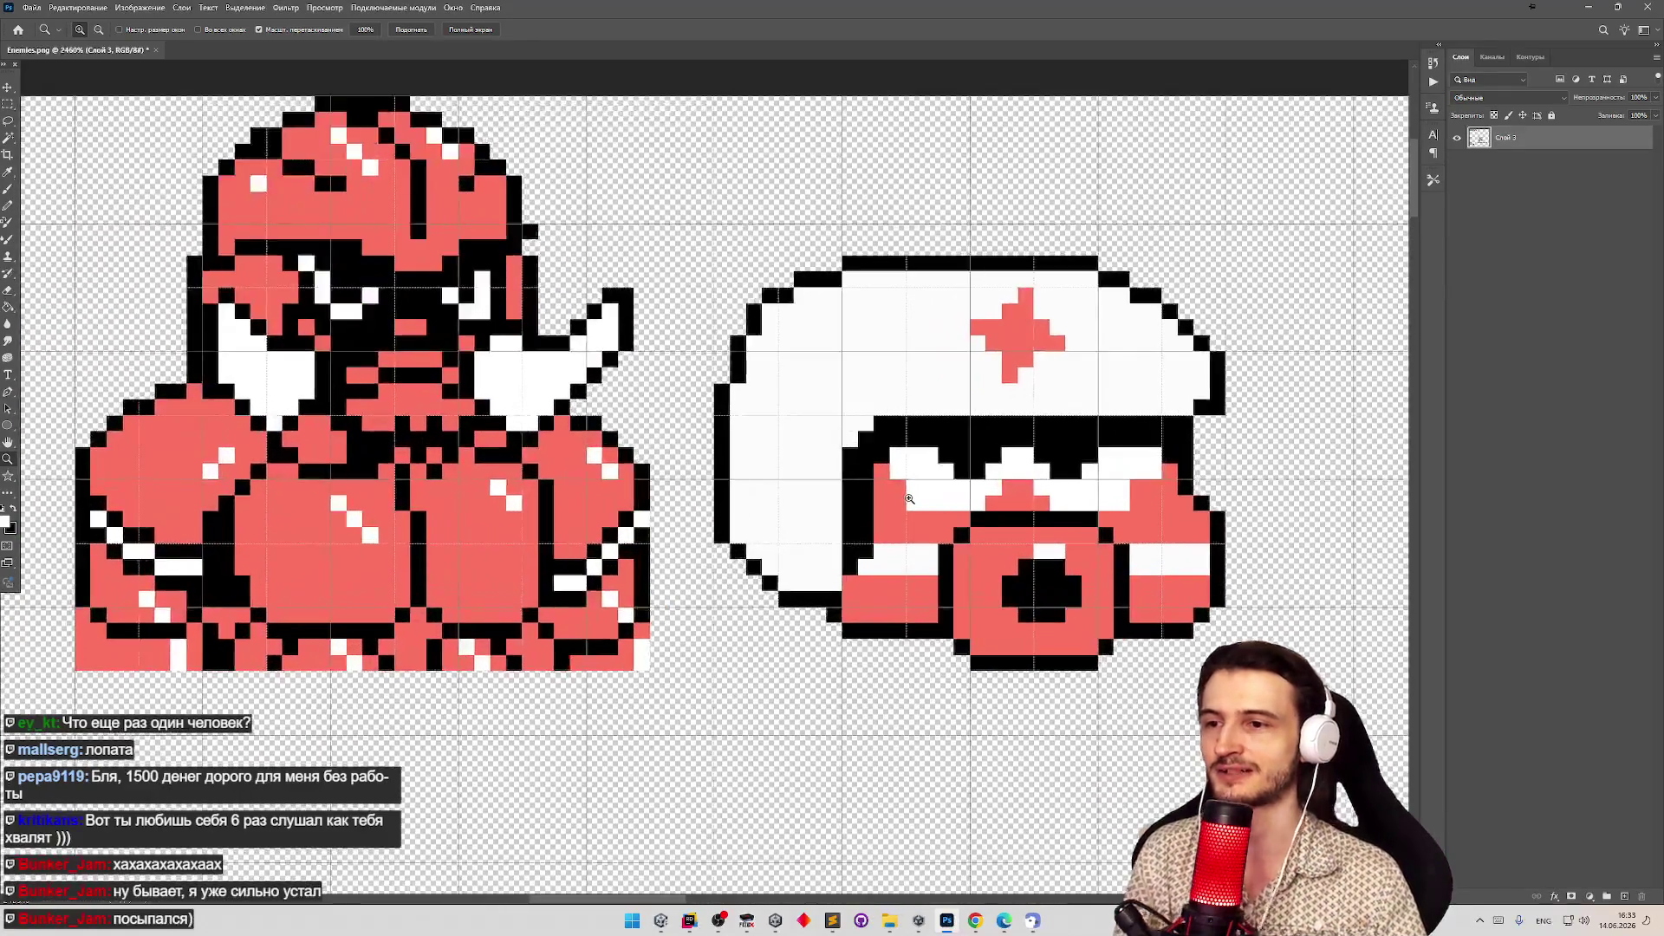
key(b)
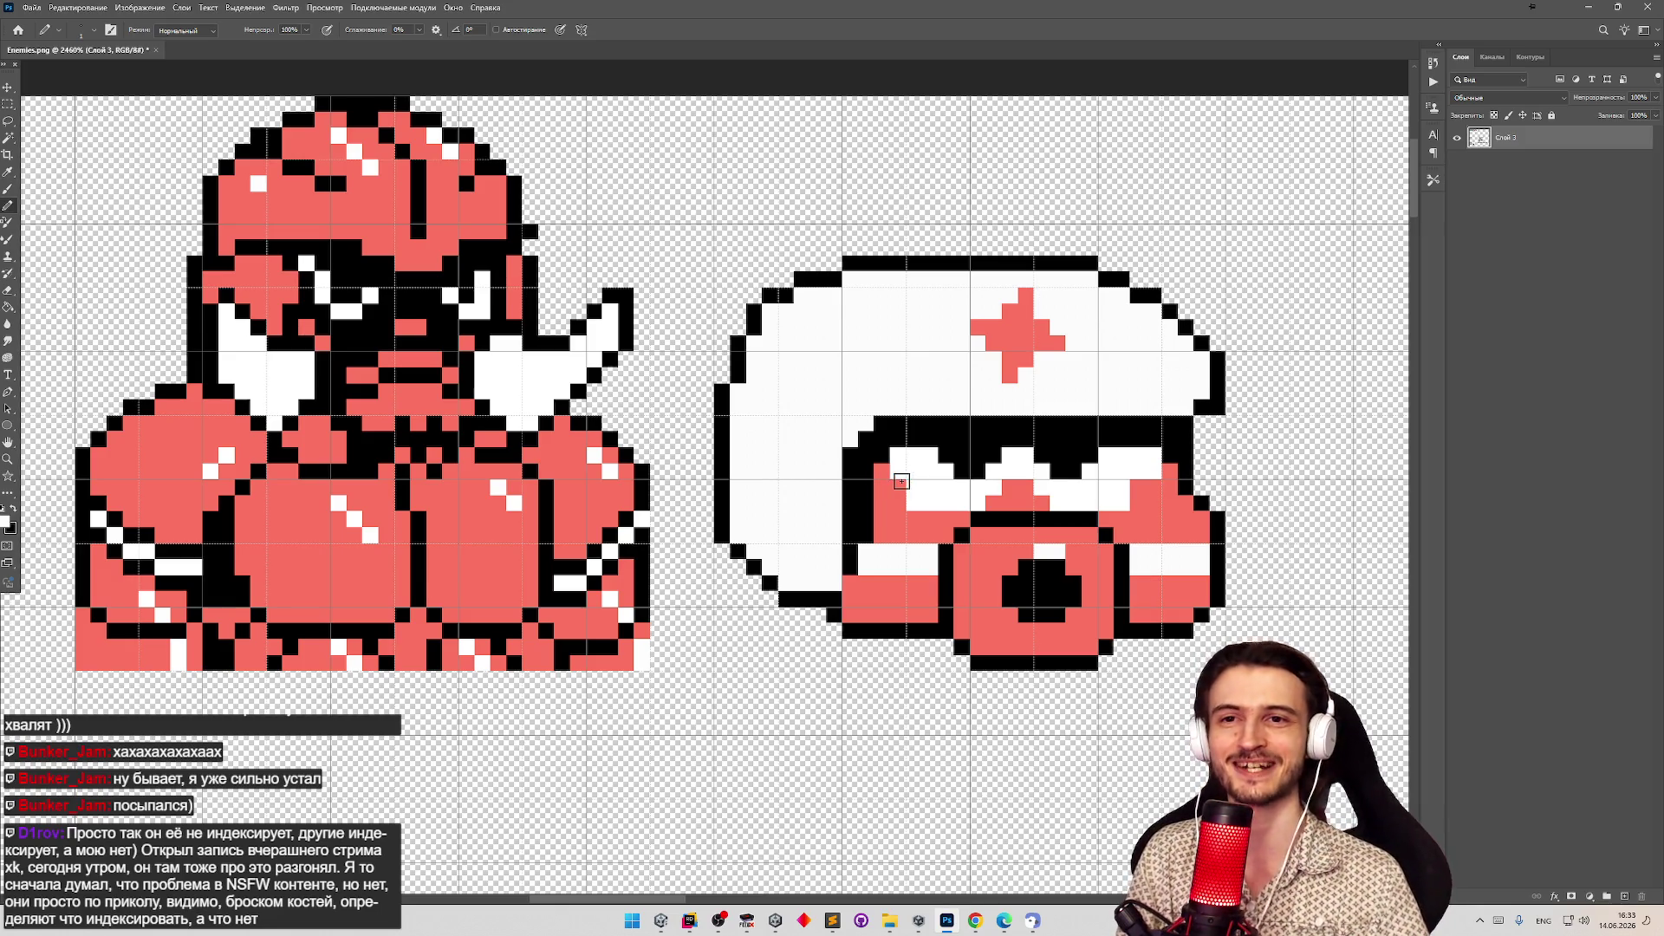
key(z)
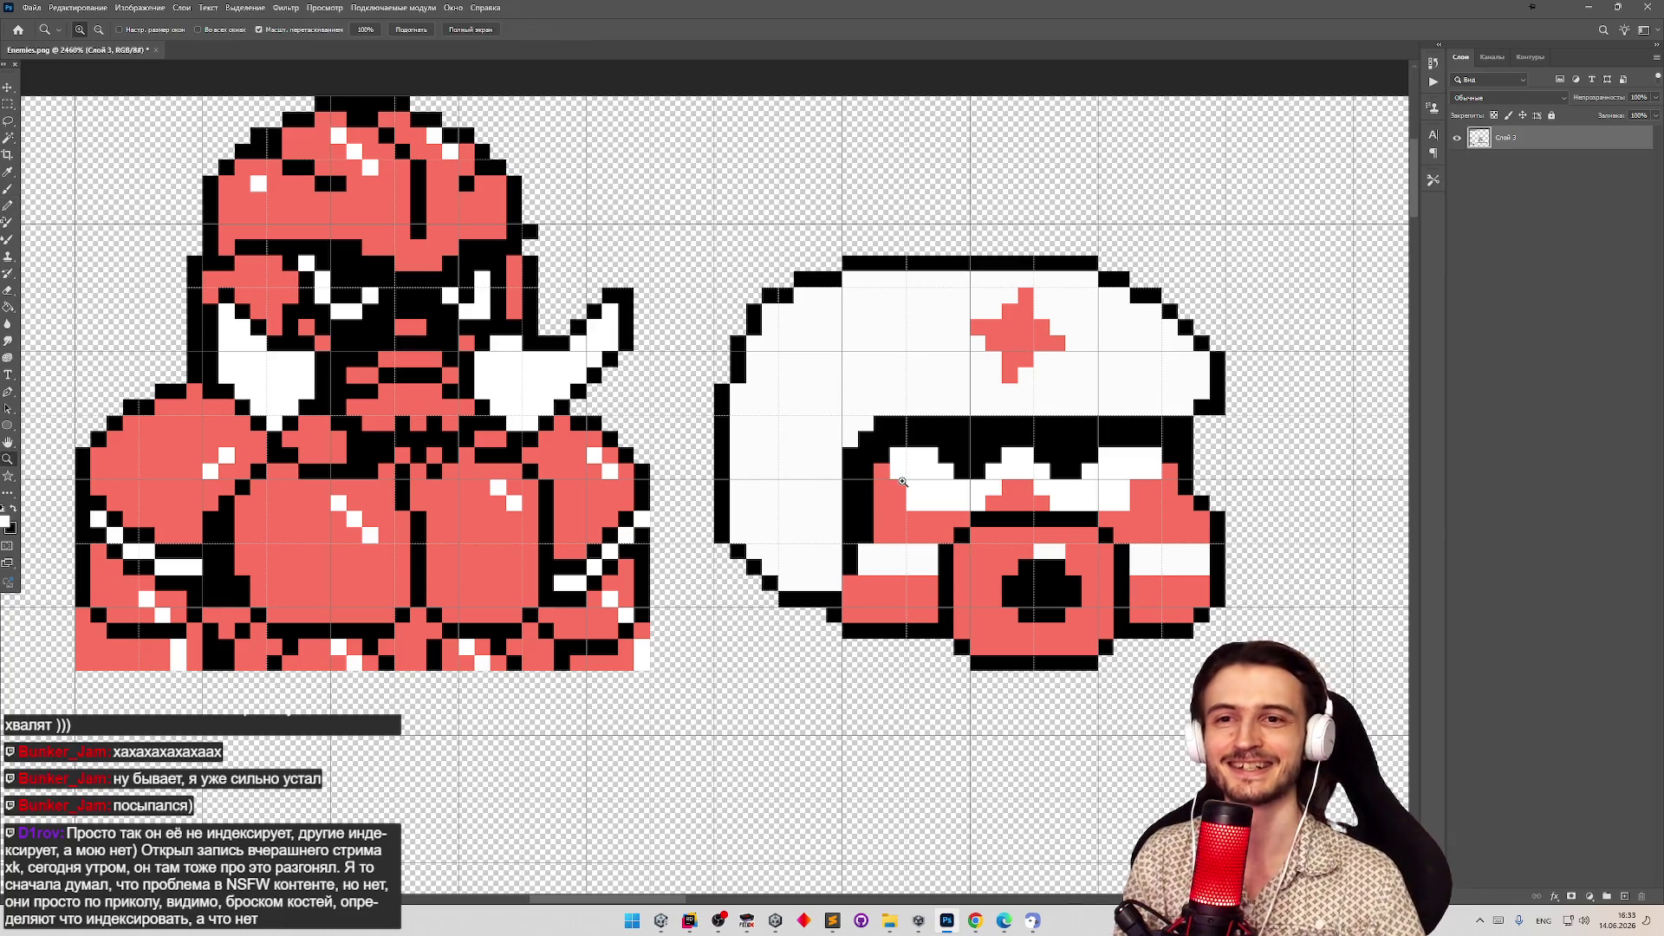
alt+click(906, 509)
scroll(862, 535, up, 2)
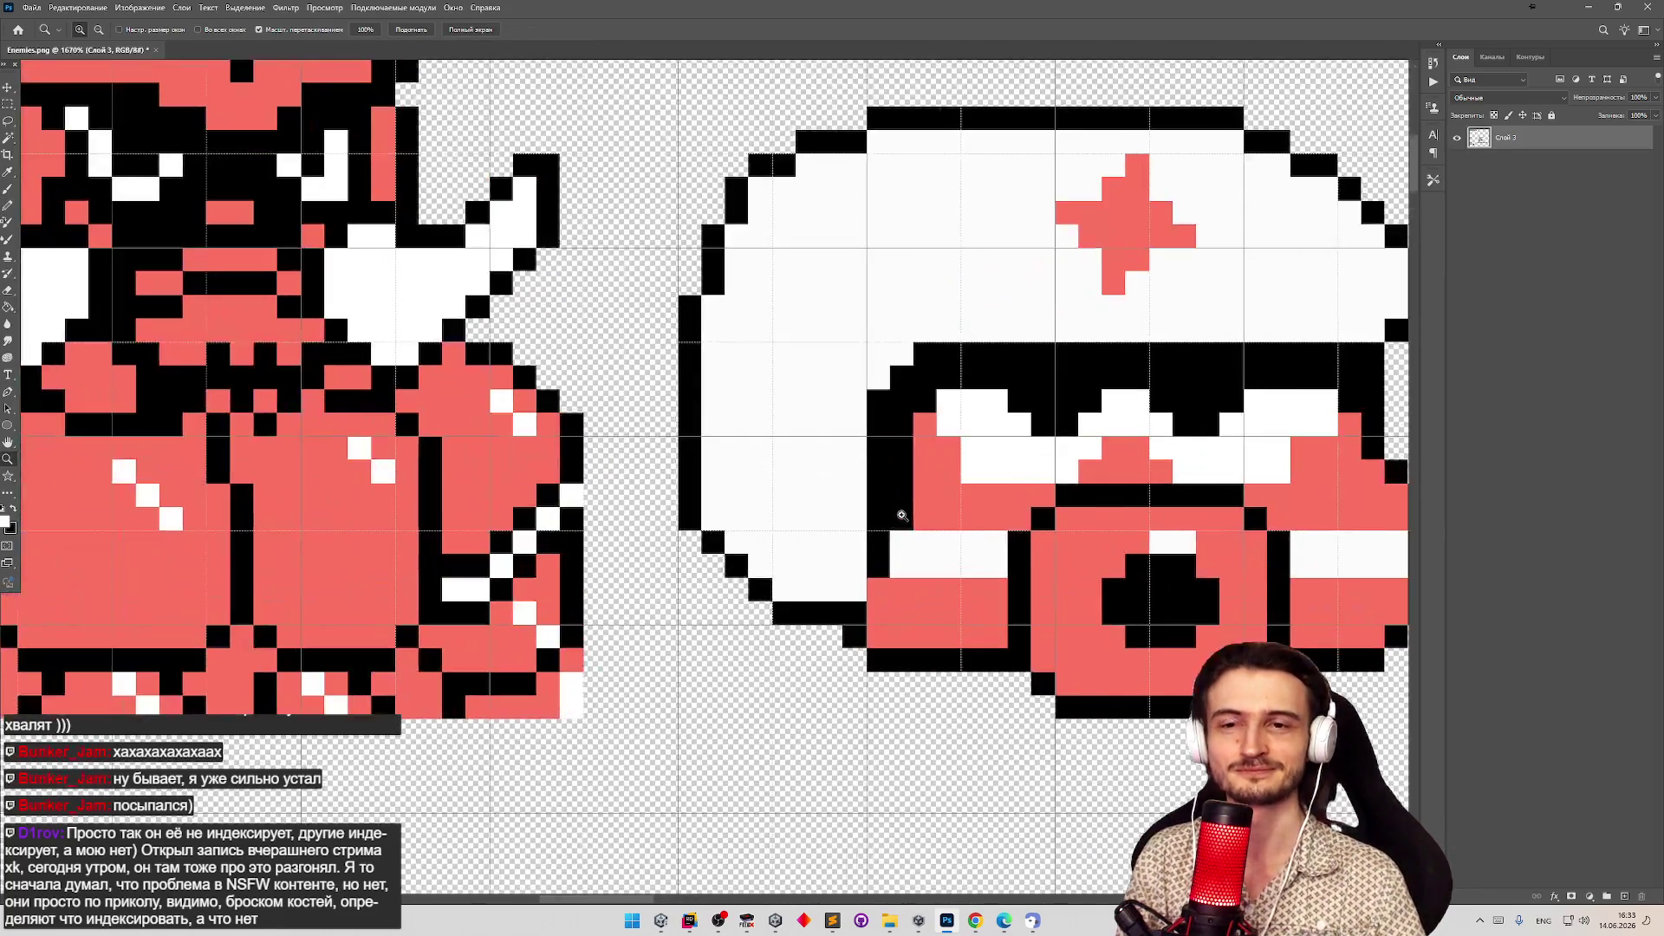
scroll(875, 528, down, 1)
key(b)
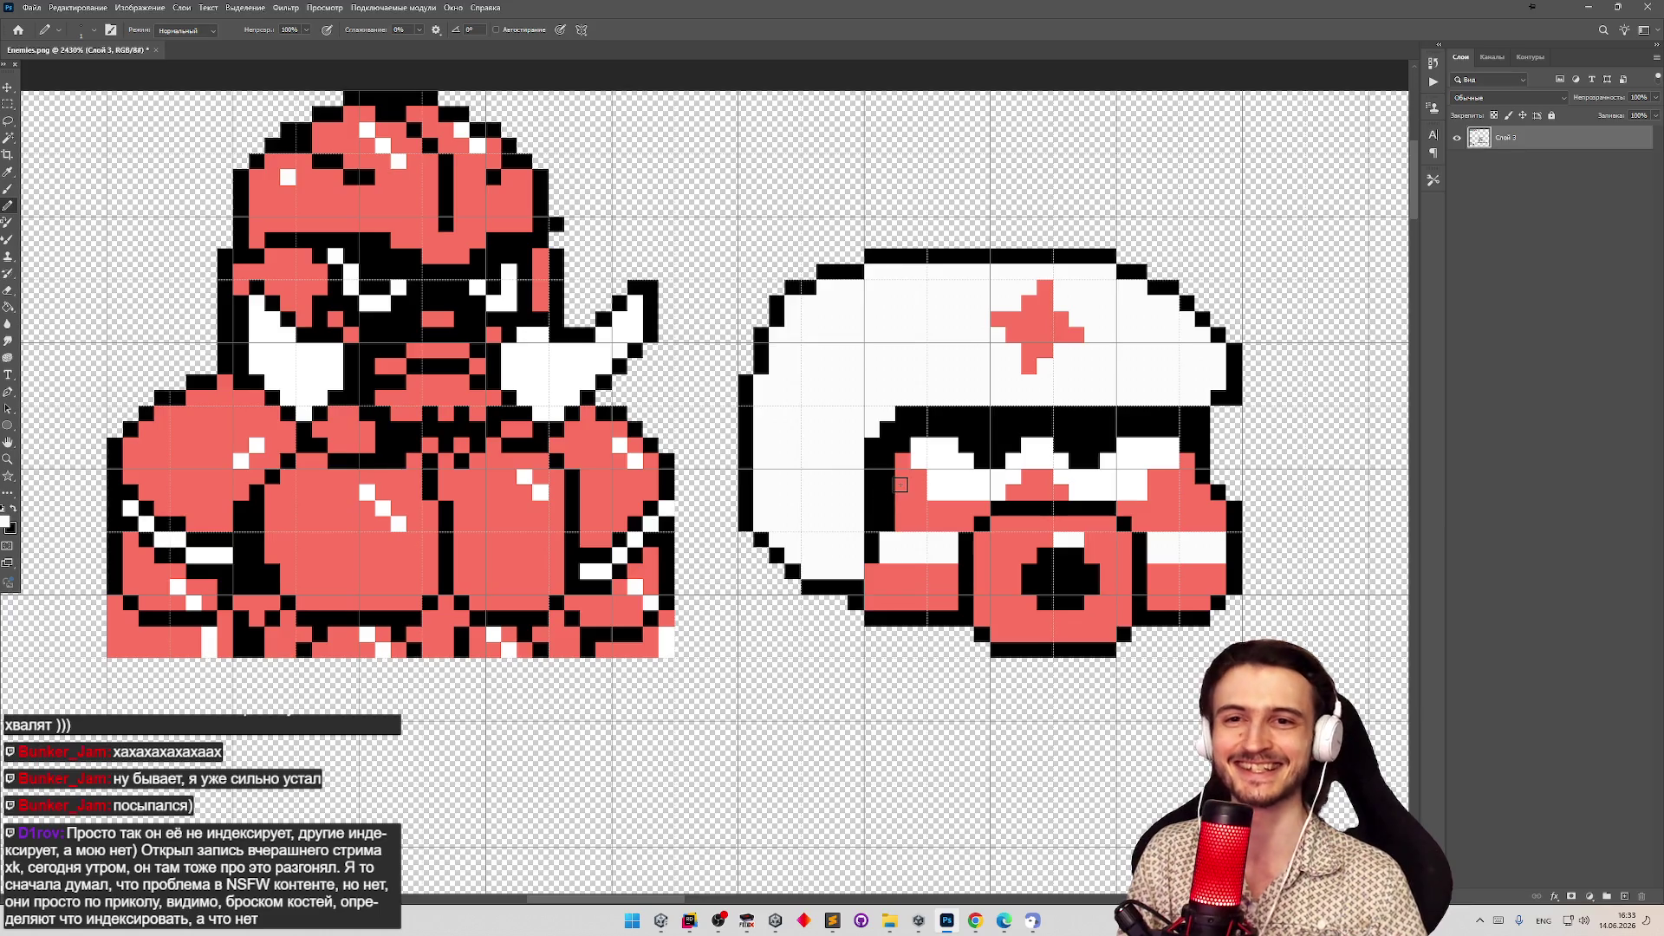
alt+click(911, 505)
drag(888, 525, 893, 461)
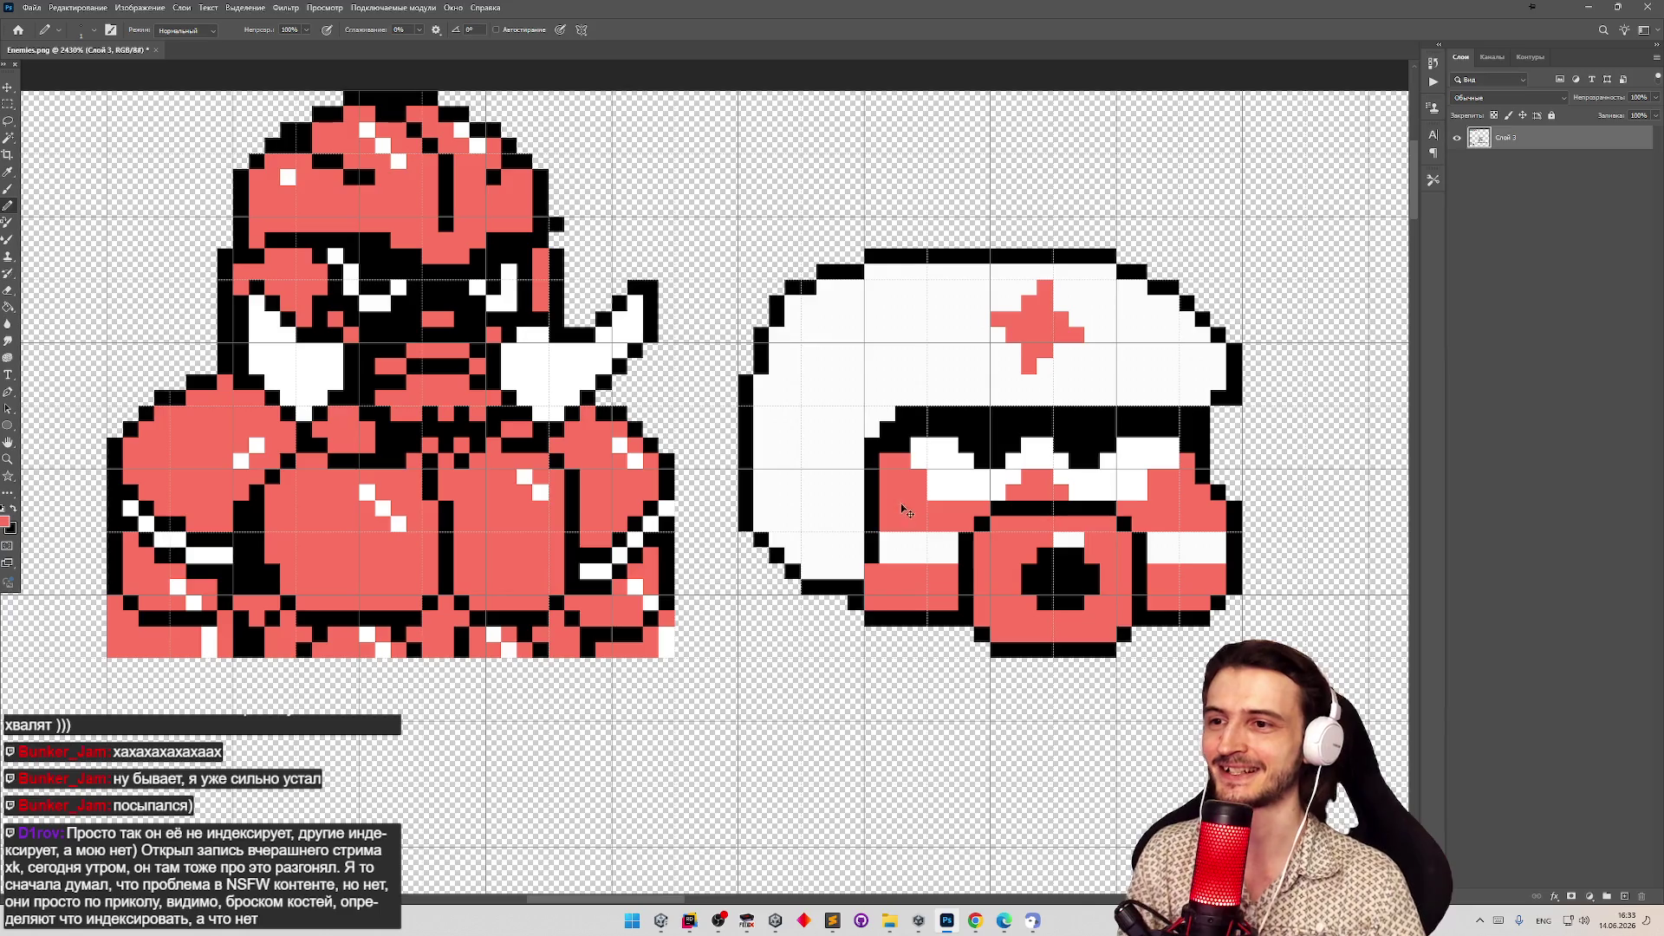
key(ctrl+z)
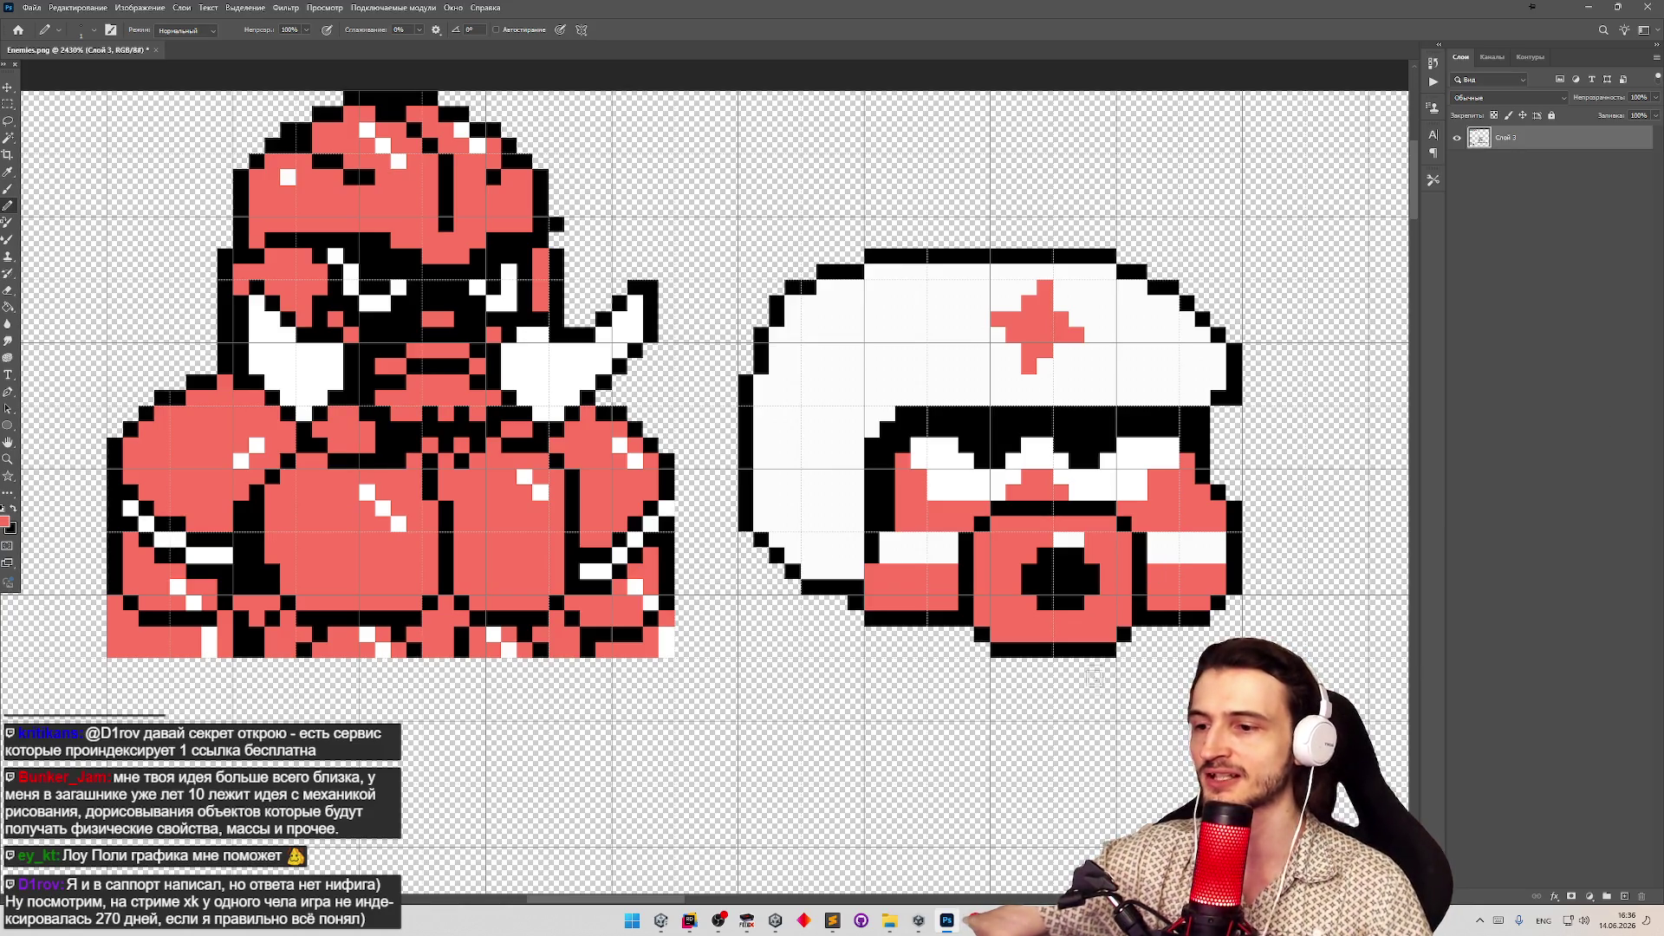
Search Google for Scribblenauts in a new Chrome tab and open the Scribblenauts Unlimited Steam page.
click(975, 920)
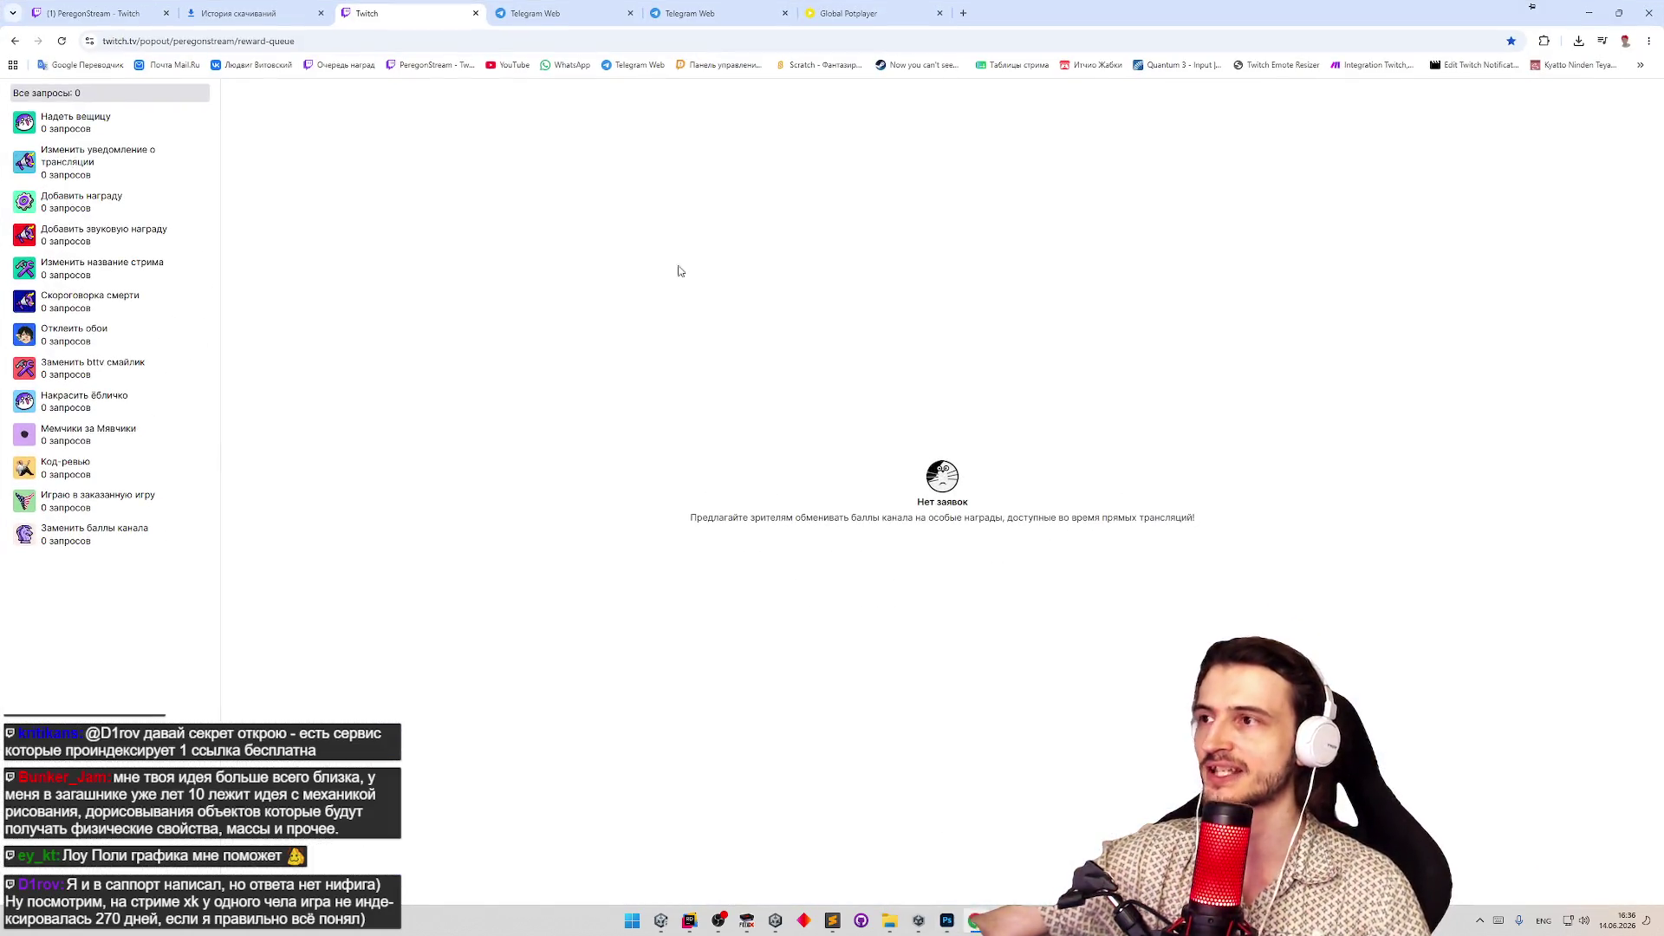
click(967, 15)
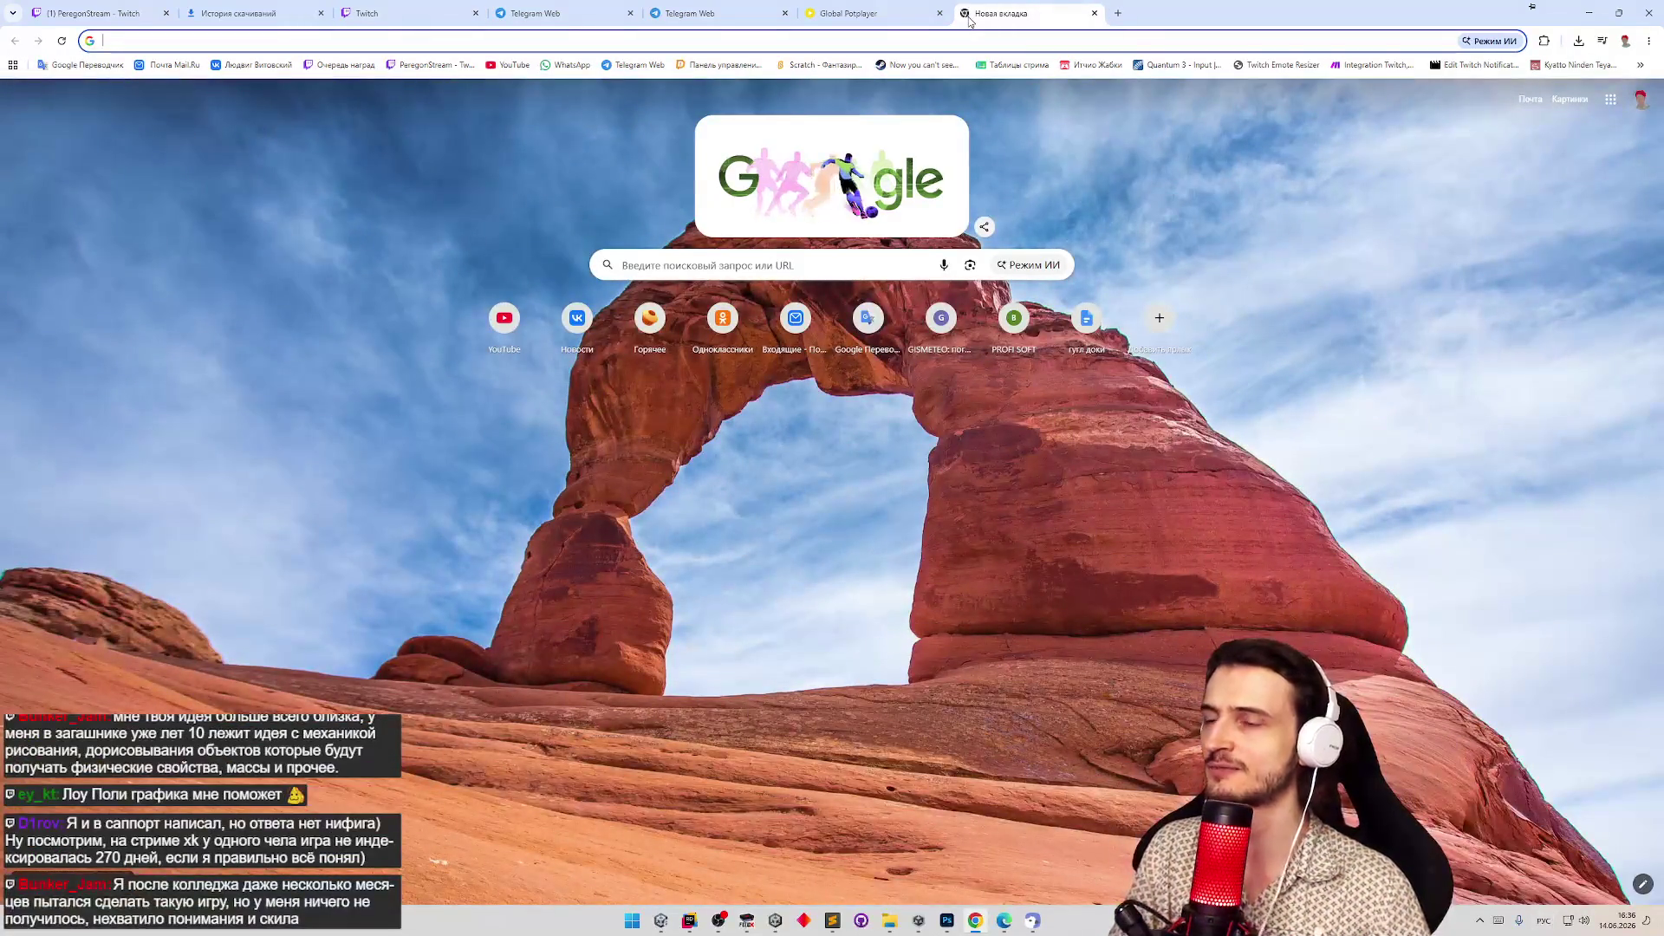
key(alt+shift)
text(ыс)
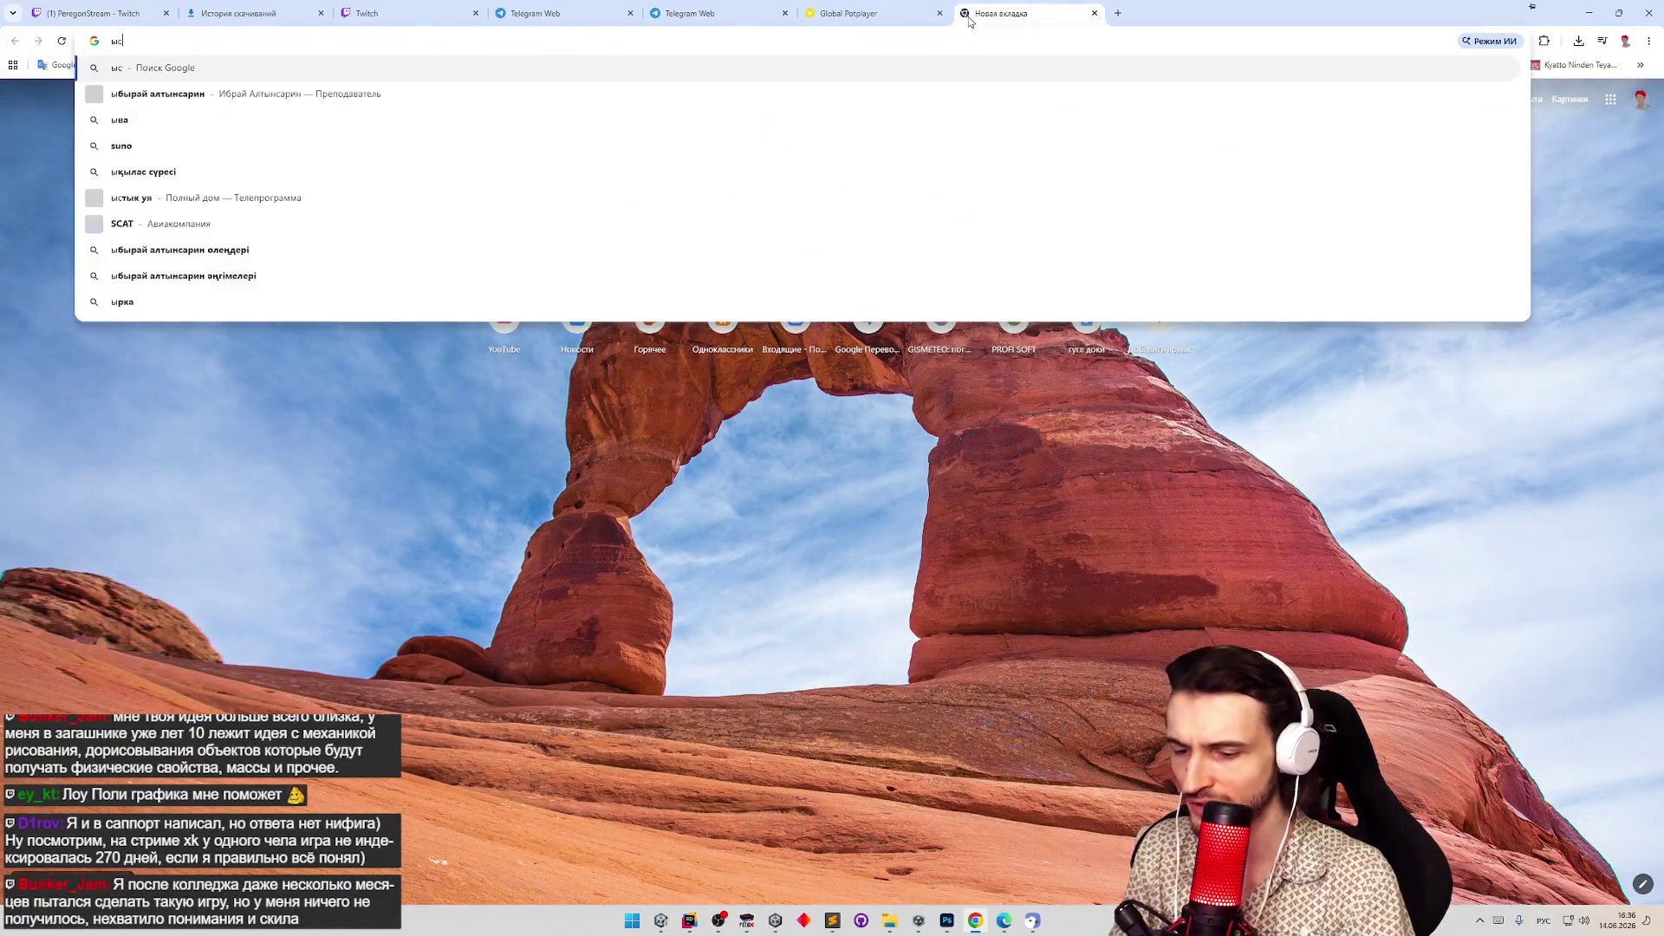
text(кшиидутфгеы)
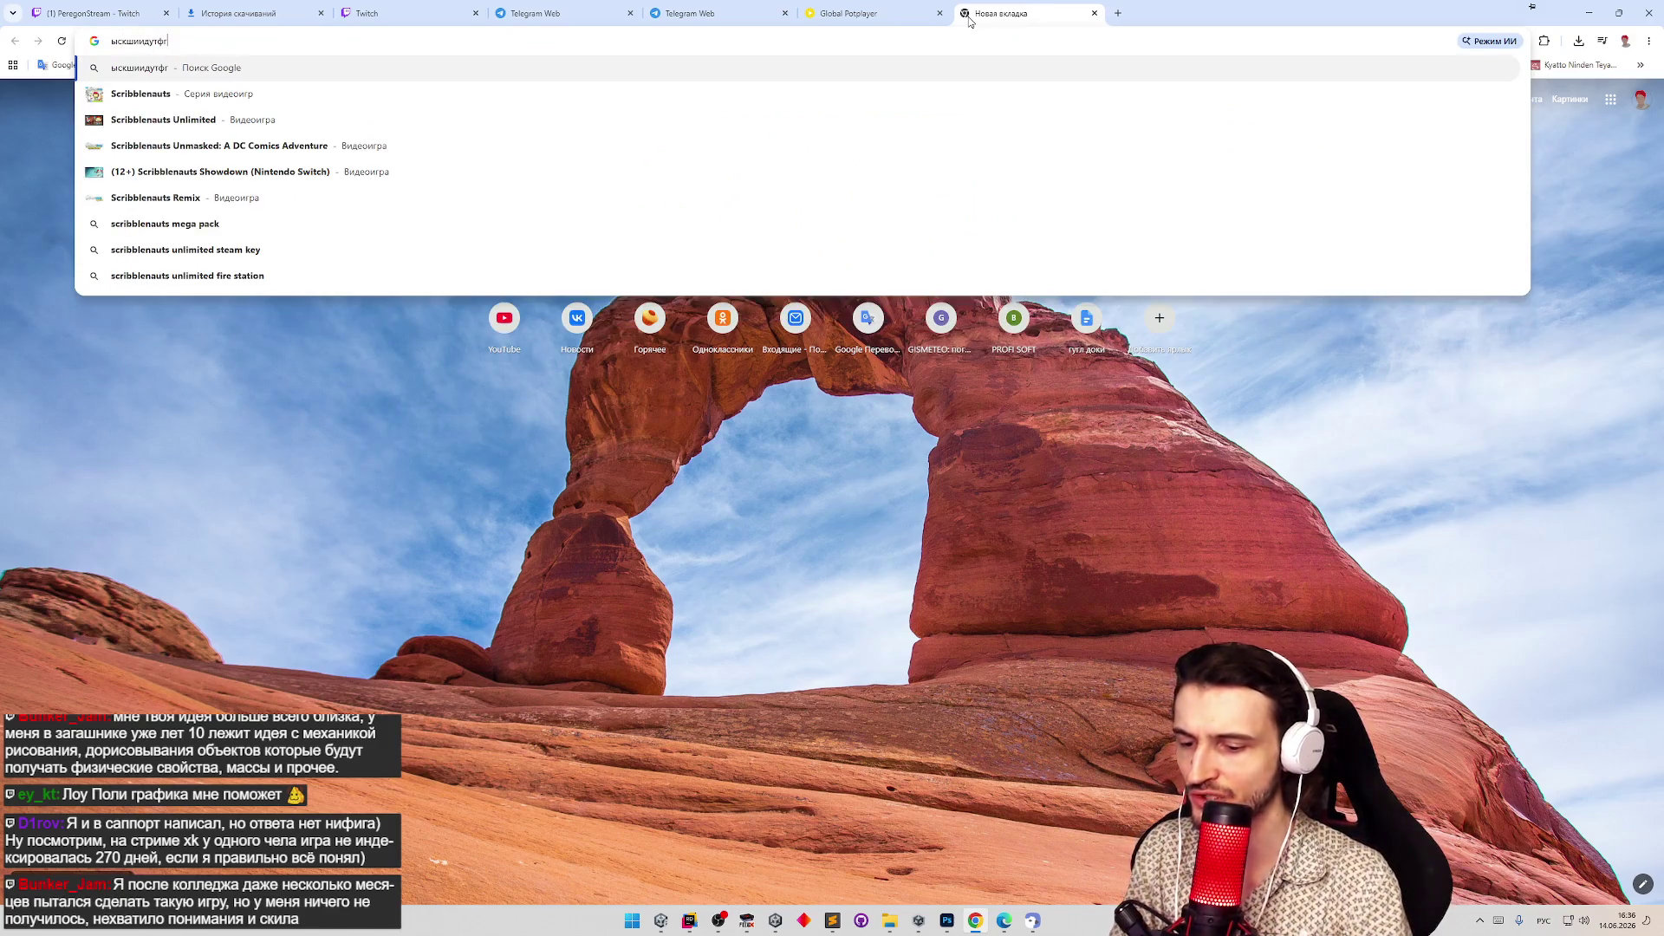
key(Return)
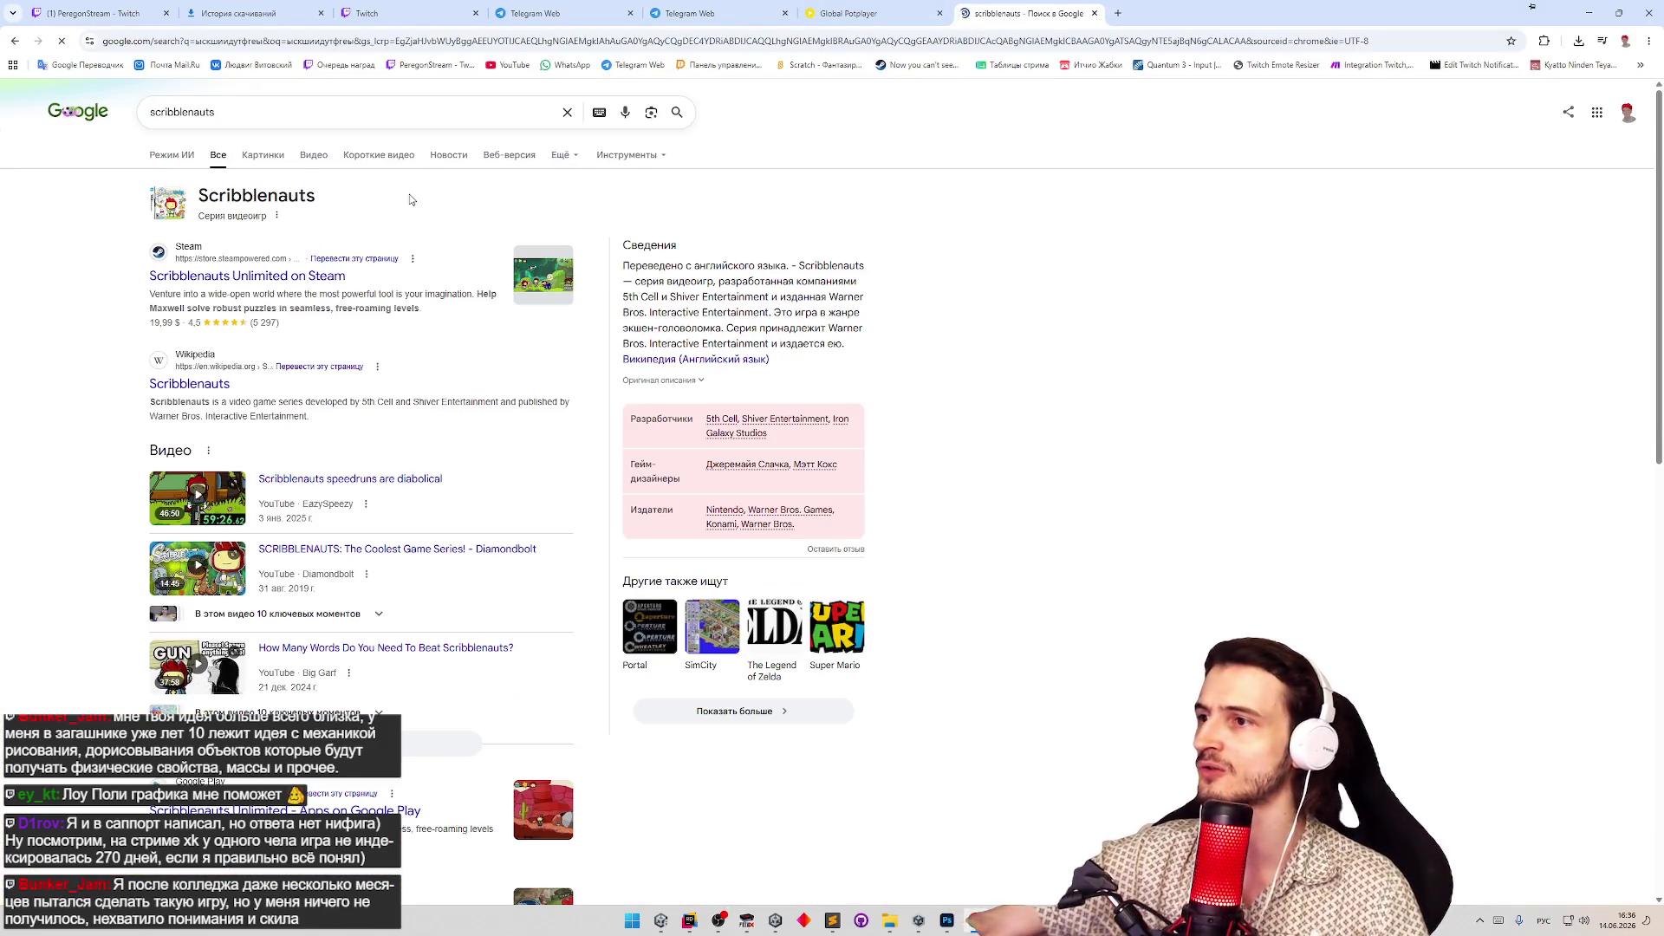
click(301, 279)
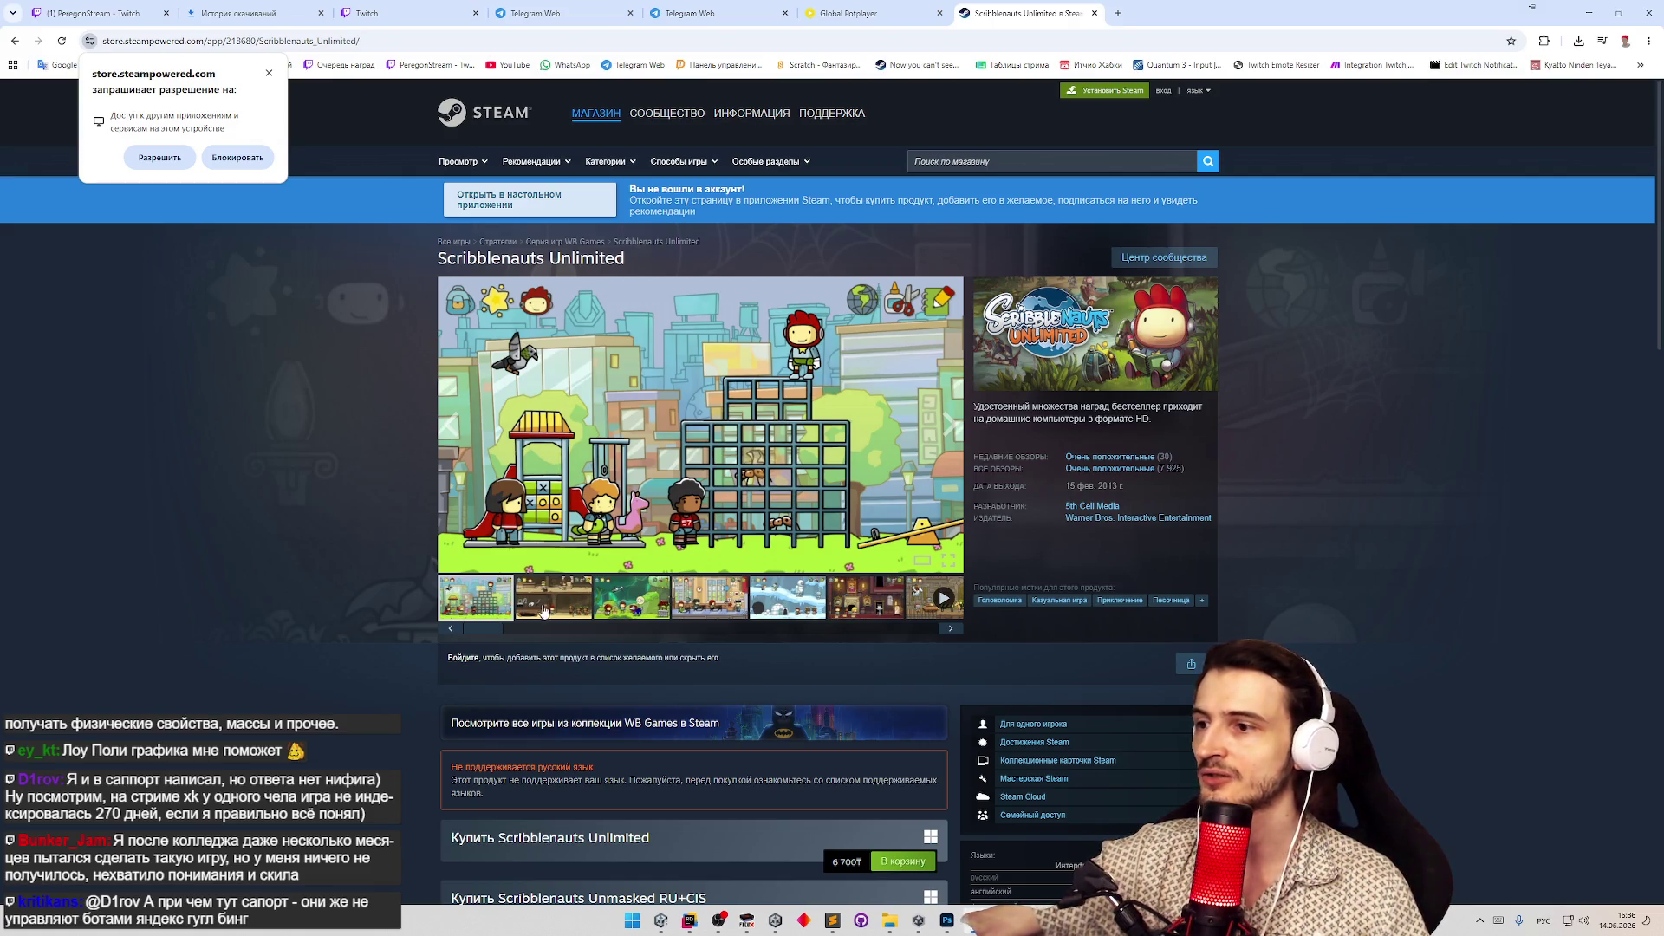
Flip through the first two screenshots, then watch the Scribblenauts Unlimited trailer fullscreen to 1:17.
click(546, 605)
click(500, 607)
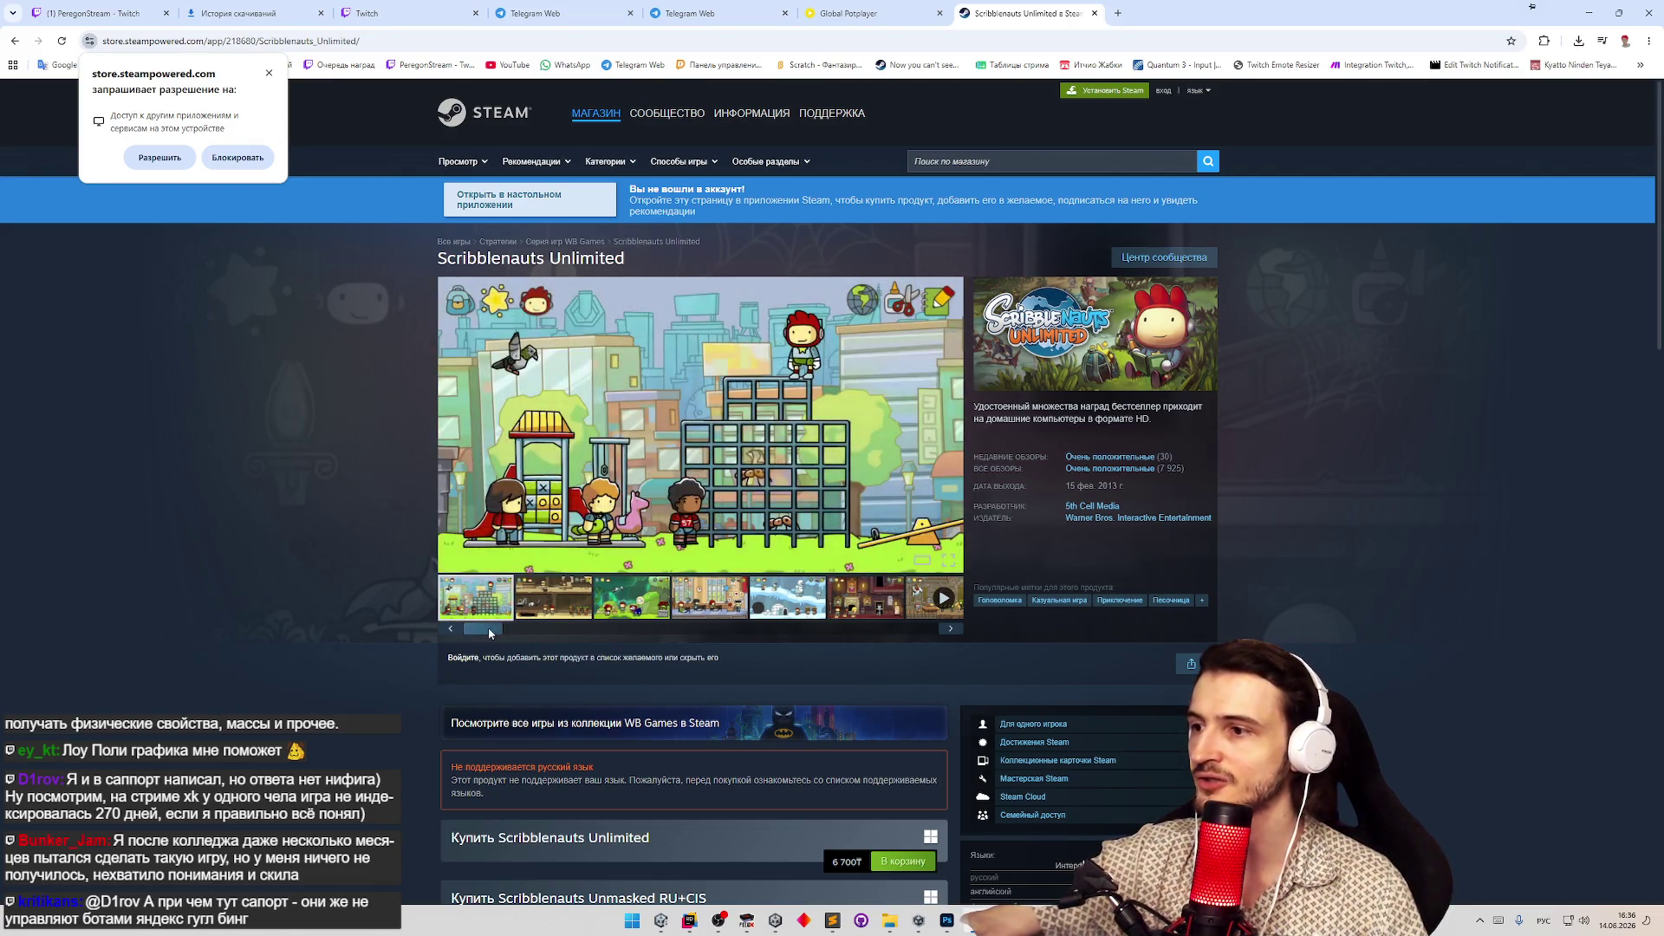
click(913, 600)
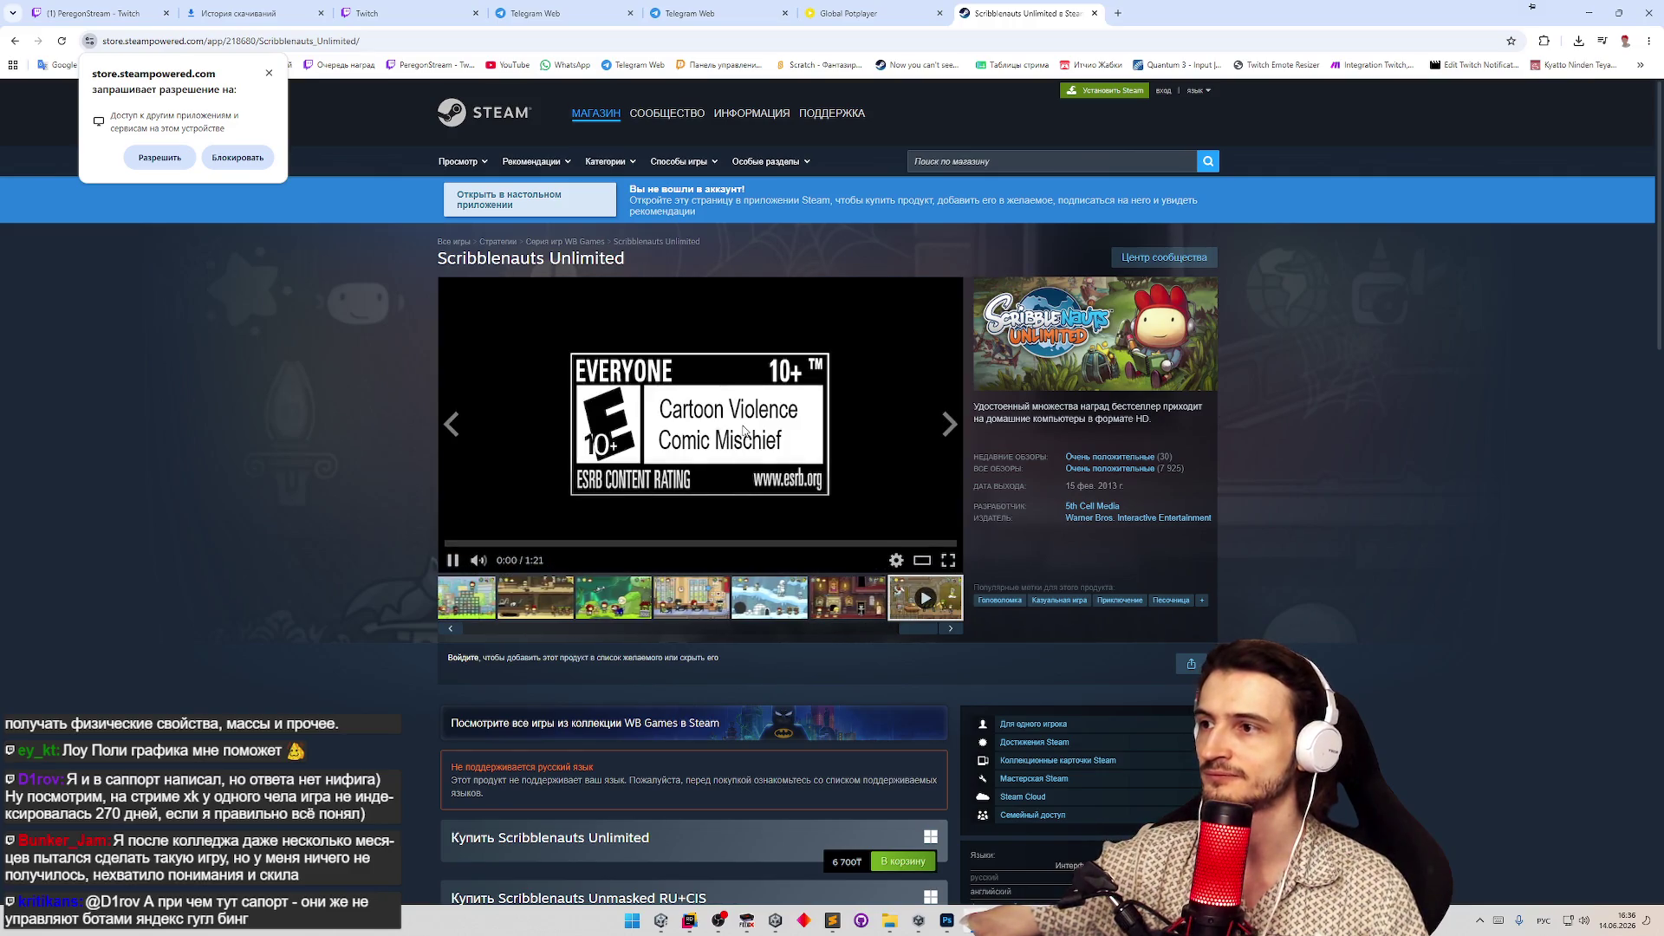
click(942, 559)
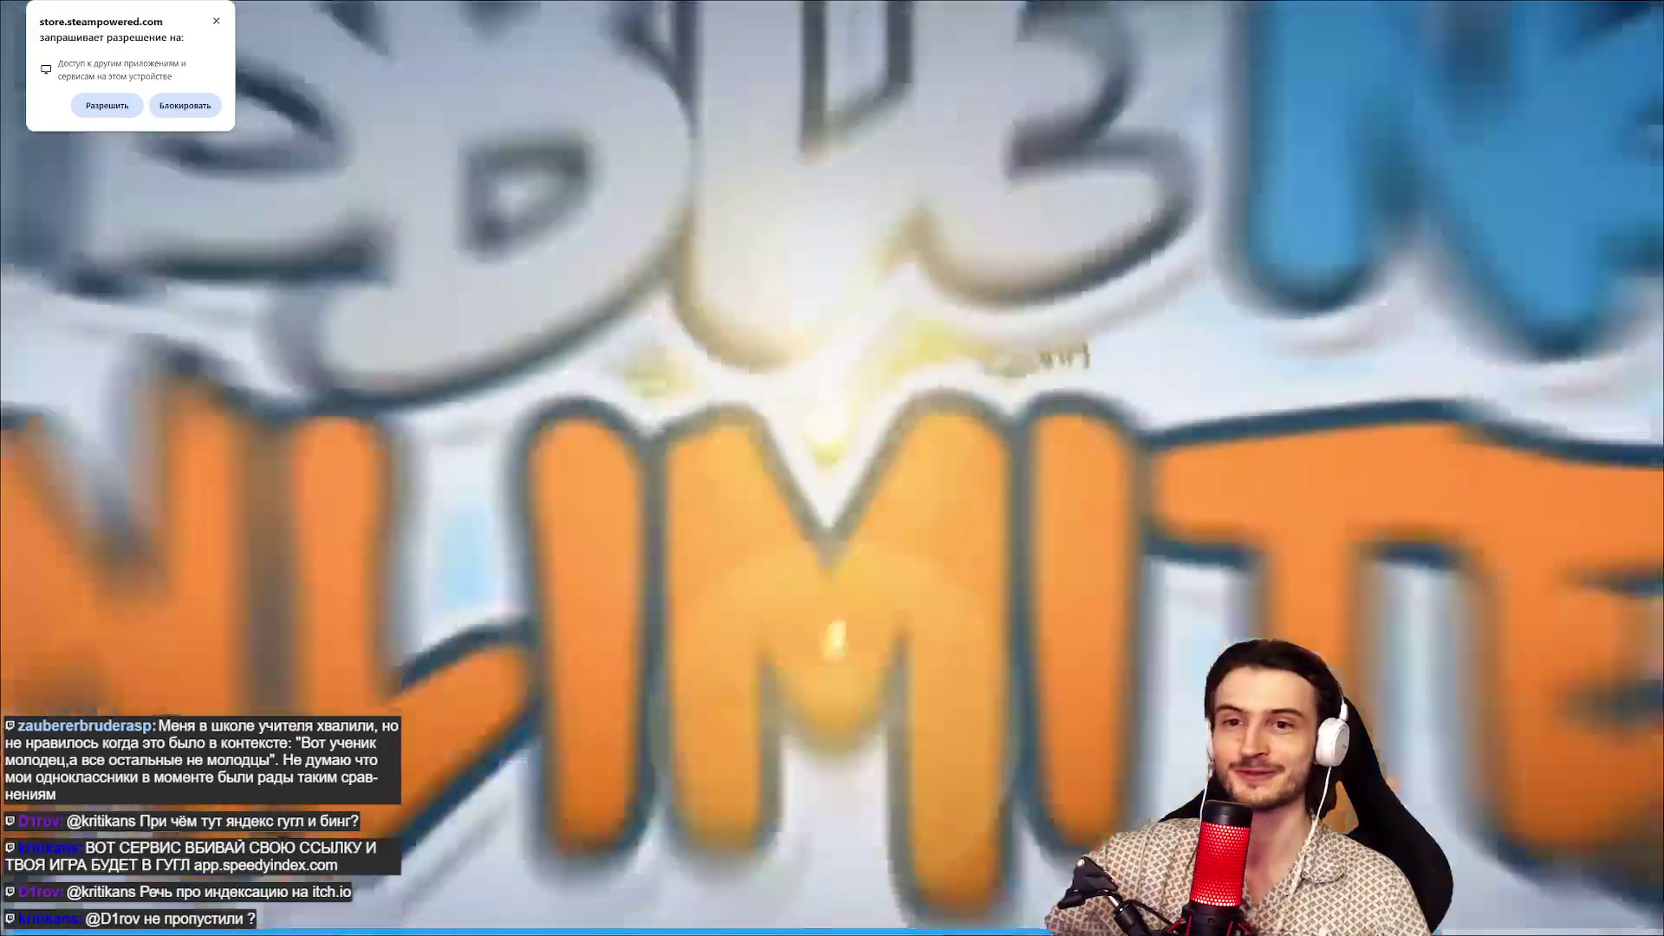
key(Escape)
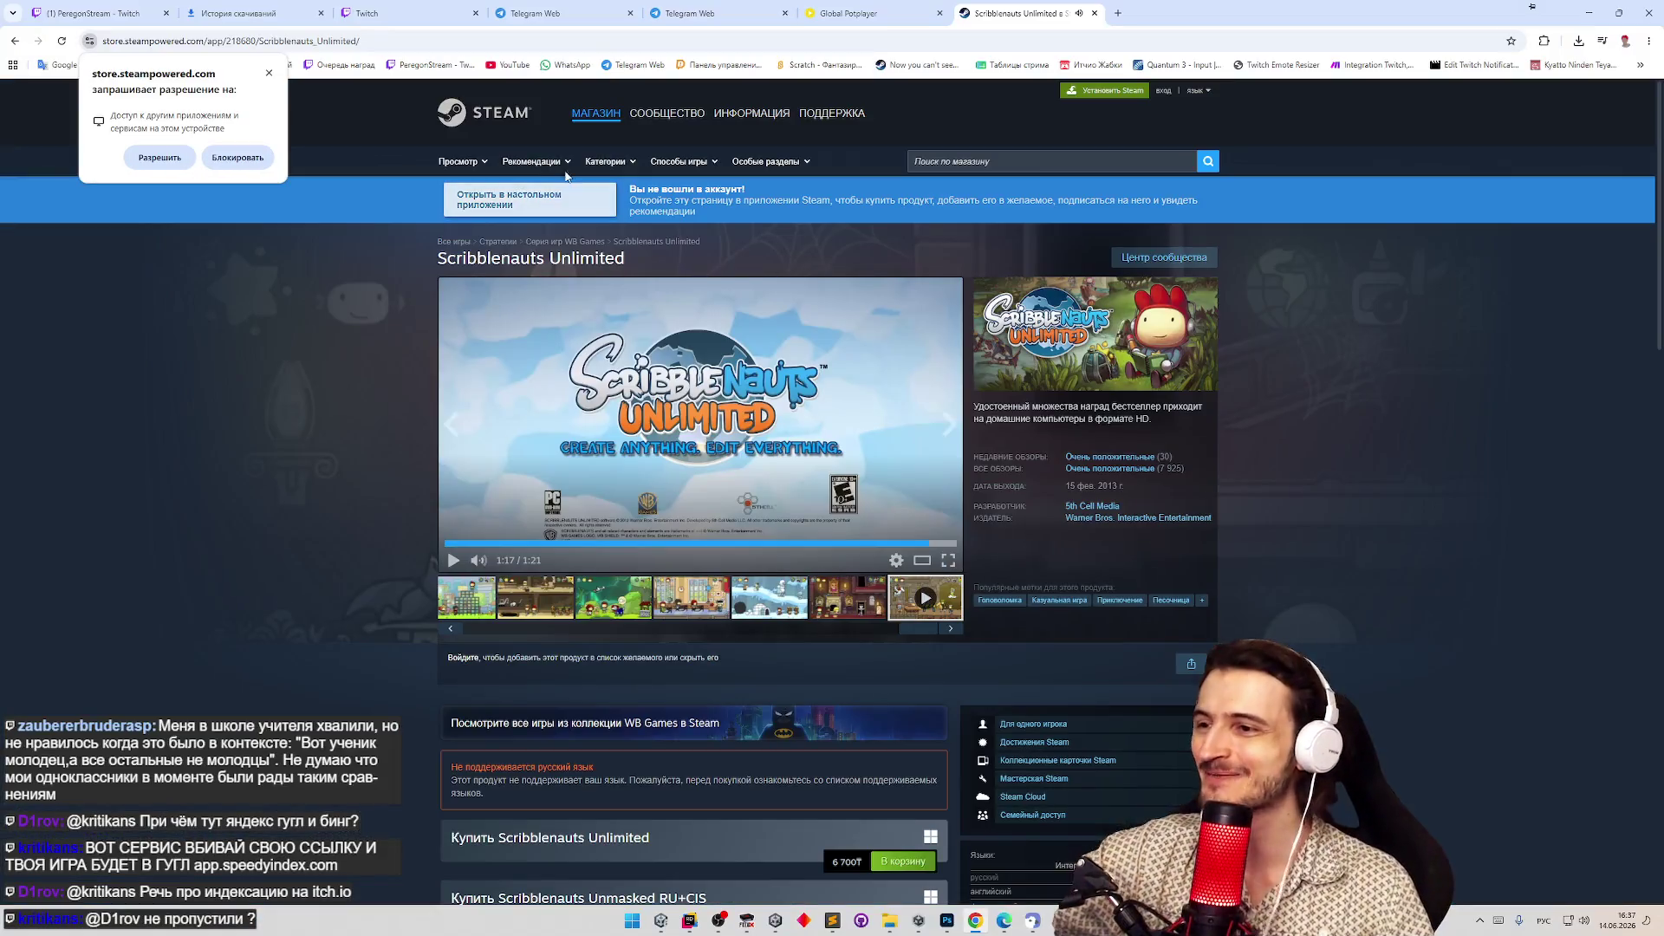
Step through the third, classroom, snow and haunted-house screenshots, then reselect the trailer.
scroll(396, 471, down, 1)
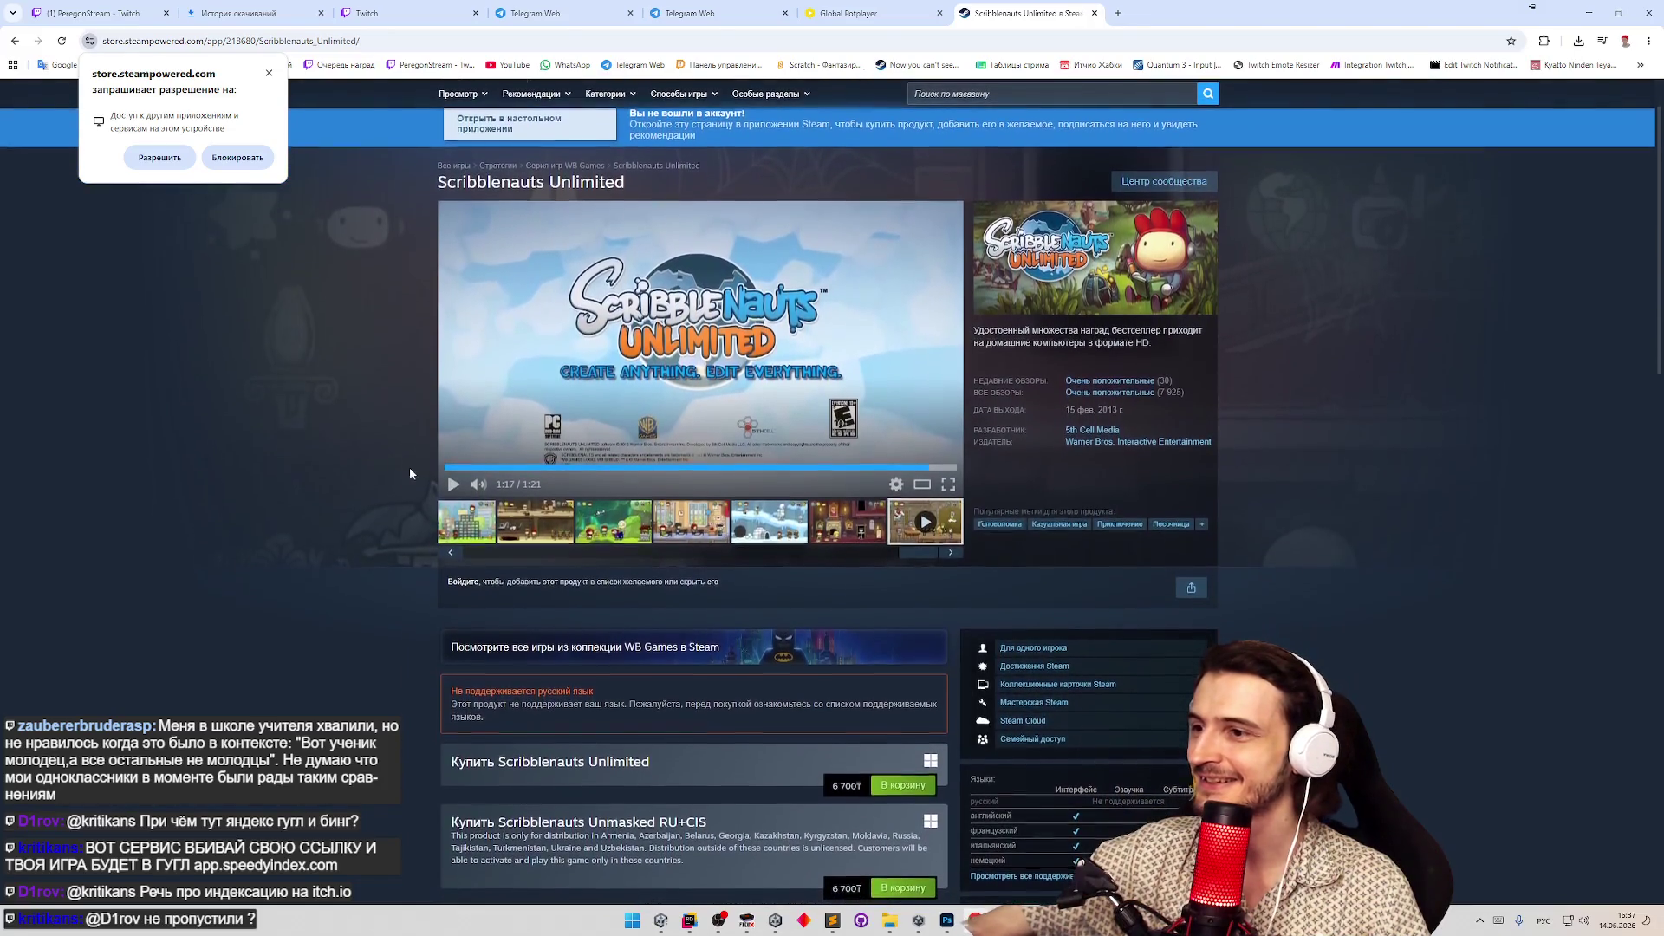
click(612, 530)
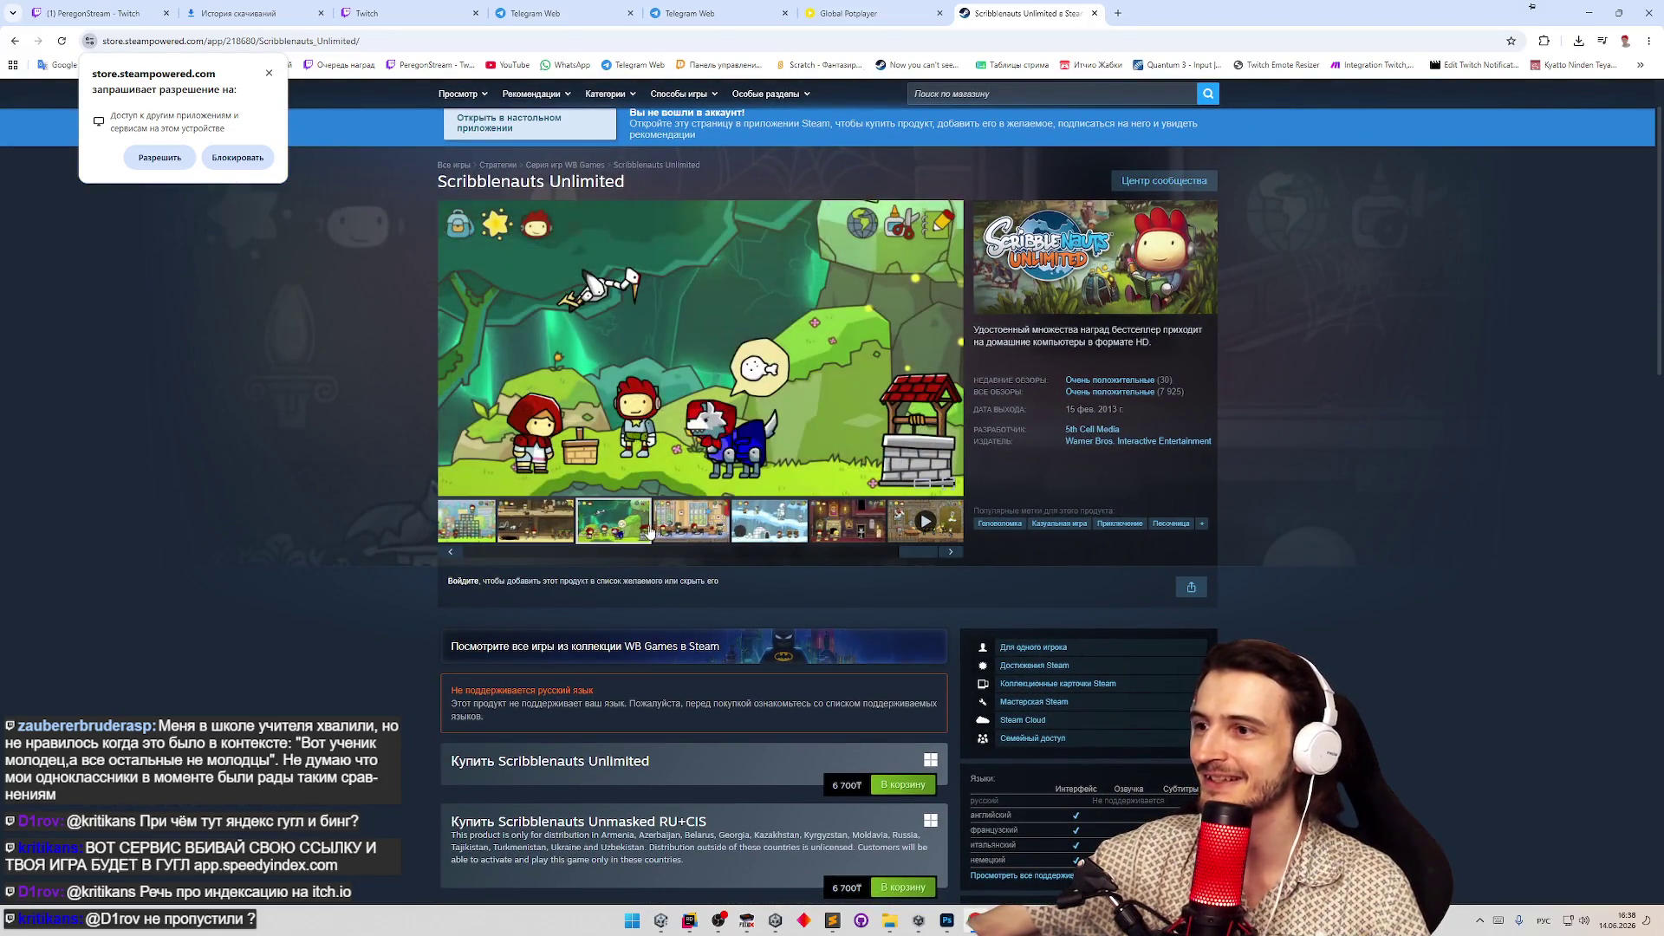
click(673, 531)
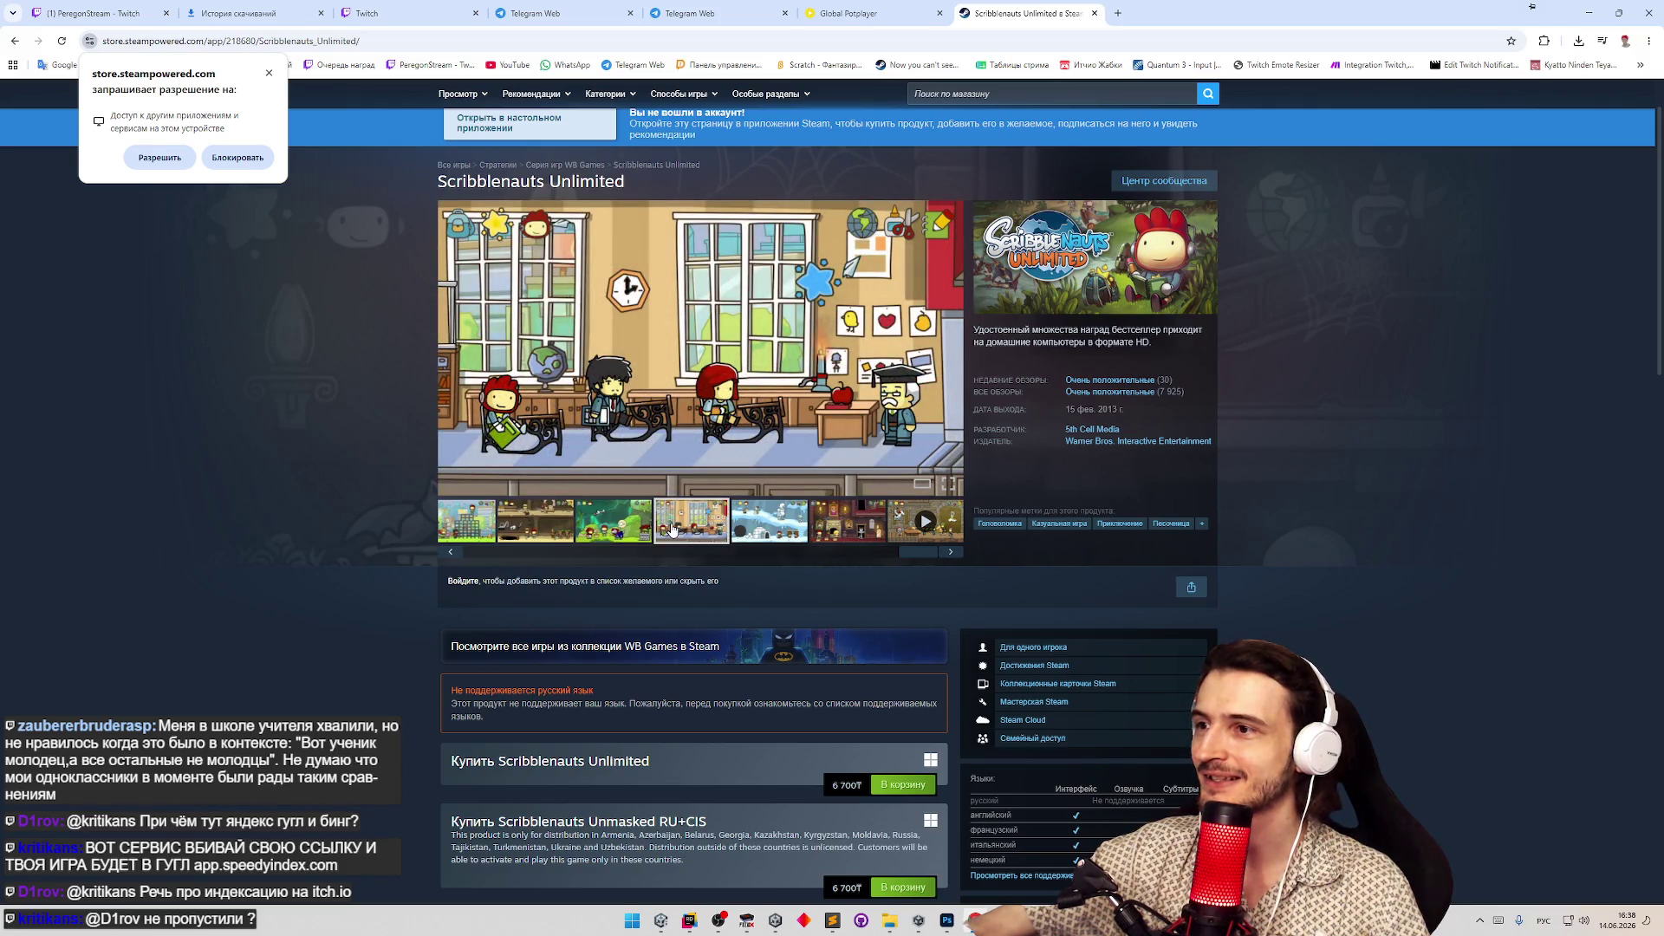
scroll(829, 403, down, 1)
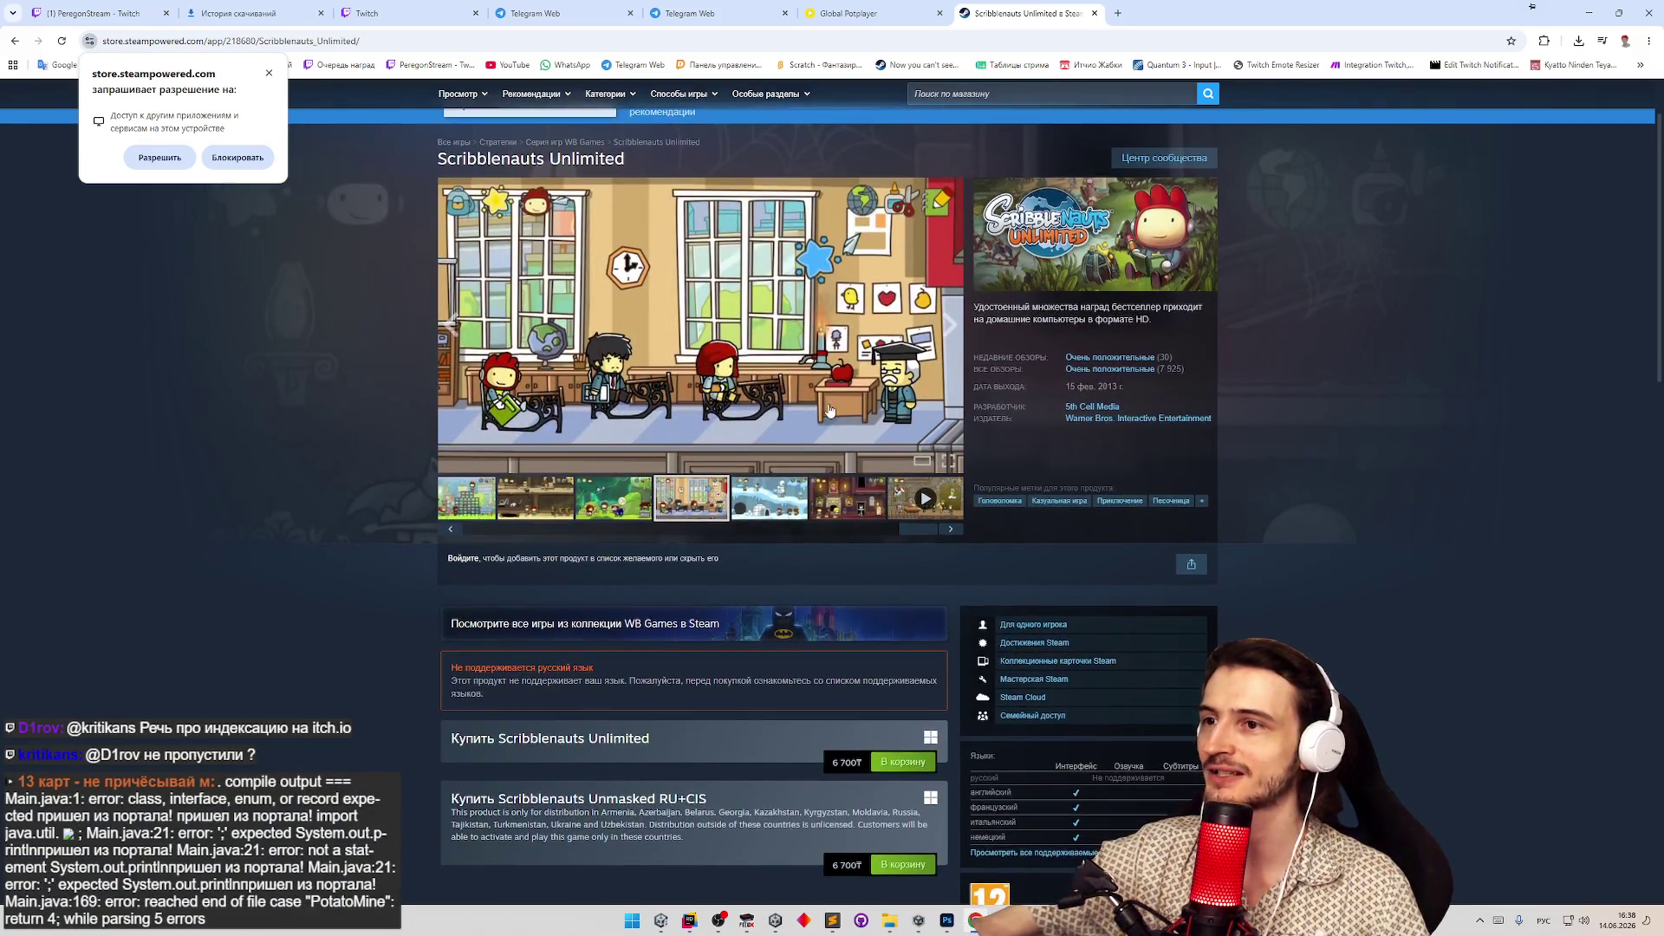
click(769, 499)
click(847, 498)
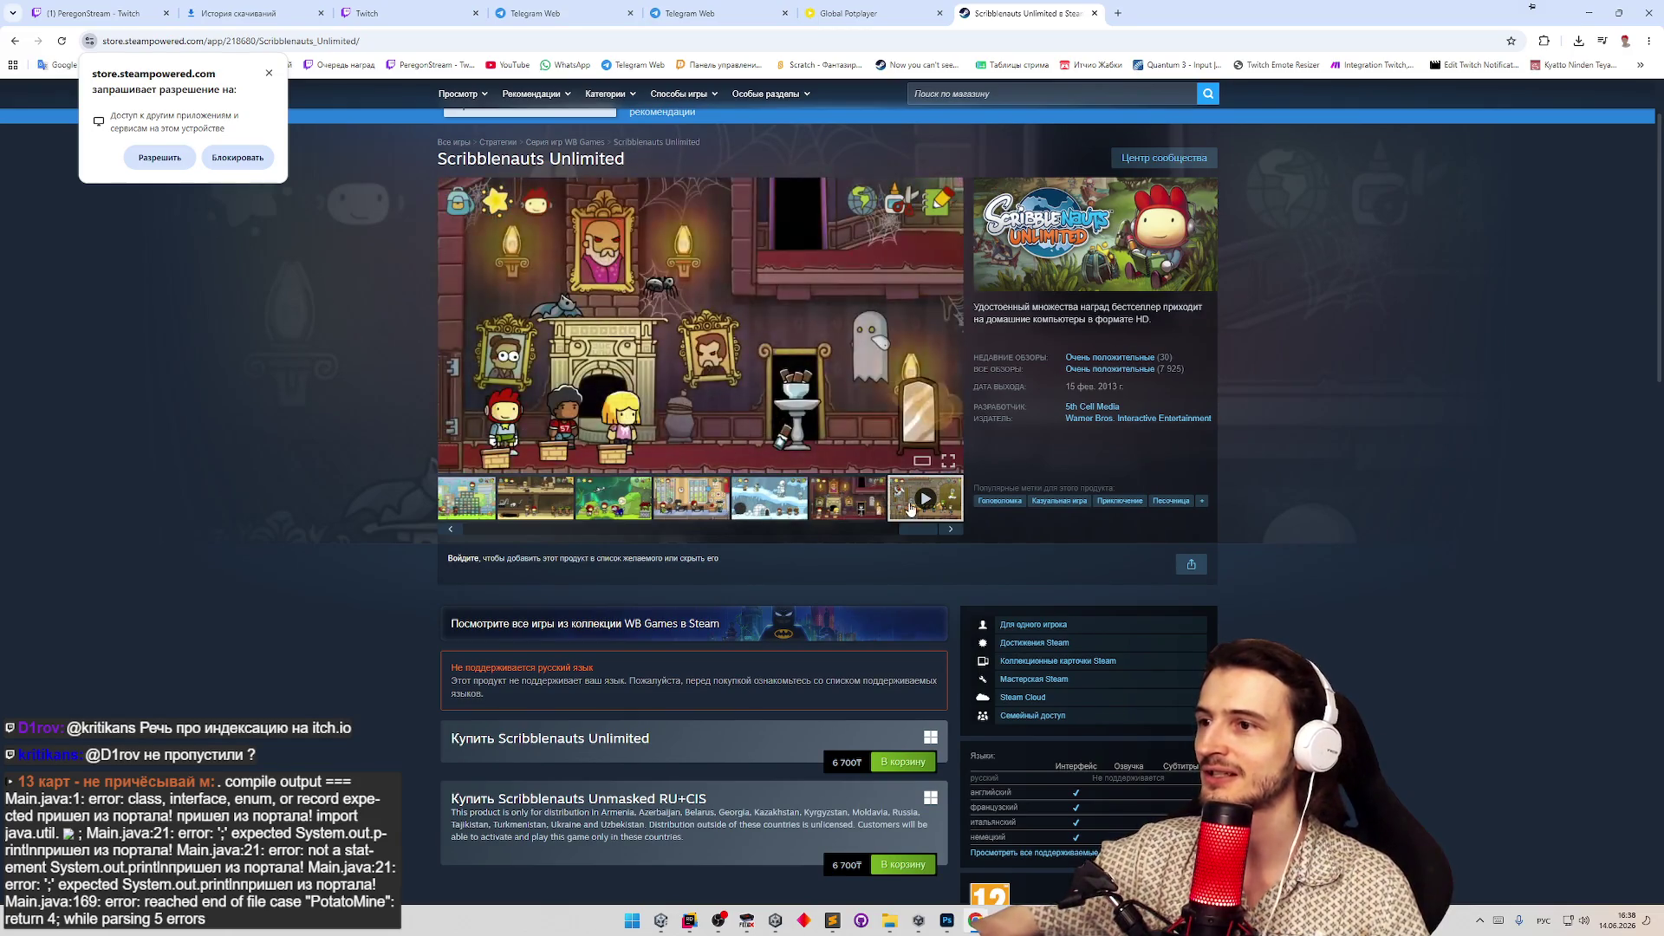
click(912, 507)
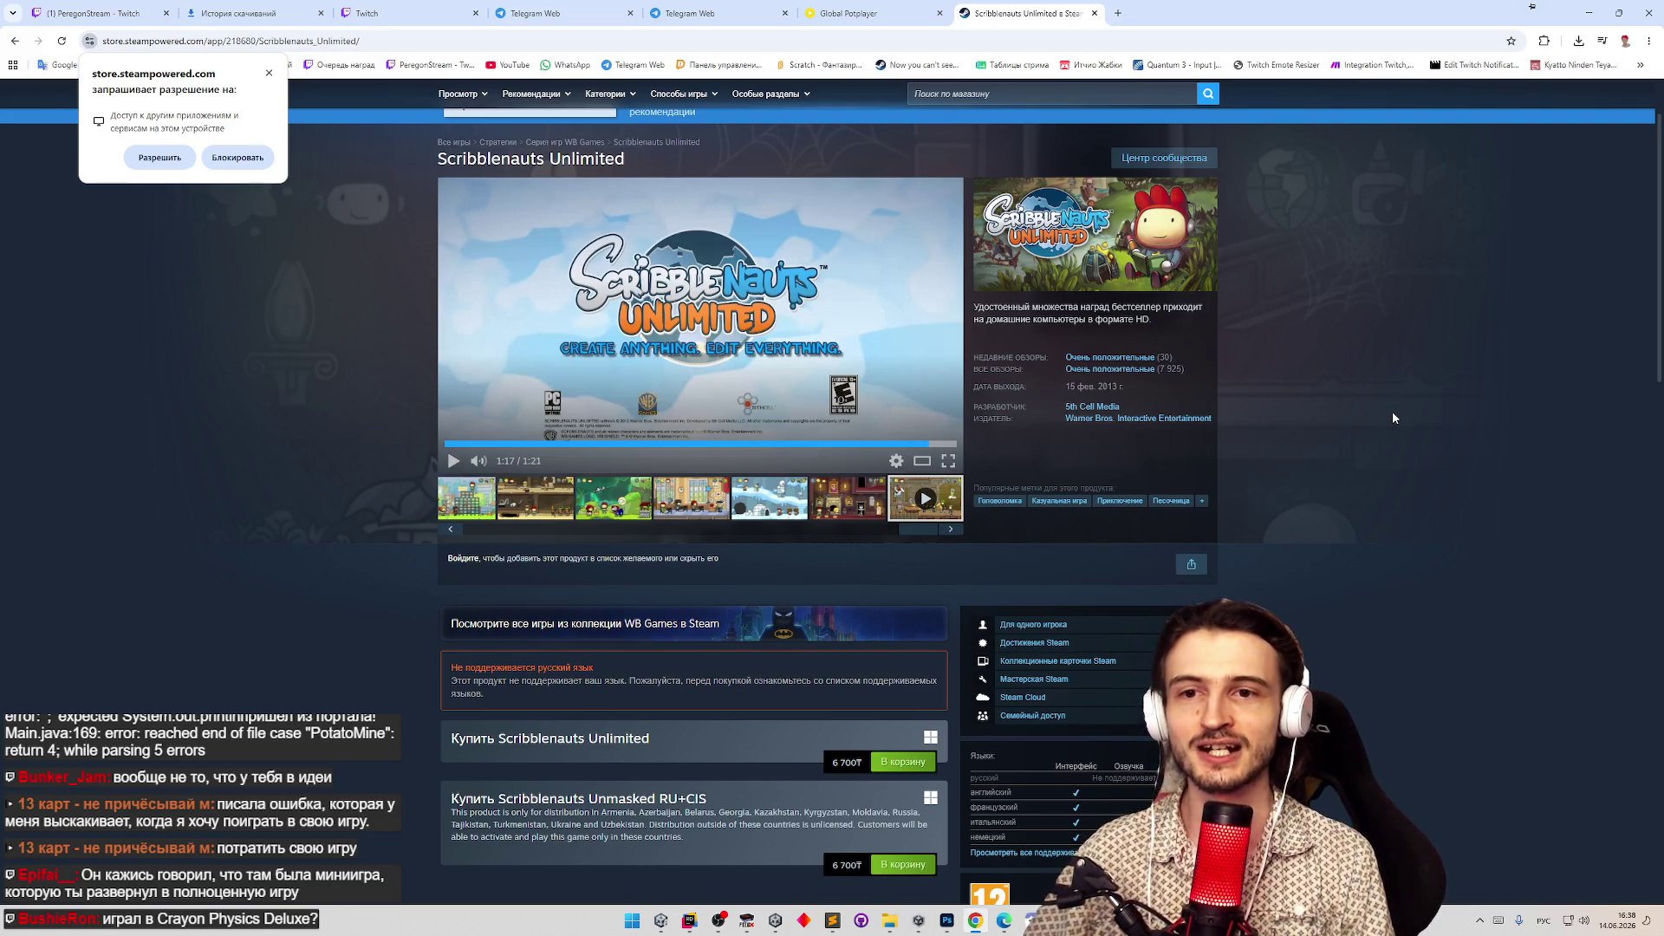
Autoscroll down the store page and open a new blank tab.
middle_click(1393, 413)
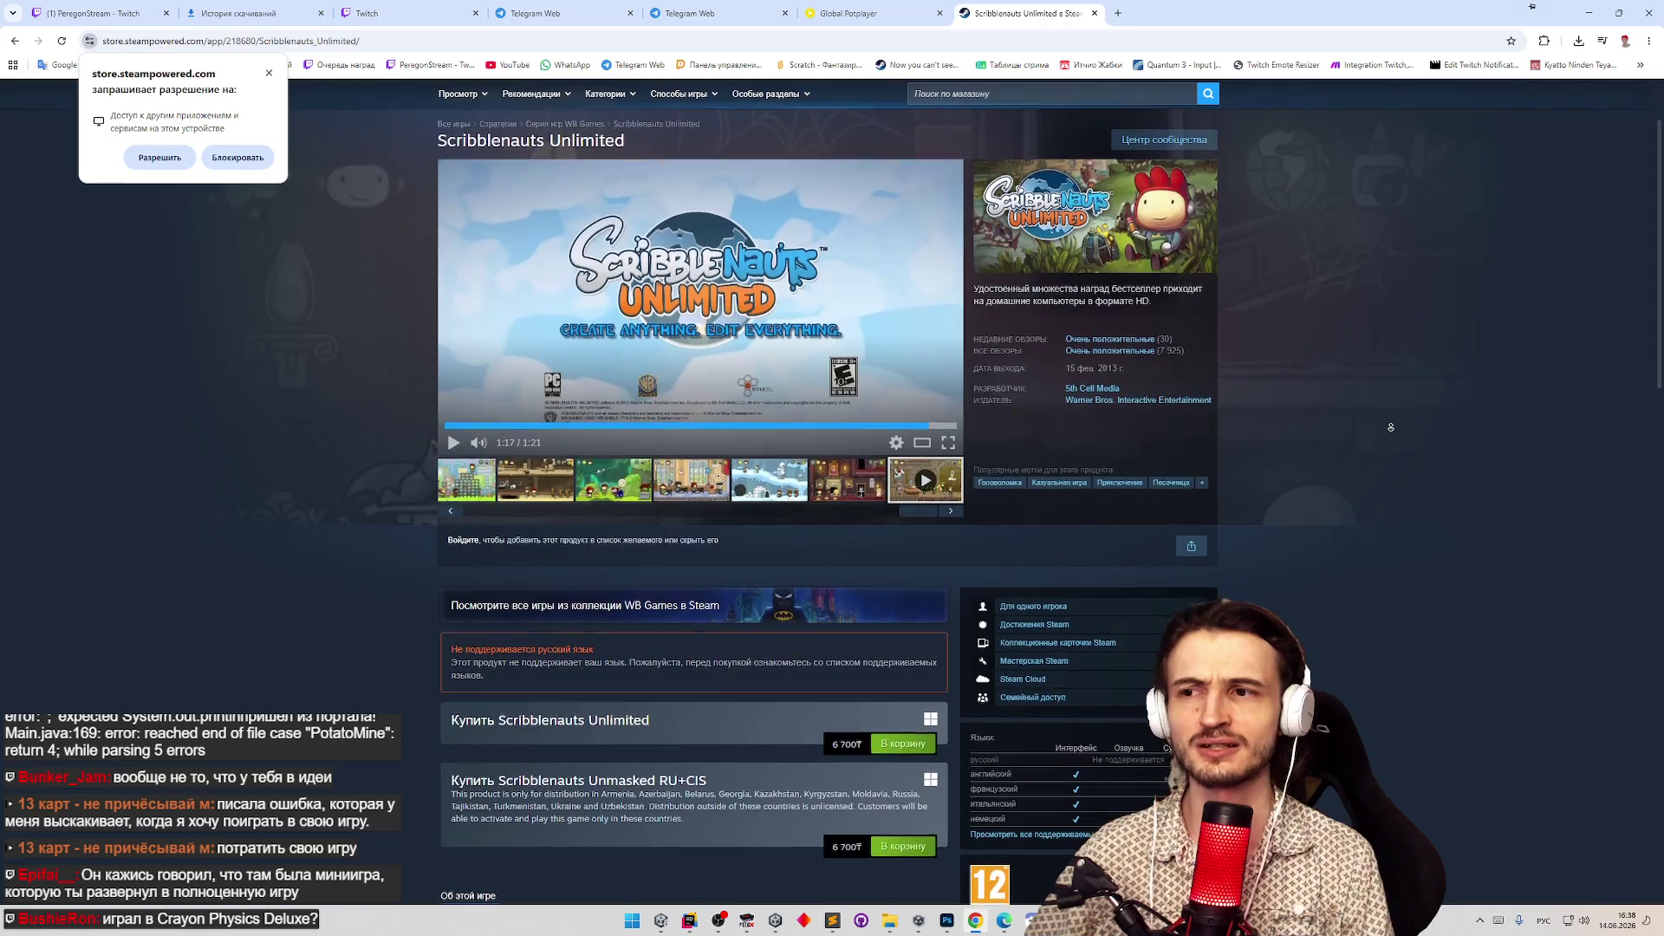
click(1392, 431)
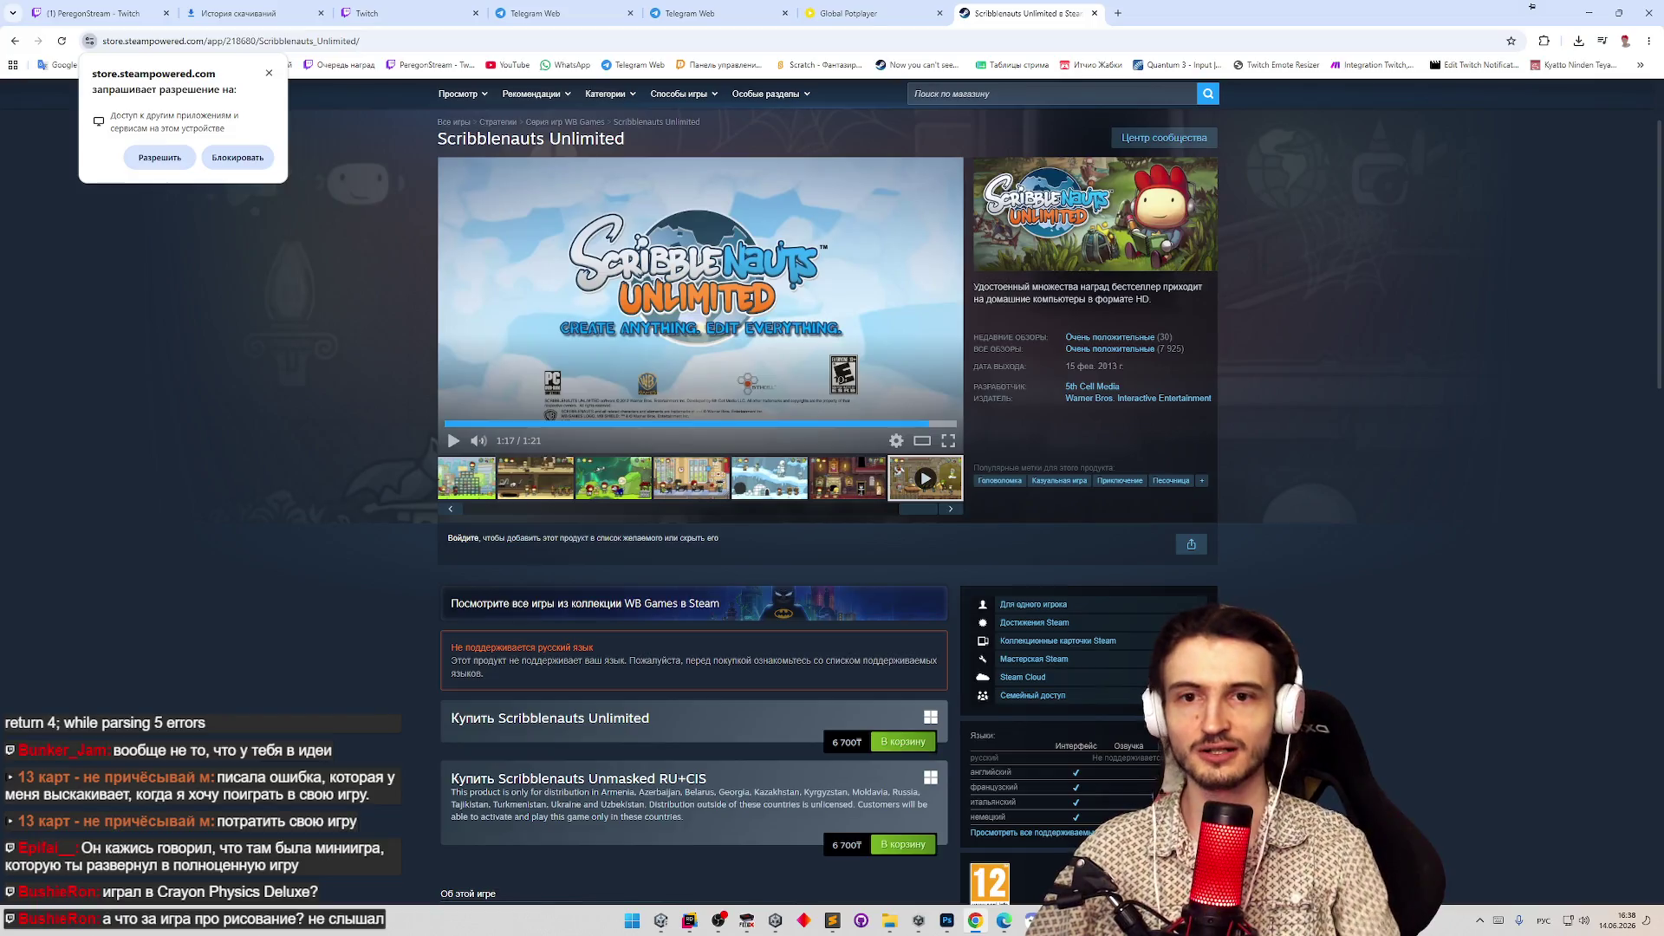
click(1118, 15)
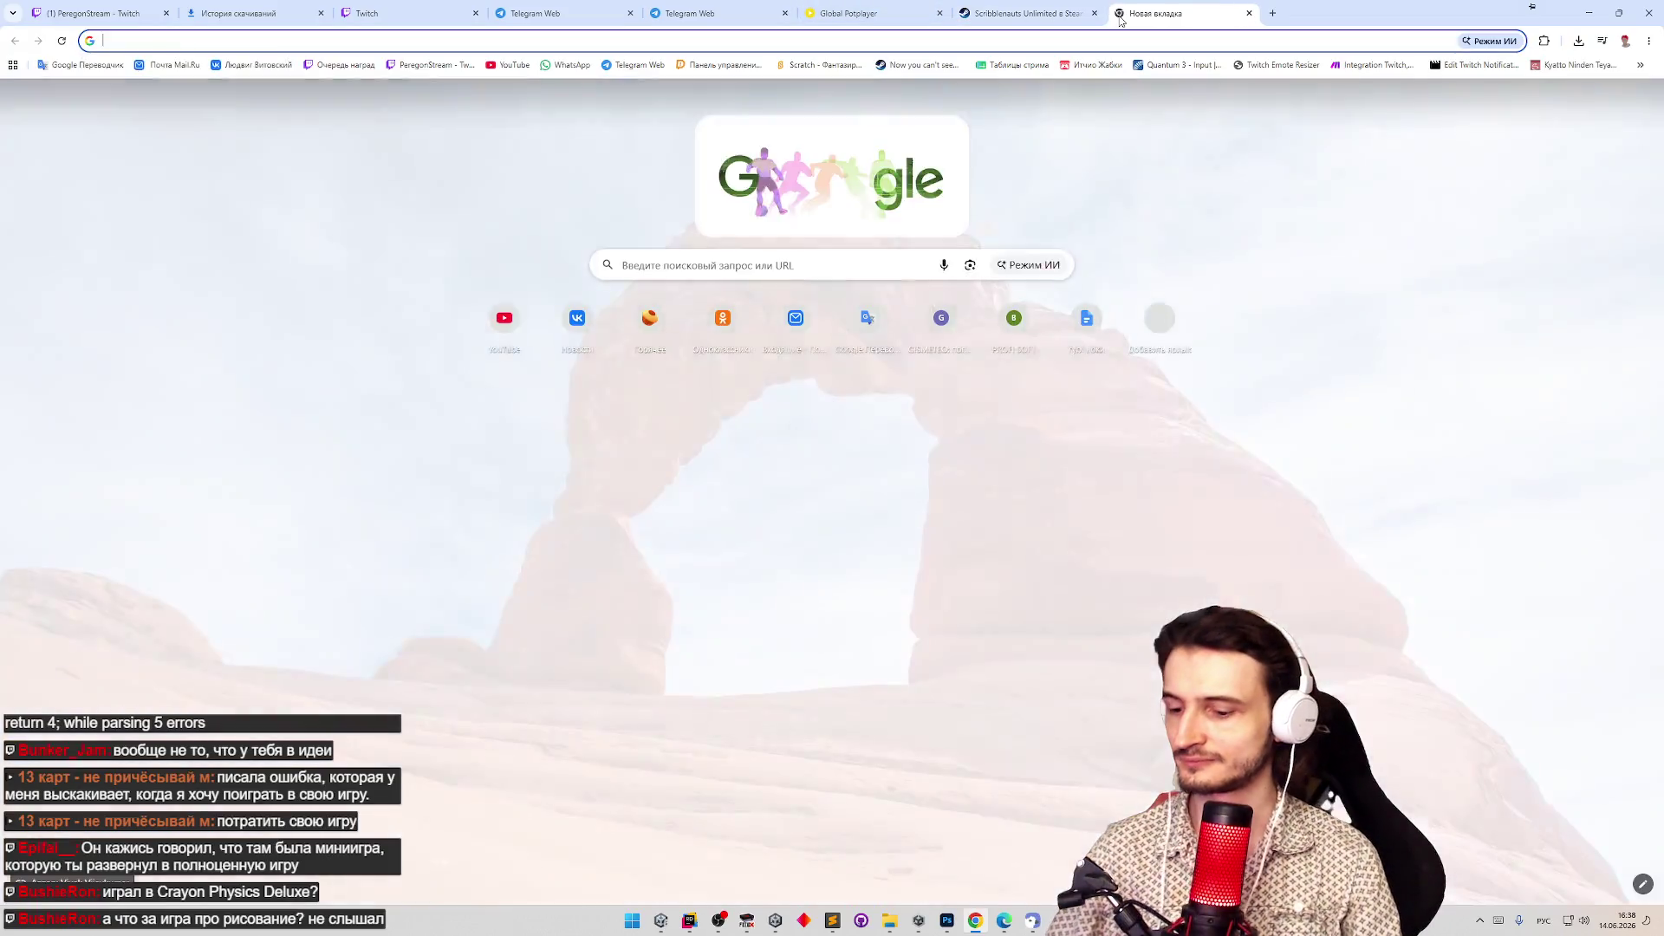
Search for Crayon Physics Deluxe, open its Steam page and watch the trailer fullscreen.
text(сконщт зрнышс)
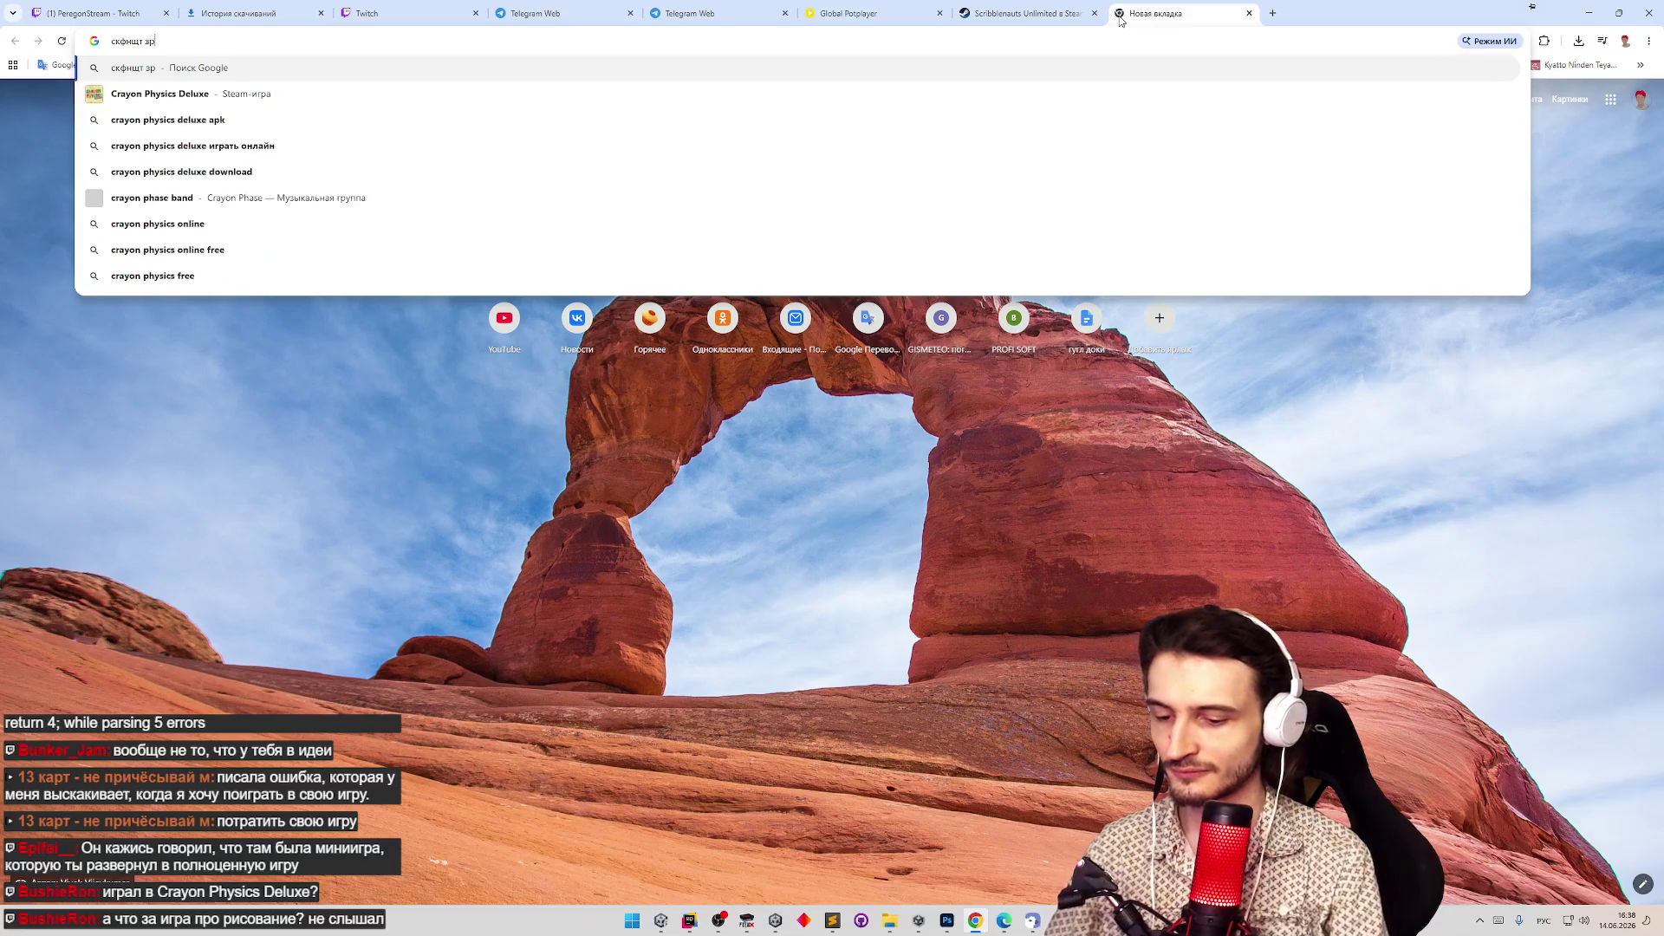
text(ы вудгч)
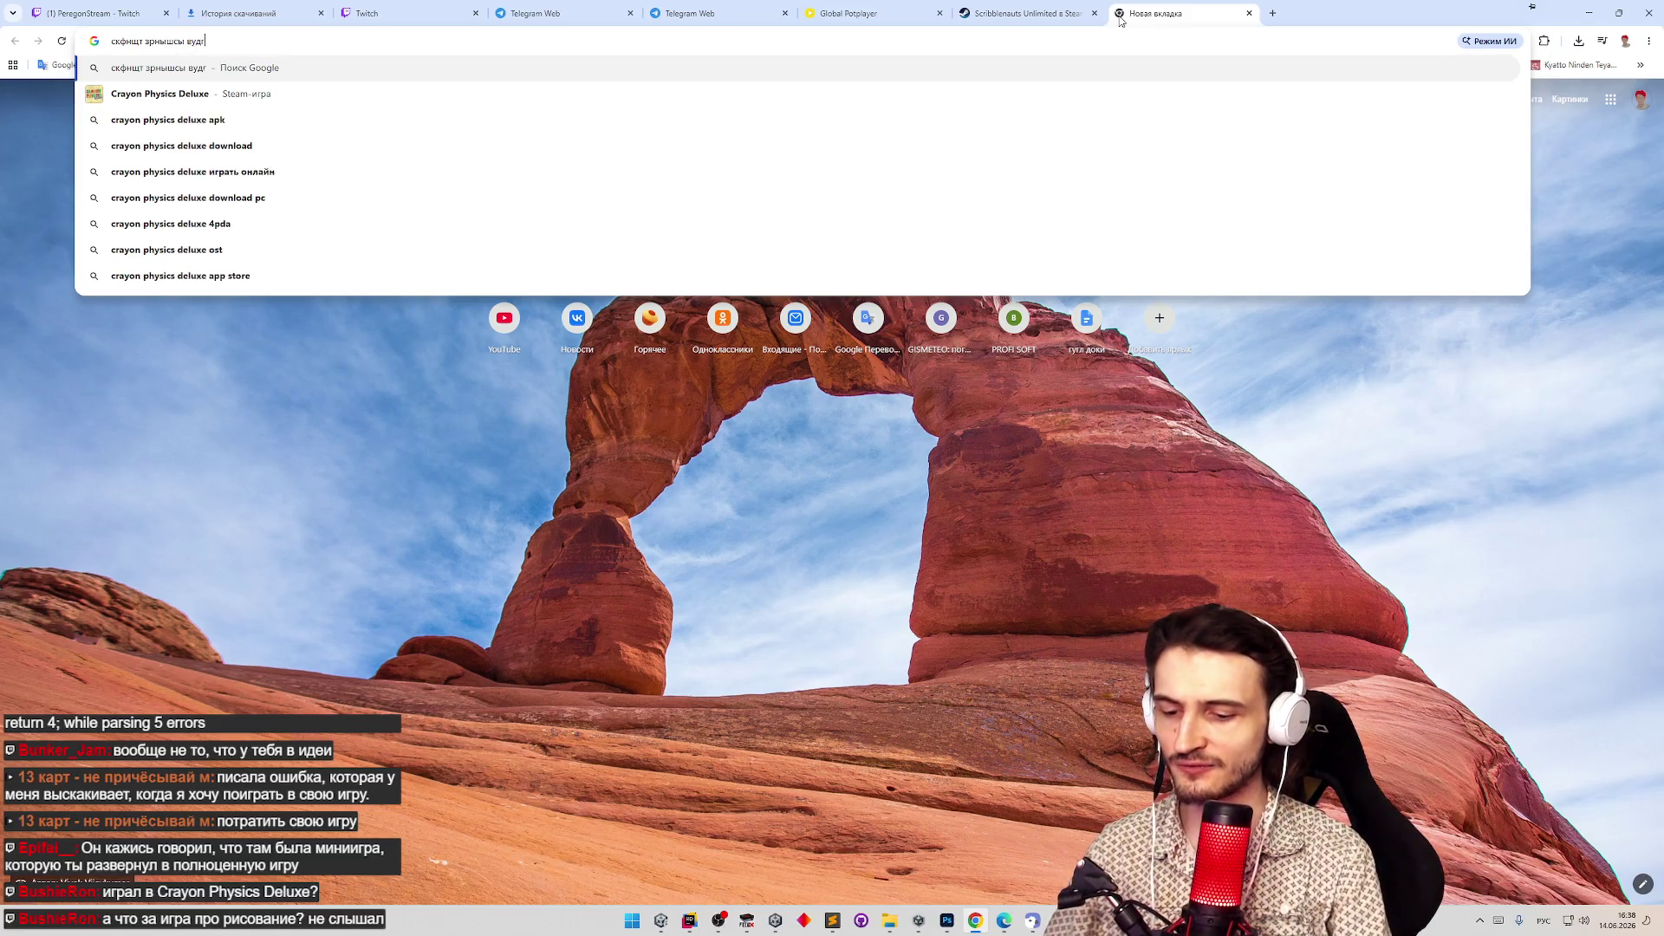
key(Return)
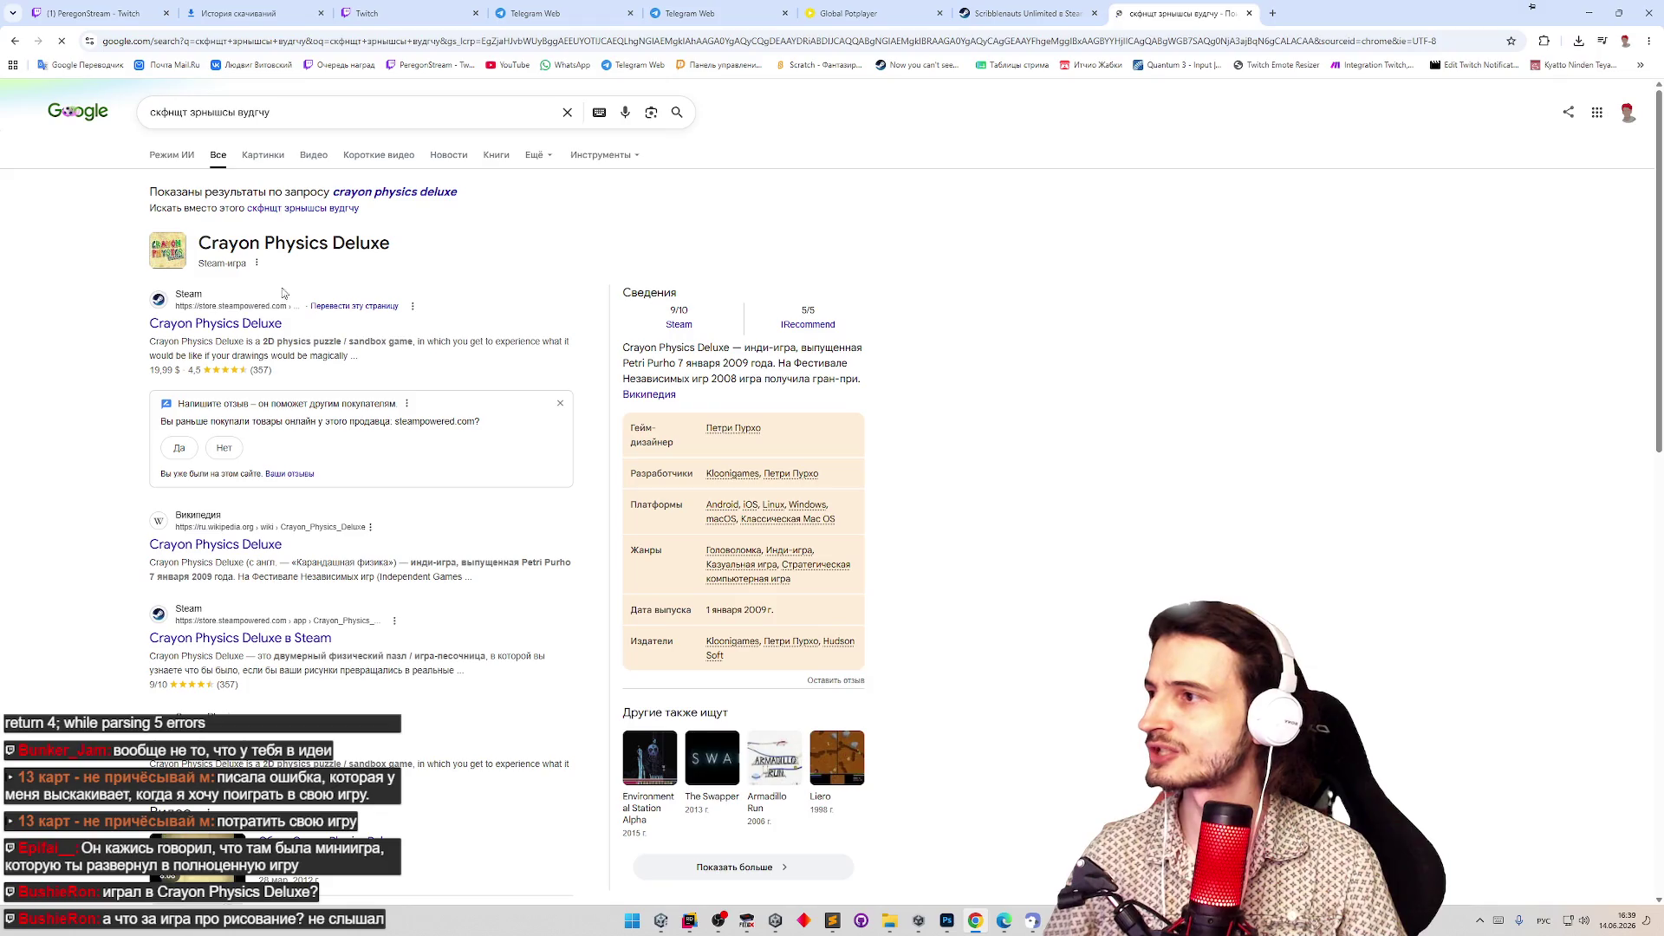
click(238, 324)
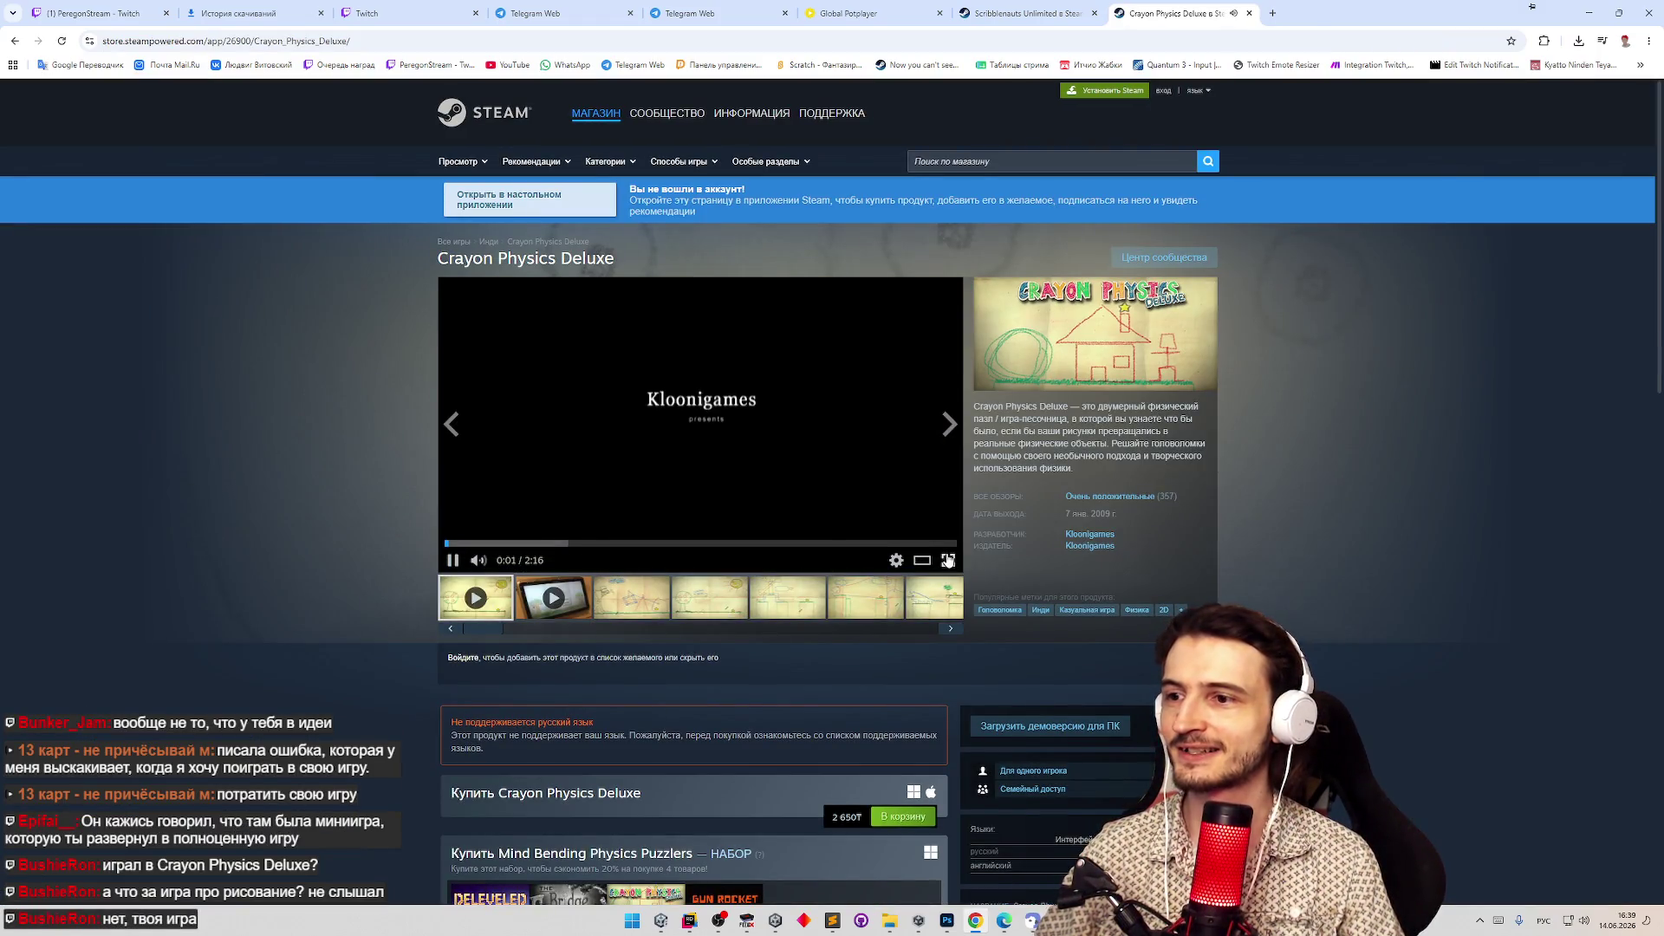
click(948, 560)
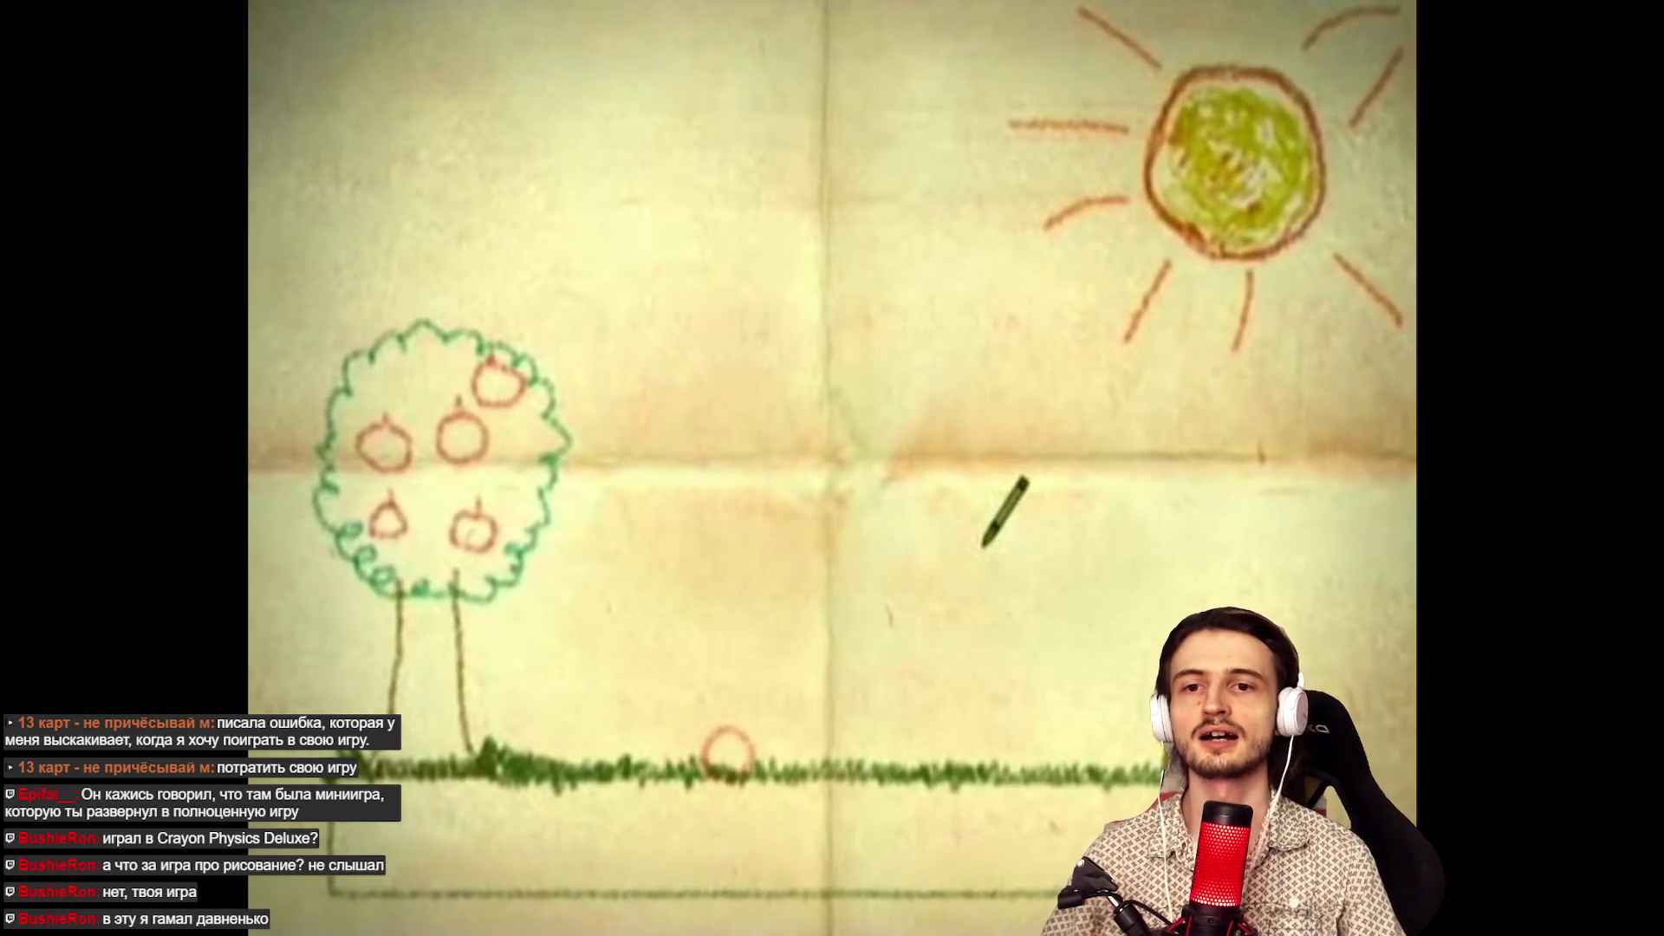
key(Escape)
Resume the Crayon Physics Deluxe trailer and skip ahead to 1:04.
click(1022, 13)
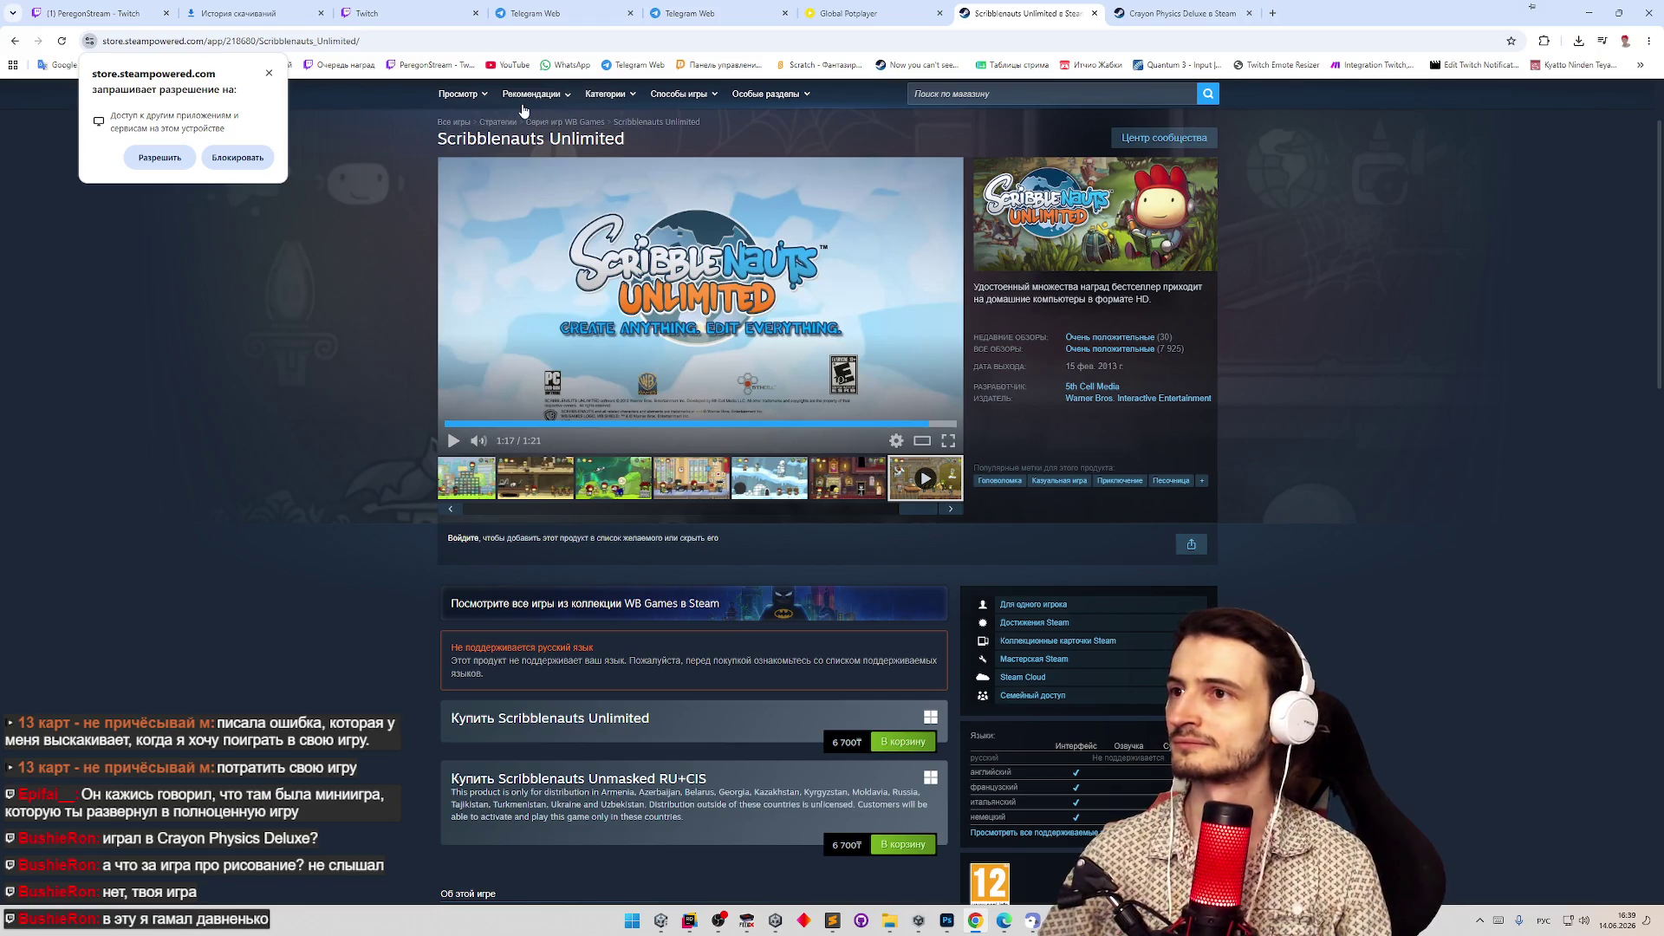
click(1170, 12)
click(726, 430)
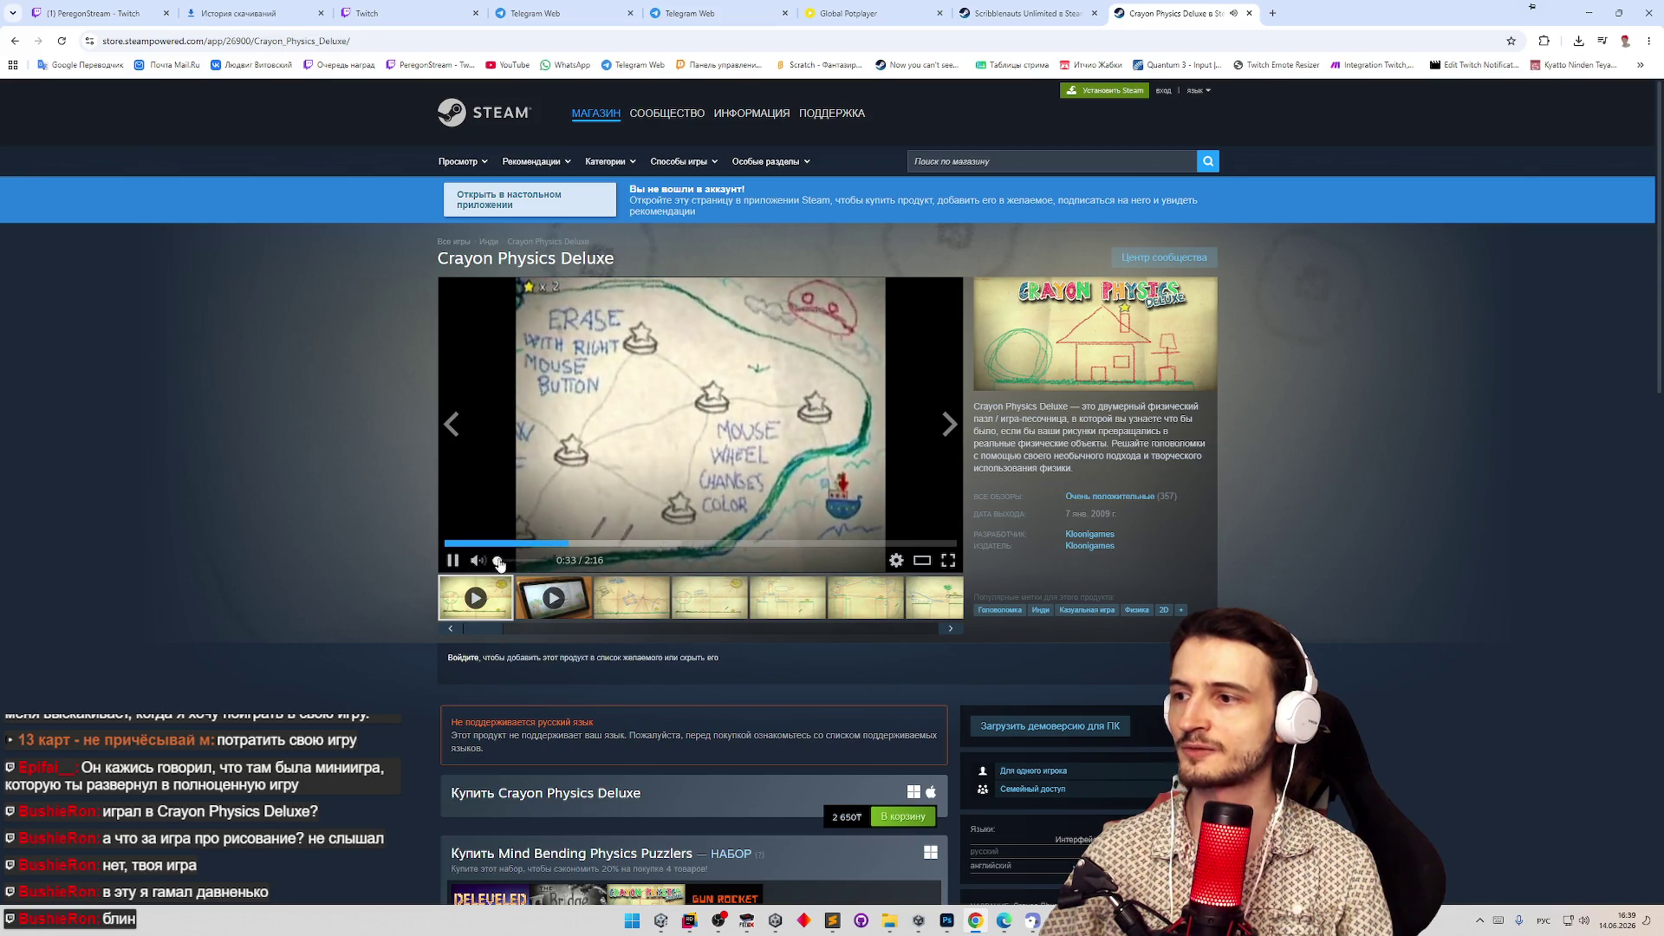
click(640, 544)
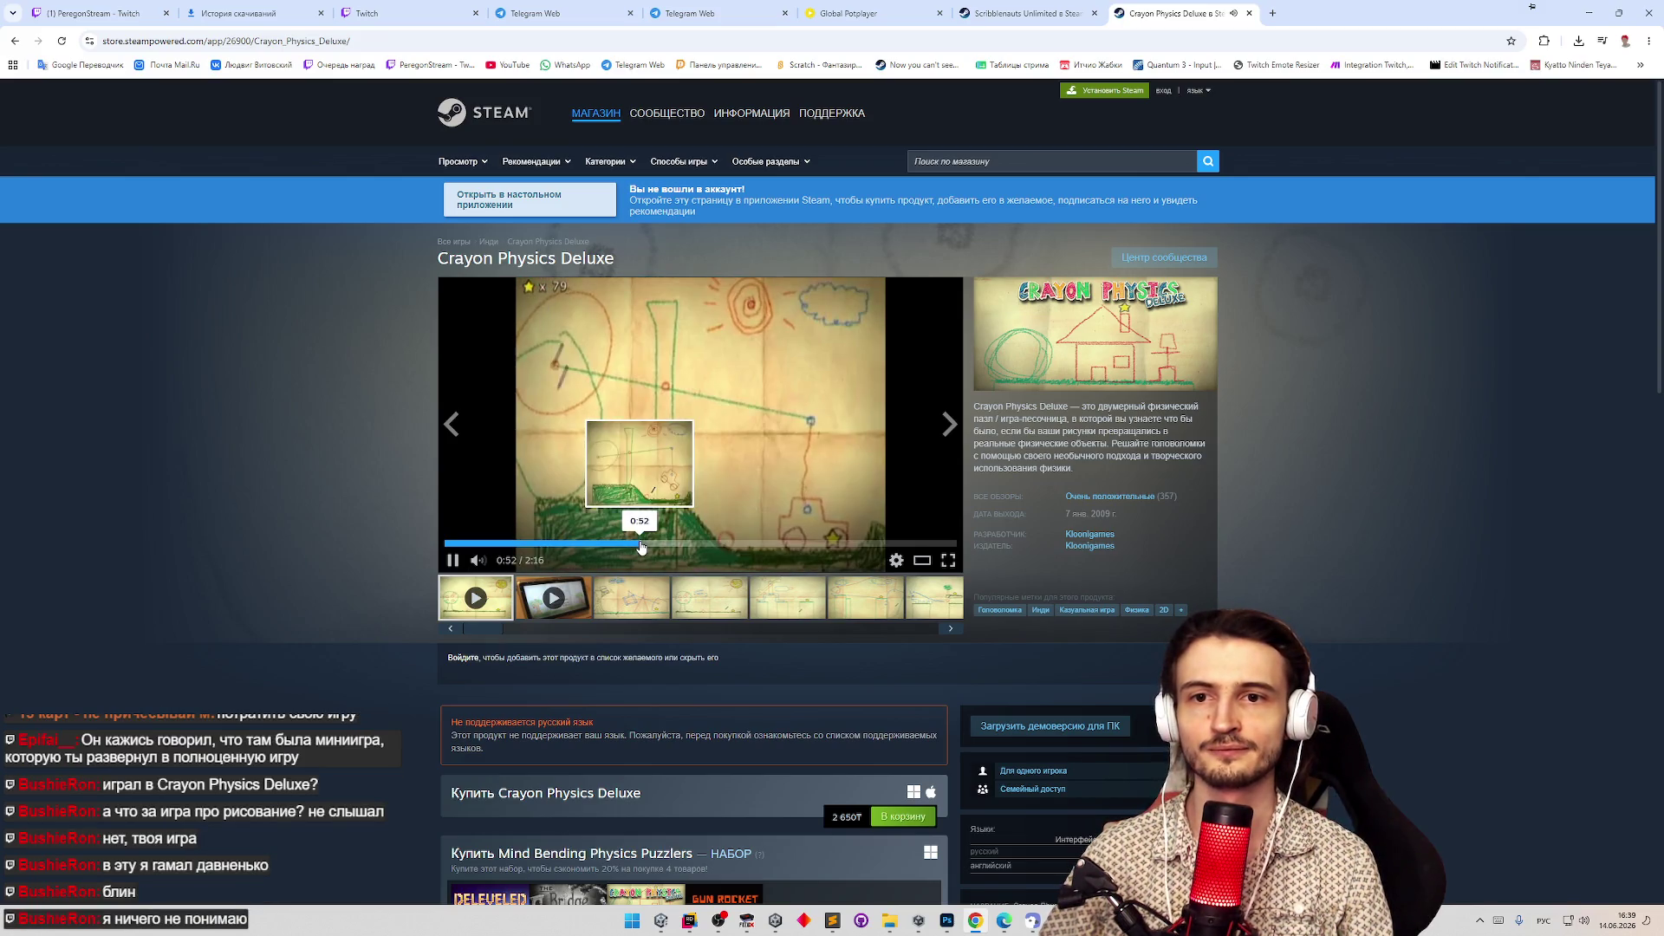
click(683, 545)
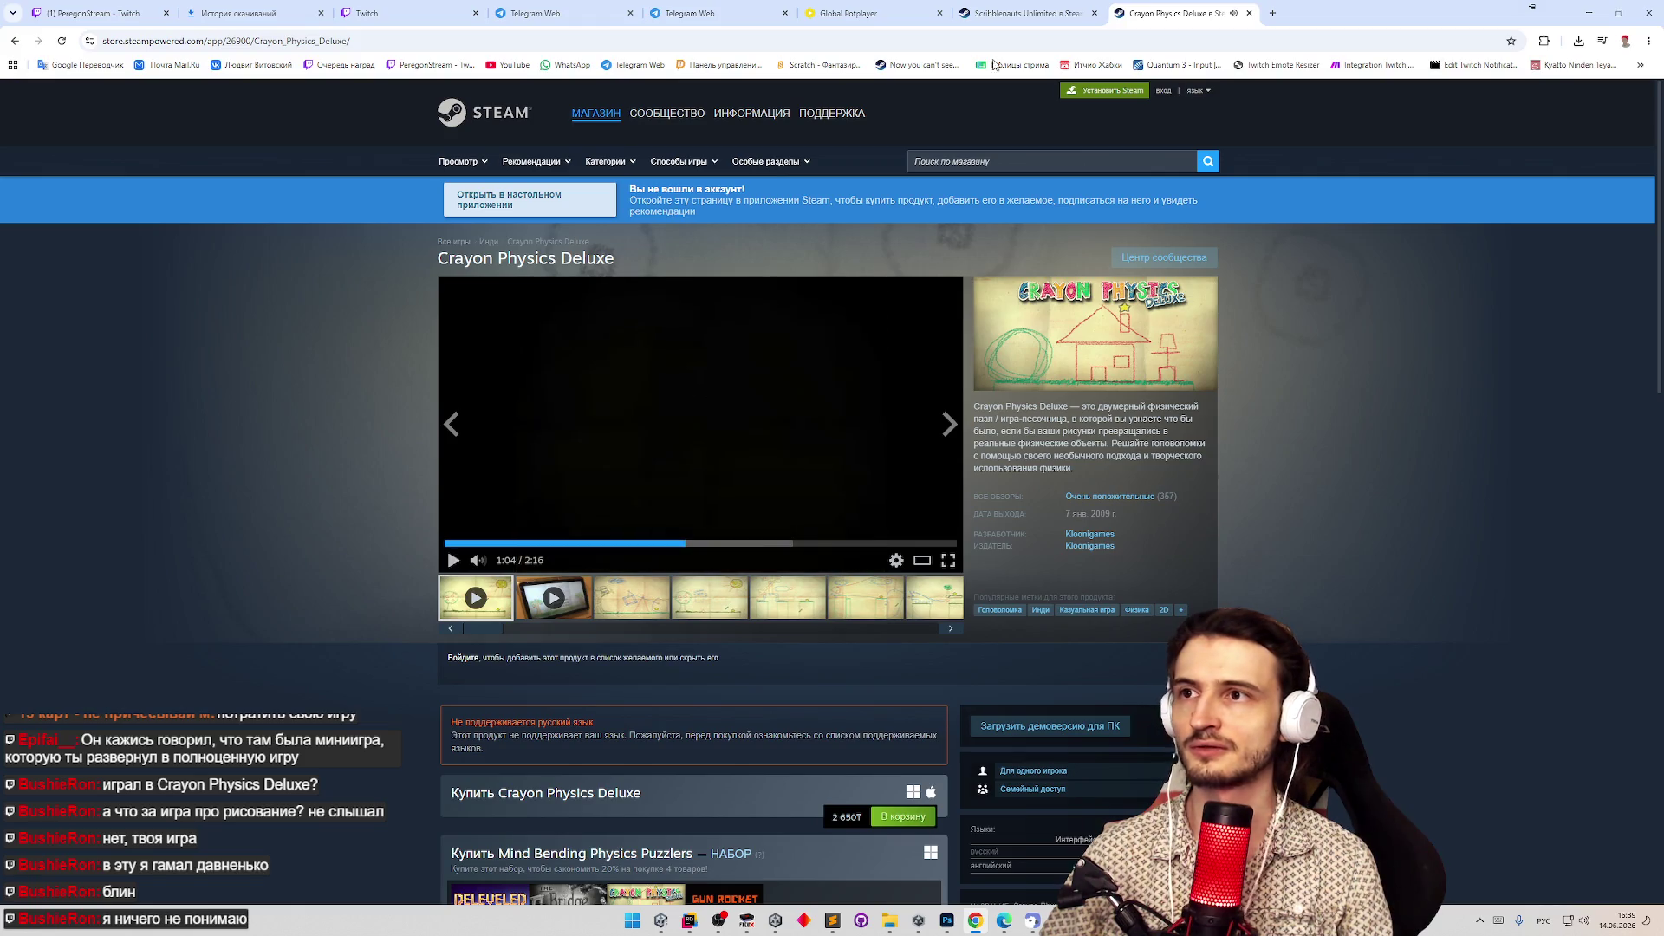
Browse the snowy and classroom Scribblenauts screenshots, dismiss the permission prompt, and close that tab.
key(ctrl+Page_Up)
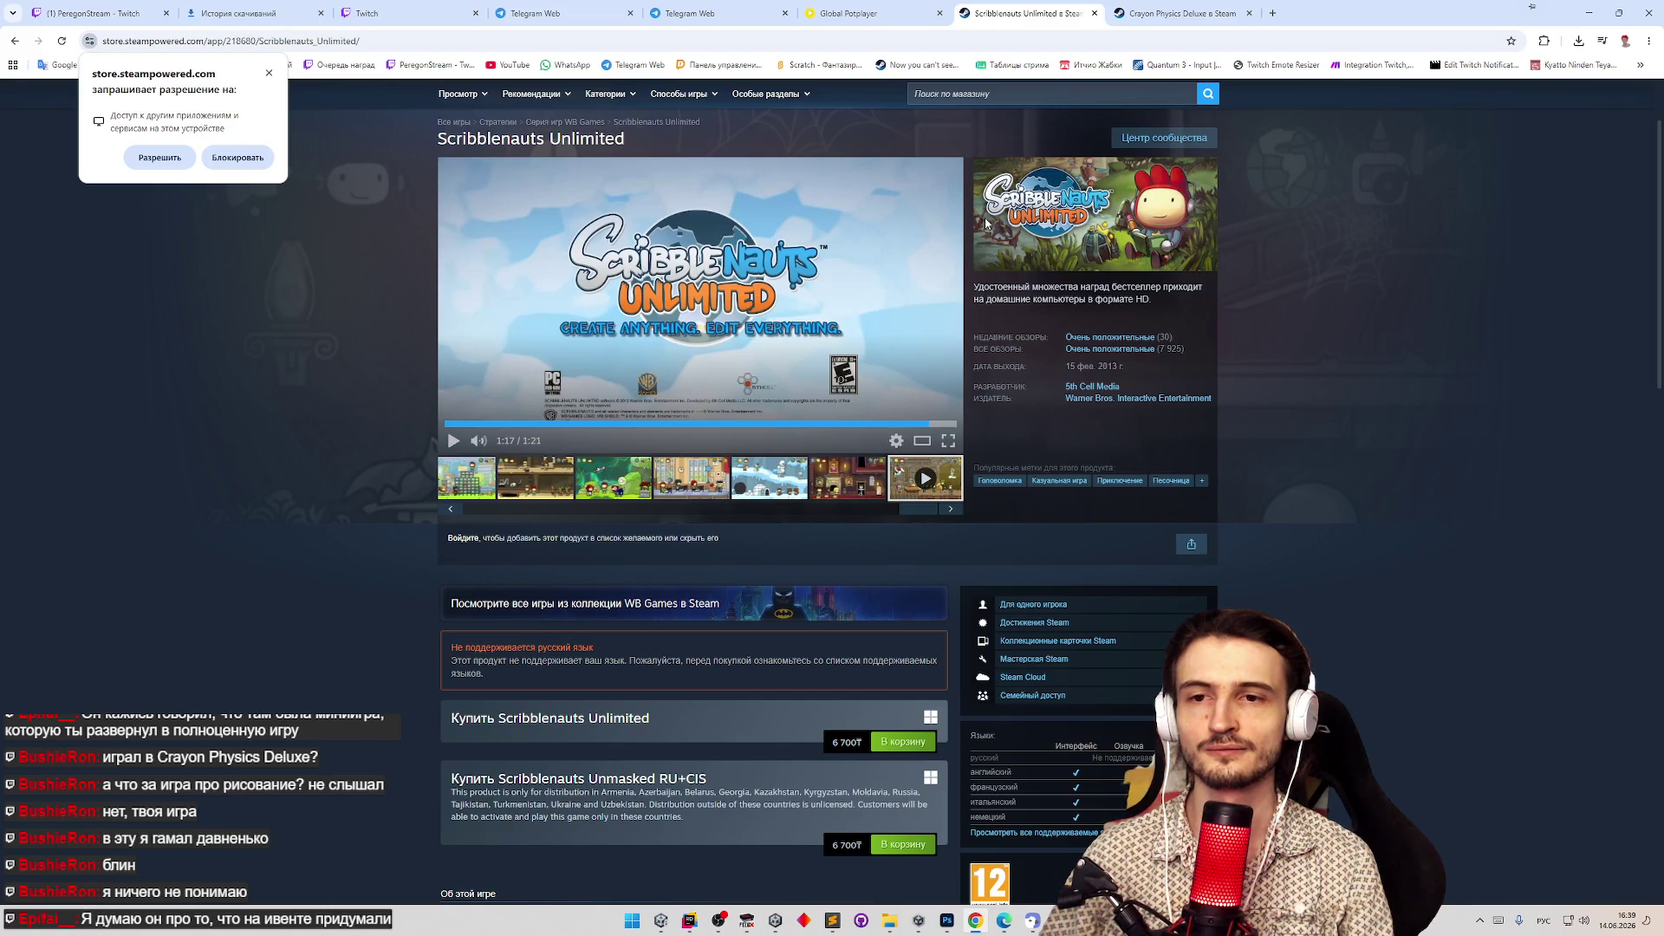
click(841, 485)
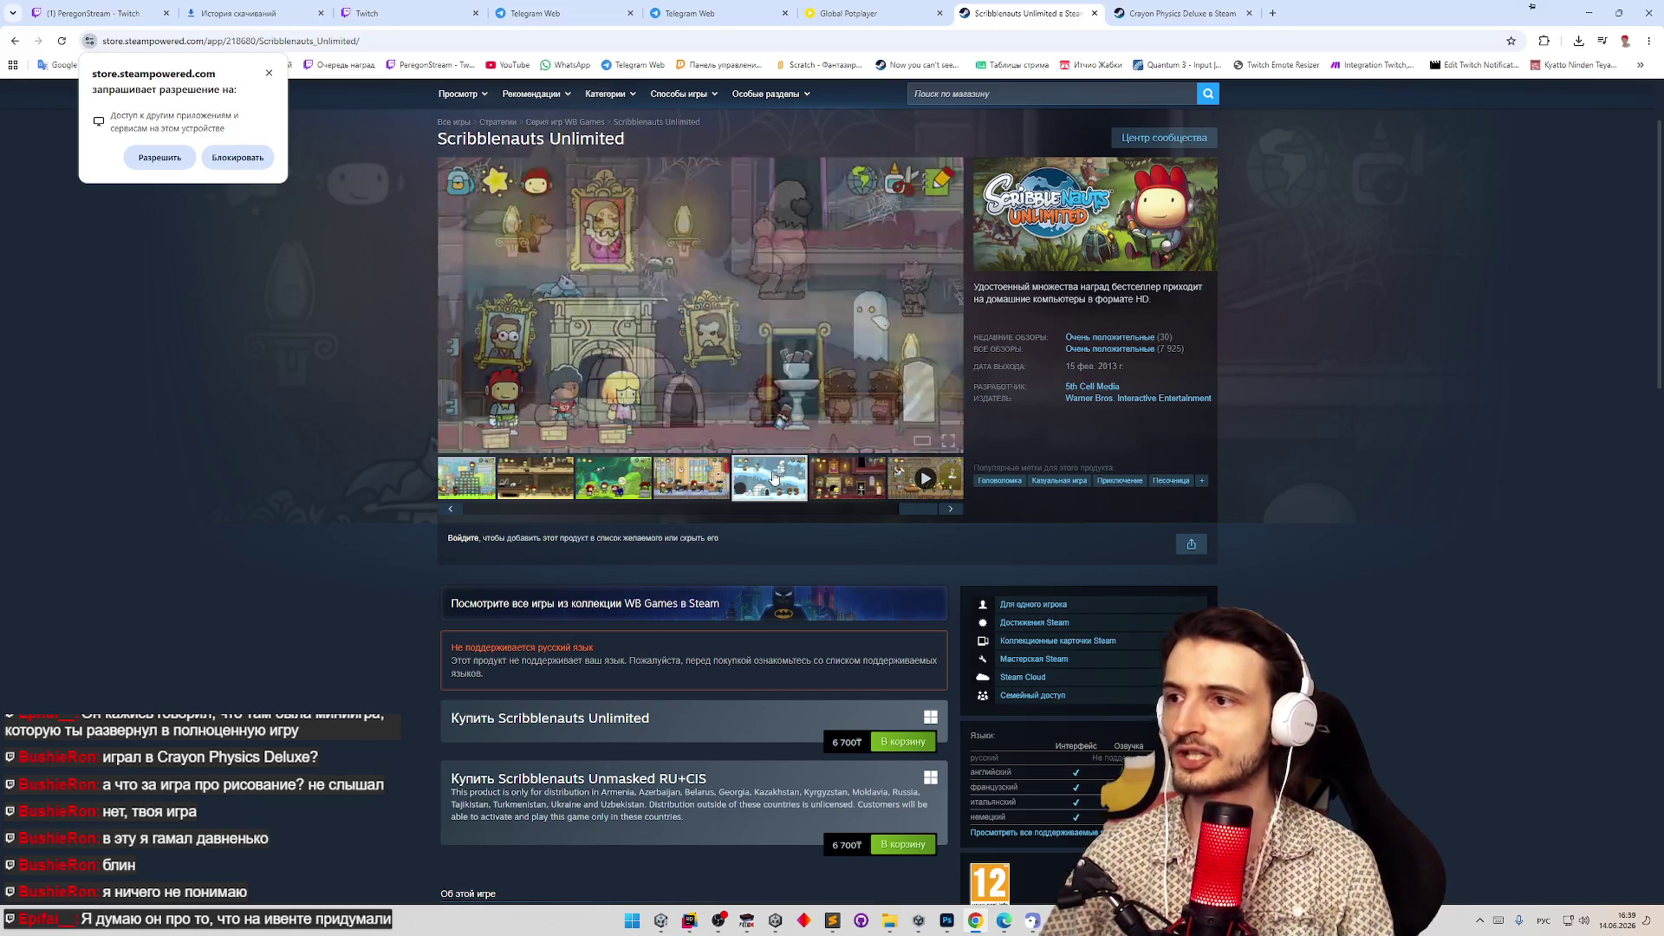
click(697, 485)
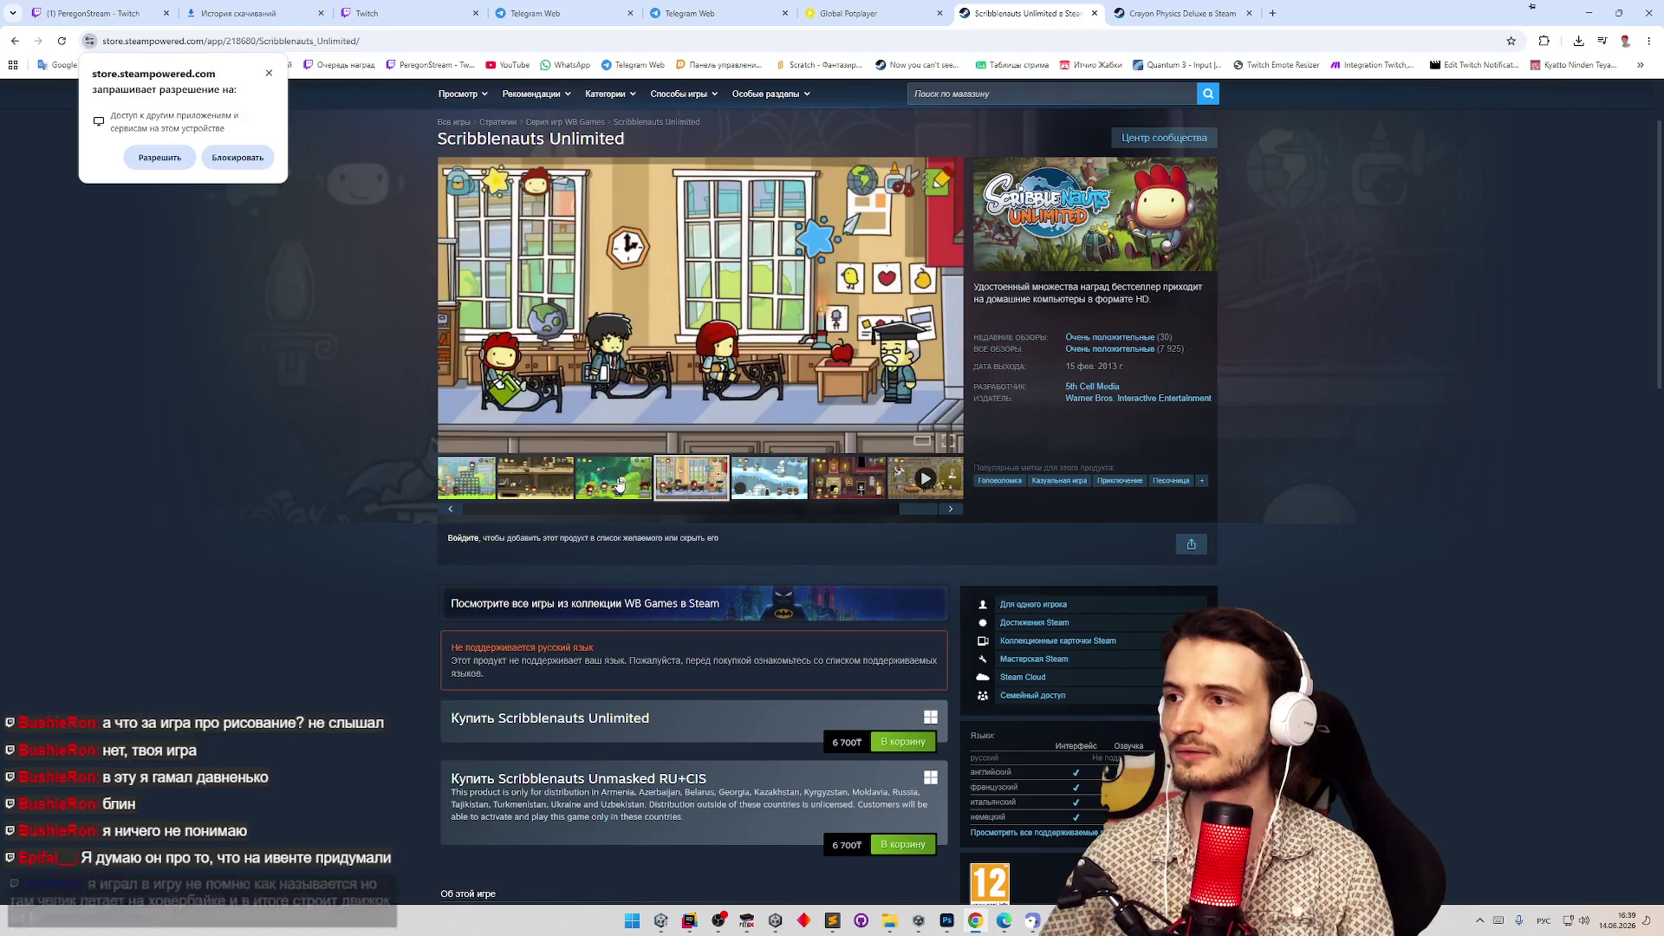
click(620, 483)
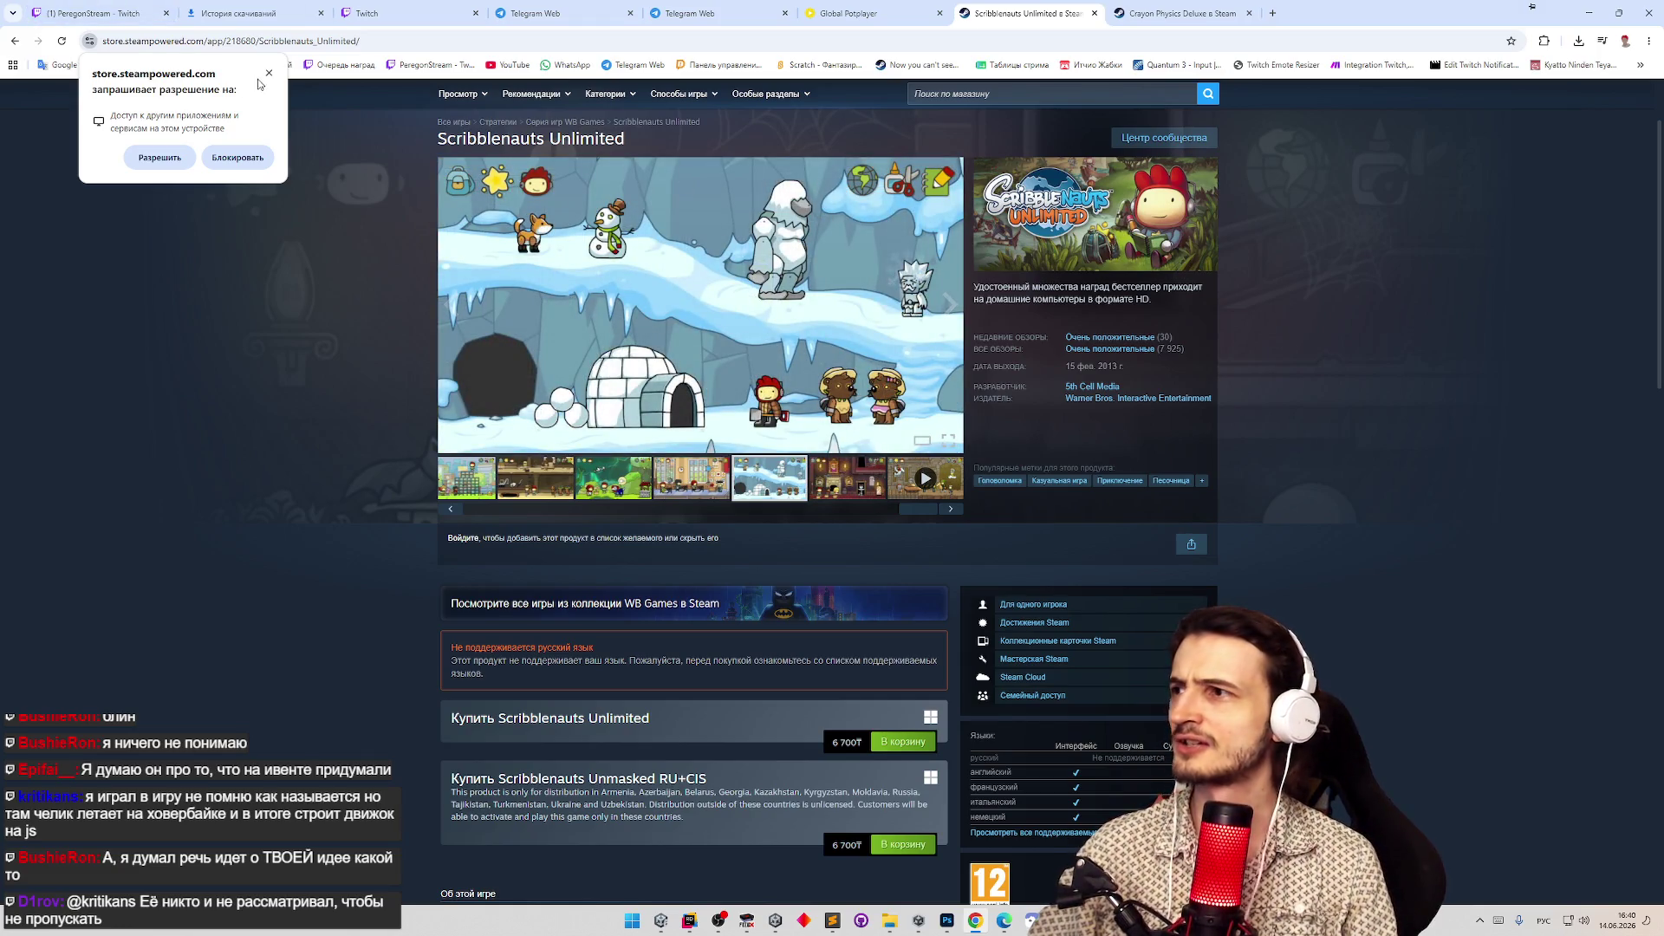
click(269, 73)
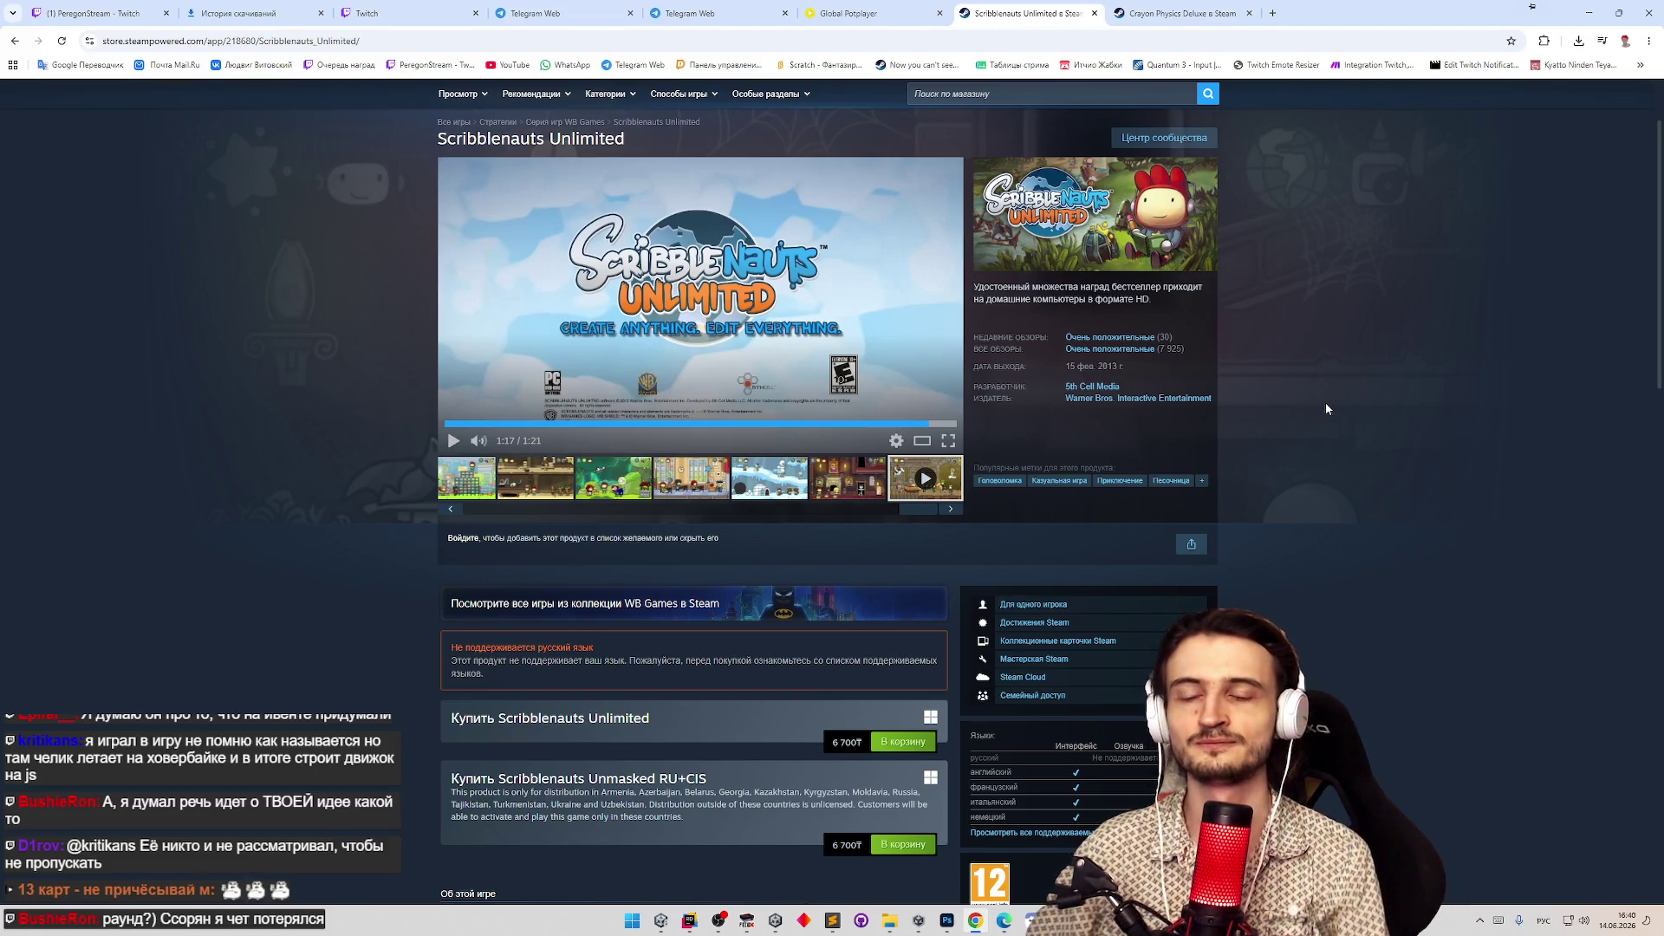
middle_click(1326, 408)
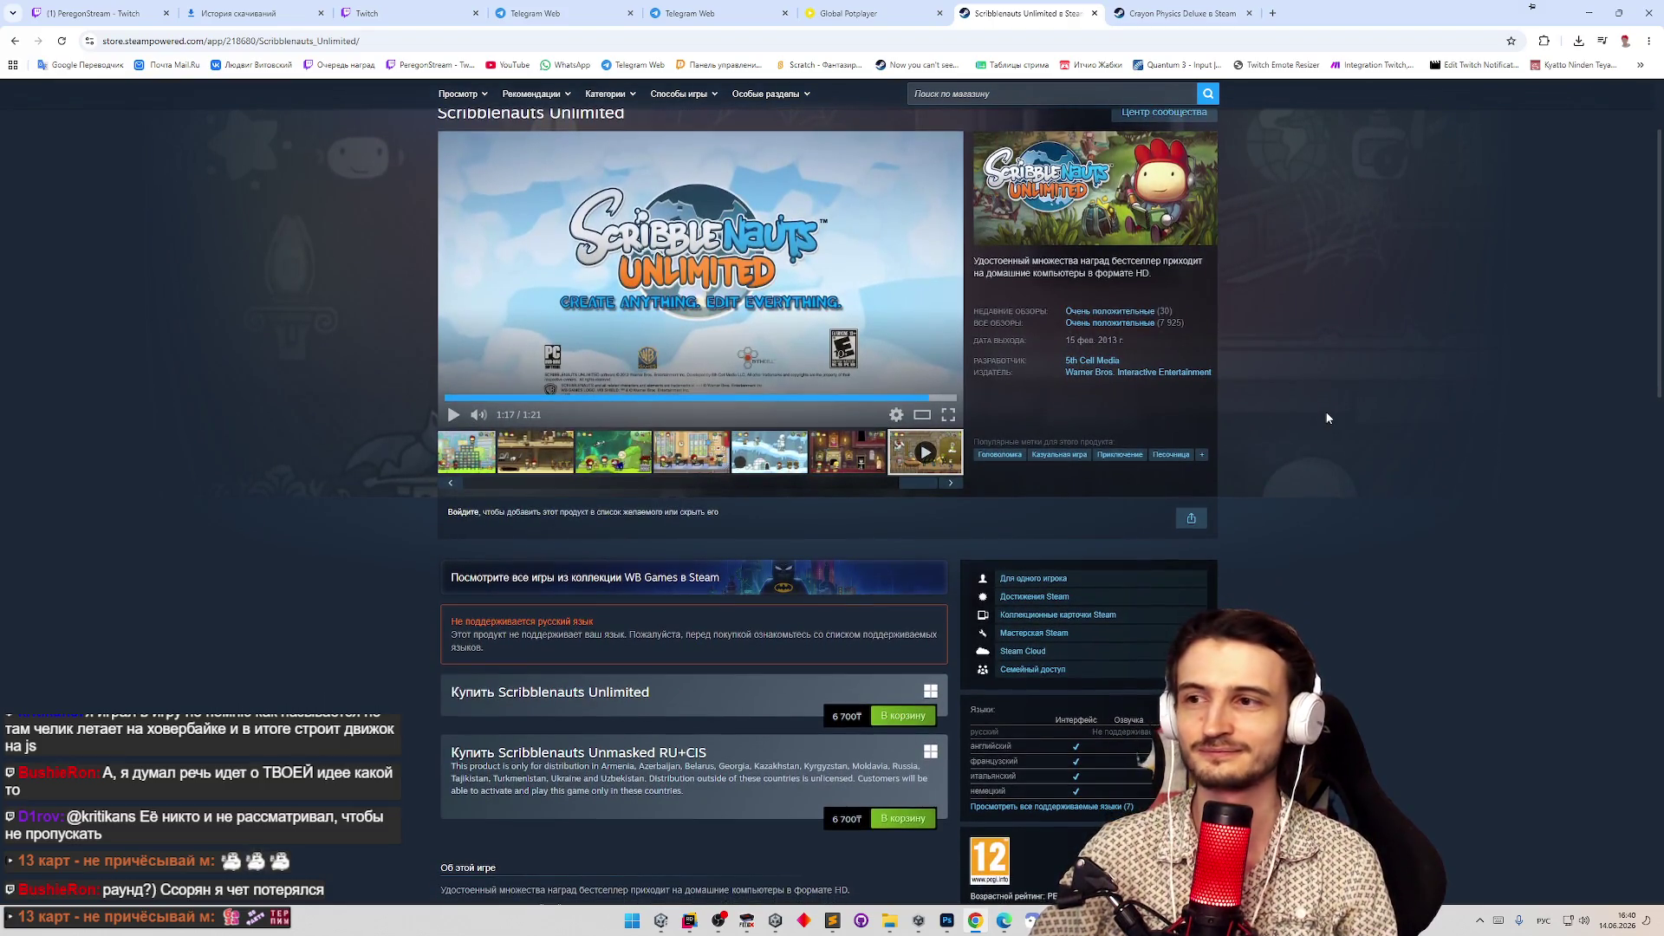
click(1095, 13)
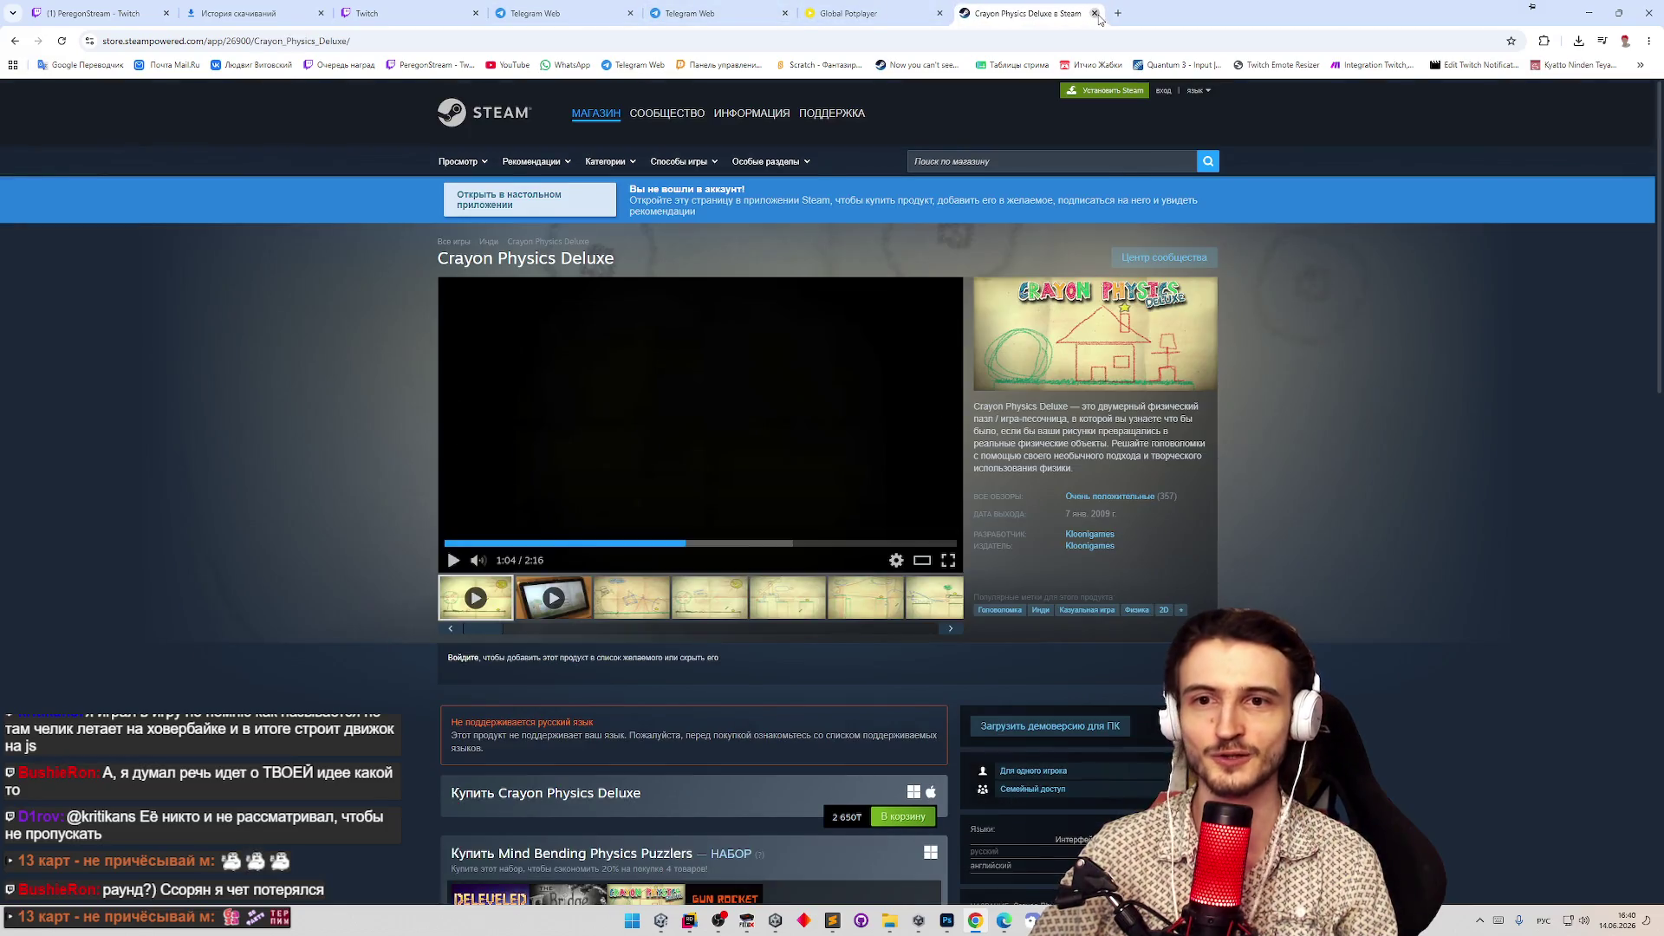
Close the Crayon Physics, PotPlayer, two Telegram Web and download-history tabs, then minimise Chrome.
click(1095, 13)
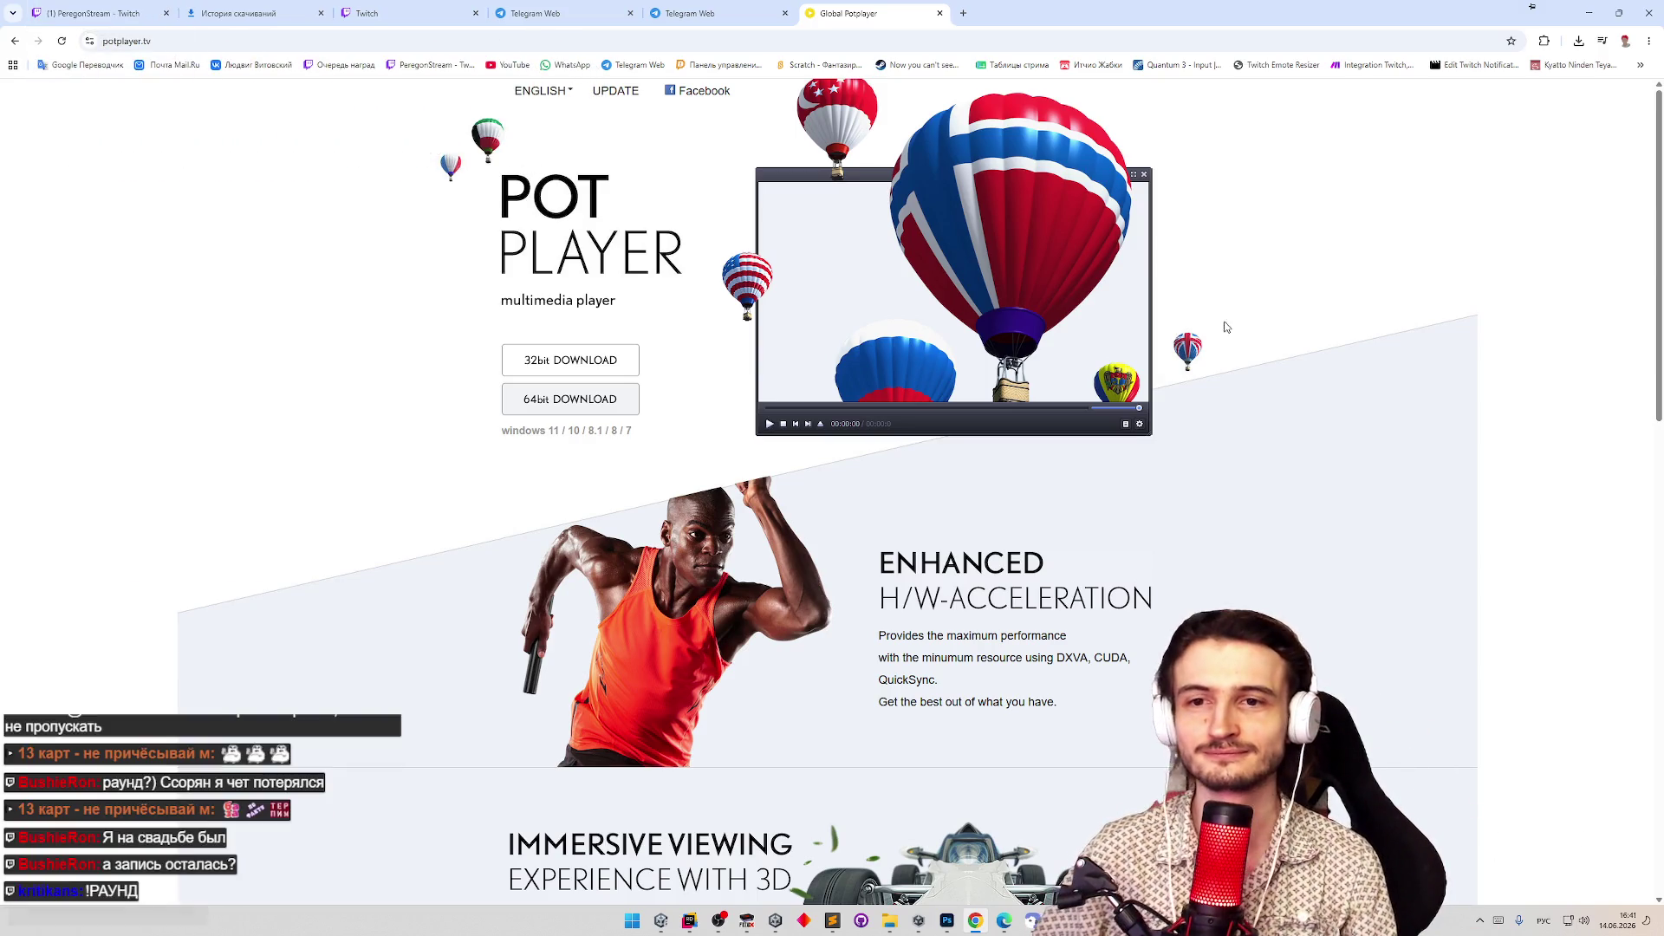
scroll(1329, 364, down, 1)
scroll(1329, 369, down, 1)
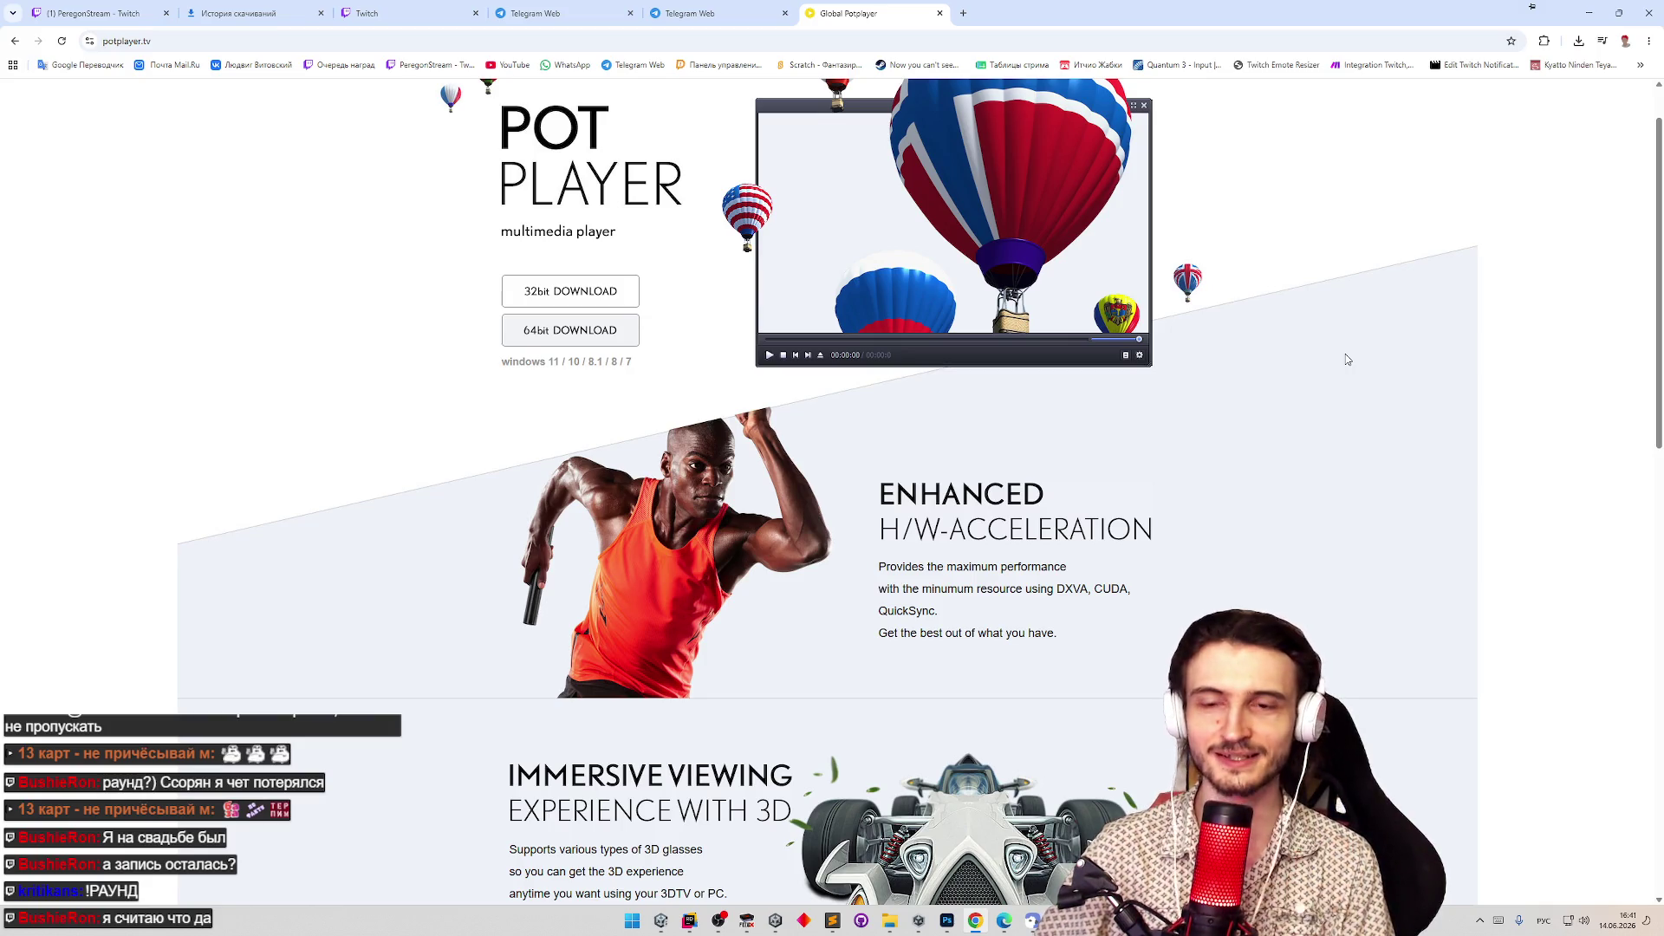
scroll(1312, 364, down, 1)
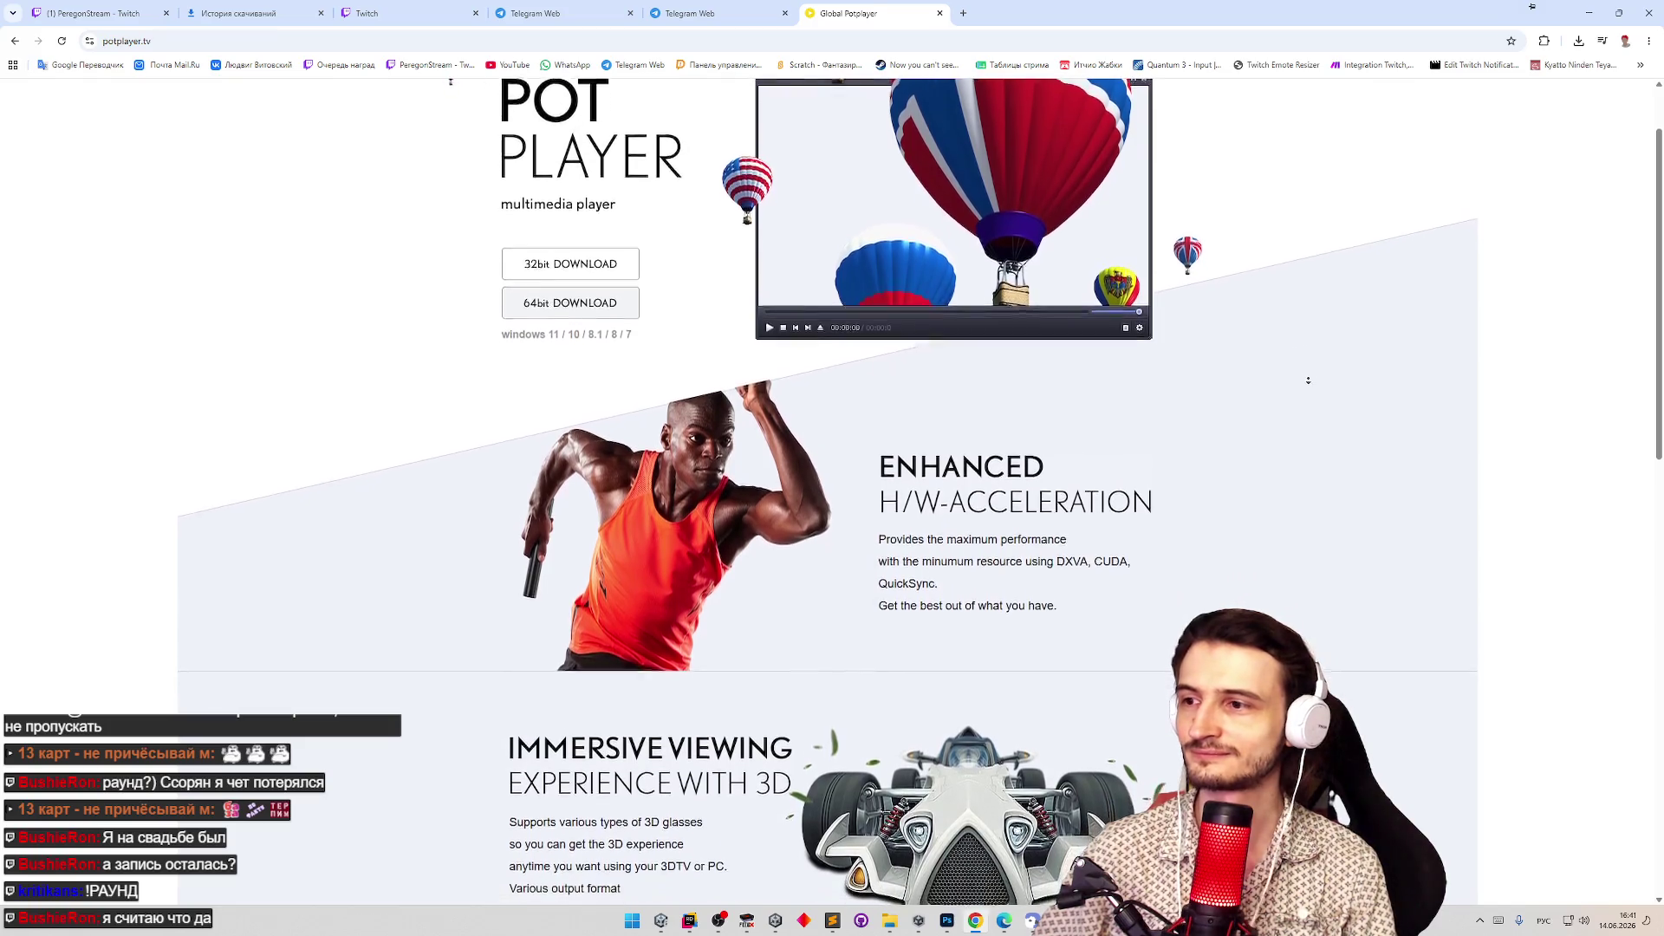
click(940, 13)
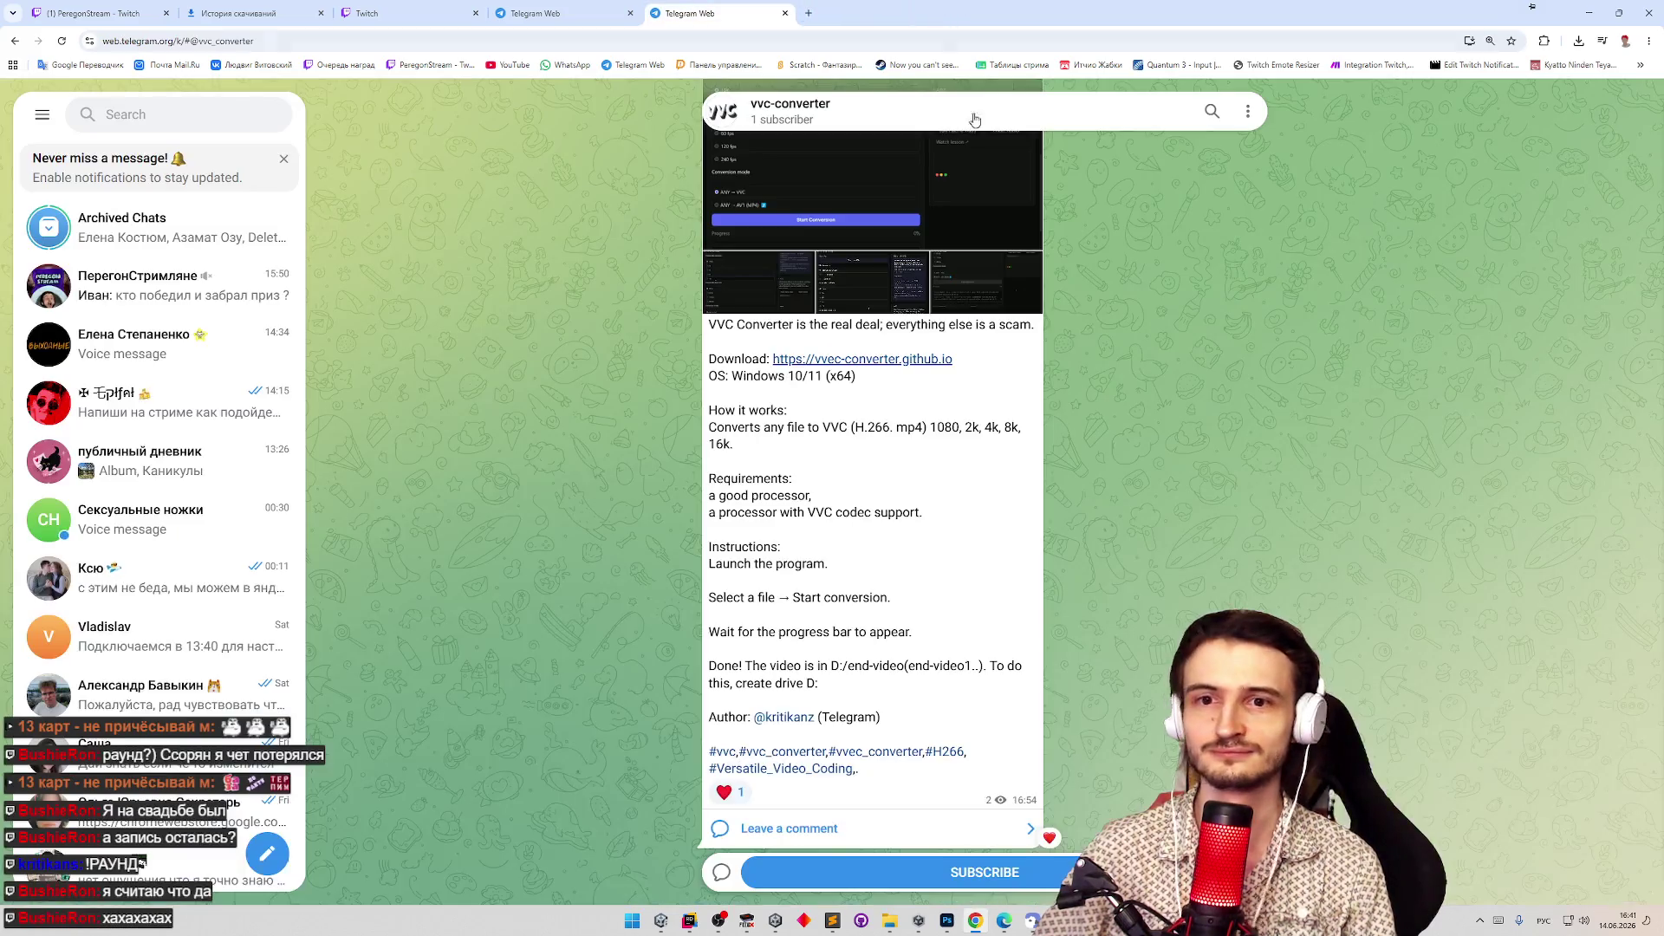
click(785, 13)
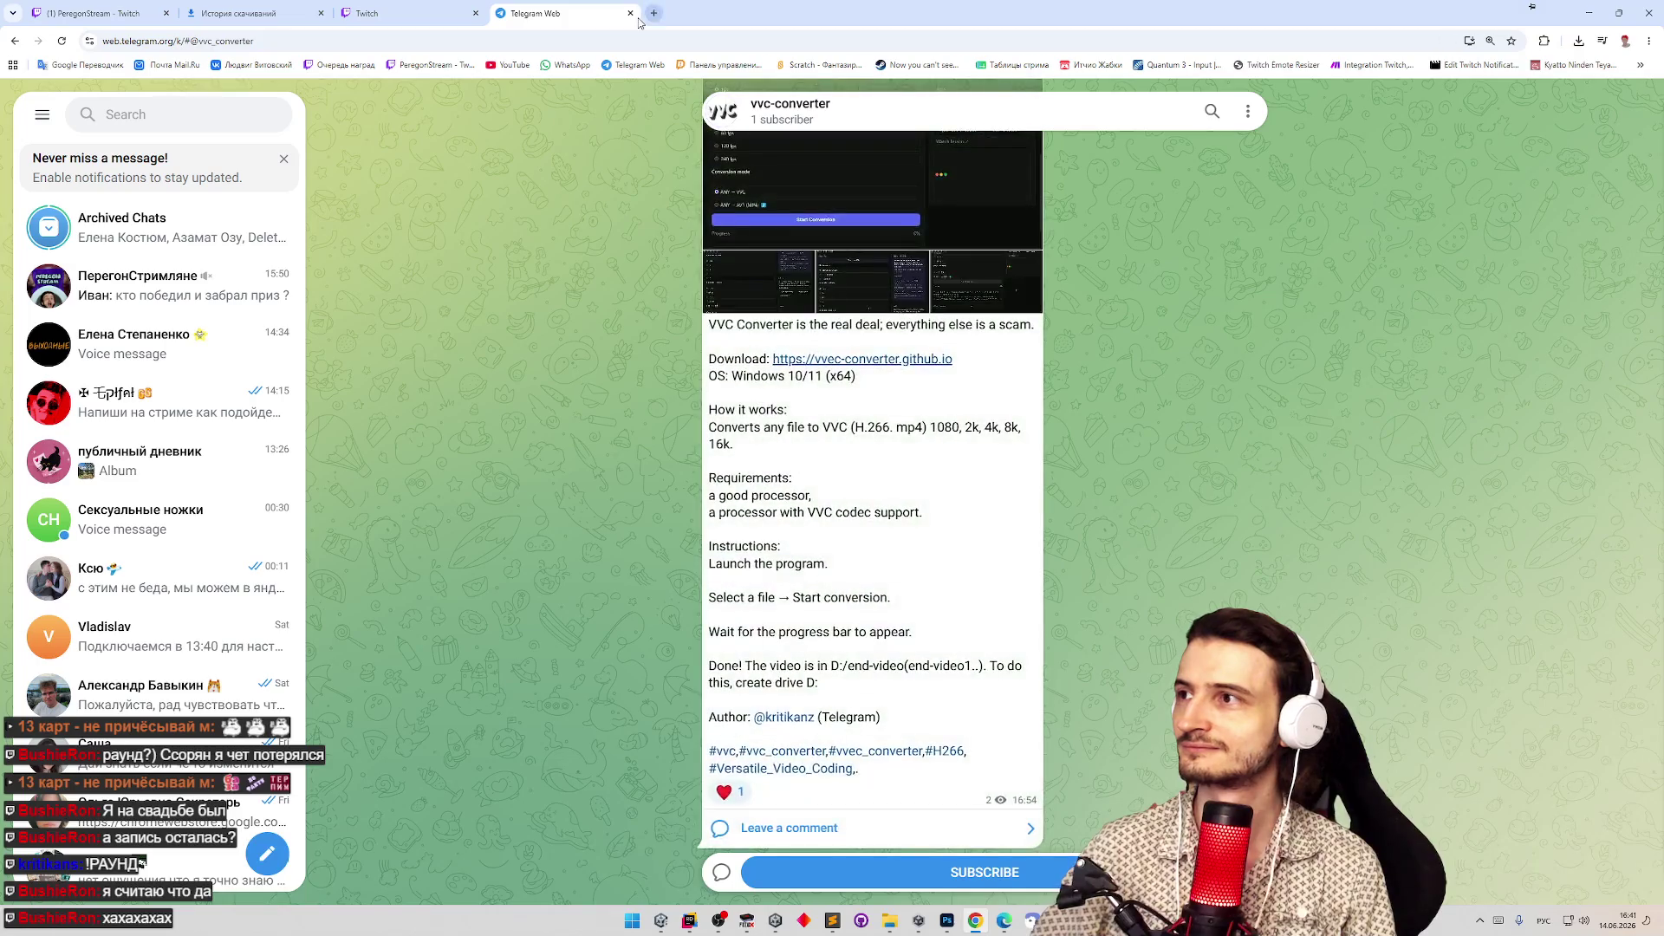
click(630, 13)
click(331, 13)
click(321, 13)
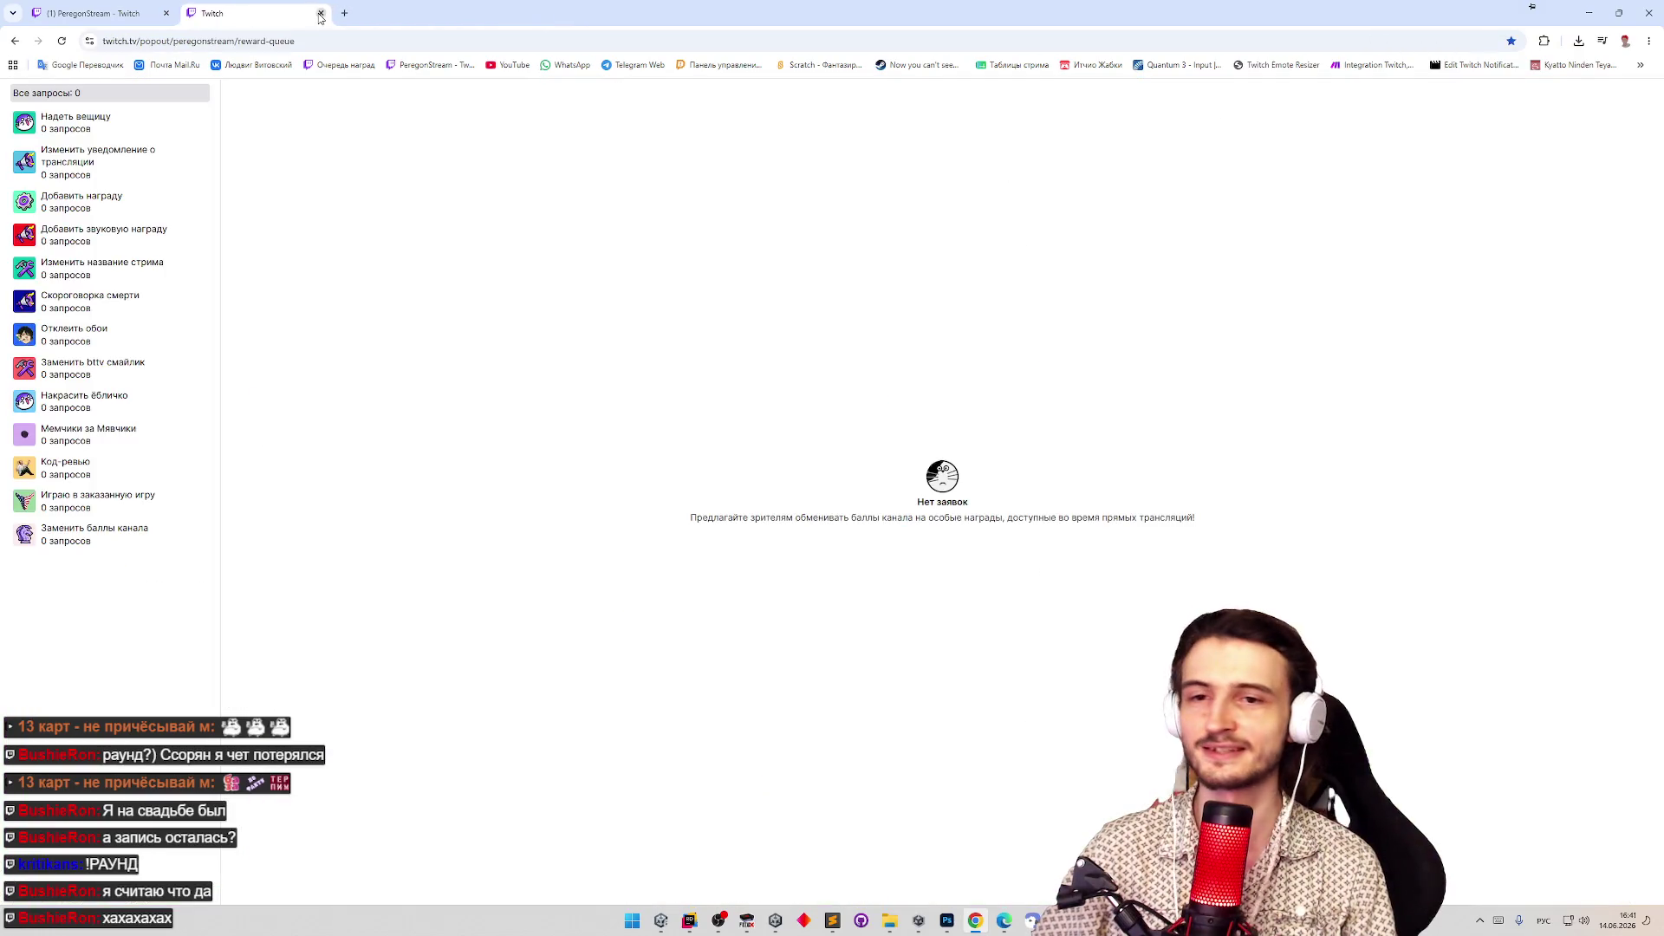
click(1588, 13)
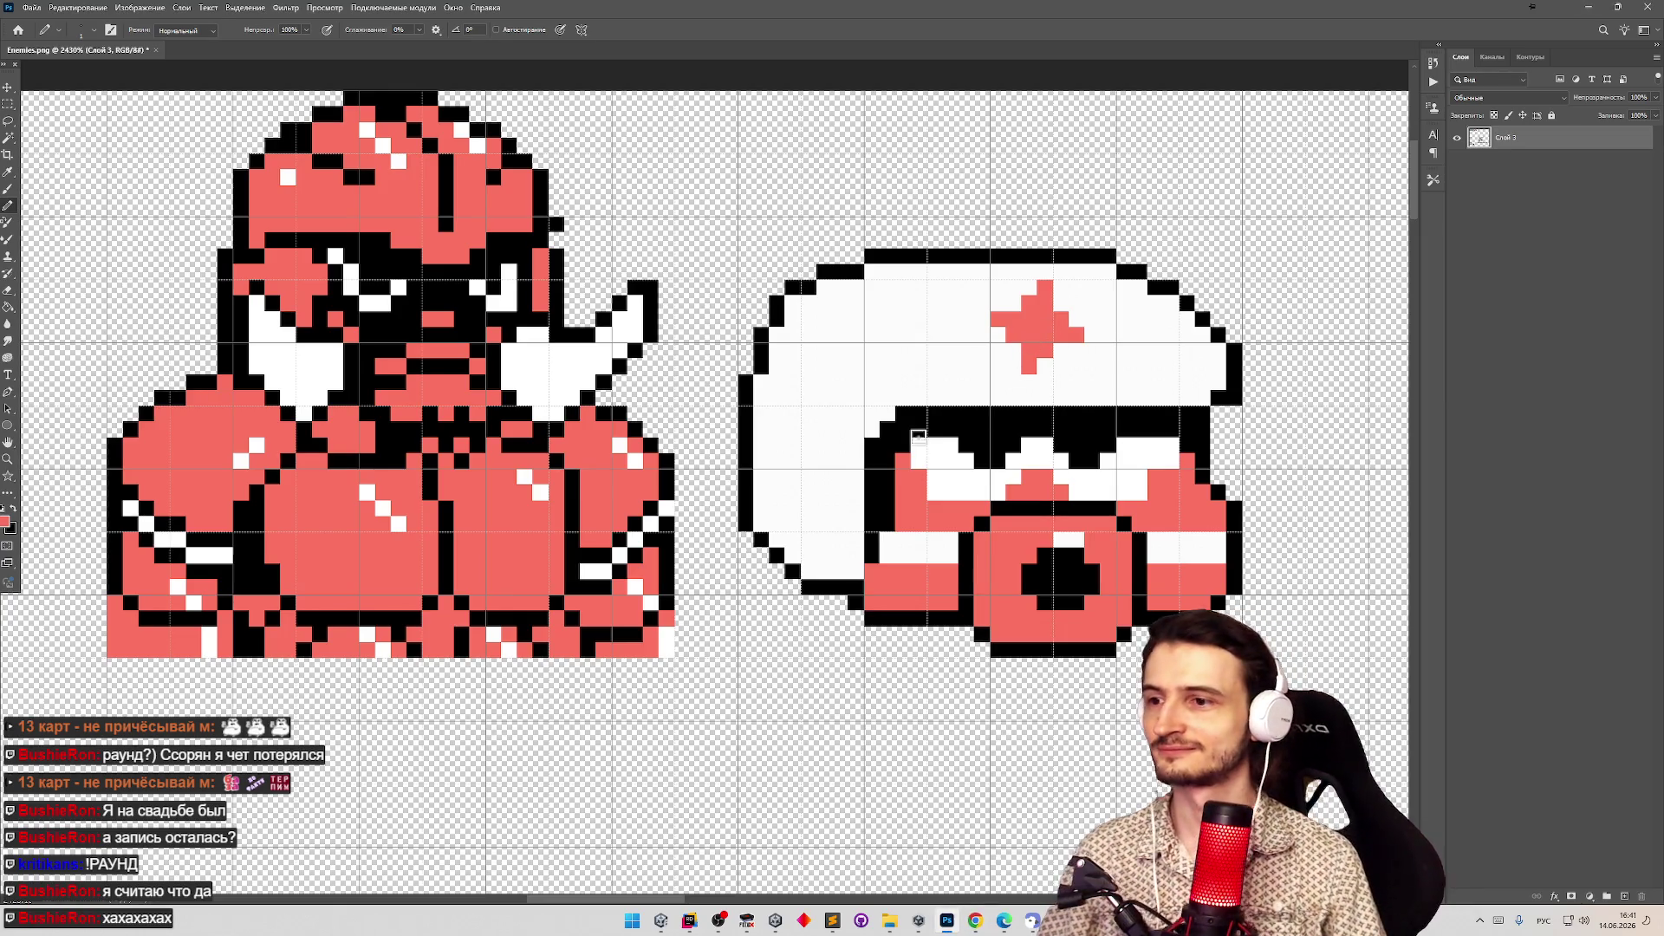
Zoom in and out over the Enemies.png sprite sheet, reselect the Pencil, and minimise Photoshop.
scroll(918, 437, down, 5)
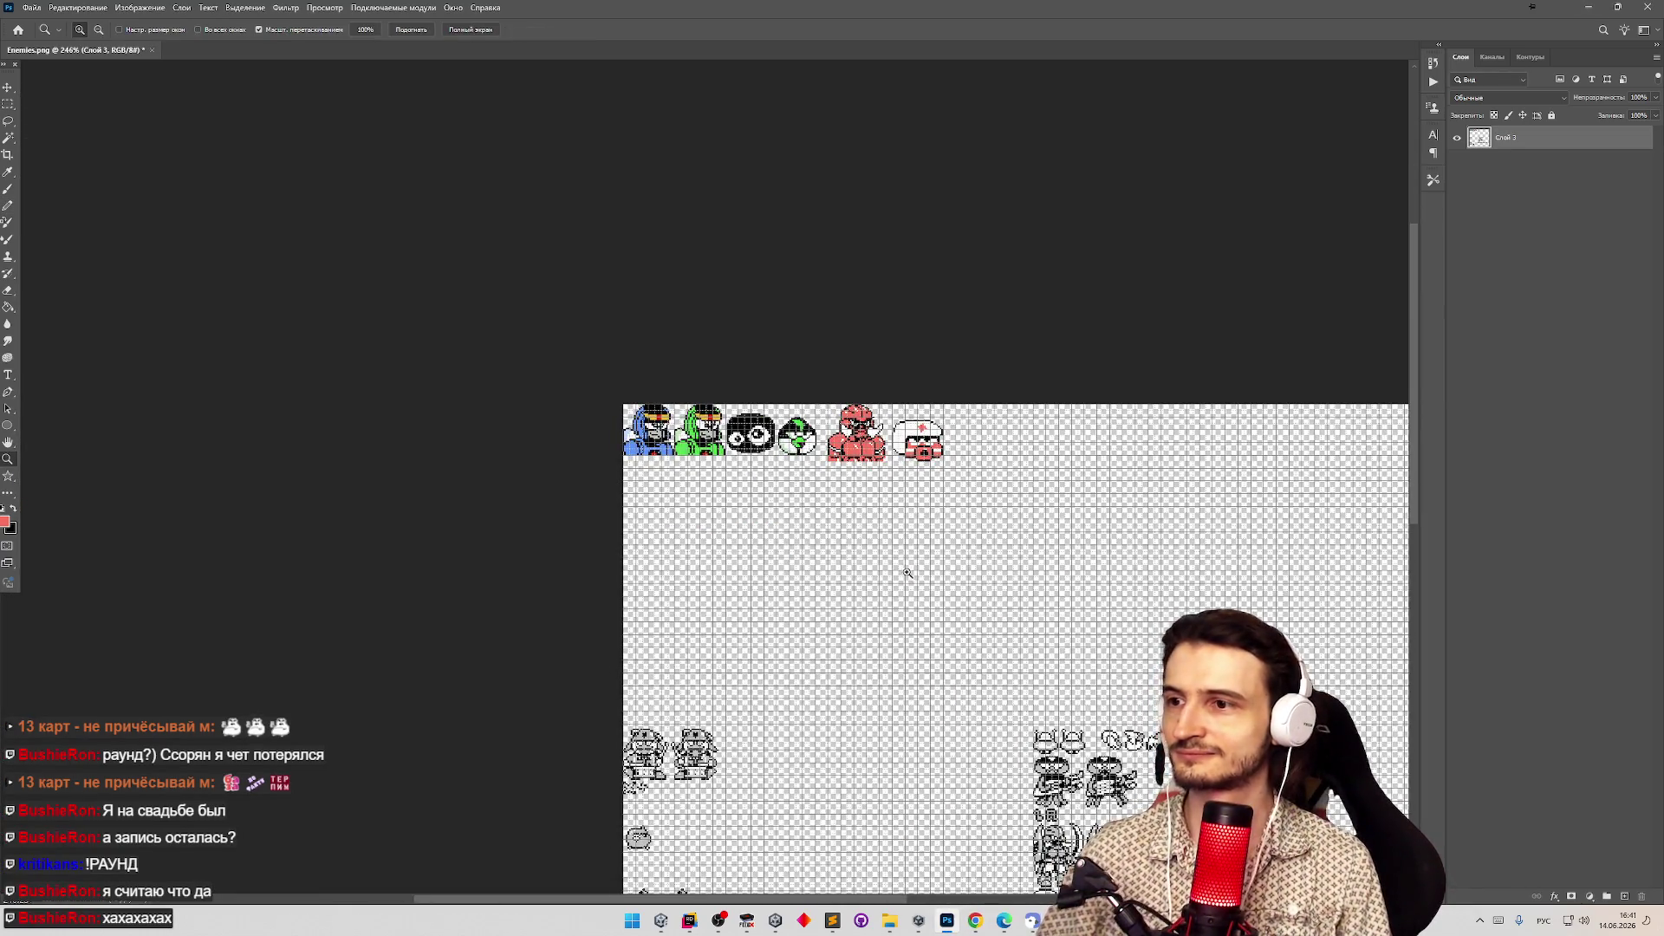
scroll(909, 555, down, 5)
scroll(906, 689, up, 5)
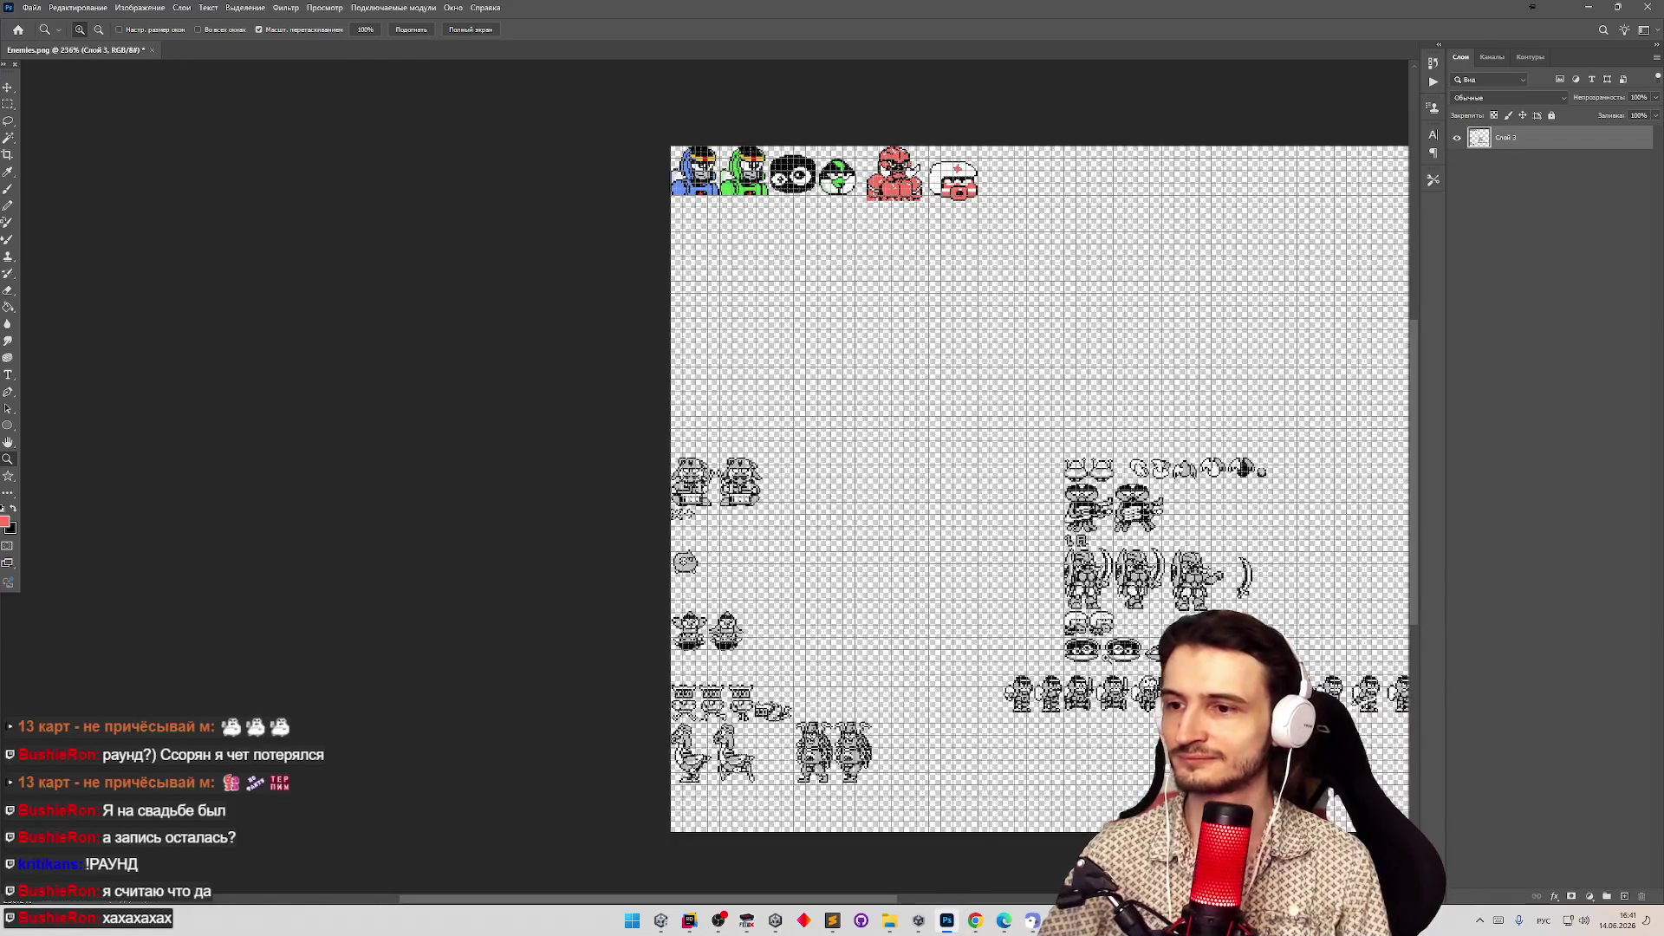
scroll(772, 493, up, 5)
scroll(772, 493, down, 3)
scroll(772, 493, up, 2)
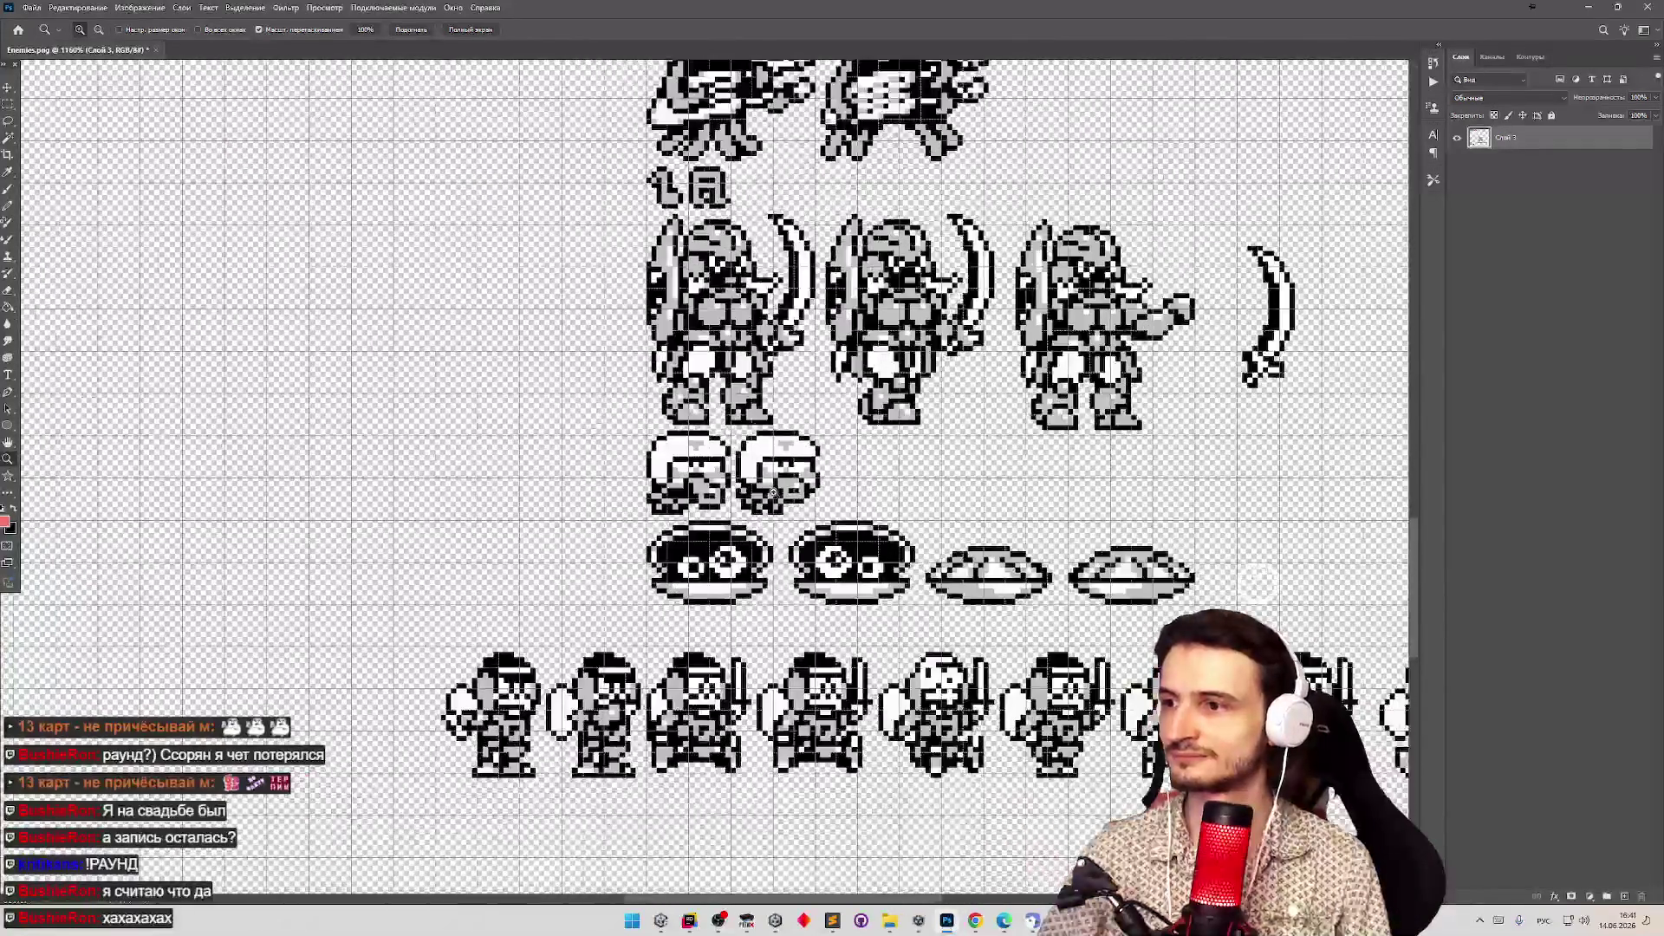
scroll(693, 364, up, 1)
key(b)
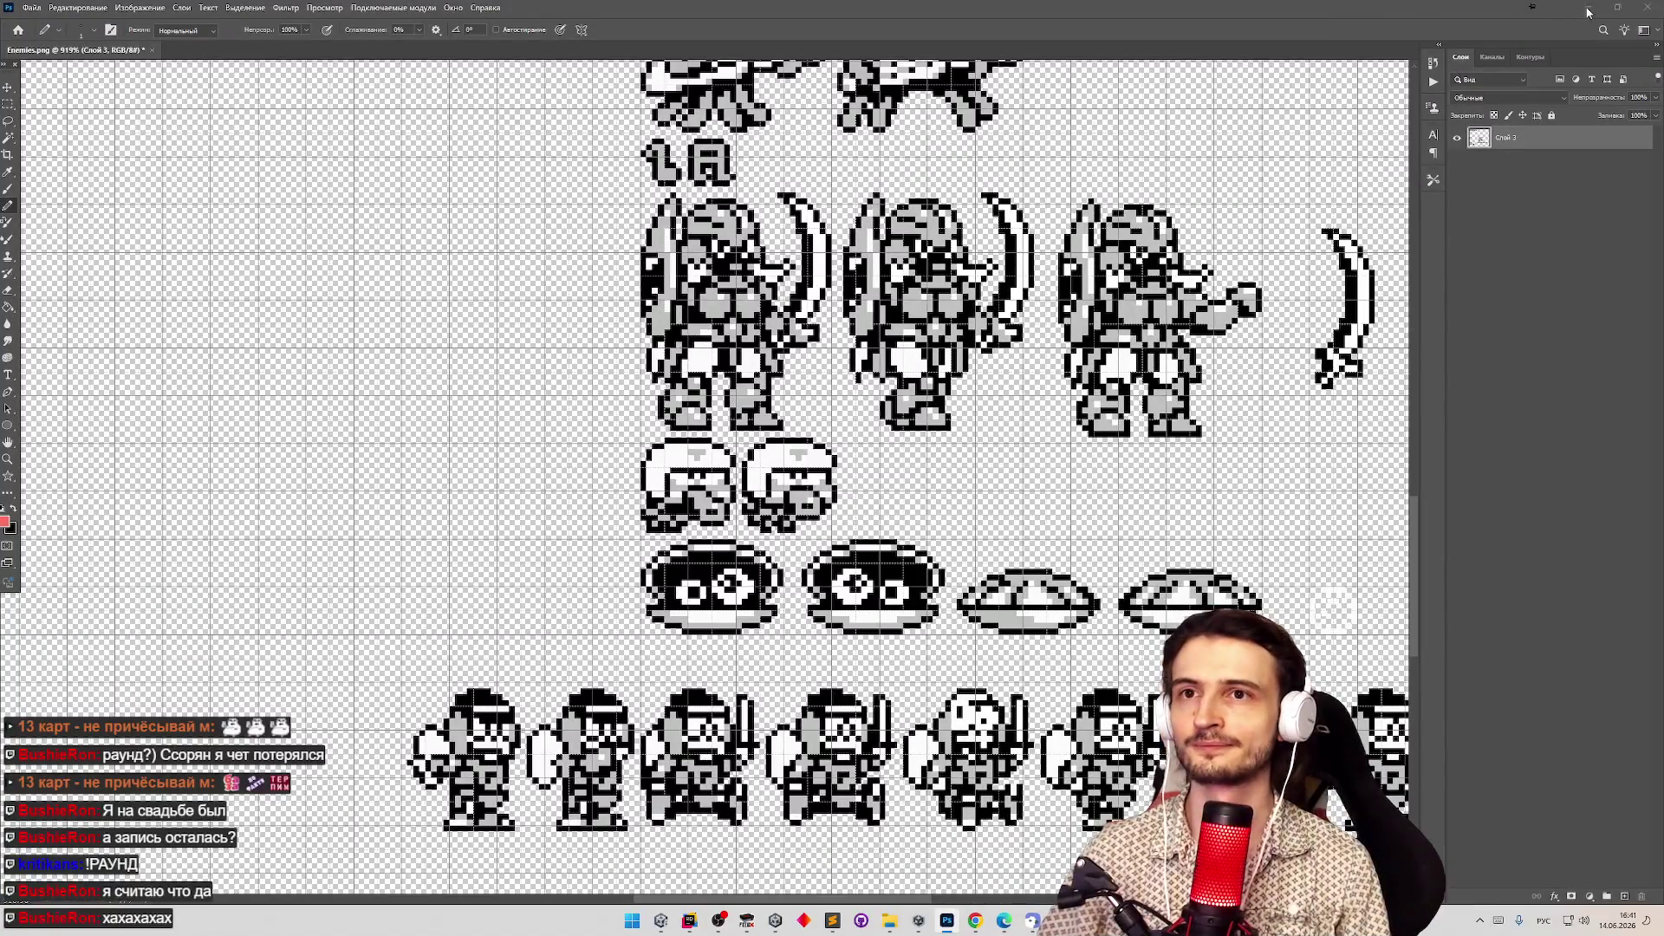
click(1588, 9)
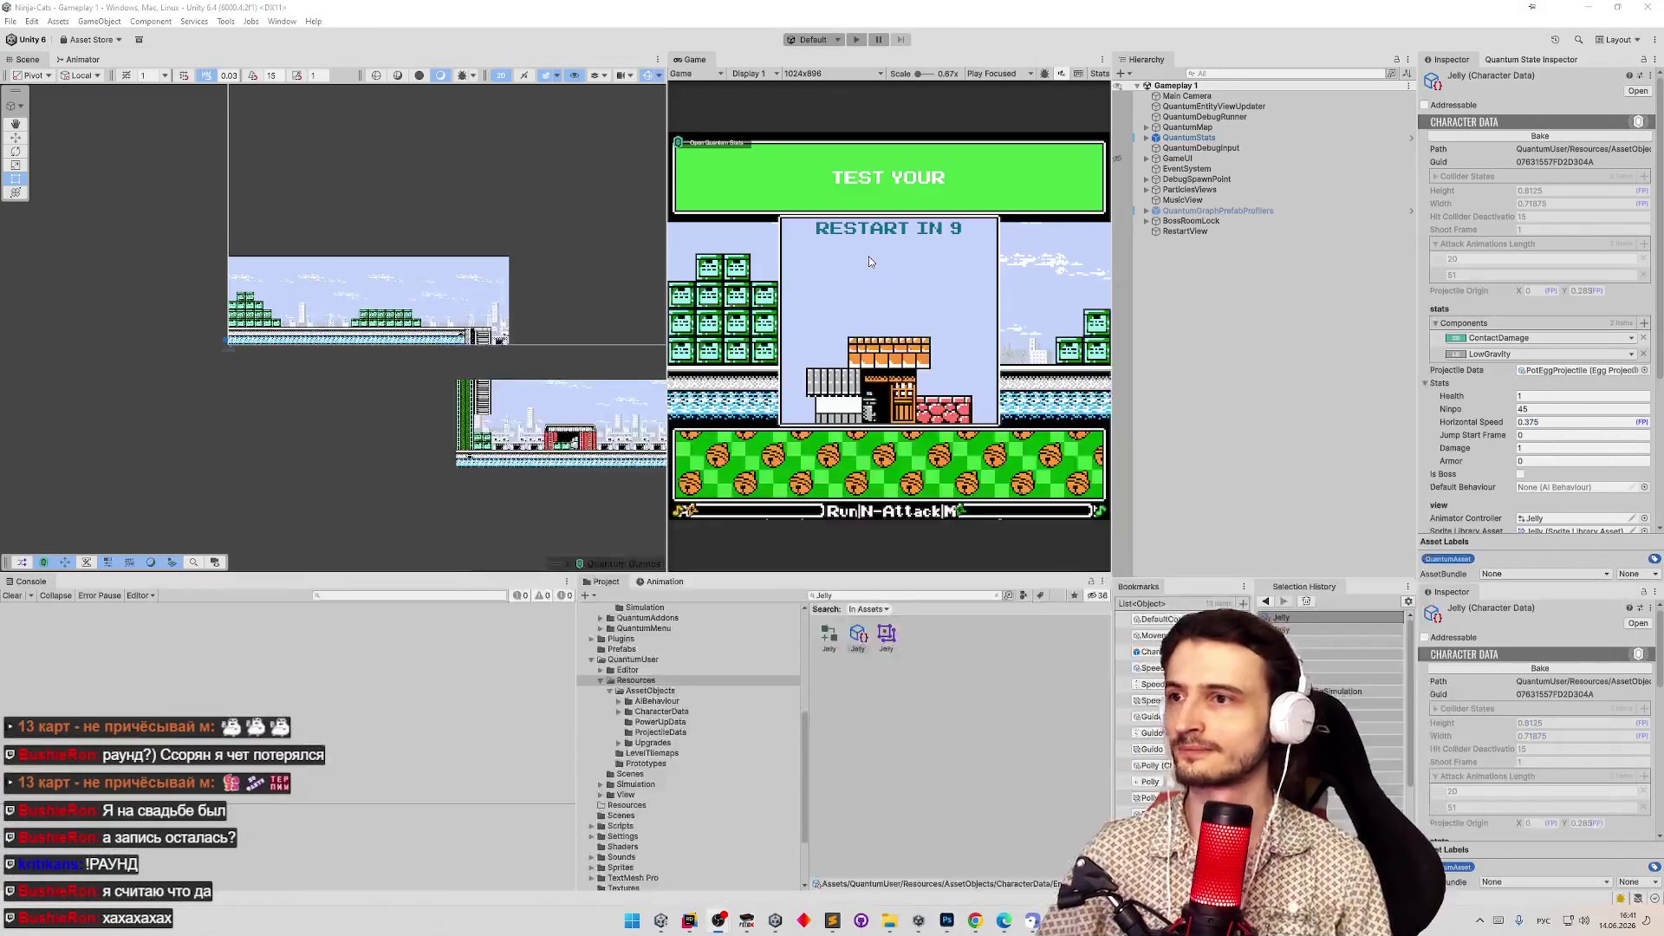
Open and close the Jelly sprite library, then select the Jelly character data asset.
click(885, 635)
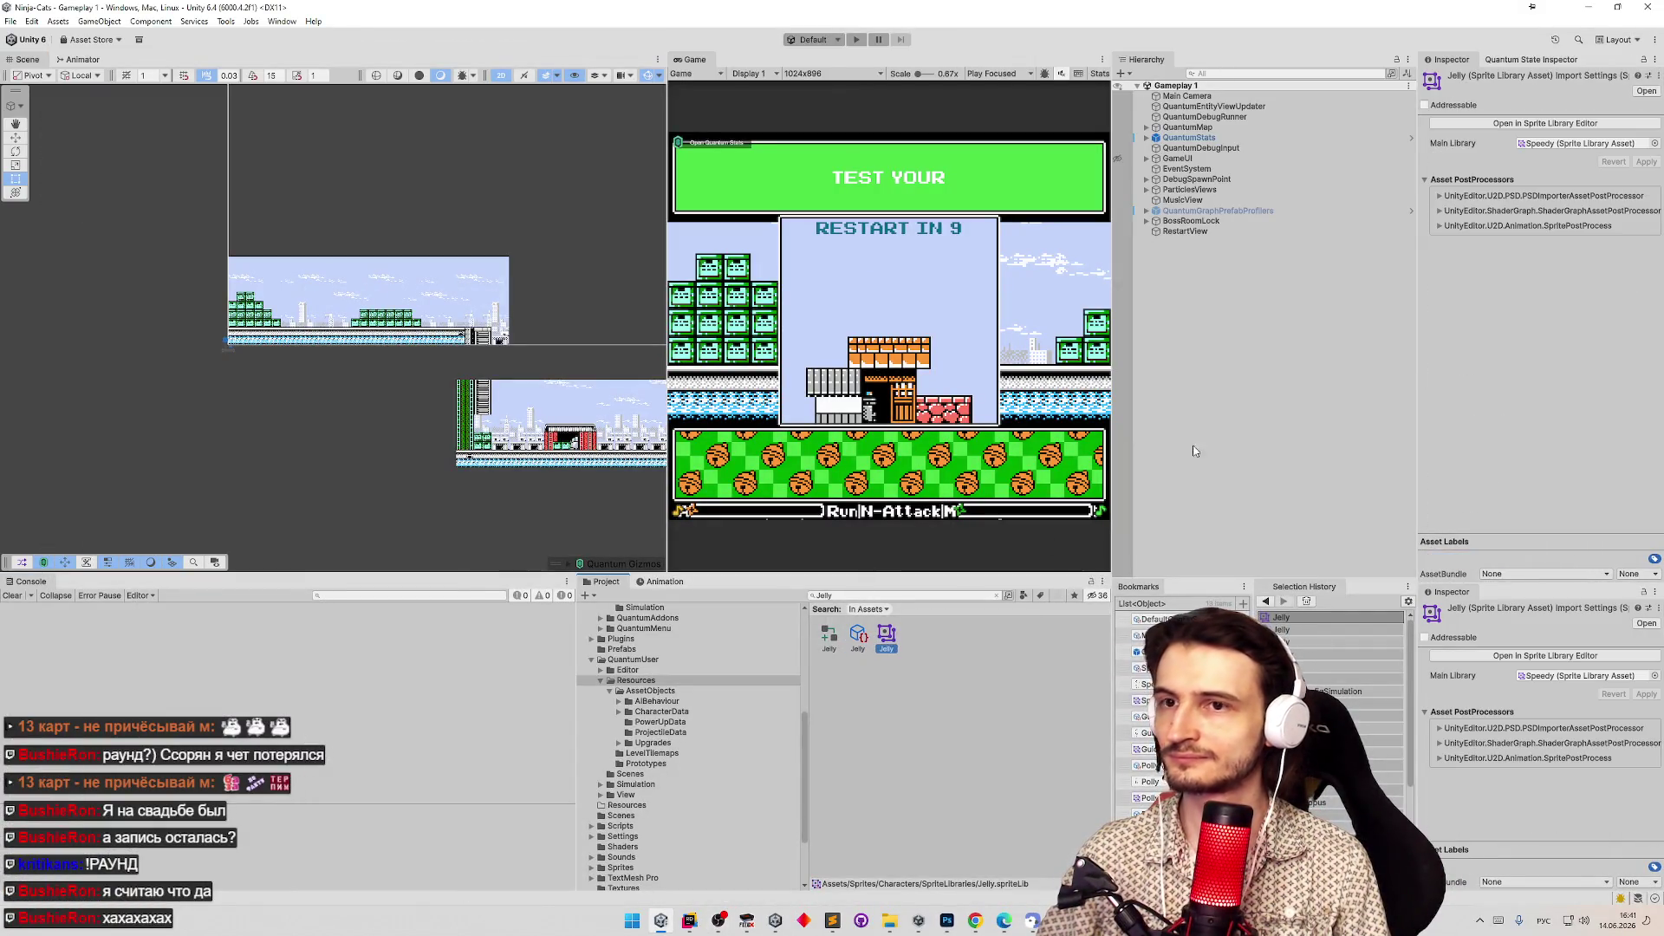
double_click(884, 635)
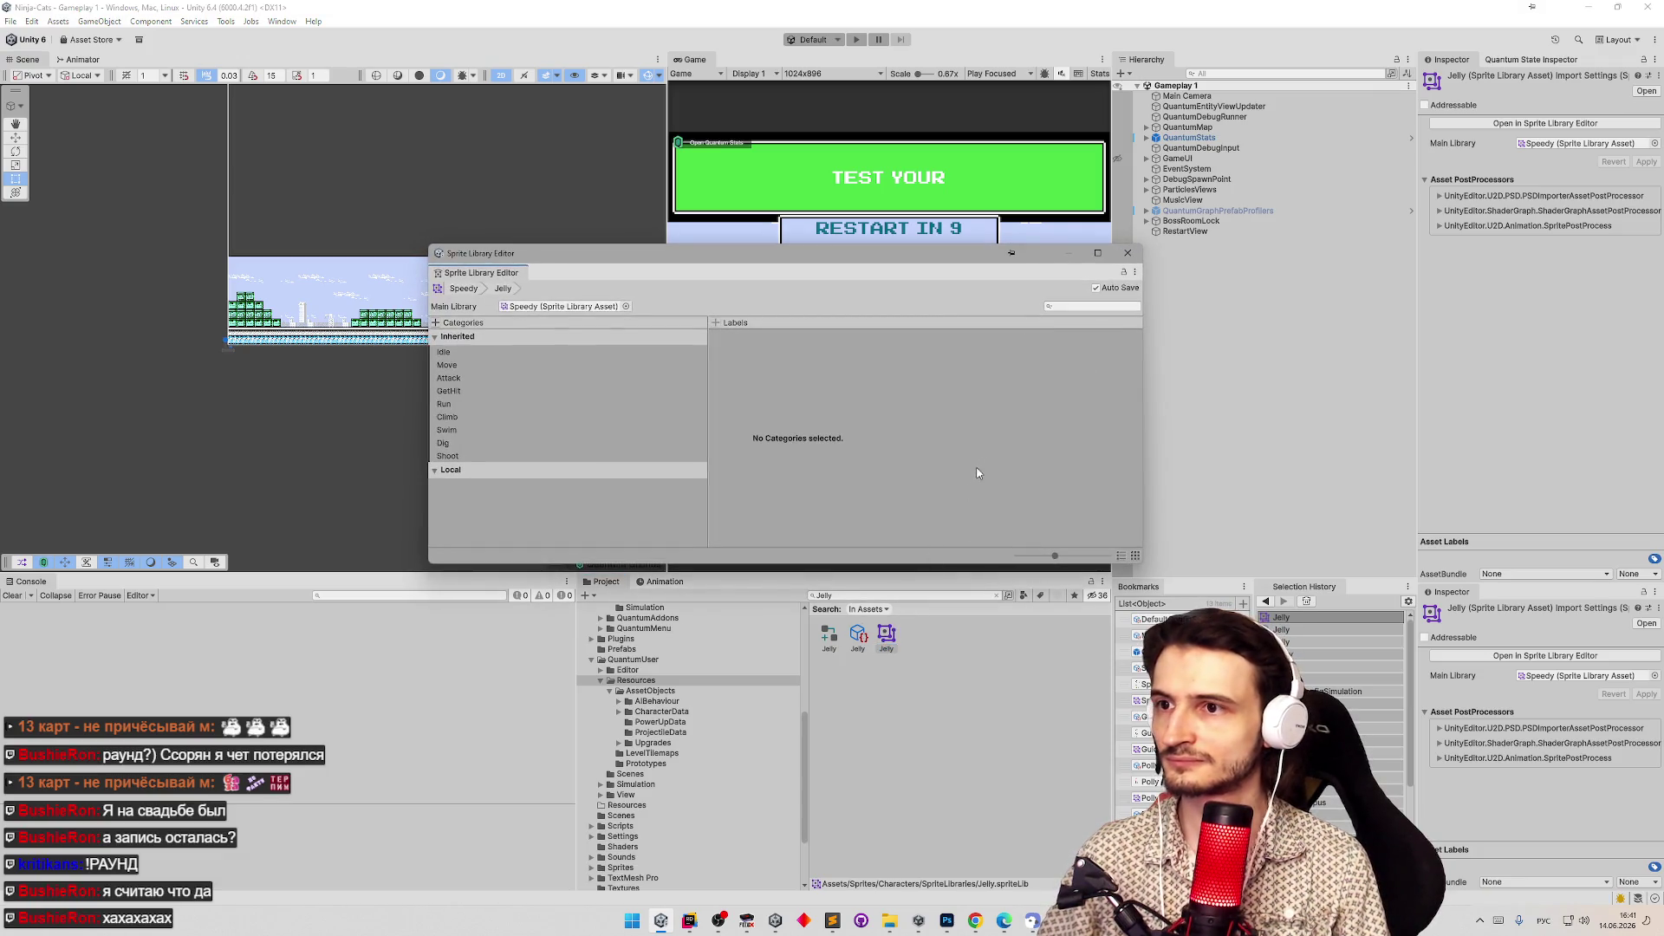
click(1126, 253)
click(858, 634)
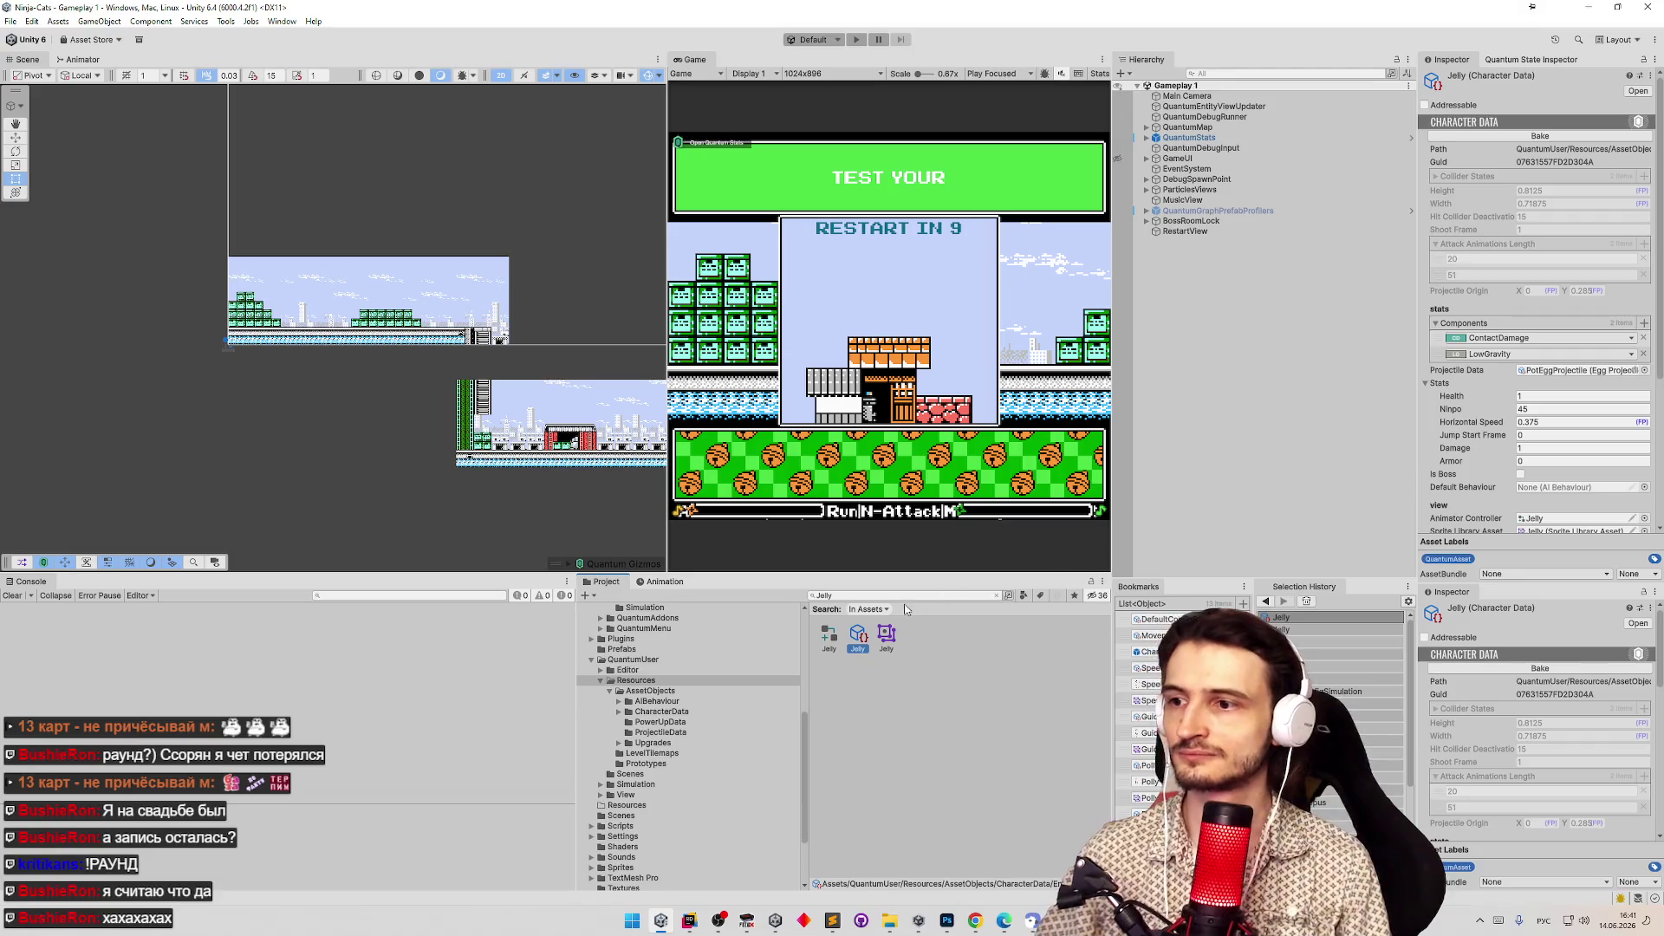
Search the Project for 'enem' and select the Enemies sprite sheet.
click(904, 596)
text(угрыш)
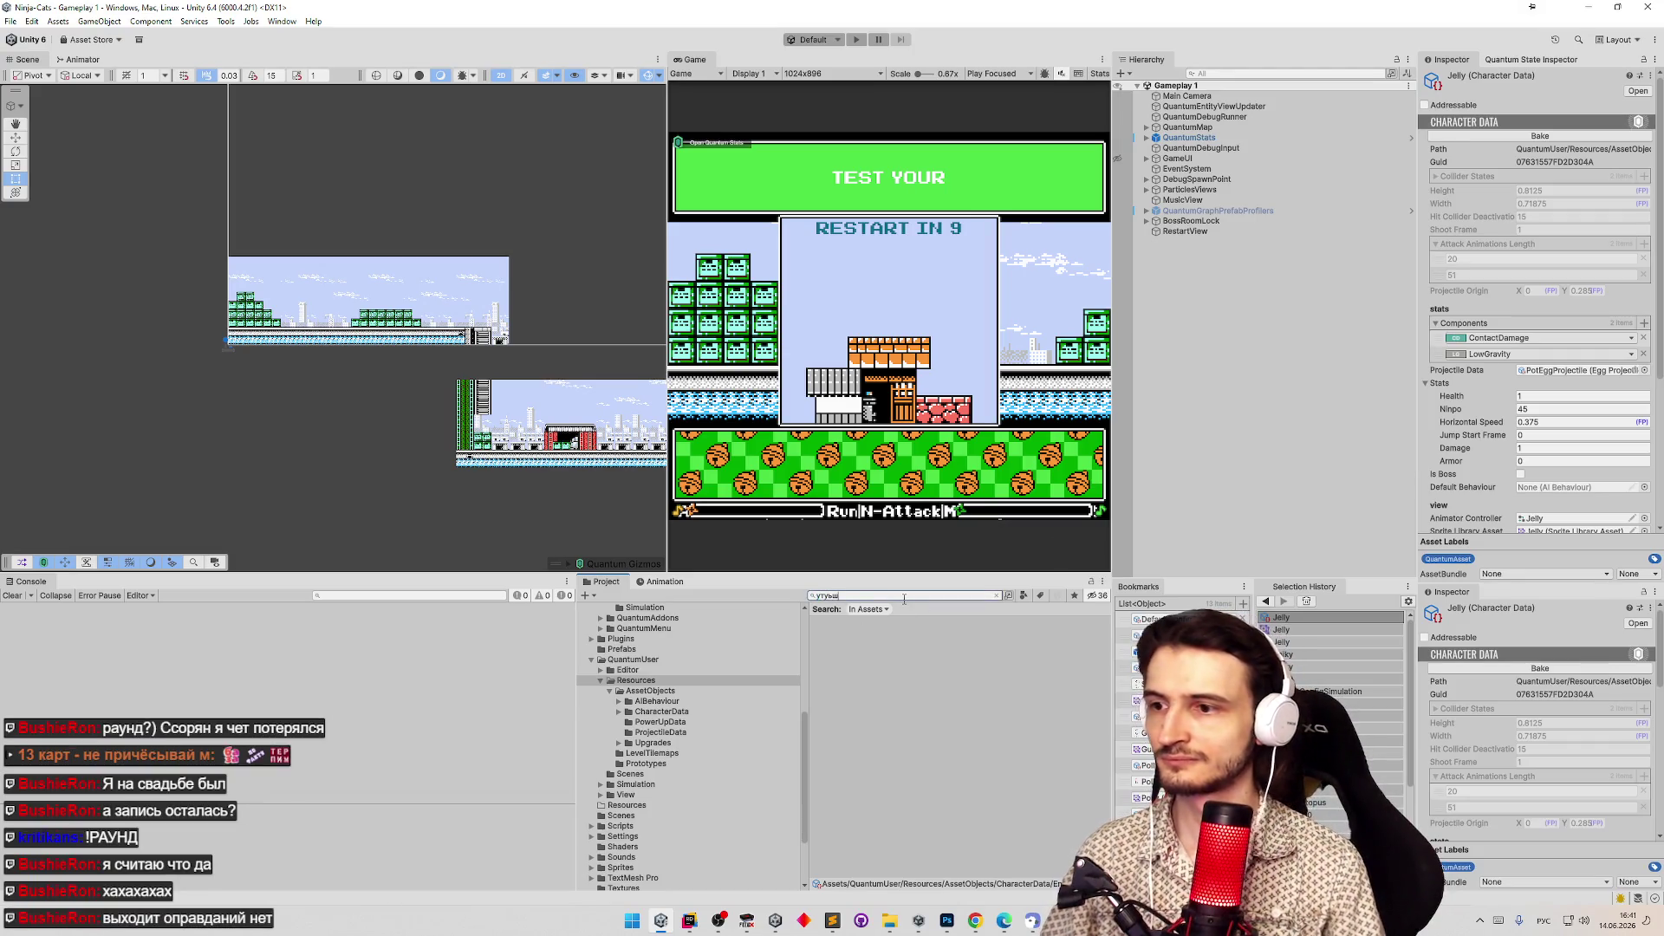
key(alt+shift)
key(ctrl+a)
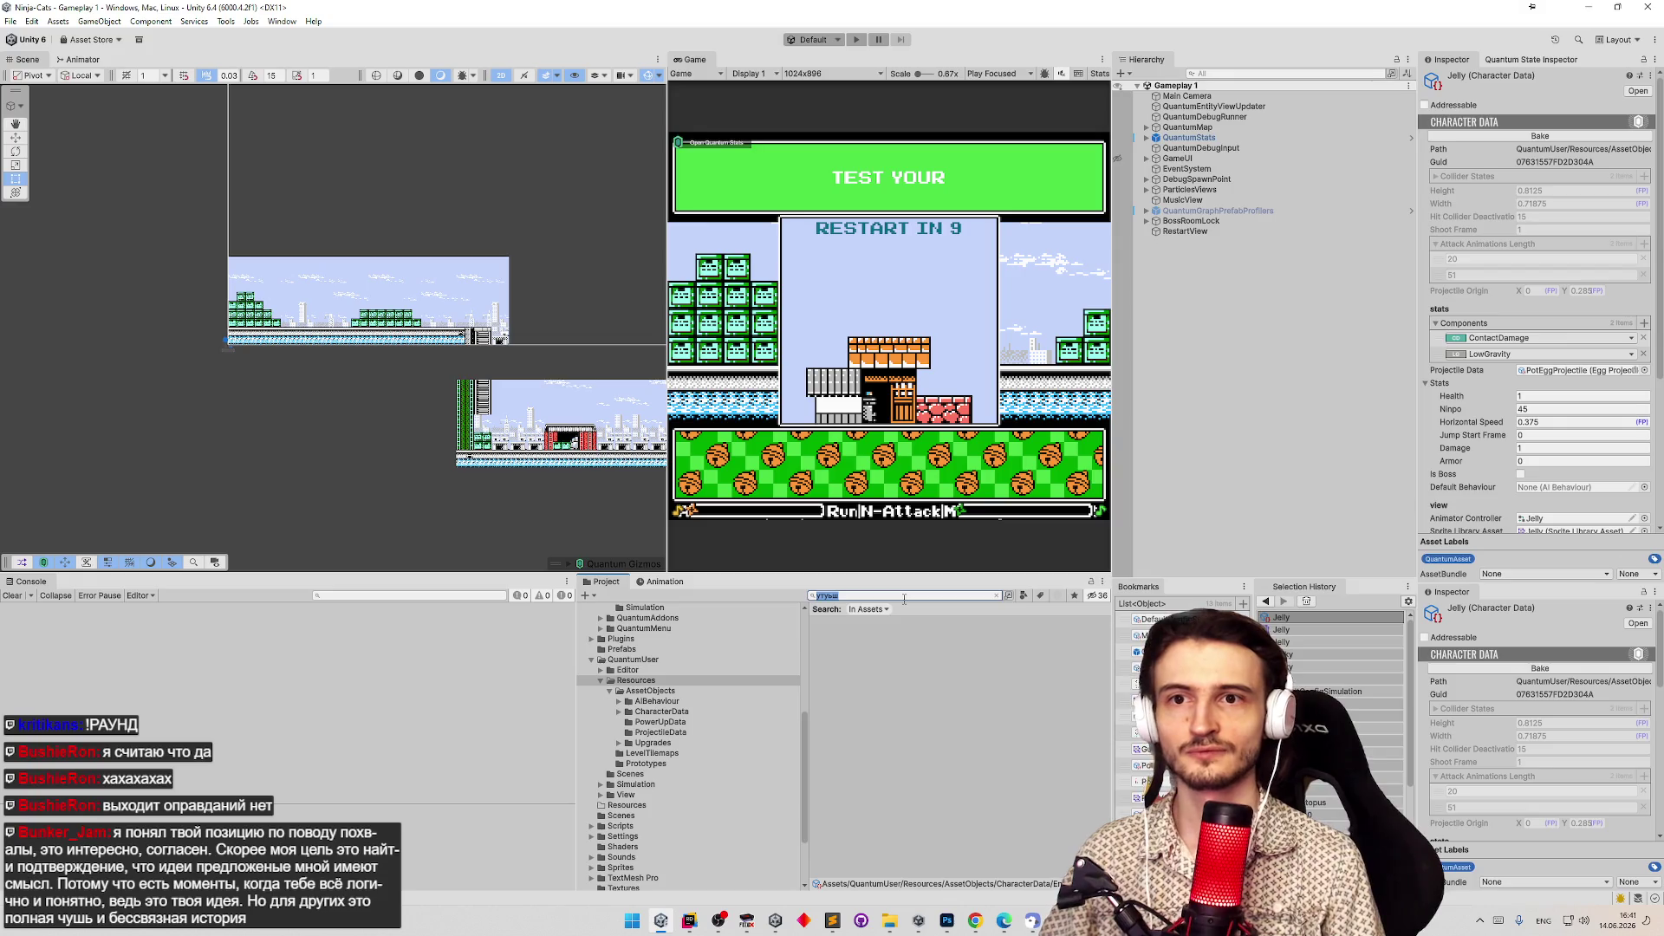
text(en)
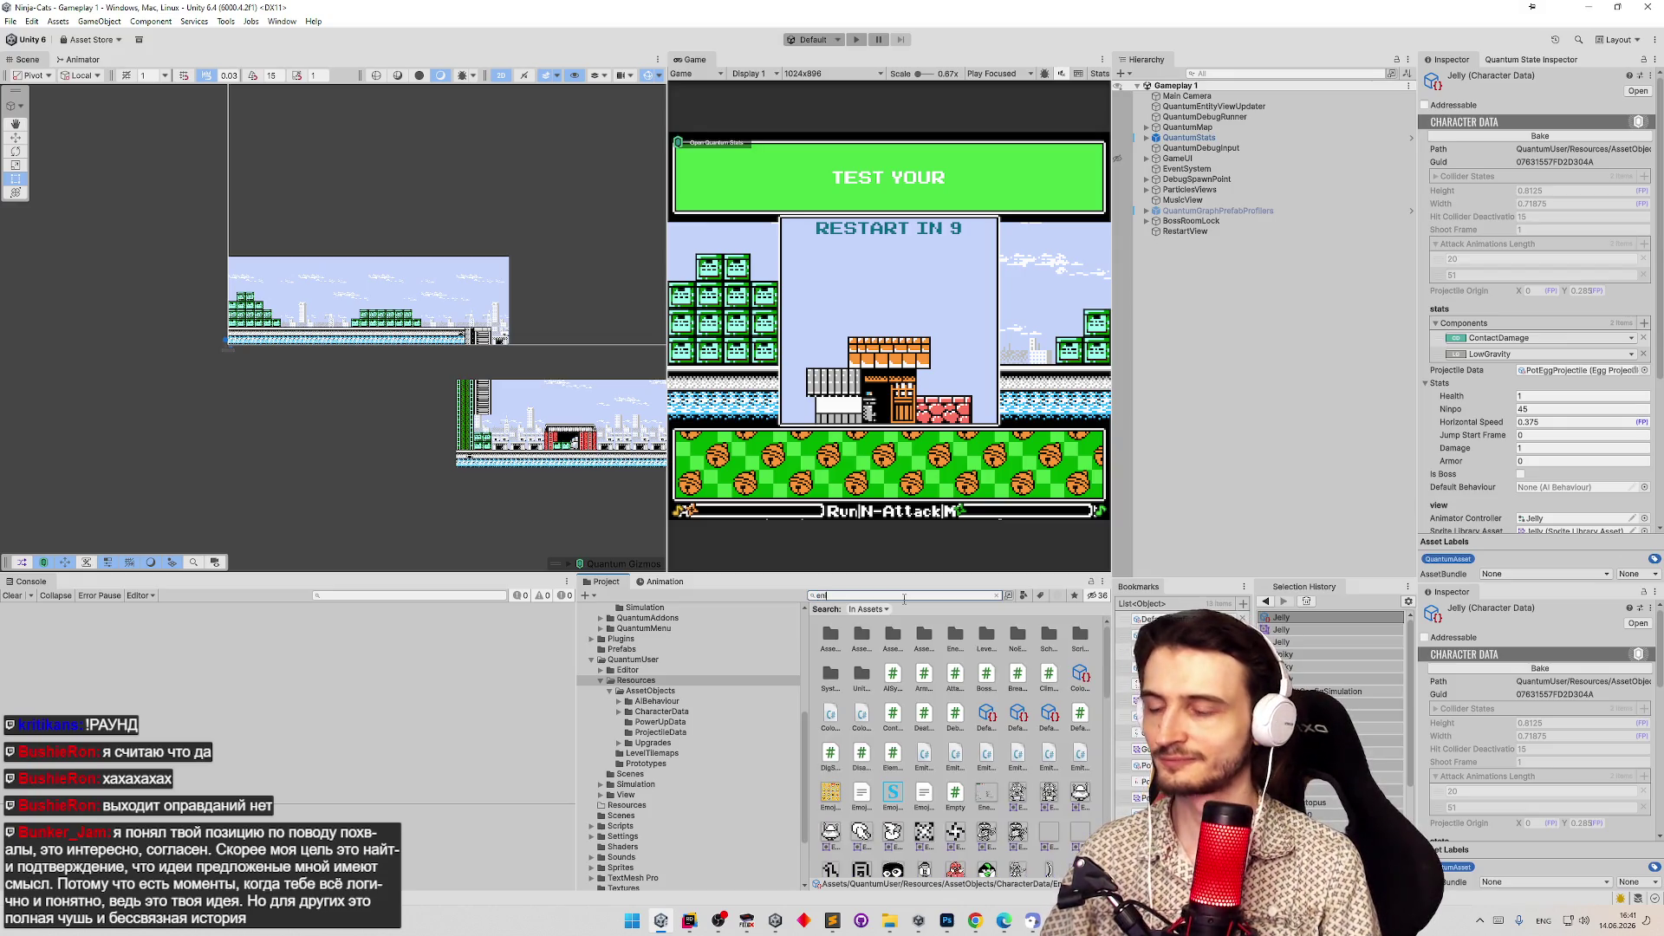
text(emies)
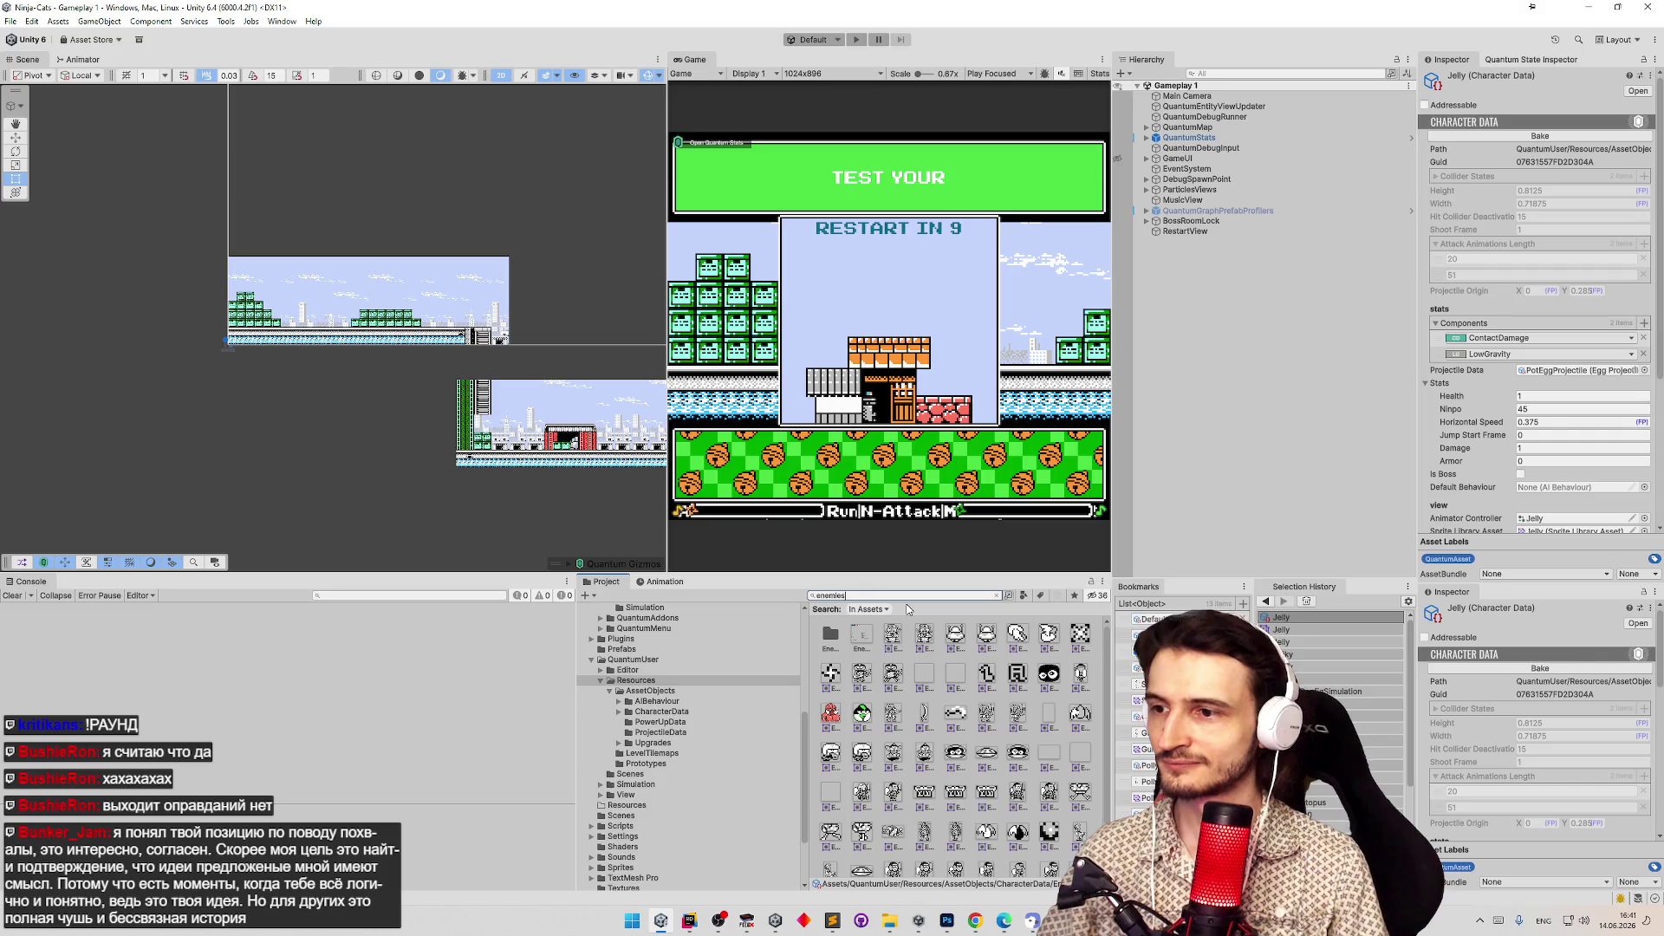
click(862, 635)
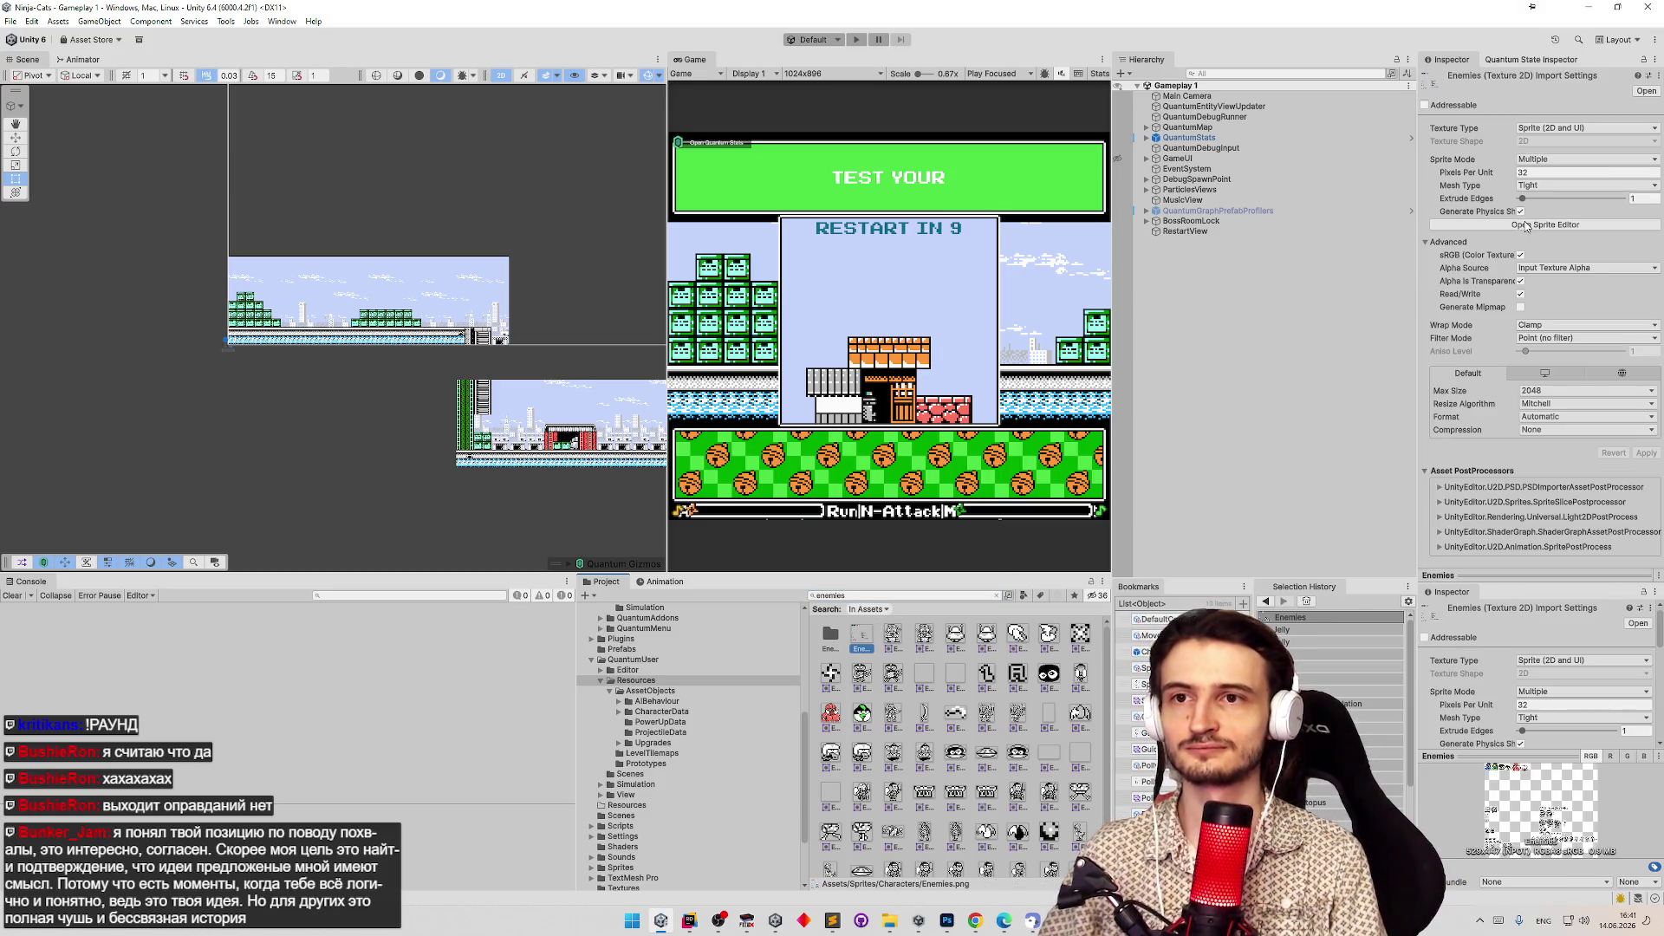
click(1525, 225)
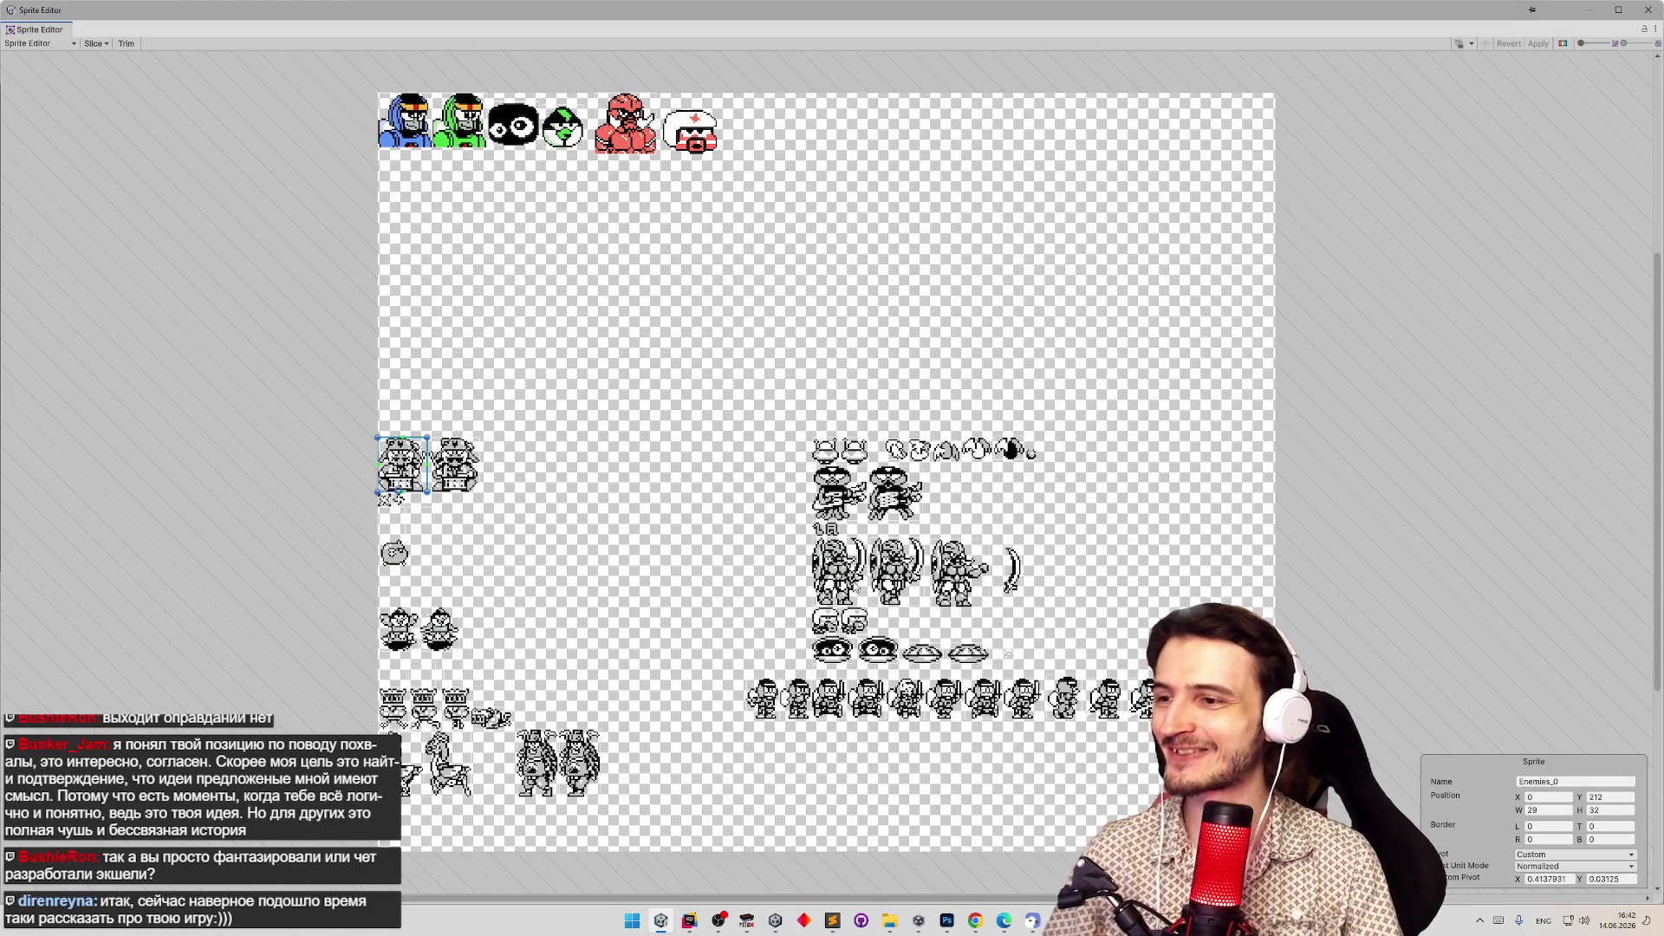
scroll(832, 620, up, 5)
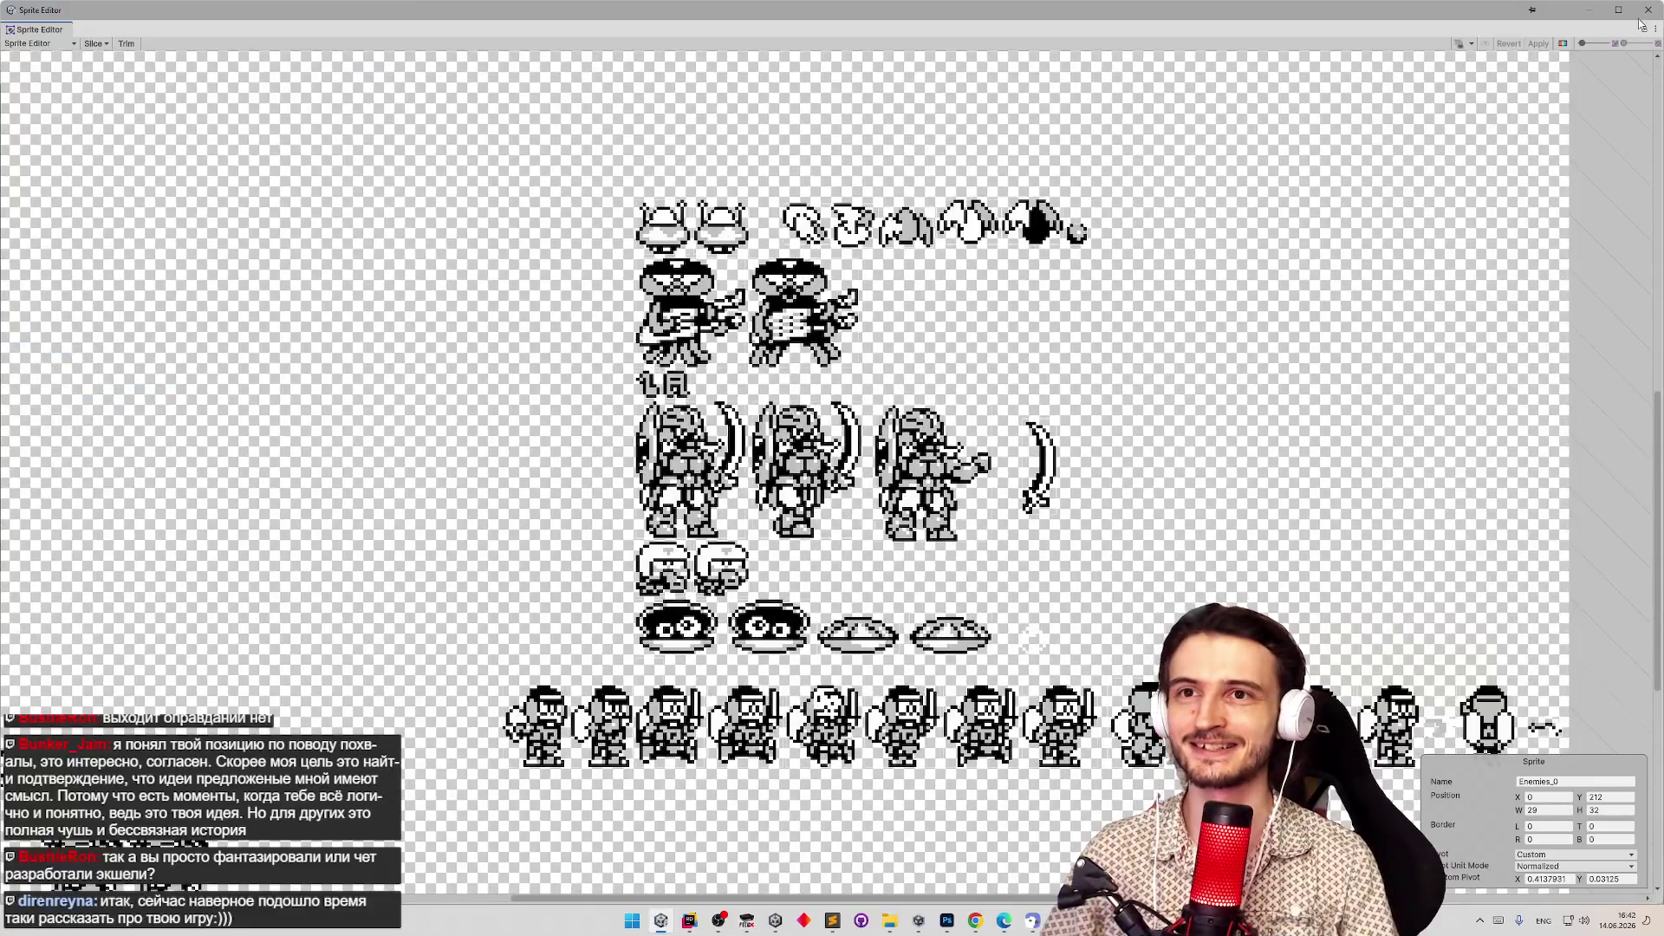
click(1647, 10)
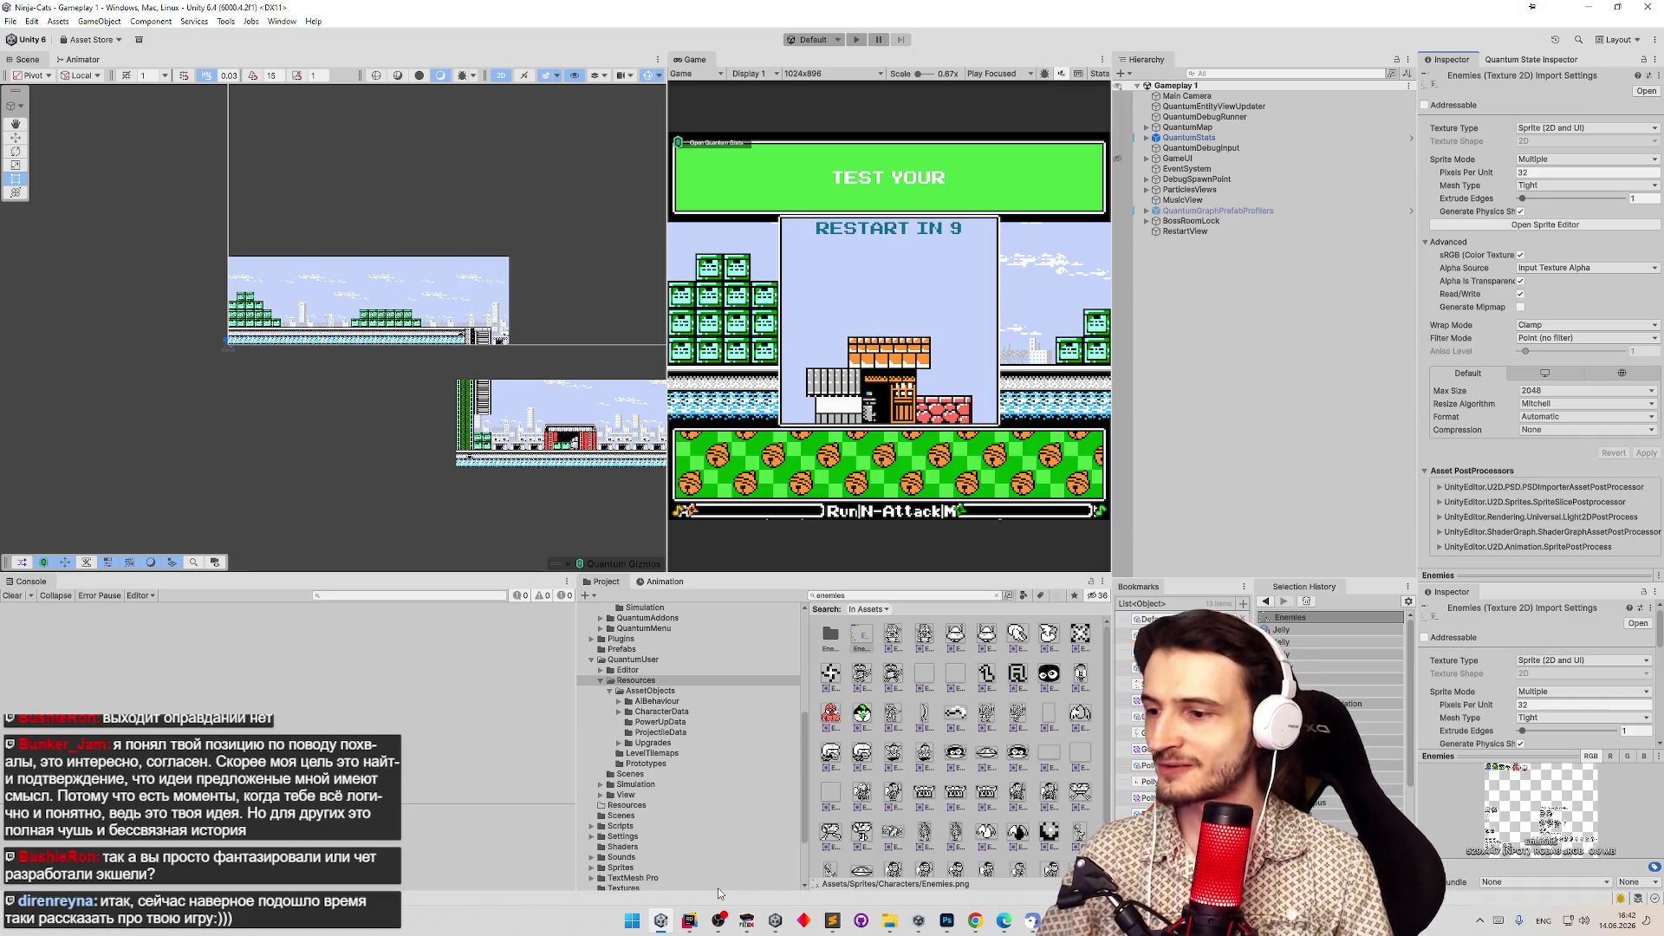
Bring up FCEUX, load save states 2 and 1, and switch to the purple cat.
click(752, 919)
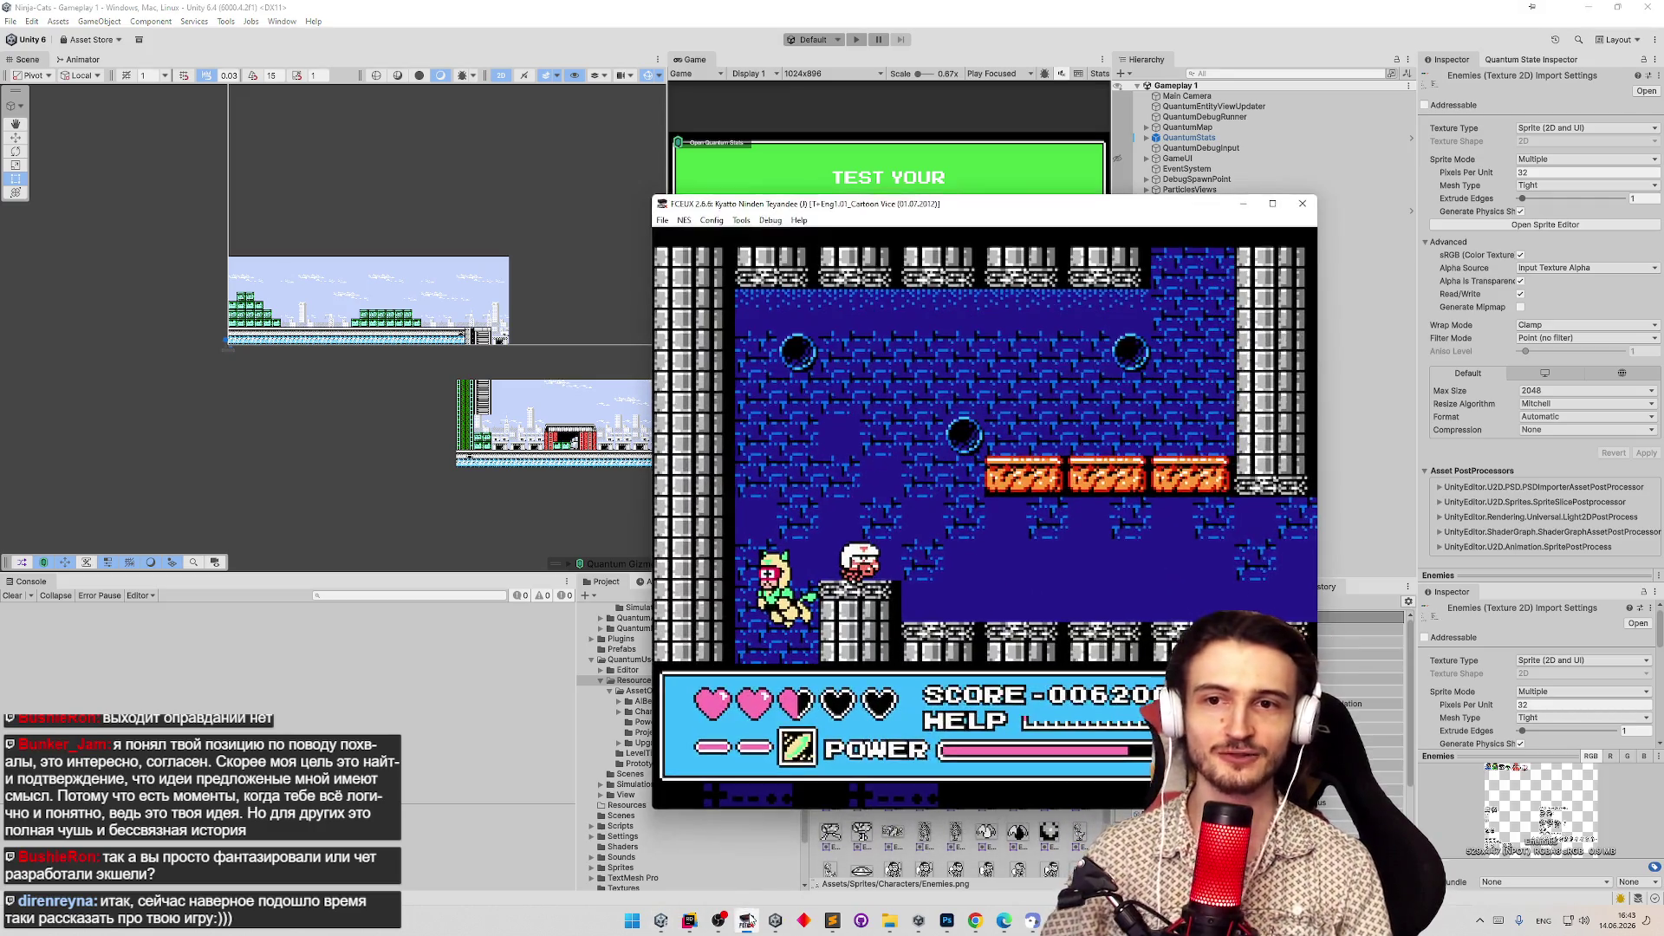
key(F2)
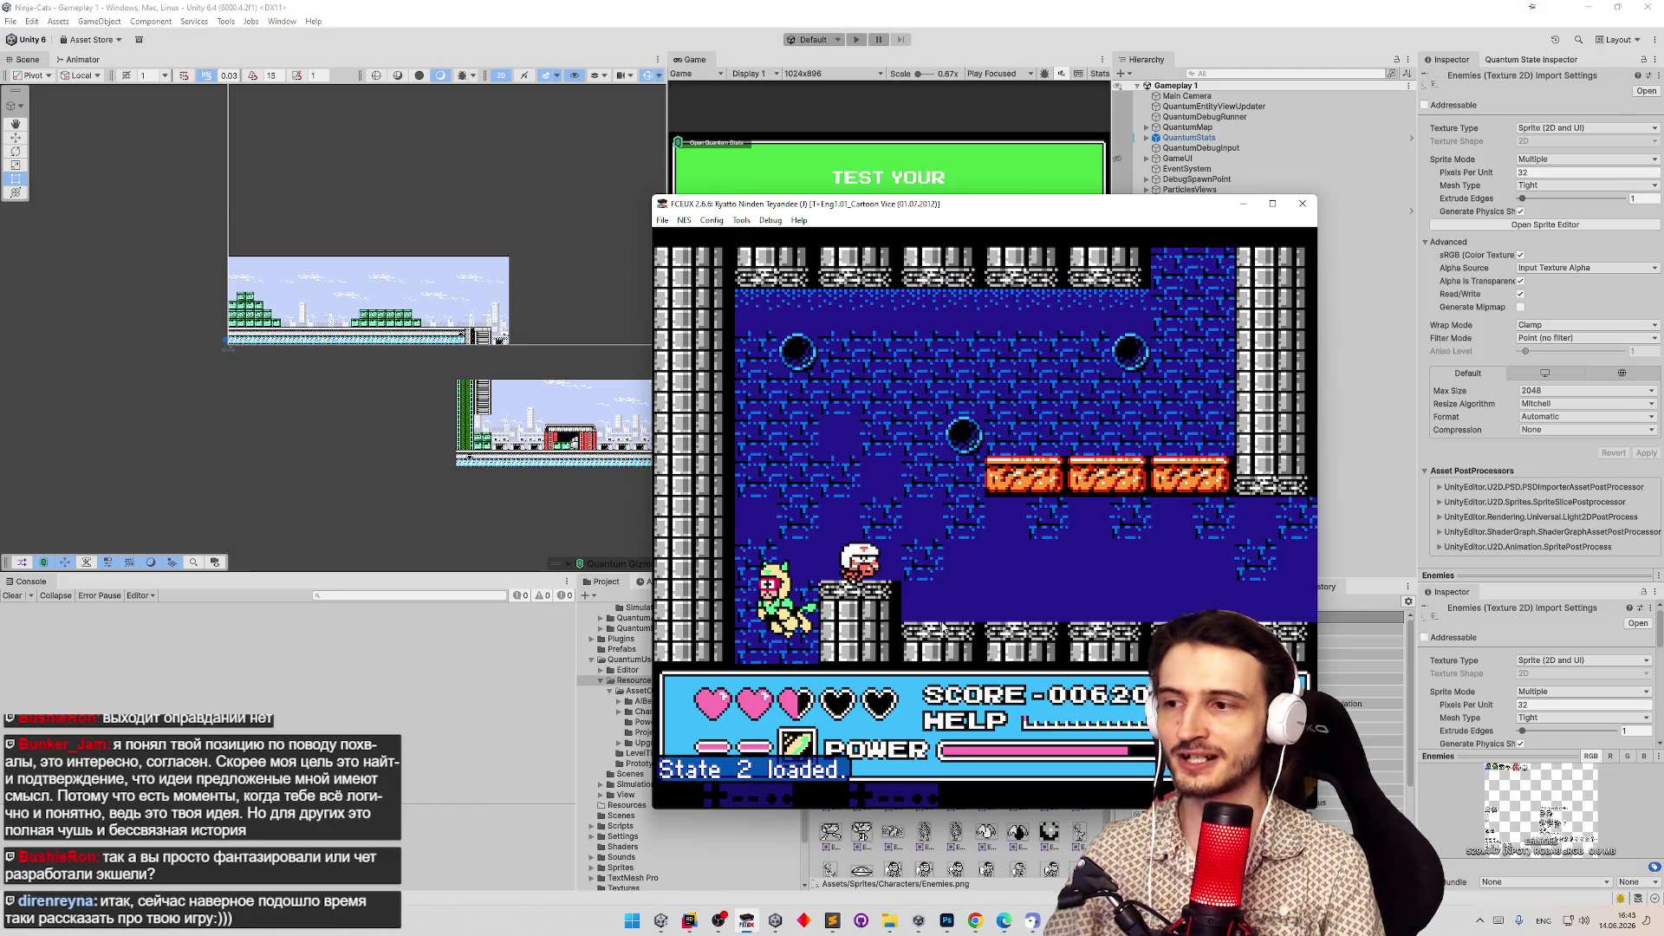
key(F1)
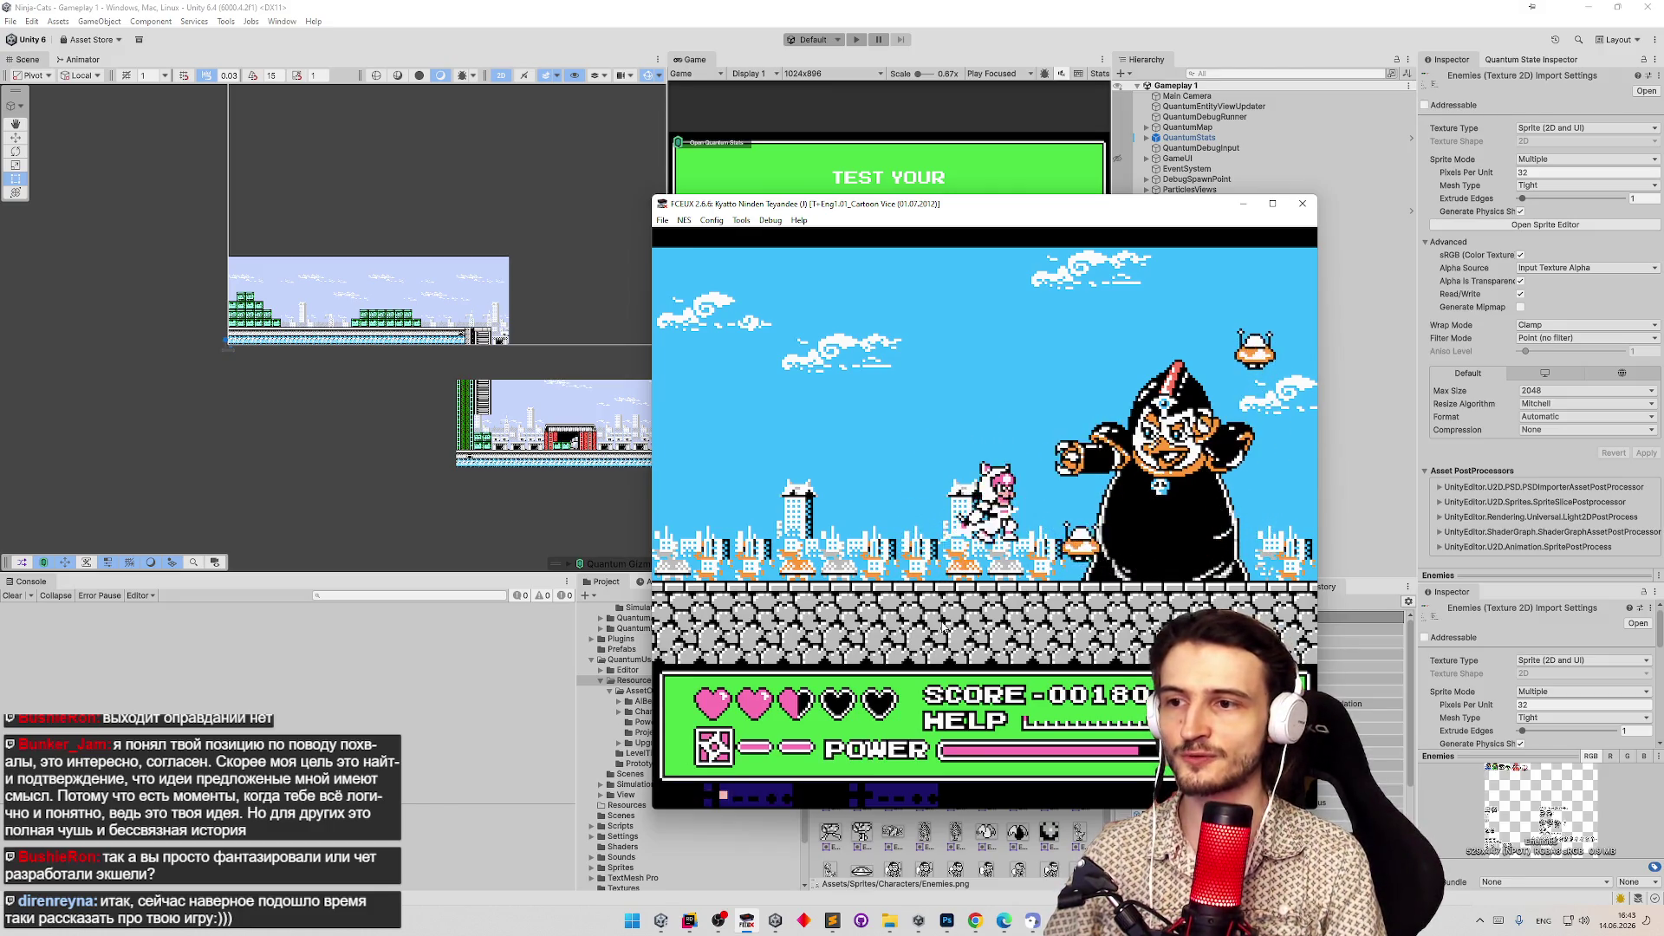
key(Return)
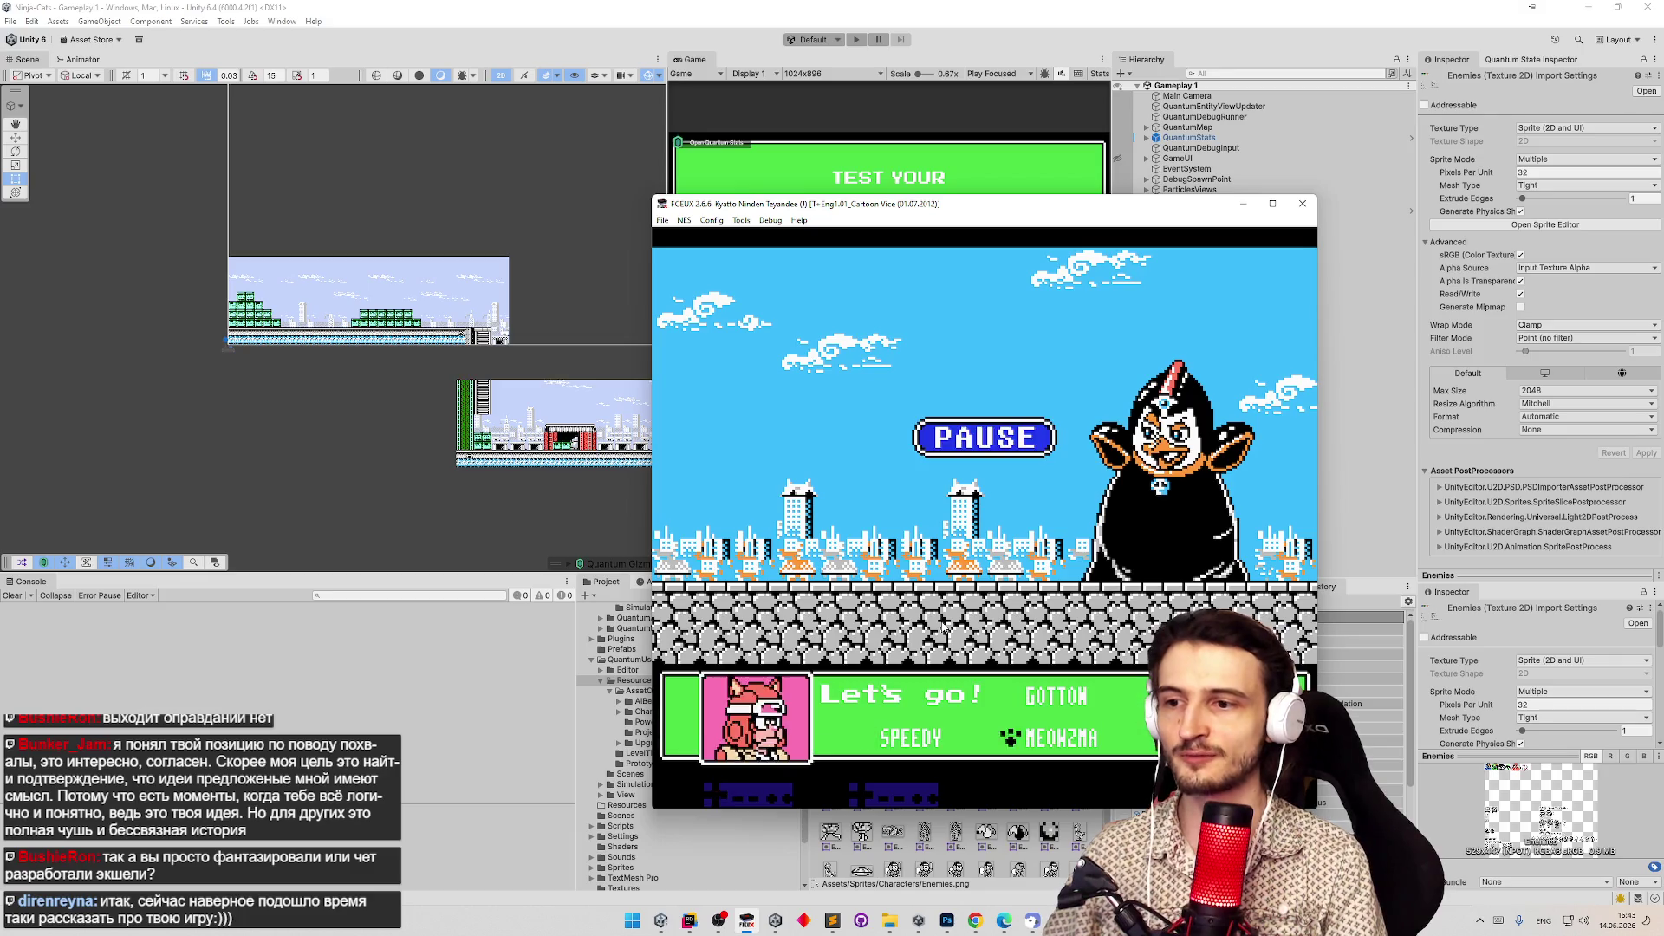
key(Return)
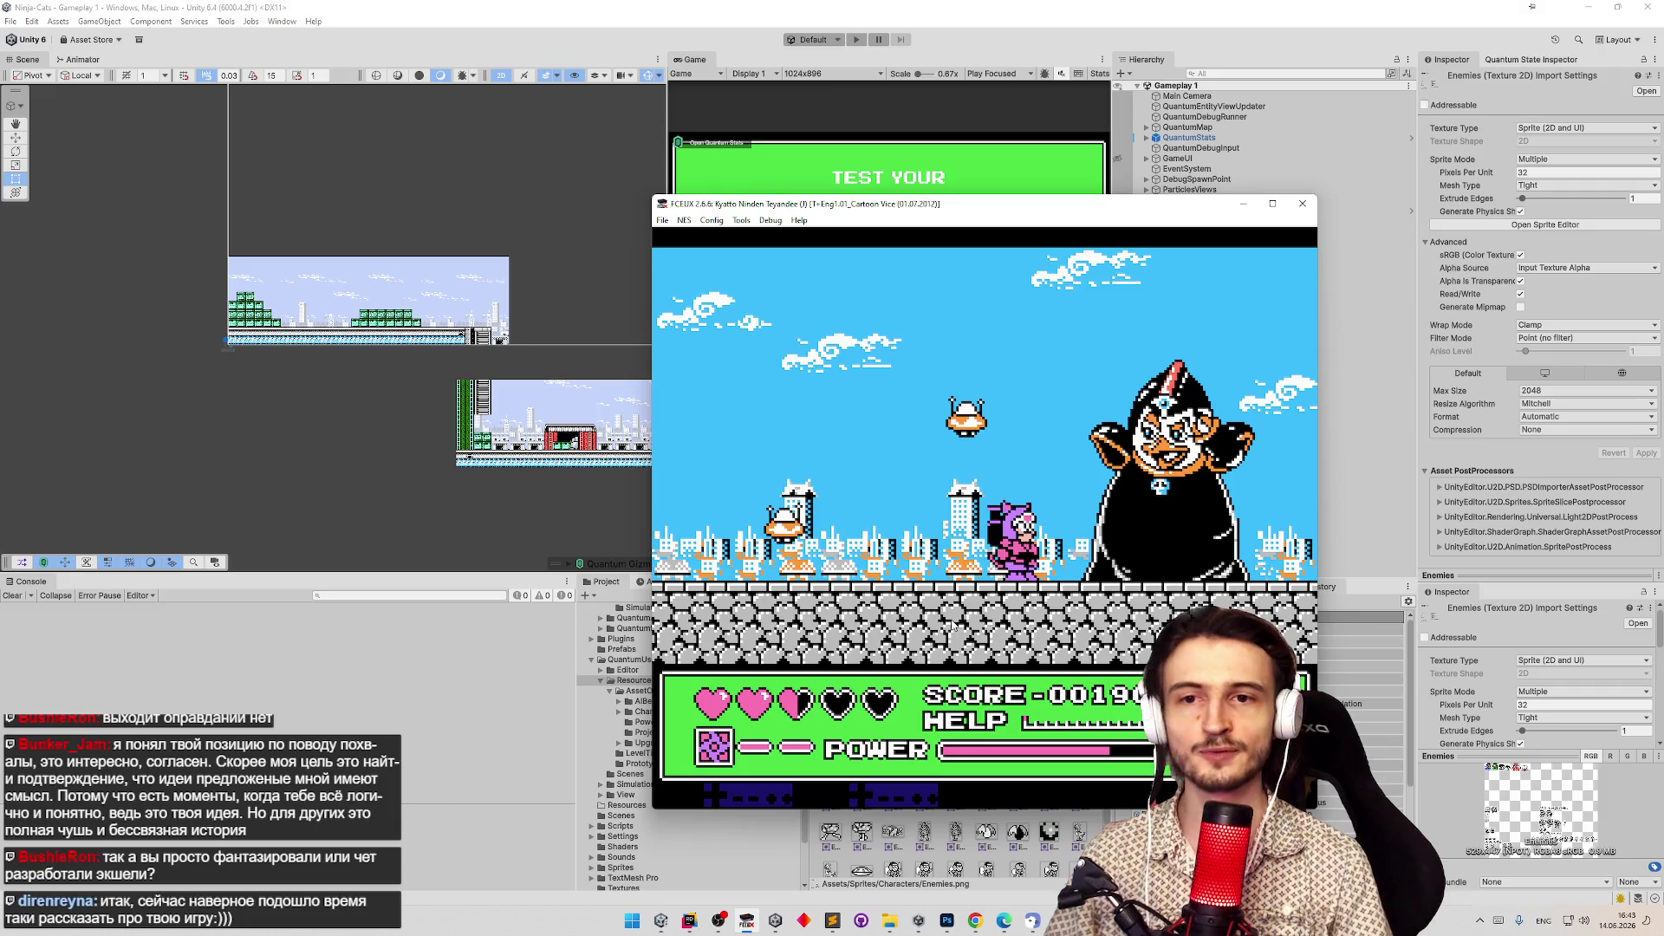
key(f)
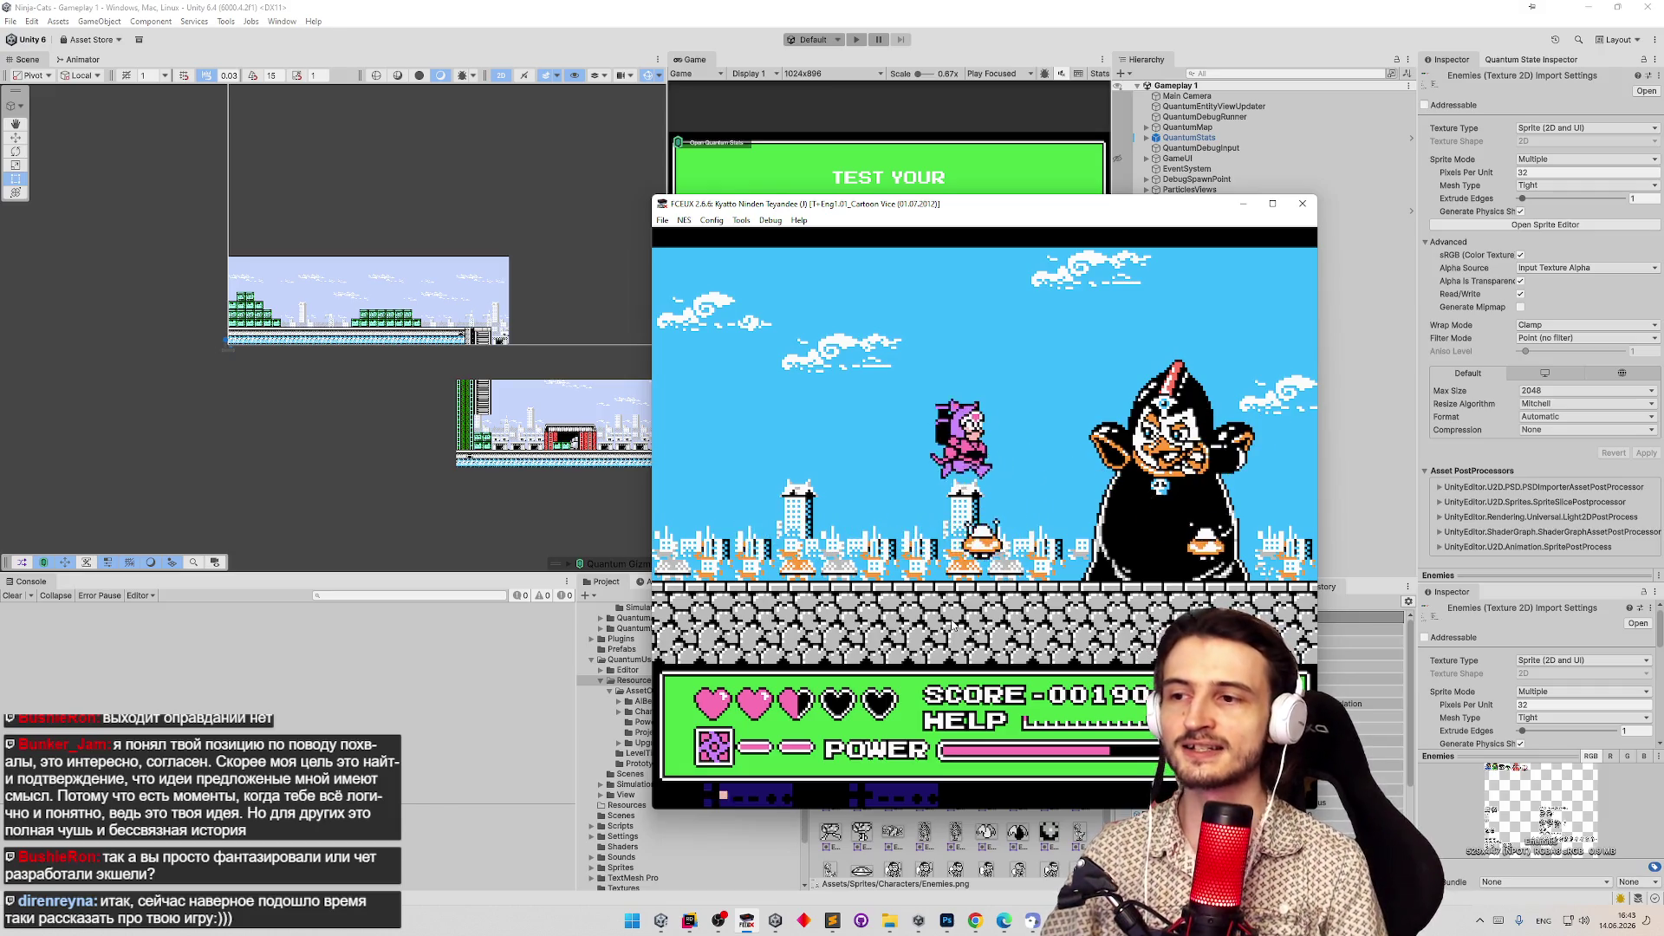
key(F7)
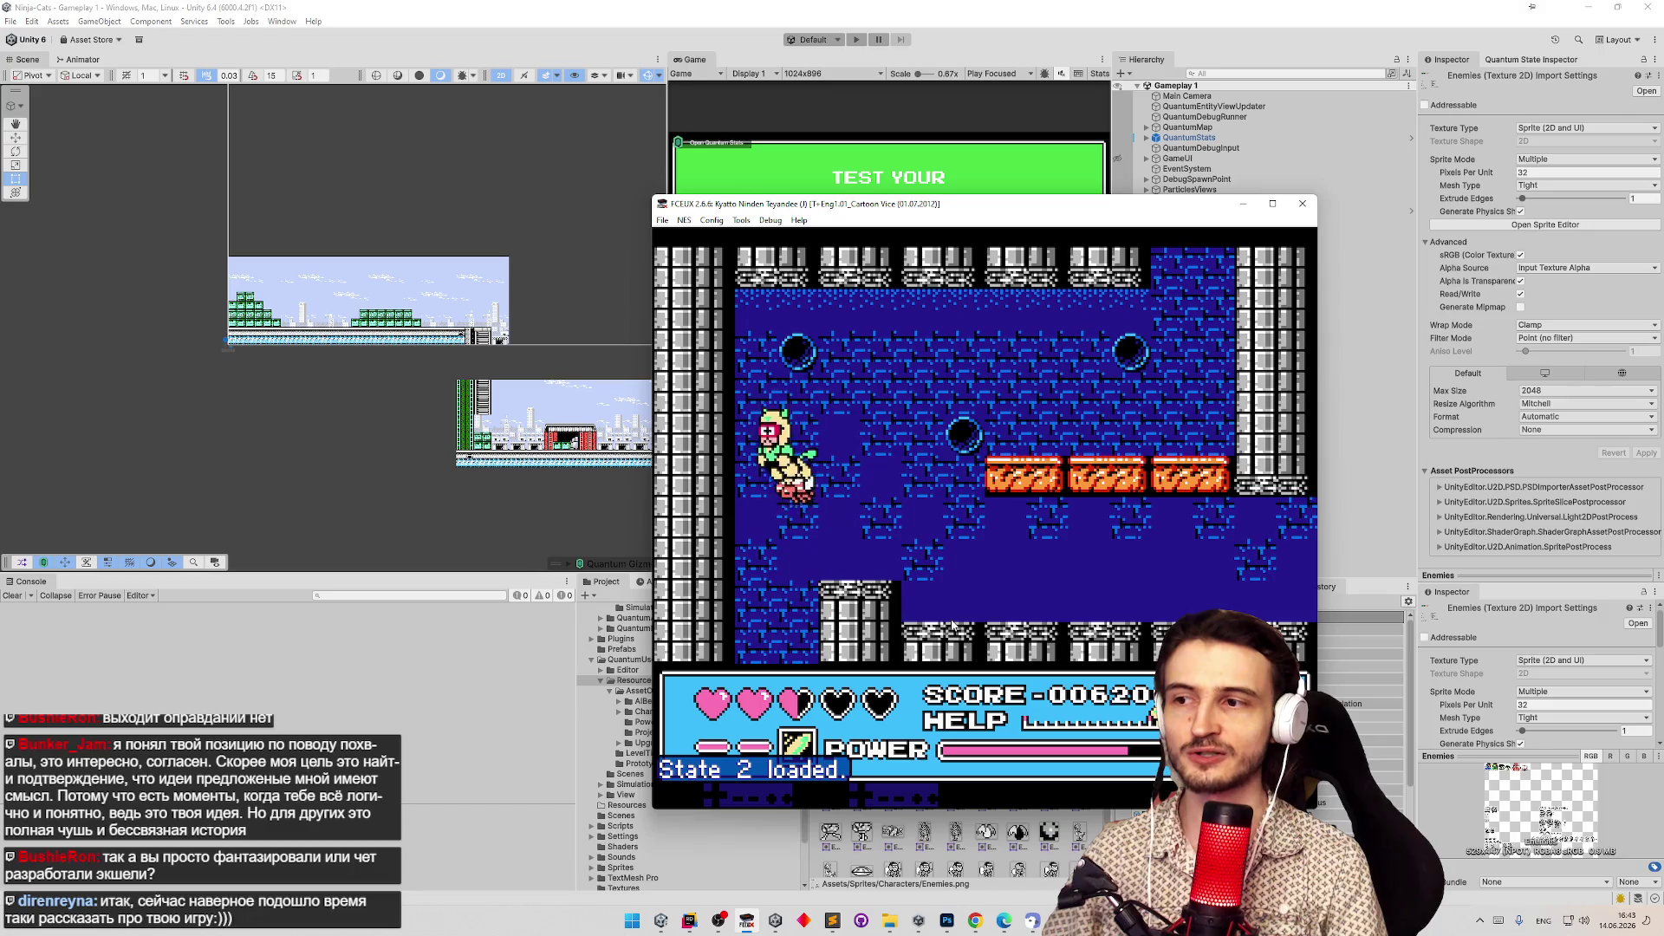
Play the cat through the castle rooms into the outdoor city level, then minimise FCEUX.
key(f)
key(Right)
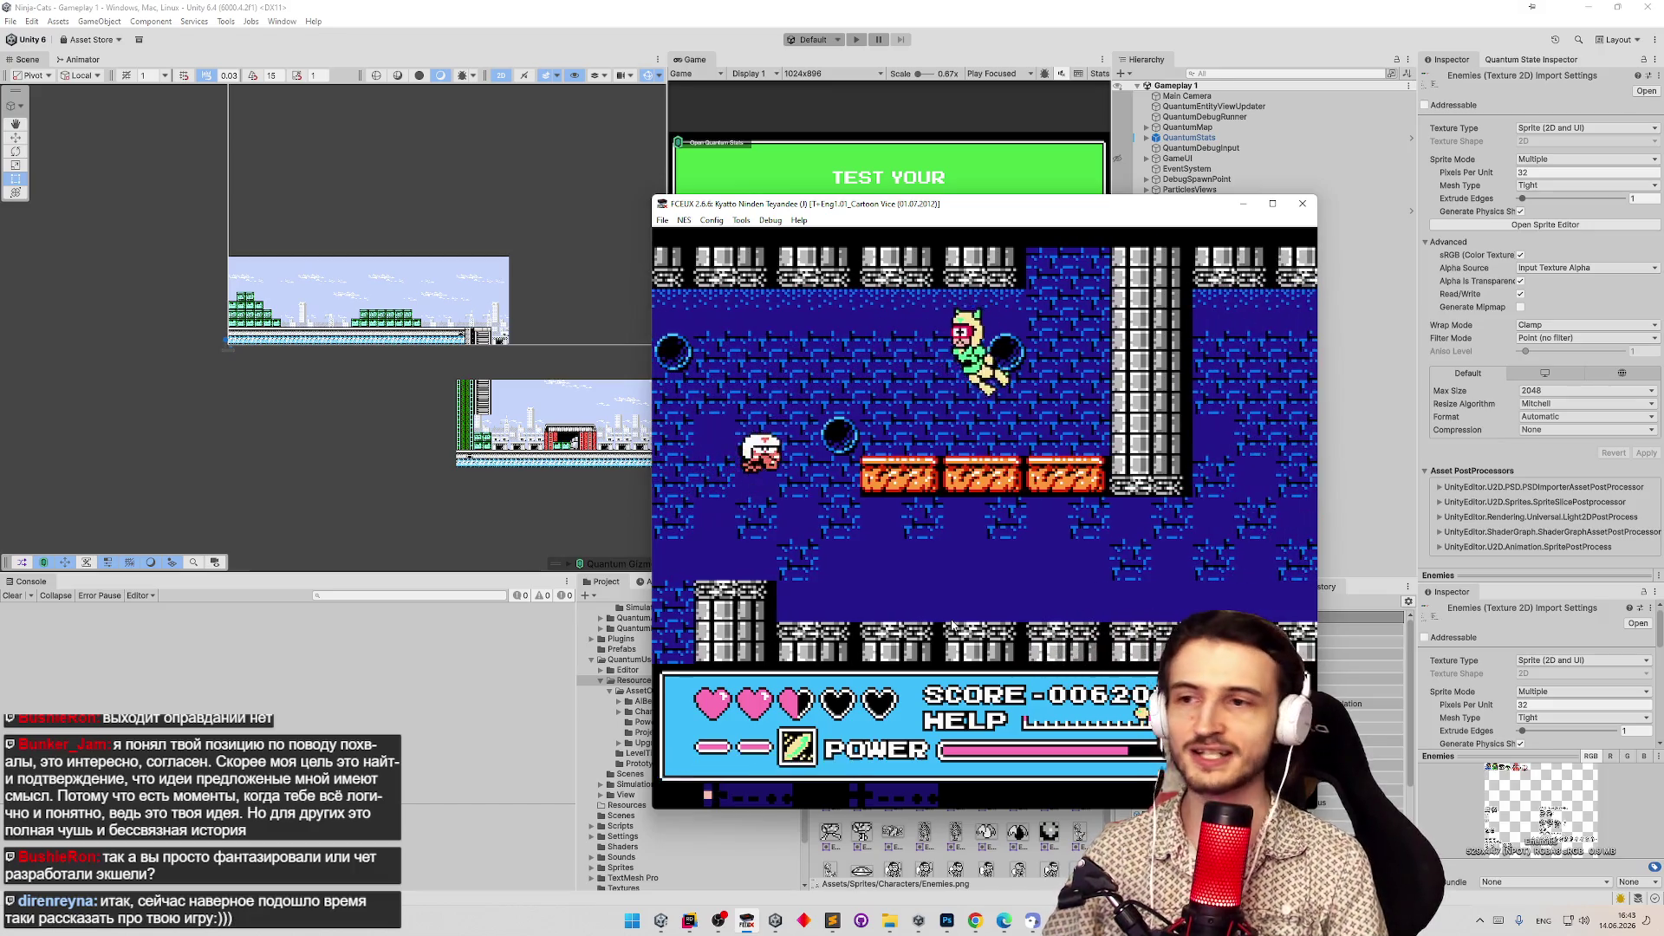
key(Left)
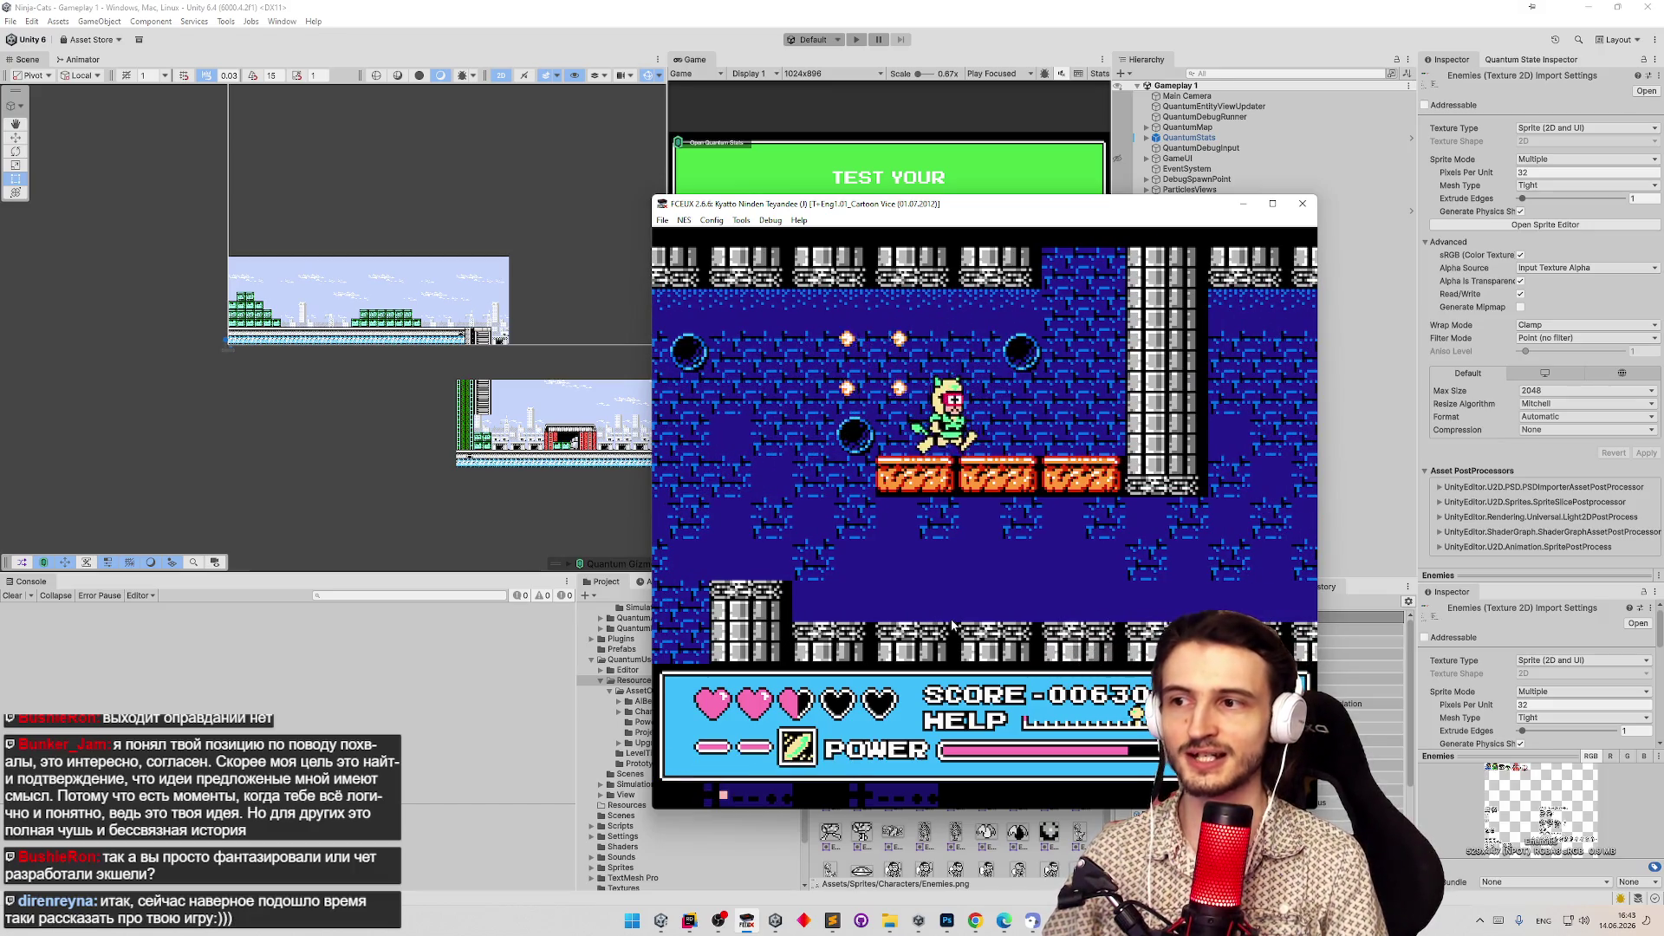
key(Right)
key(f)
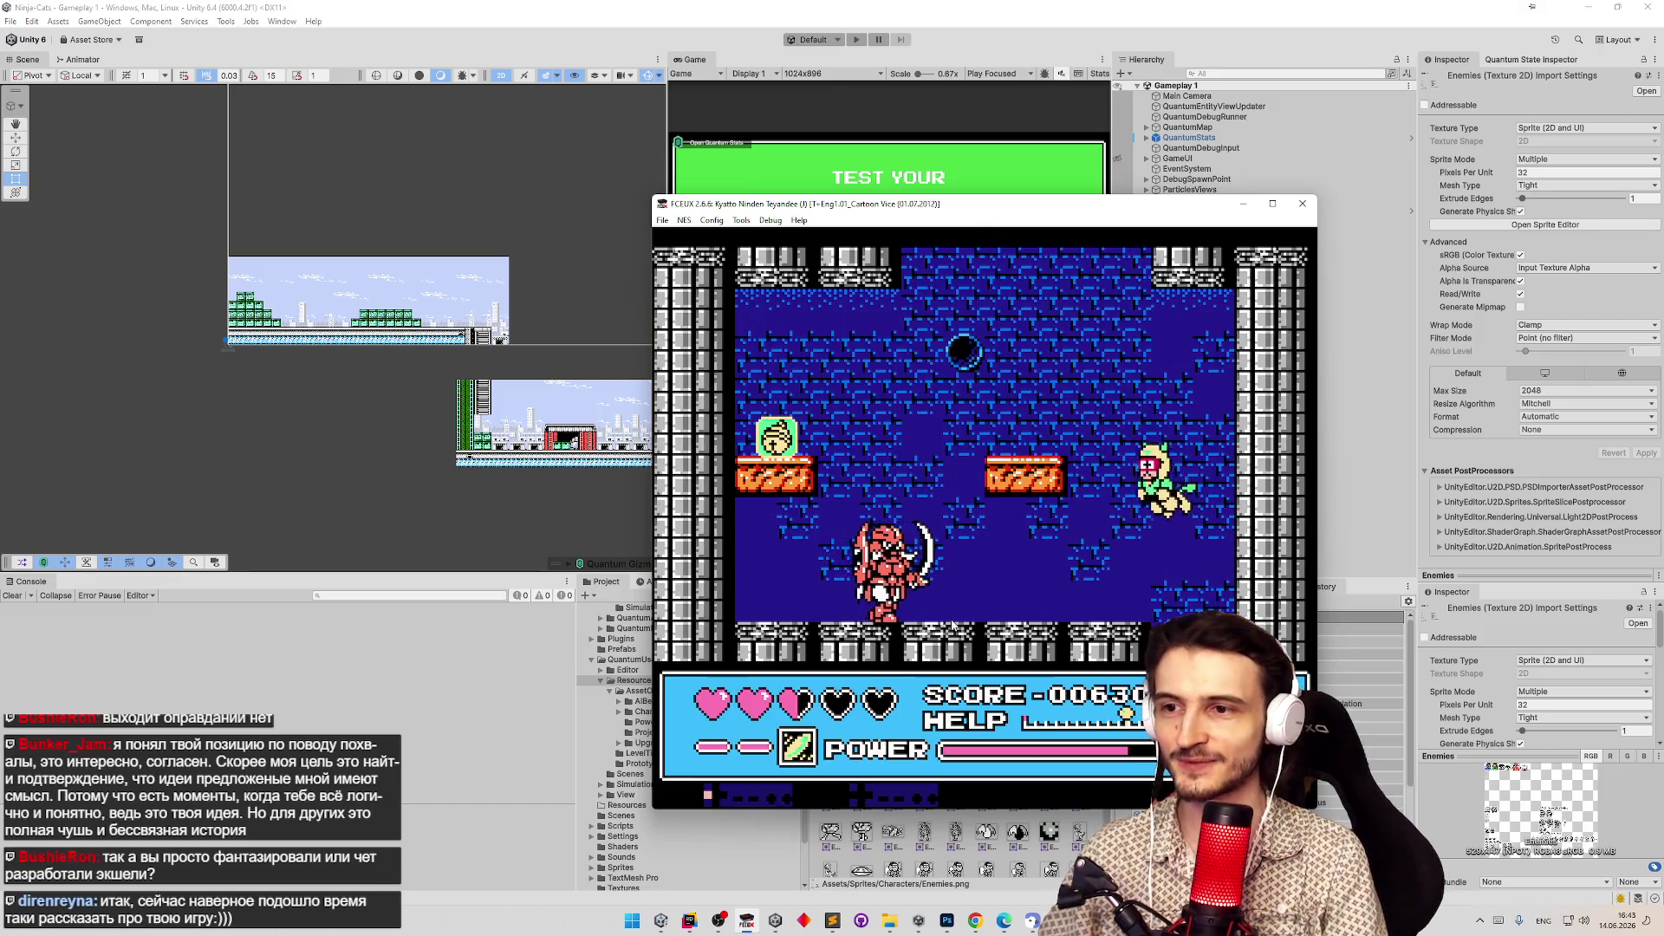
key(Left)
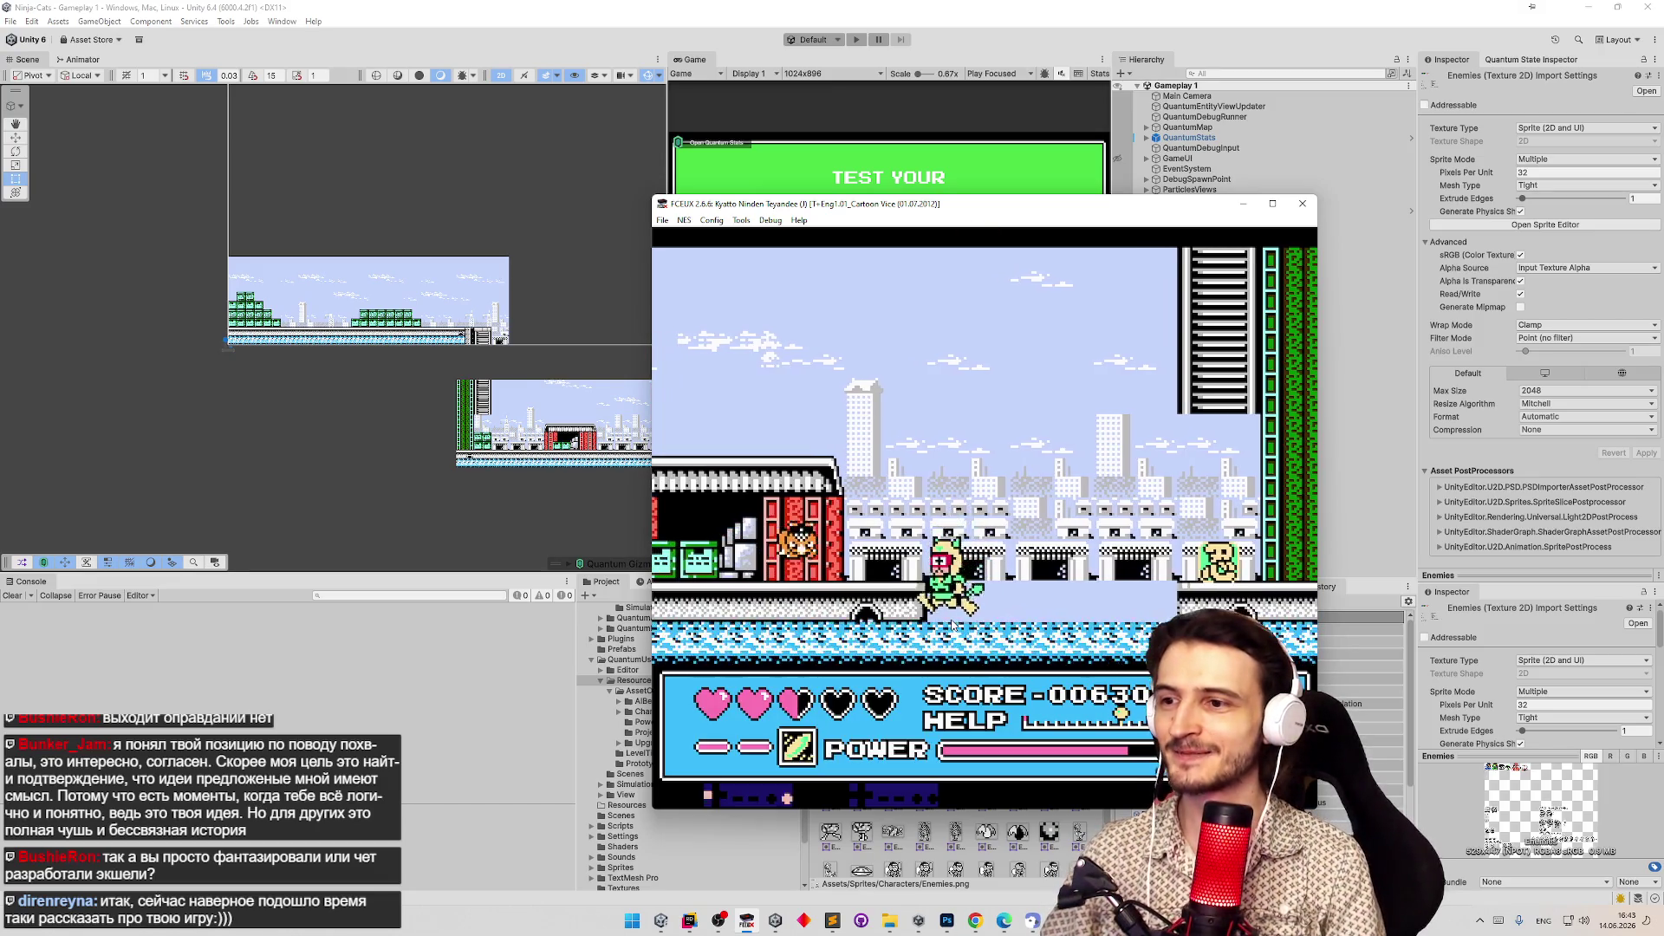
key(Left)
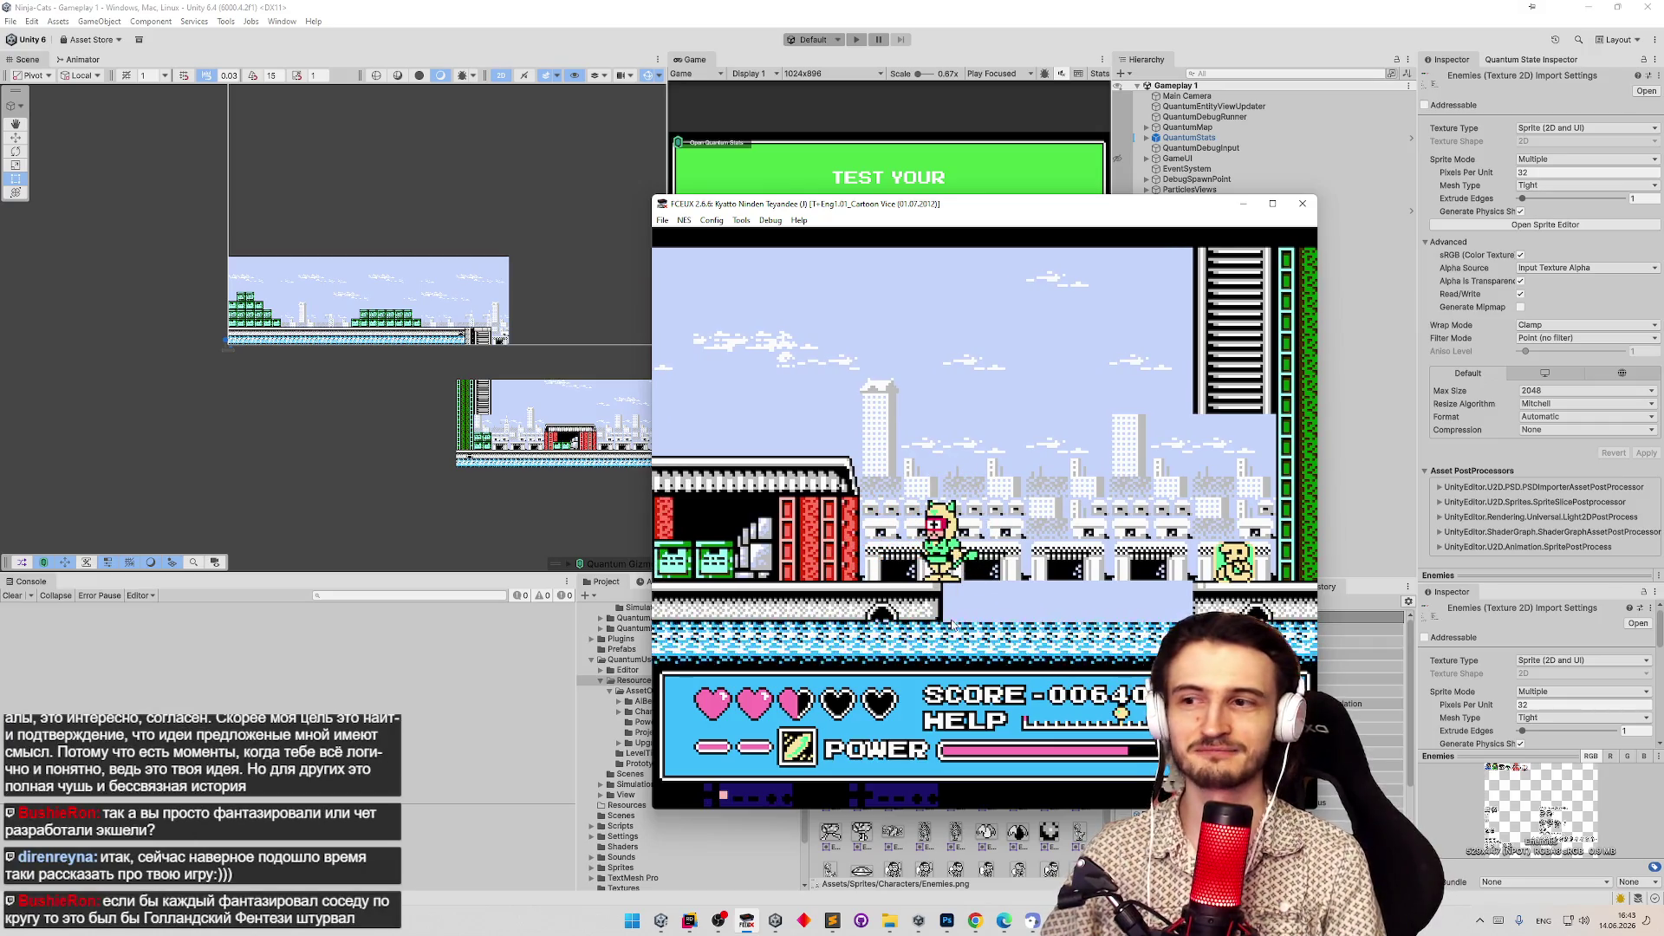
key(Right)
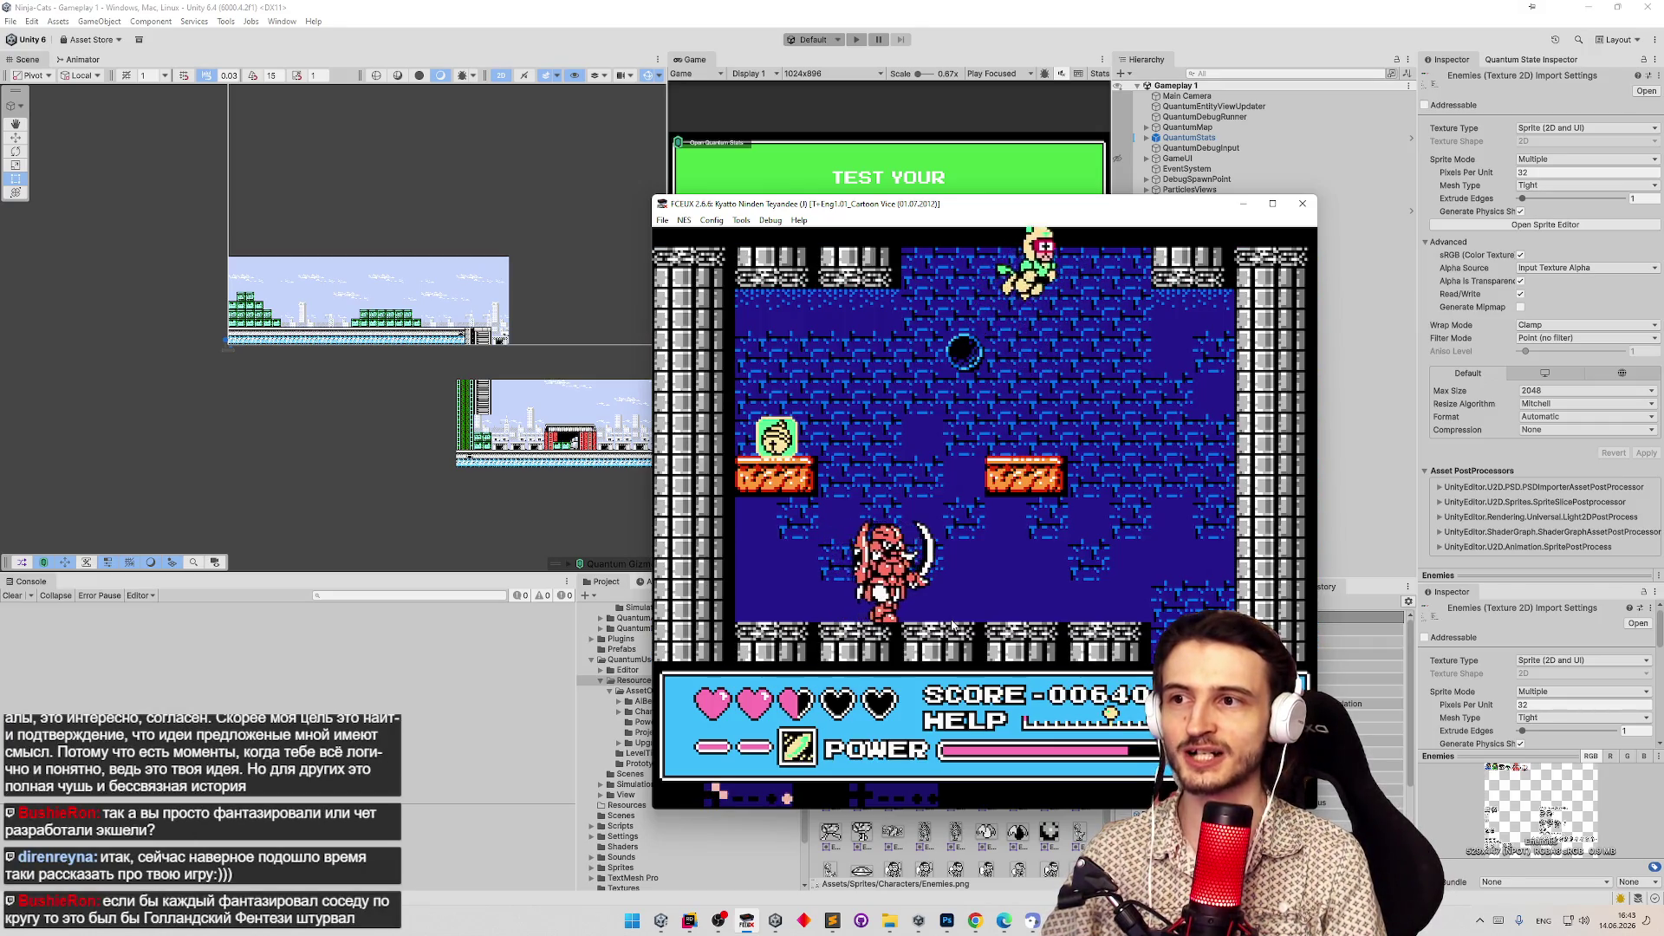
key(Left)
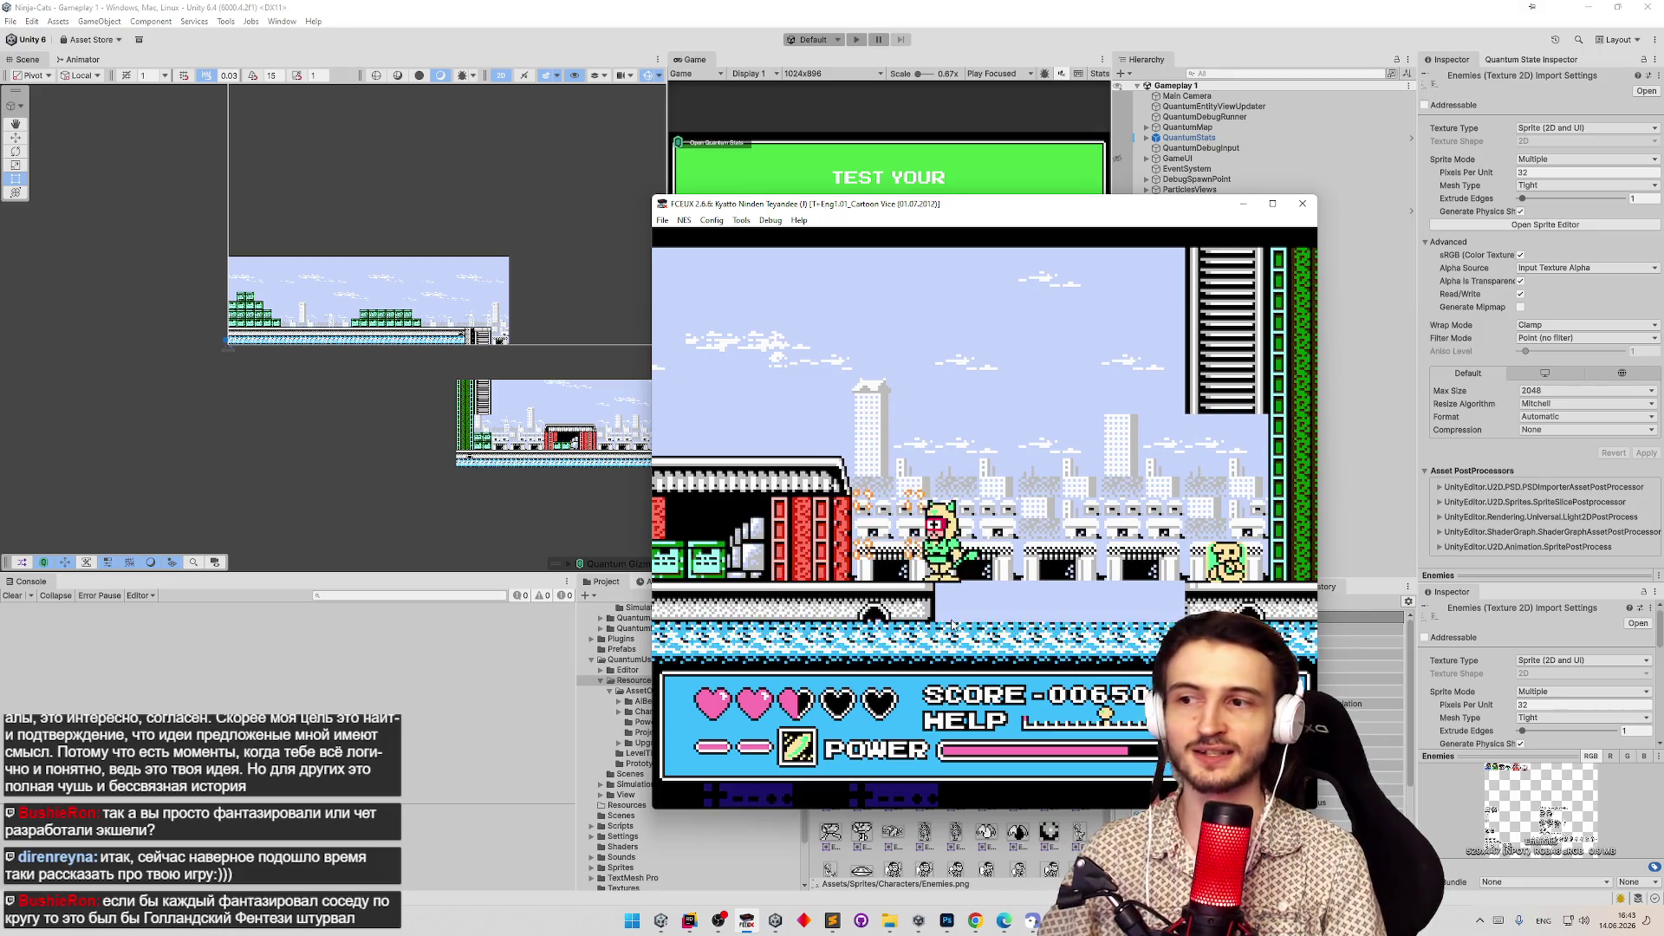
key(Left)
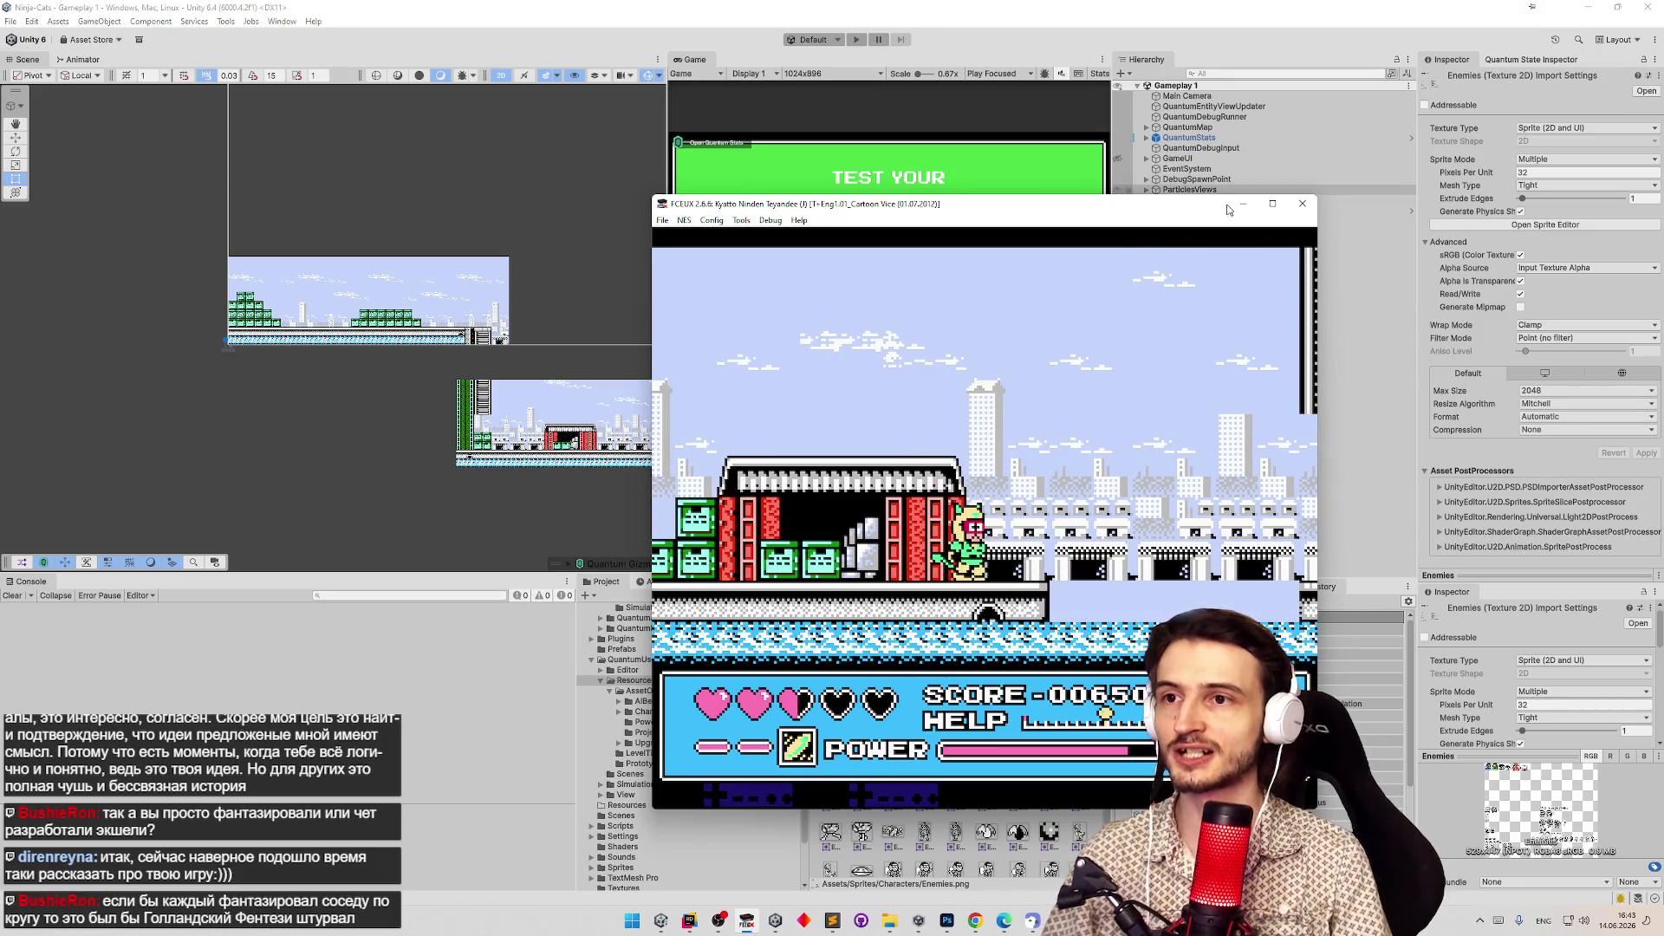
click(1241, 205)
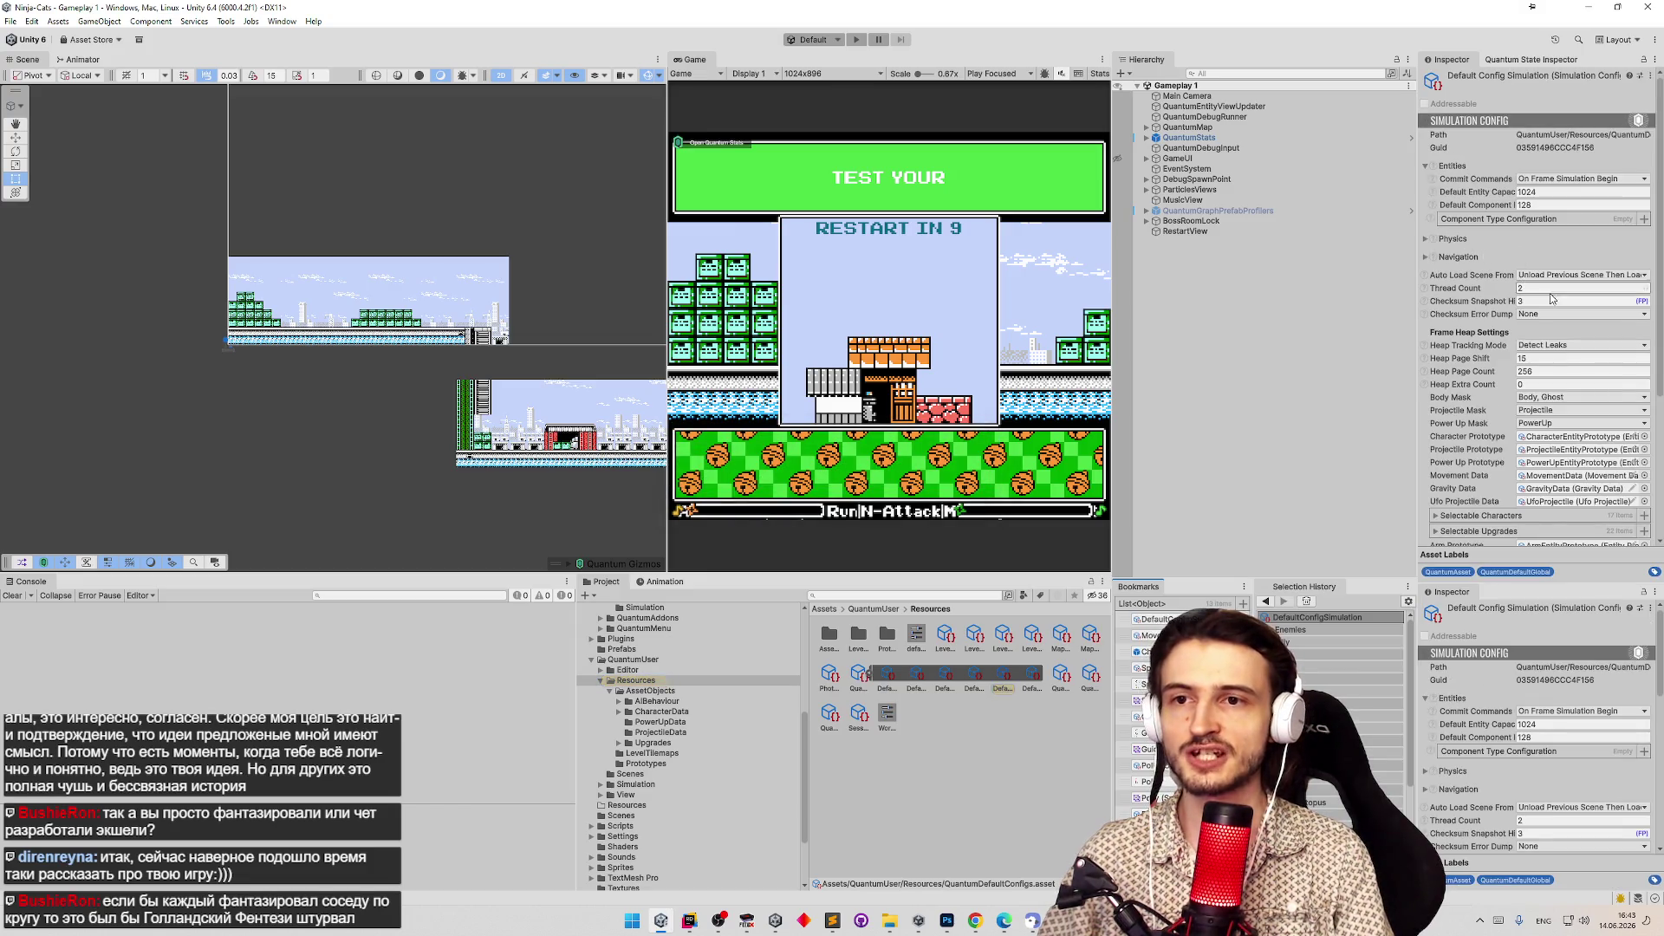
Delete the Debug Character Data reference in Default Config Simulation and restart Play mode.
scroll(1560, 363, down, 5)
click(1604, 506)
key(Delete)
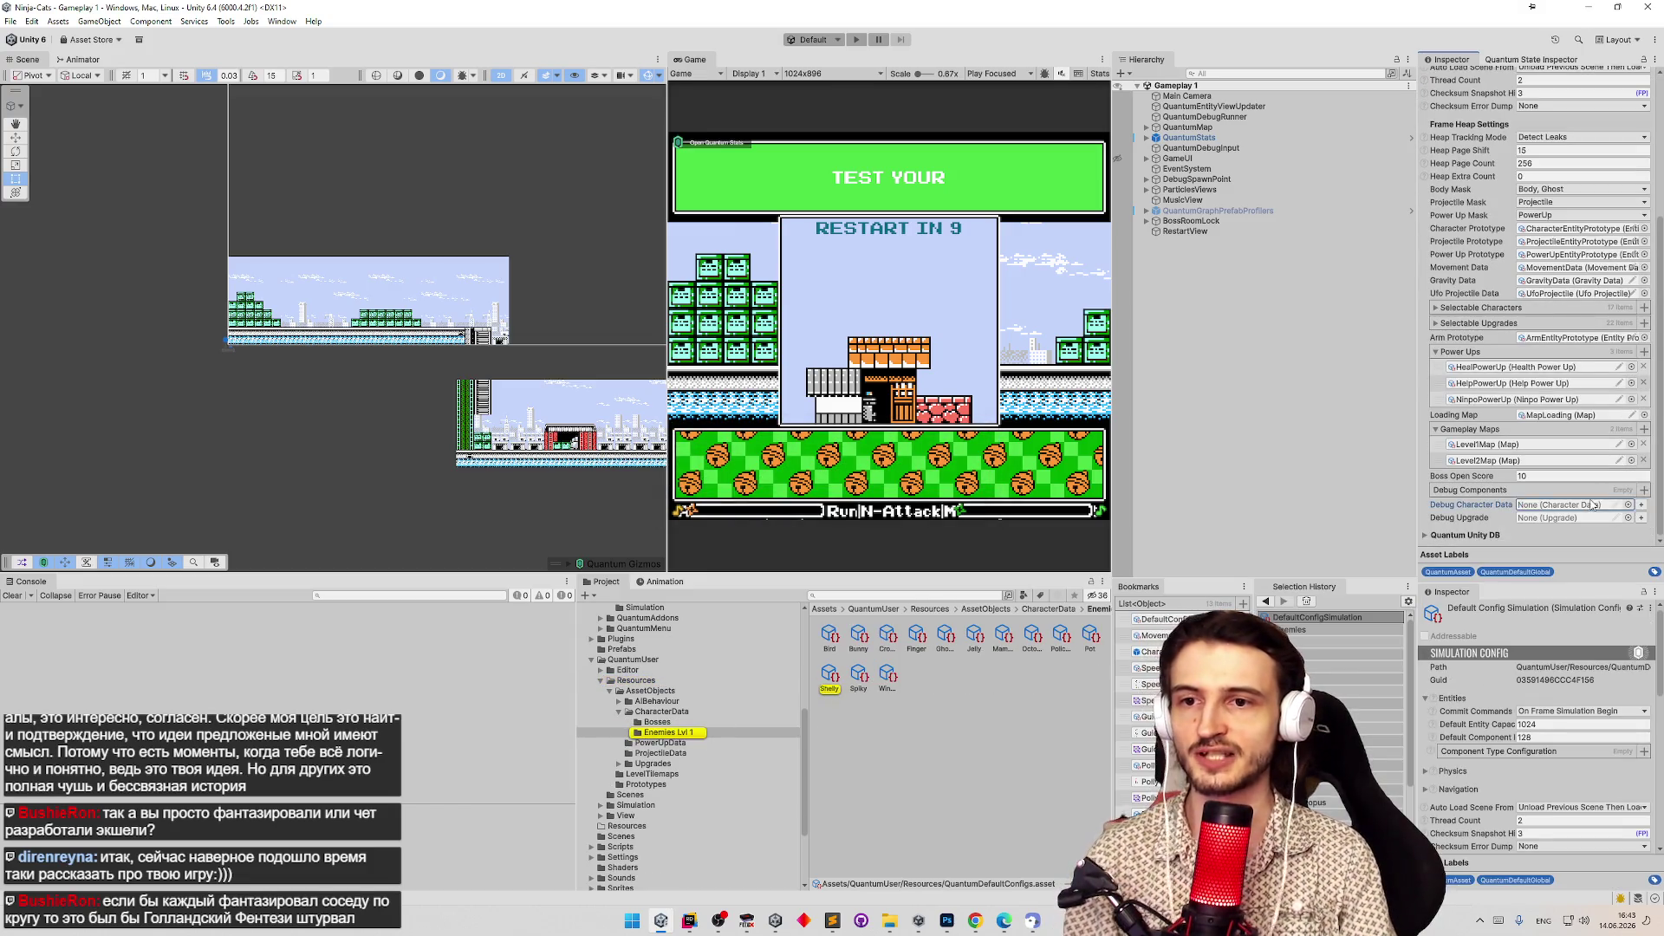
click(1031, 382)
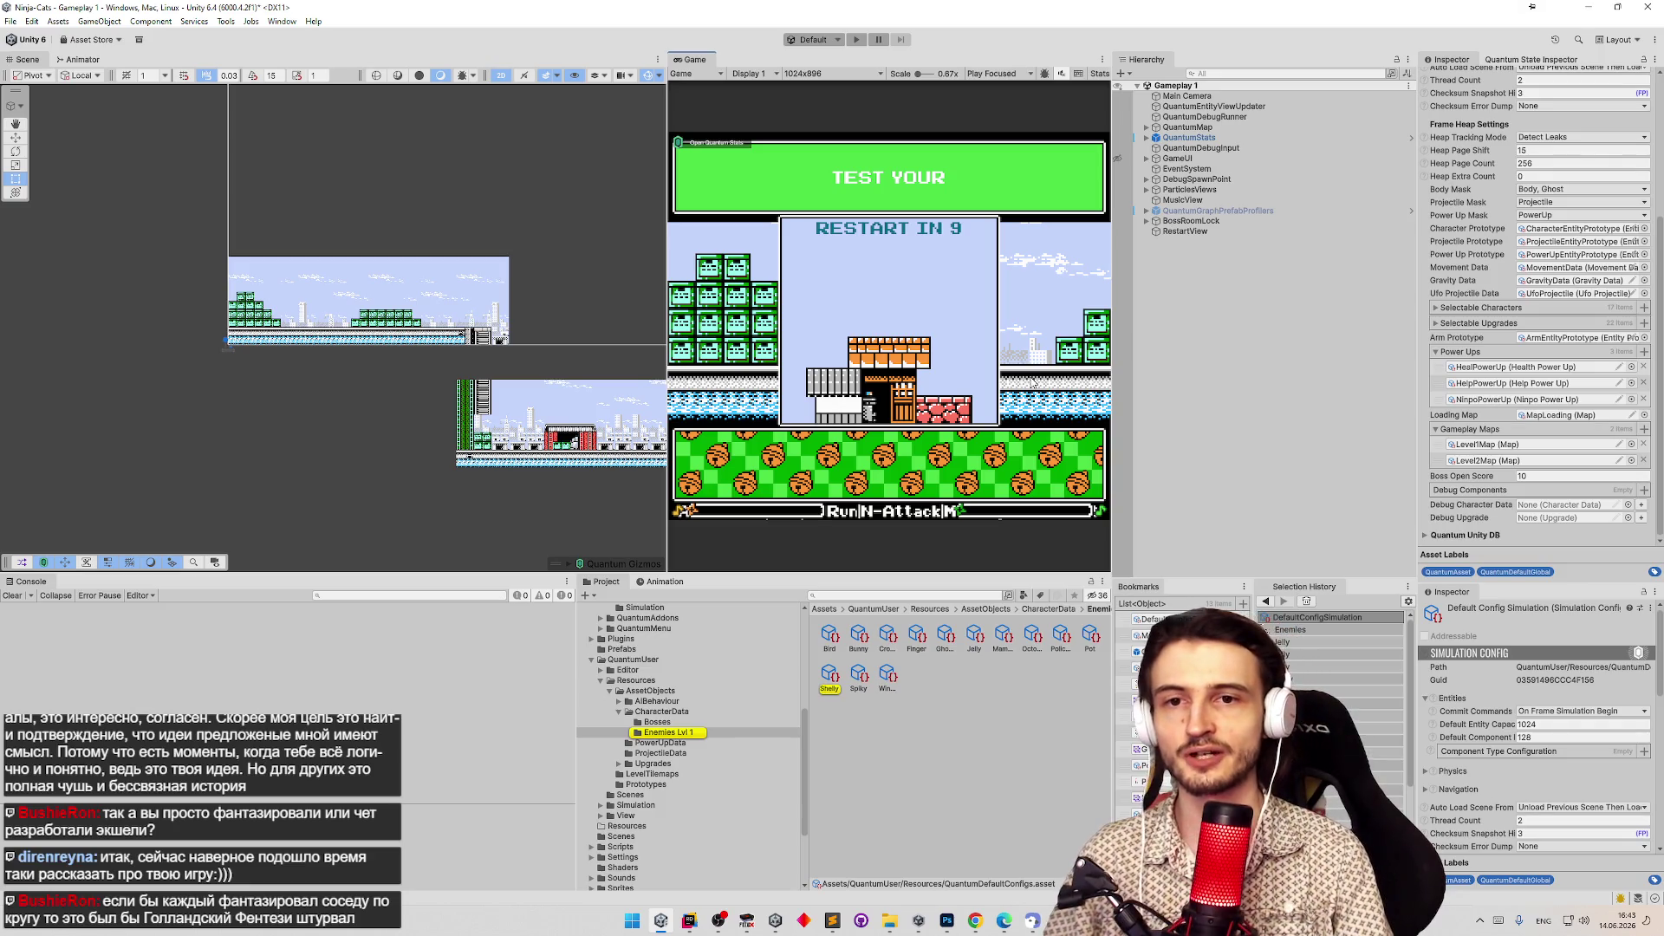
key(shift+space)
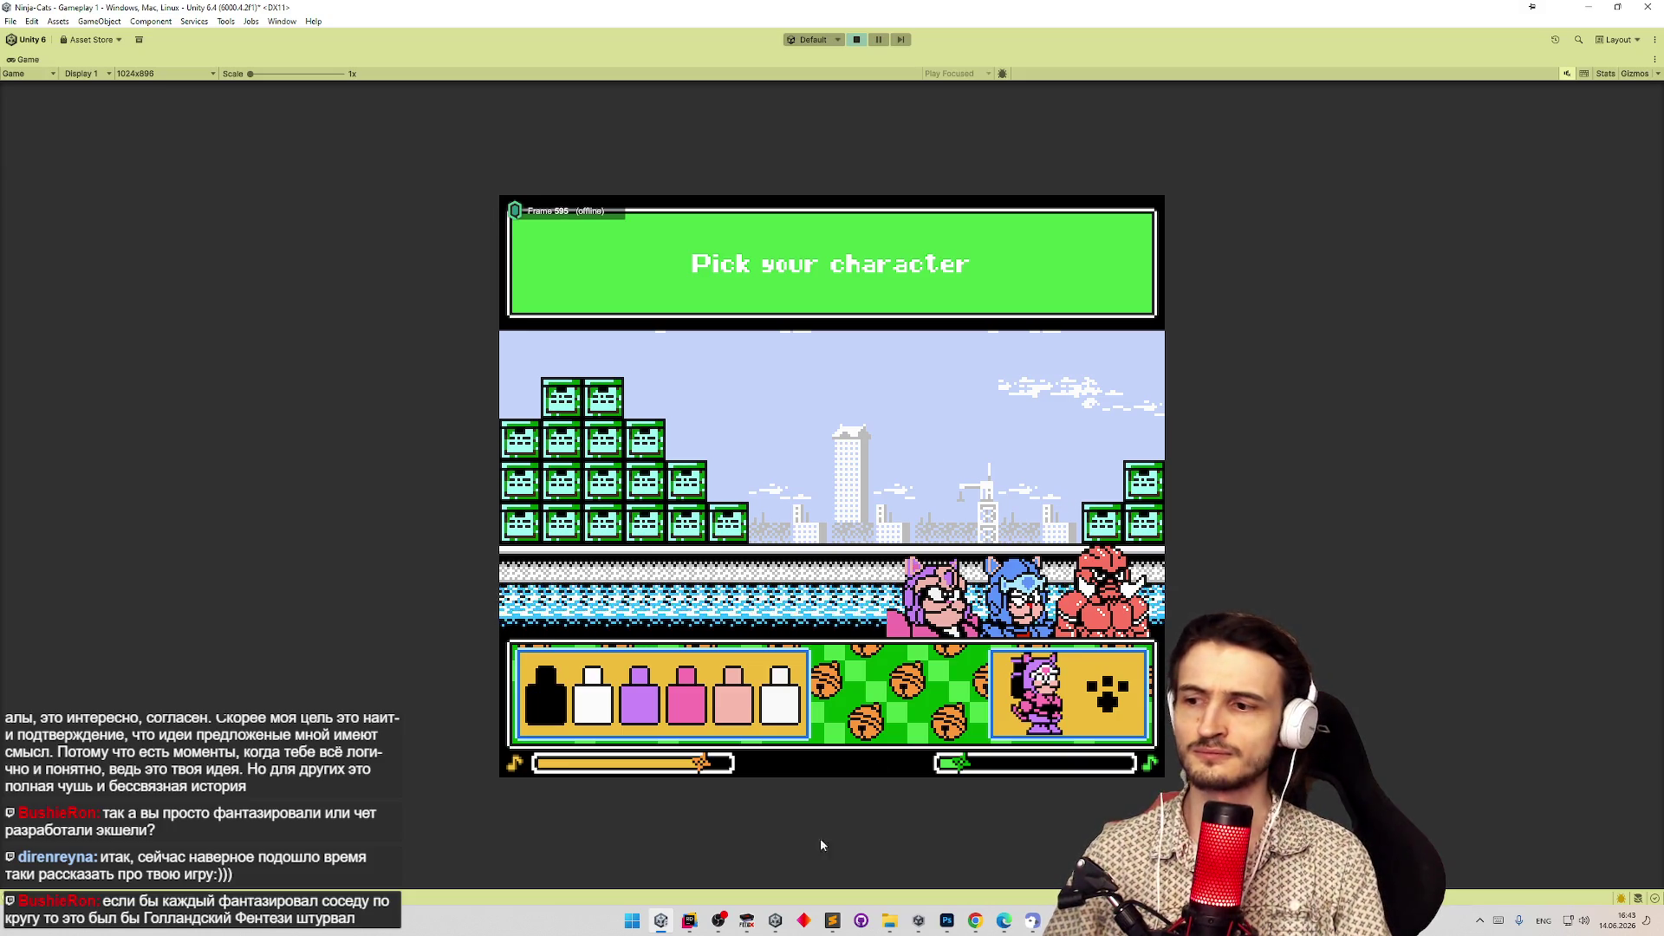
Pick the blue cat on the character screen and take the Fly one-time upgrade.
click(834, 918)
scroll(1110, 482, down, 6)
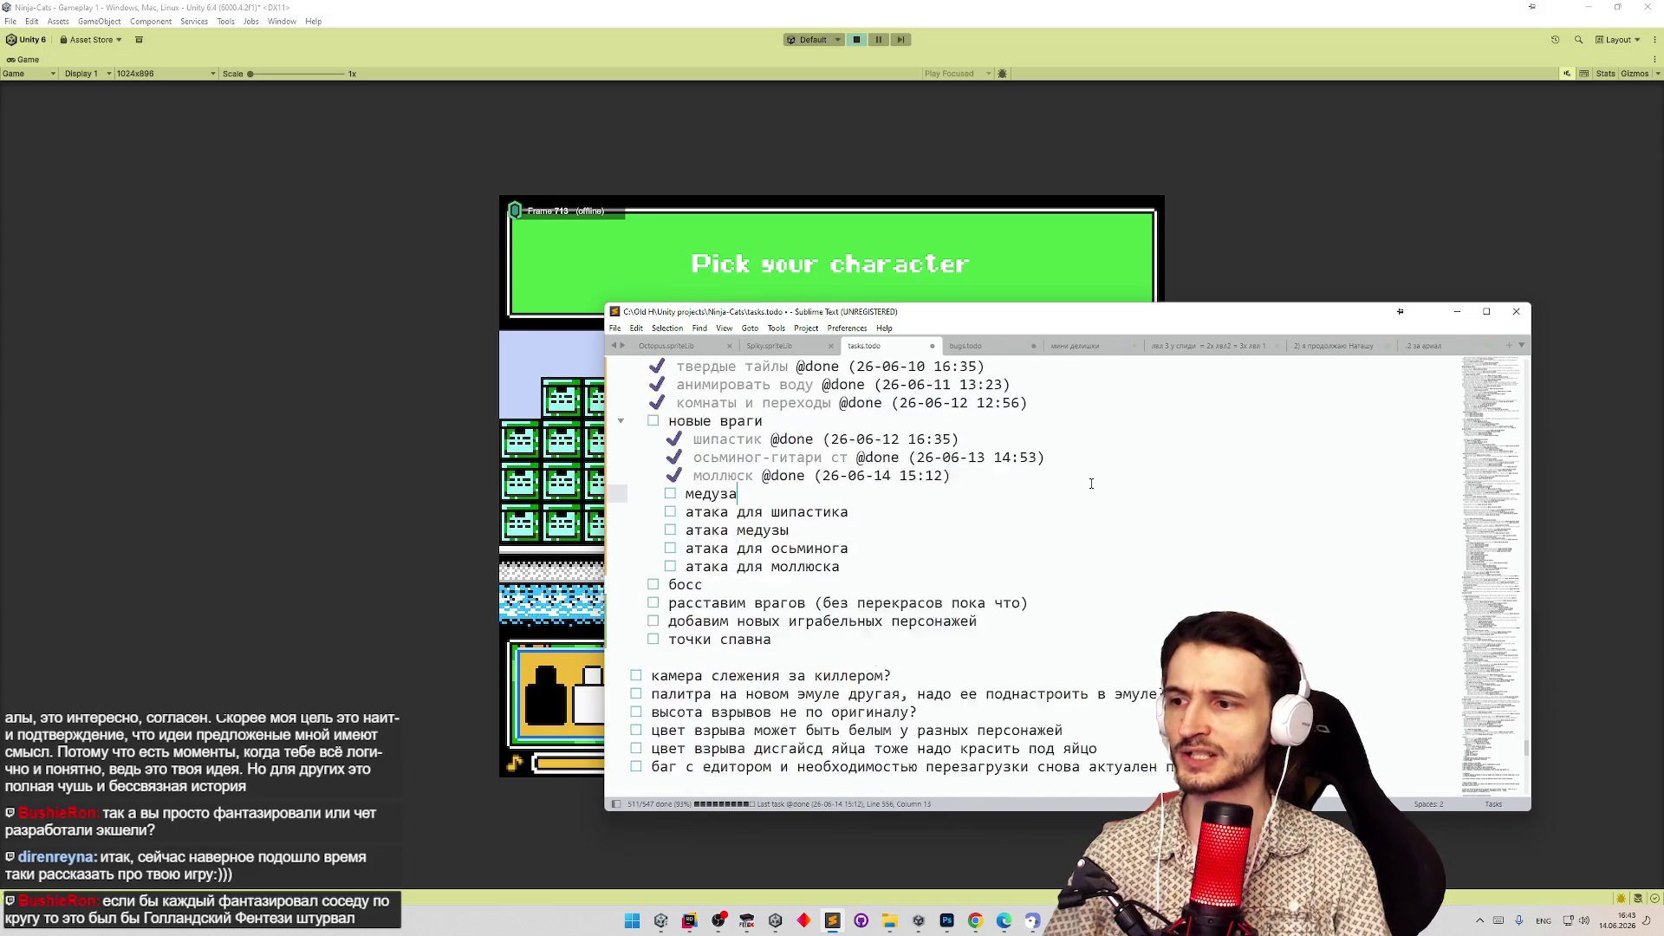
key(alt+Tab)
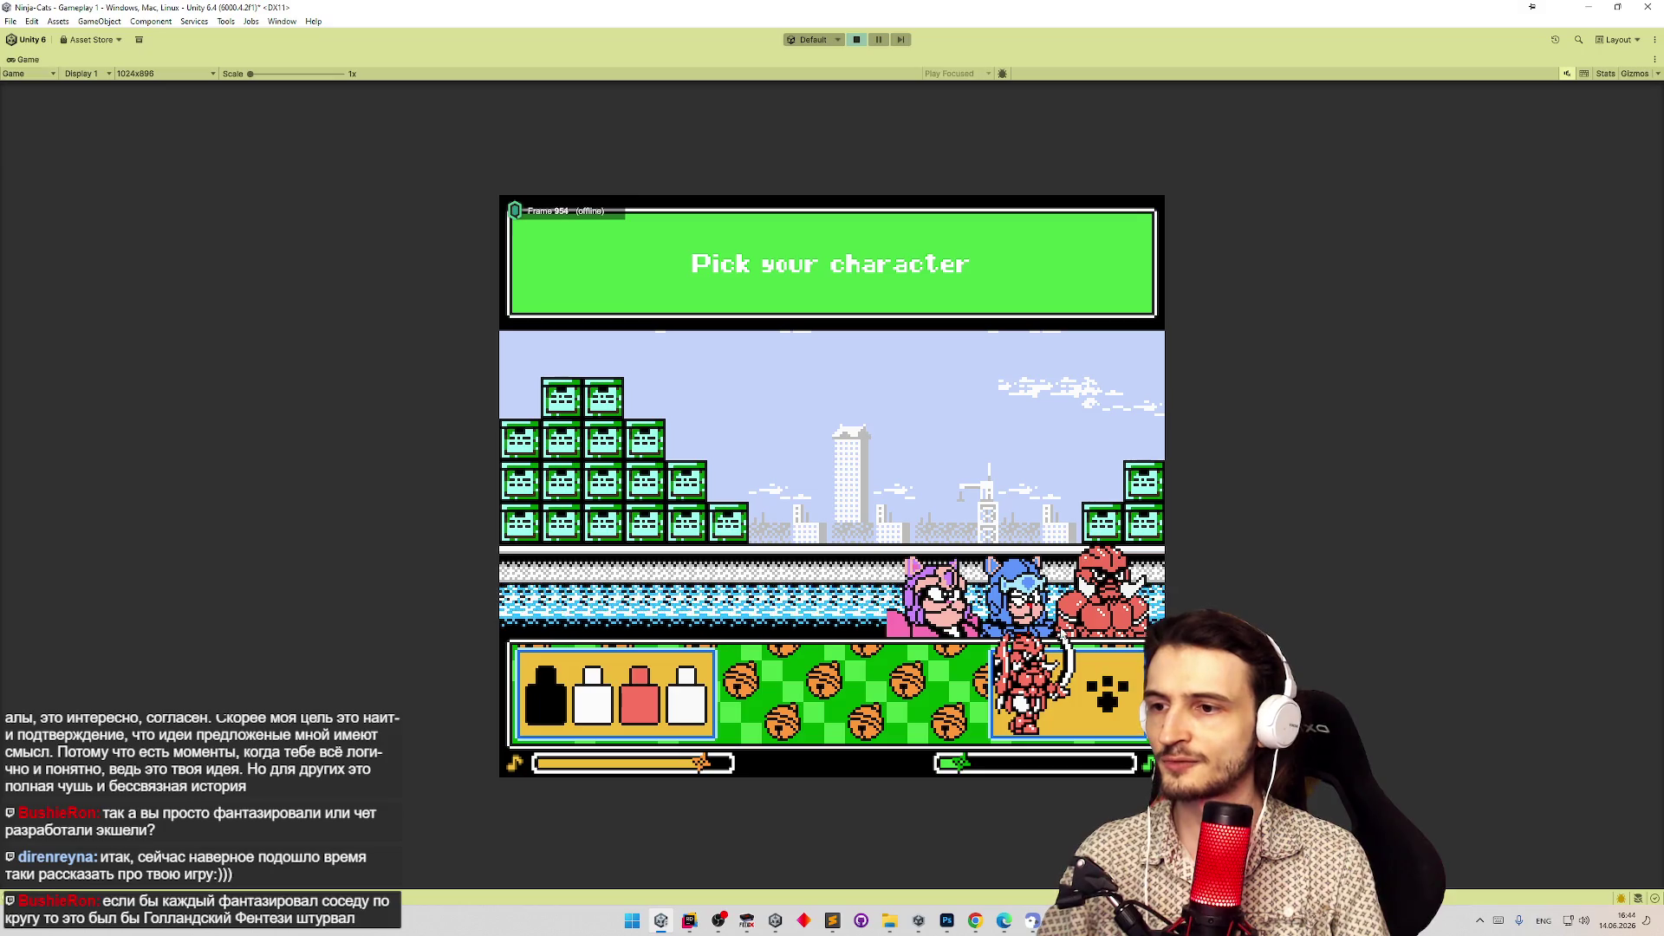
key(Right)
click(1101, 685)
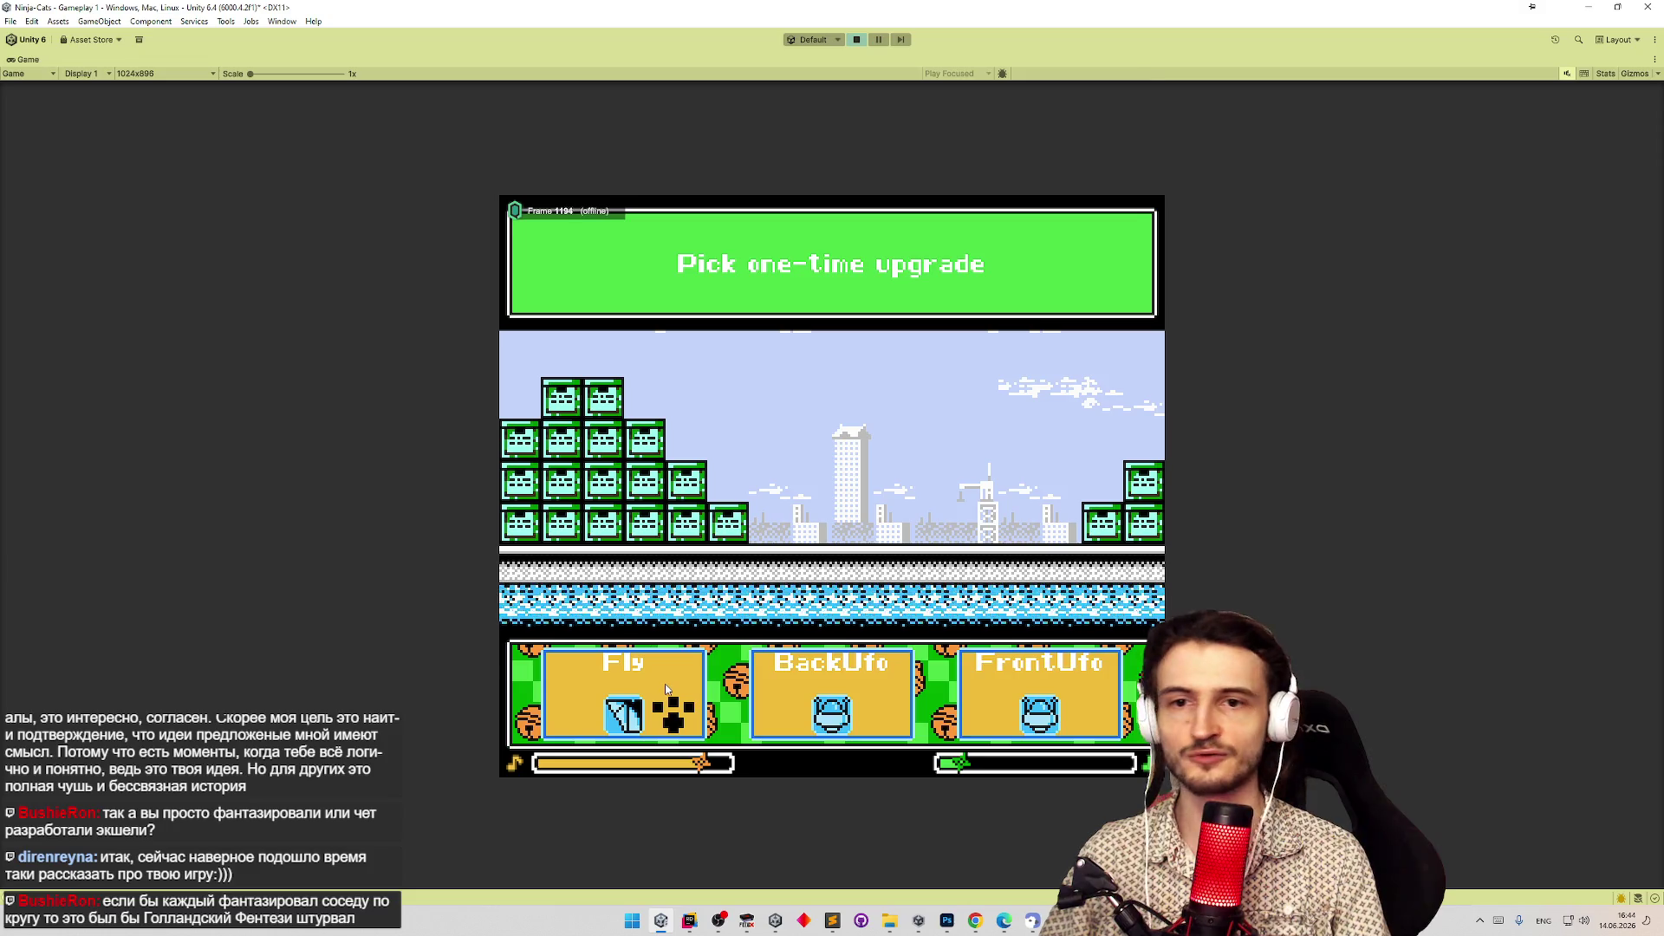
click(641, 694)
Fly Peregon up through the indoor rooms and out into the sky.
key(d)
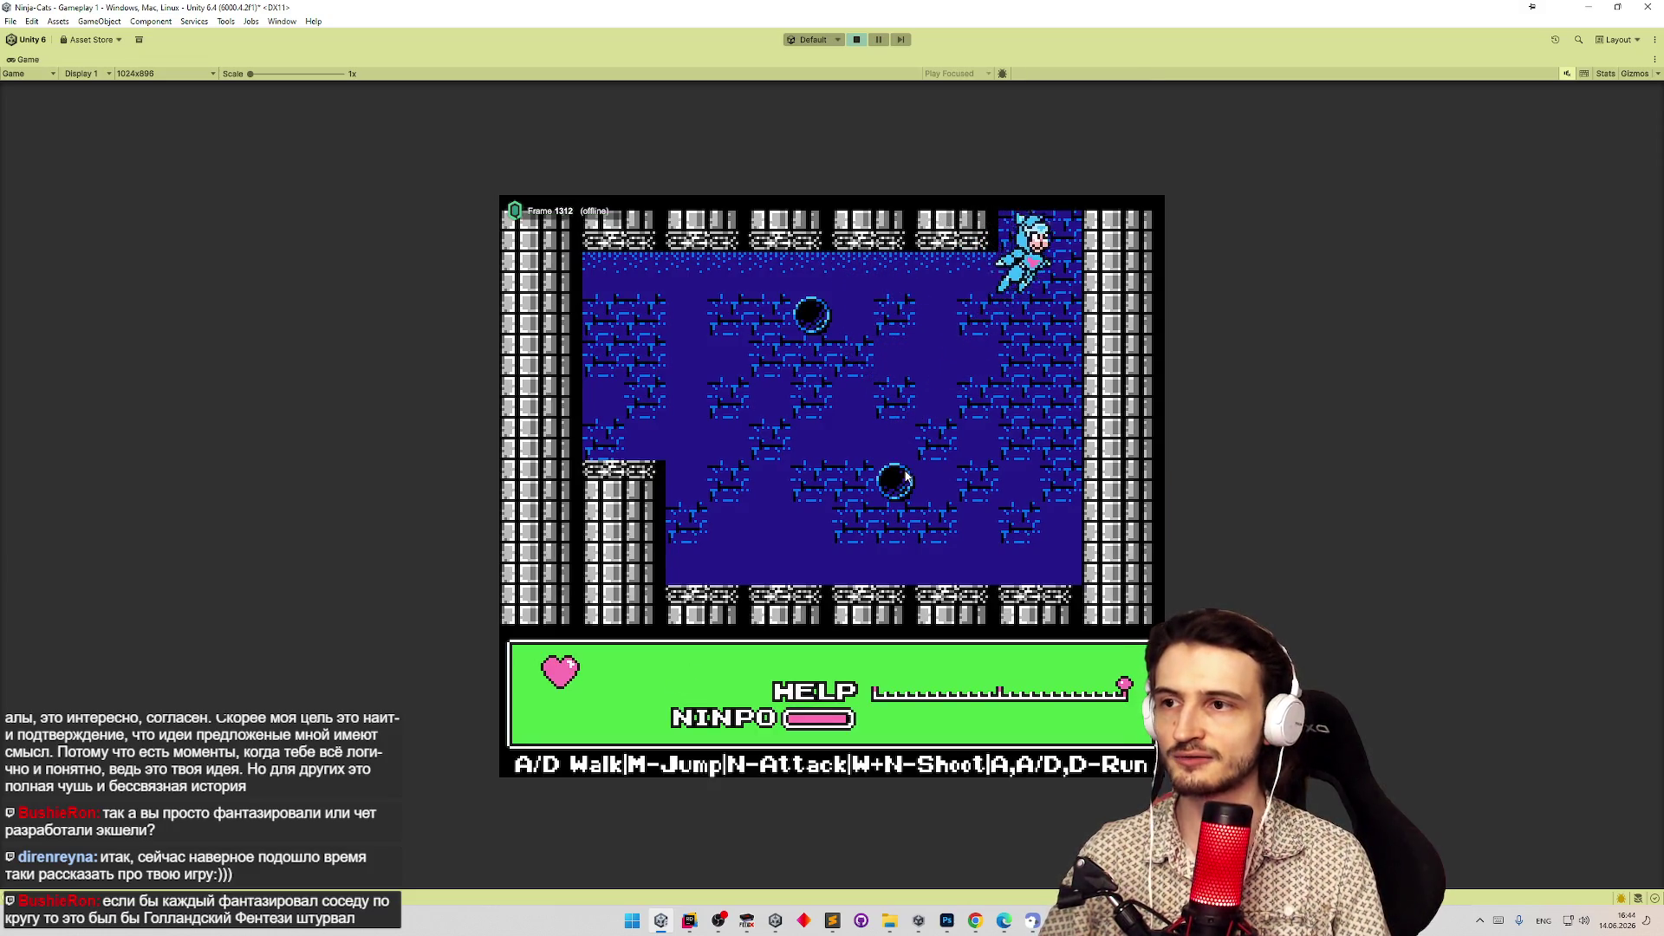
key(d)
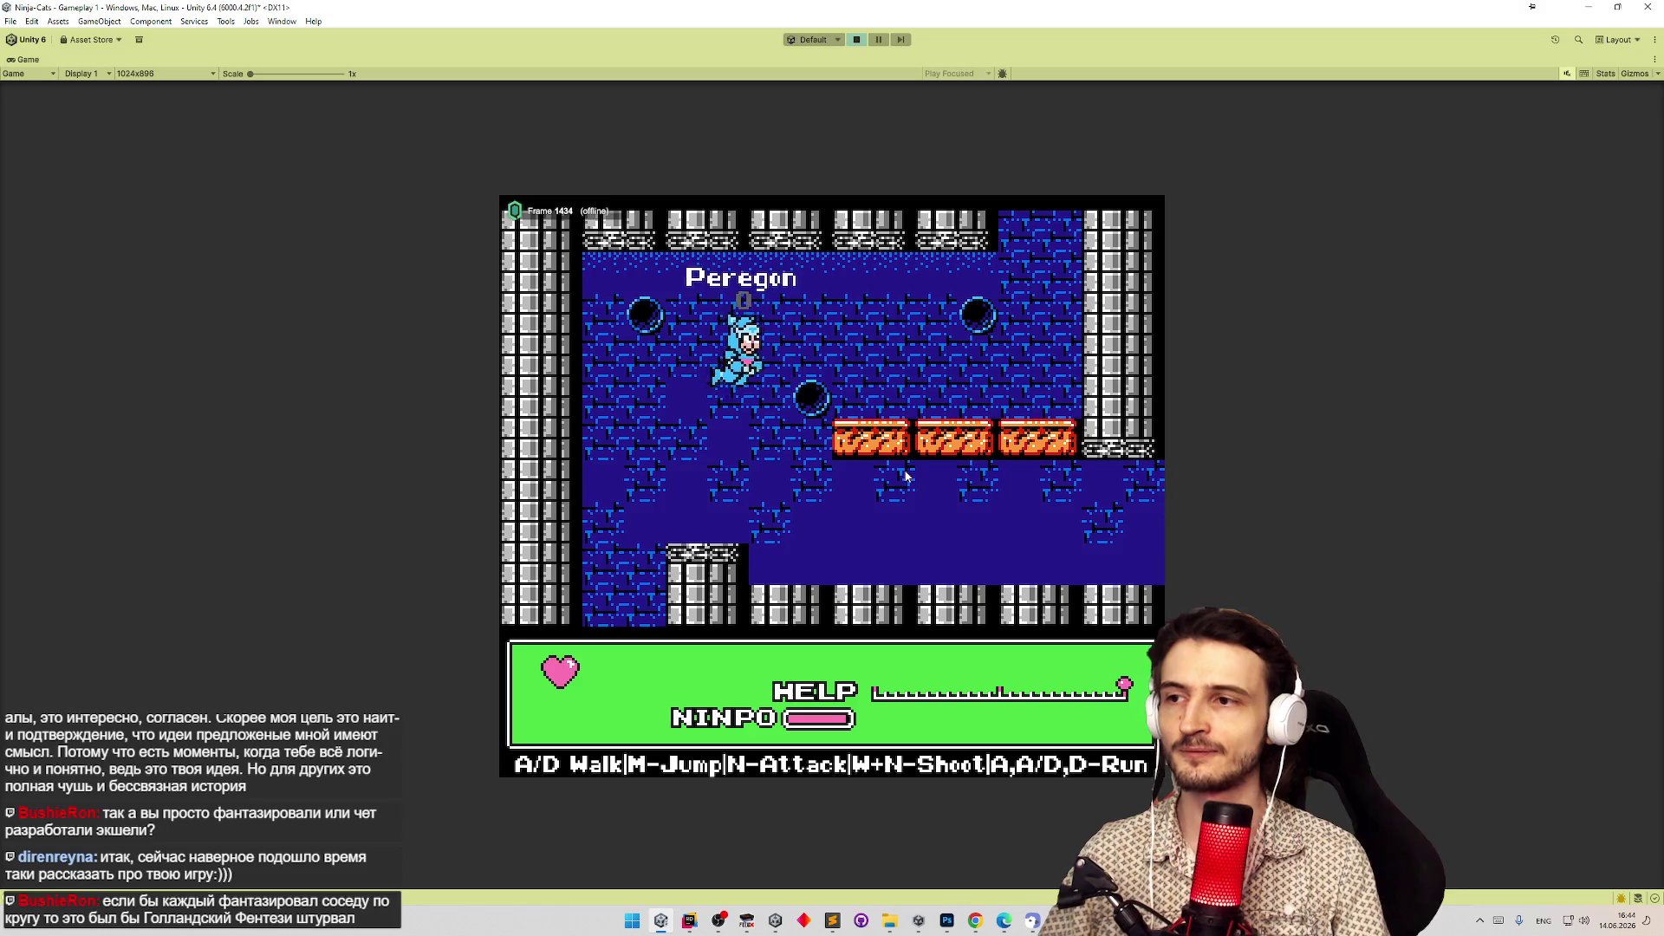
key(d)
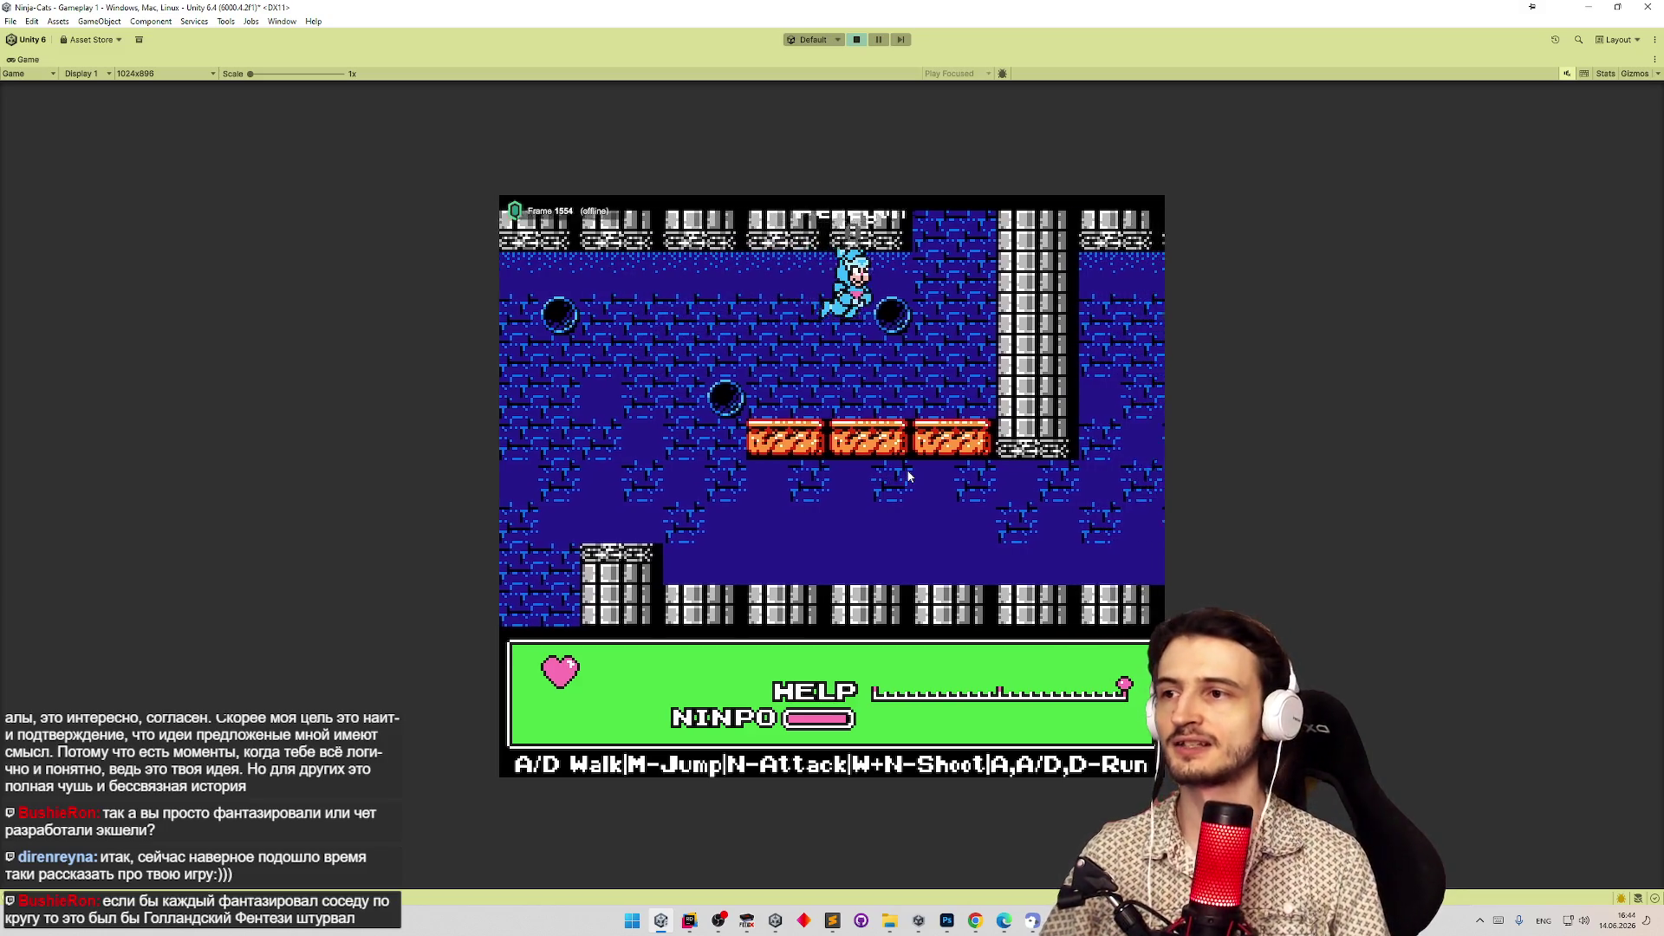
key(d)
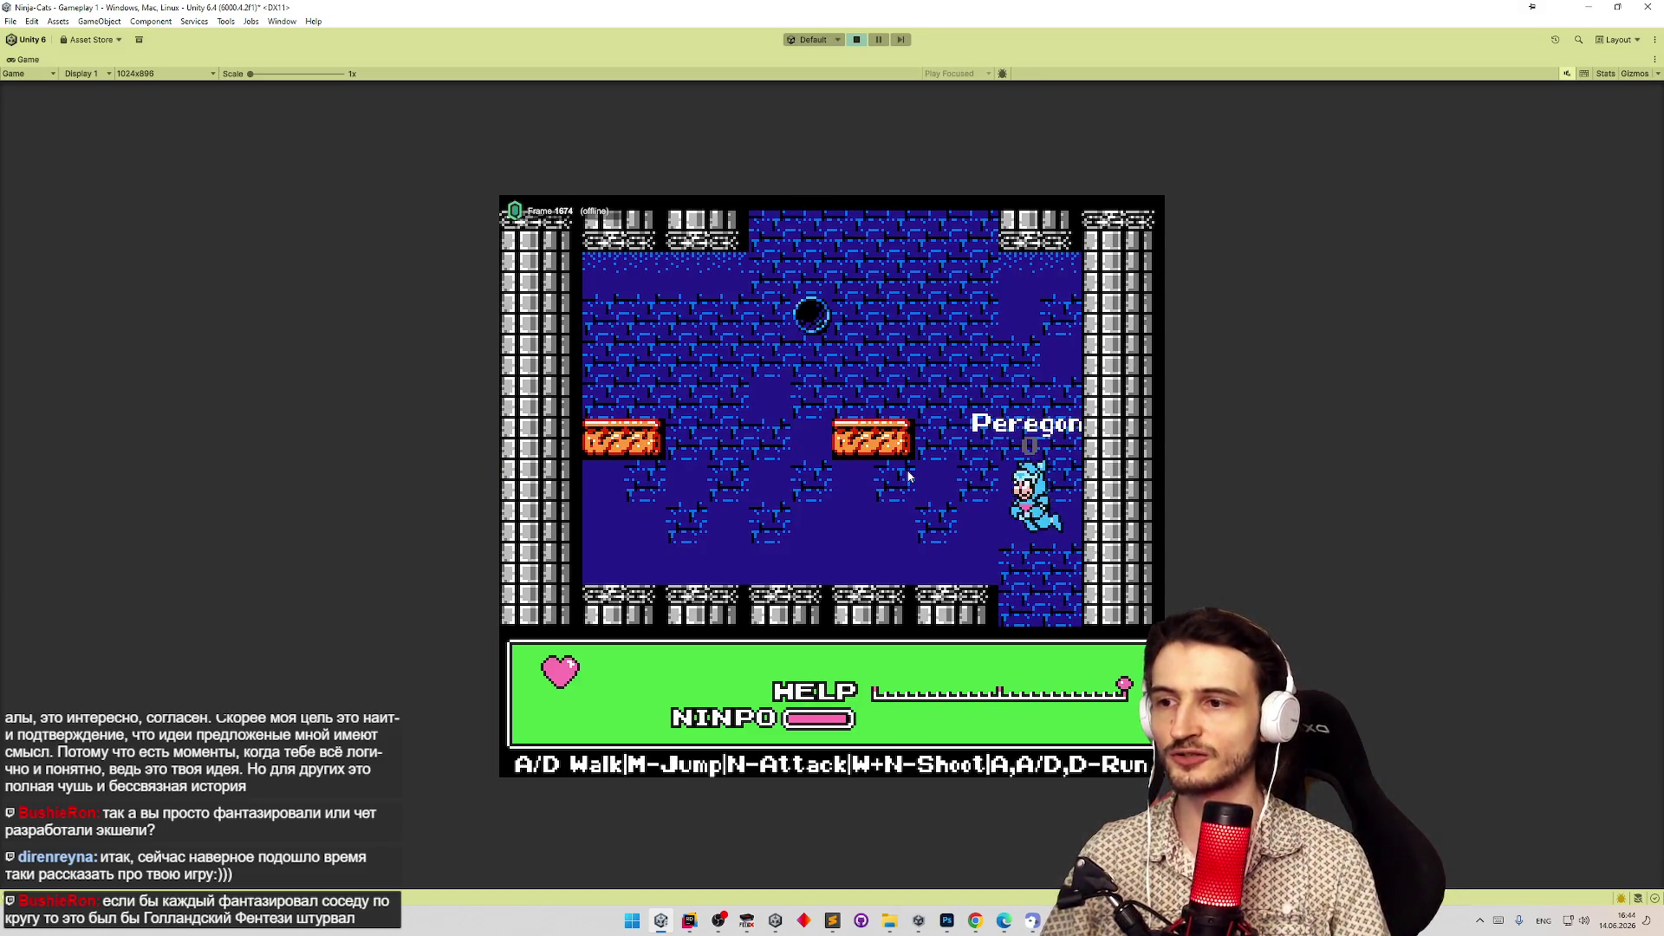
key(a)
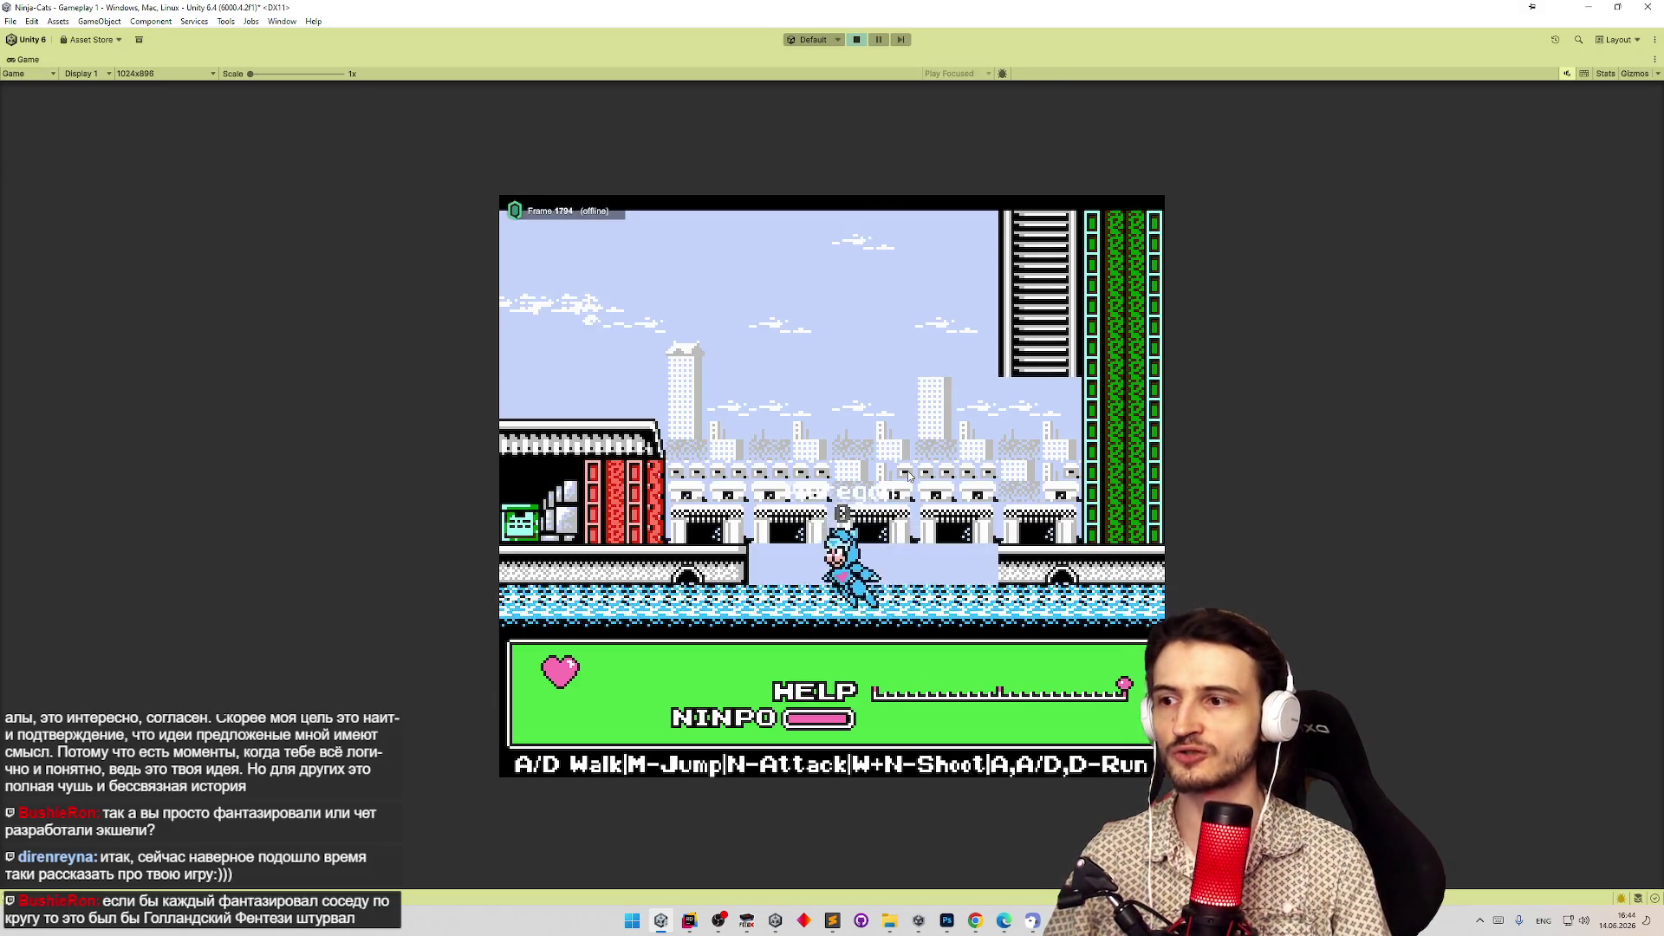
key(m)
key(d)
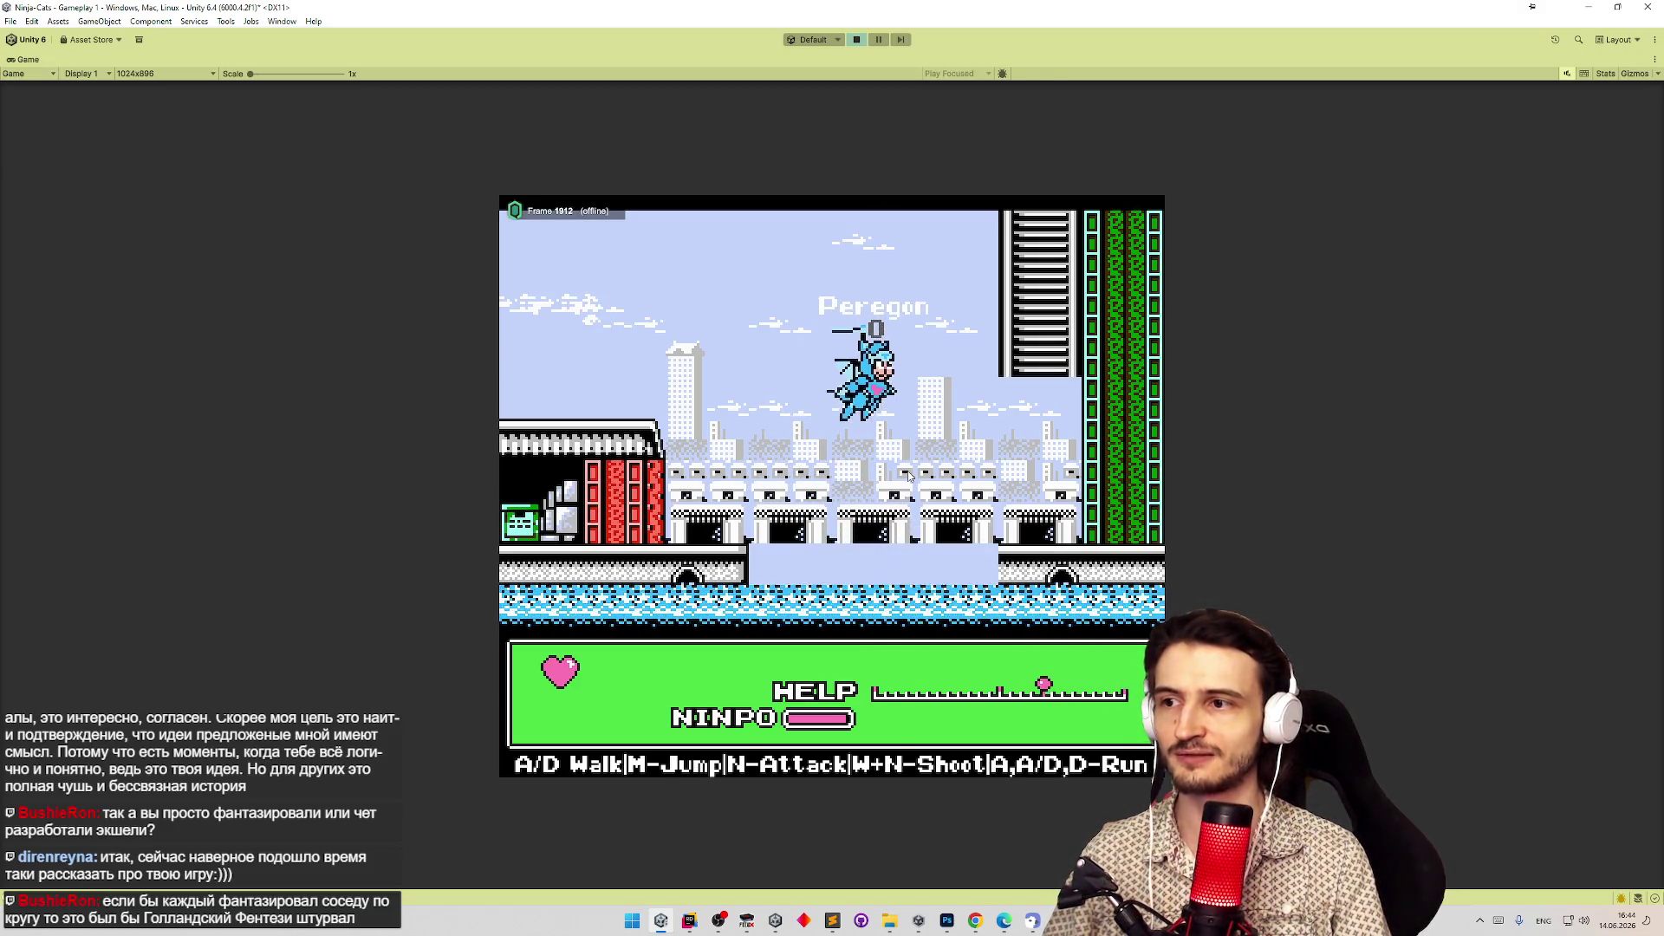
Jump Peregon off the ladder and run him right across the city rooftops.
key(d)
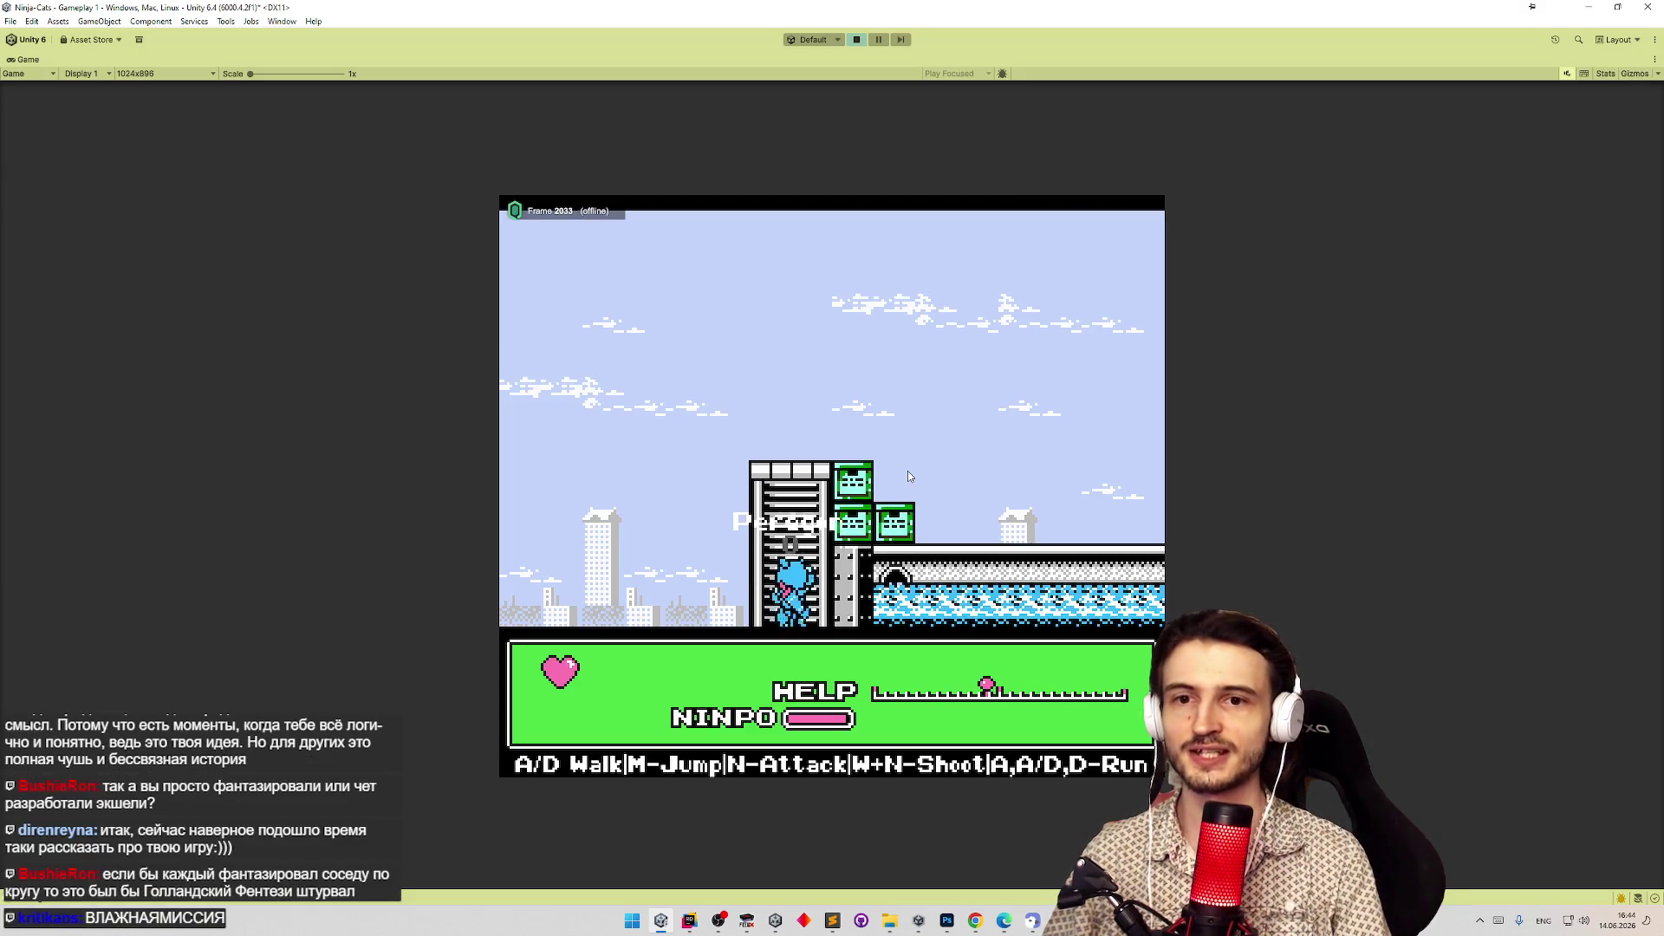
key(m)
key(d)
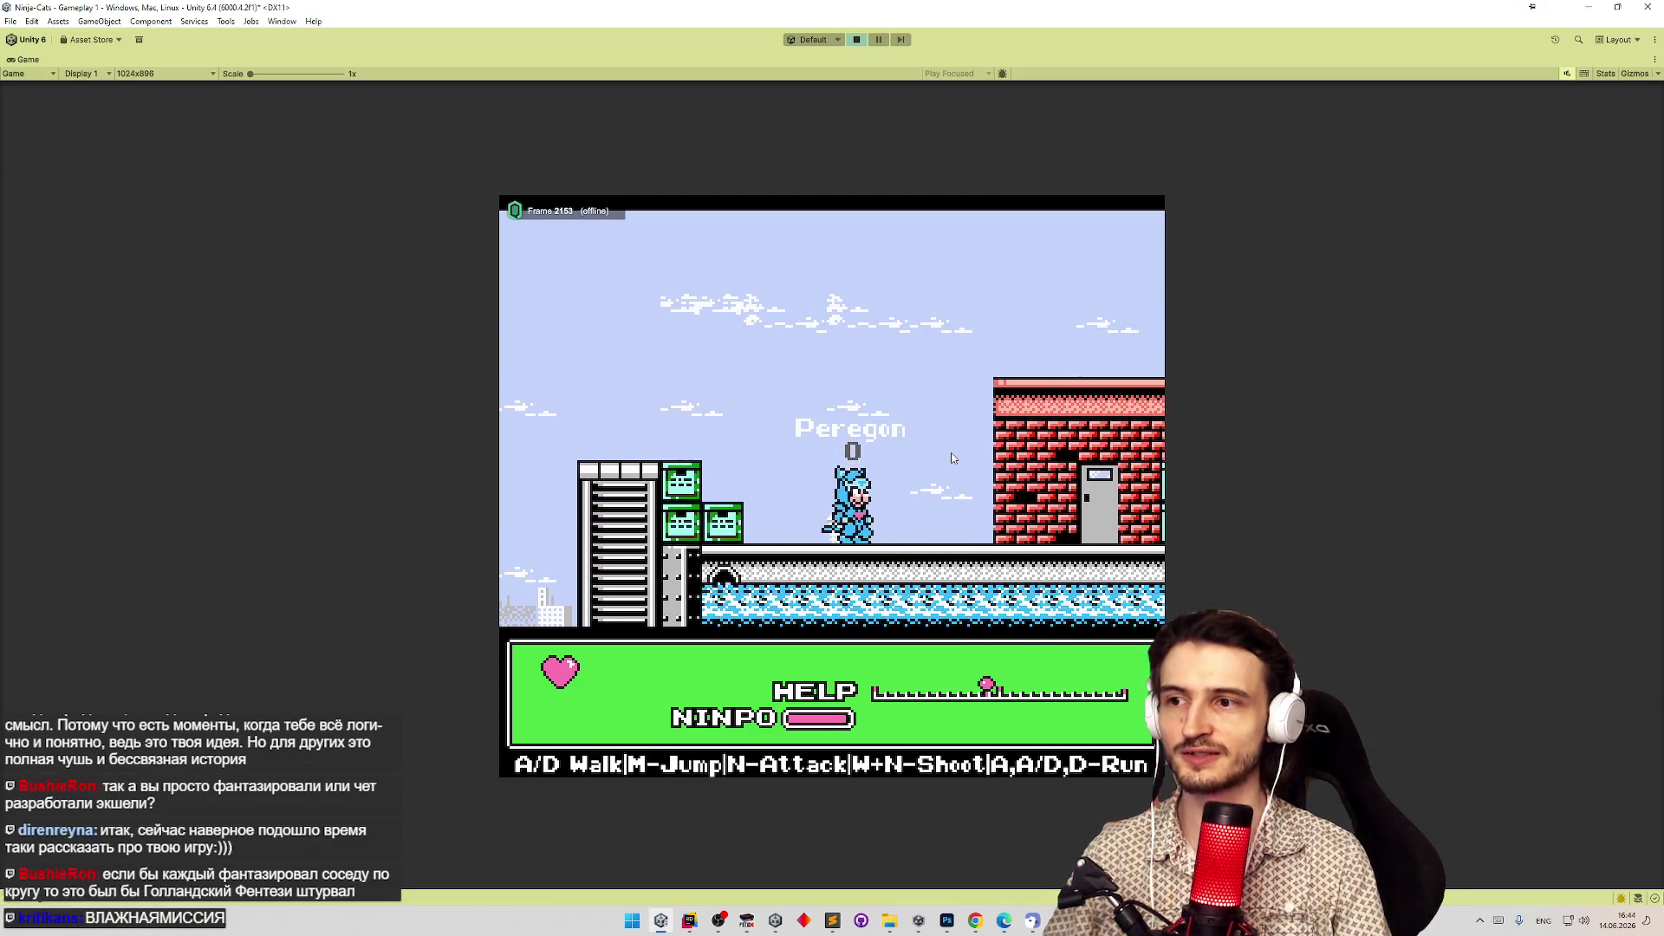
key(m)
key(d)
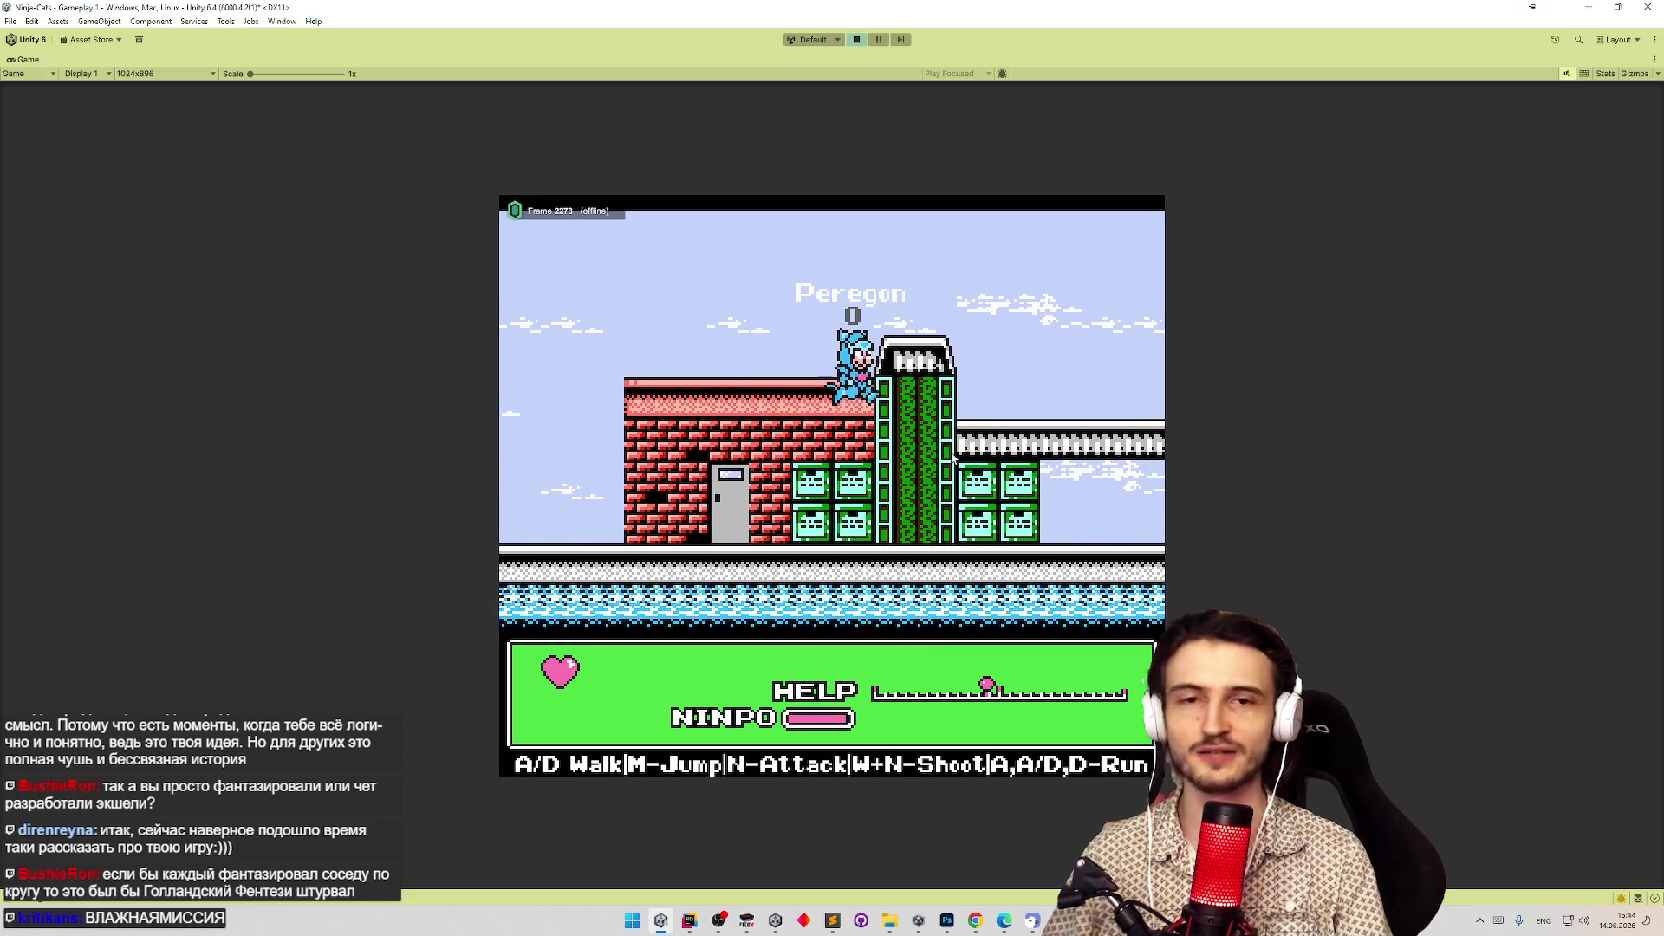
key(m)
Land Peregon on the bridge and jump him right, then back left along it.
key(d)
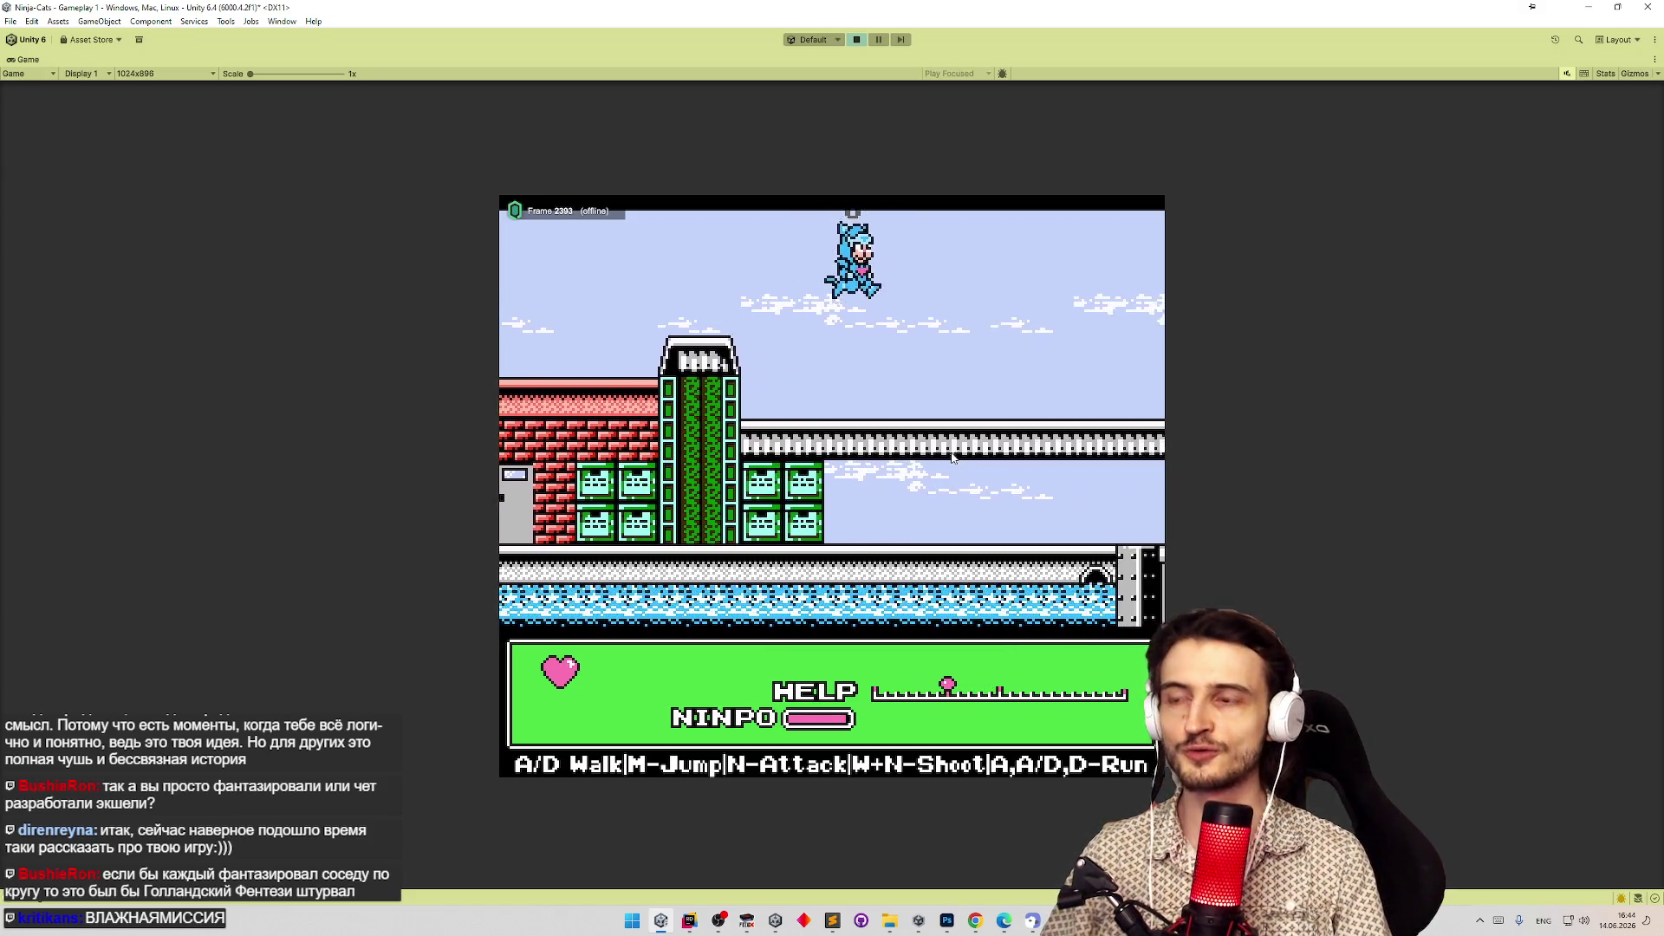
key(d)
key(m)
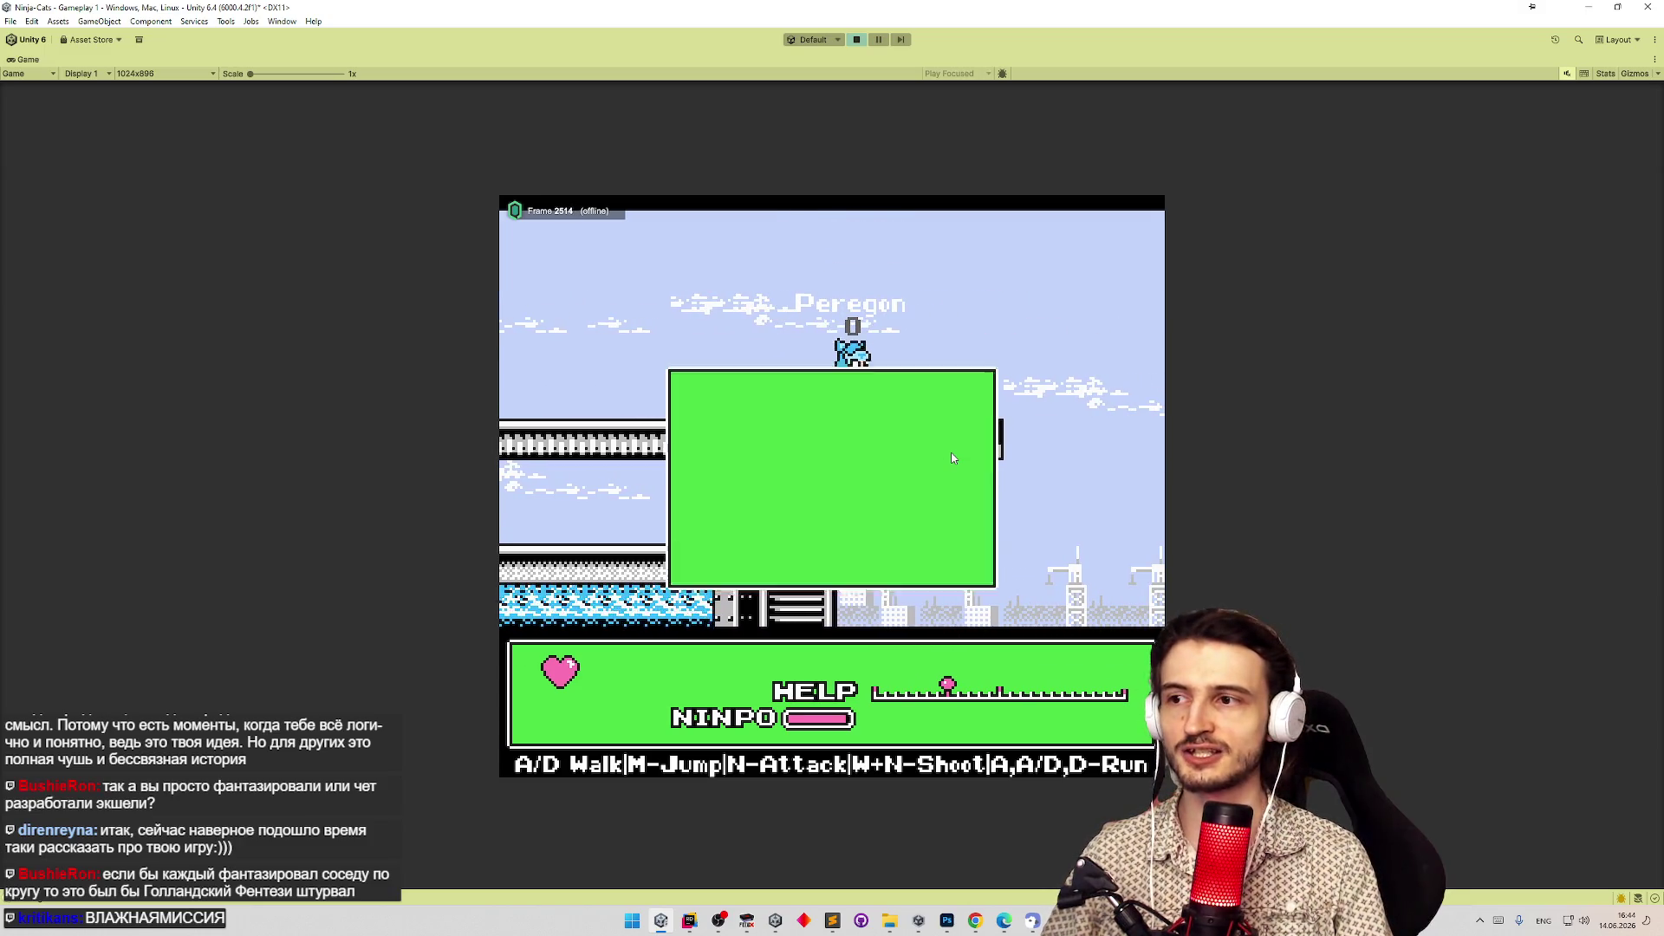
key(a)
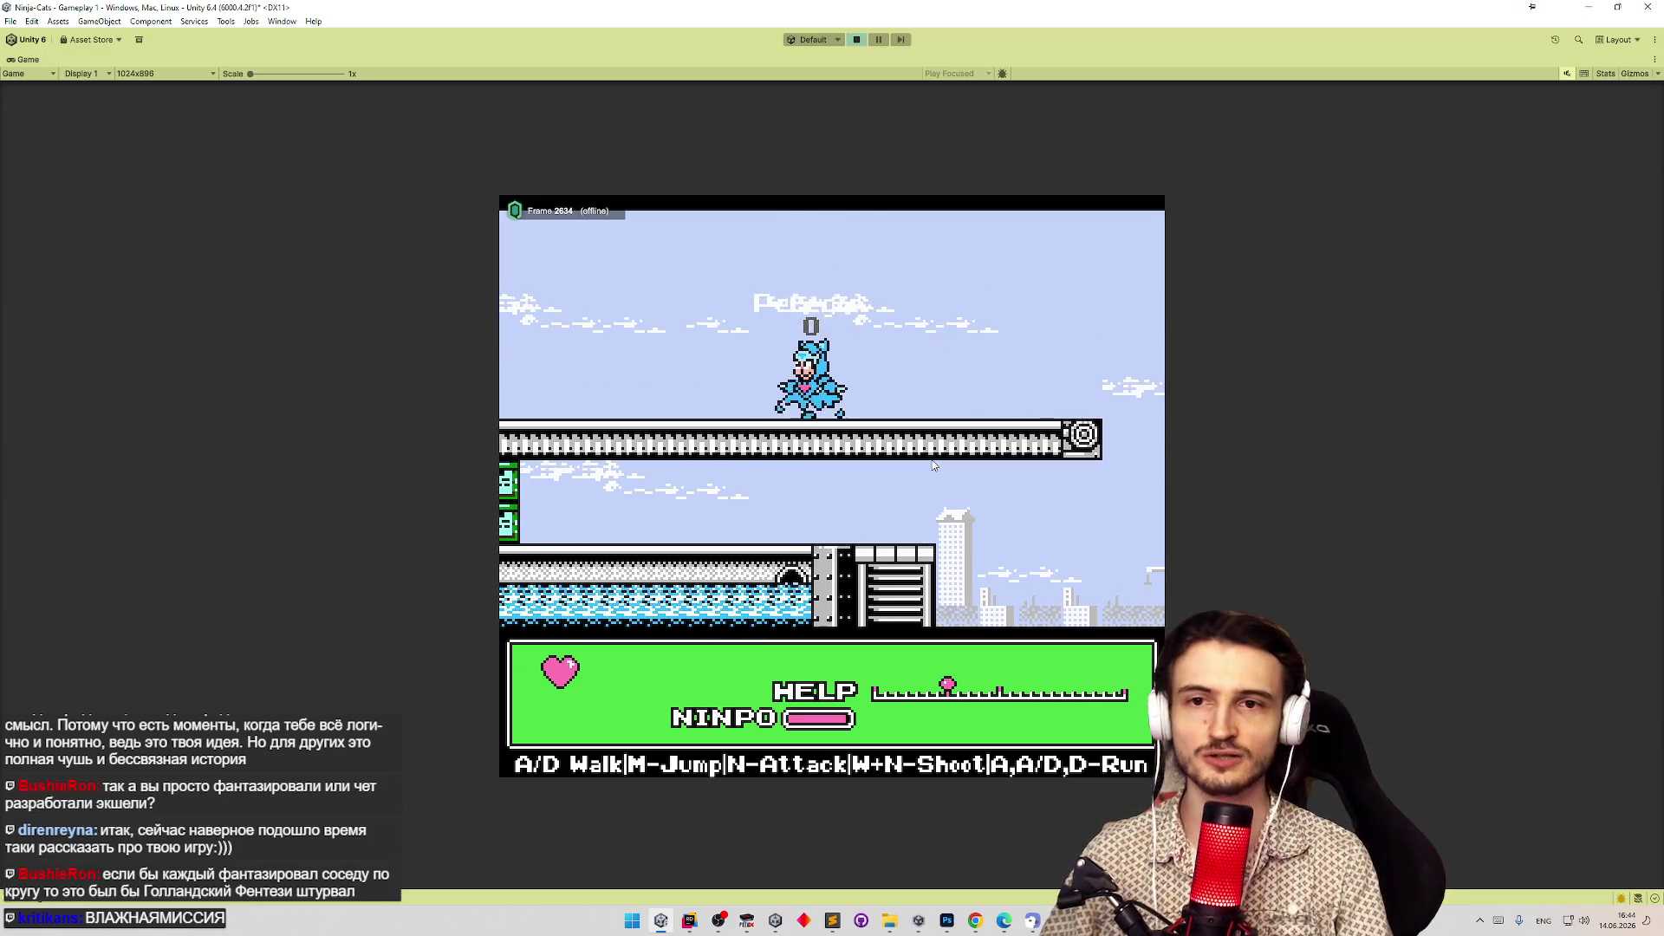
key(m)
key(a)
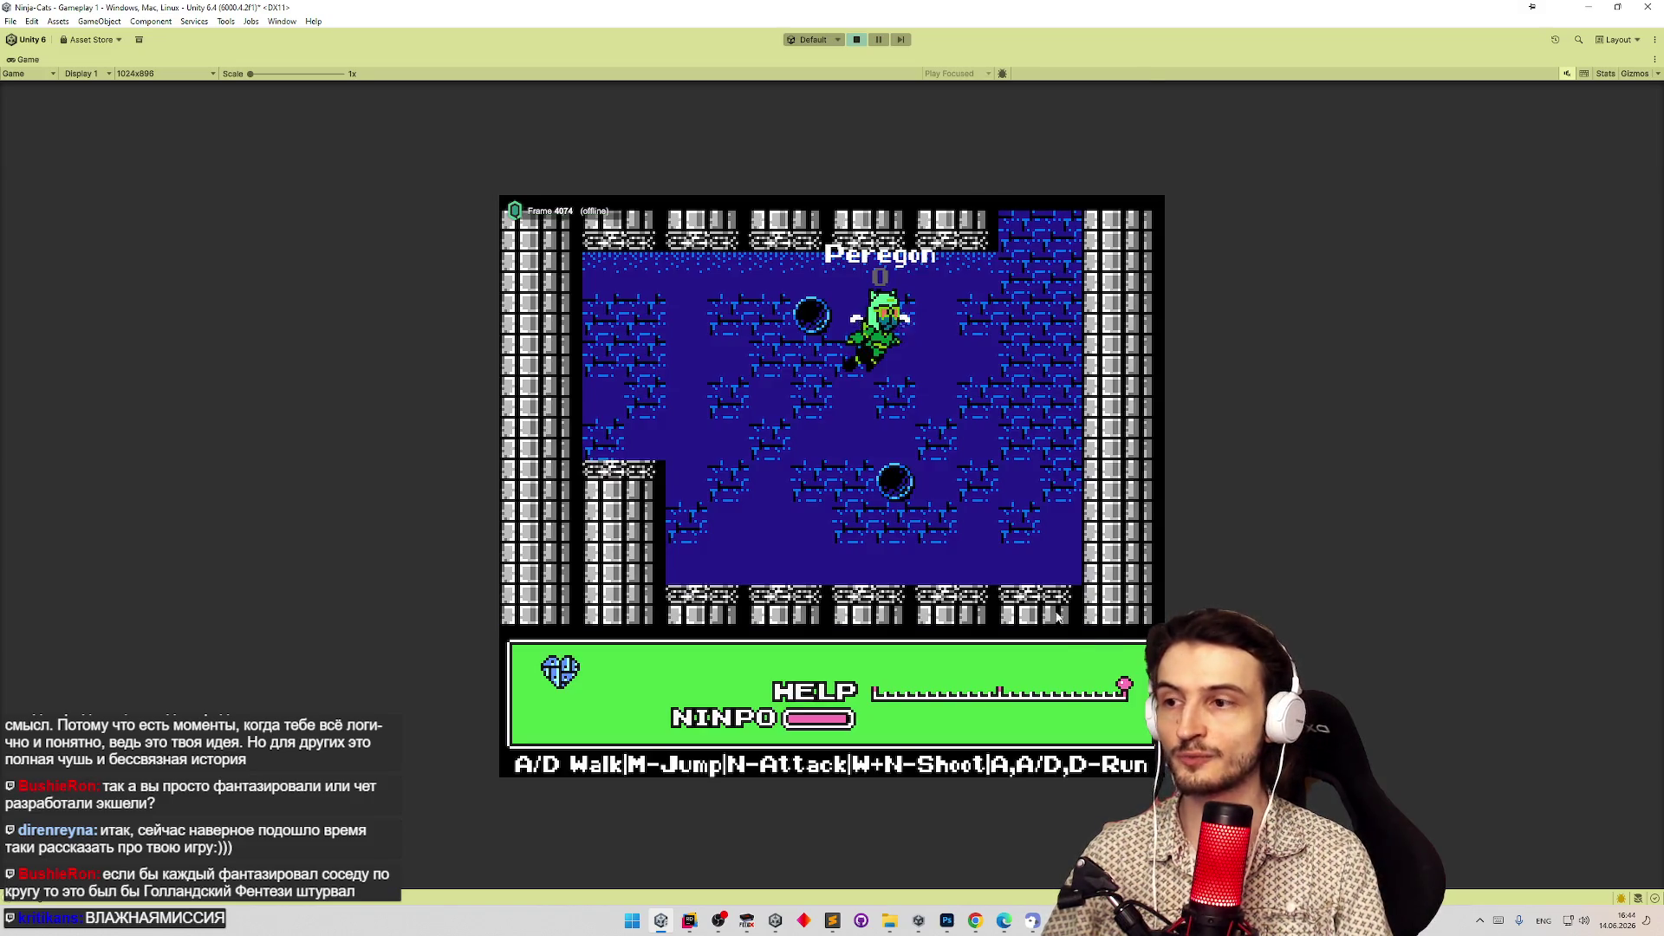
Move the green ninja-cat through the rooms, up the wall and onto the building ledge.
key(d)
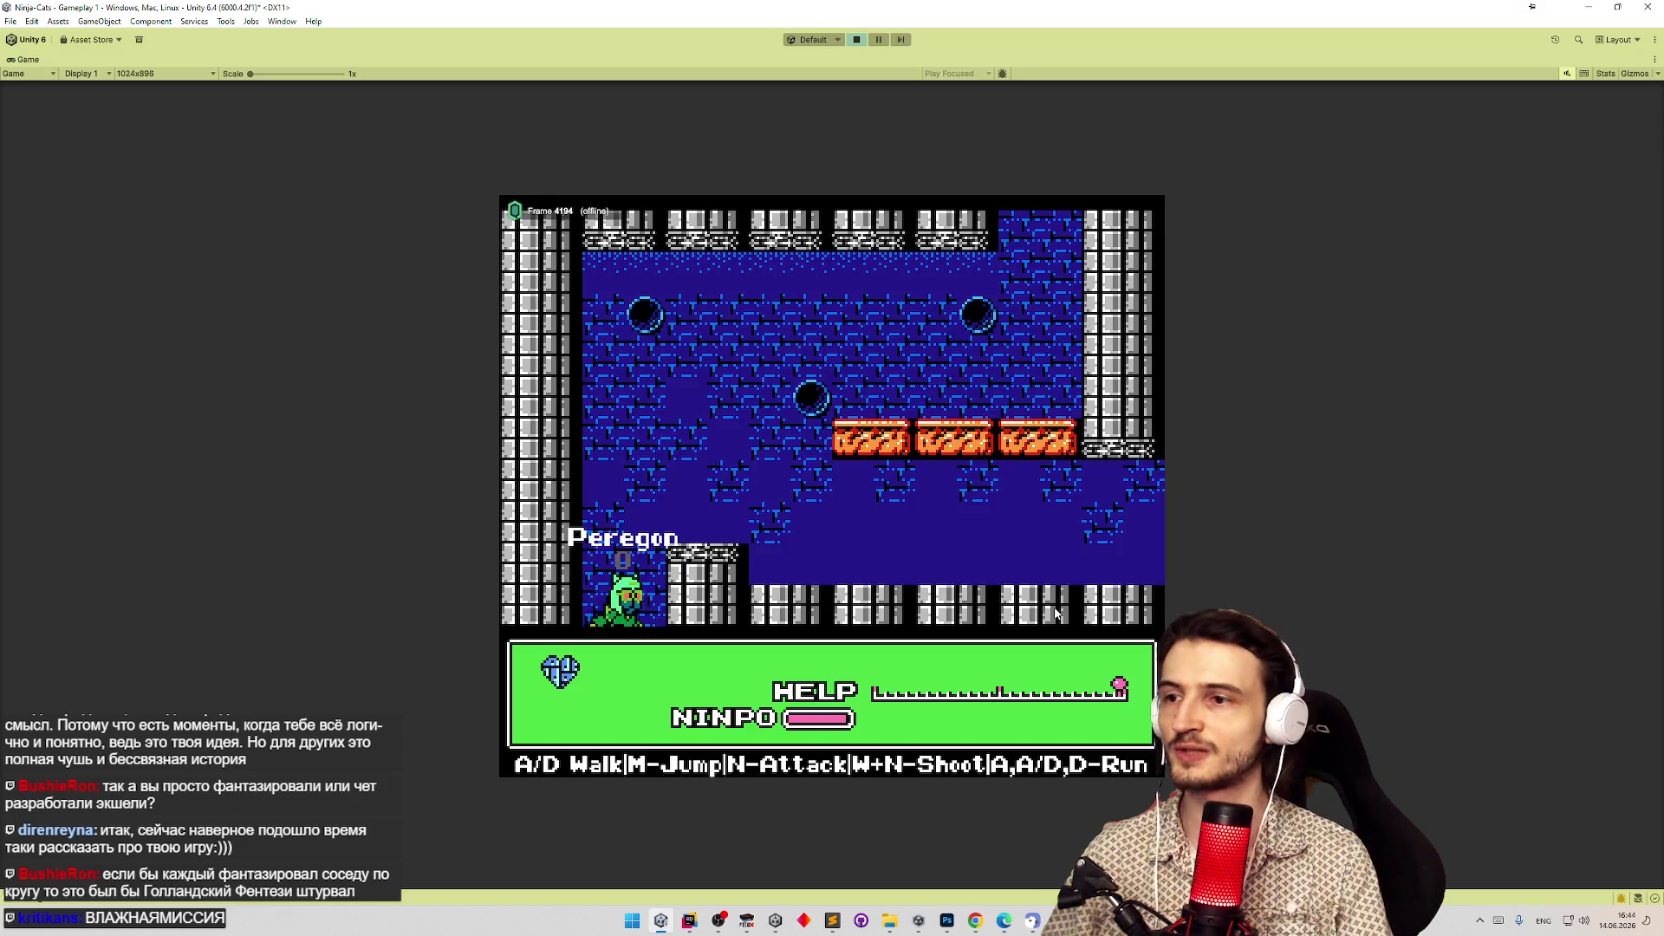
key(d)
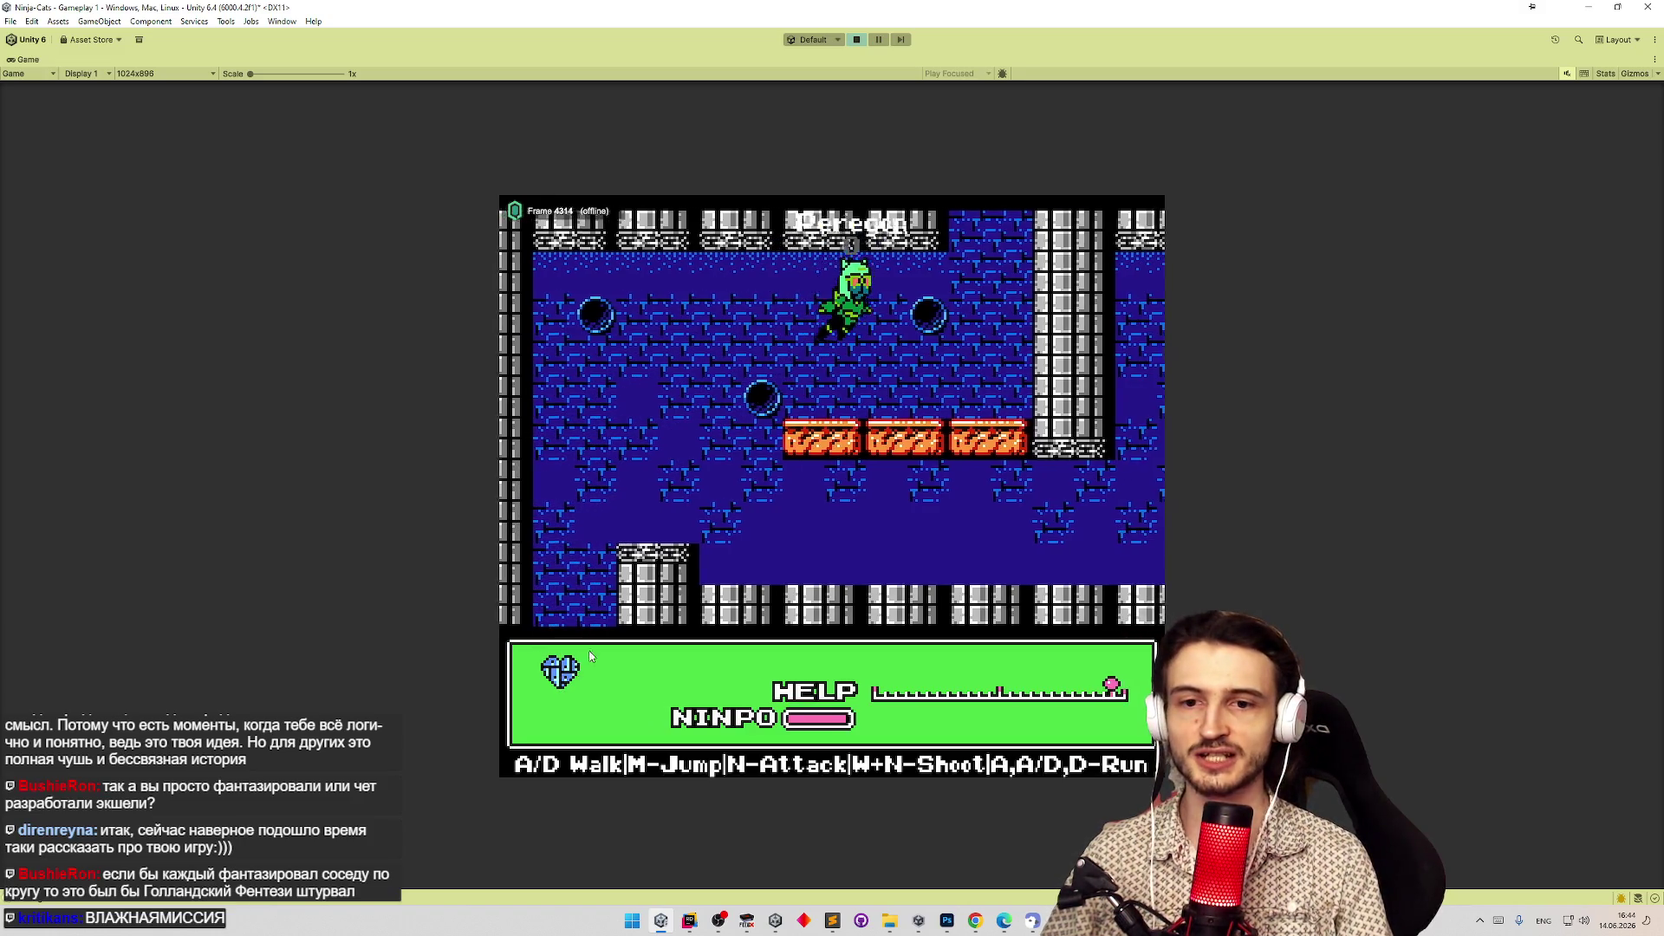
key(d)
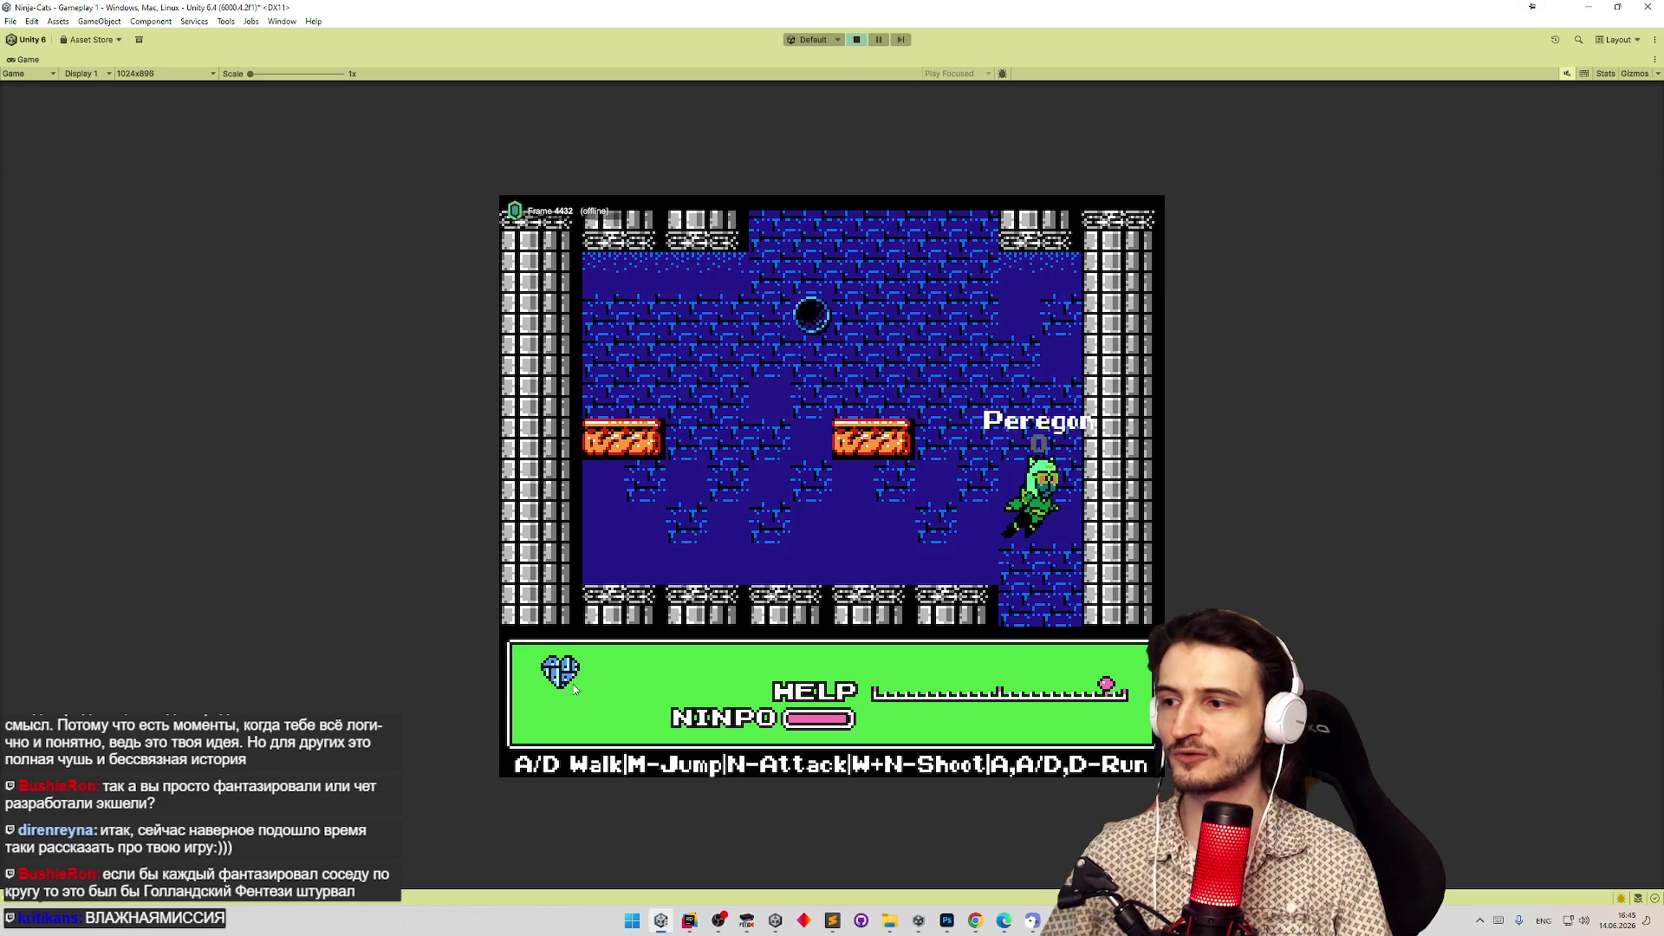
key(m)
key(a)
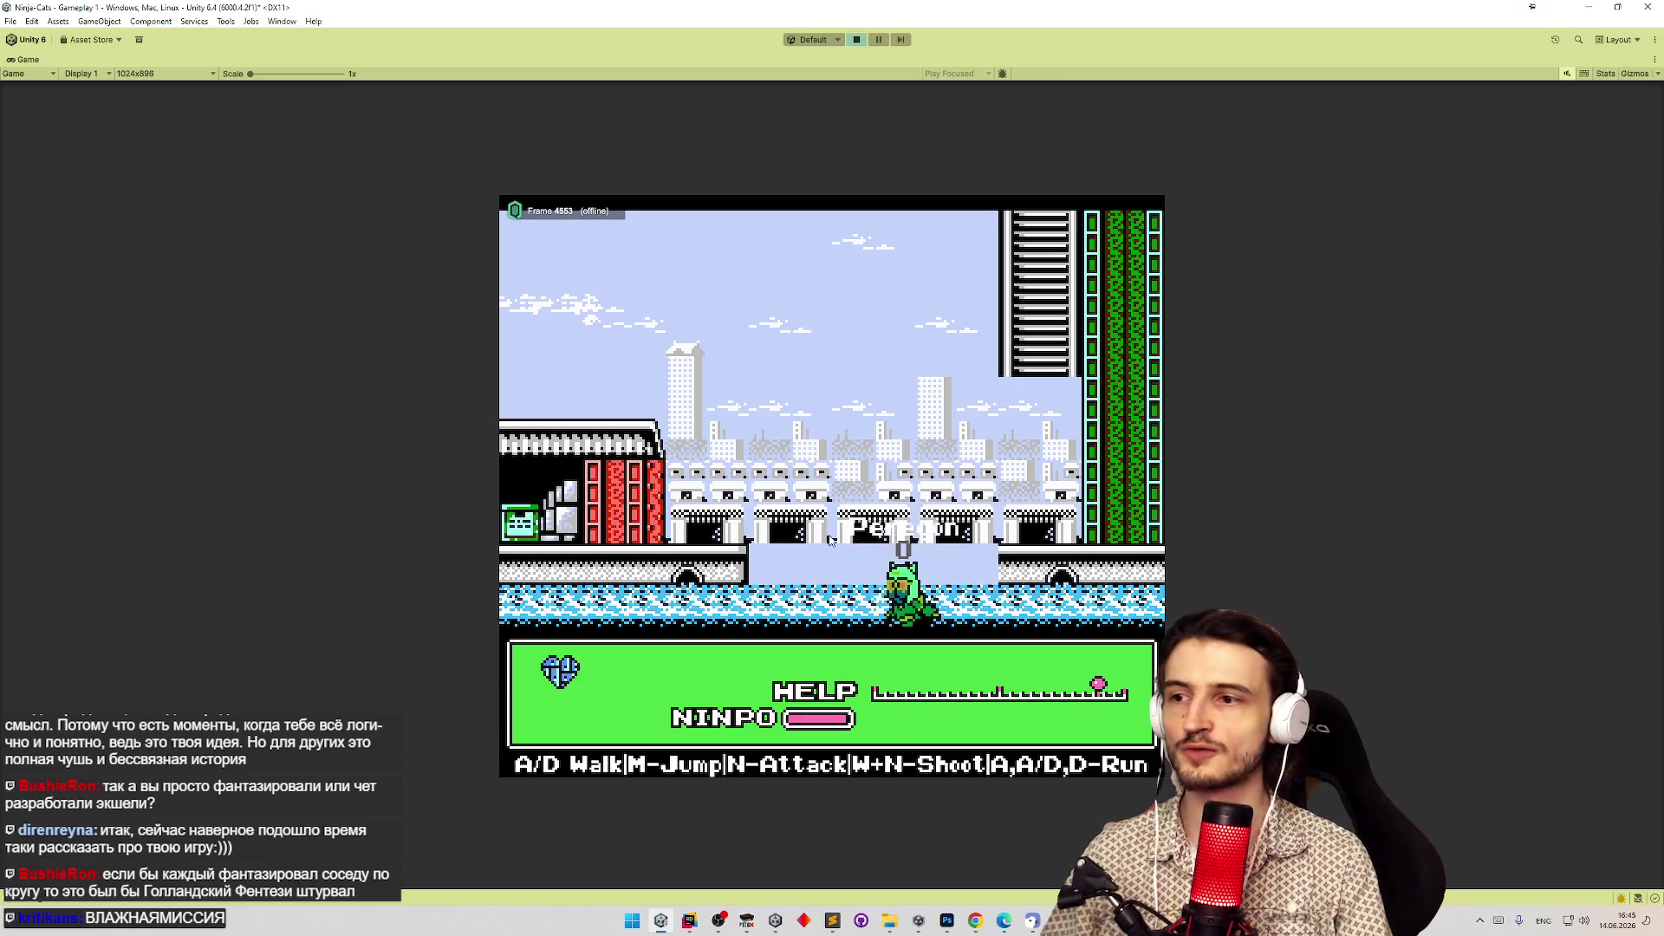
key(m)
Run the ninja-cat left over the red building, then back right across its roof.
key(a)
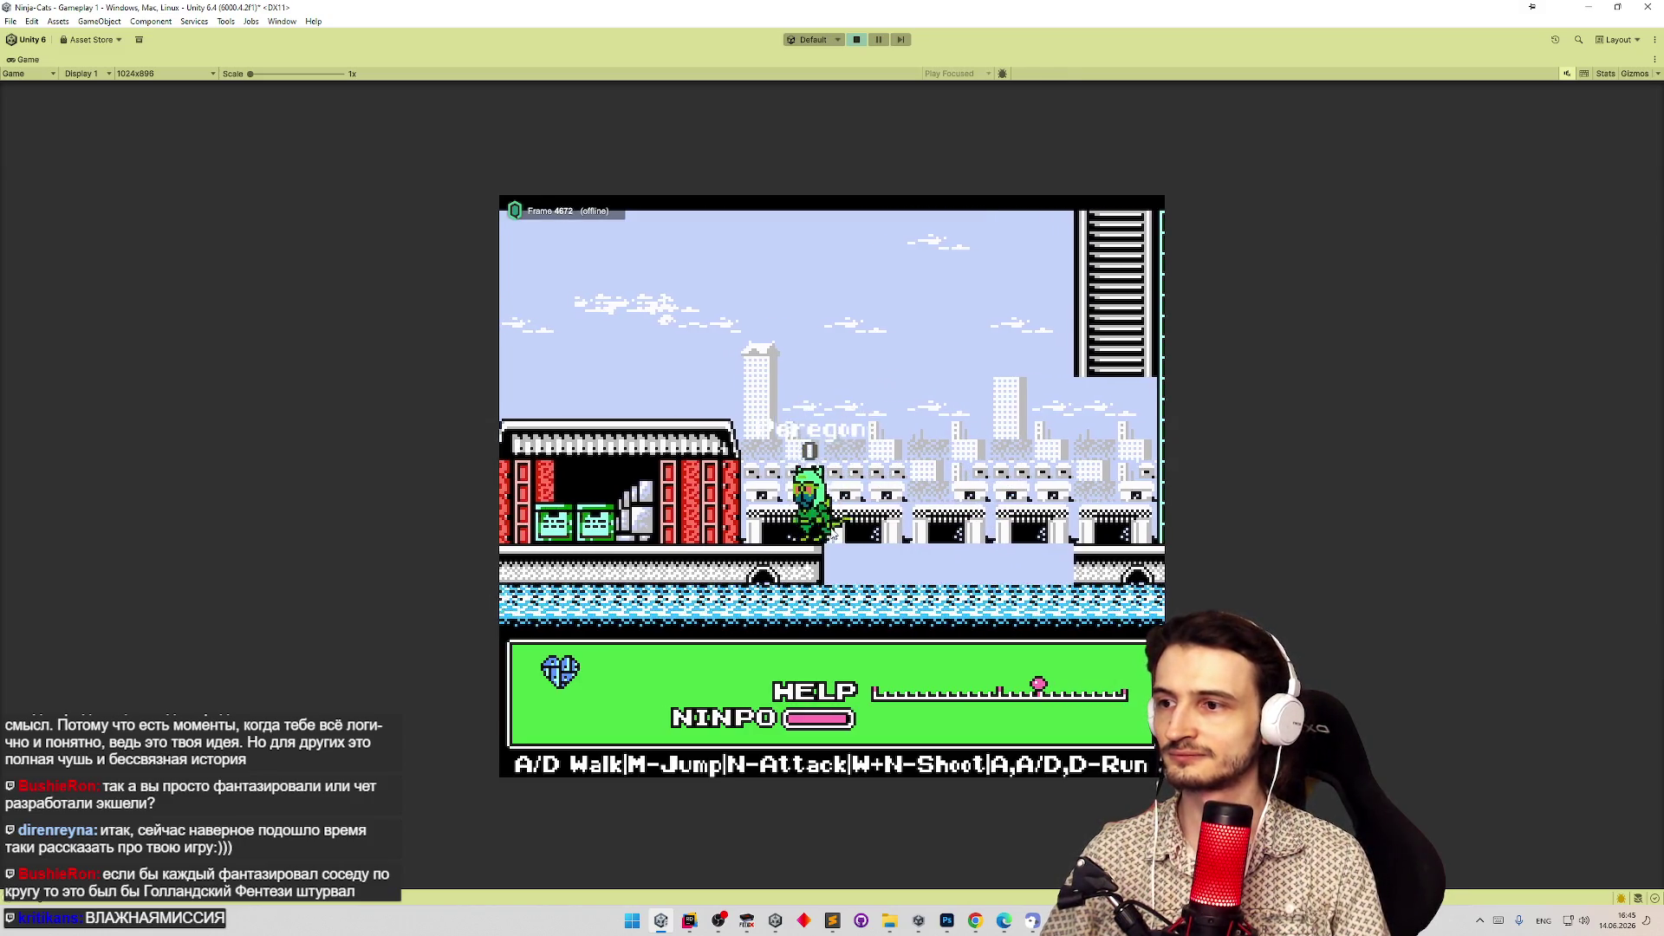
key(a)
key(m)
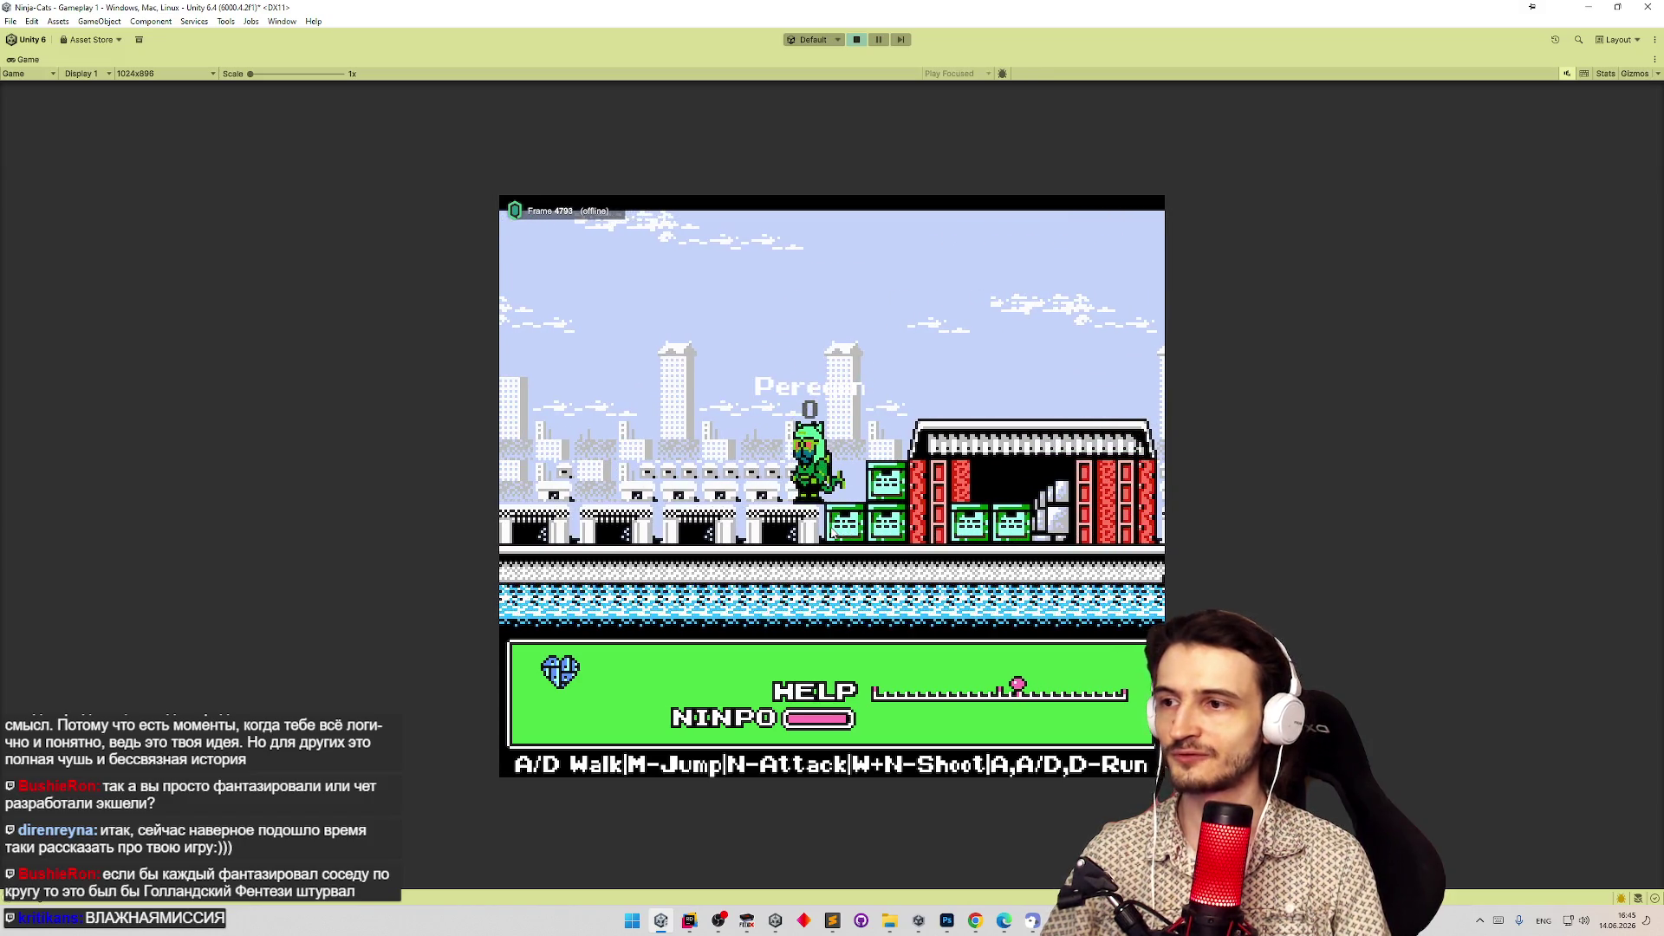
key(a)
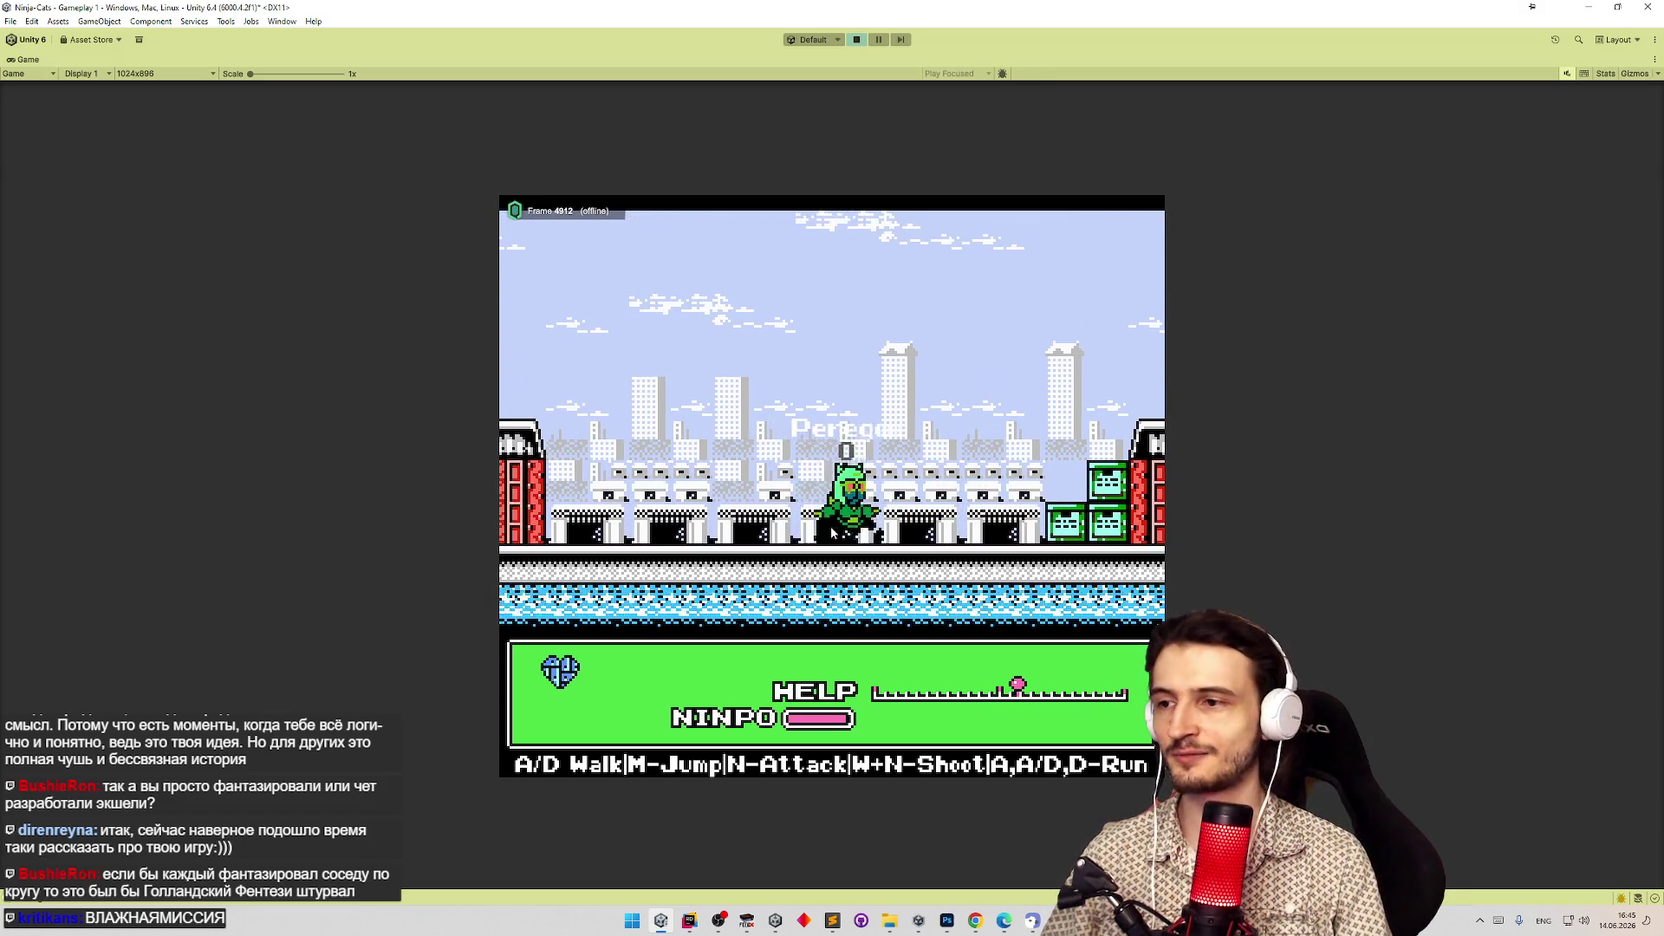
key(d)
key(m)
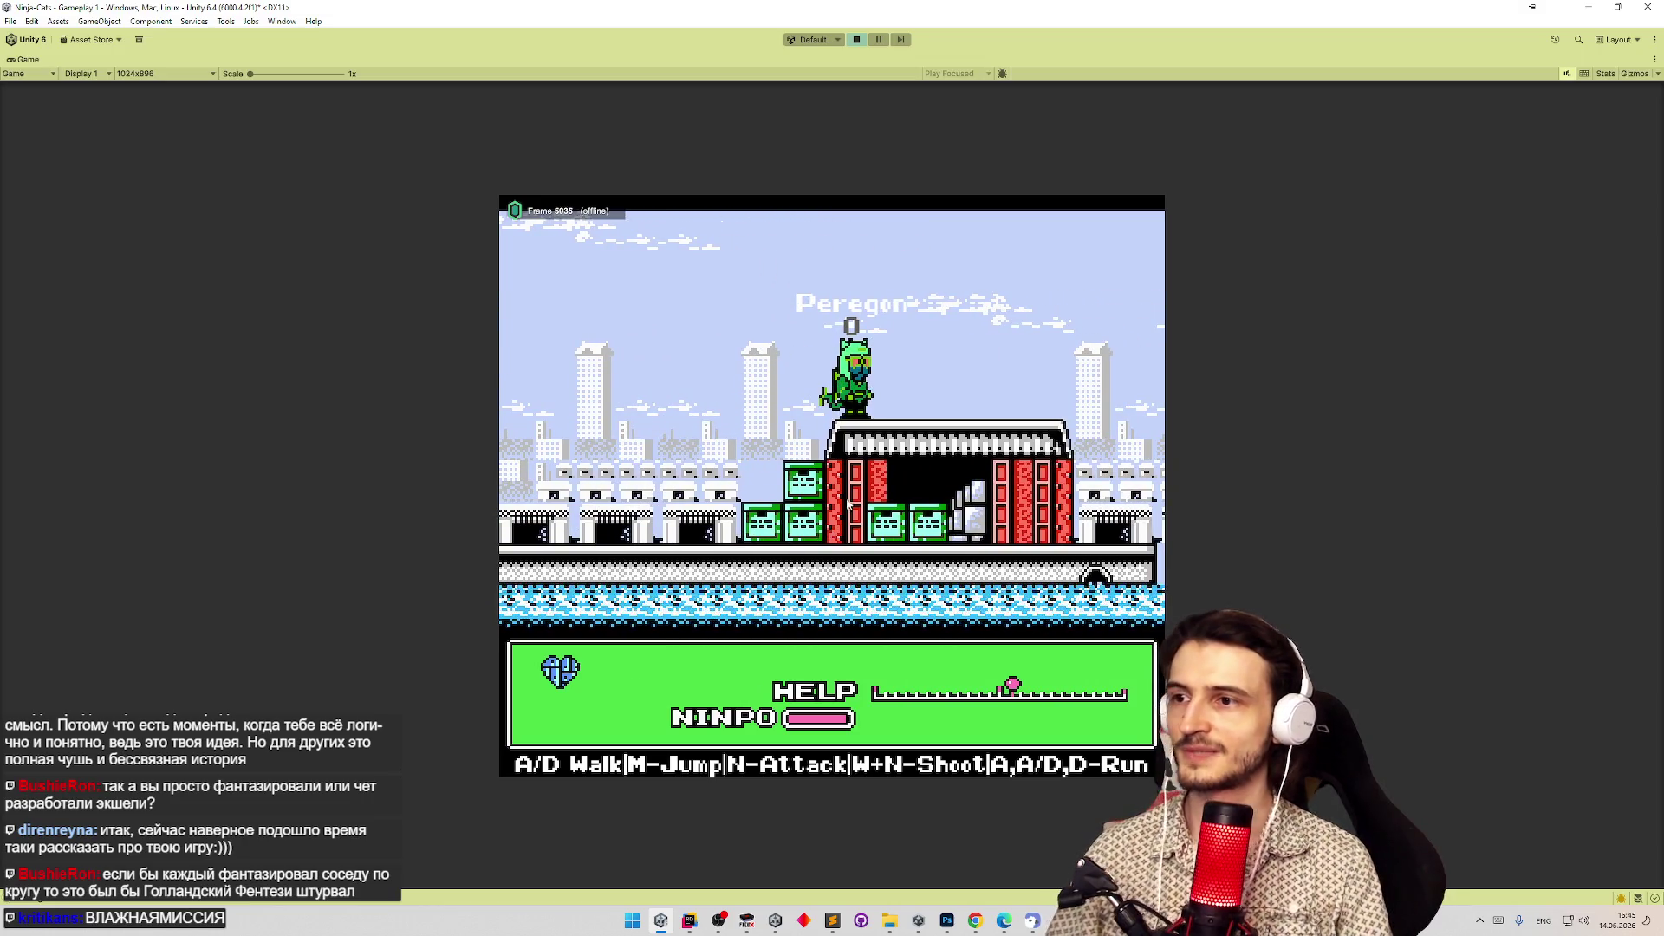
key(d)
Leap the ninja-cat off the ladder tower onto the bridge, then take the CanGetHit upgrade.
key(m)
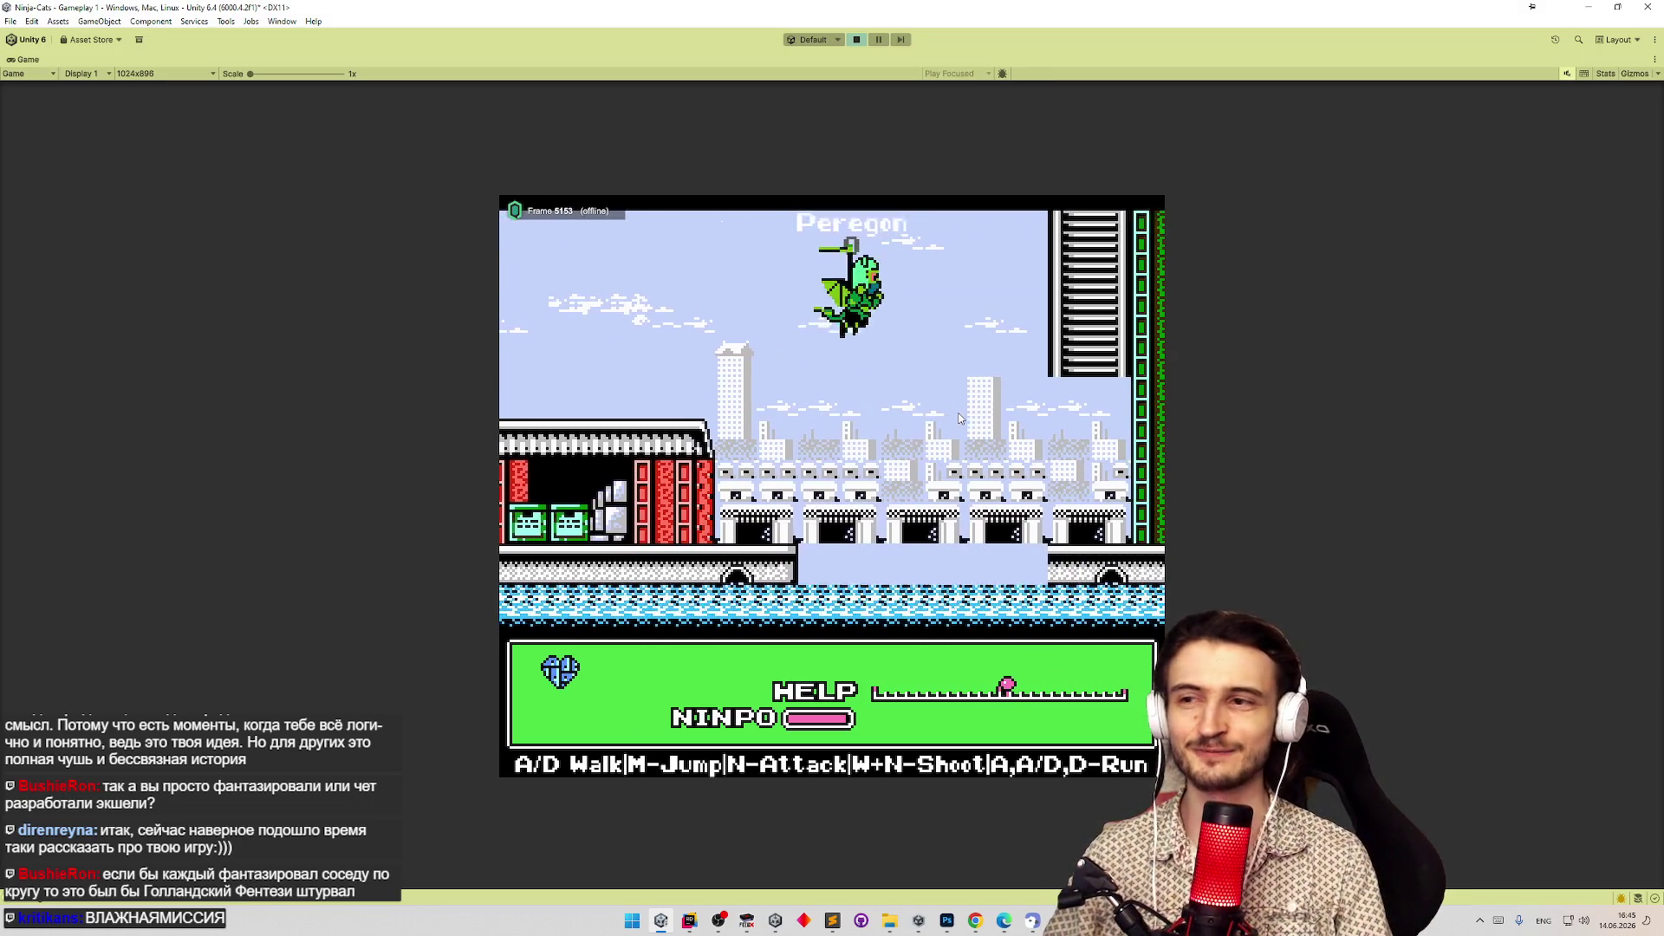
key(d)
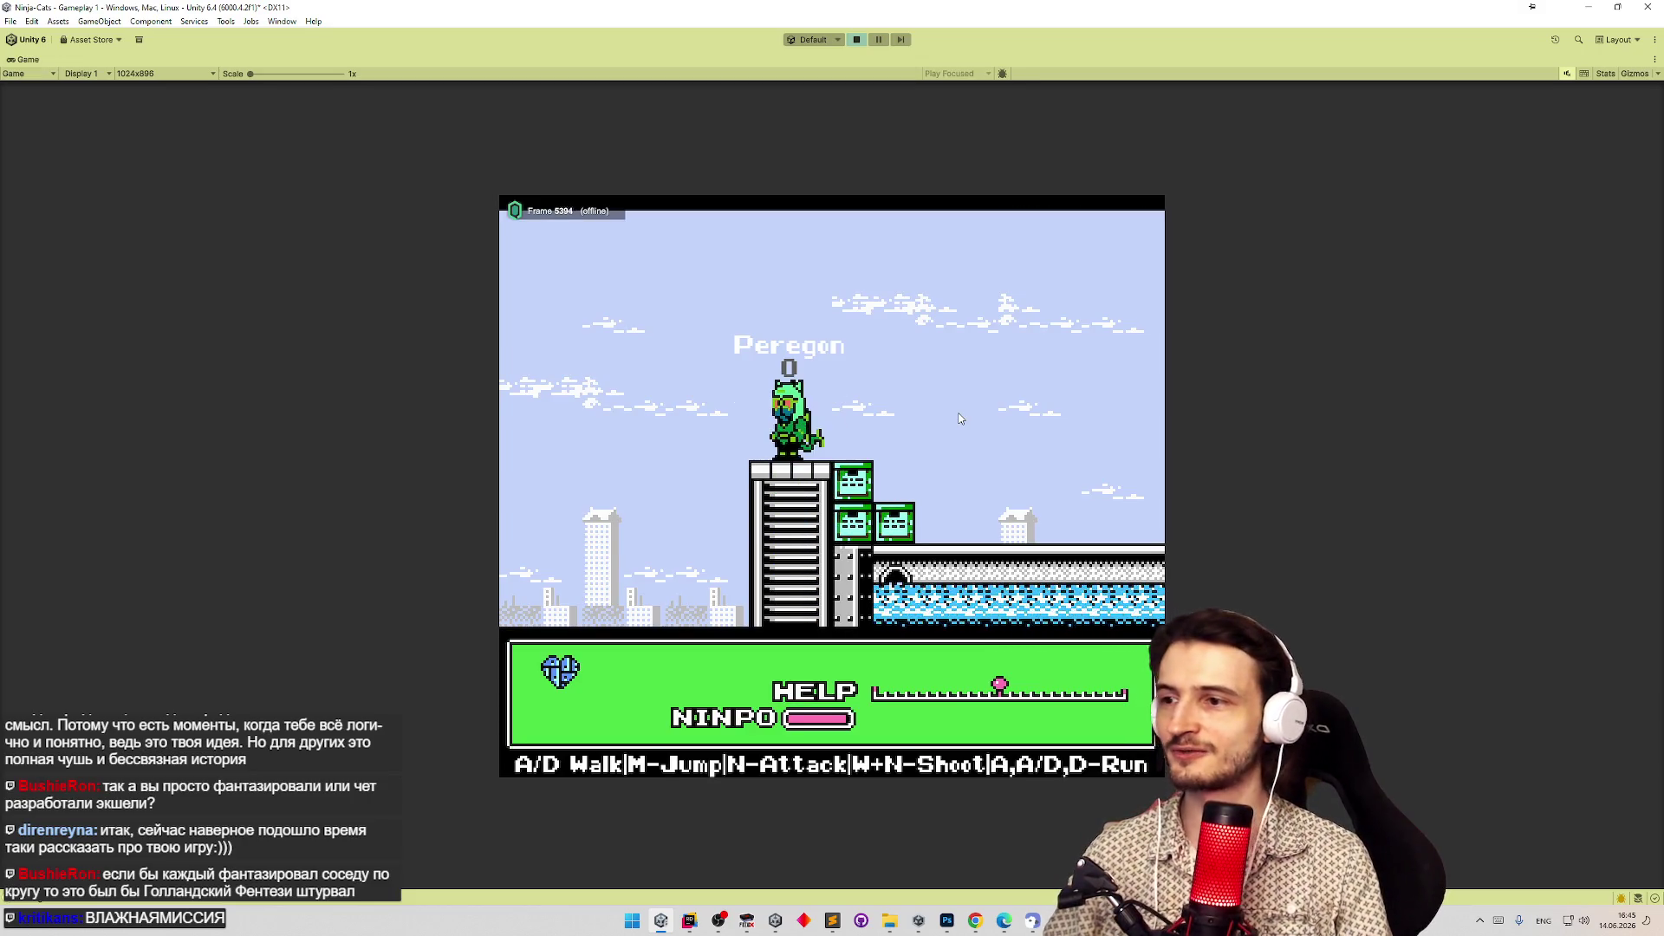
key(m)
key(d)
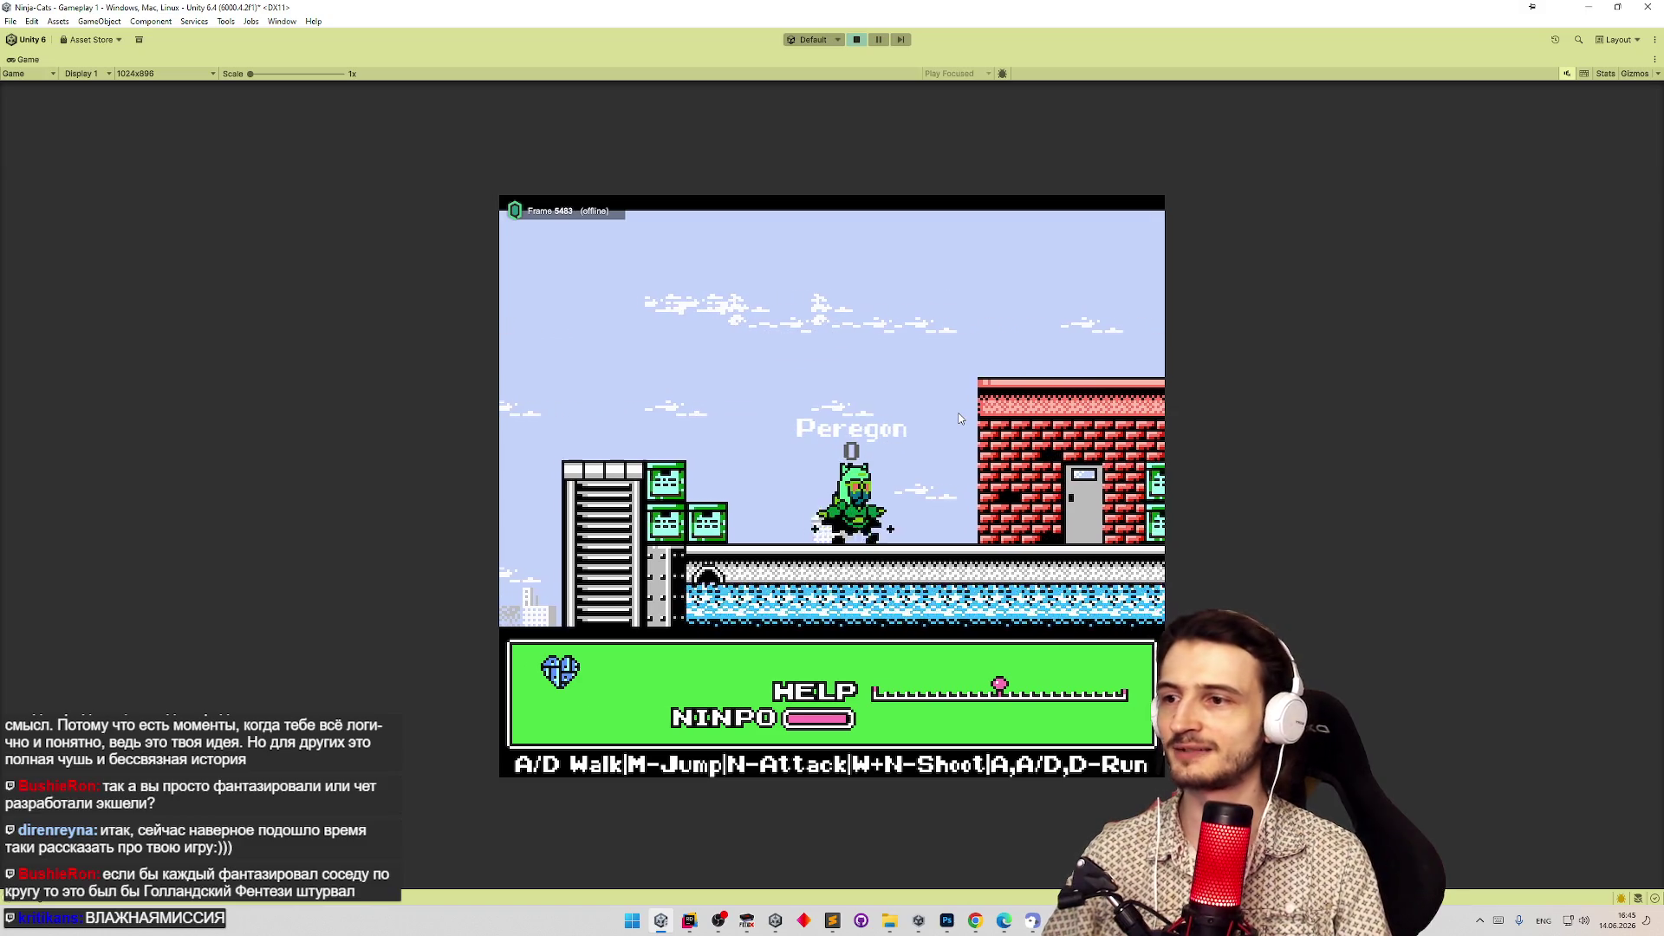
key(d)
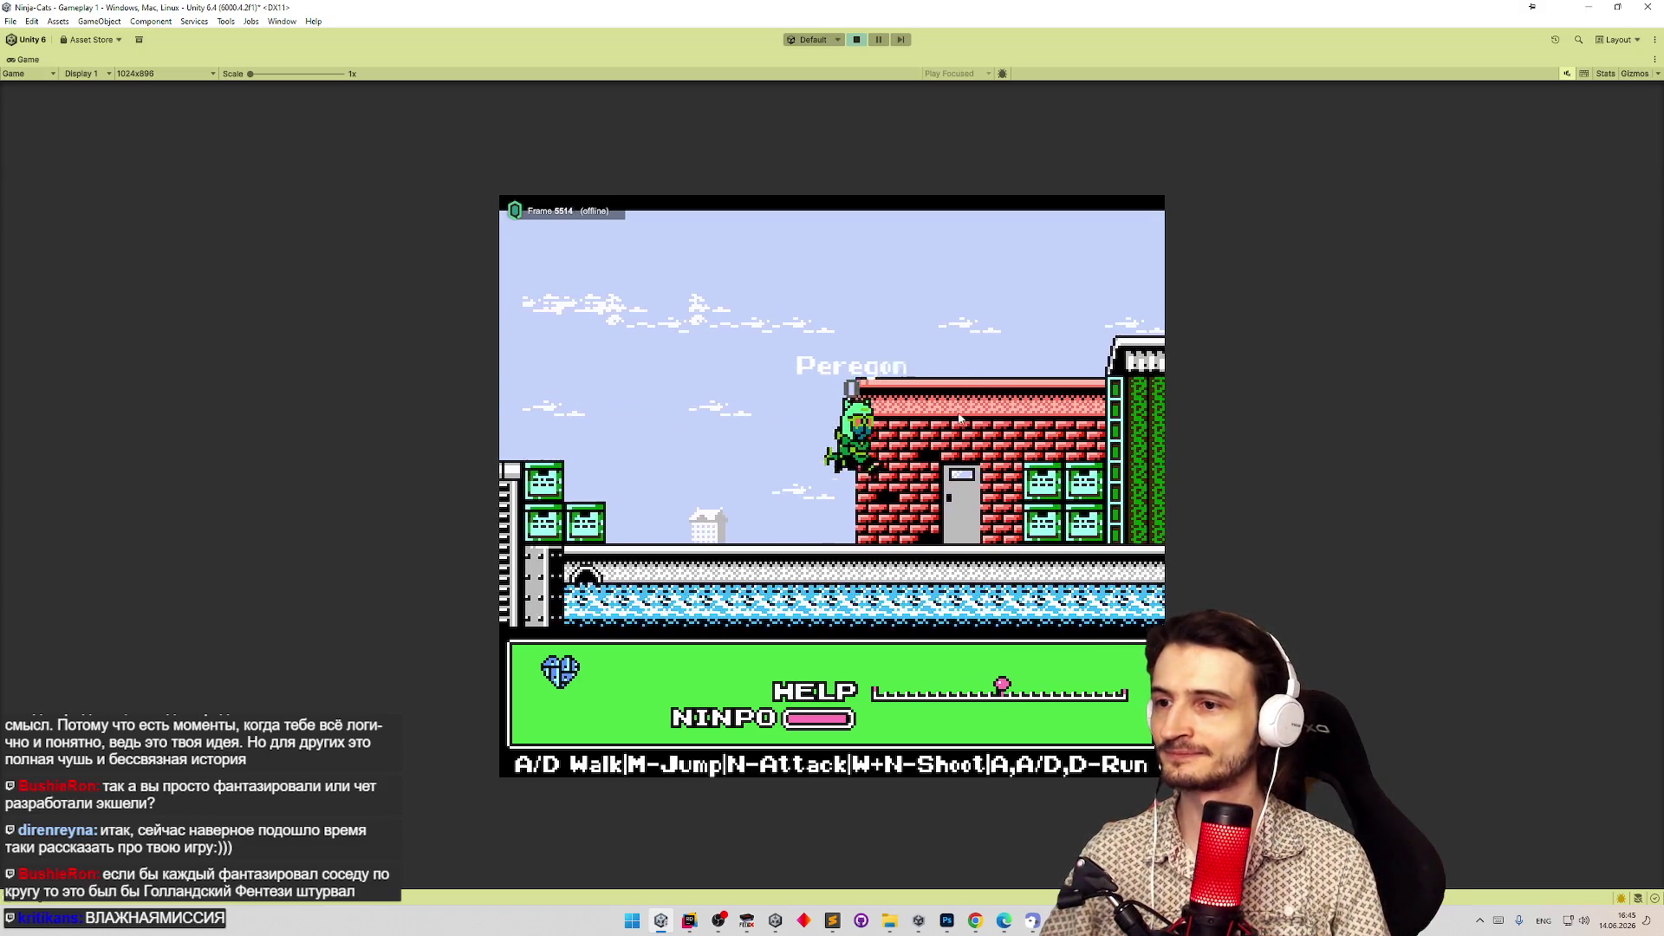
key(m)
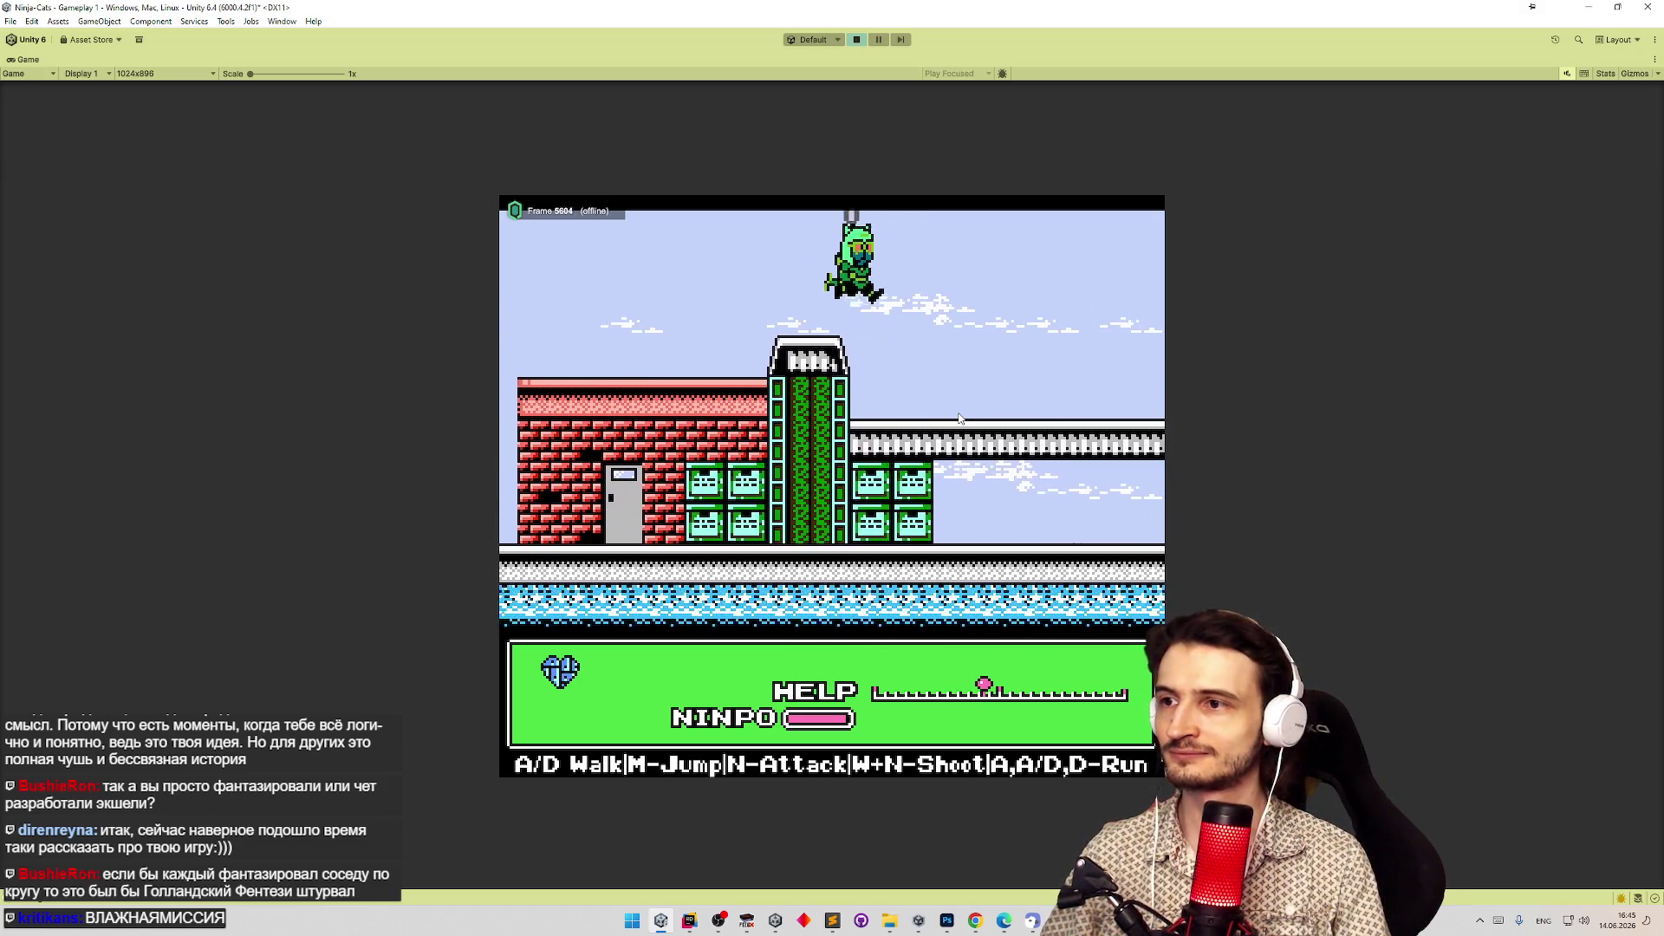
key(d)
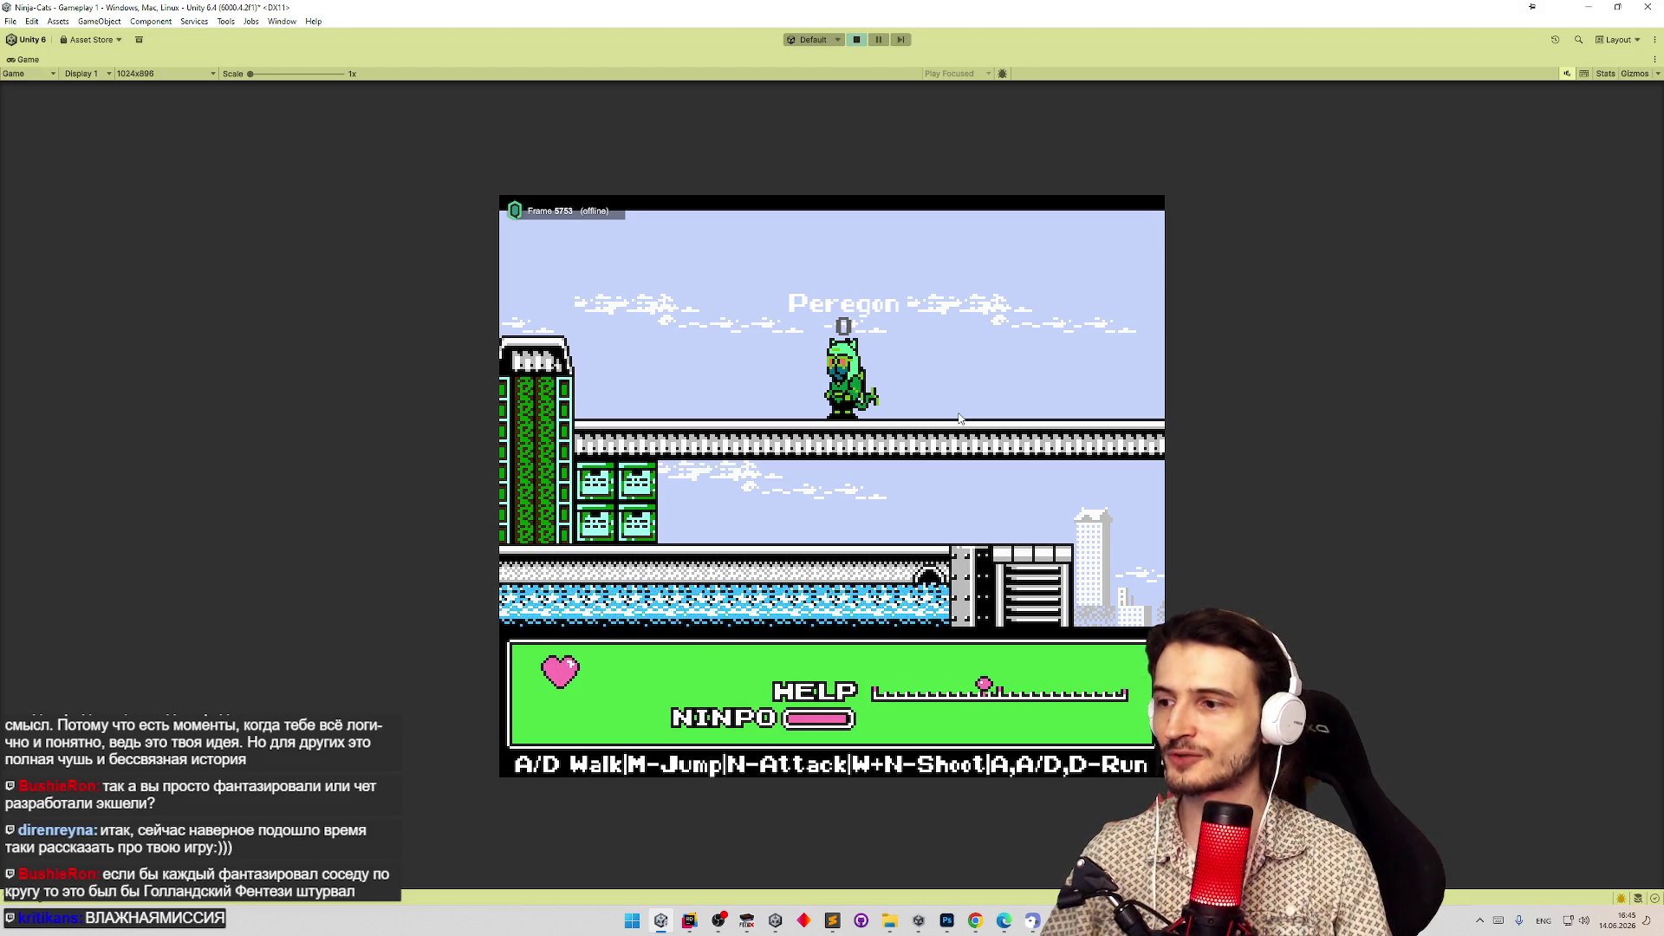
key(d)
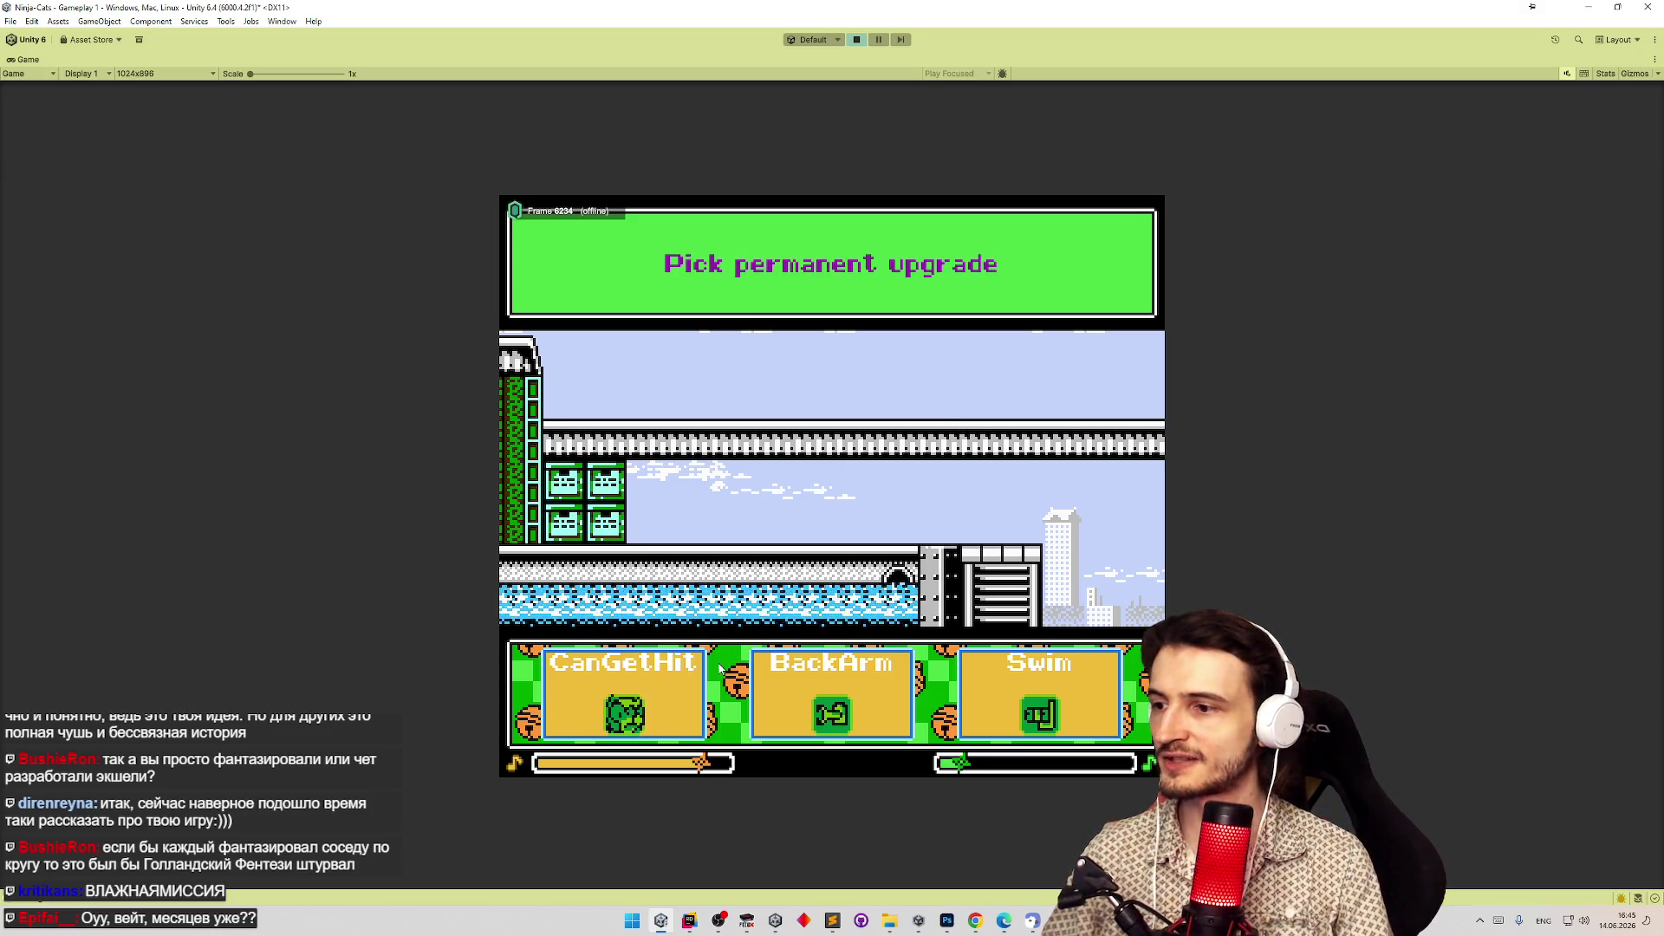
click(683, 715)
Pick the red character and a one-time upgrade, then drop Peregon into the first room.
mouse_move(993, 610)
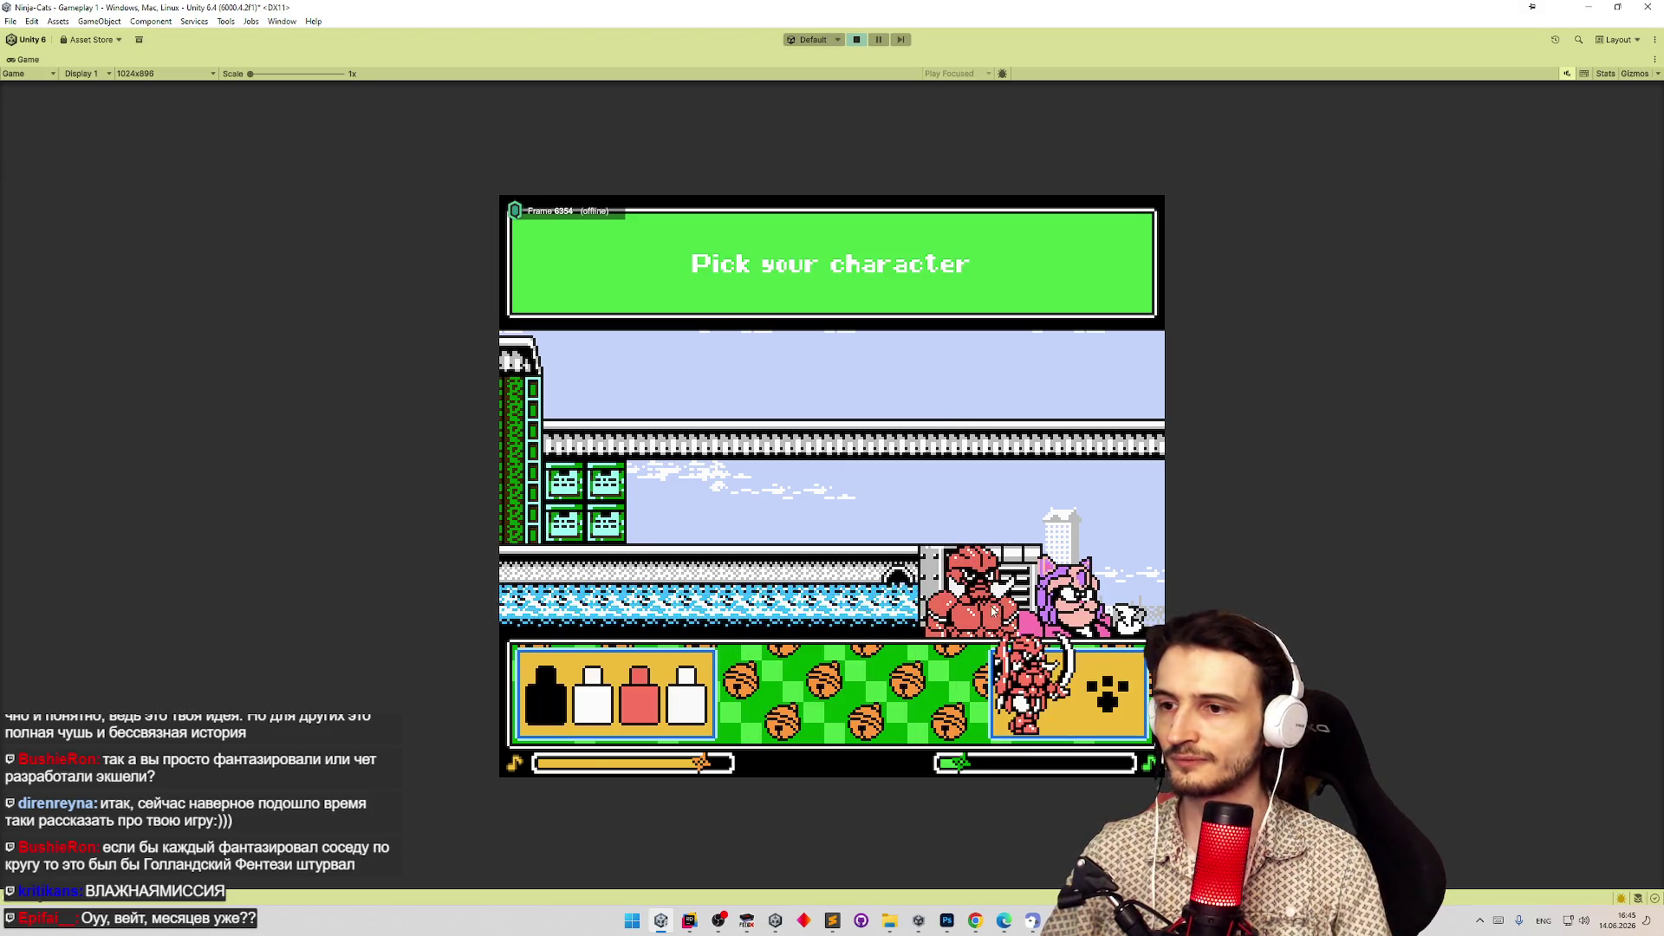
click(1090, 699)
click(1090, 699)
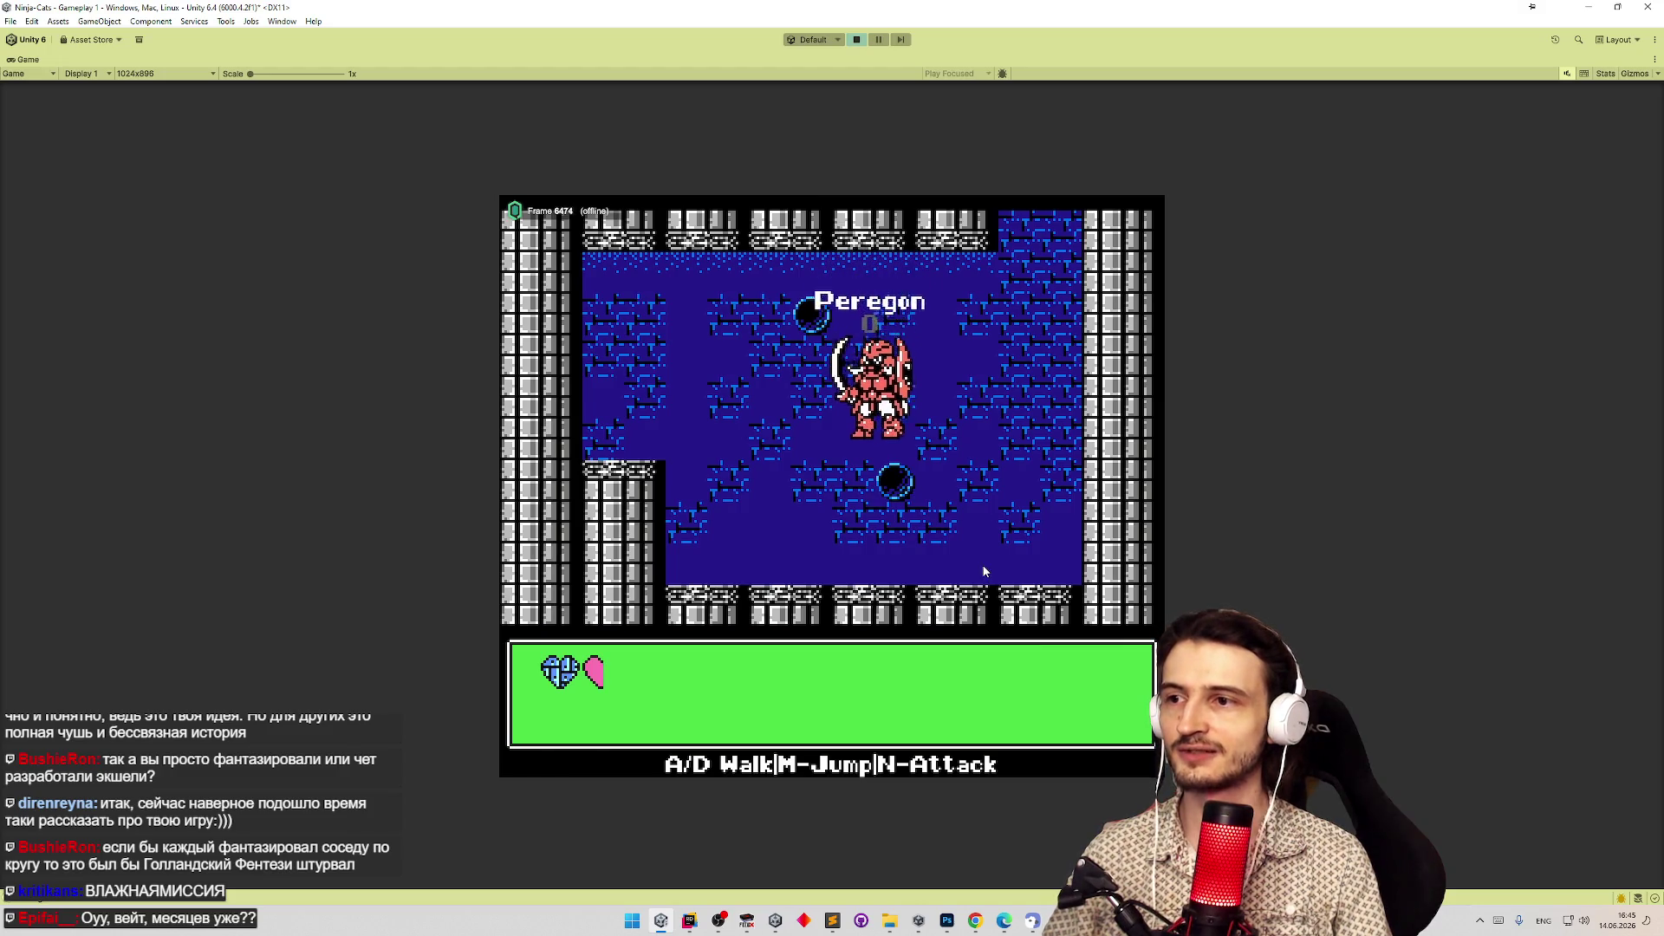
key(a)
key(d)
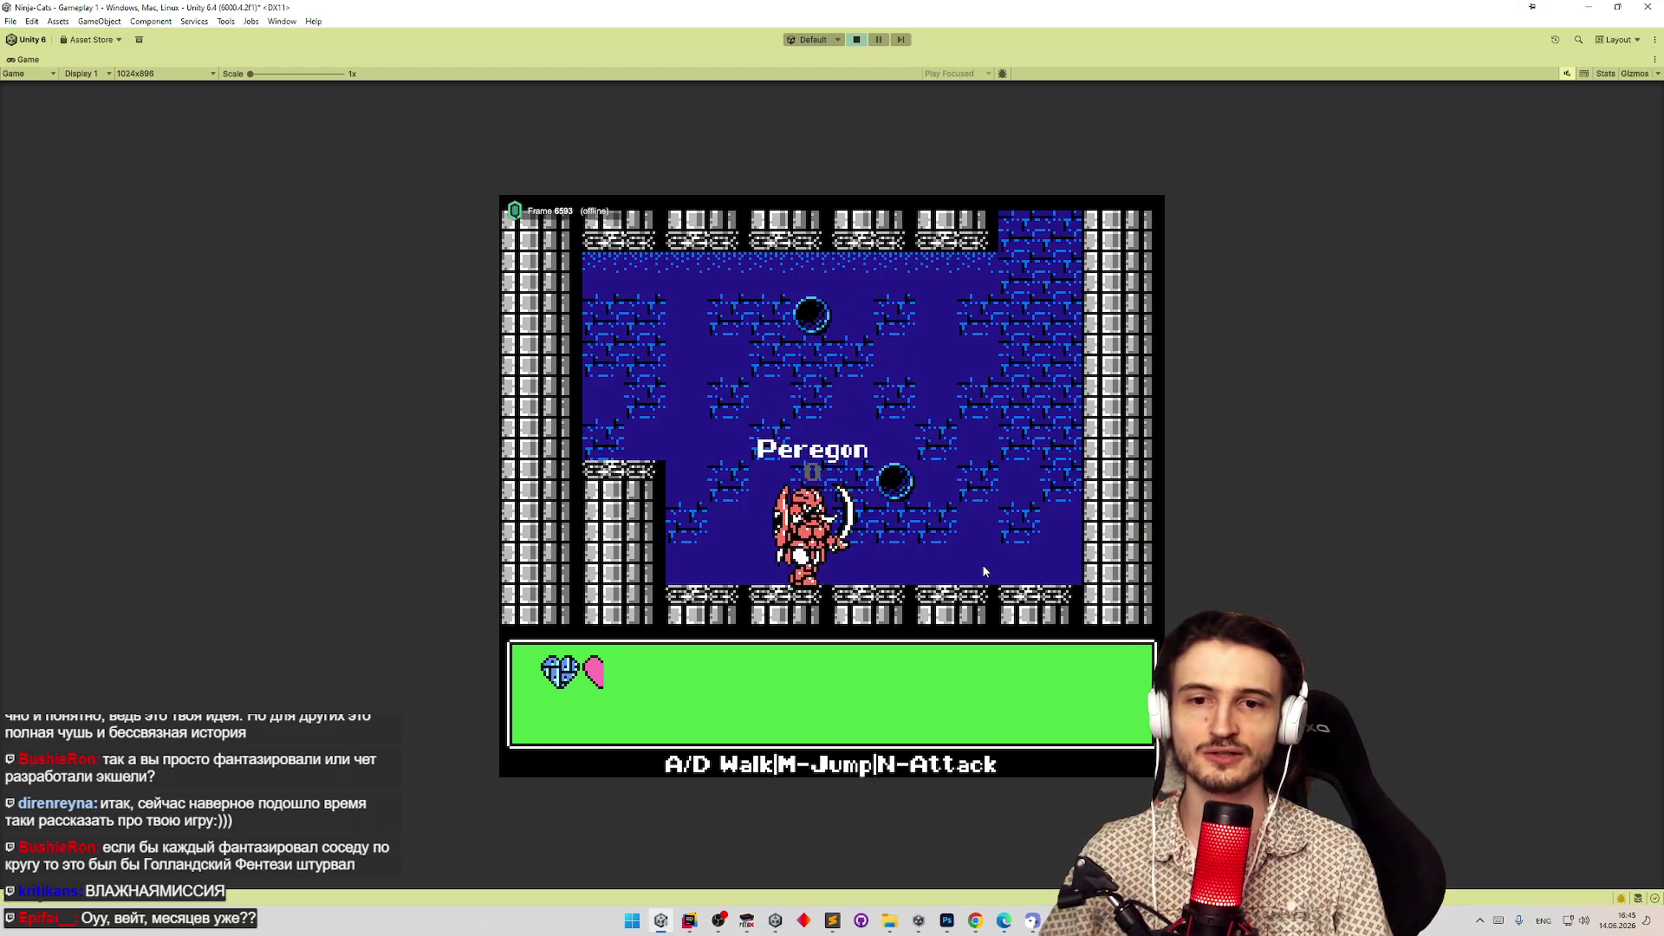
key(d)
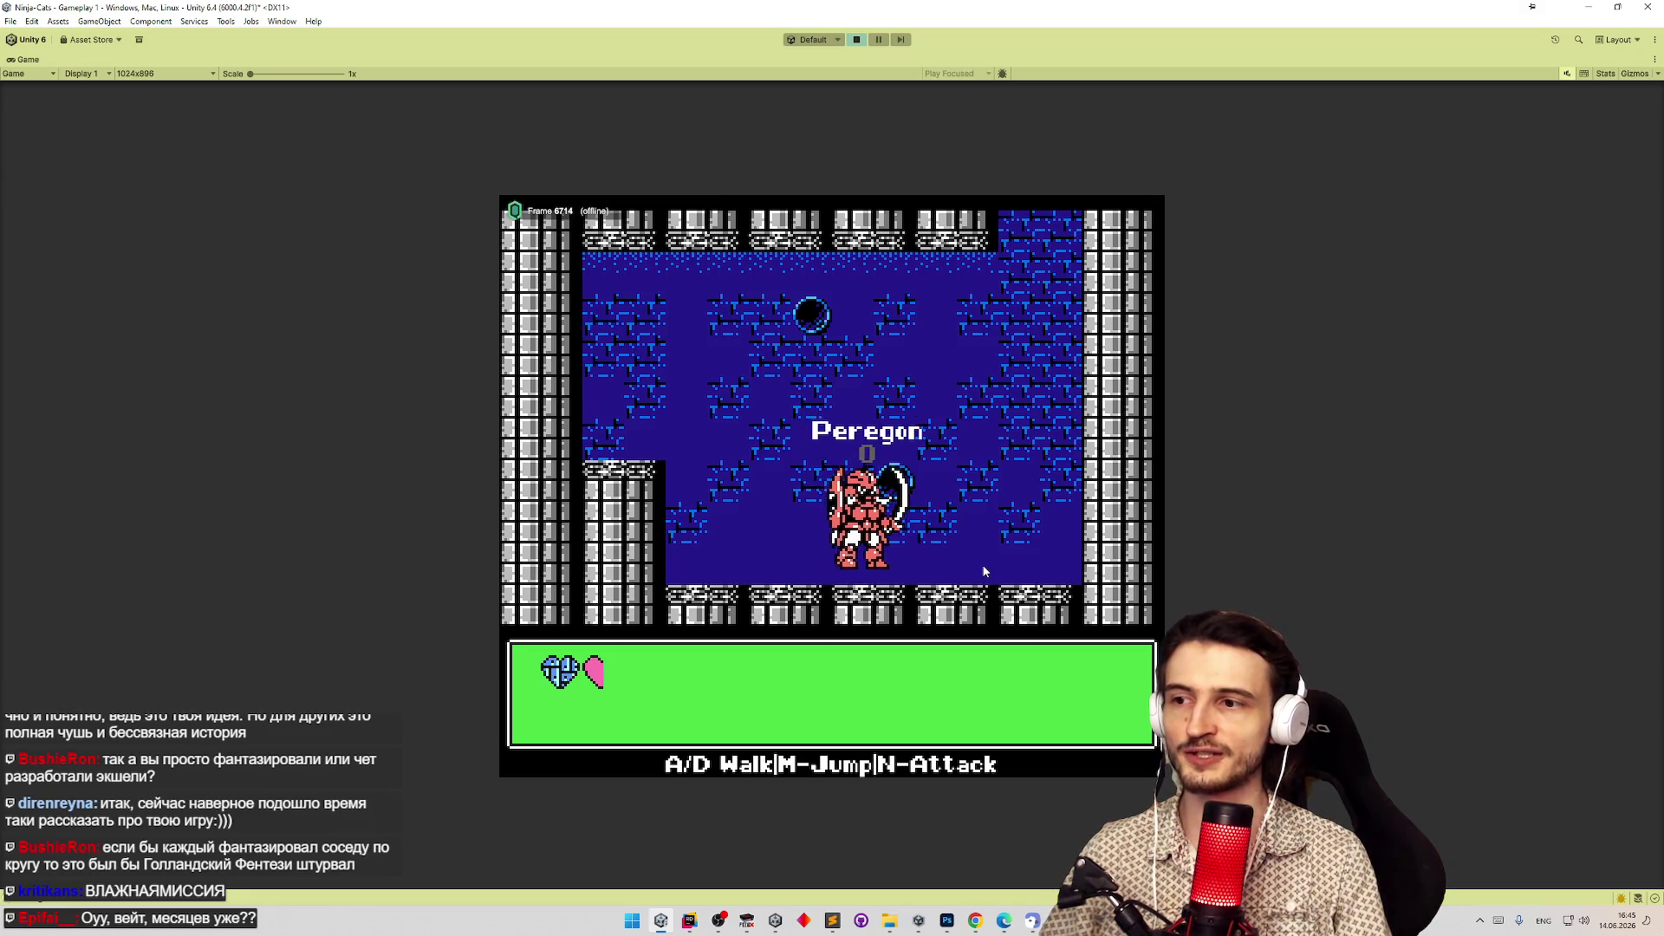
Throw Peregon's crescent weapon forward, upward and to the left.
key(n)
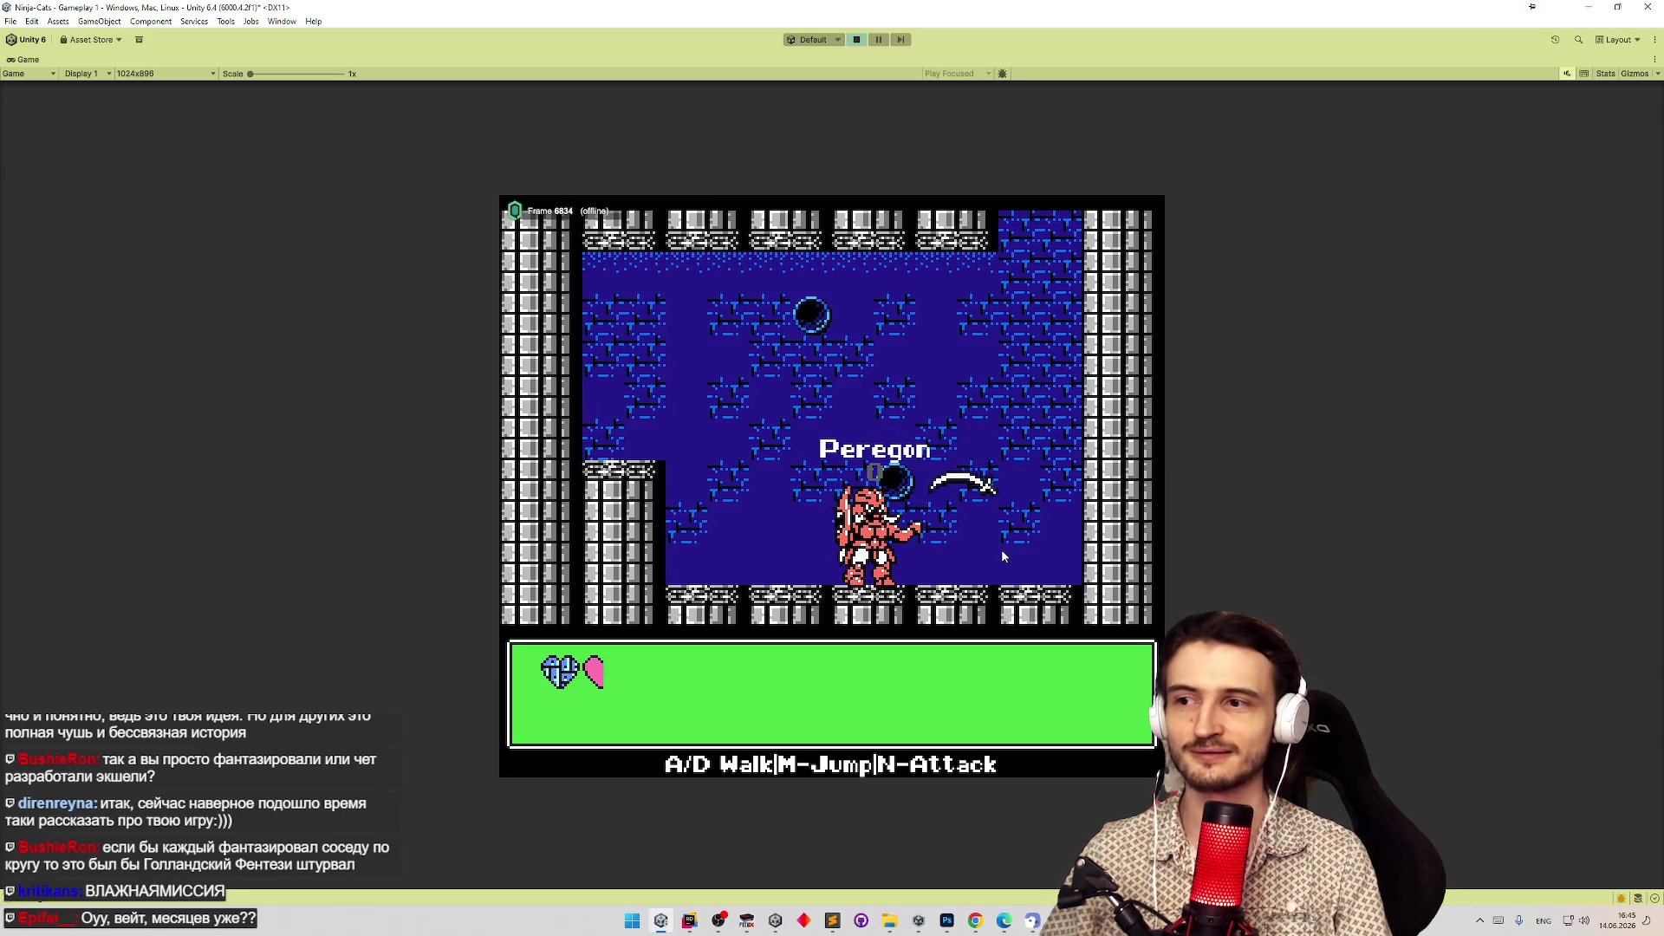
key(n)
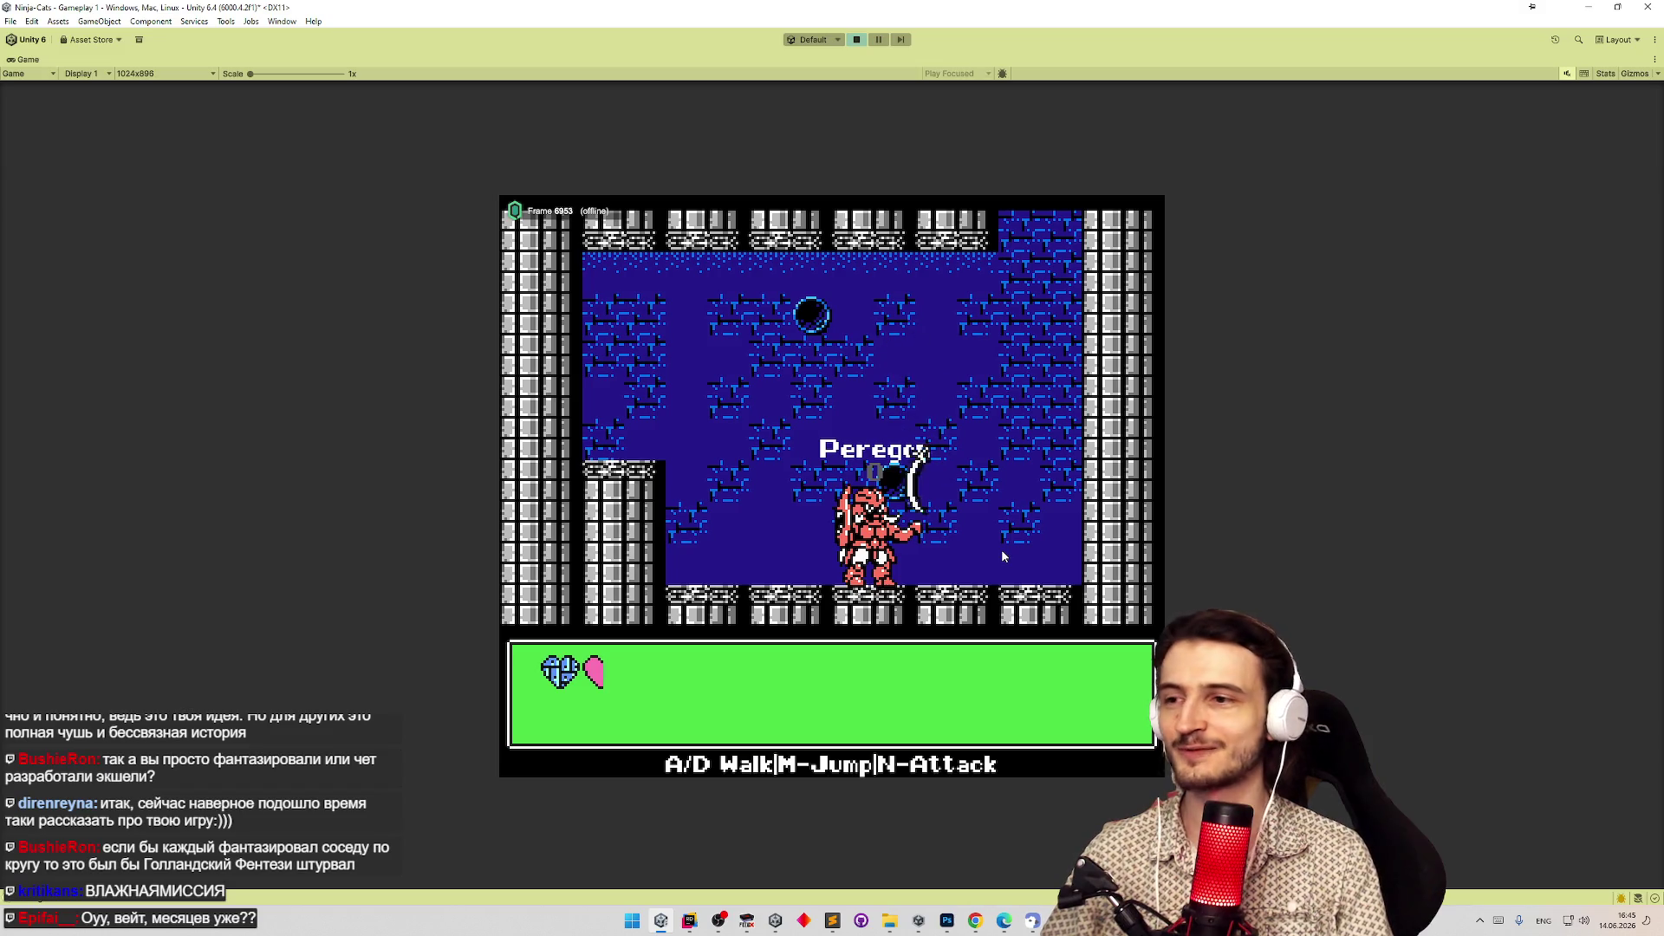
key(a)
key(n)
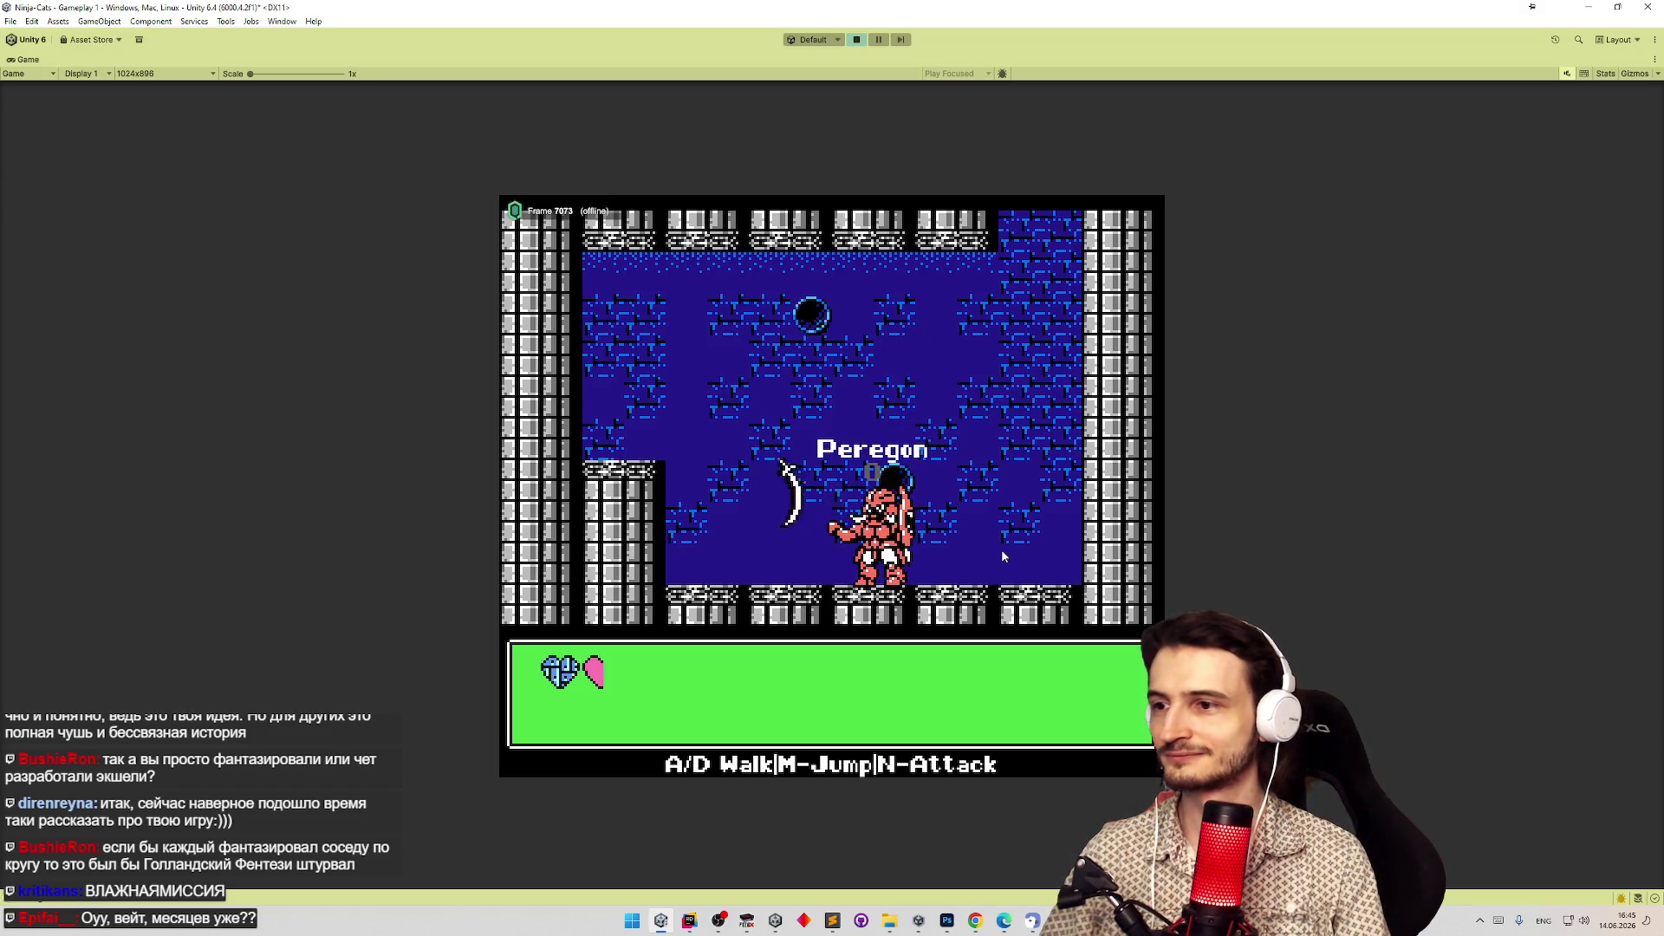
key(a)
key(a)
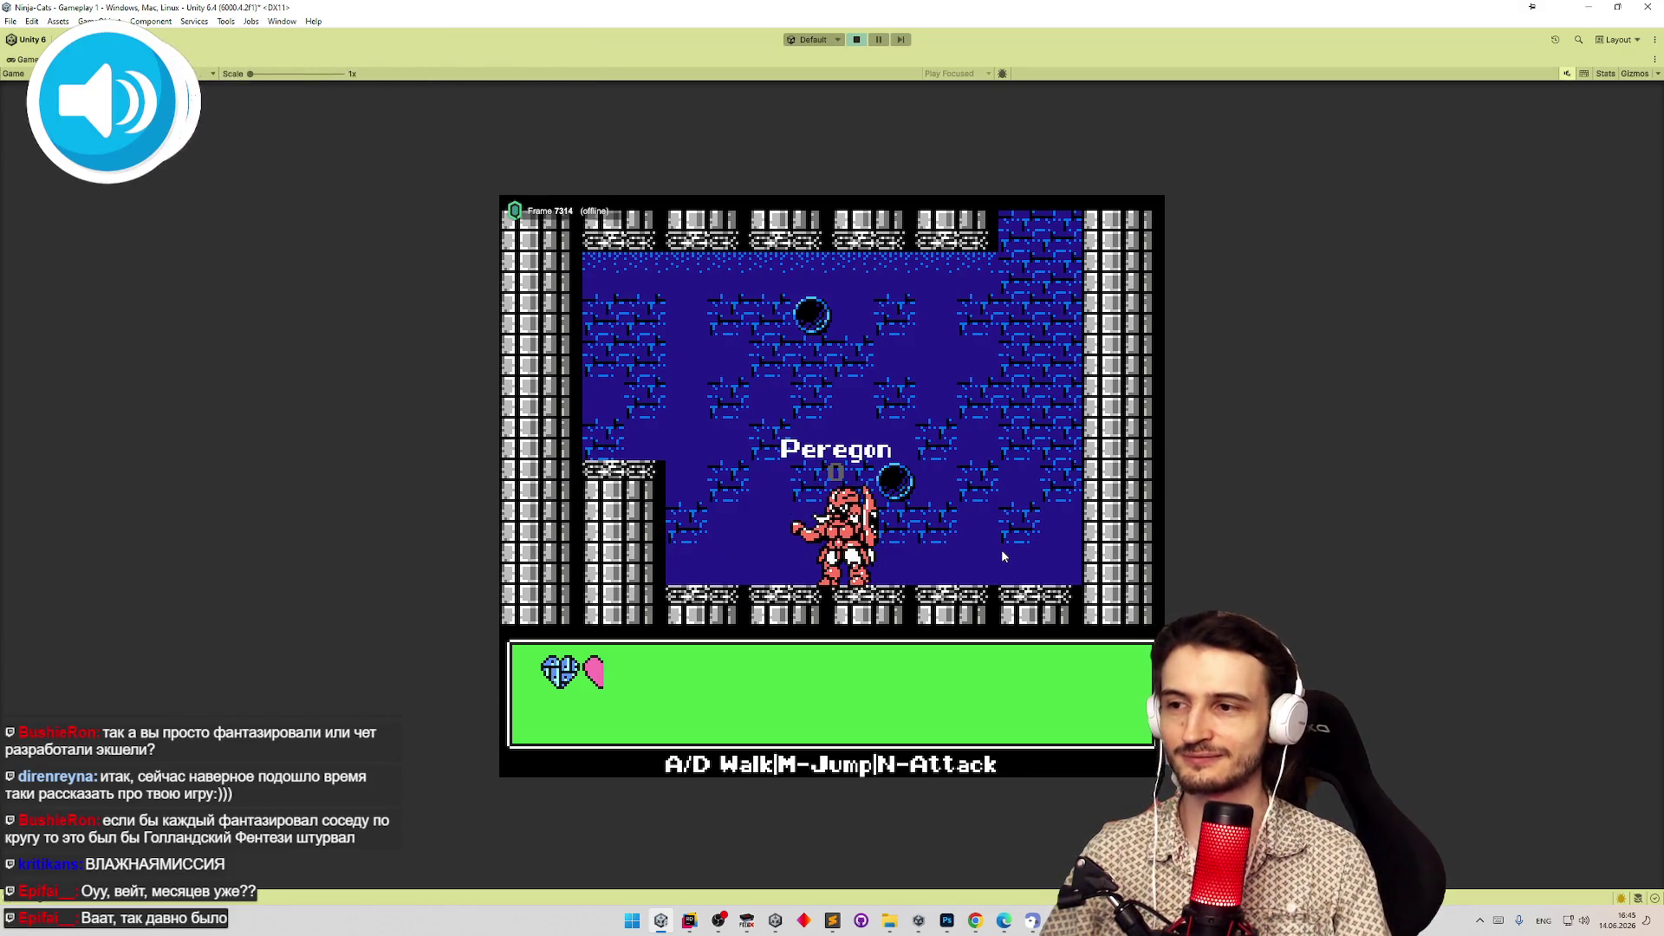
Do jump-slashes to the right and rise into the next room.
key(m)
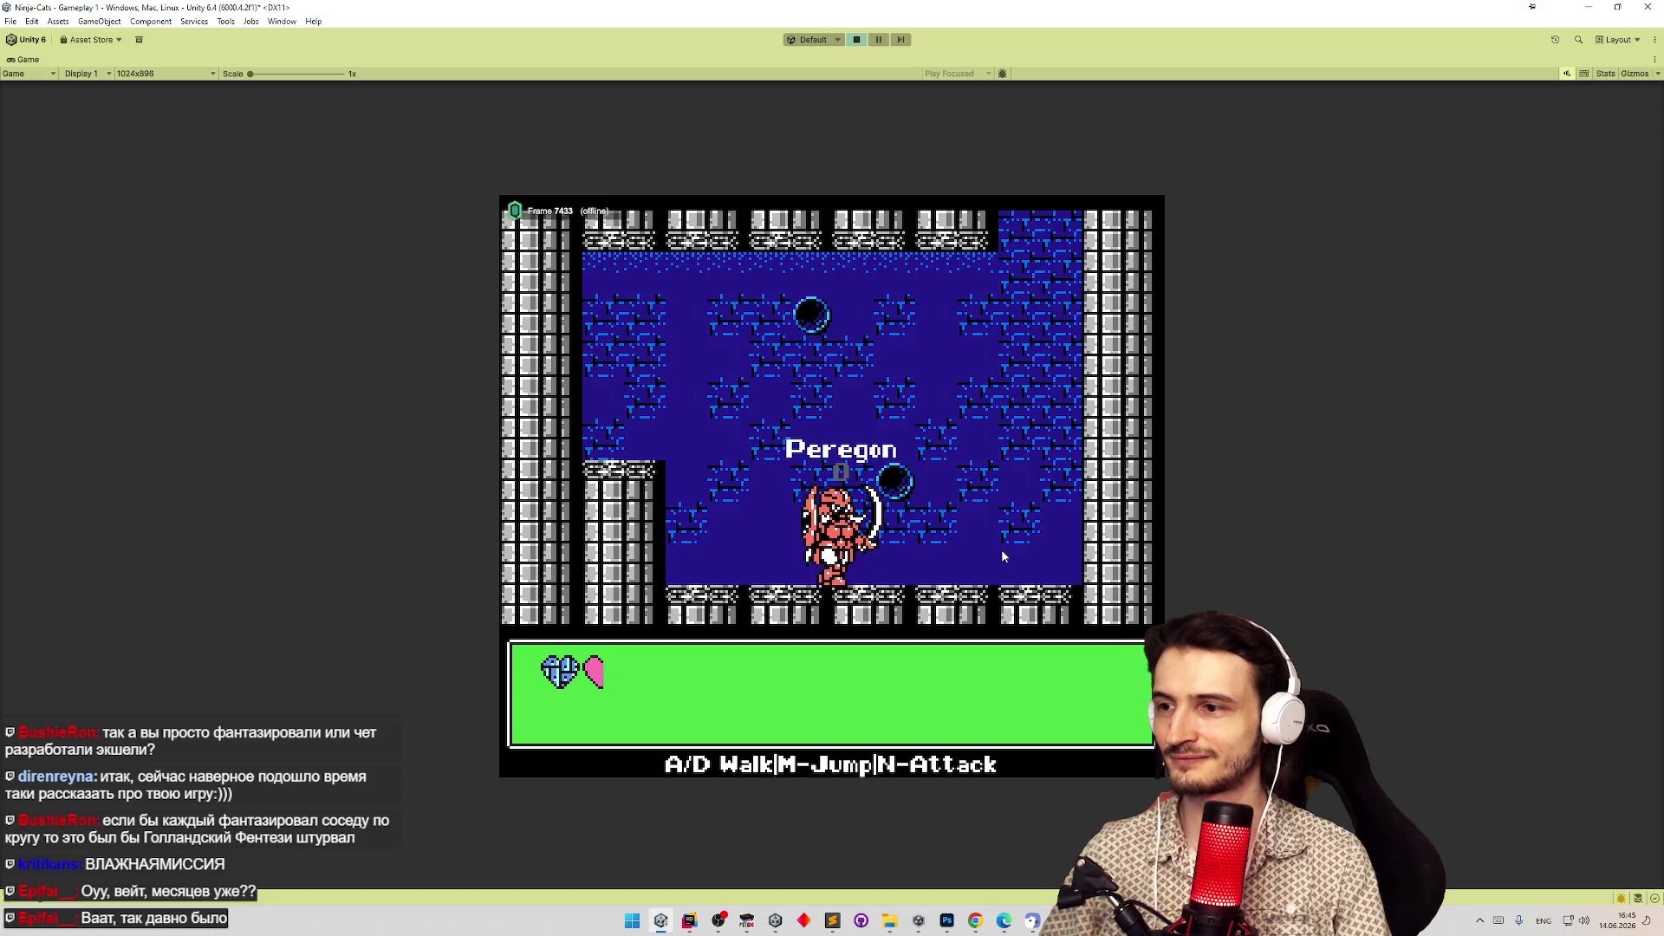
key(d)
key(n)
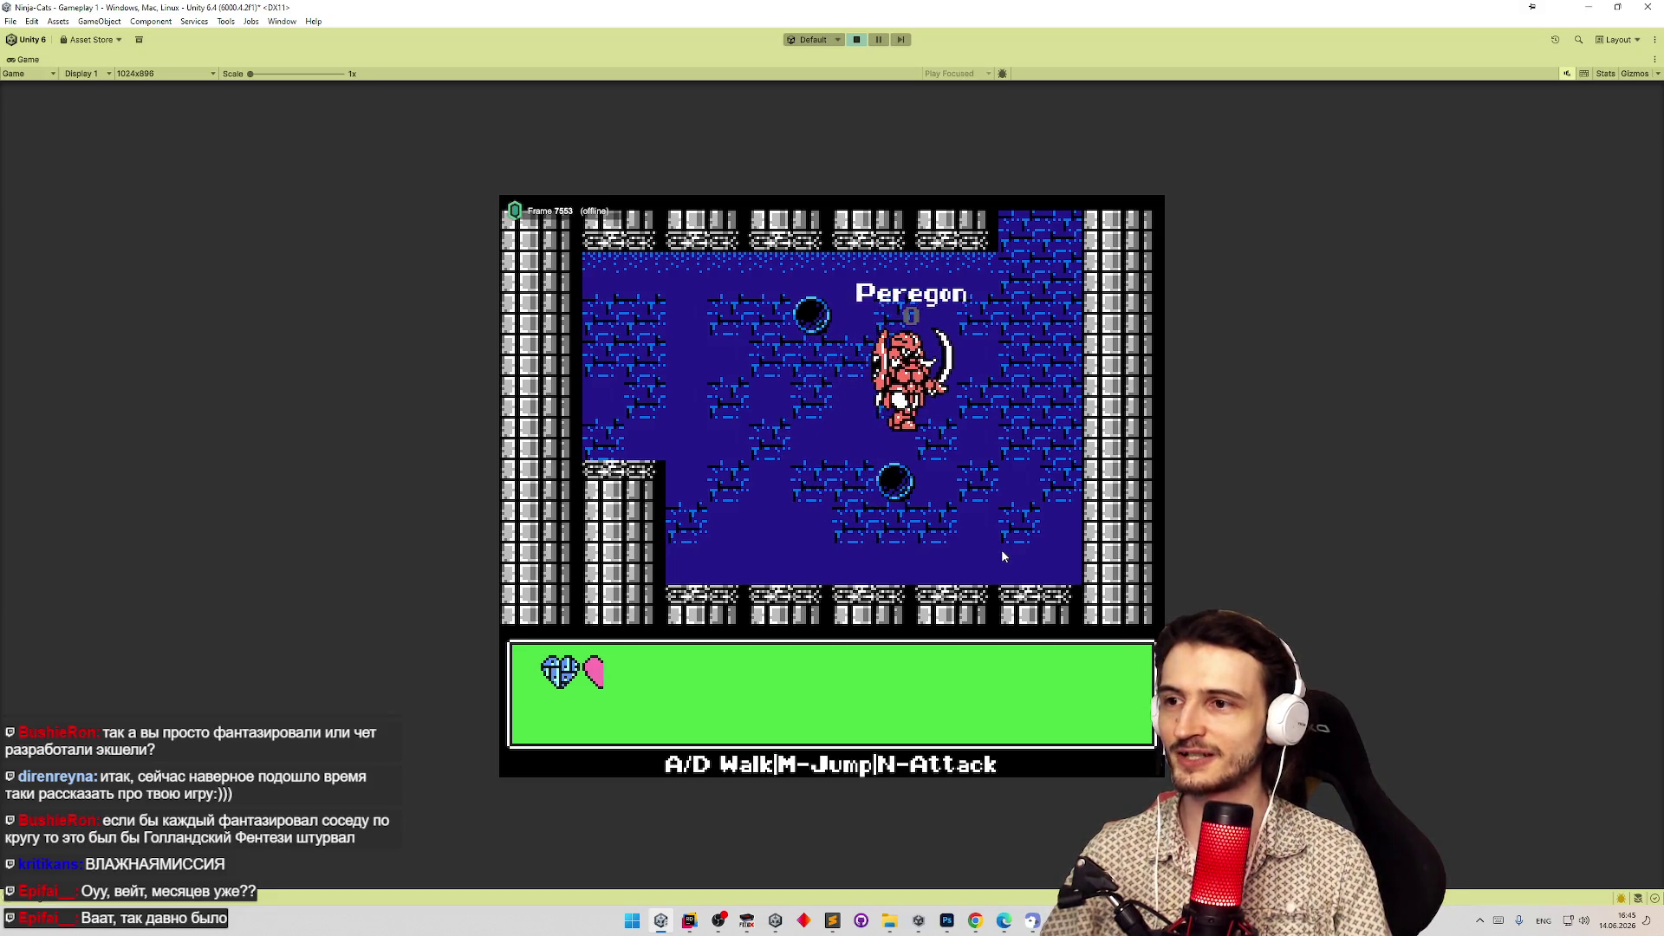
key(d)
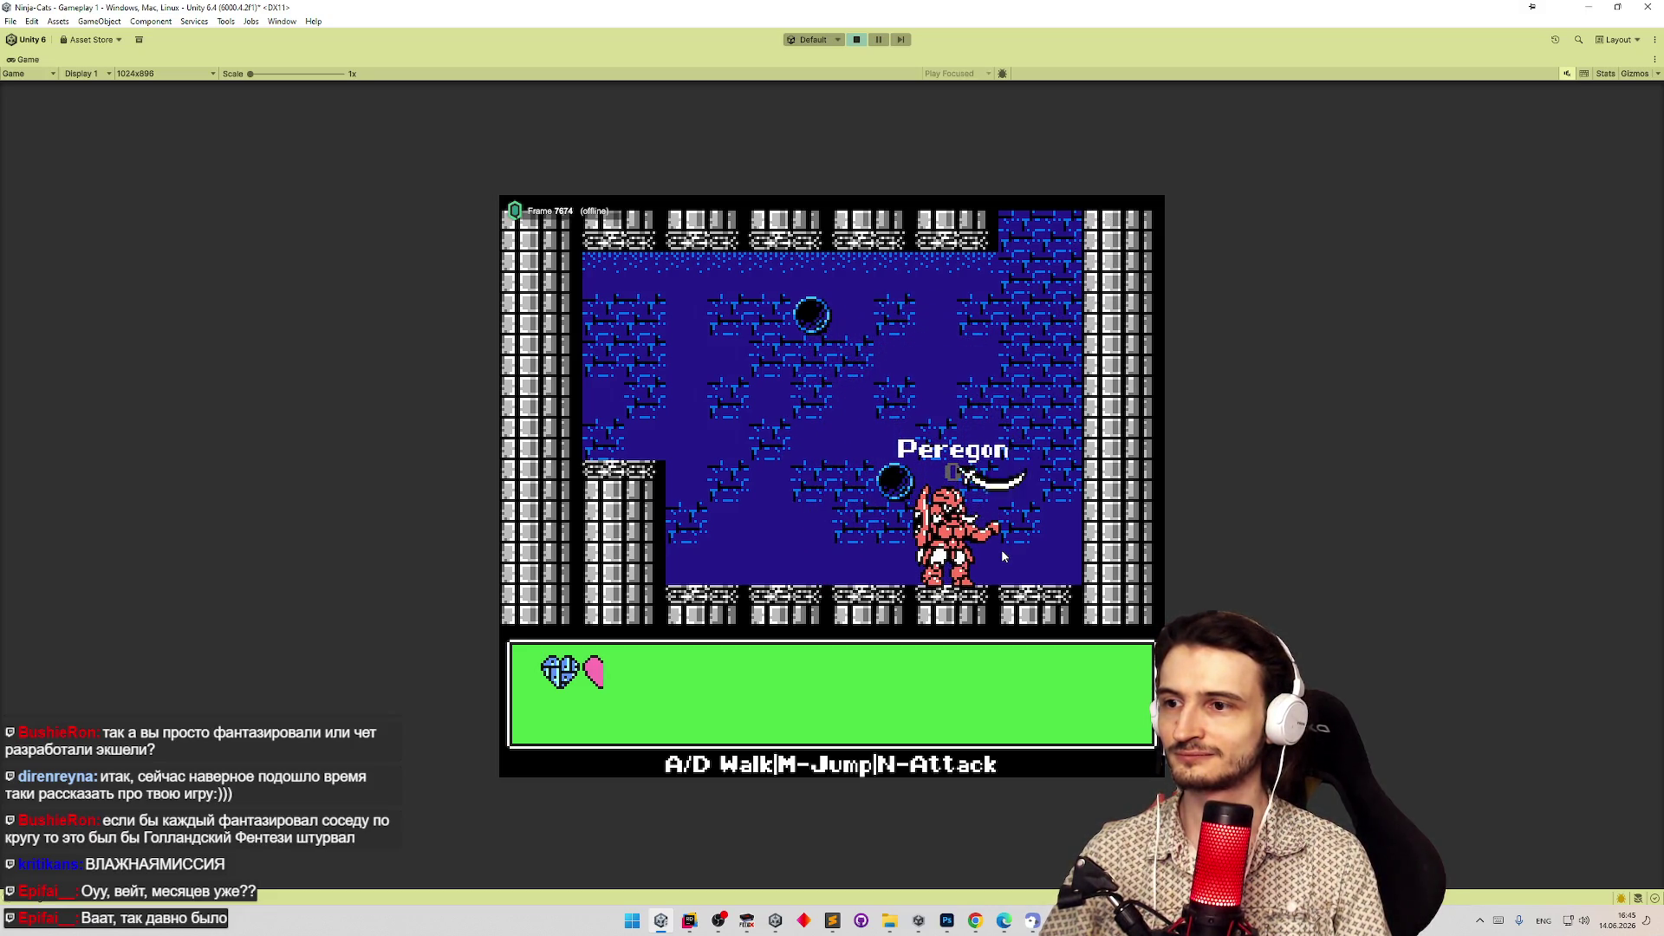
key(m)
key(d)
key(n)
key(d)
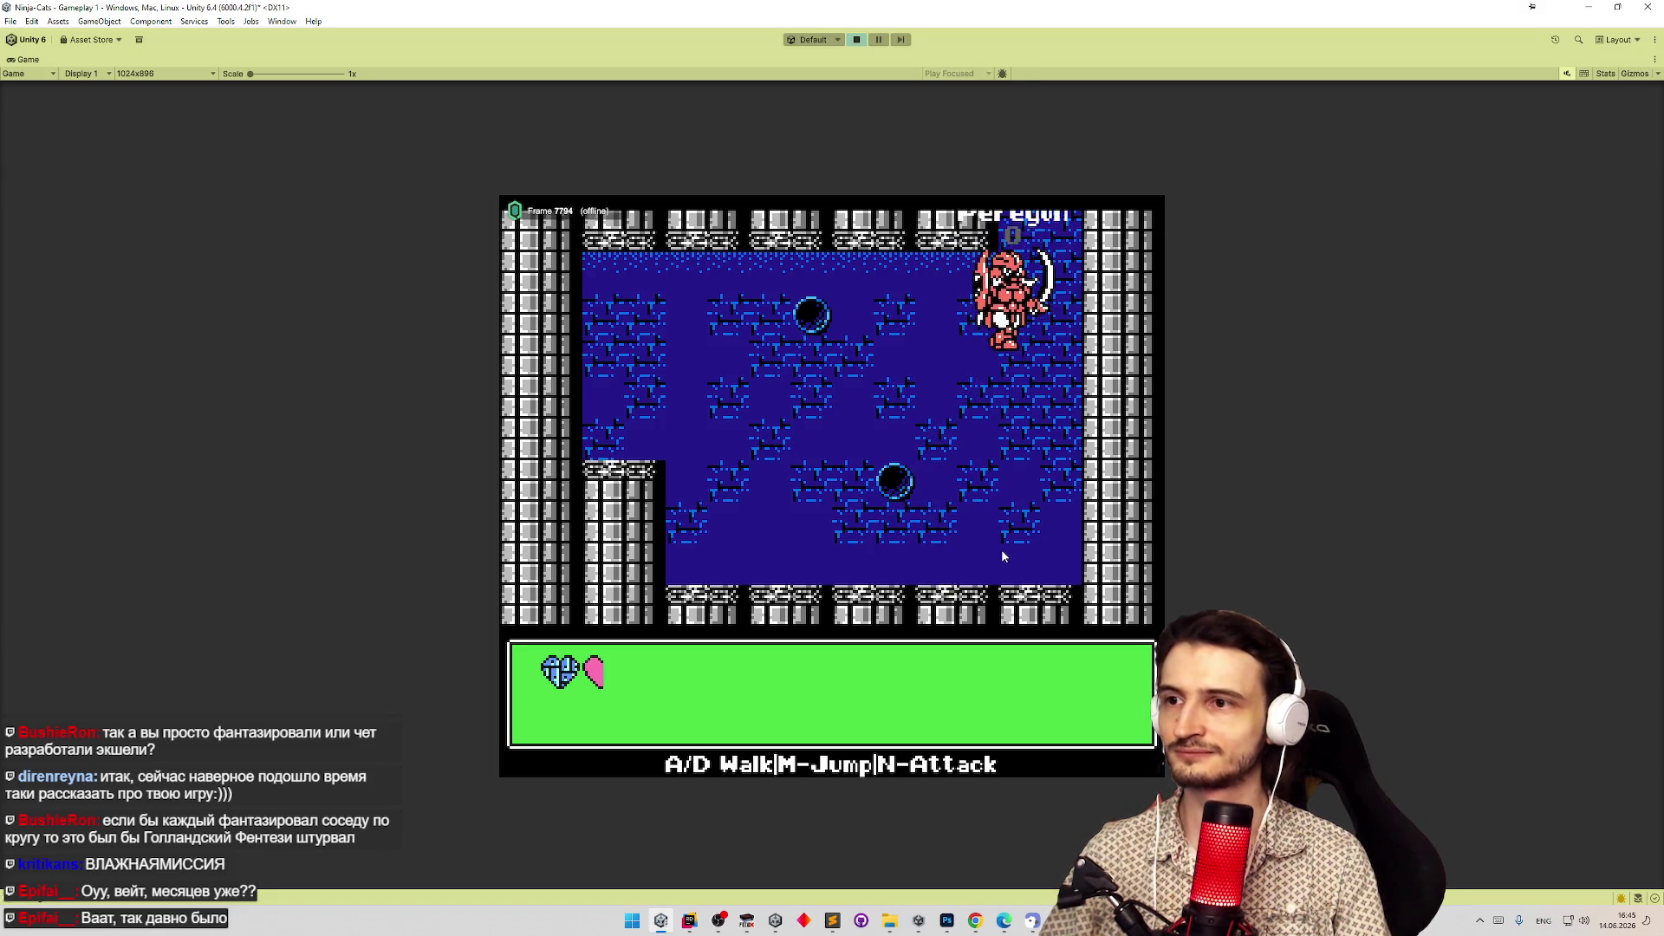
Move Peregon right along the ceiling and climb the right wall to leave the level.
key(m)
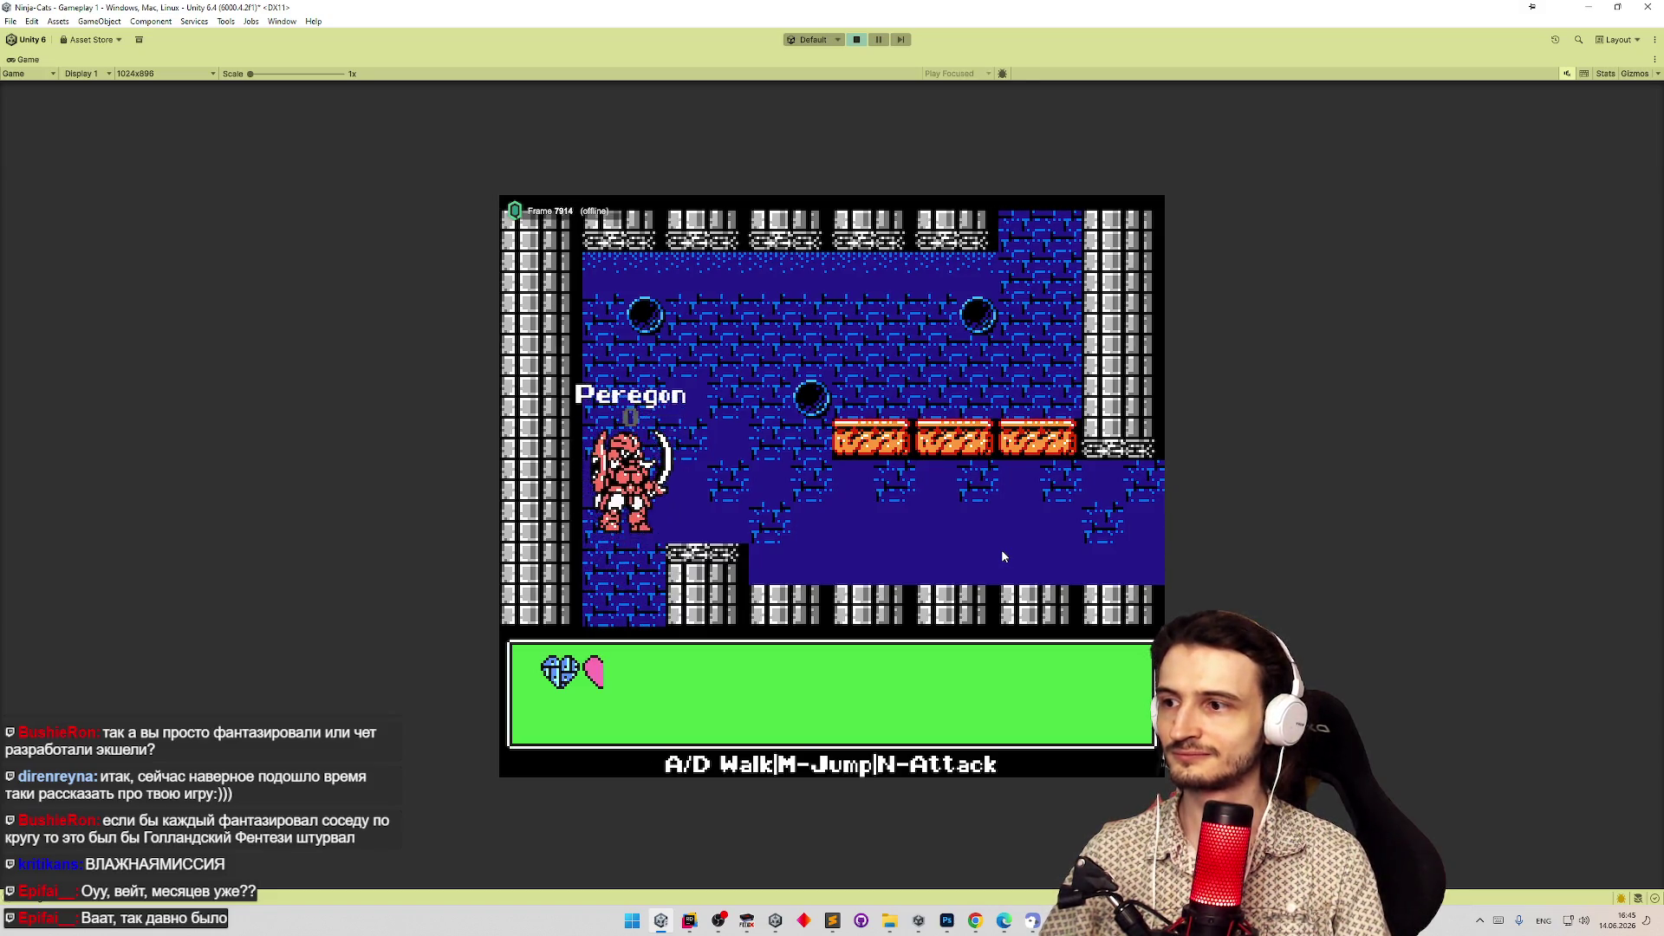
key(d)
key(m)
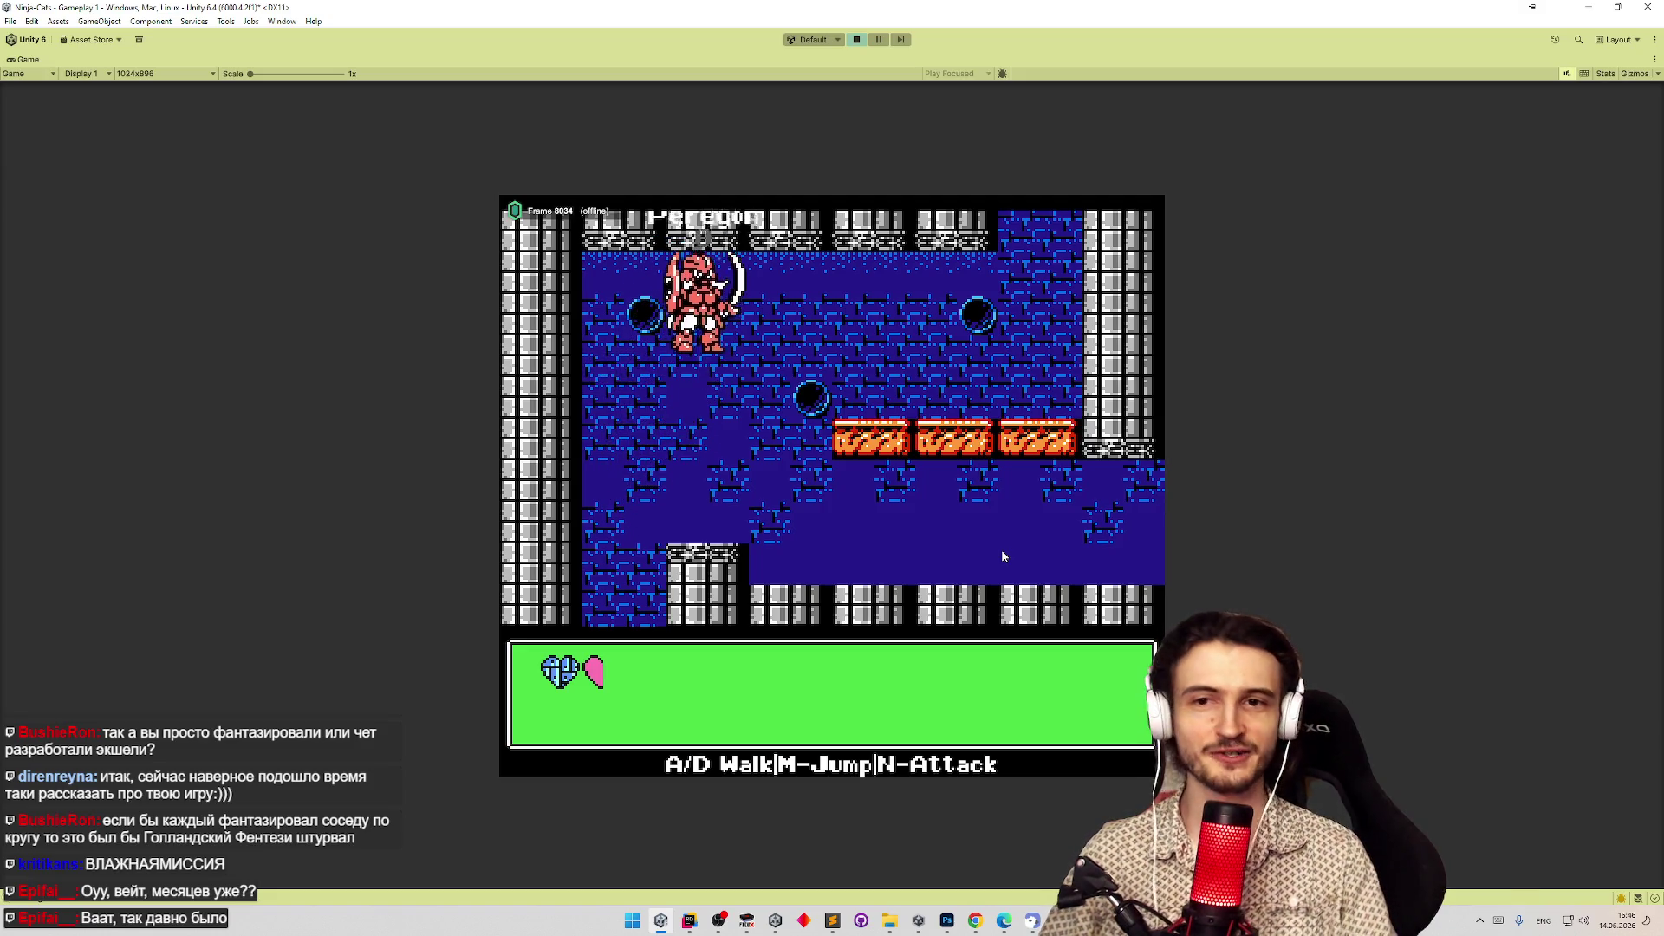
key(d)
key(d)
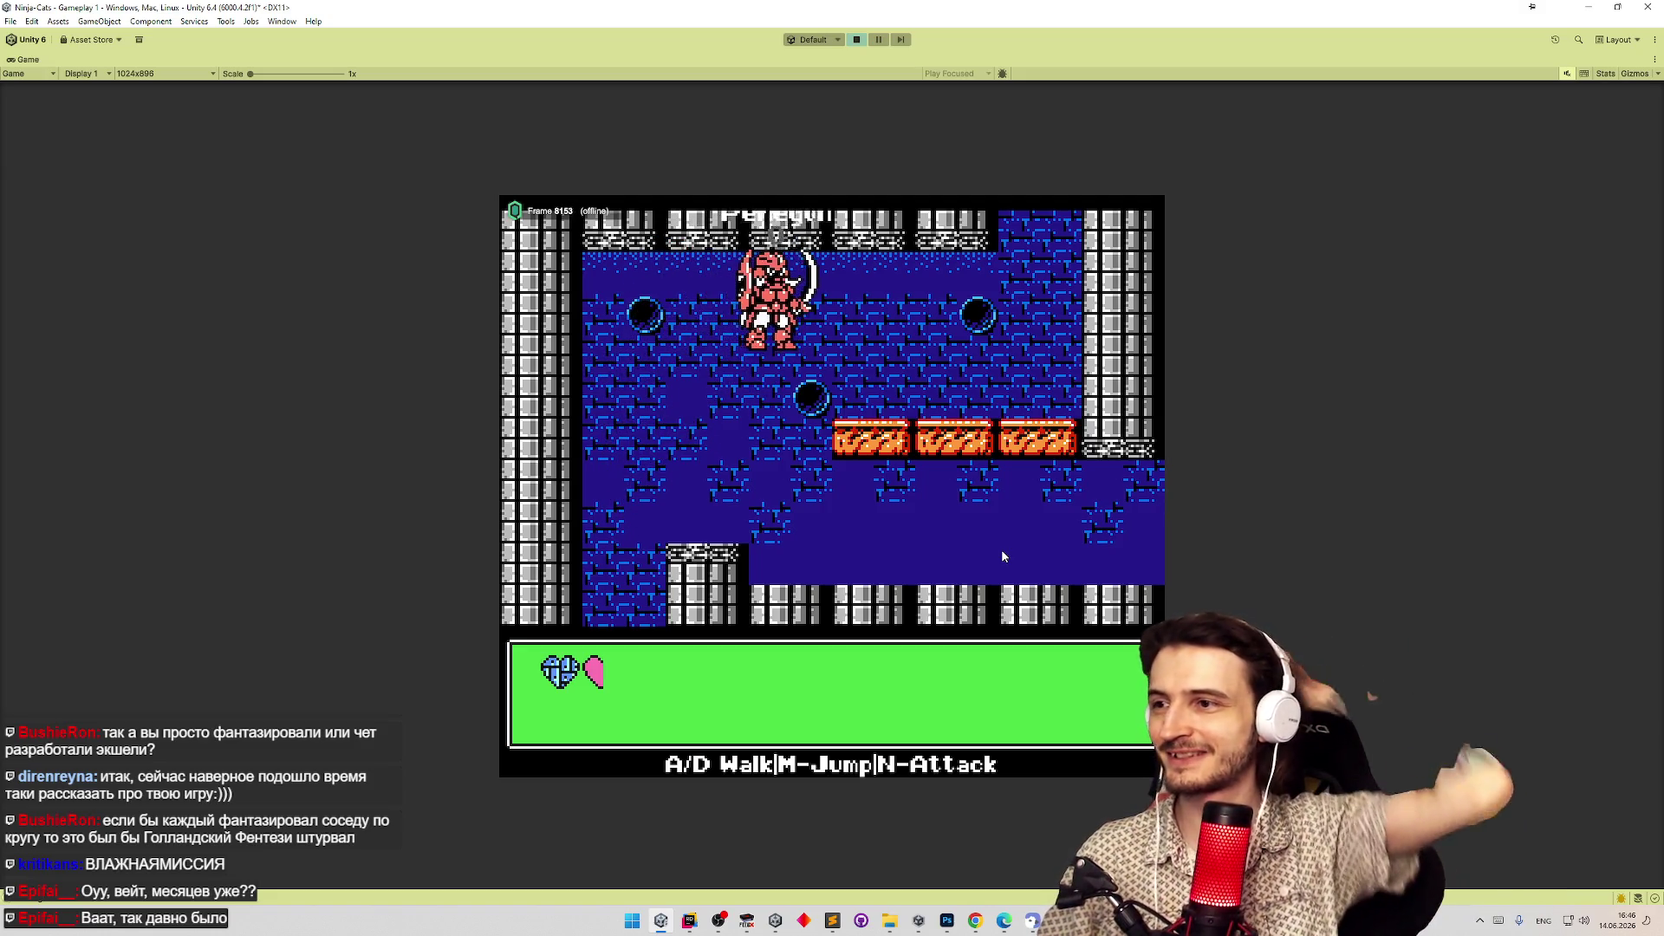
key(d)
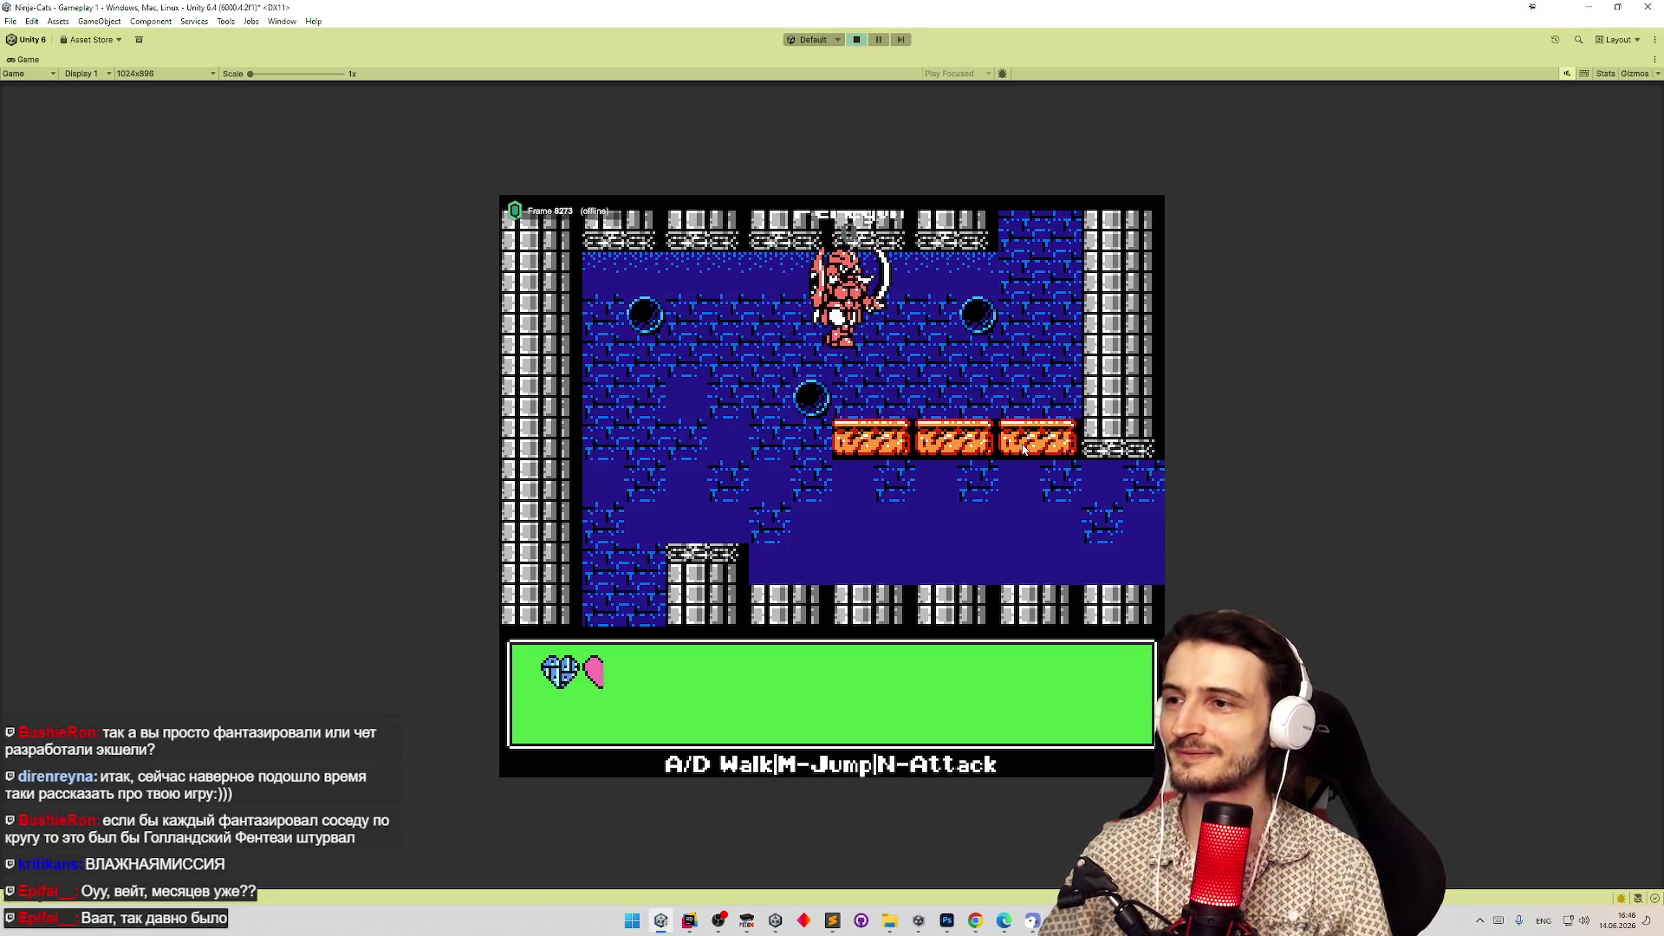
key(d)
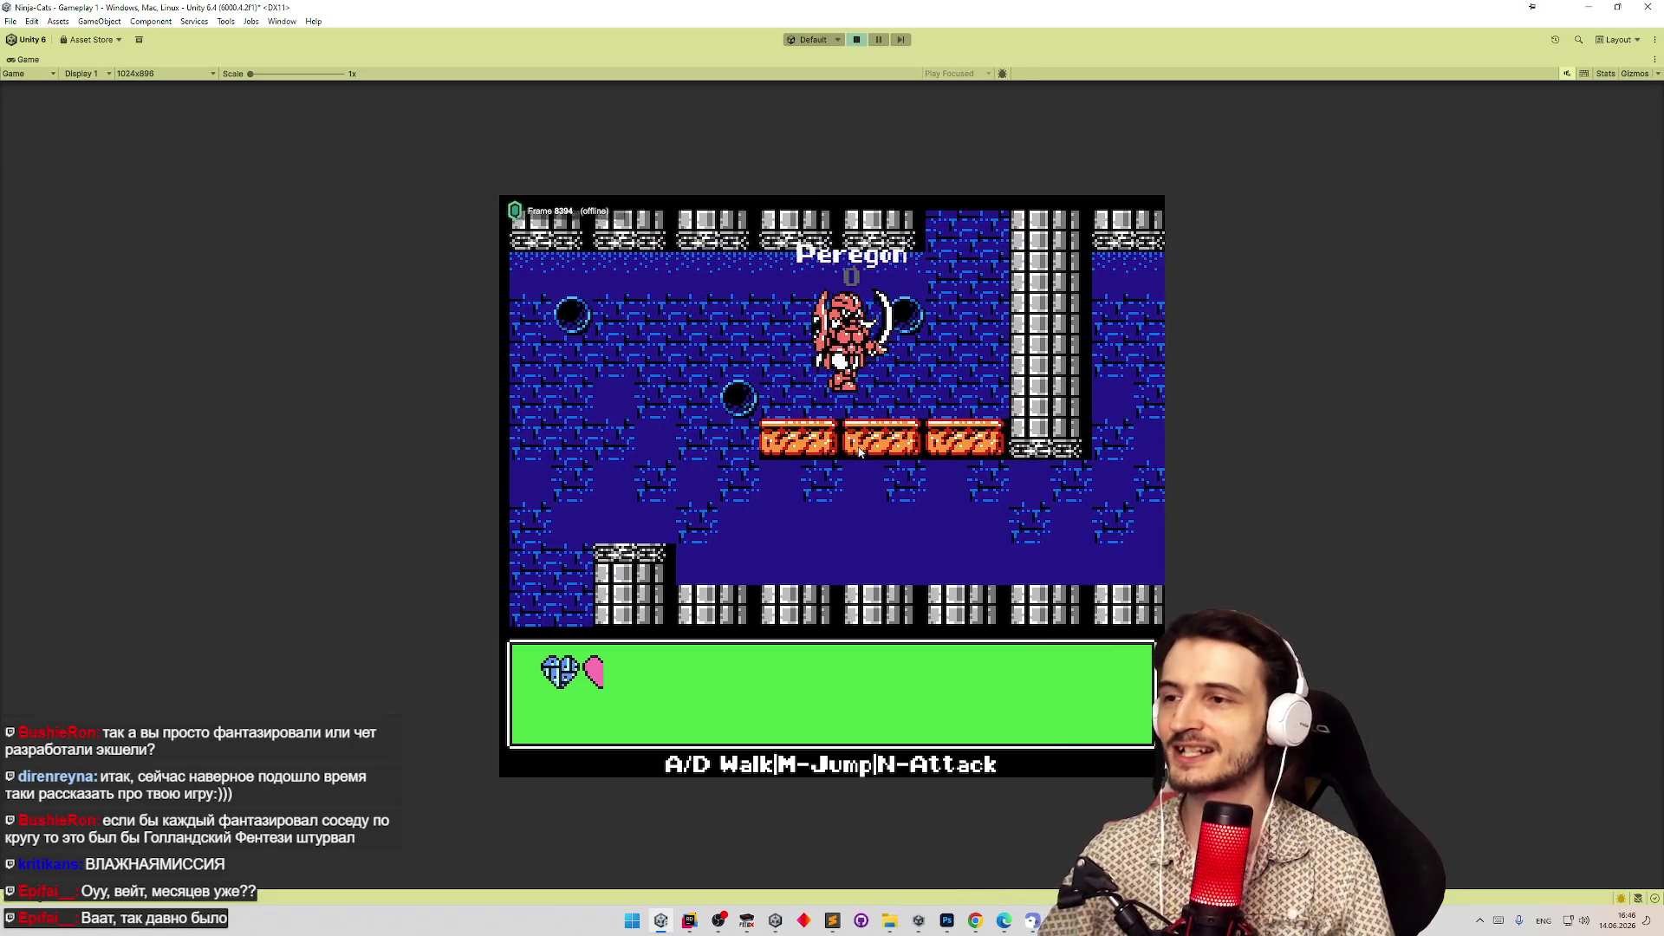
key(d)
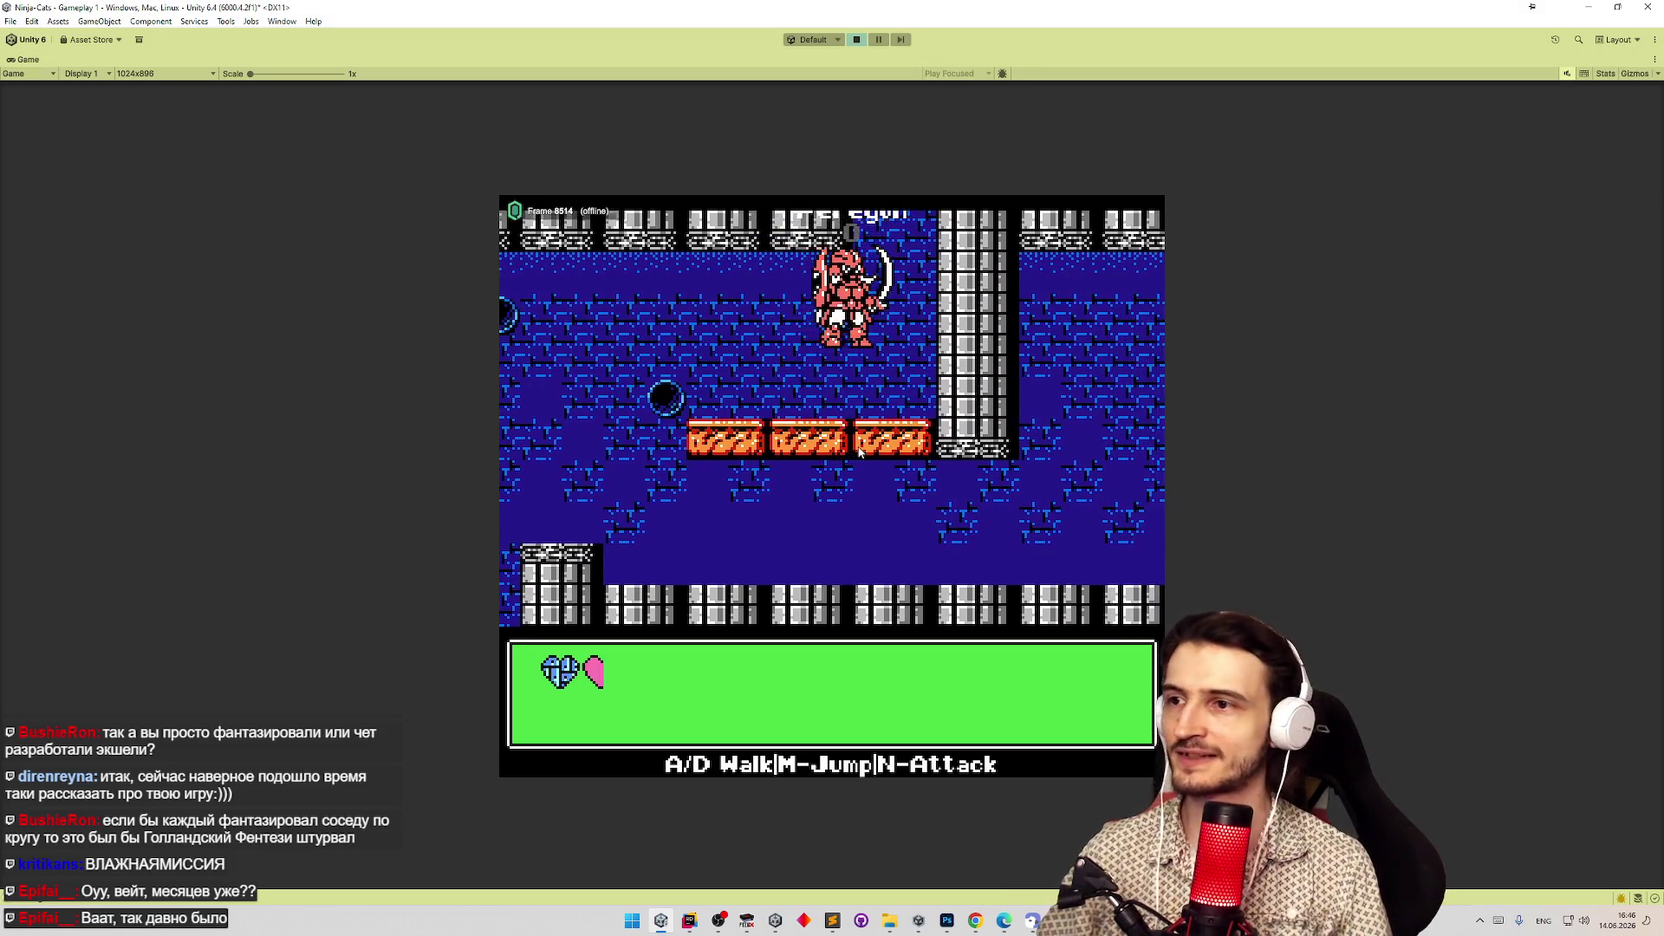
key(d)
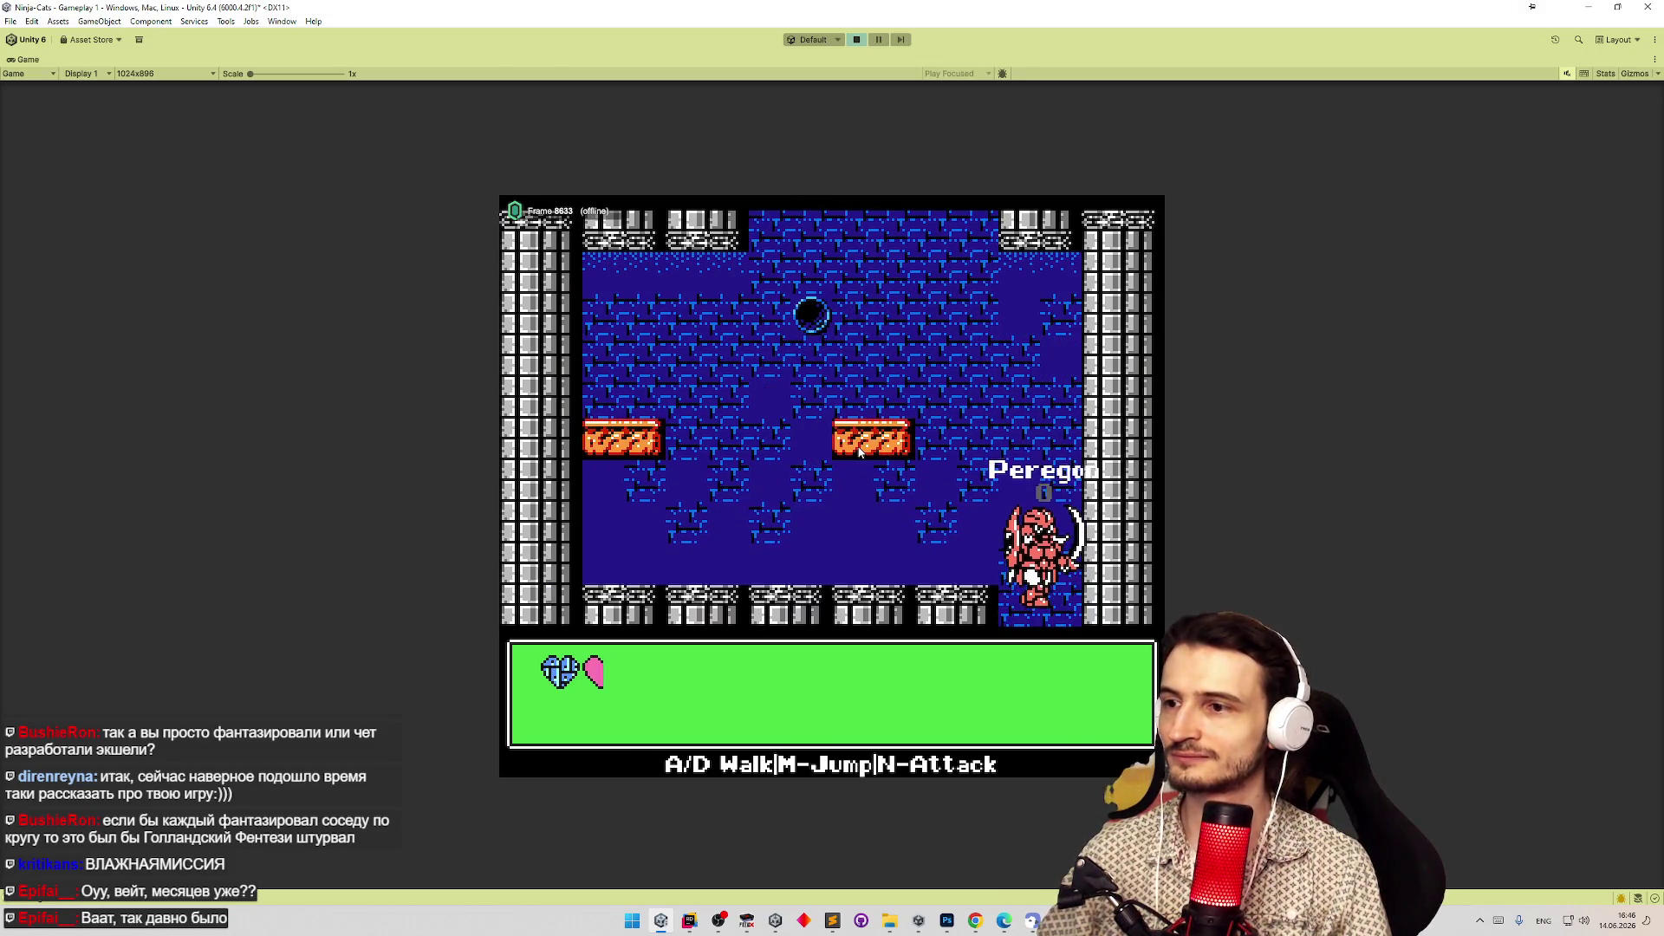
key(d)
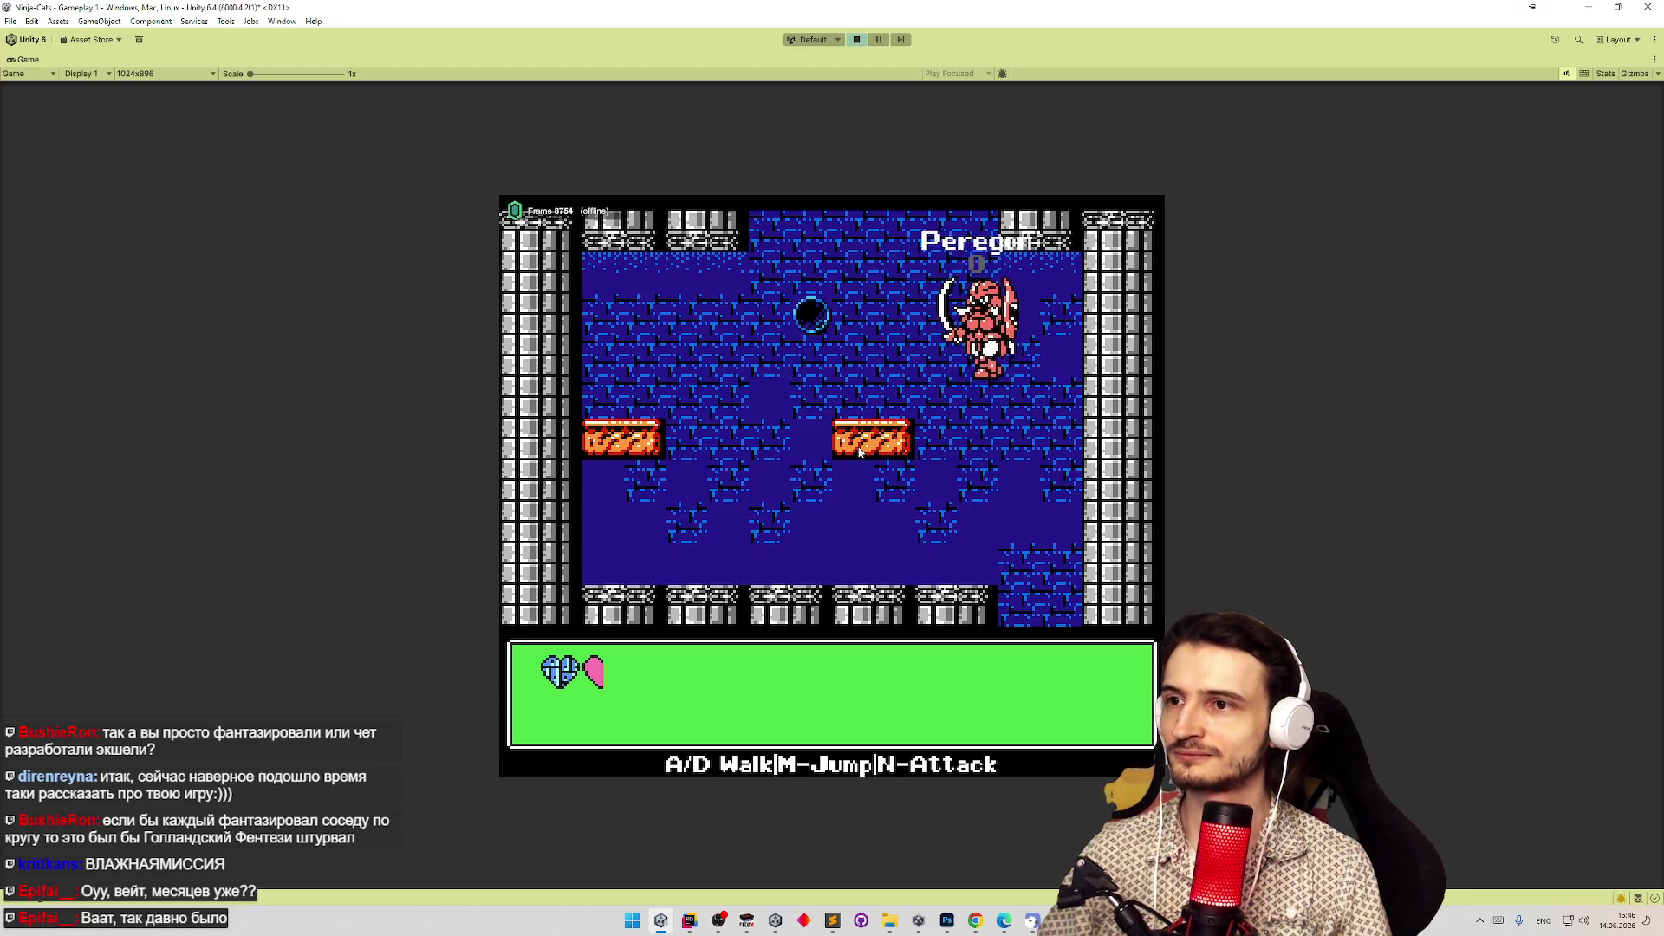
key(d)
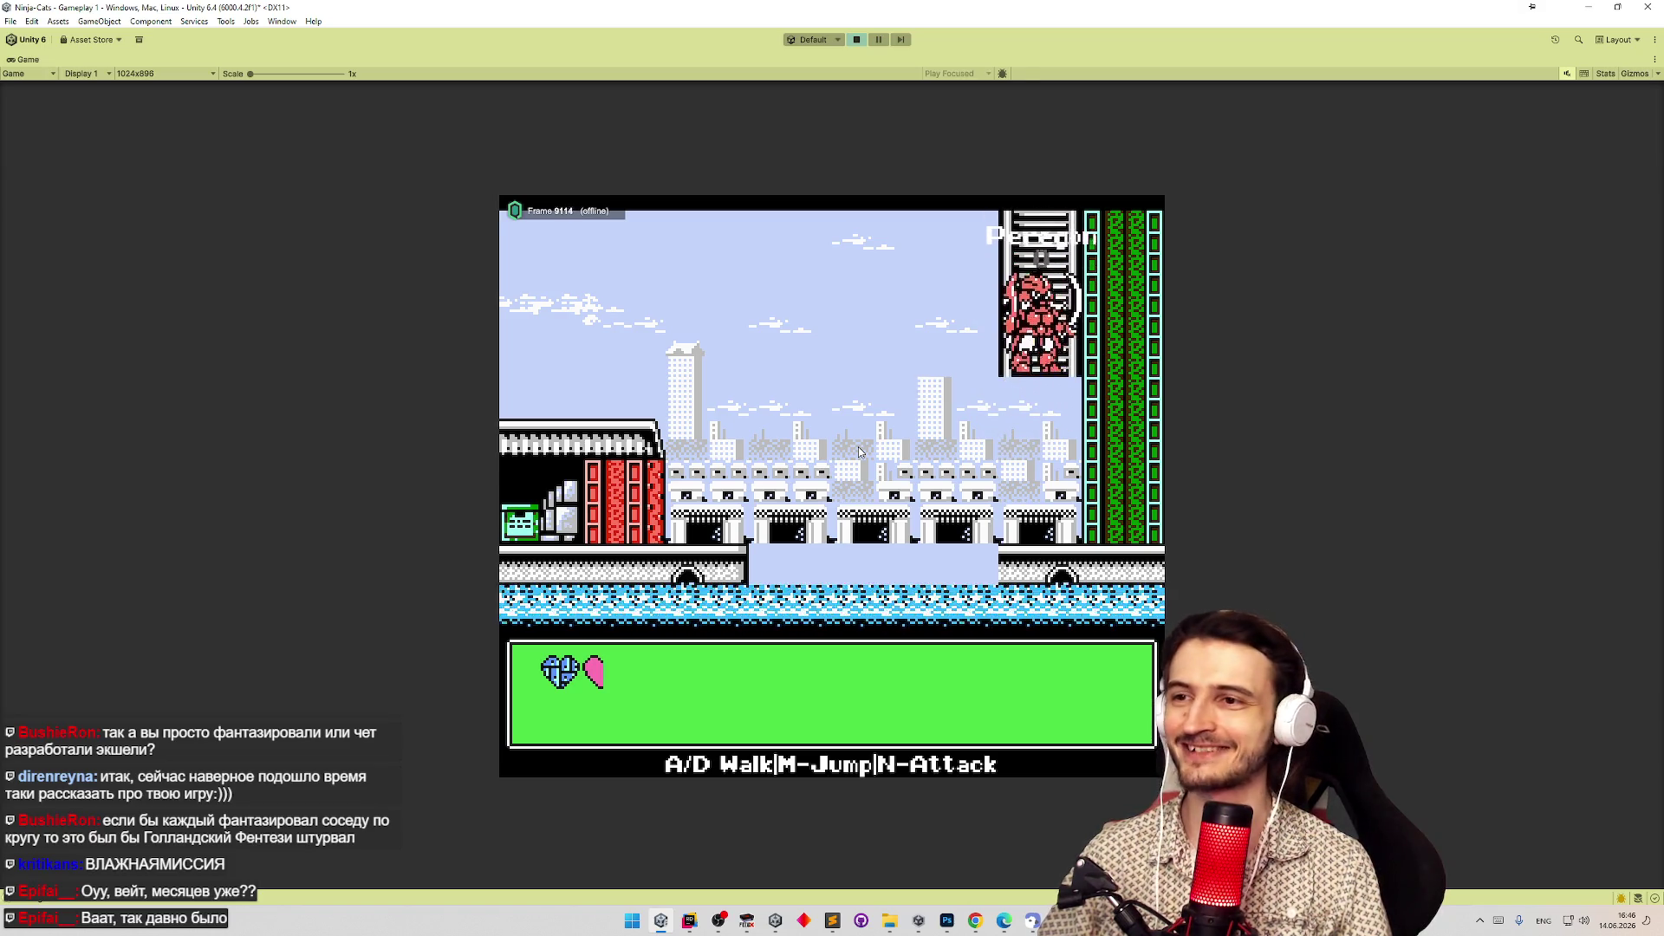
Take red Peregon over the ladder tower and green block, then walk right through the city.
key(d)
key(m)
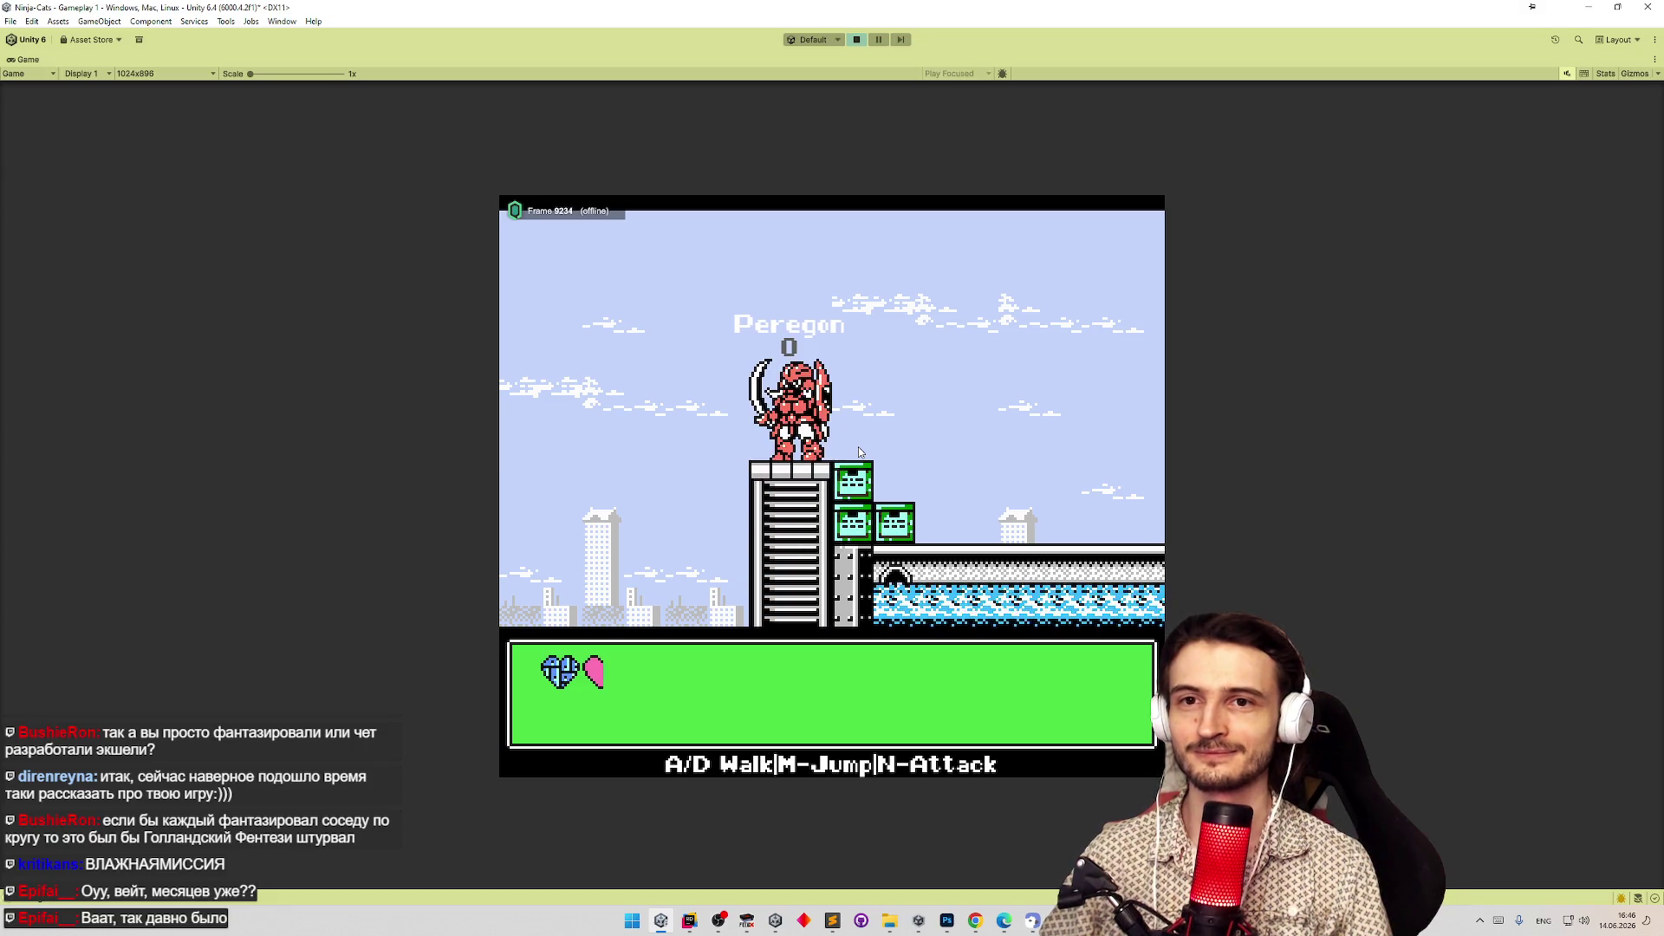
key(d)
key(m)
key(d)
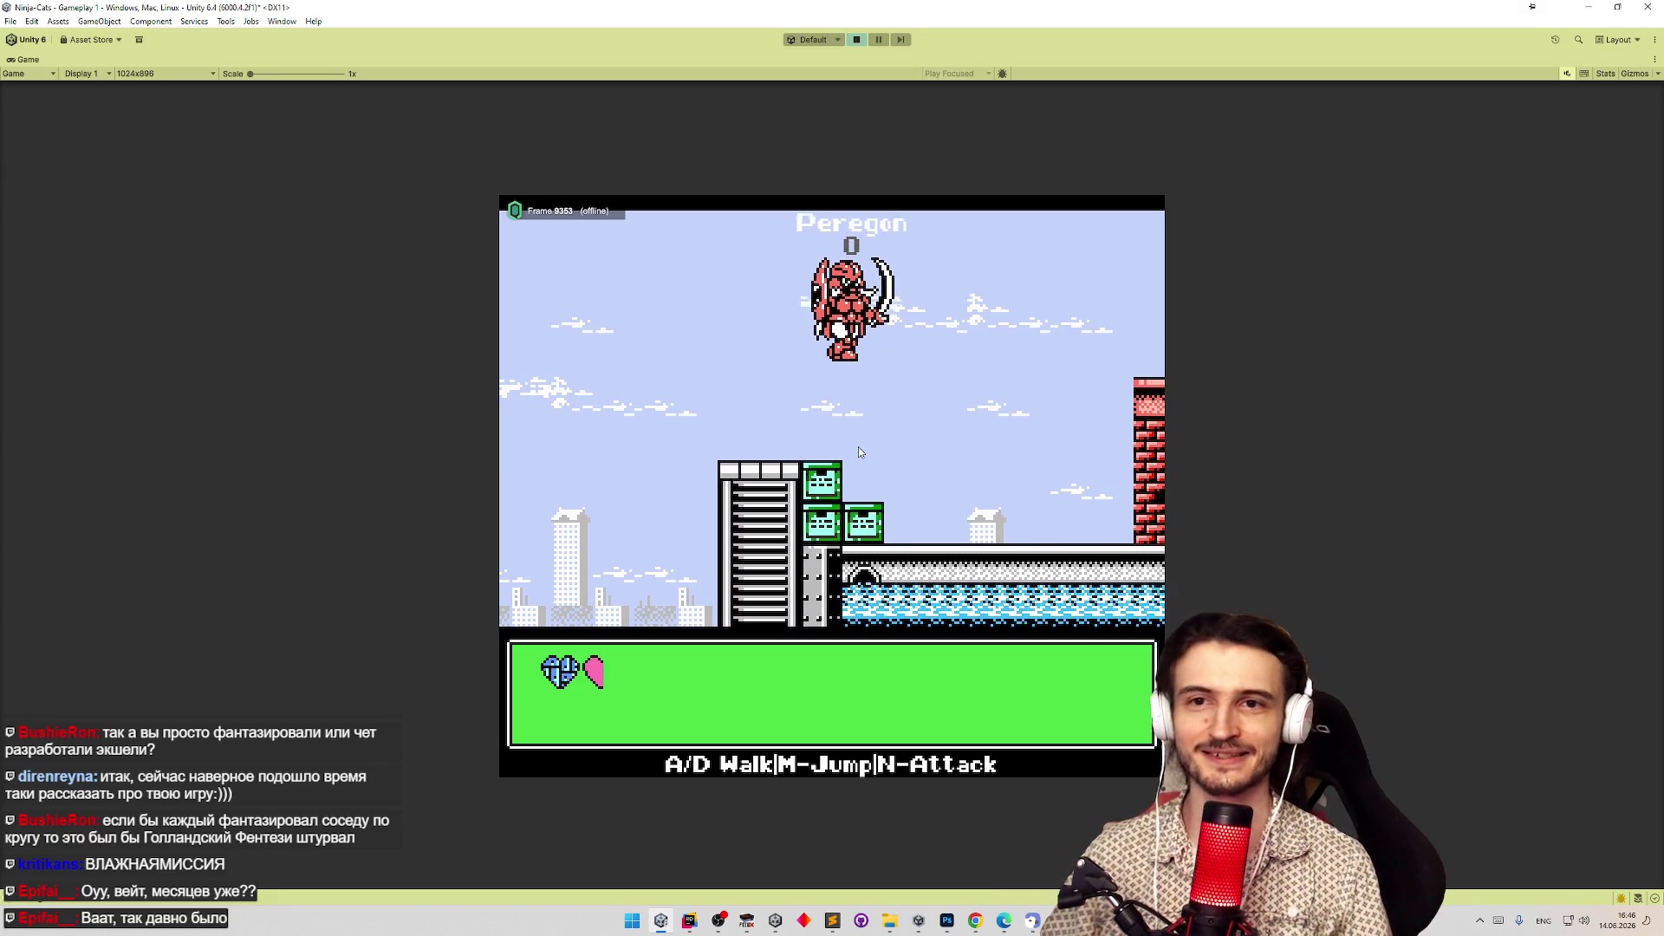
key(d)
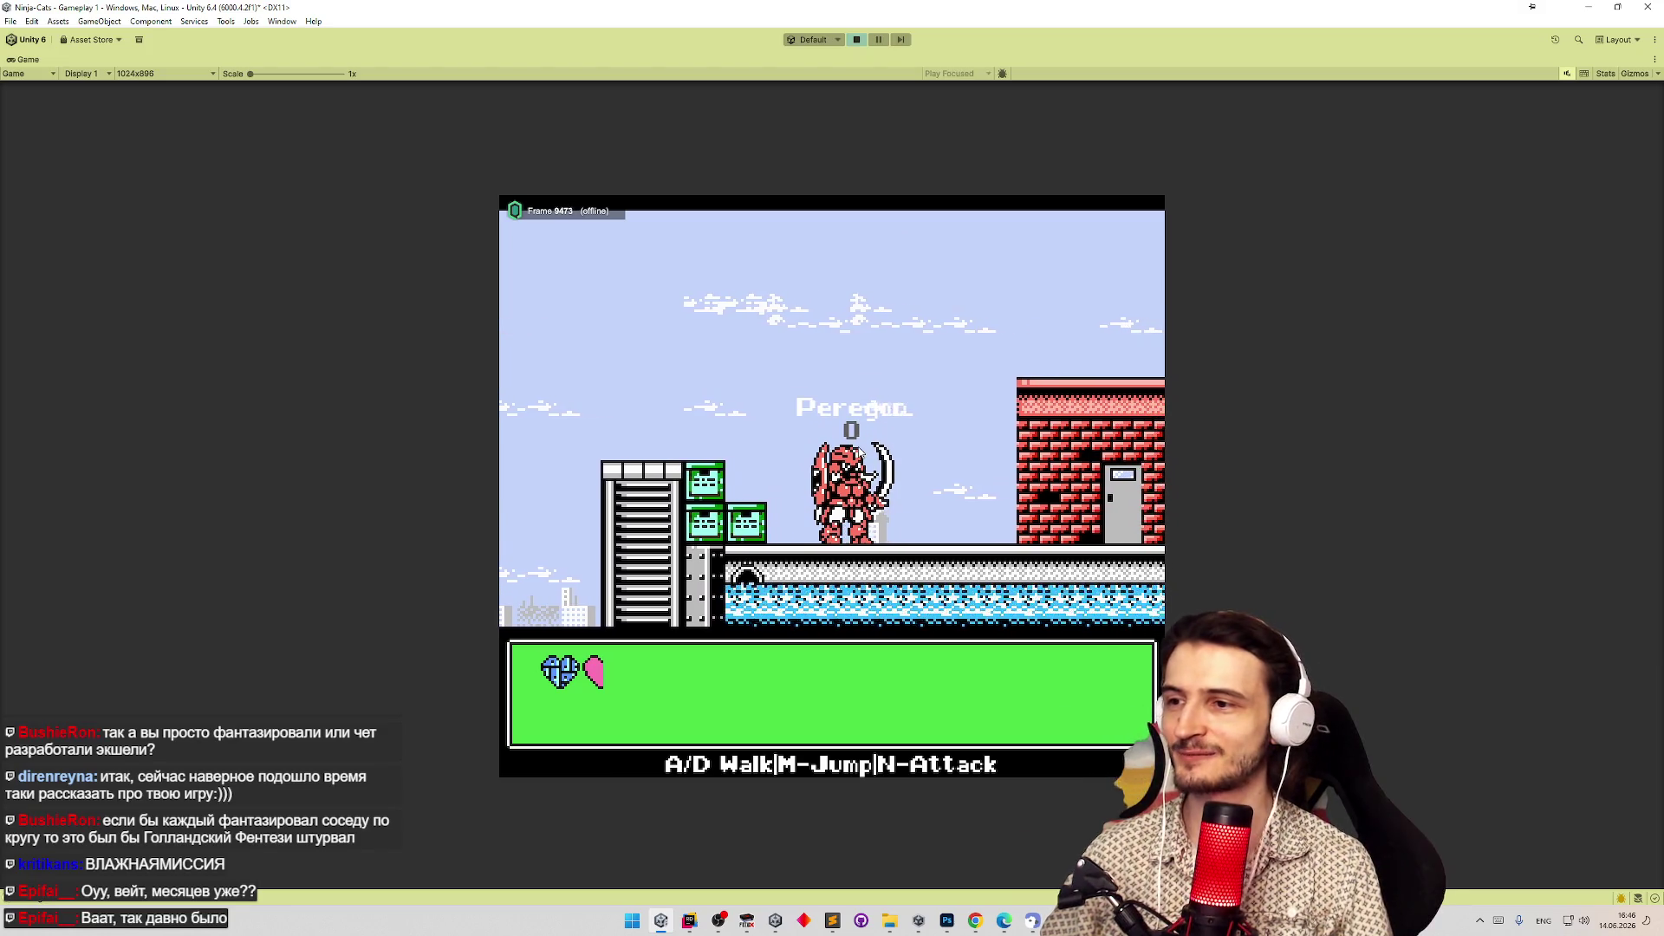
key(d)
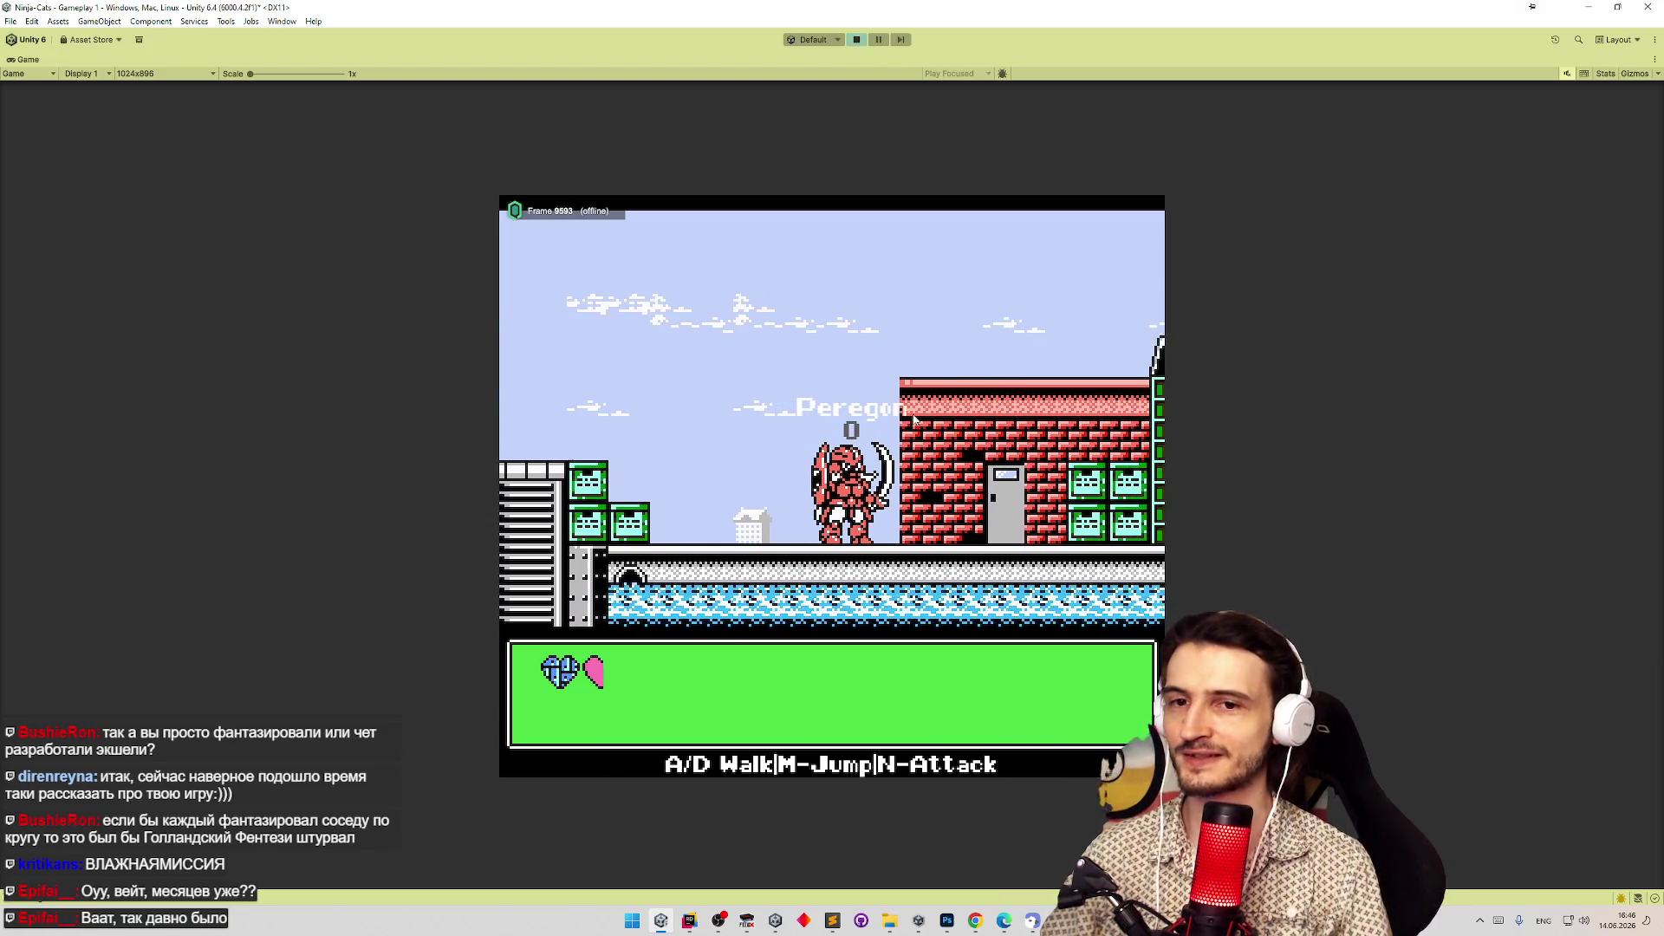
Jump Peregon onto the brick roof, drop to the street and climb back up.
key(m)
key(d)
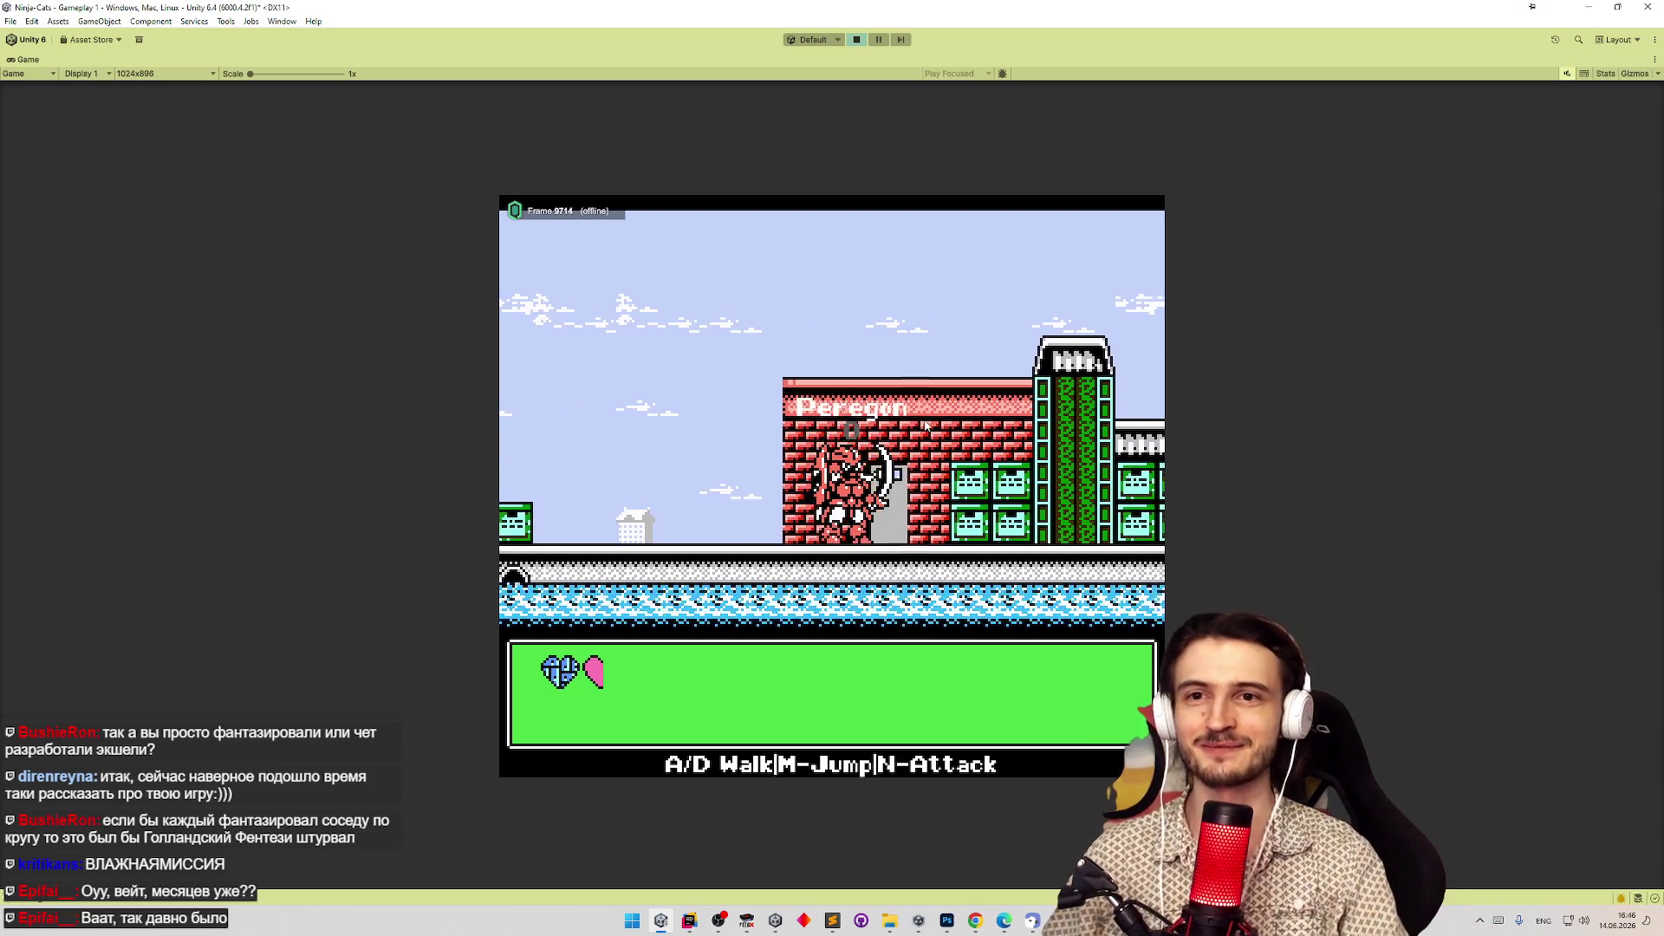
key(d)
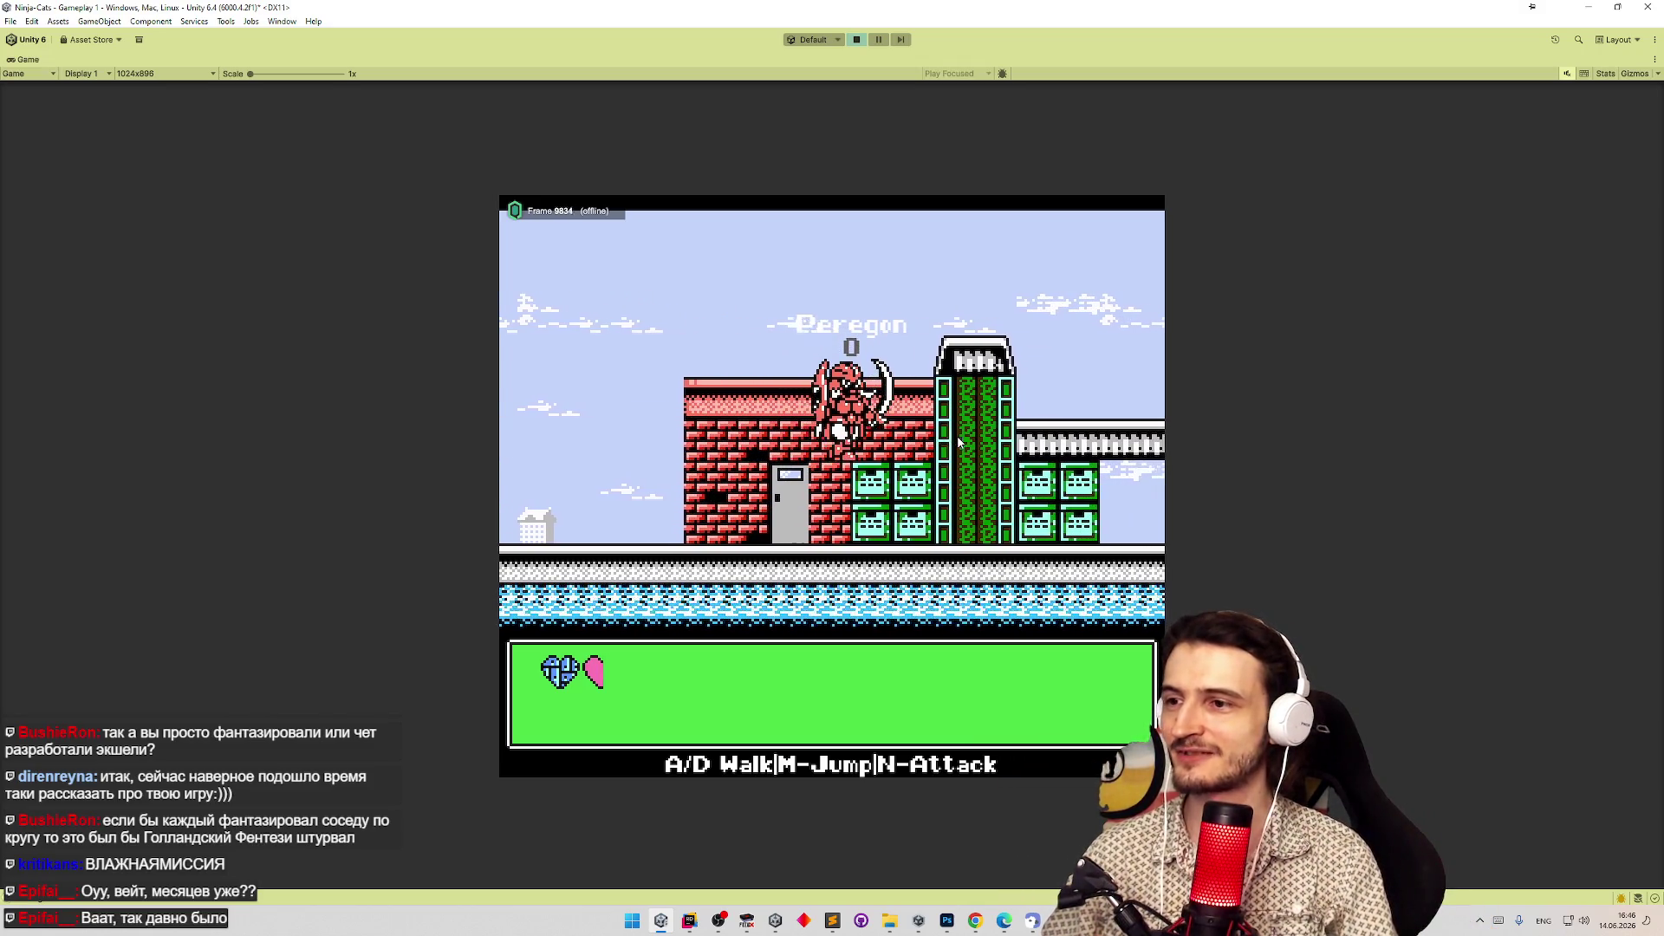
key(m)
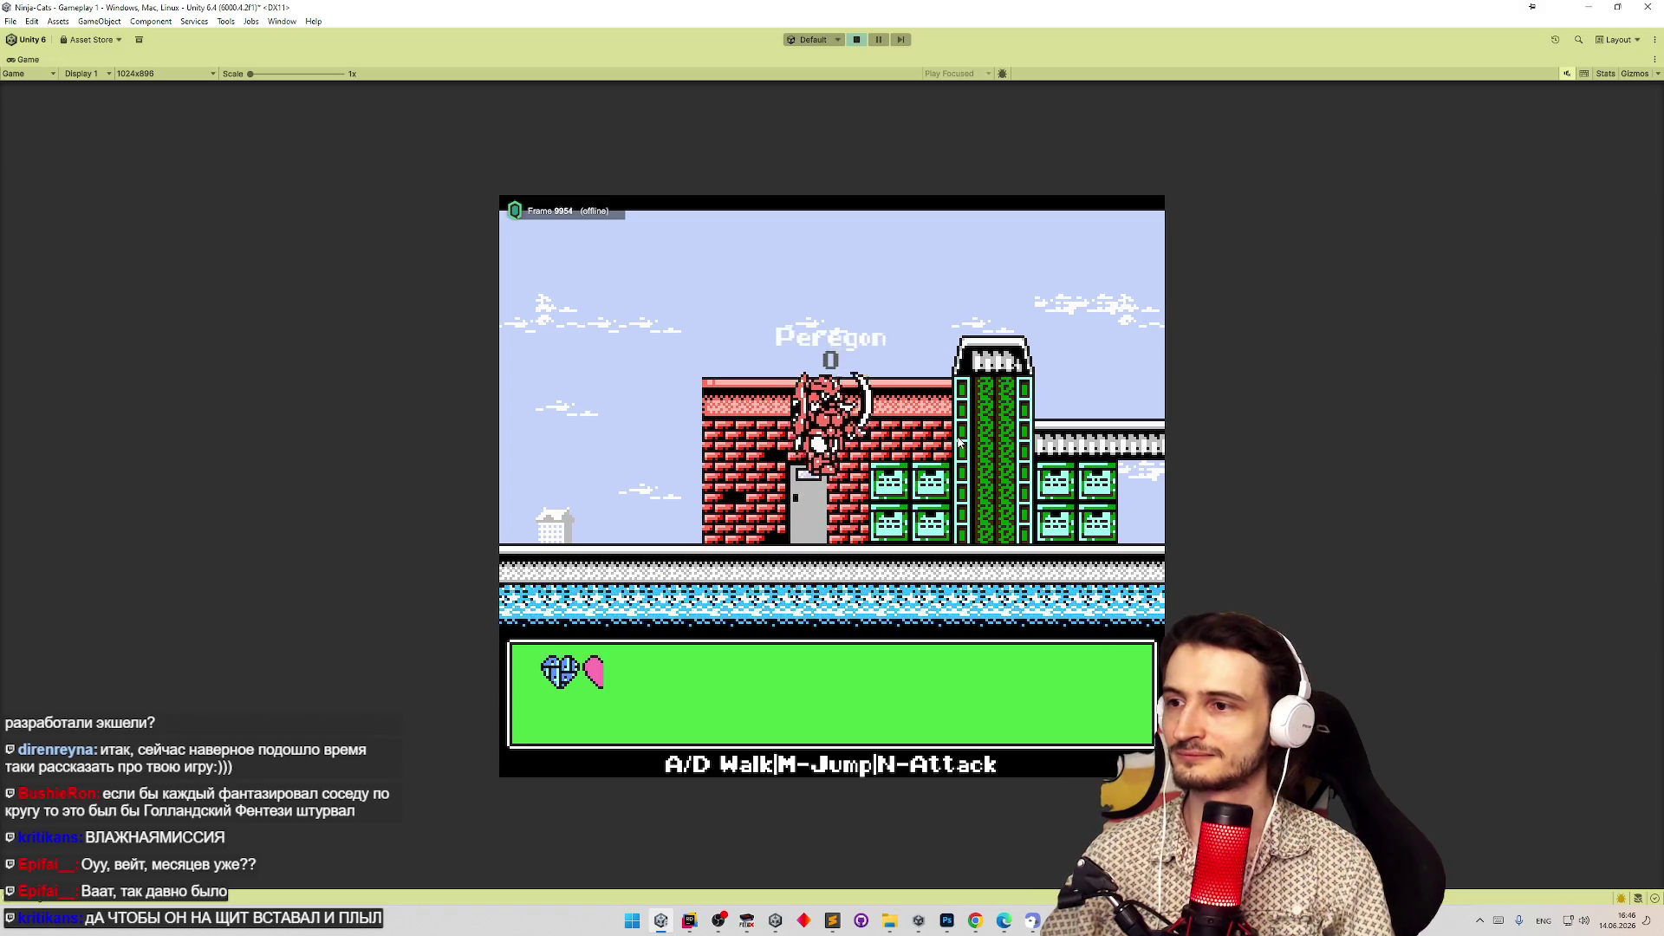
key(d)
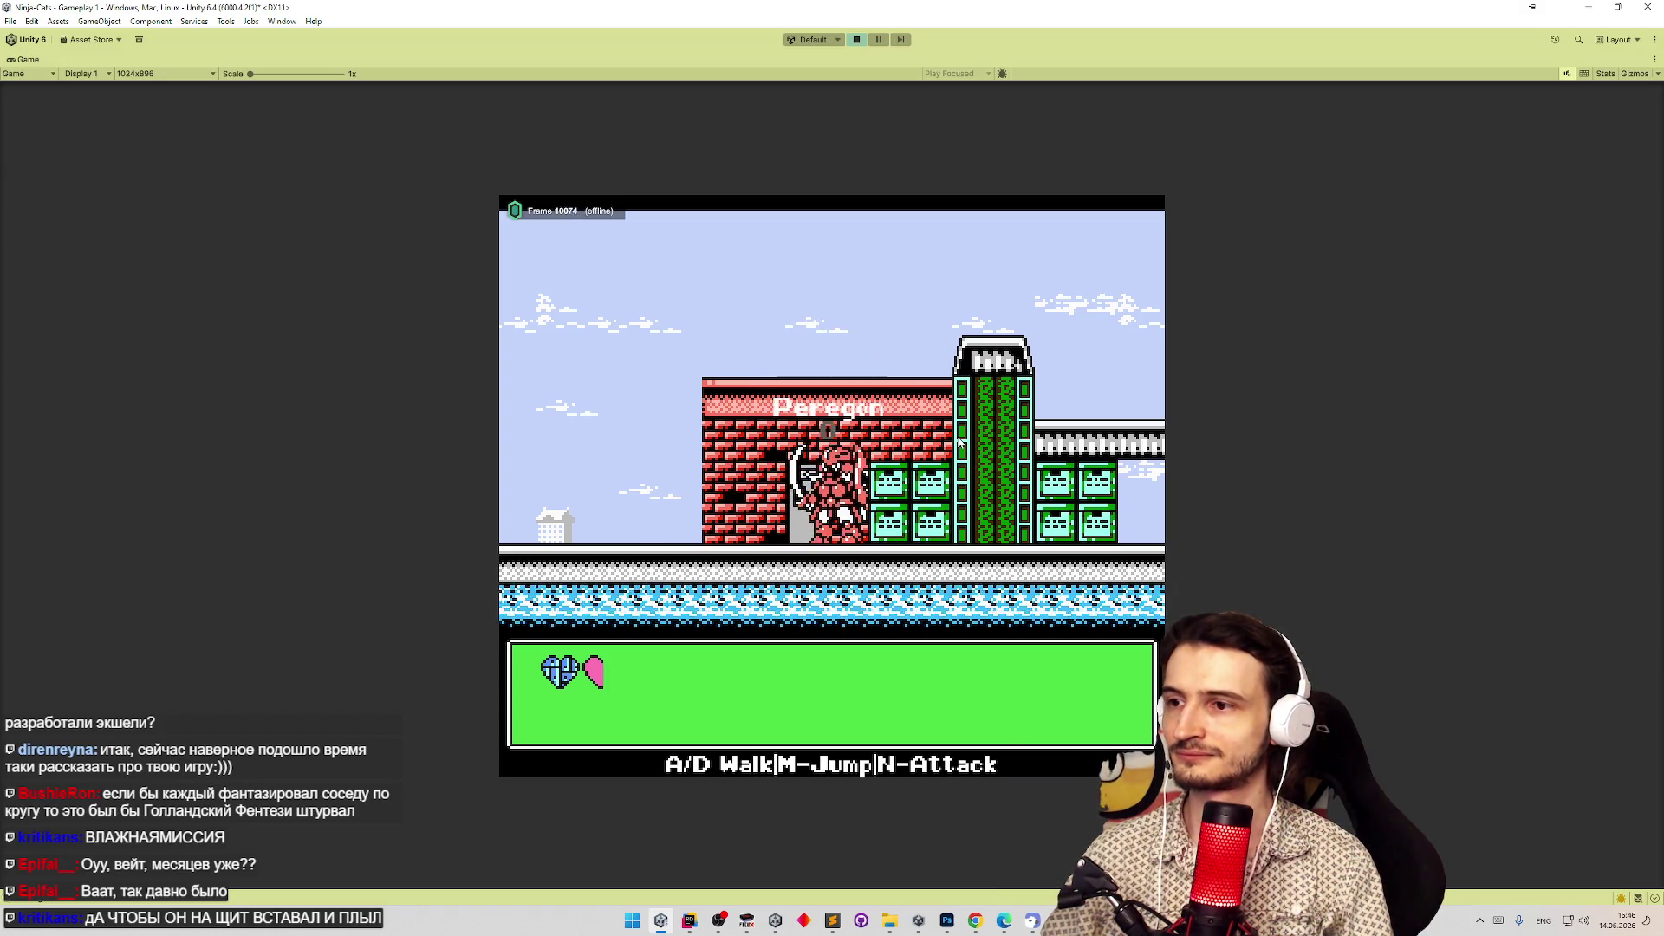
key(a)
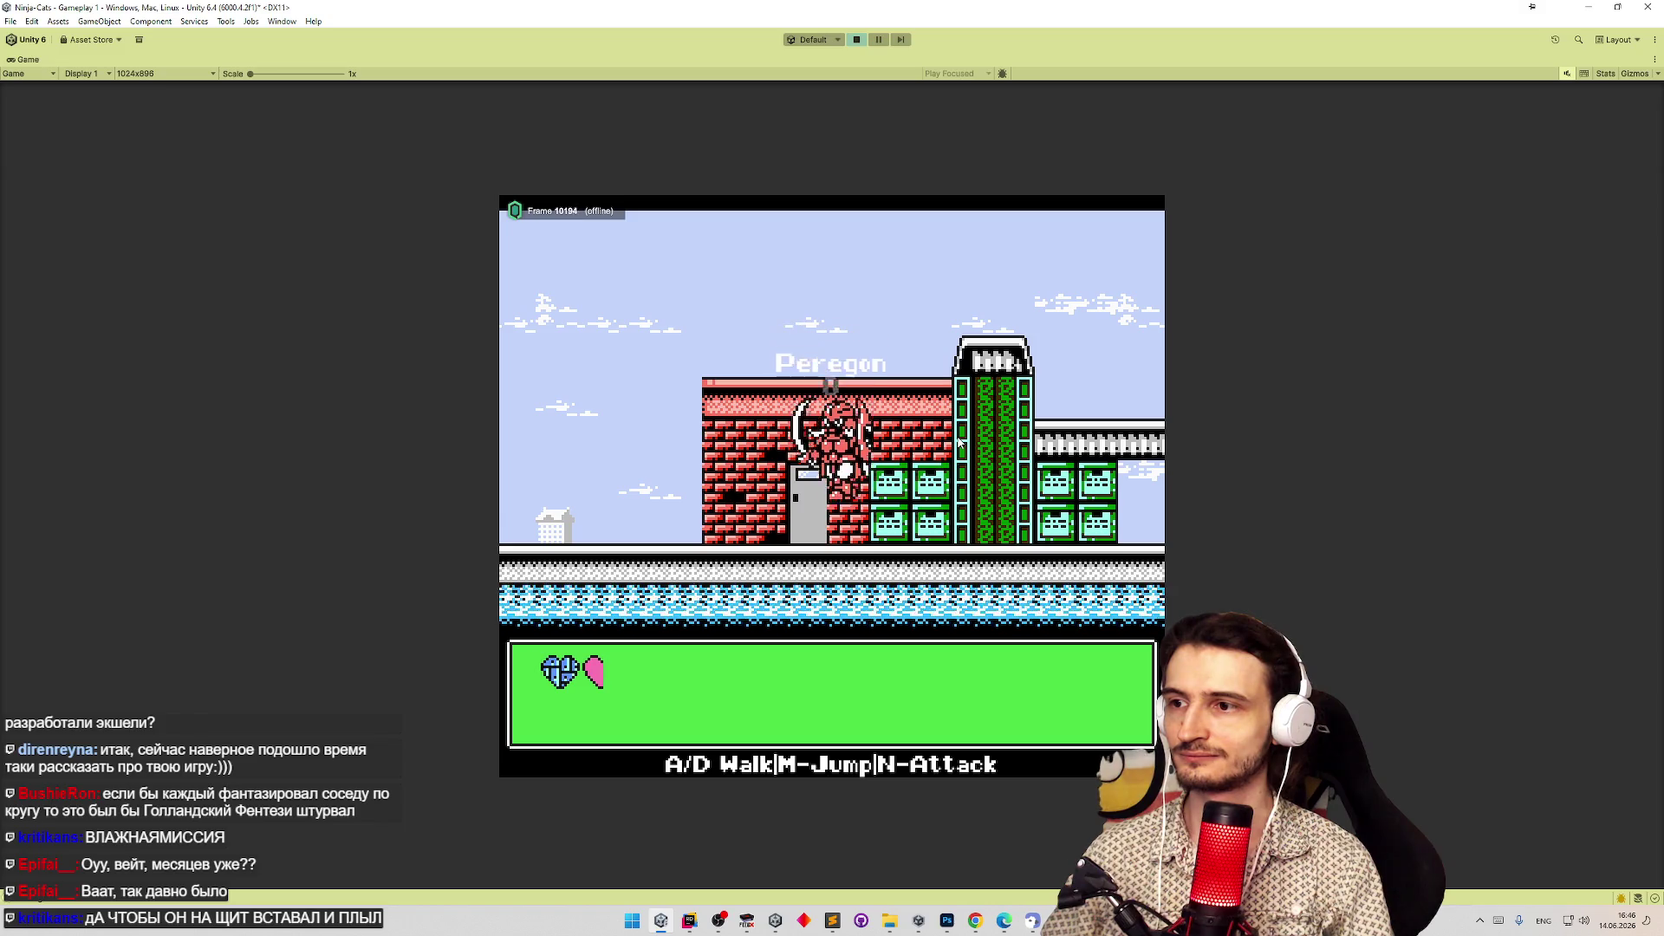
key(s)
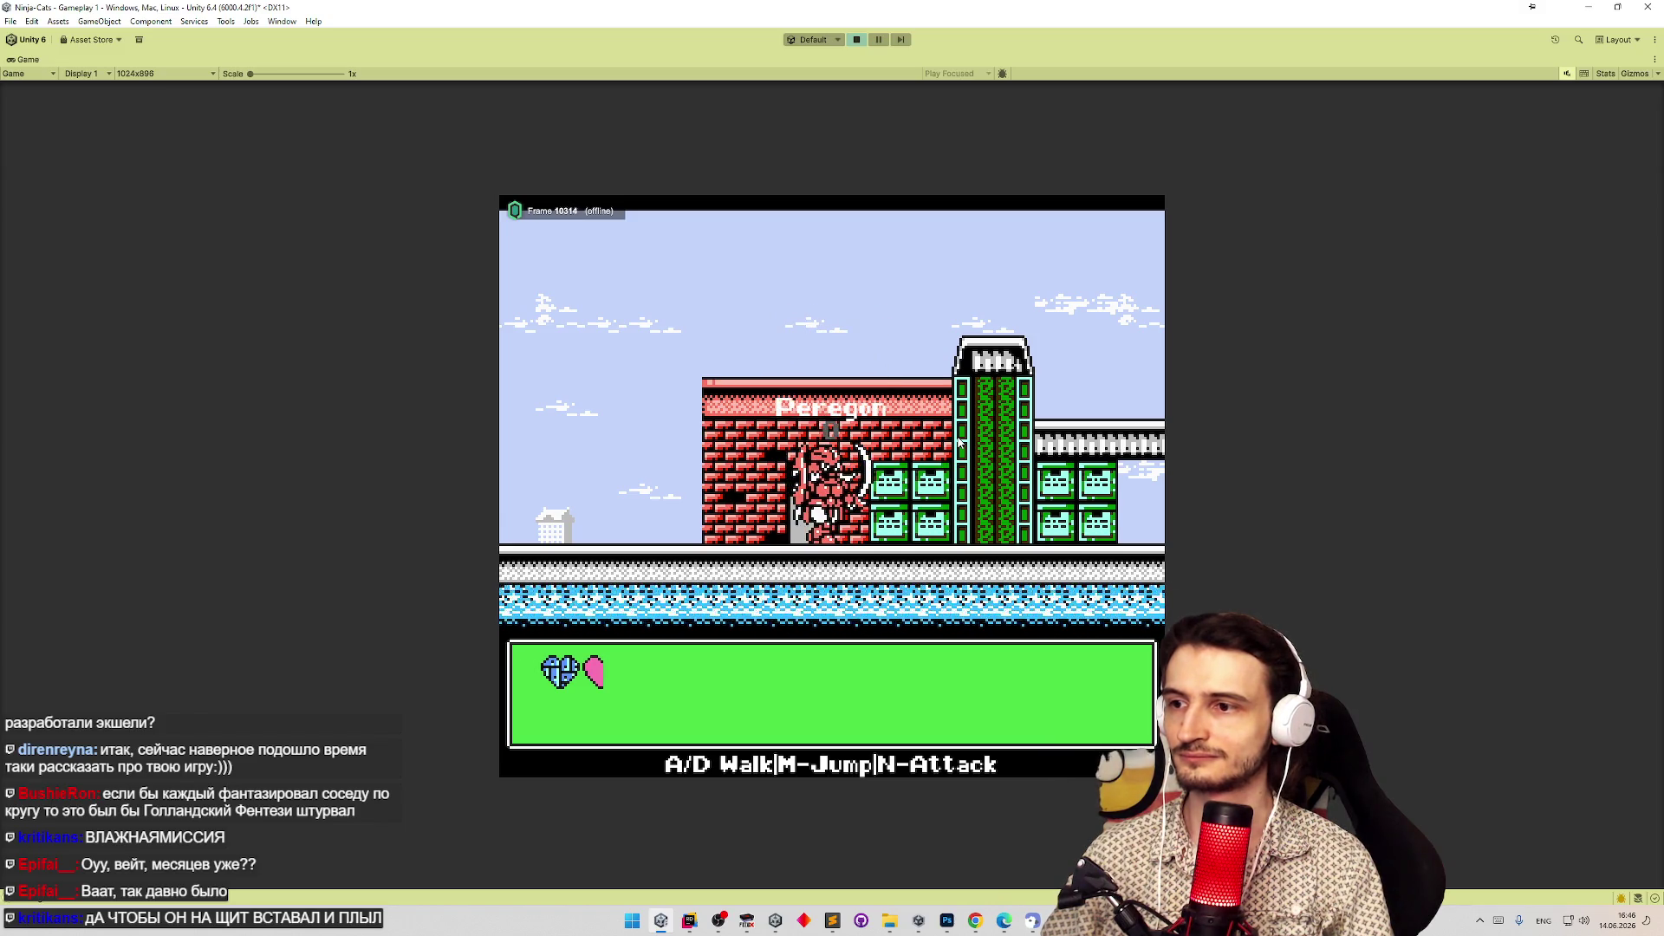
key(m)
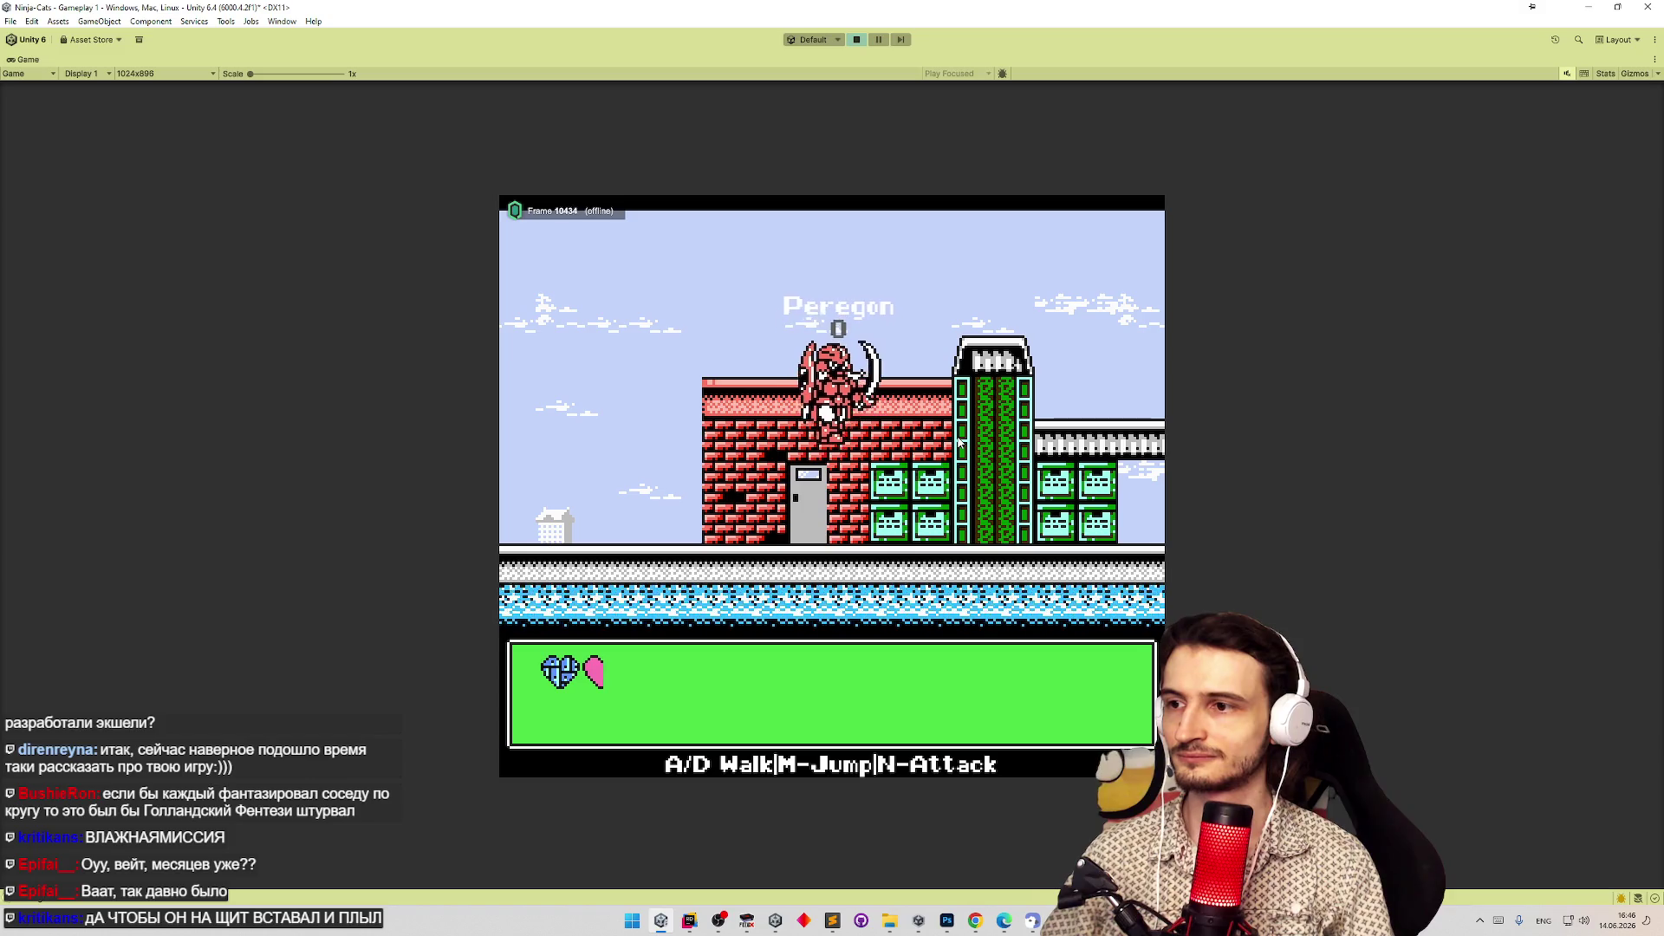
key(d)
Leap Peregon off the roof onto the rail, jumping and slashing along it.
key(m)
key(d)
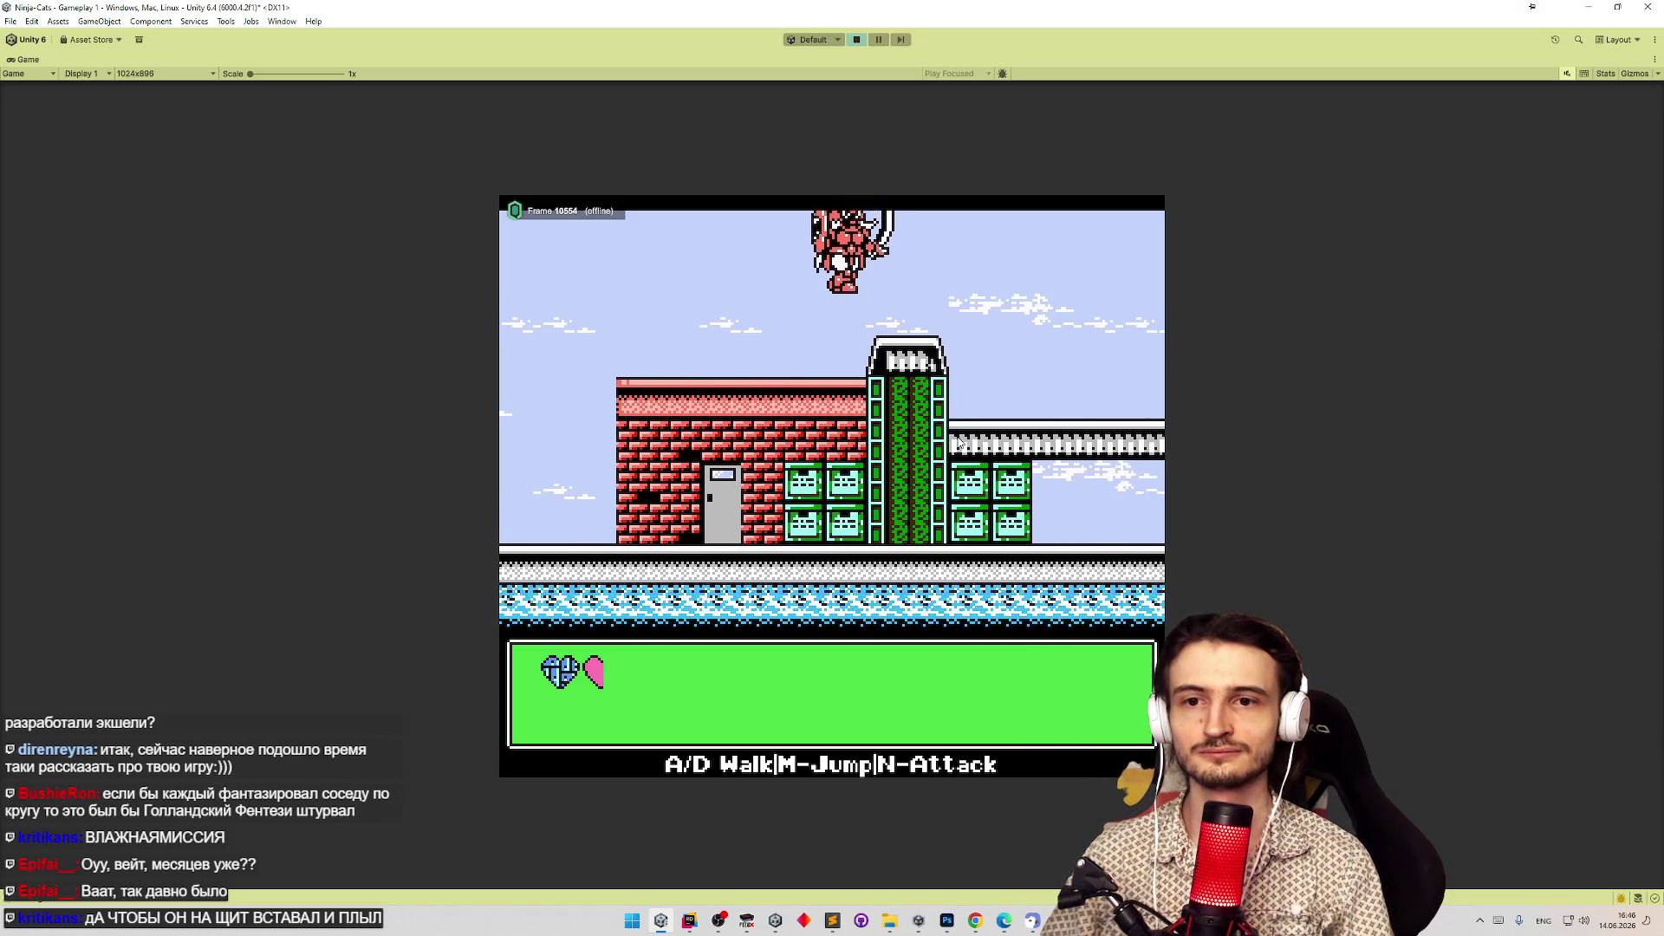
key(d)
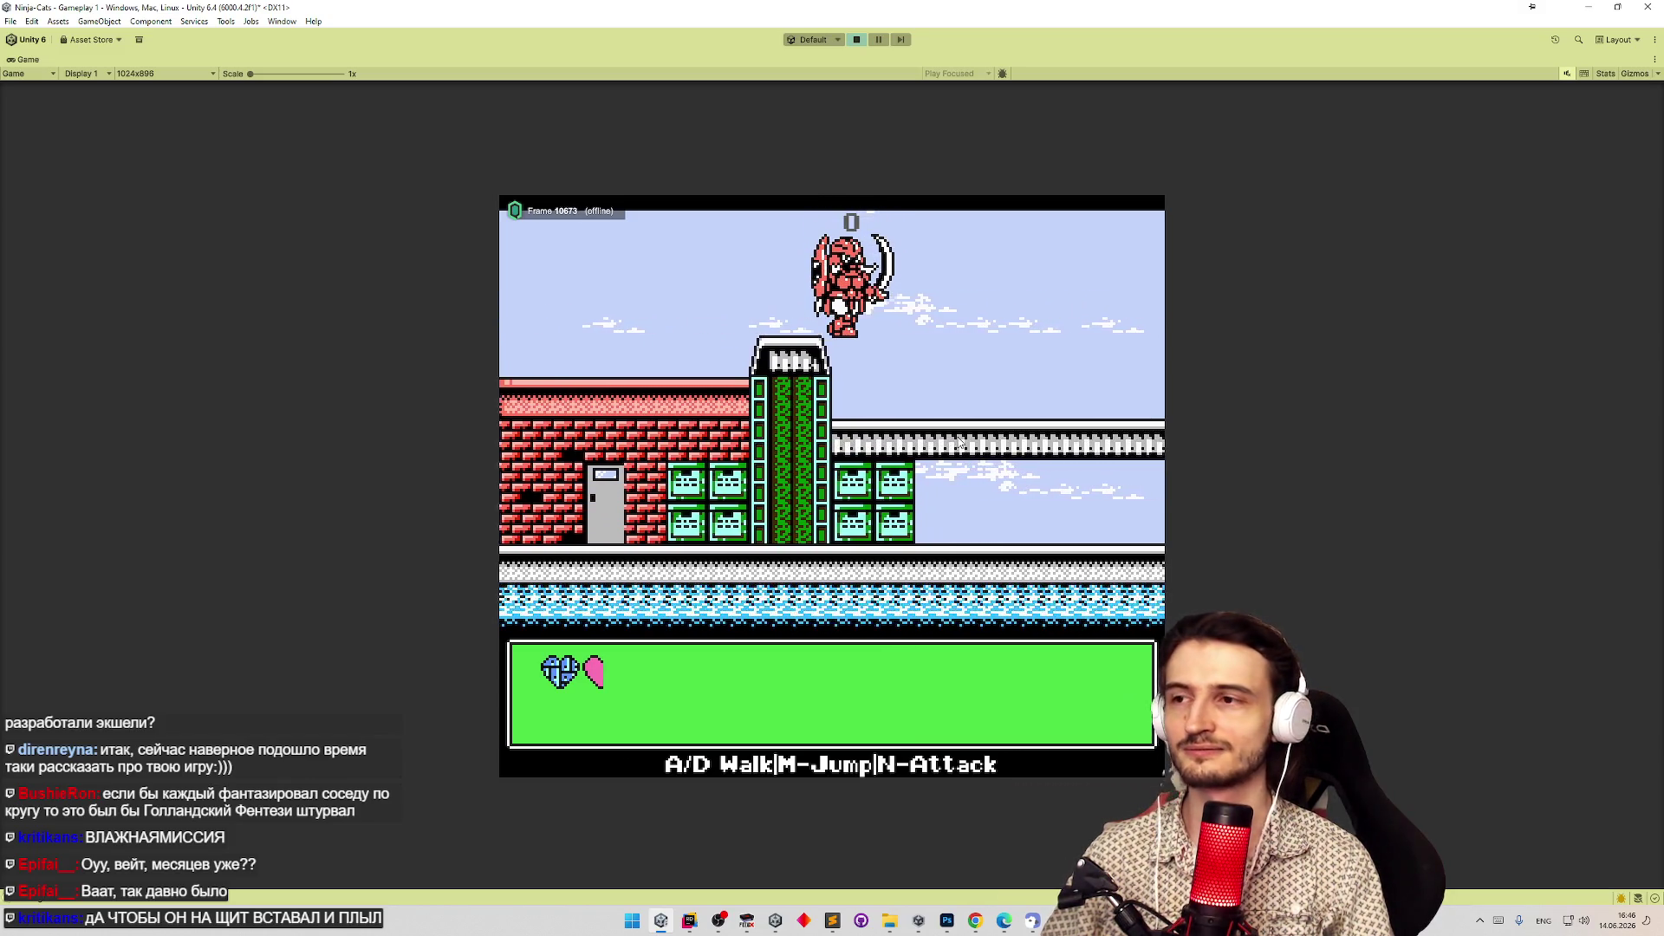
key(d)
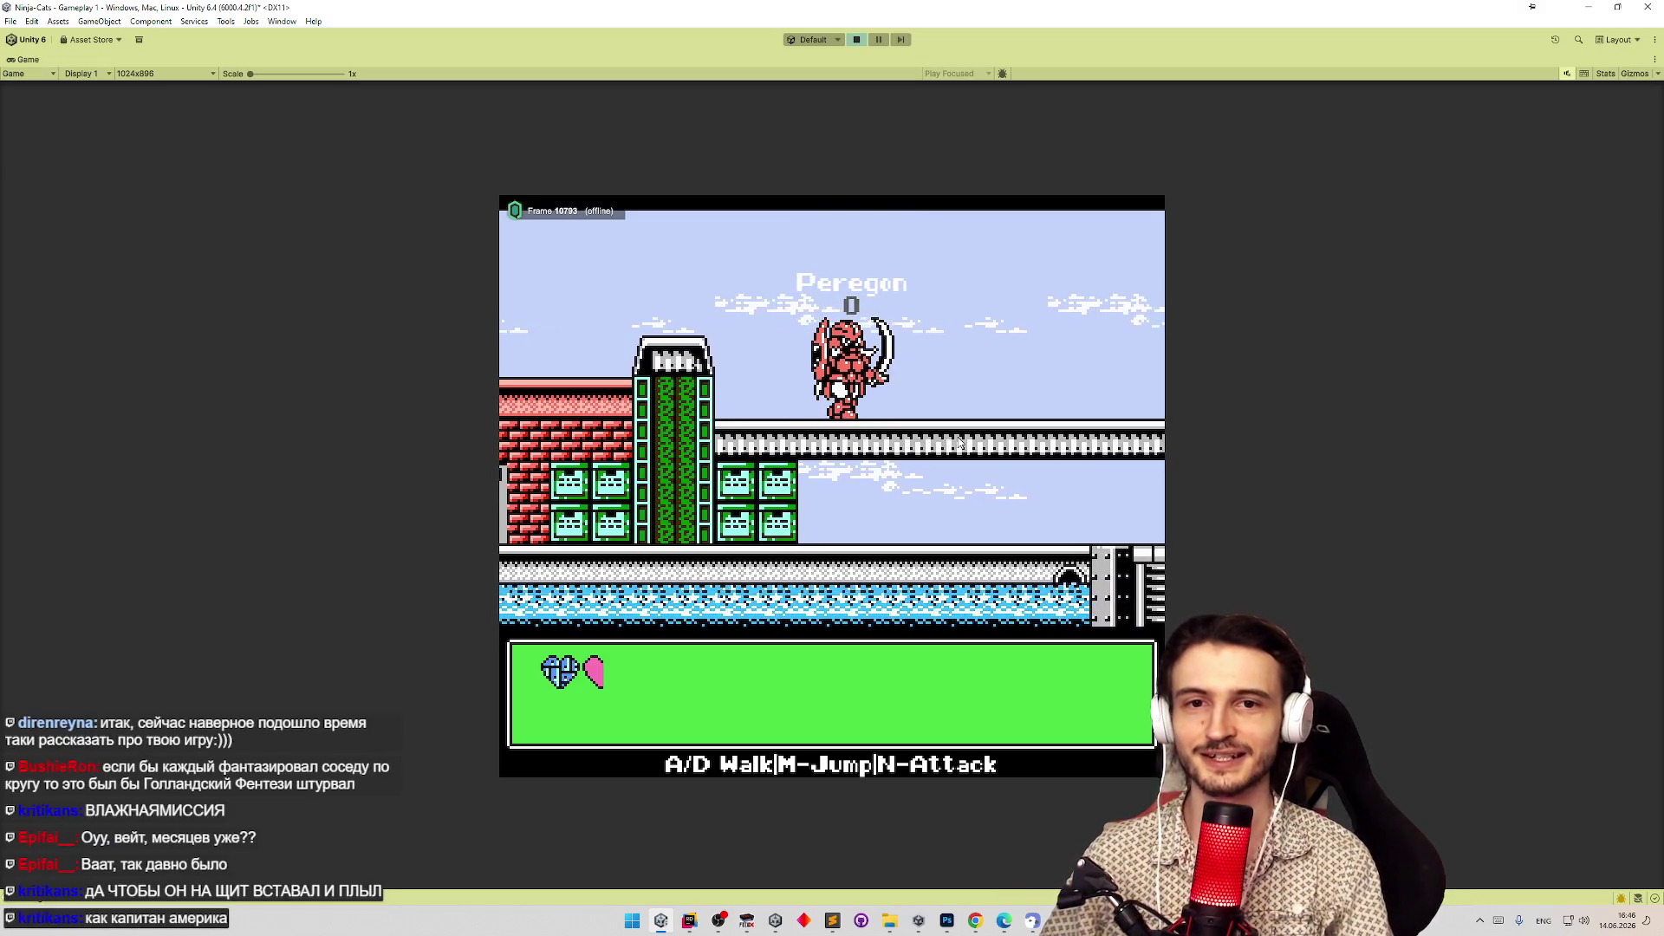
key(m)
key(d)
key(m)
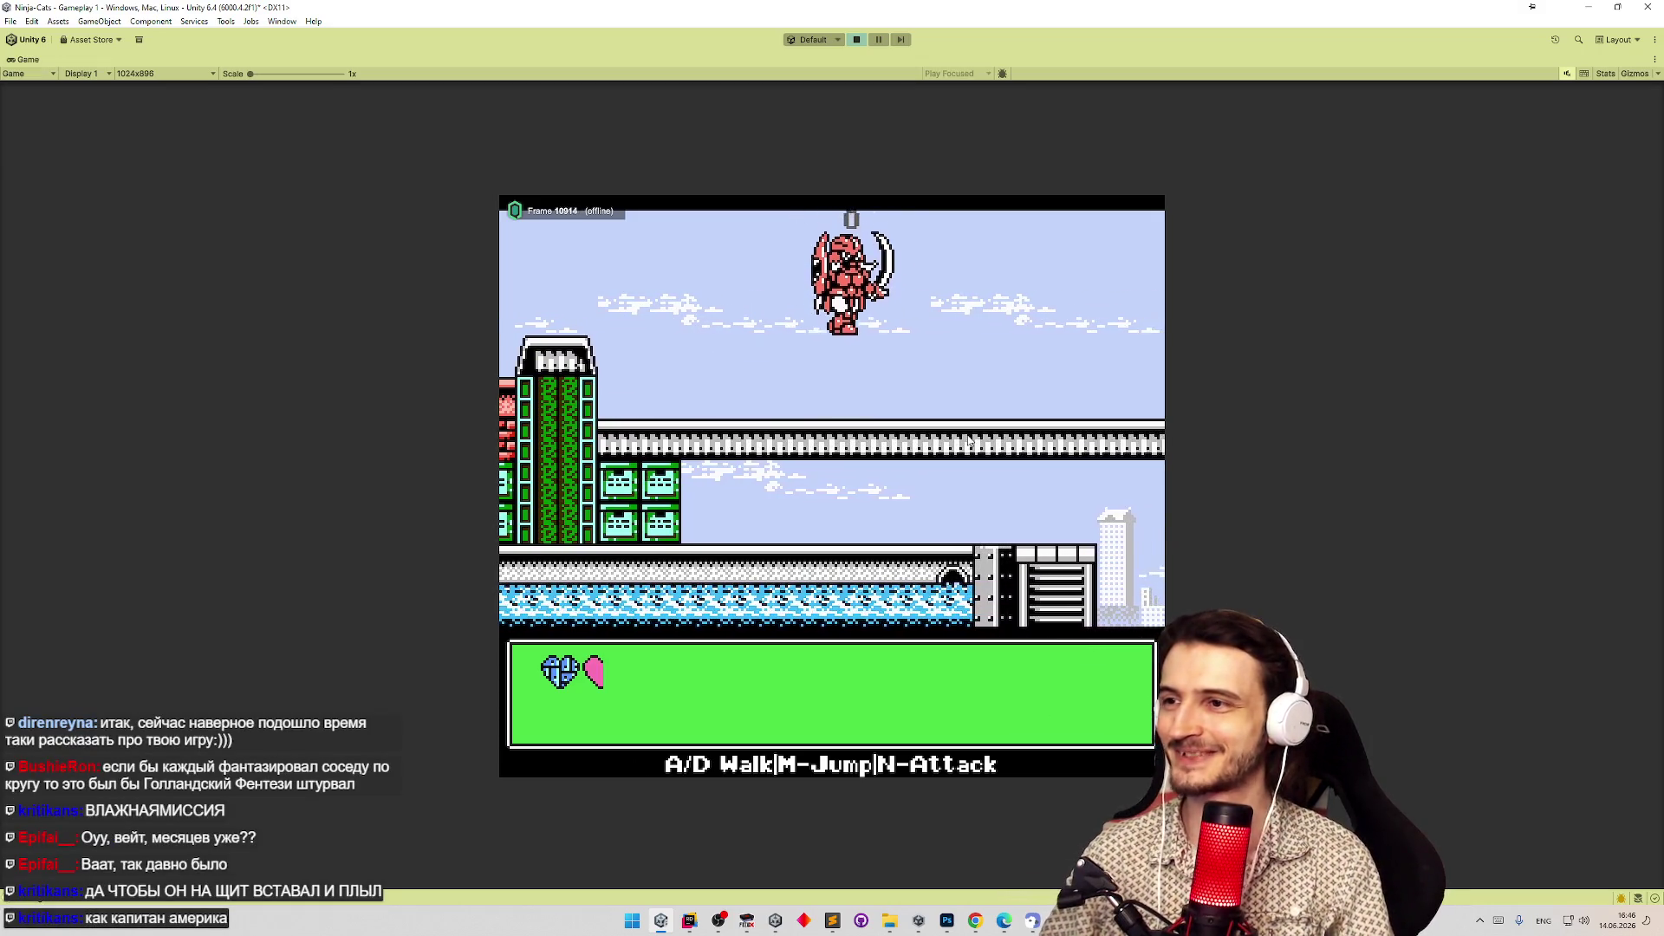
key(d)
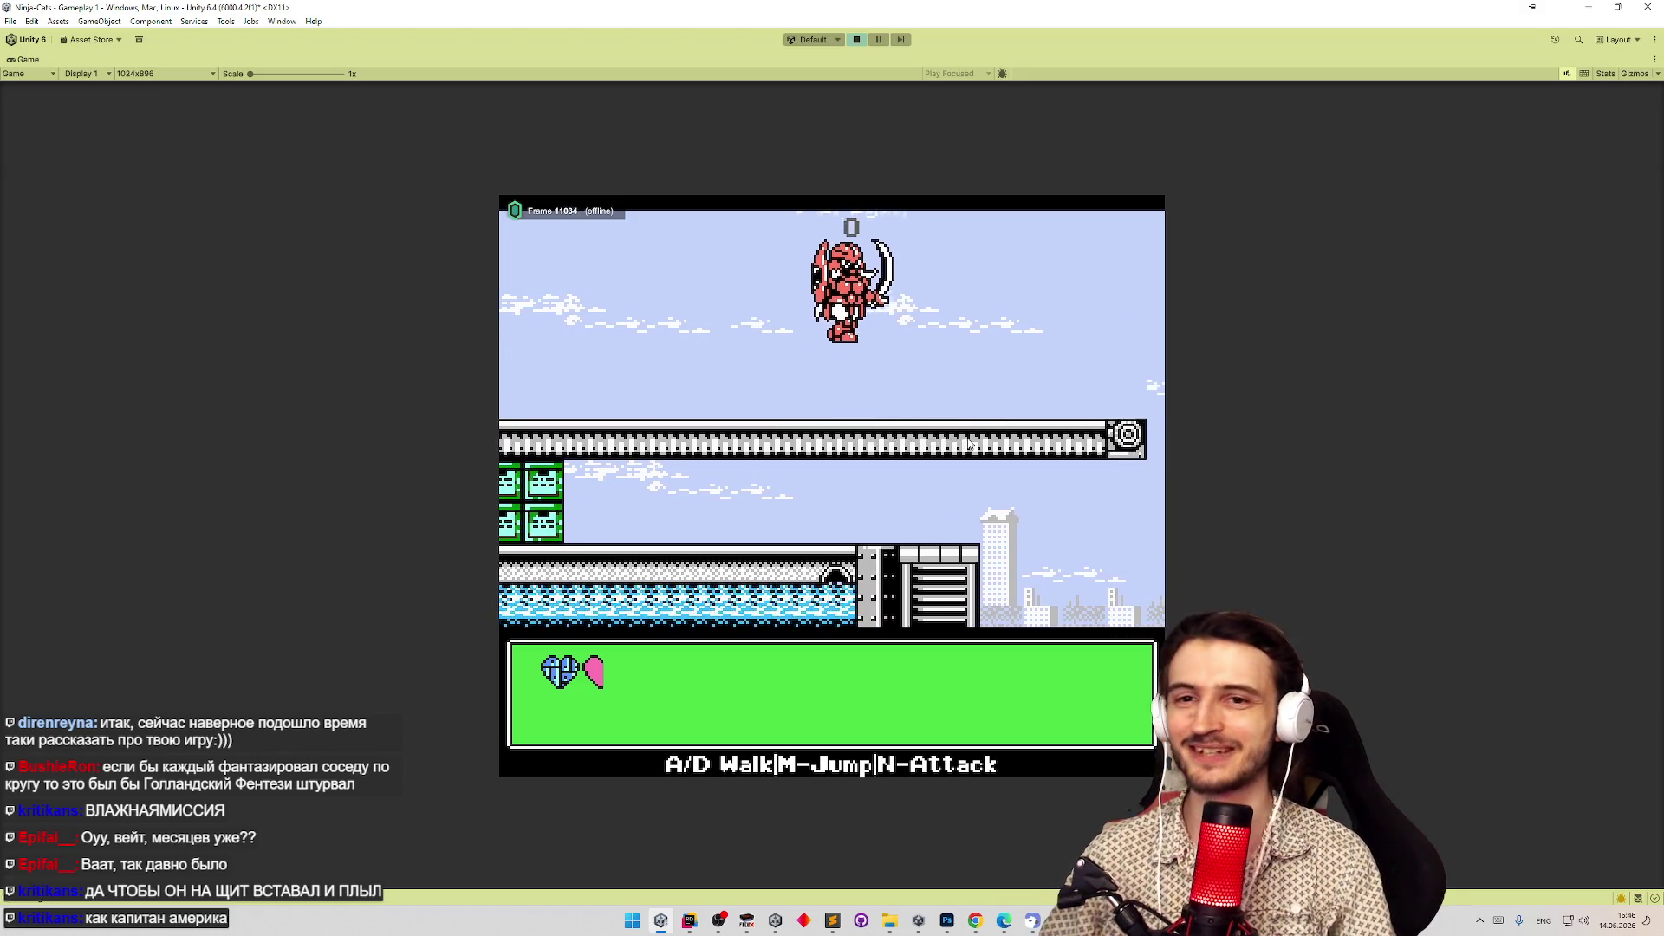
key(d)
key(m)
key(n)
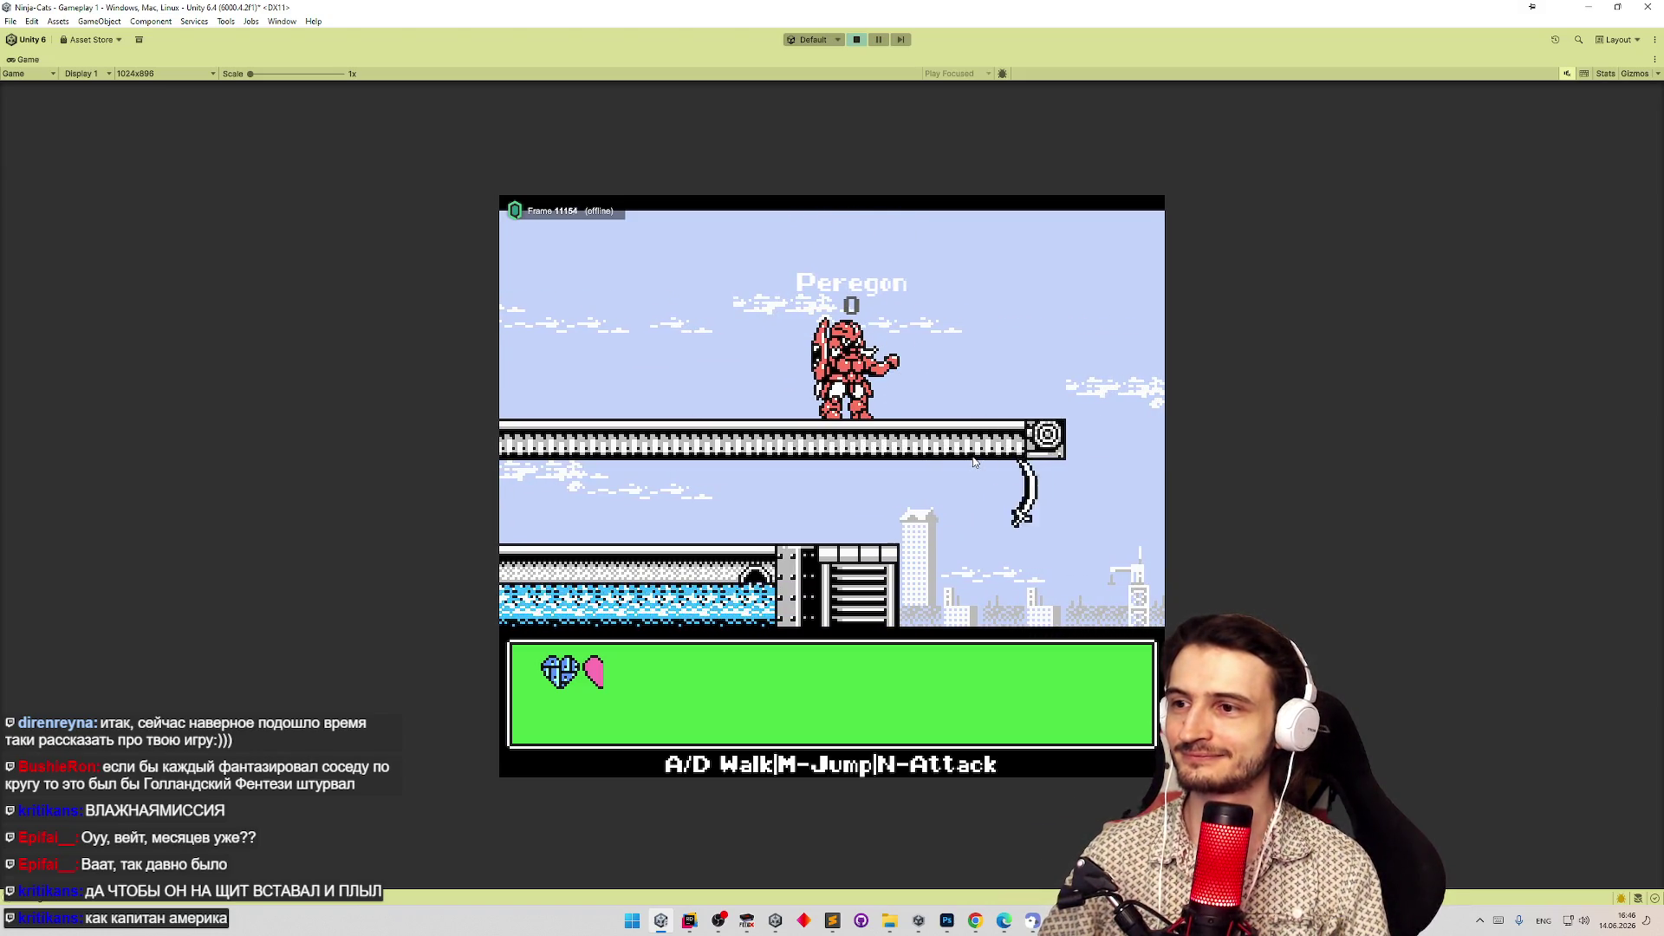
Walk off the rail, throw a boomerang leftward, reach the green block wall, then restore the editor layout.
key(d)
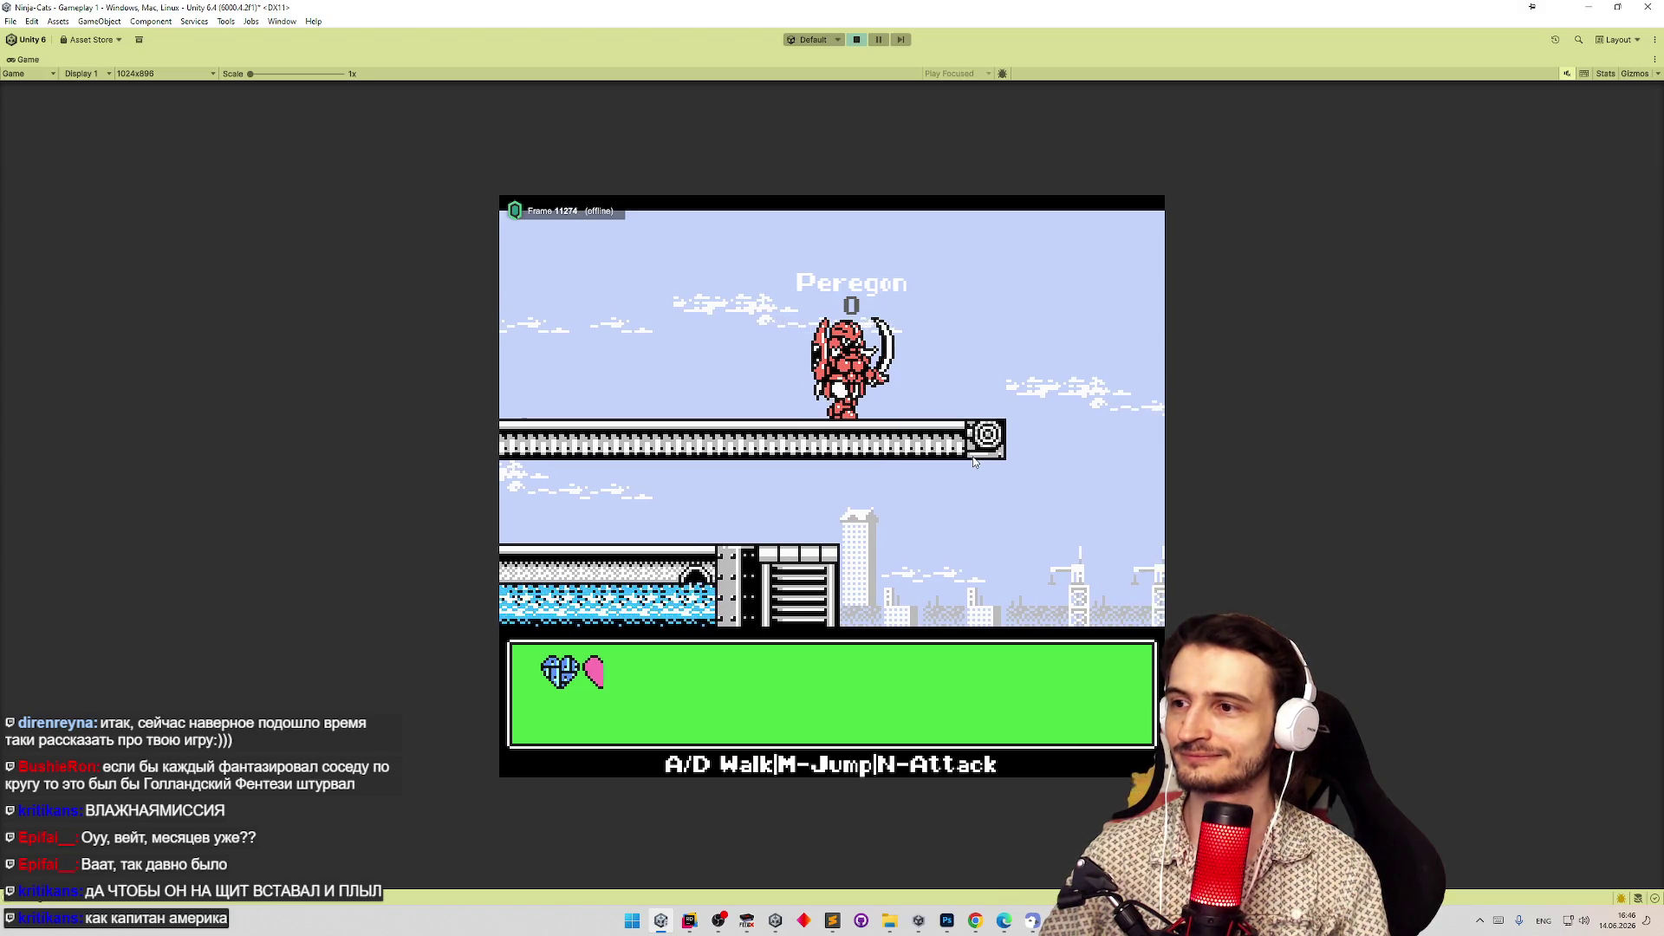
key(d)
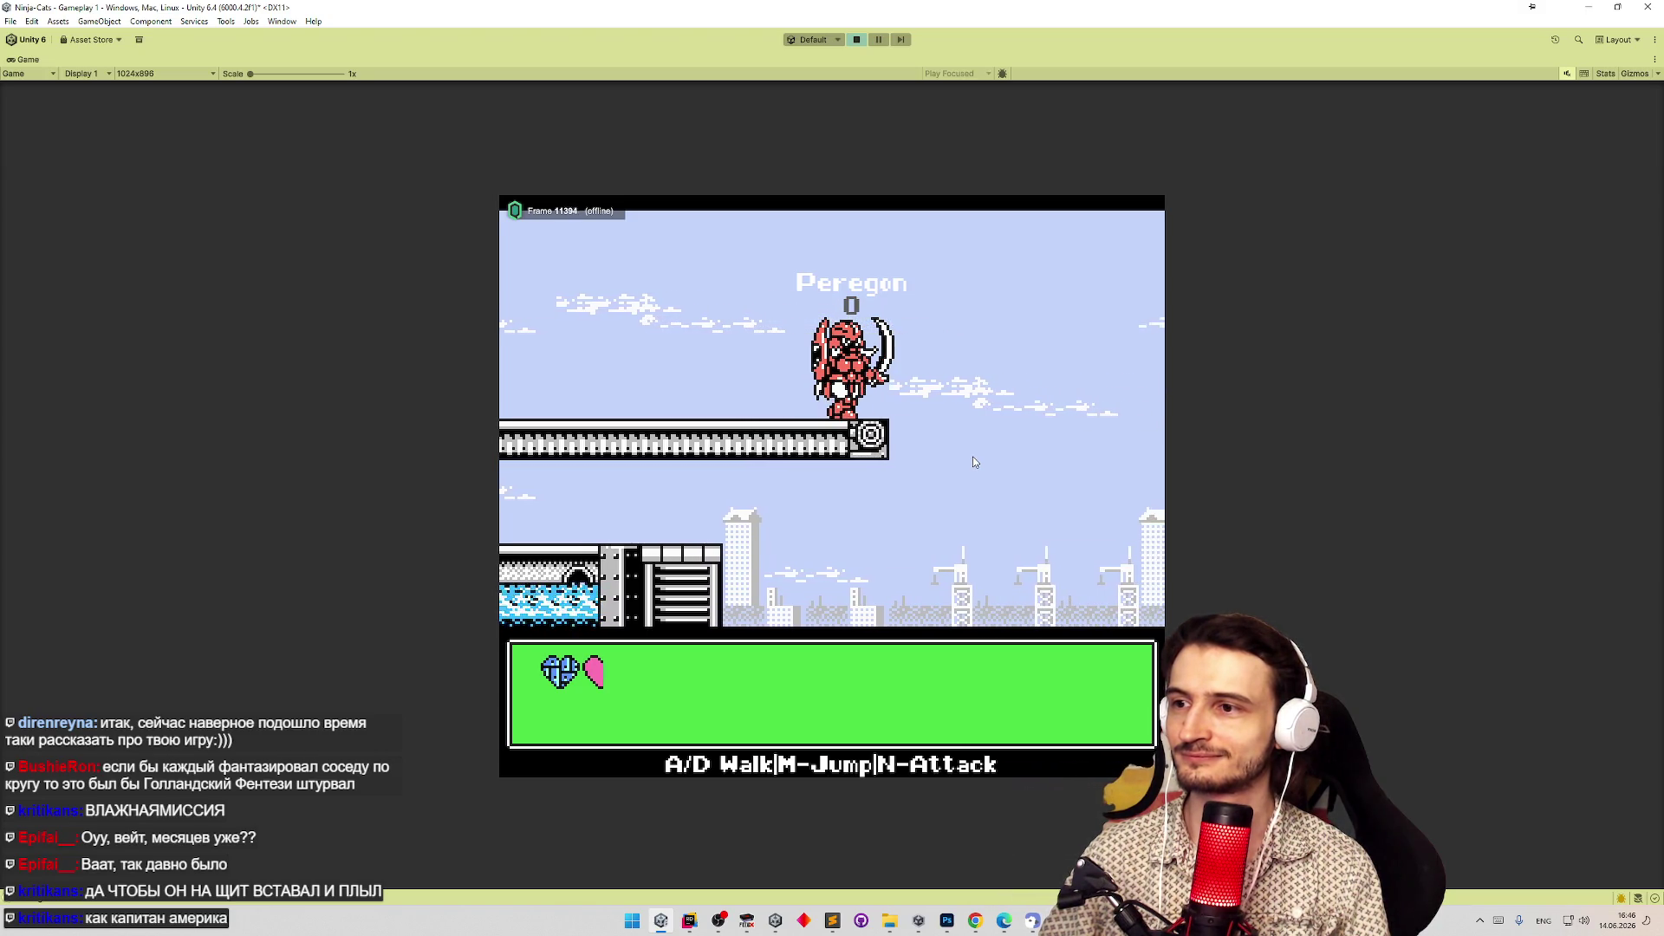
key(d)
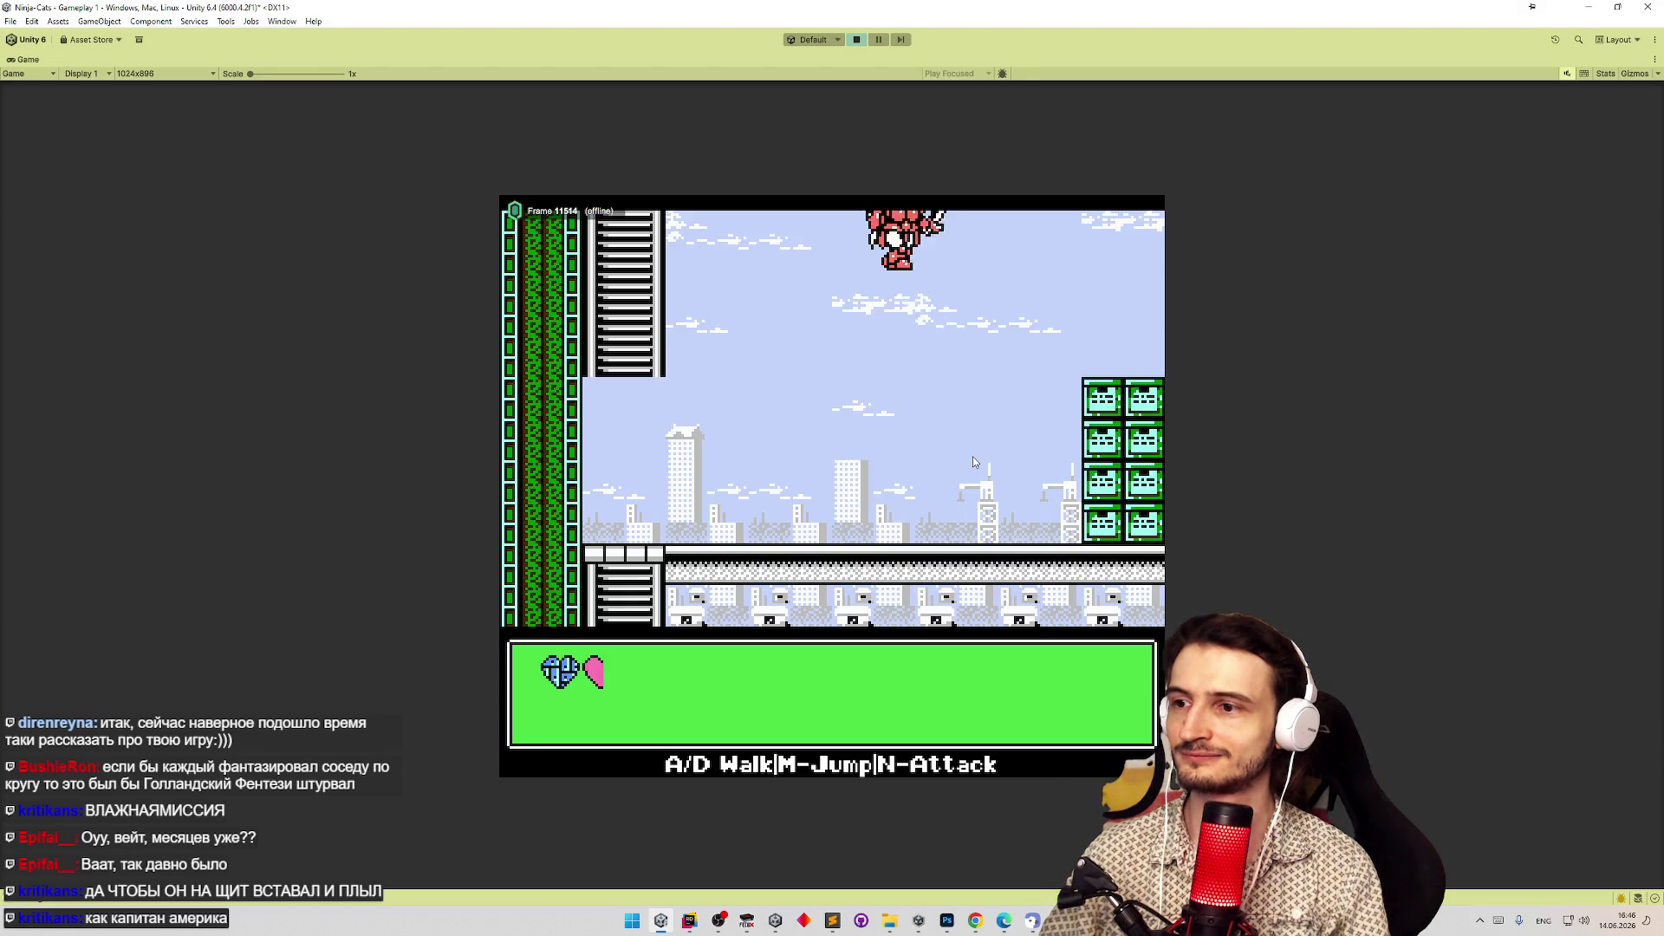
key(a)
key(n)
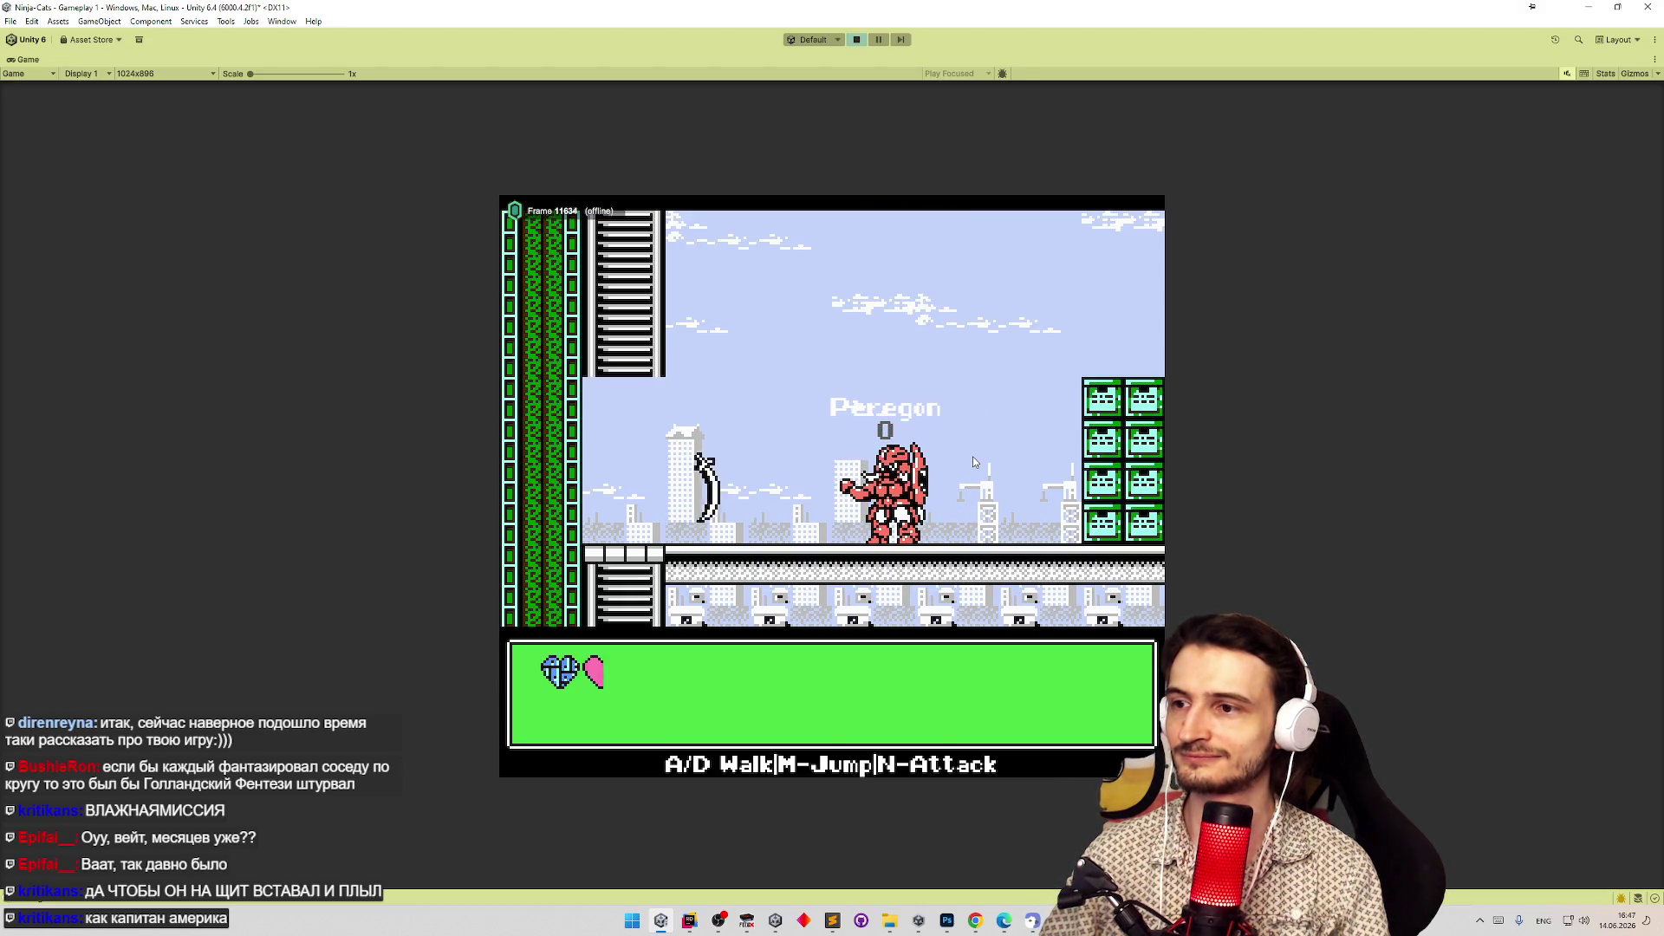
key(d)
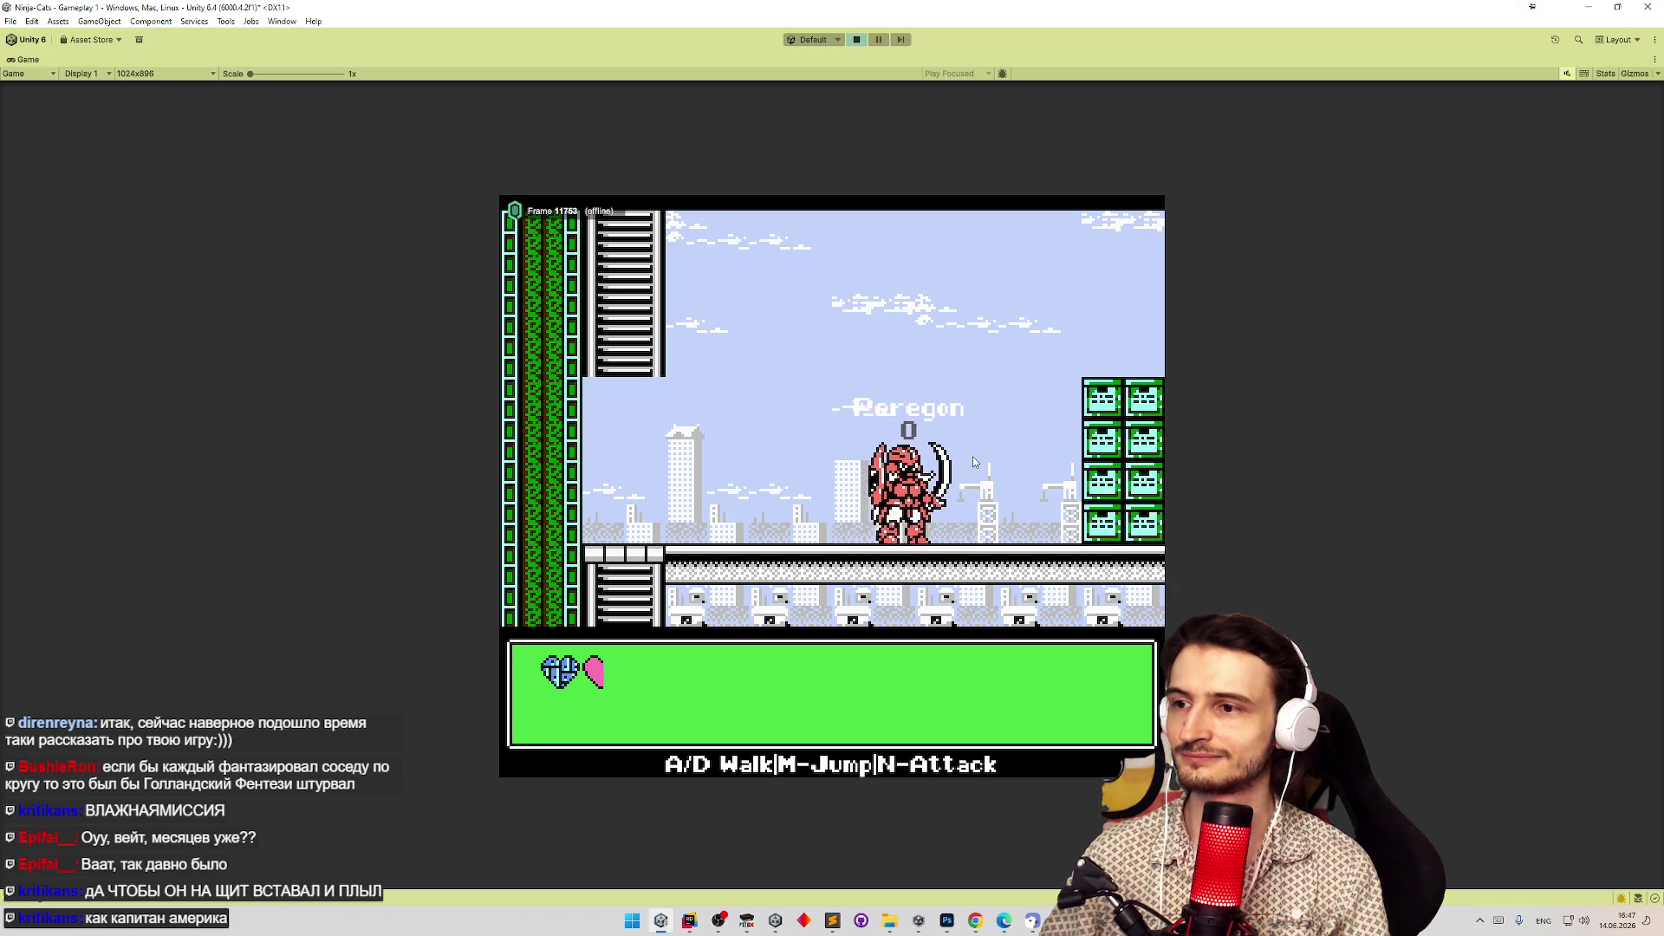
key(d)
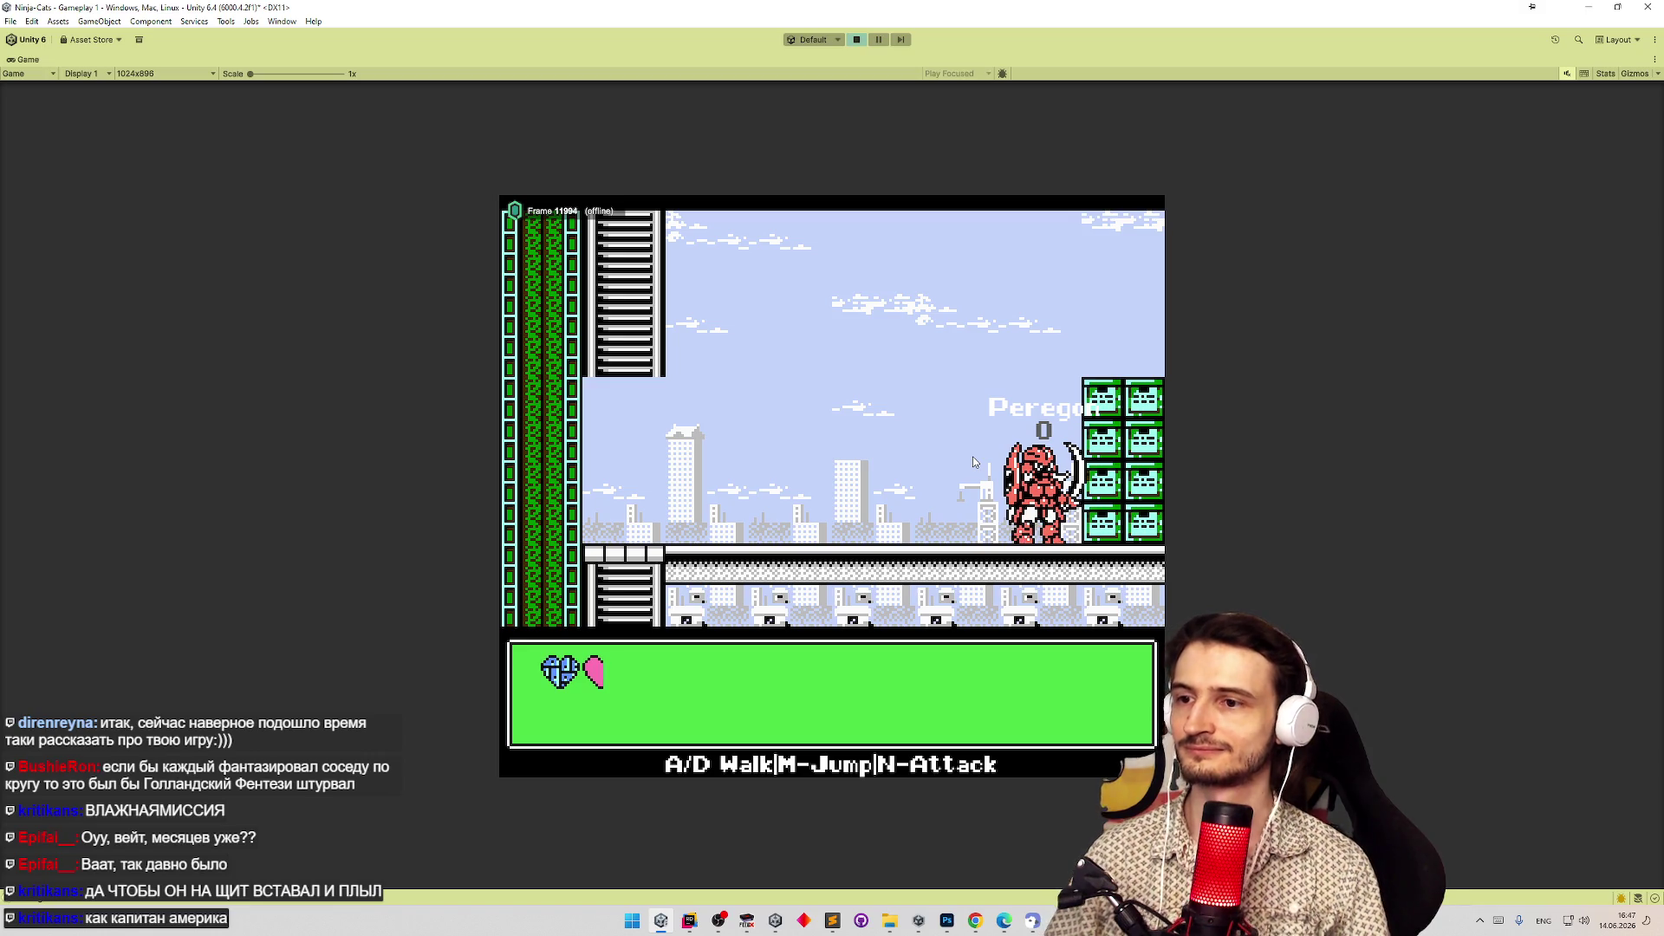
key(shift+space)
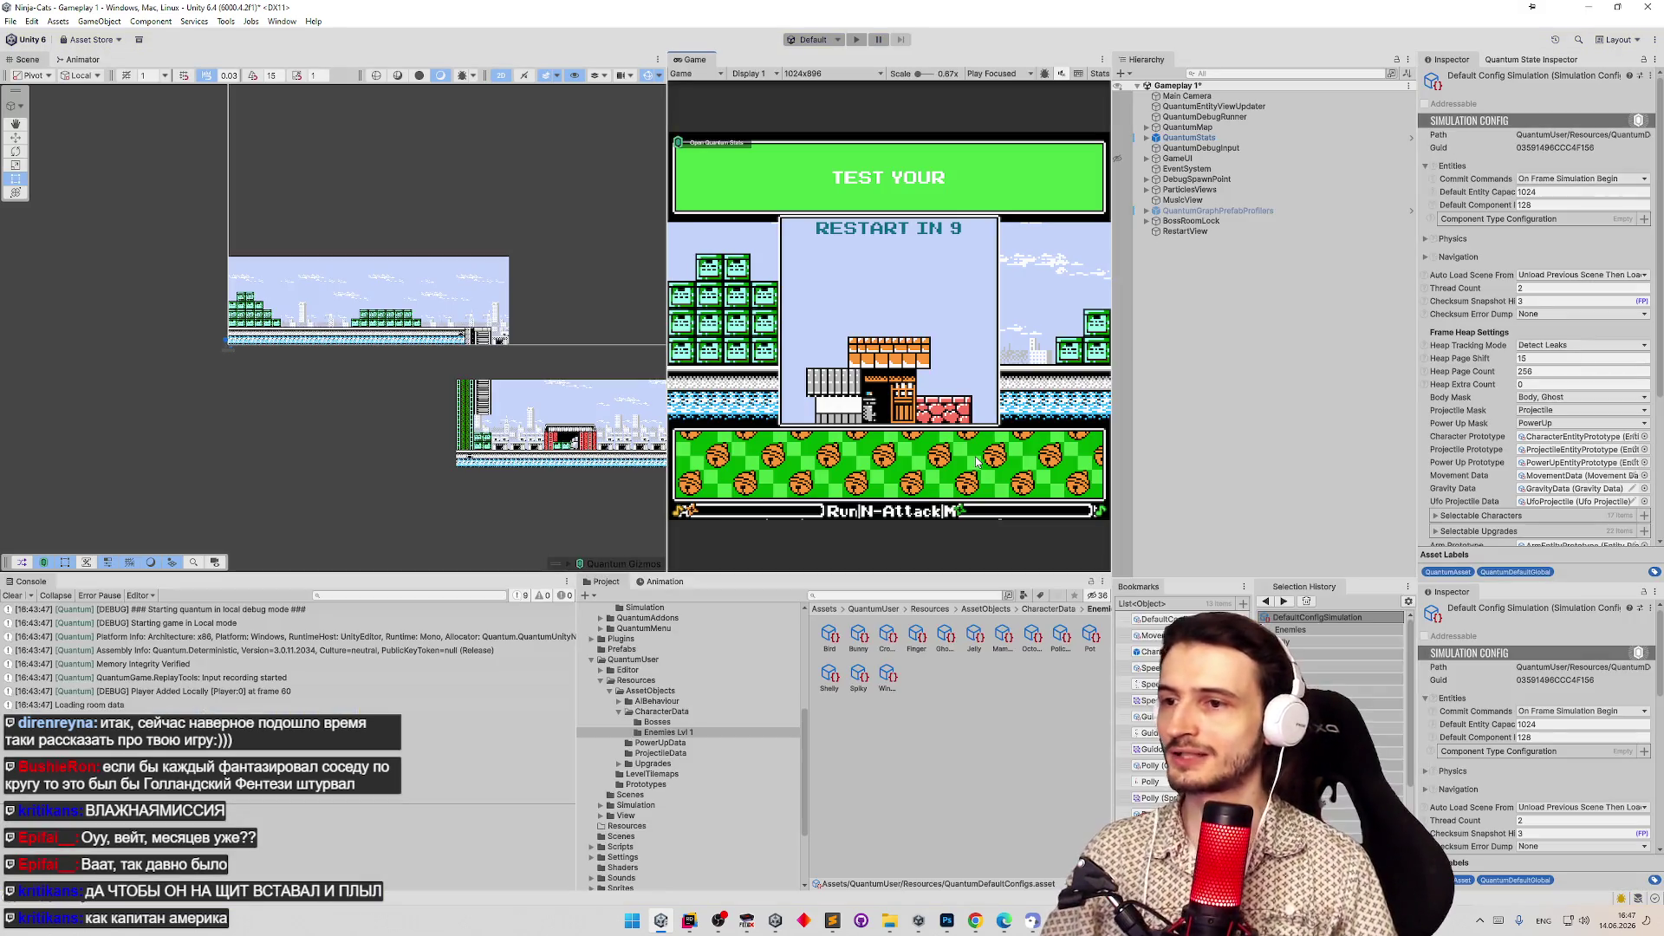
Clear the Console, review tasks.todo in Sublime Text, and minimize it.
click(20, 596)
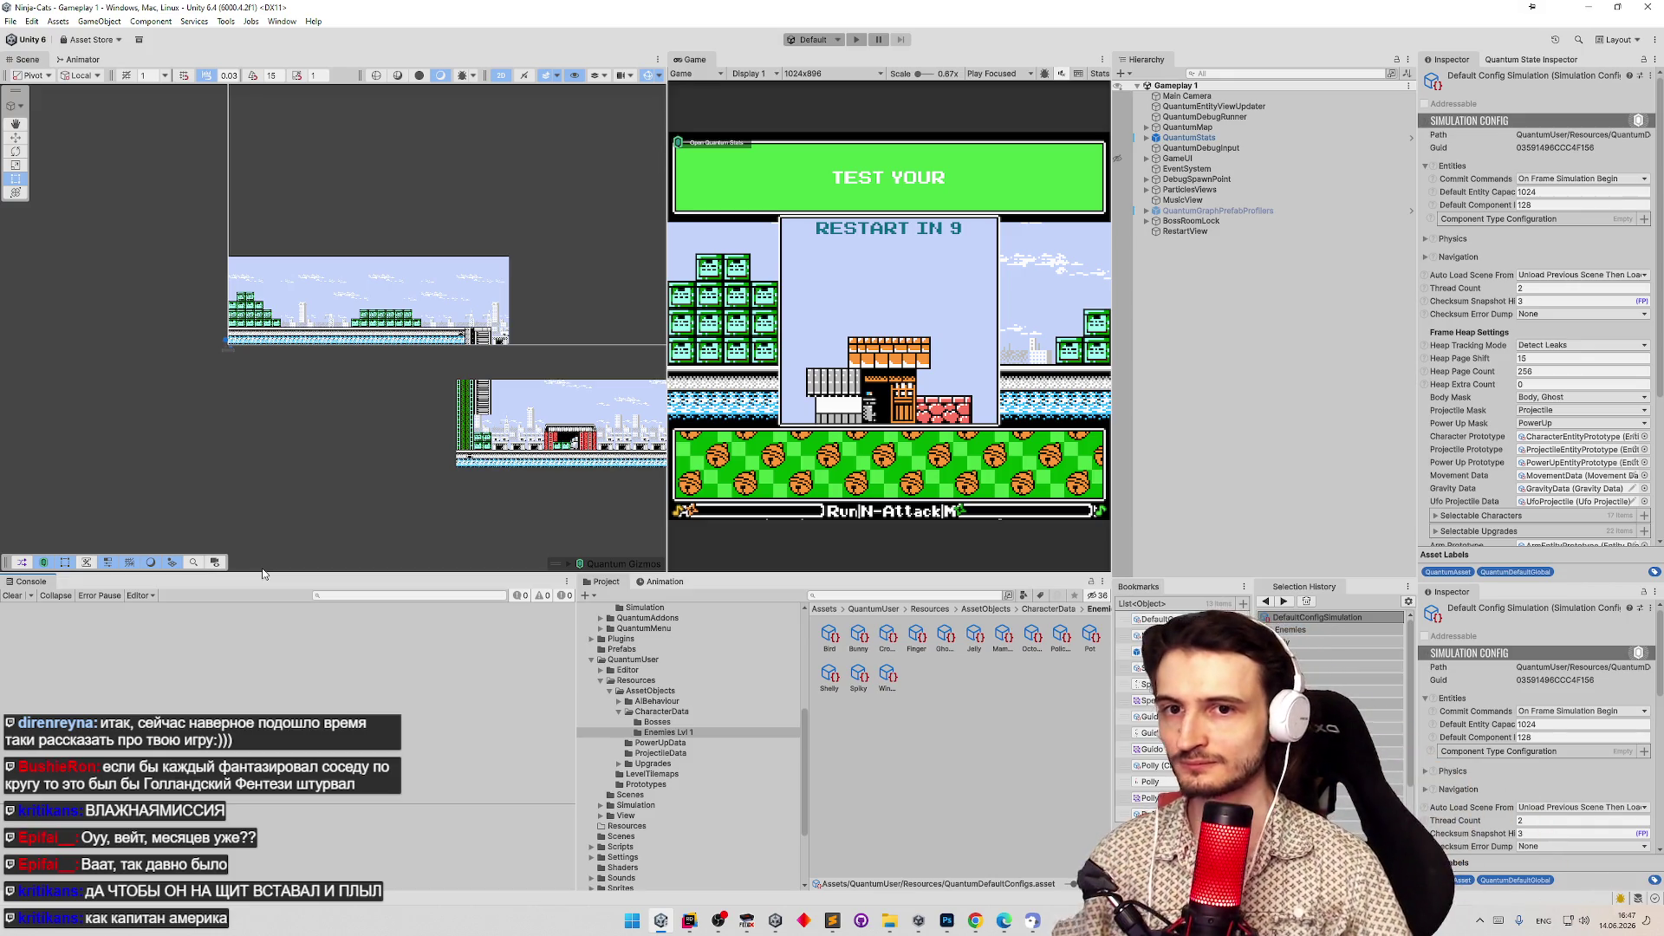
click(830, 921)
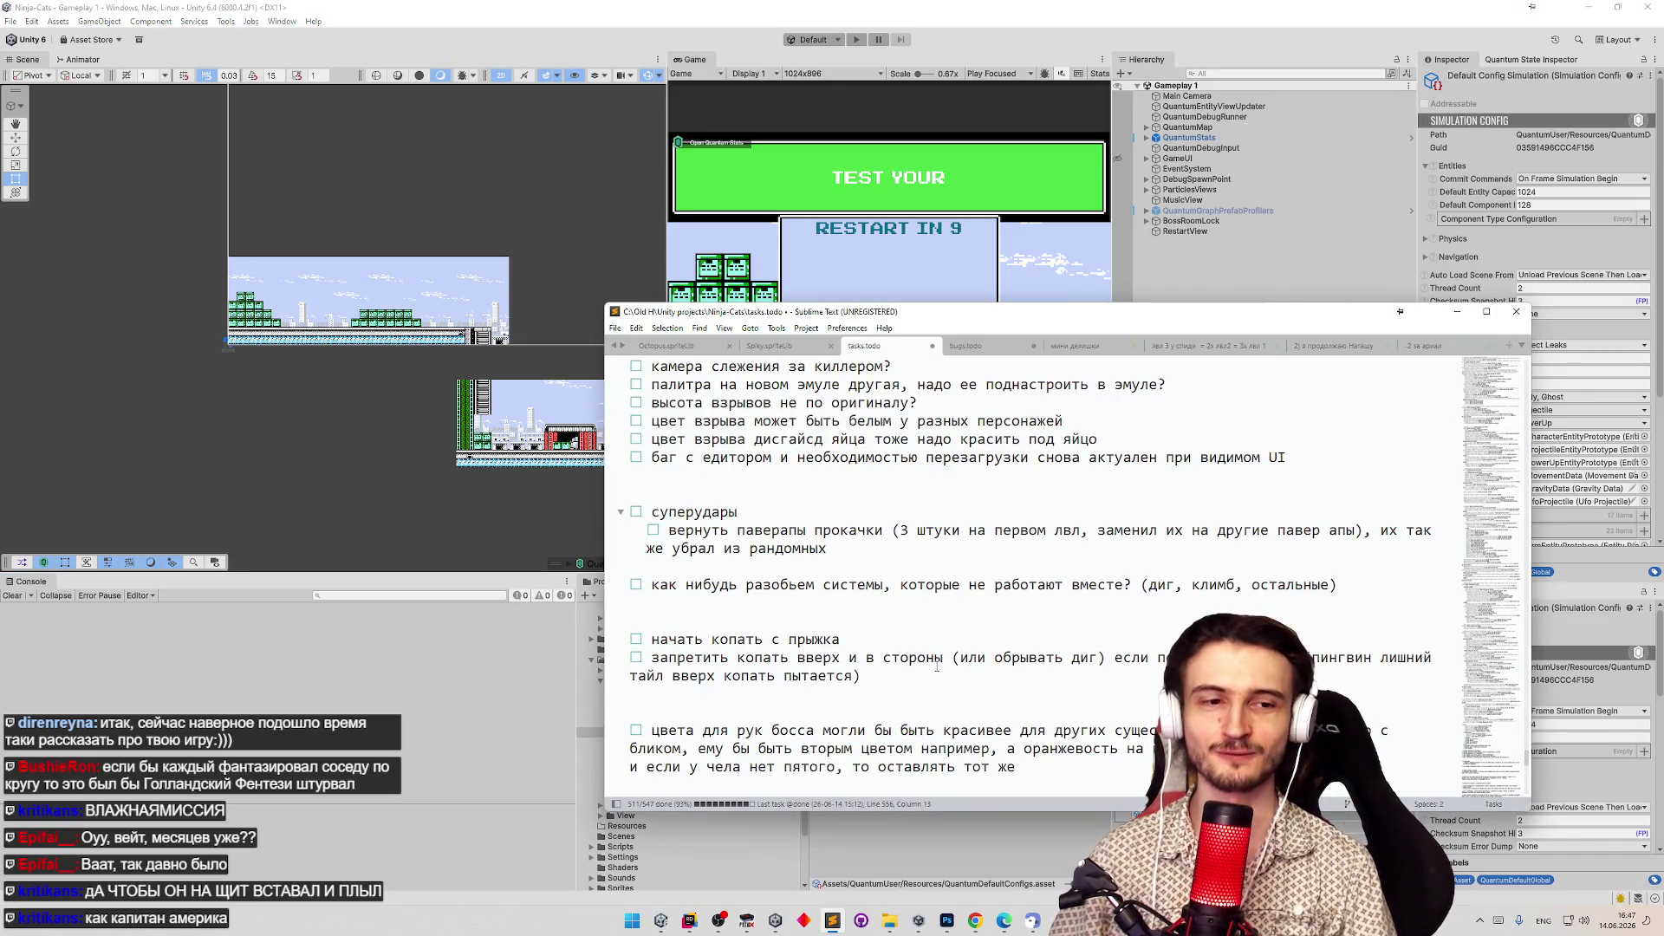
scroll(935, 665, up, 5)
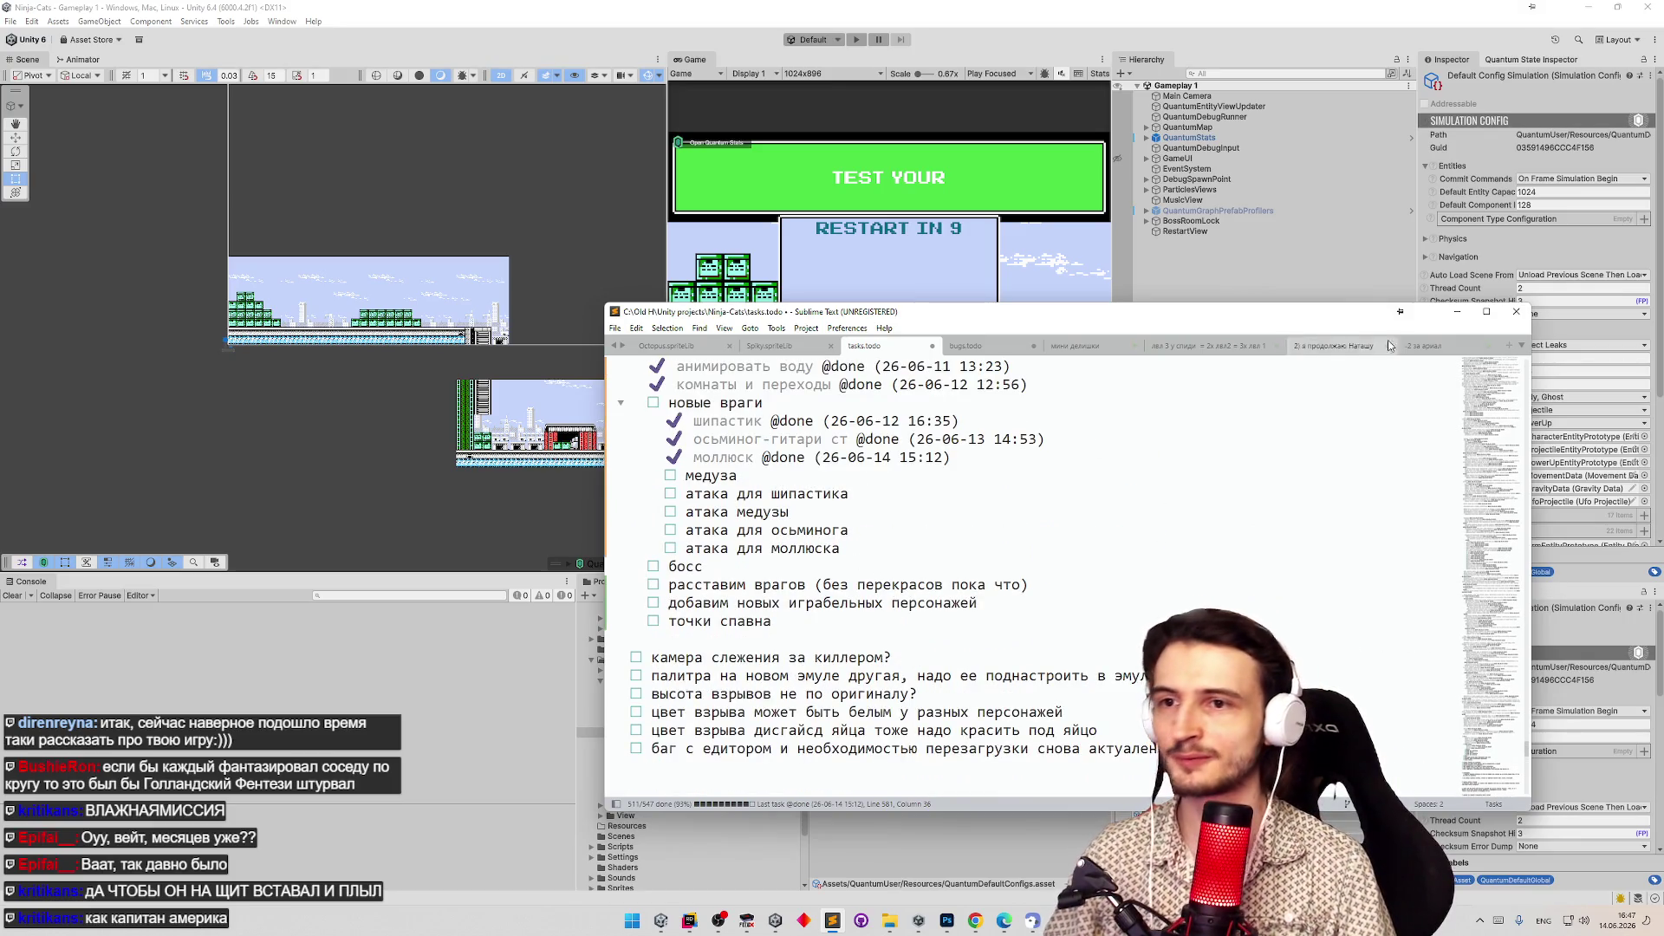
click(1459, 313)
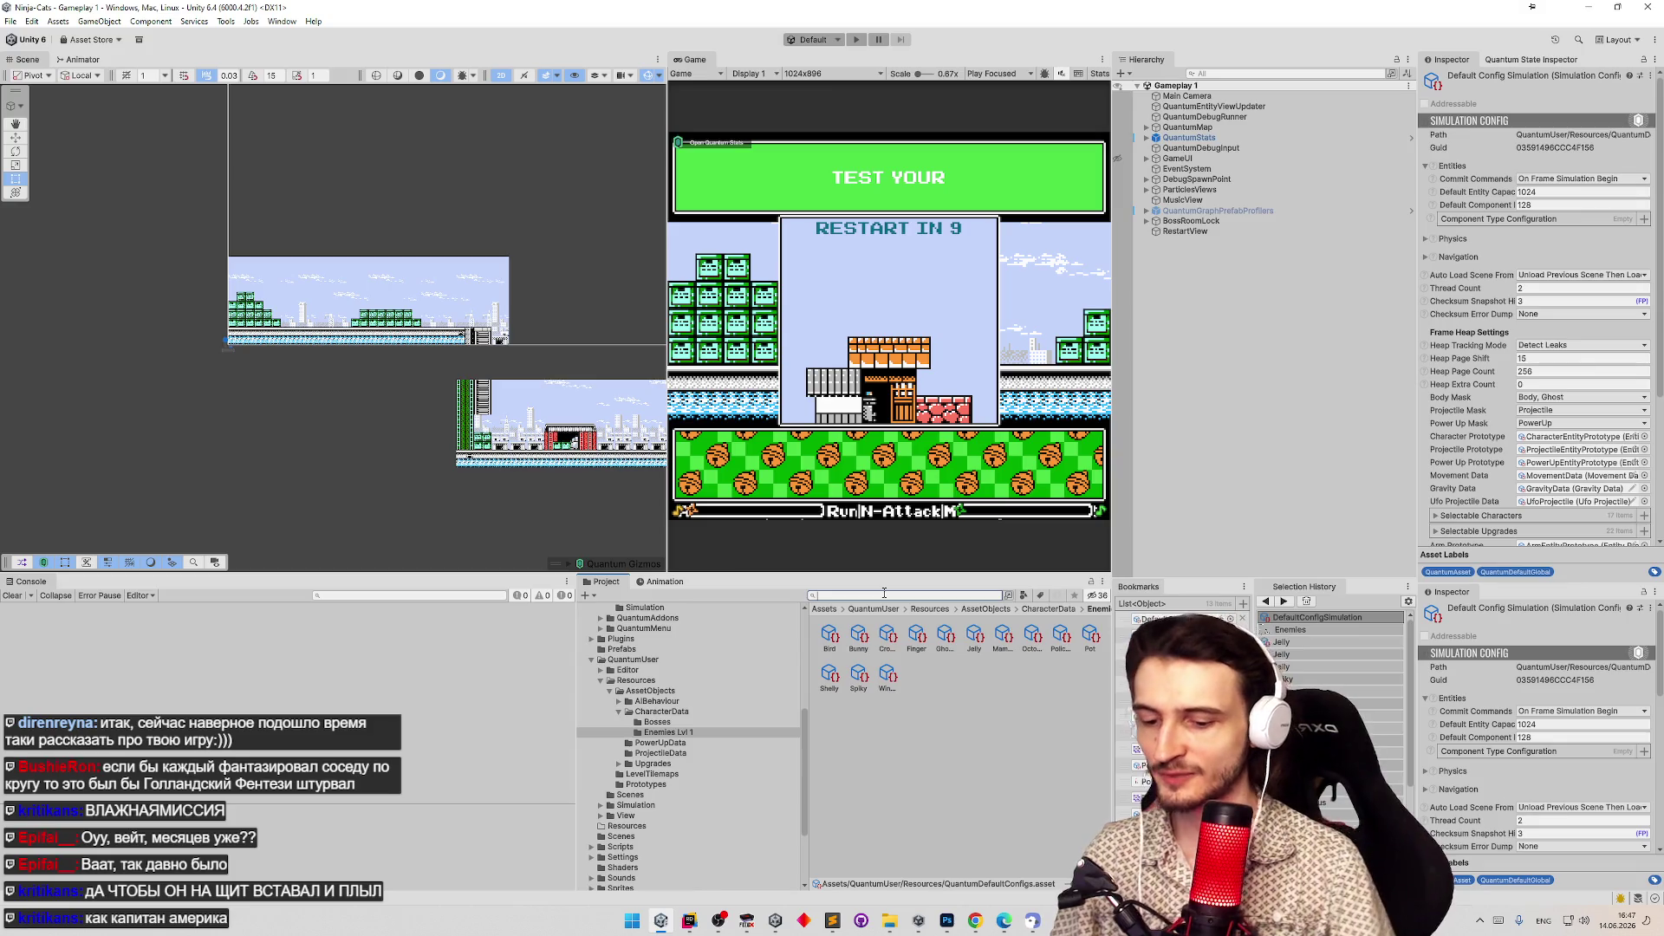
Search 'jelly', select the Jelly character data, and assign PolicemanProjectile as its Projectile Data.
text(jelly)
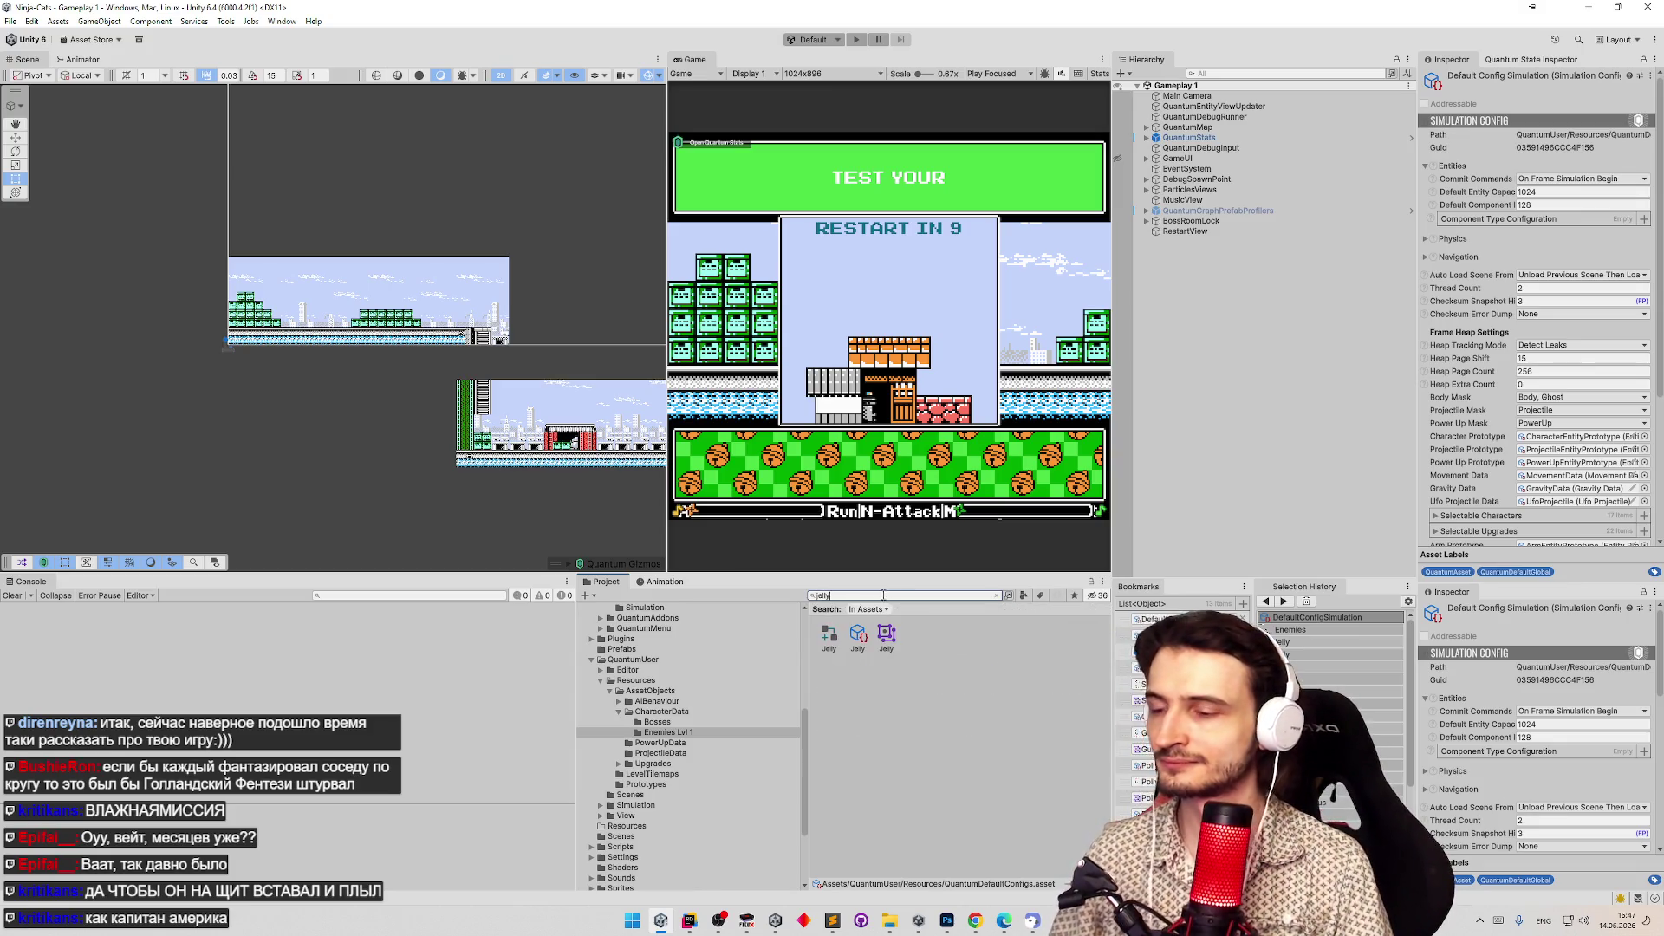
click(858, 634)
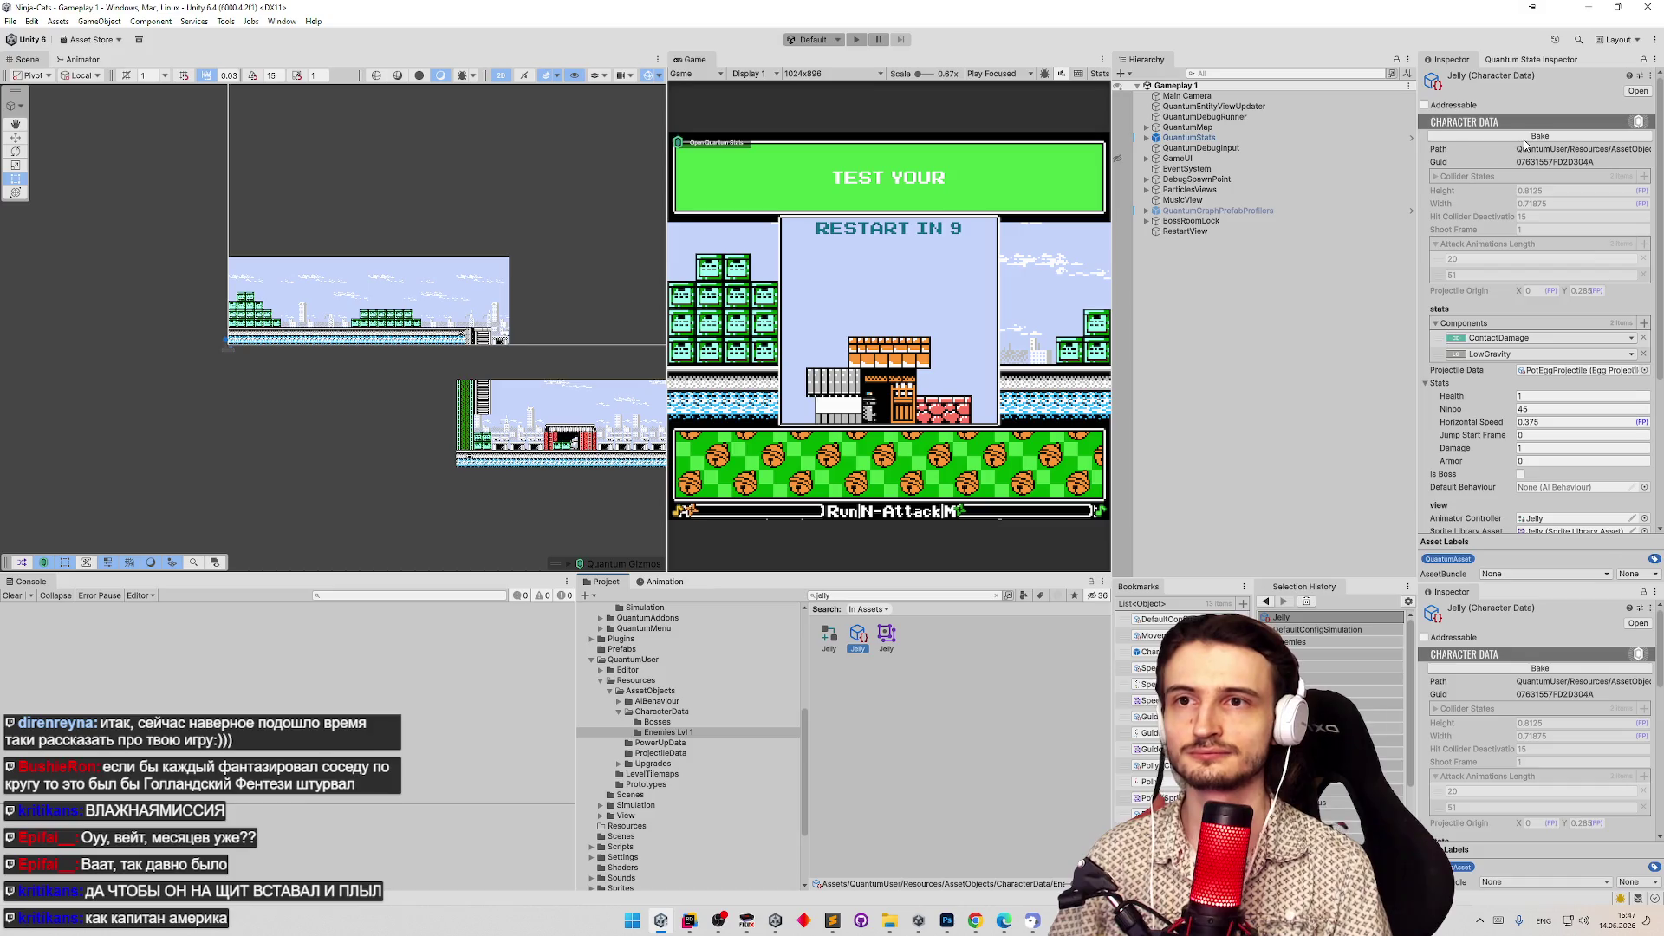
drag(1662, 313, 1661, 412)
click(1642, 220)
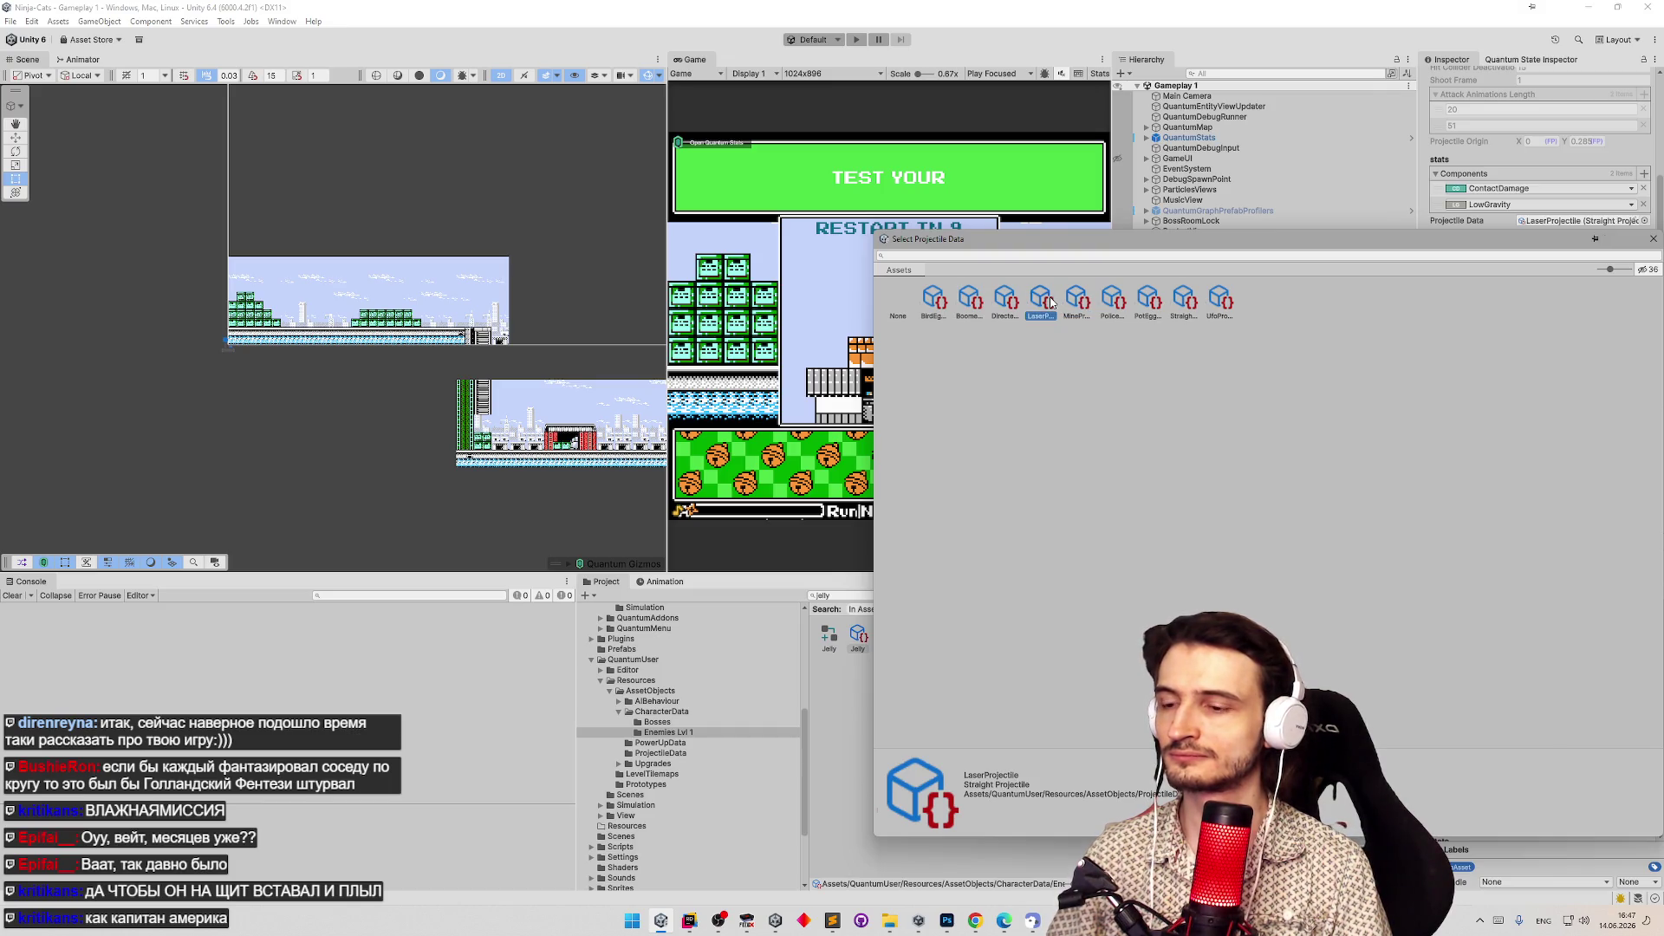
double_click(1110, 305)
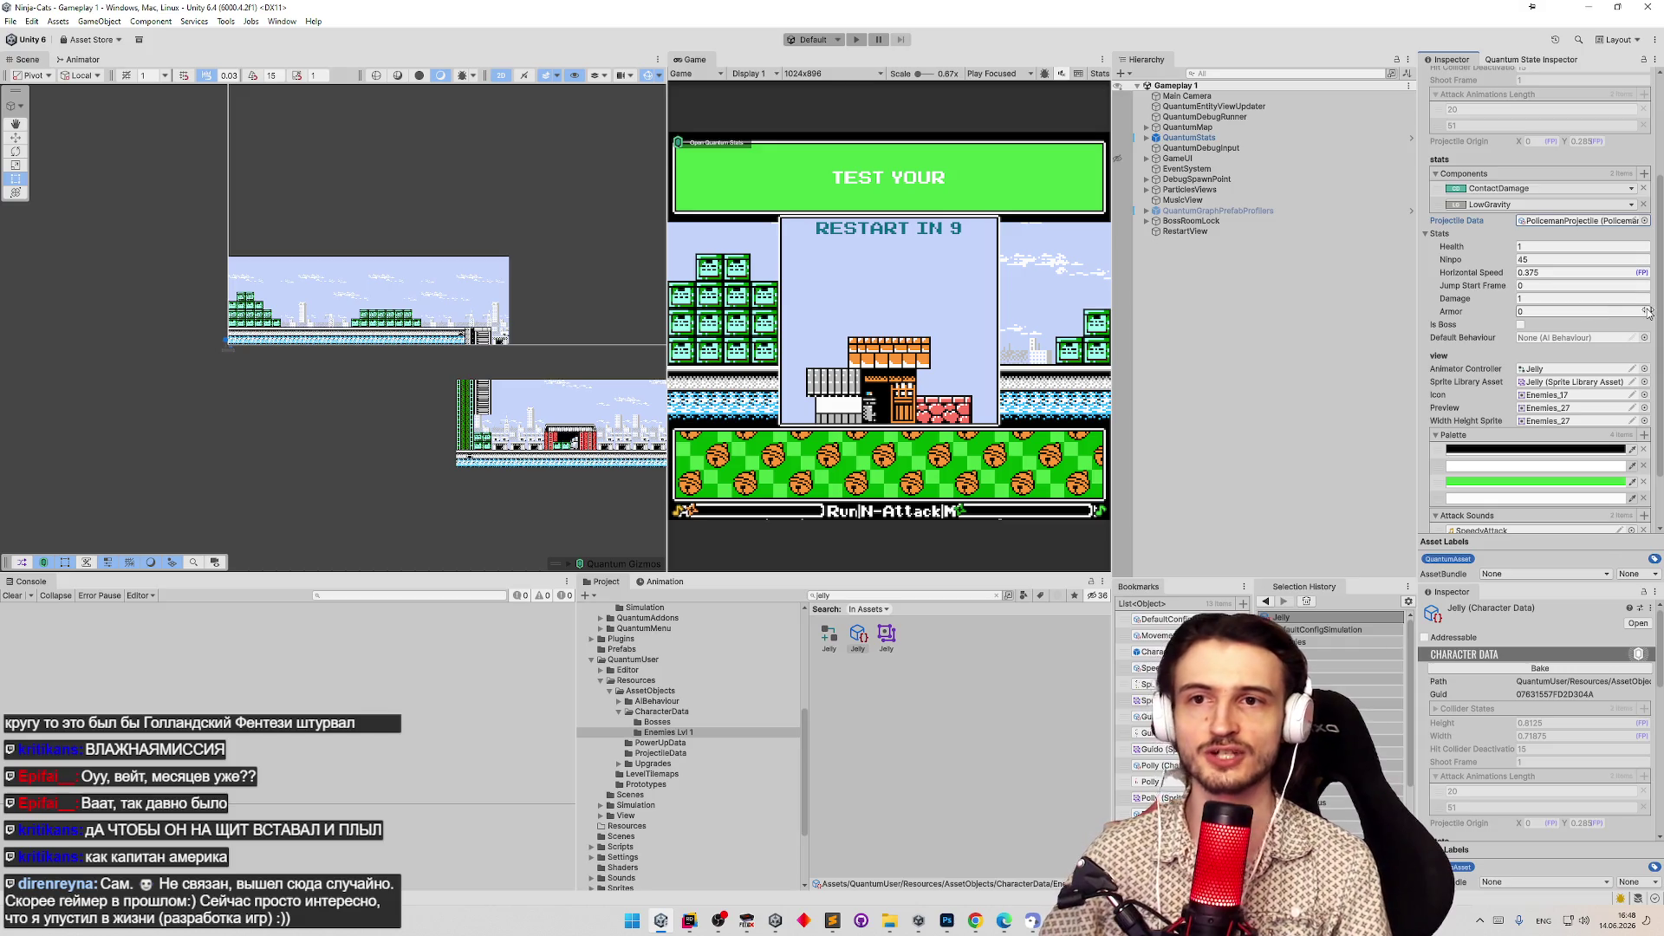
Browse the Jelly icon's sprite choices and close the picker without changing anything.
scroll(1649, 329, down, 2)
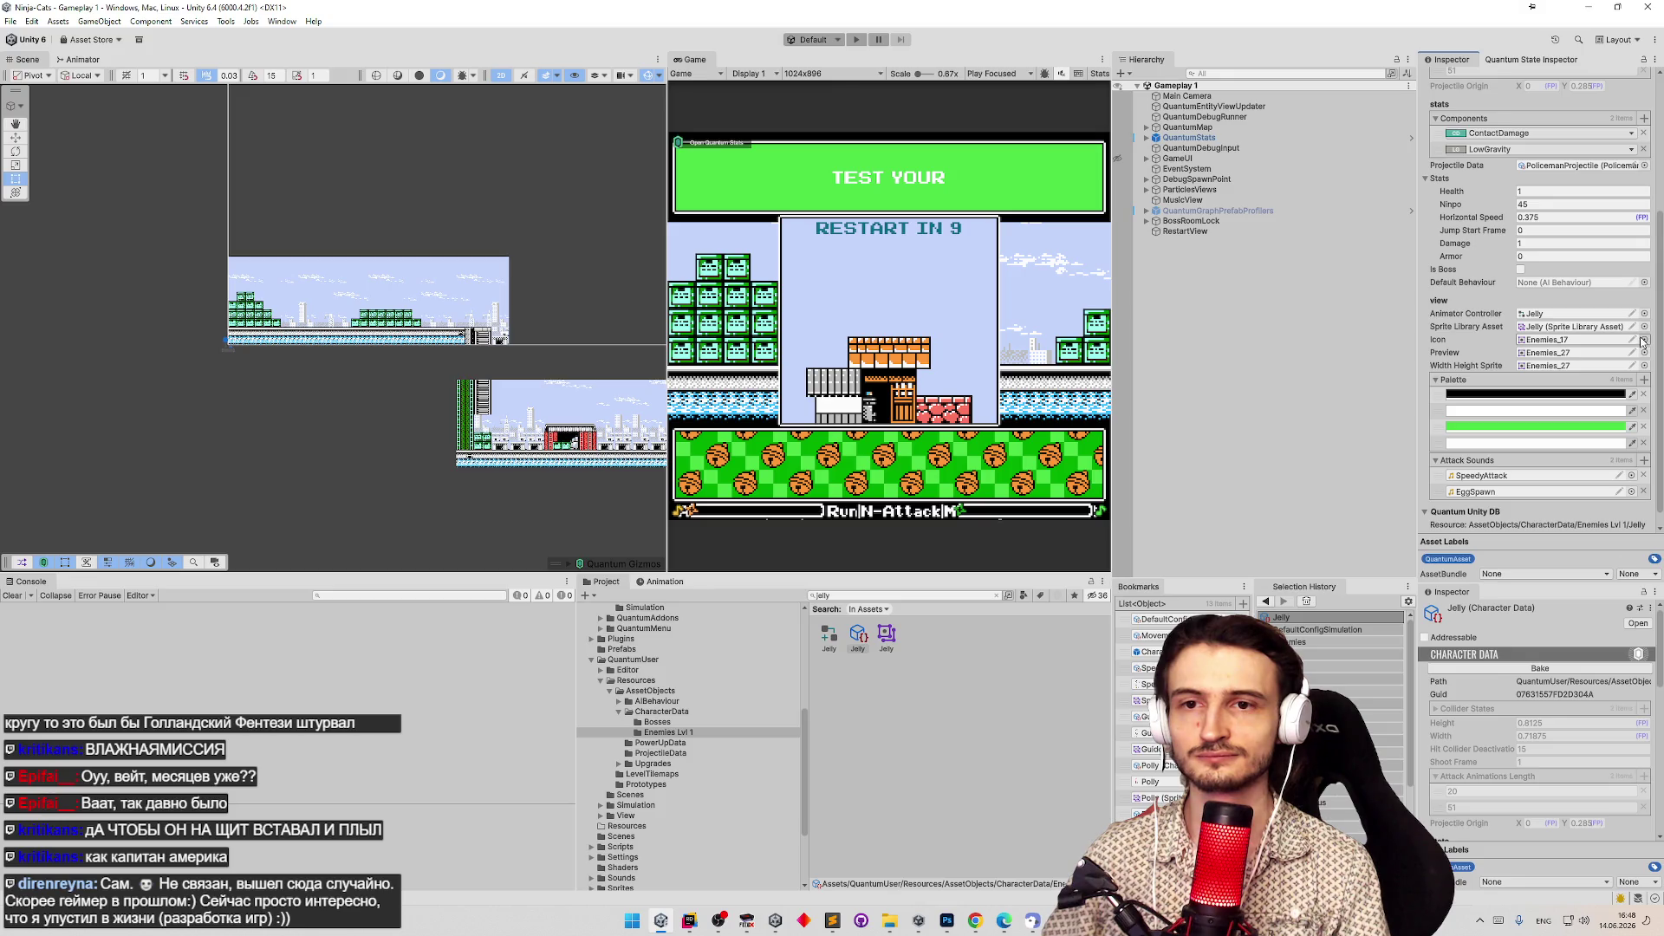
click(1645, 340)
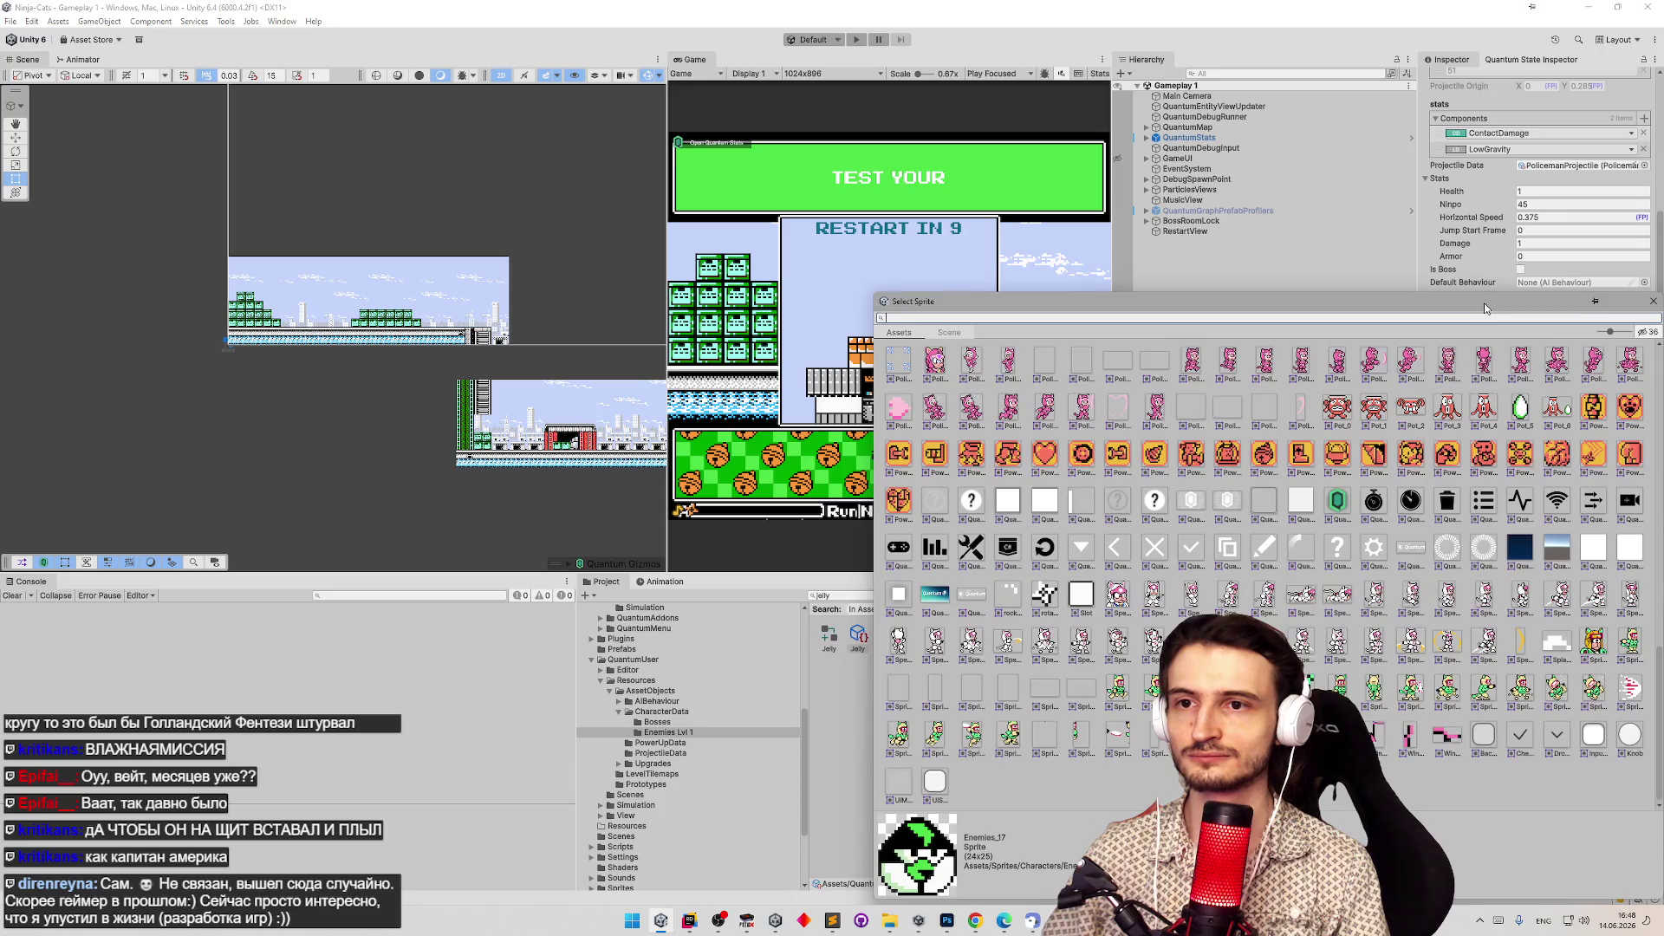
drag(1557, 638, 1563, 360)
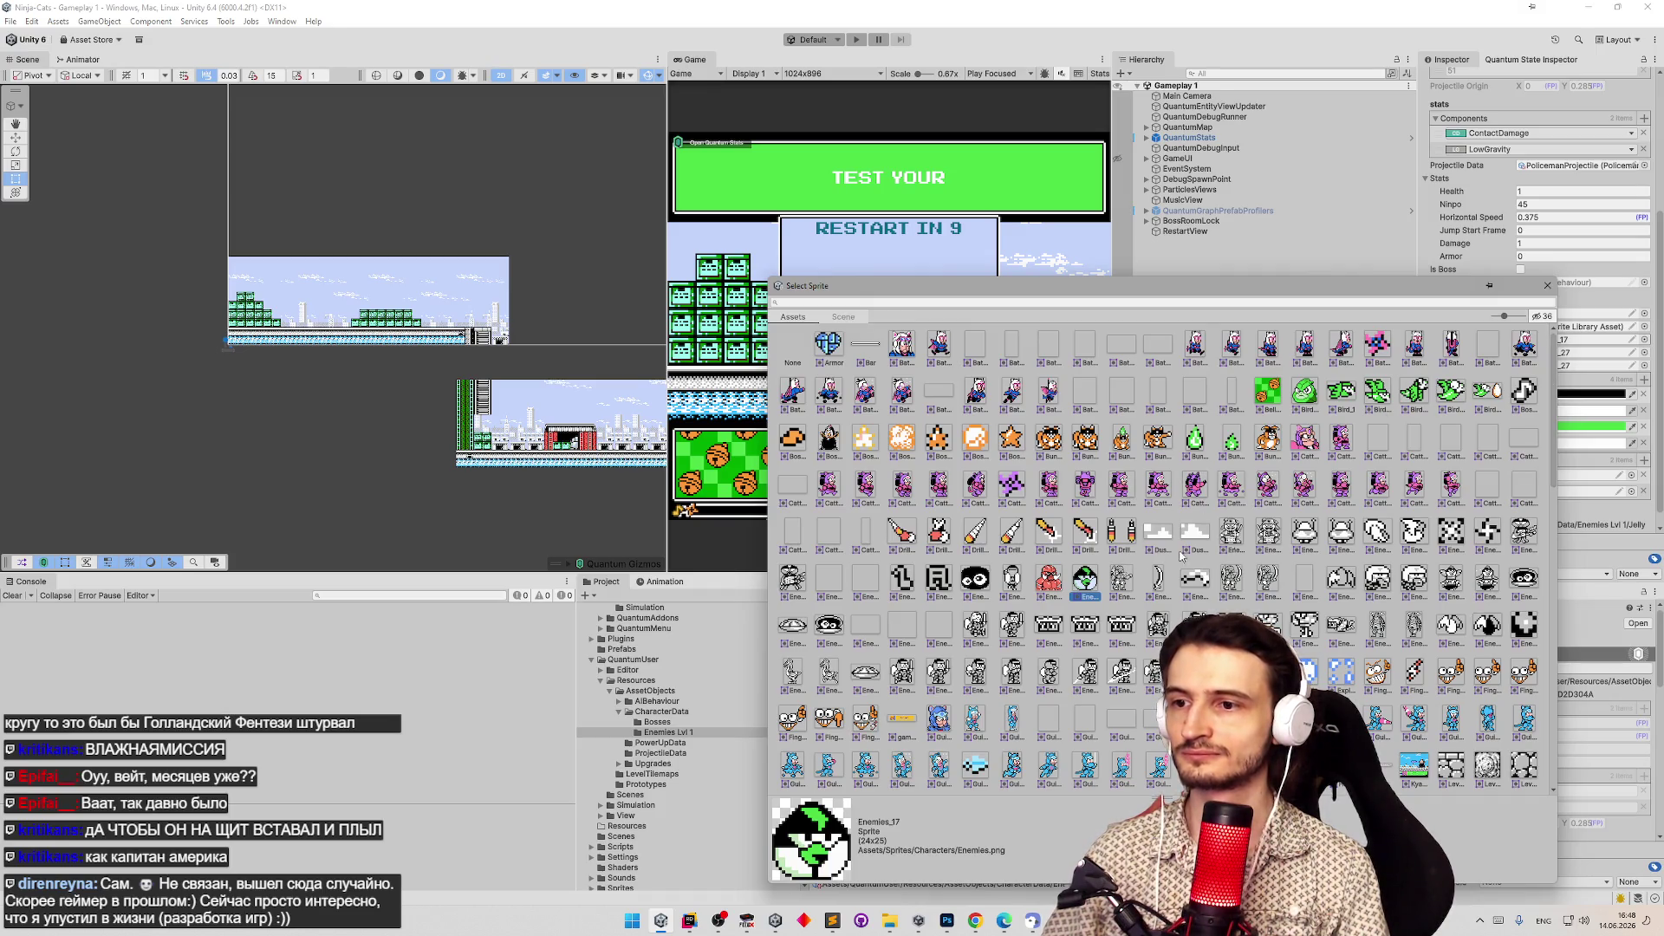
click(1548, 287)
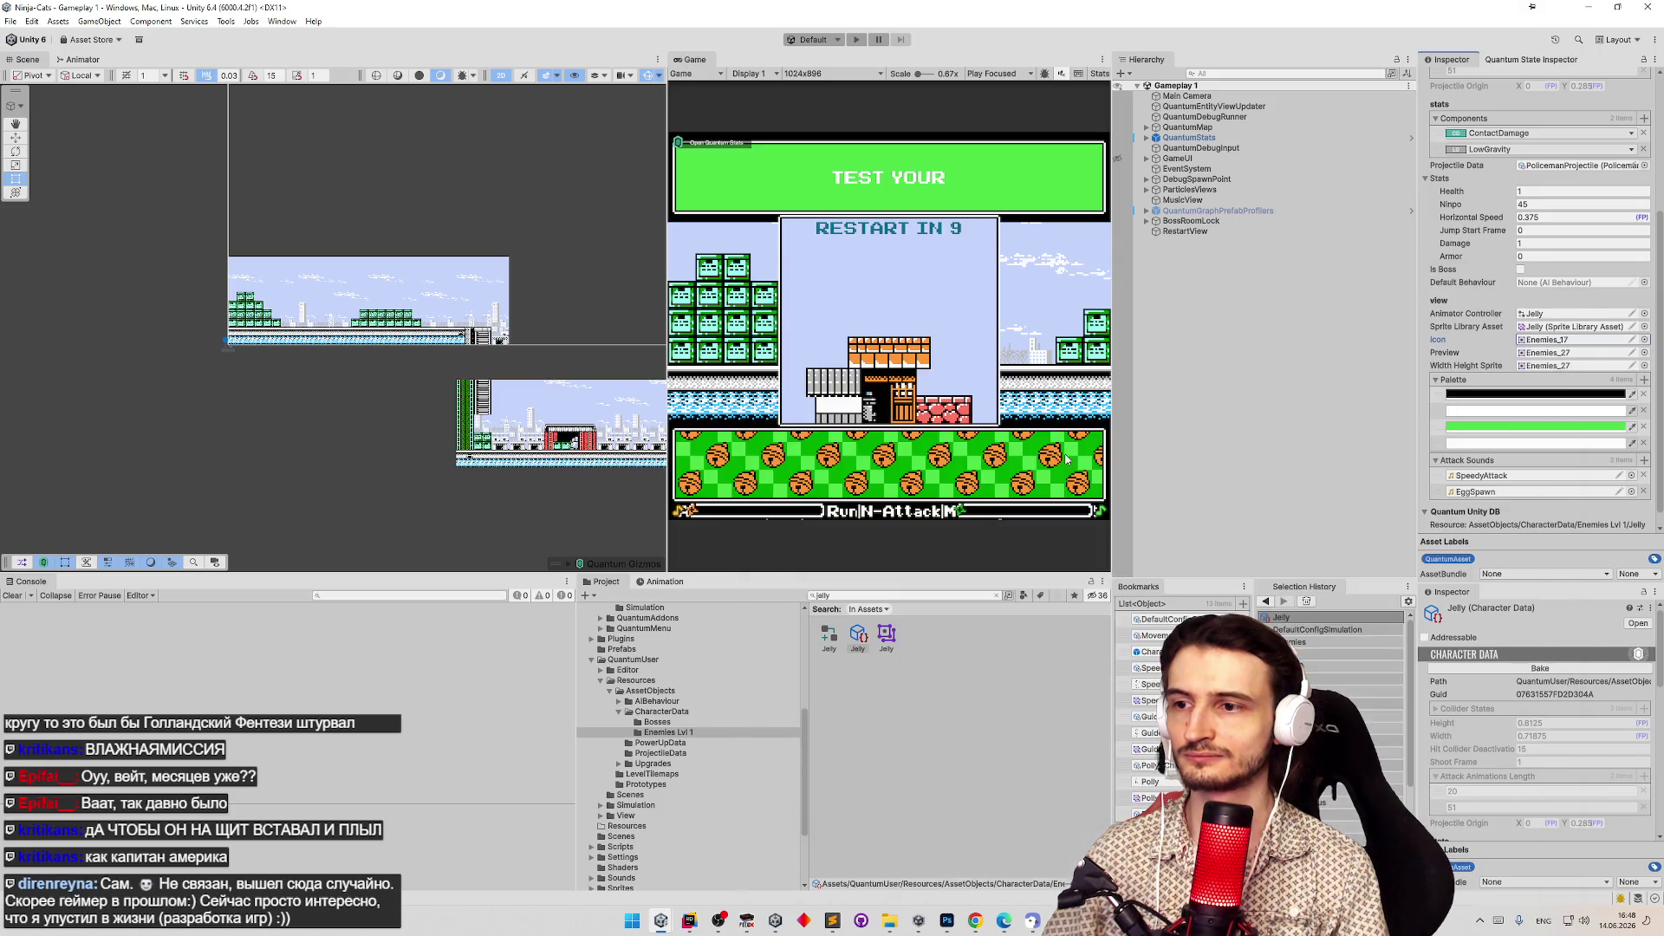
Search 'enem' and open the Enemies sprite sheet in the Sprite Editor.
click(875, 595)
text(enem)
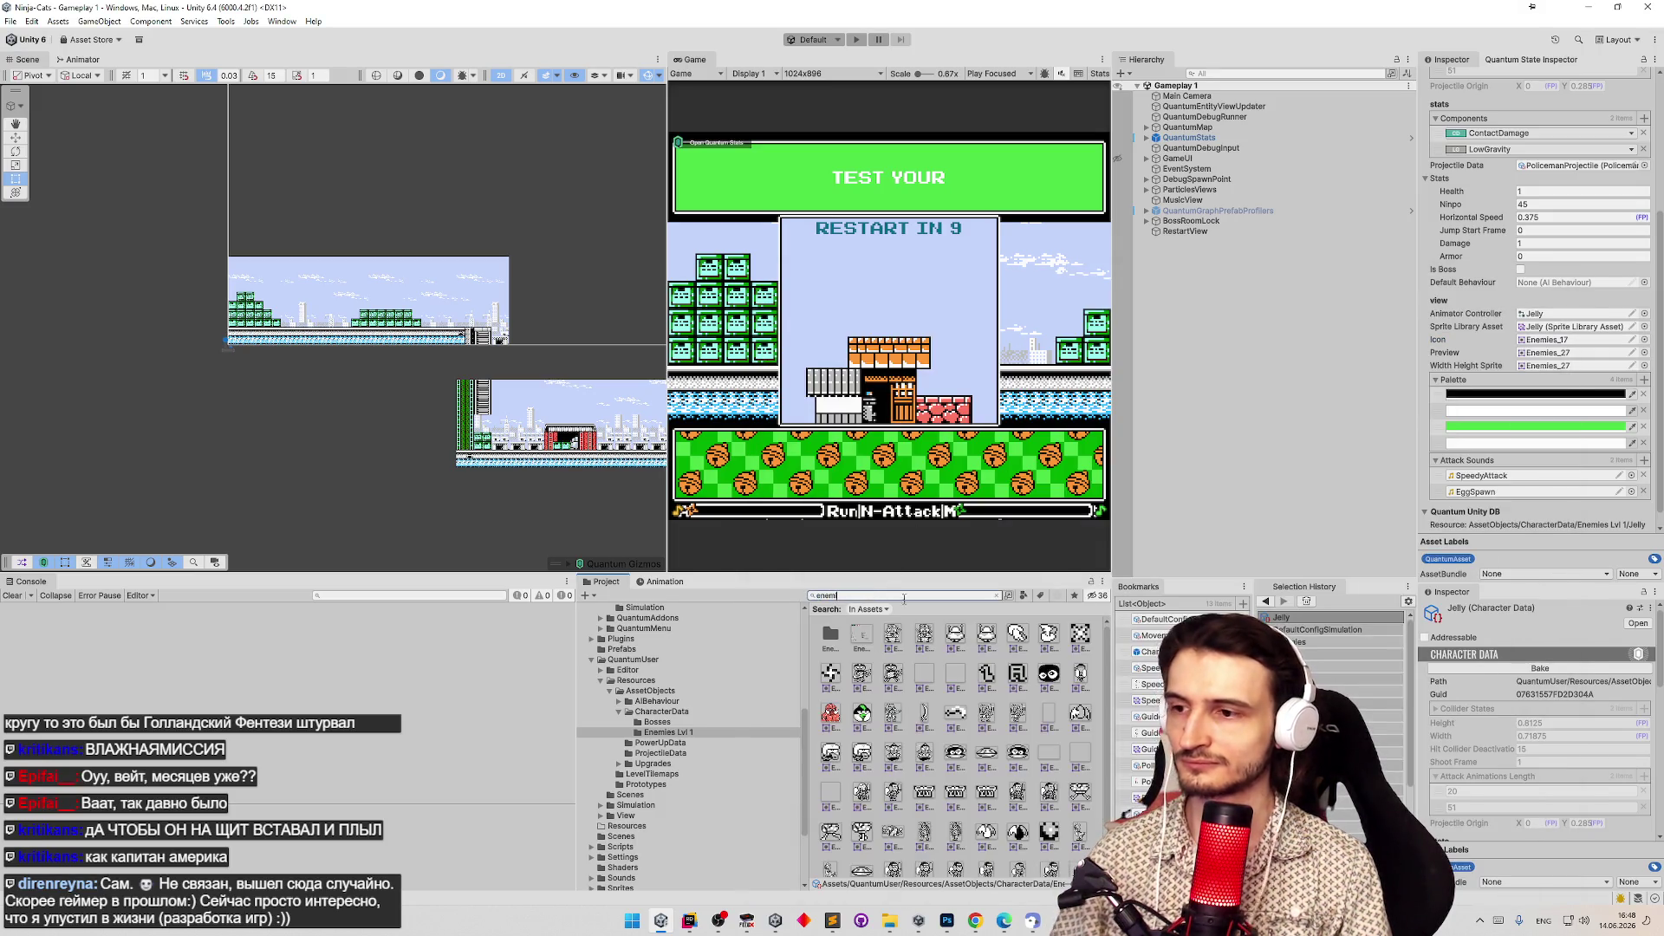
click(861, 635)
click(1468, 224)
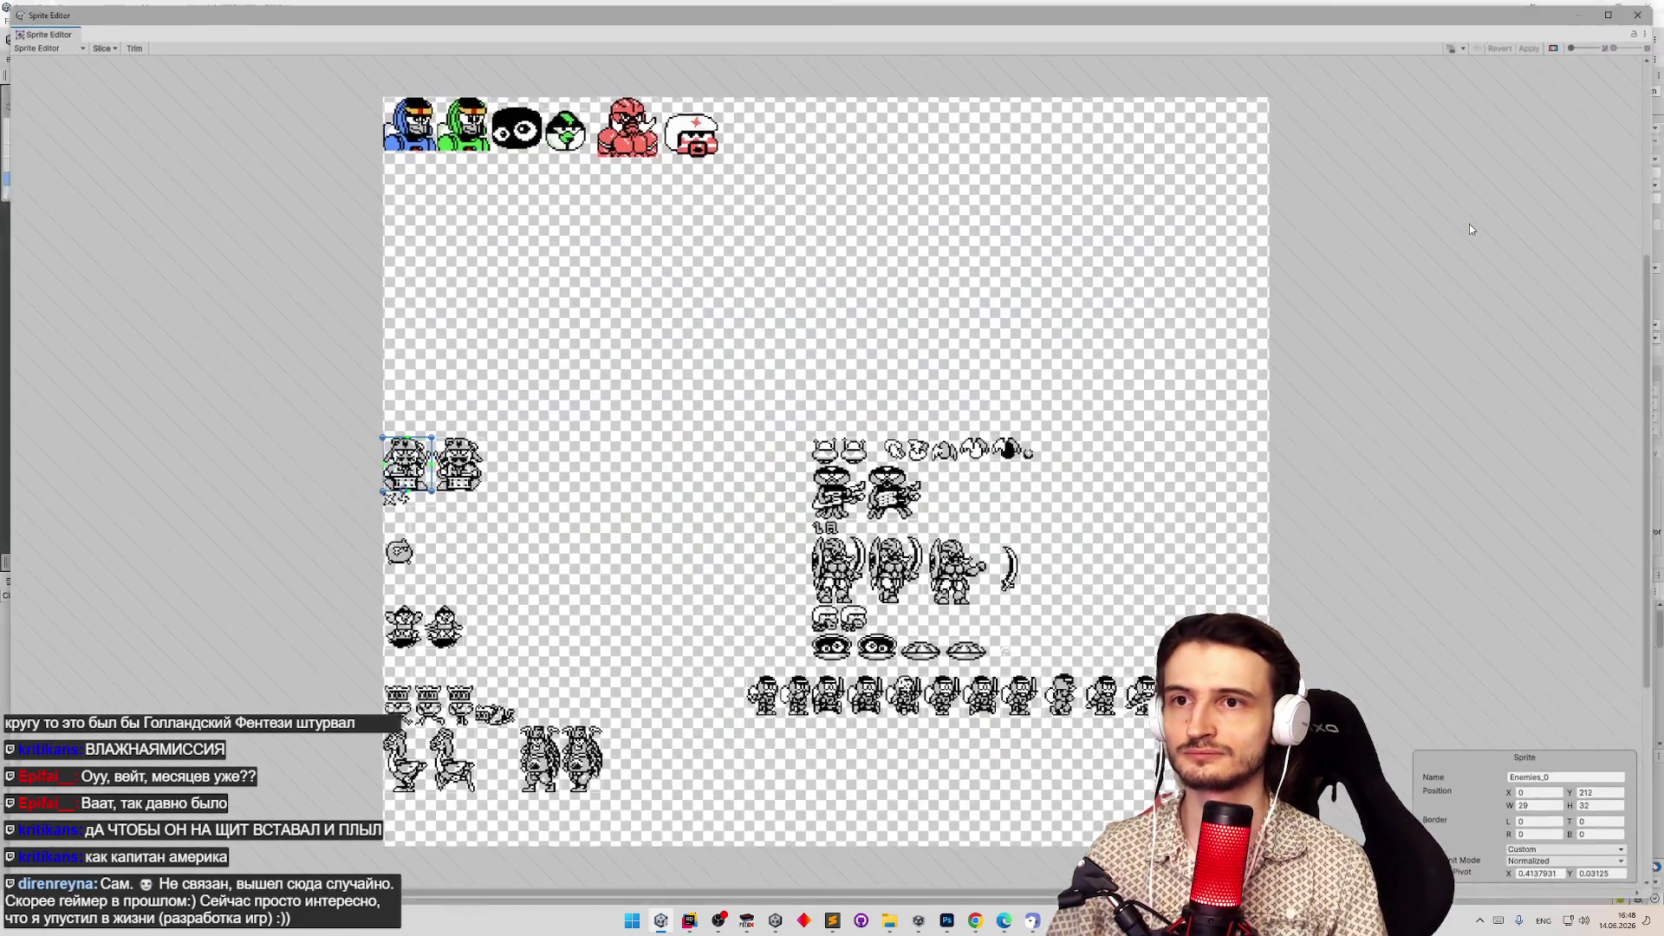
Trim the white jelly's Enemies_54 slice to 32×26 pixels, apply it, and close the Sprite Editor.
click(563, 125)
click(626, 126)
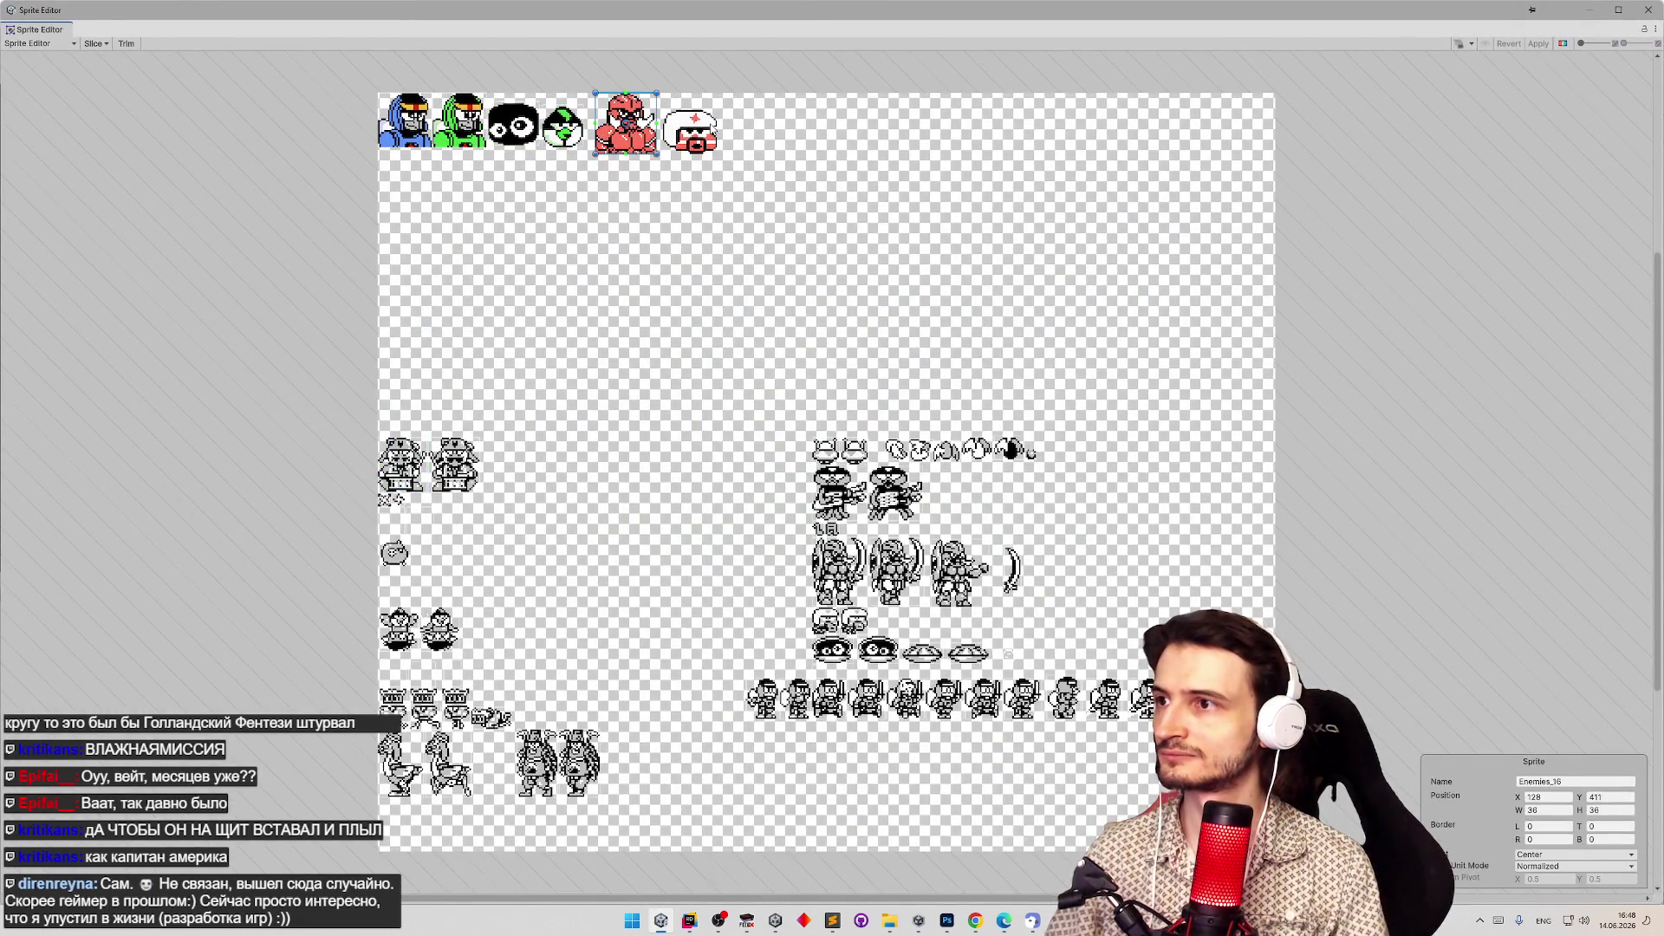
click(613, 69)
scroll(613, 69, up, 5)
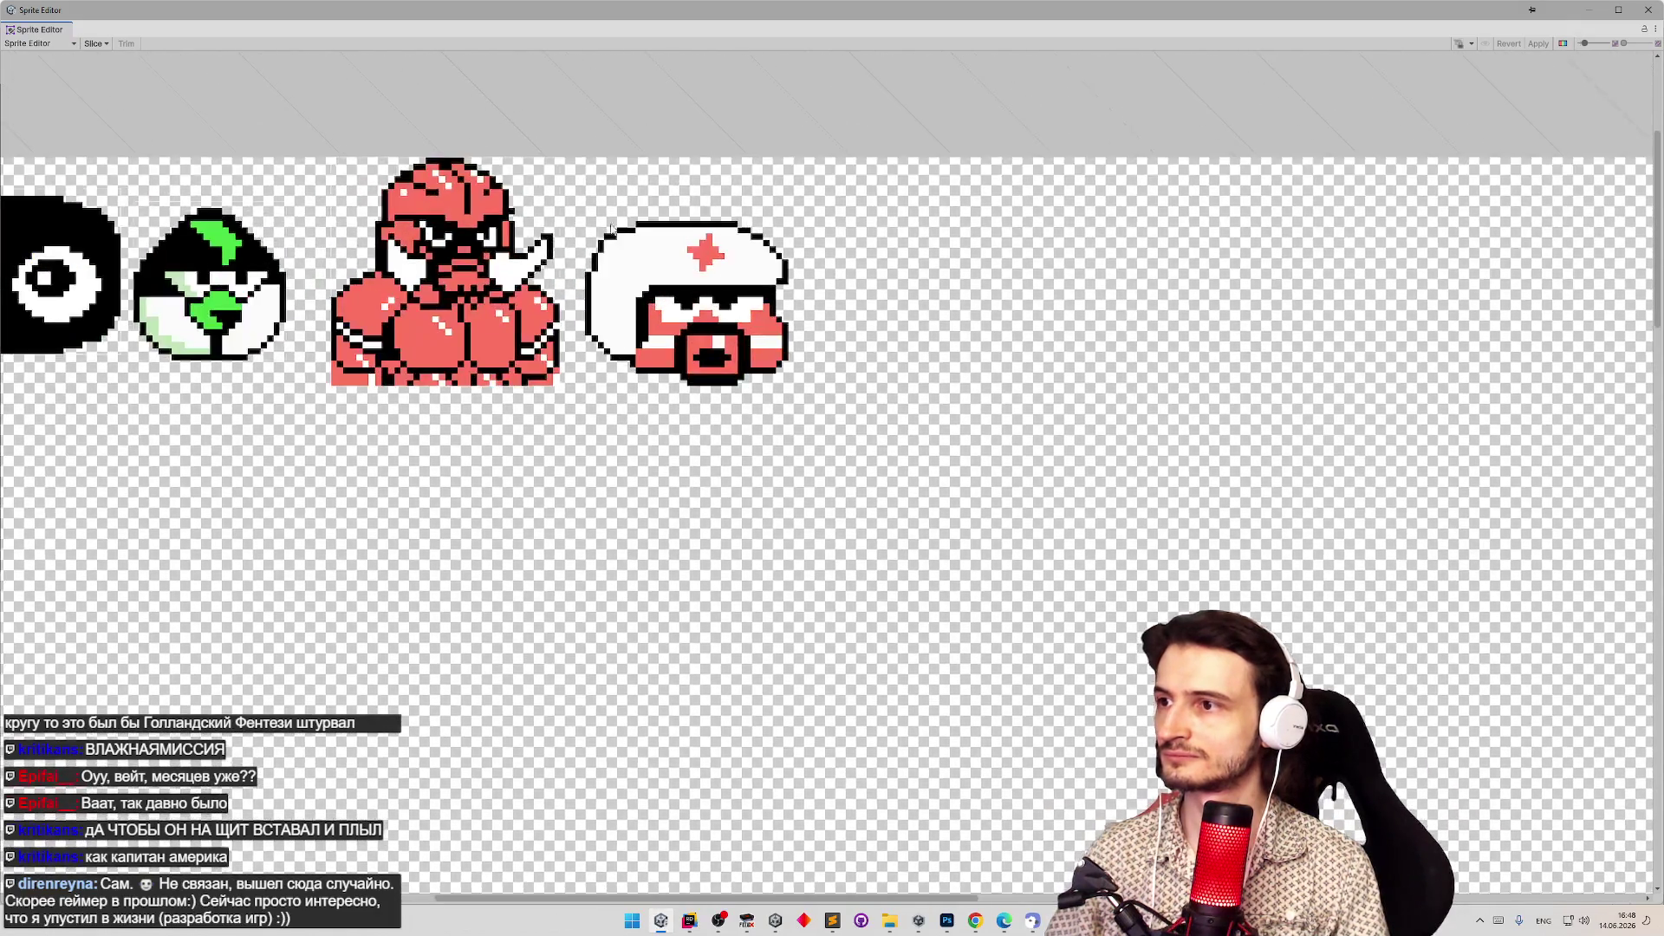
drag(585, 226, 795, 386)
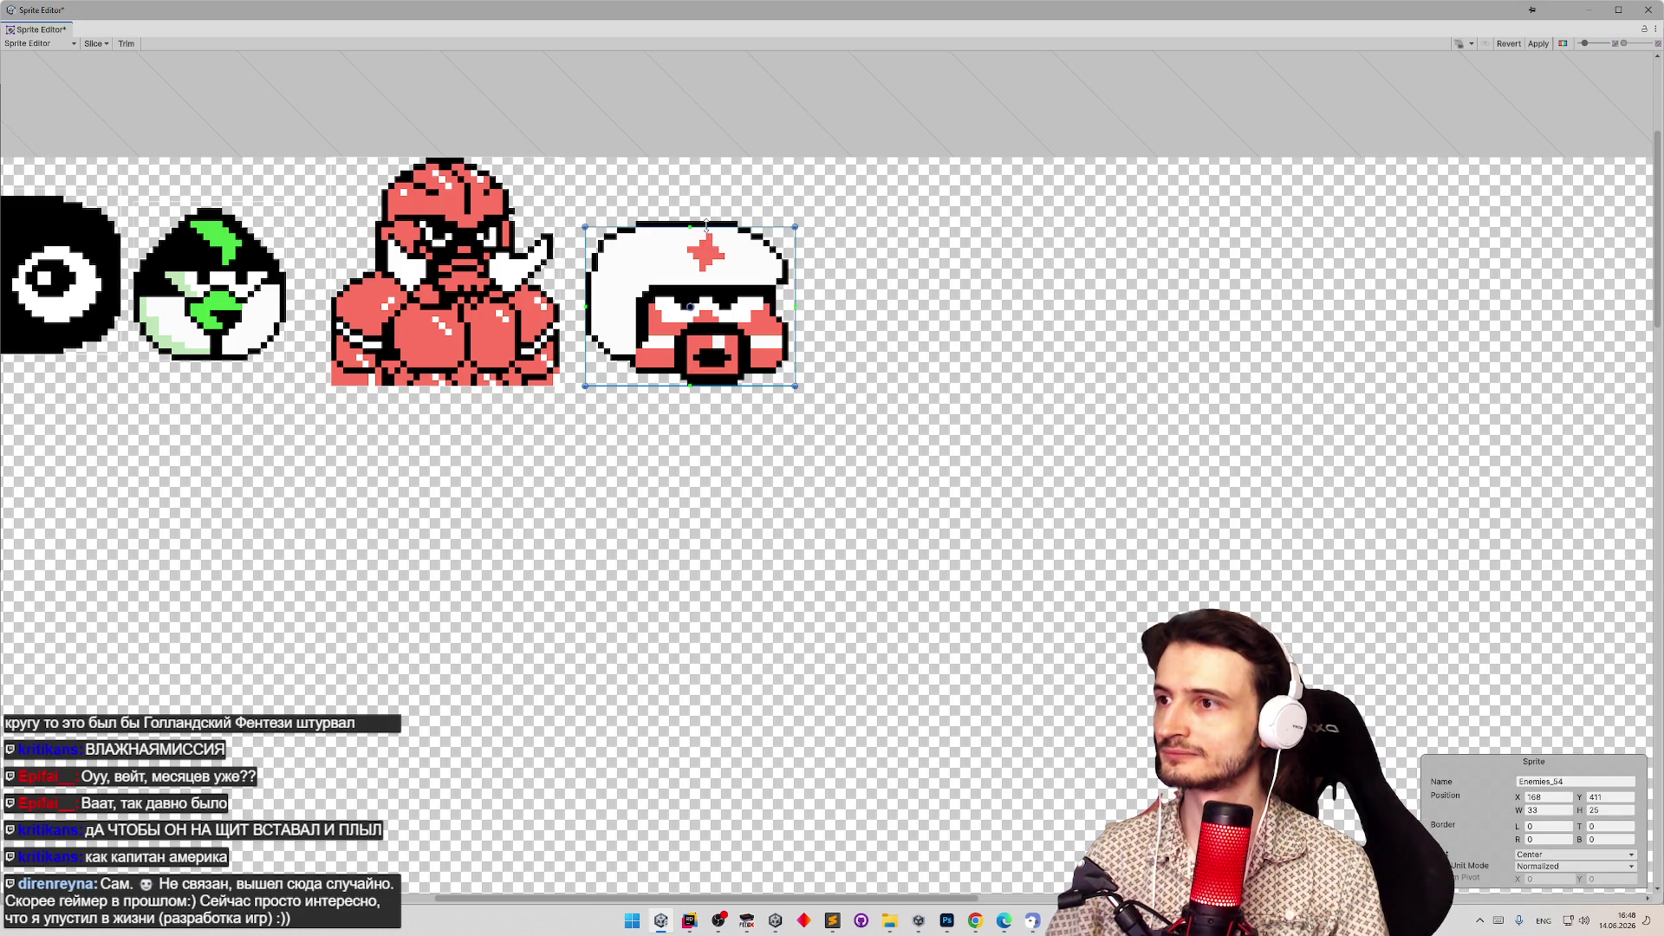
drag(706, 225, 717, 217)
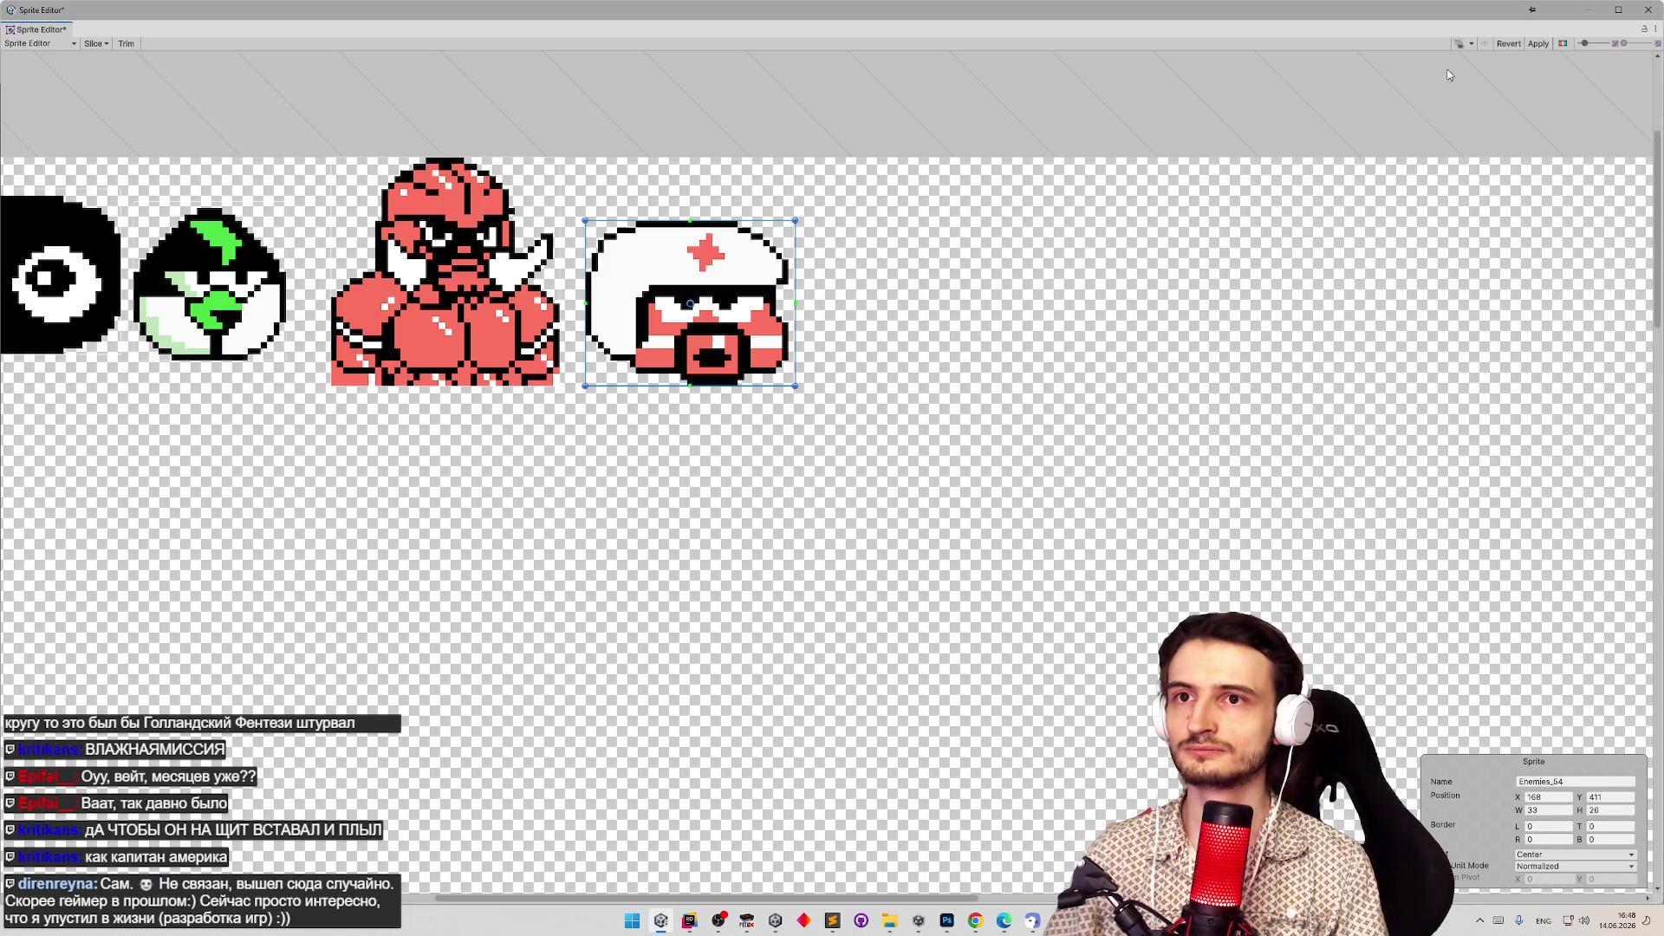
click(1538, 43)
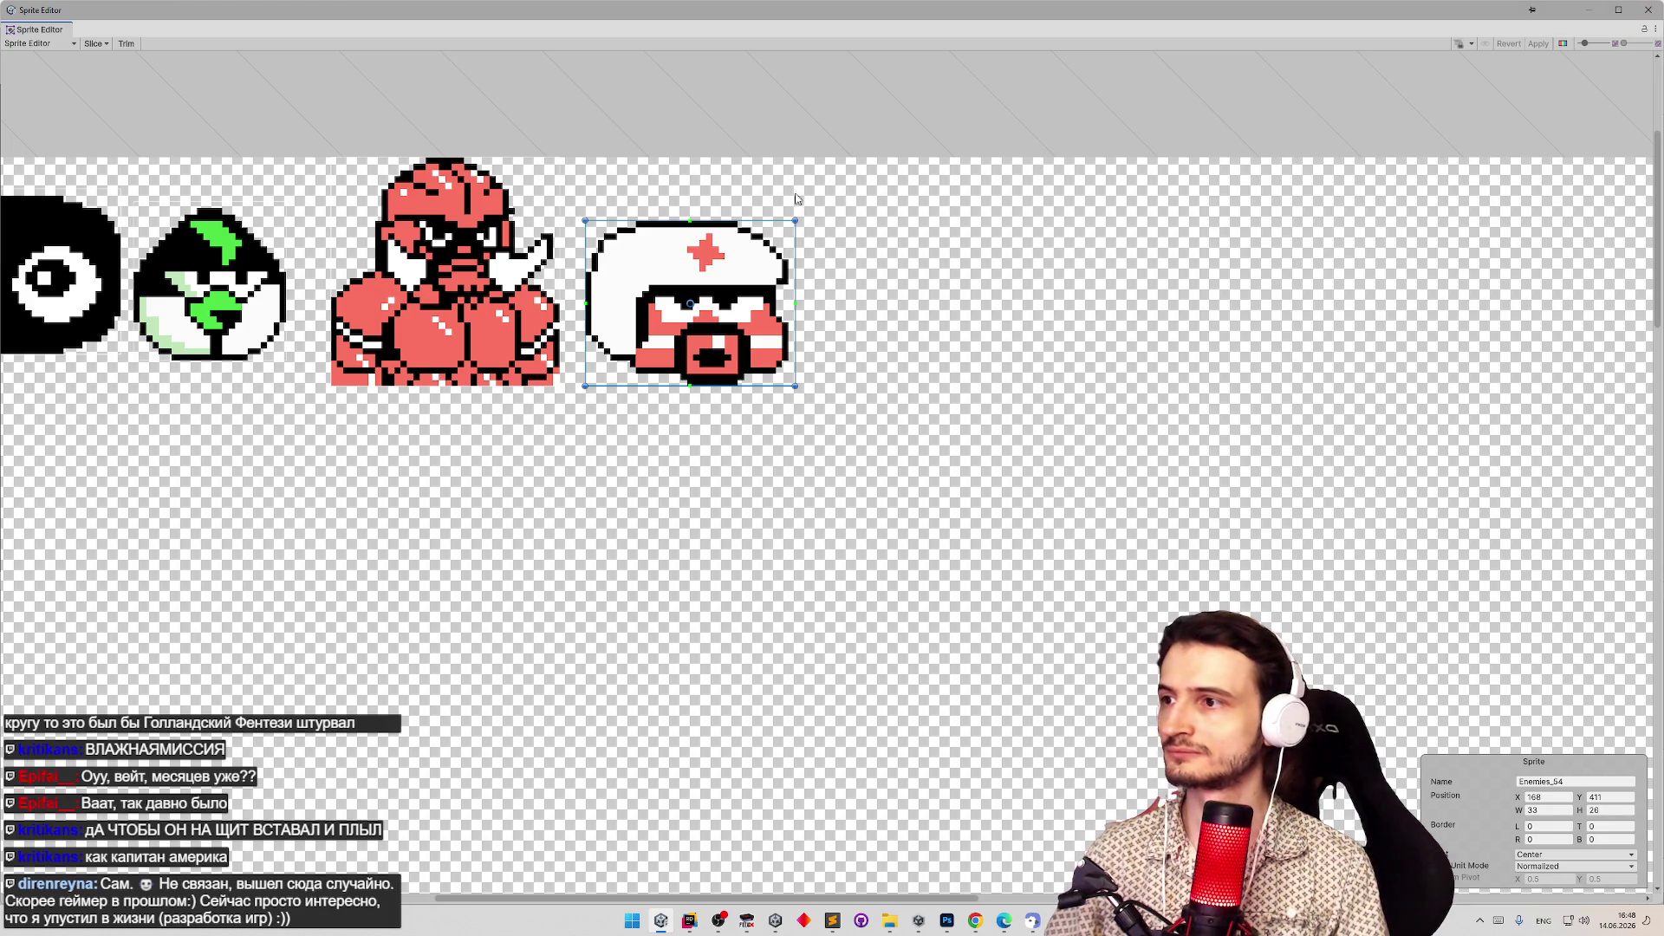
drag(796, 279, 790, 280)
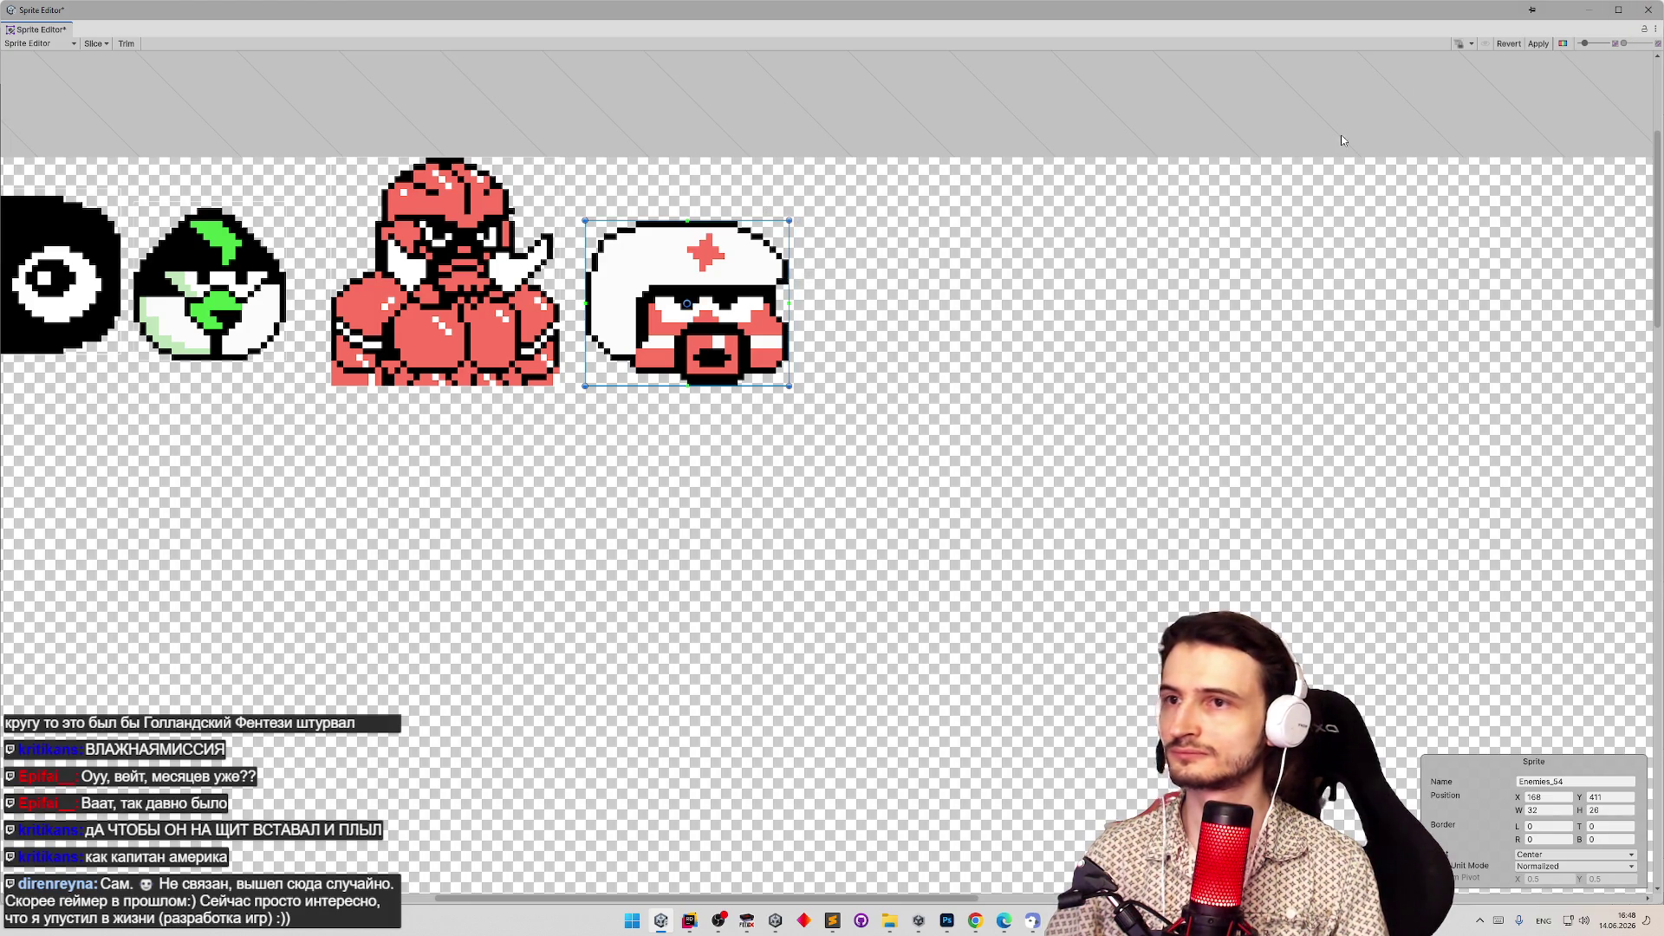
click(1538, 44)
click(1647, 9)
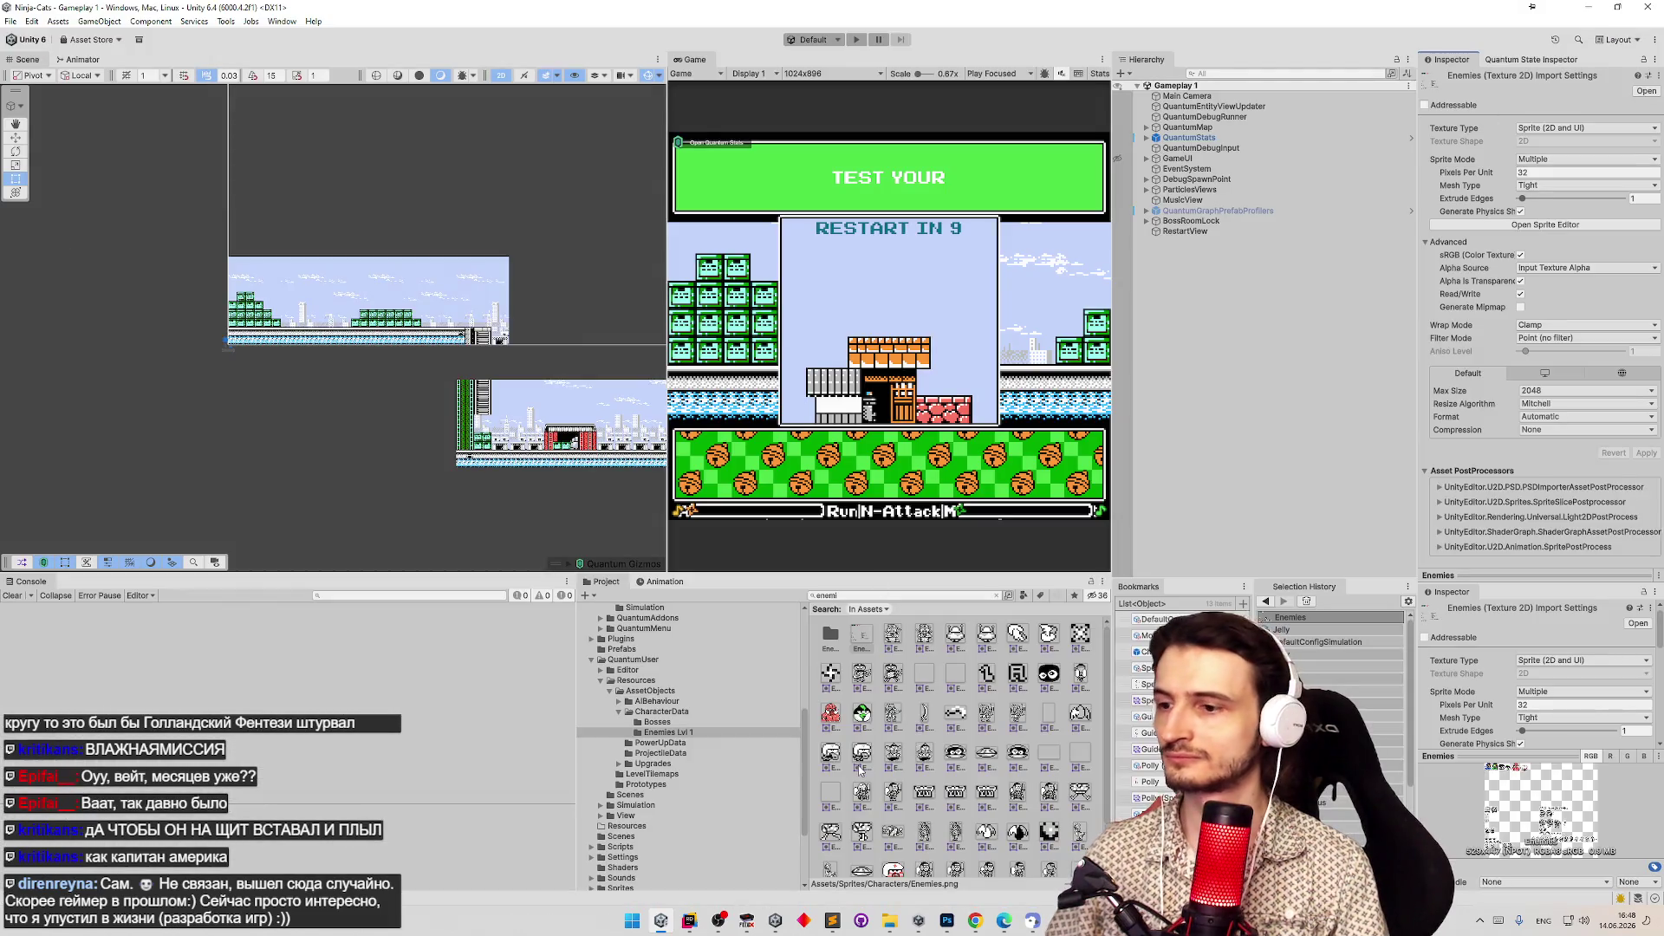
click(947, 920)
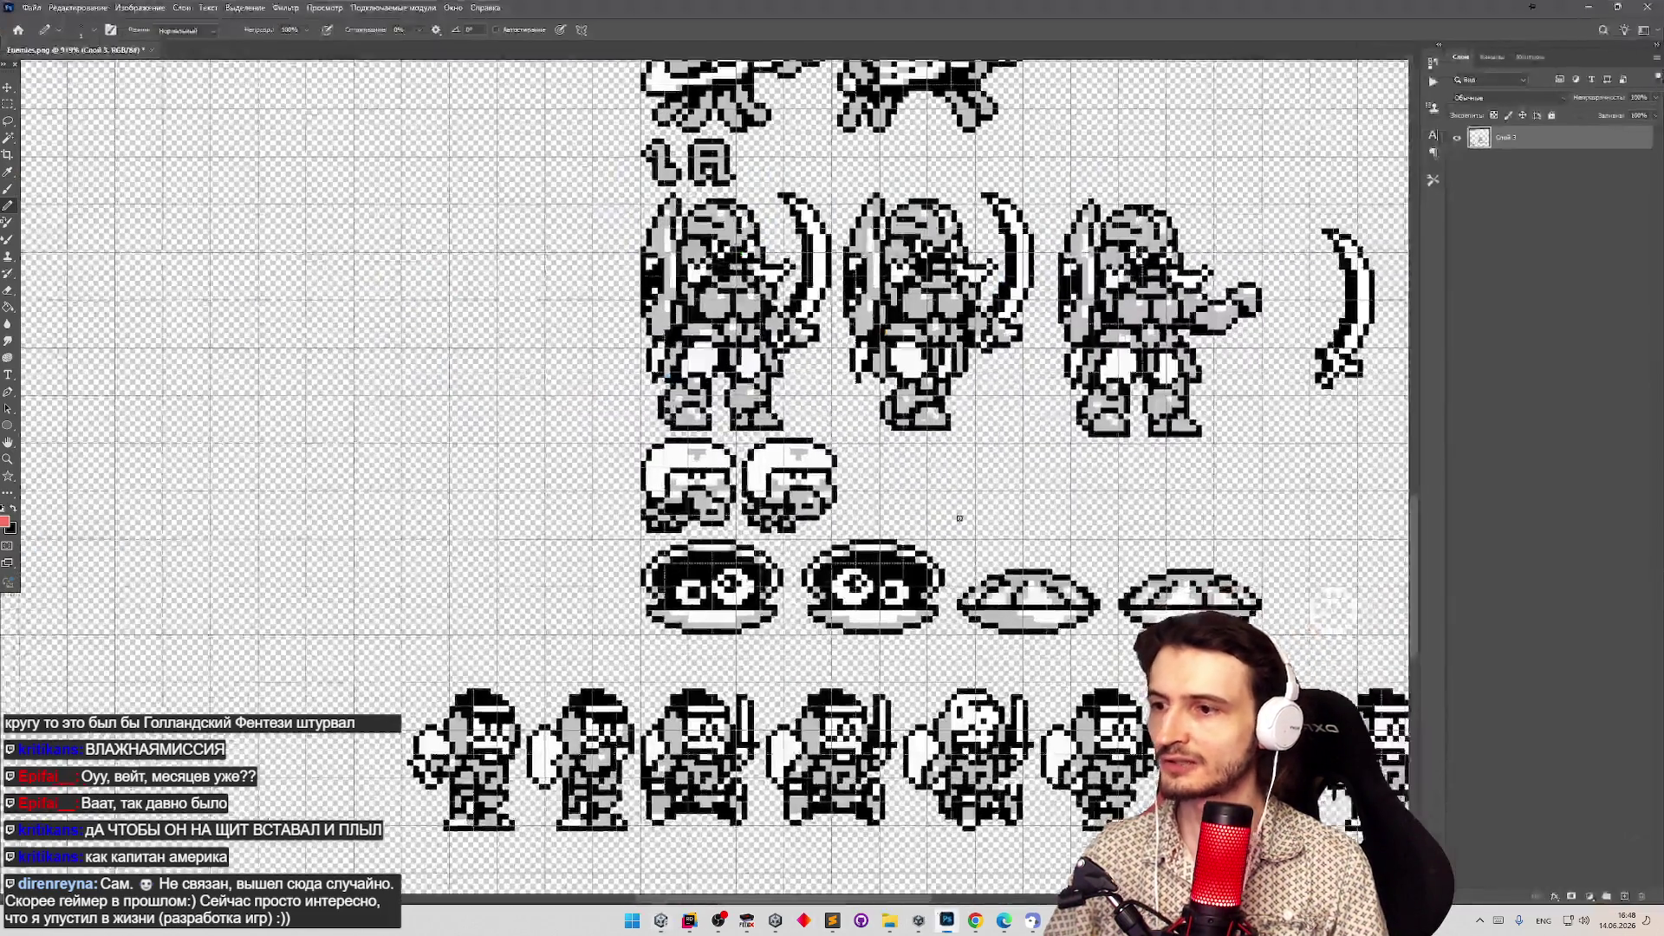
Zoom around the Enemies.png sprite sheet and pick the Paint Bucket tool.
key(z)
scroll(953, 518, down, 5)
scroll(875, 521, up, 6)
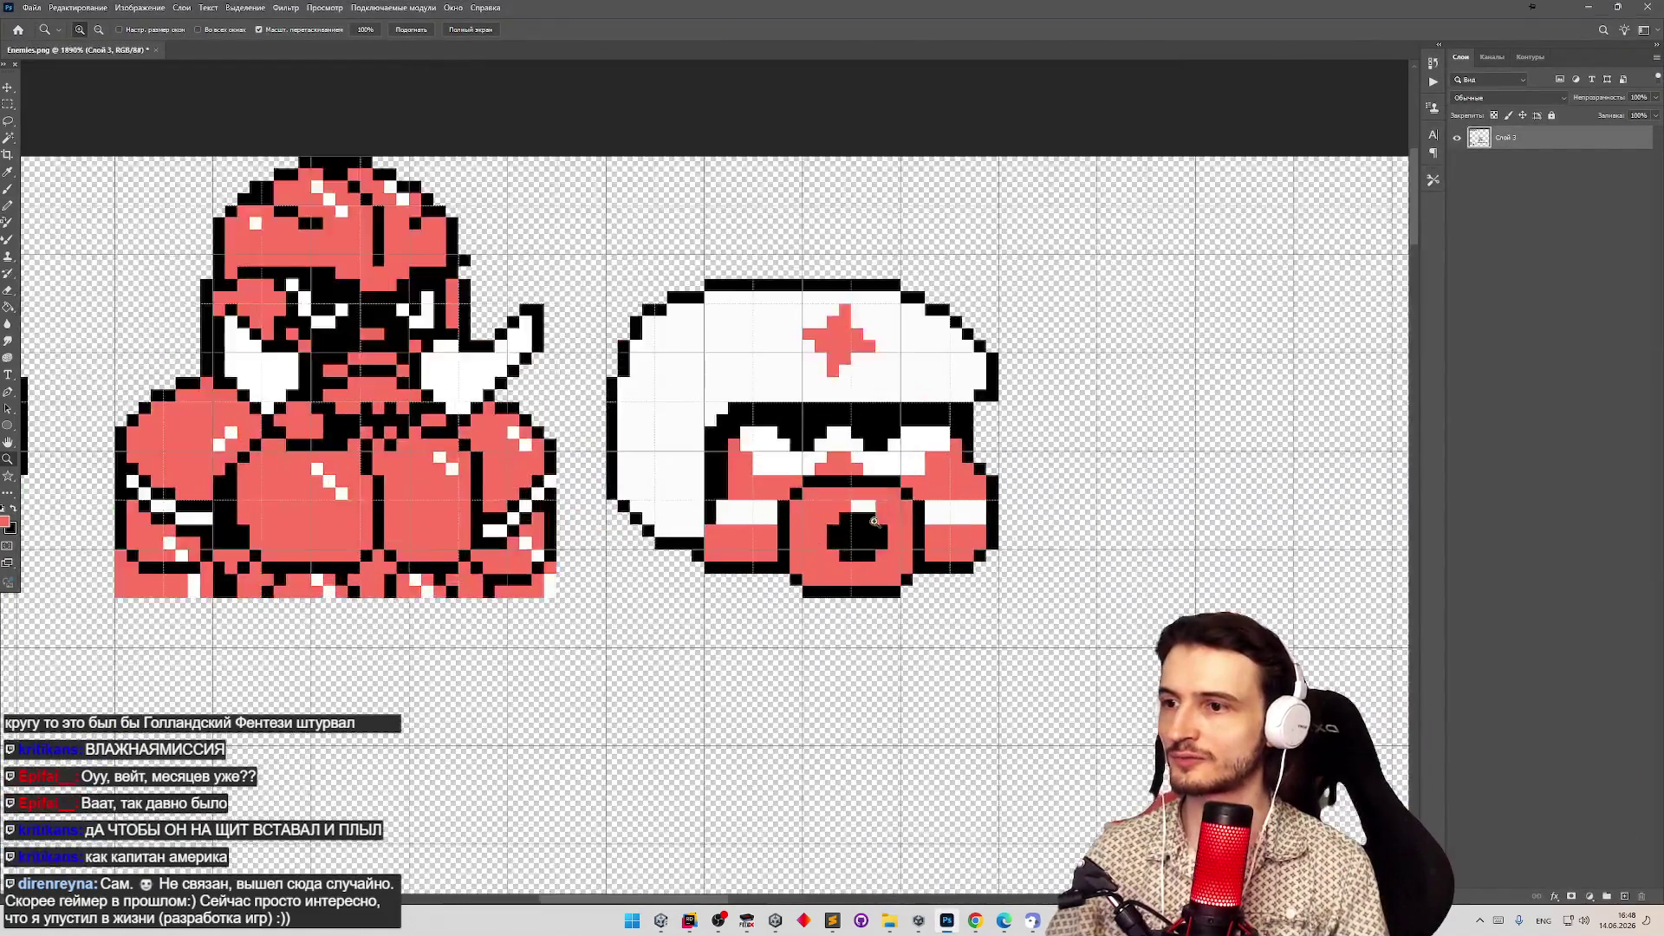
scroll(835, 531, up, 2)
scroll(780, 524, down, 5)
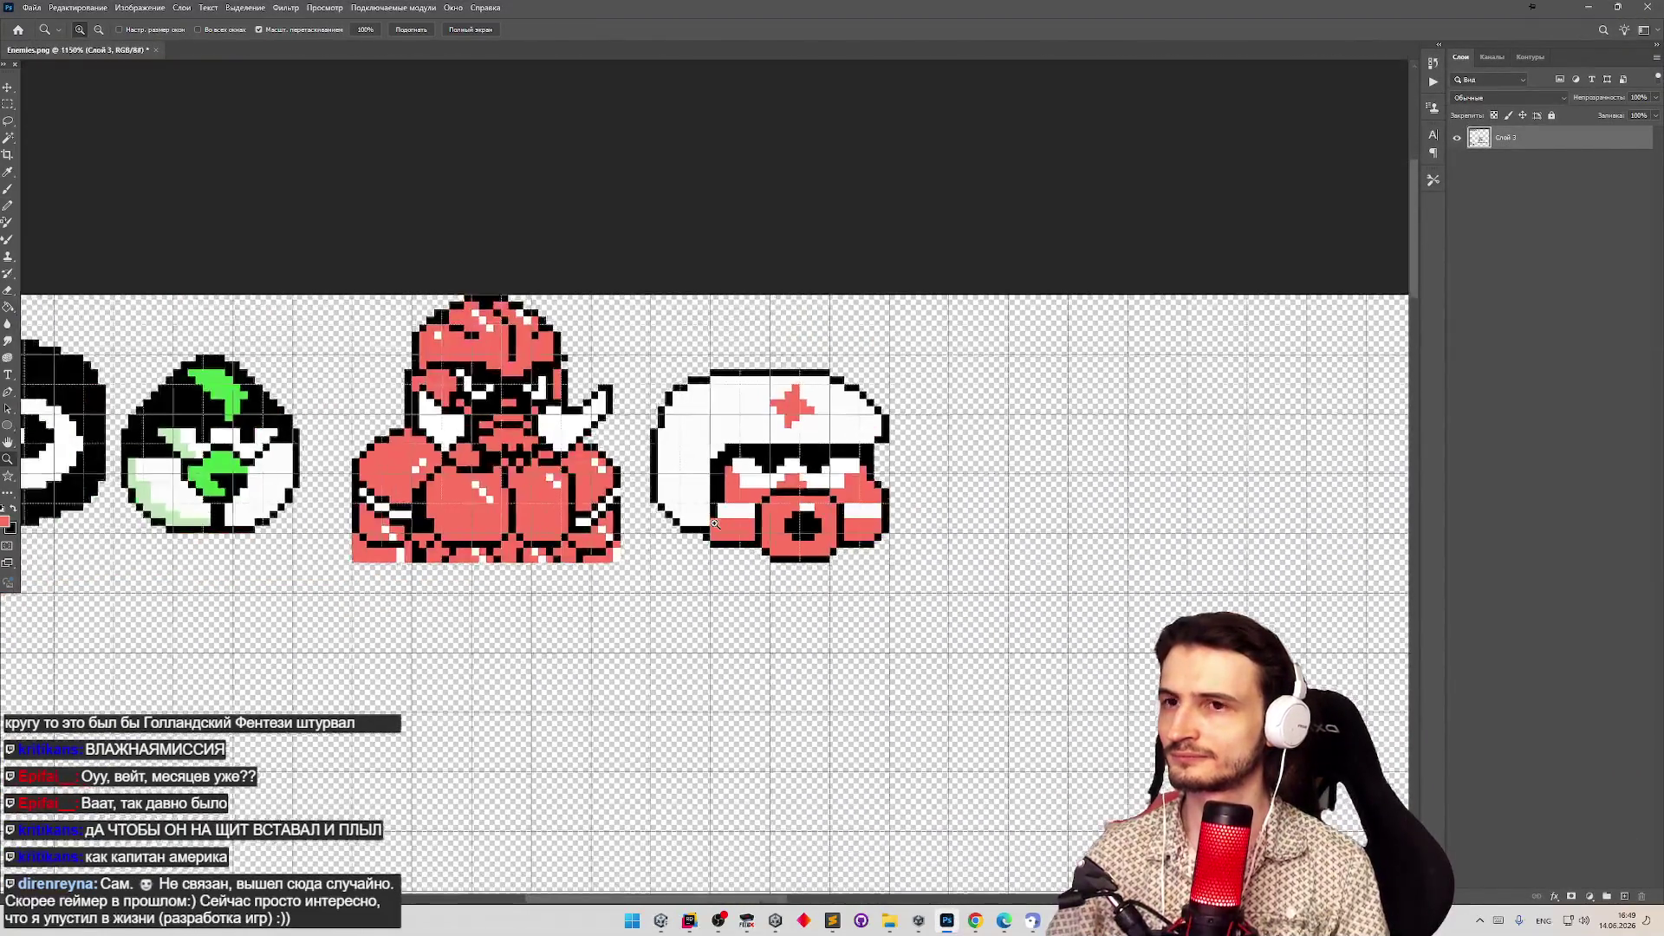
key(g)
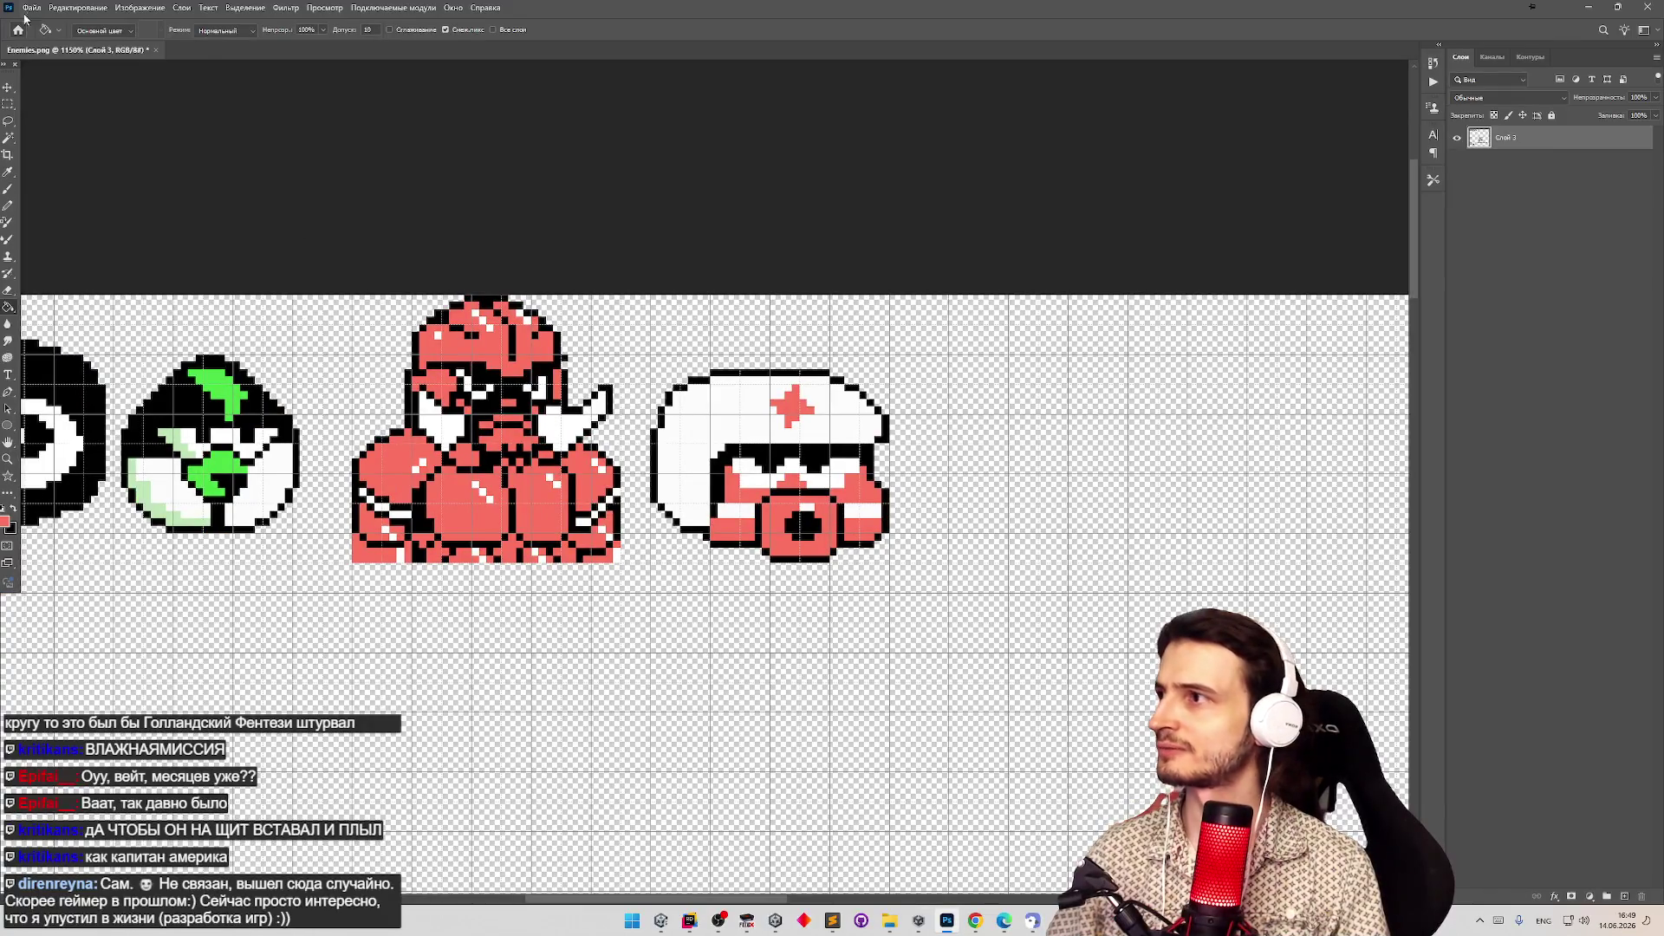
Save Enemies.png and return to the Unity editor.
click(31, 7)
click(52, 141)
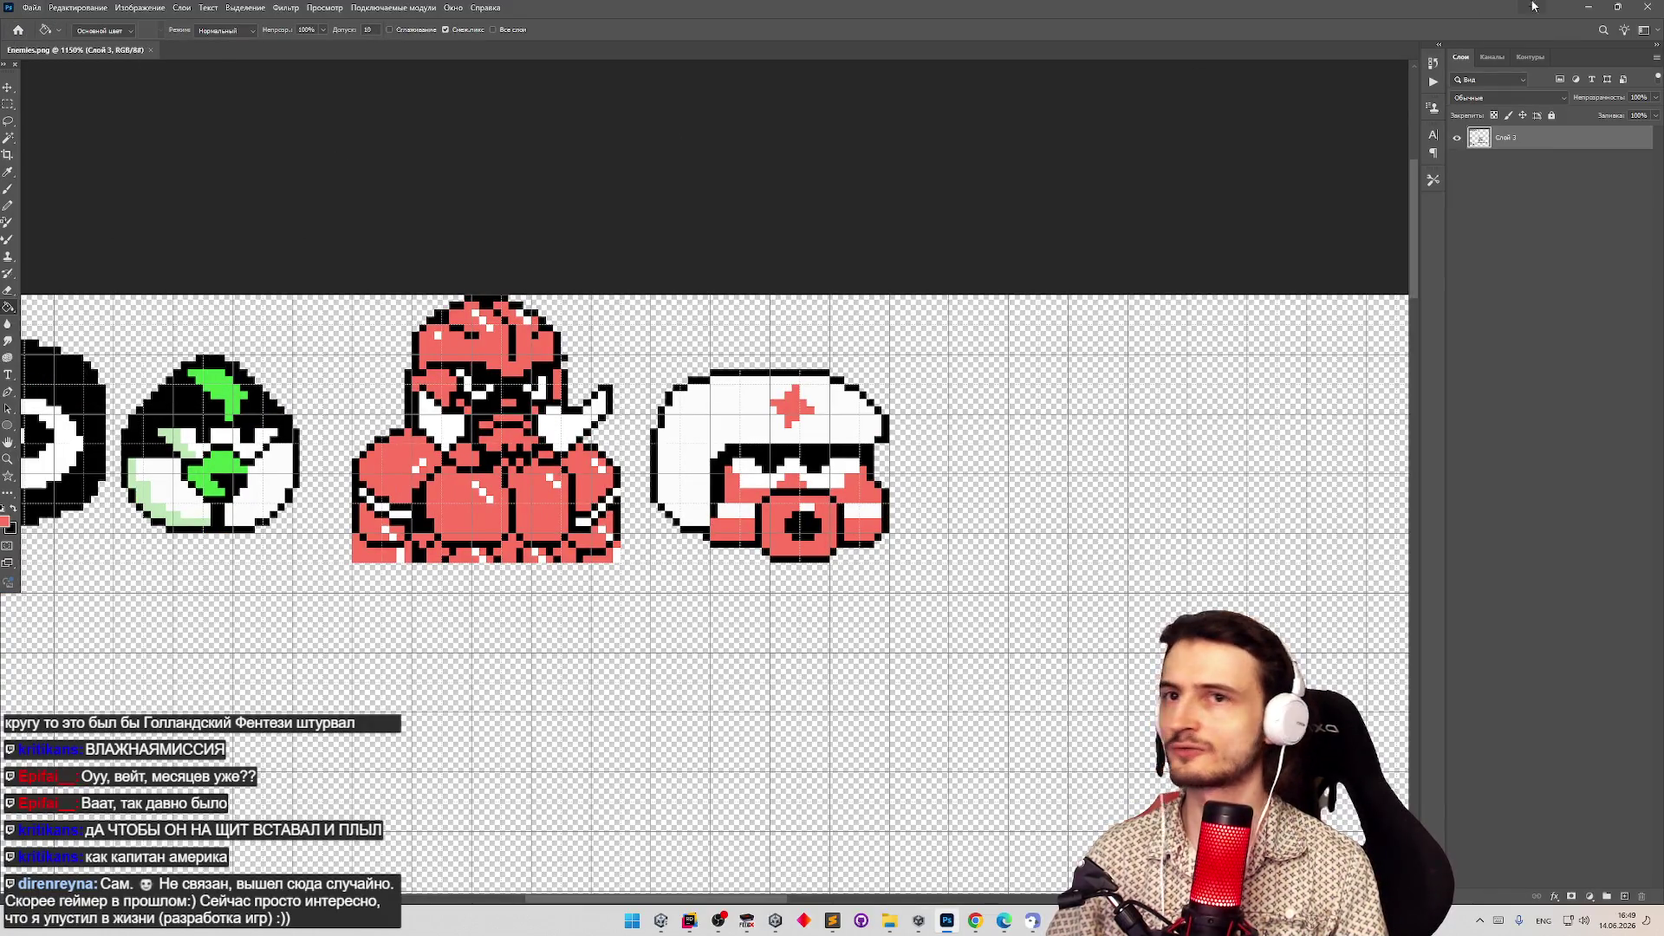
click(1588, 7)
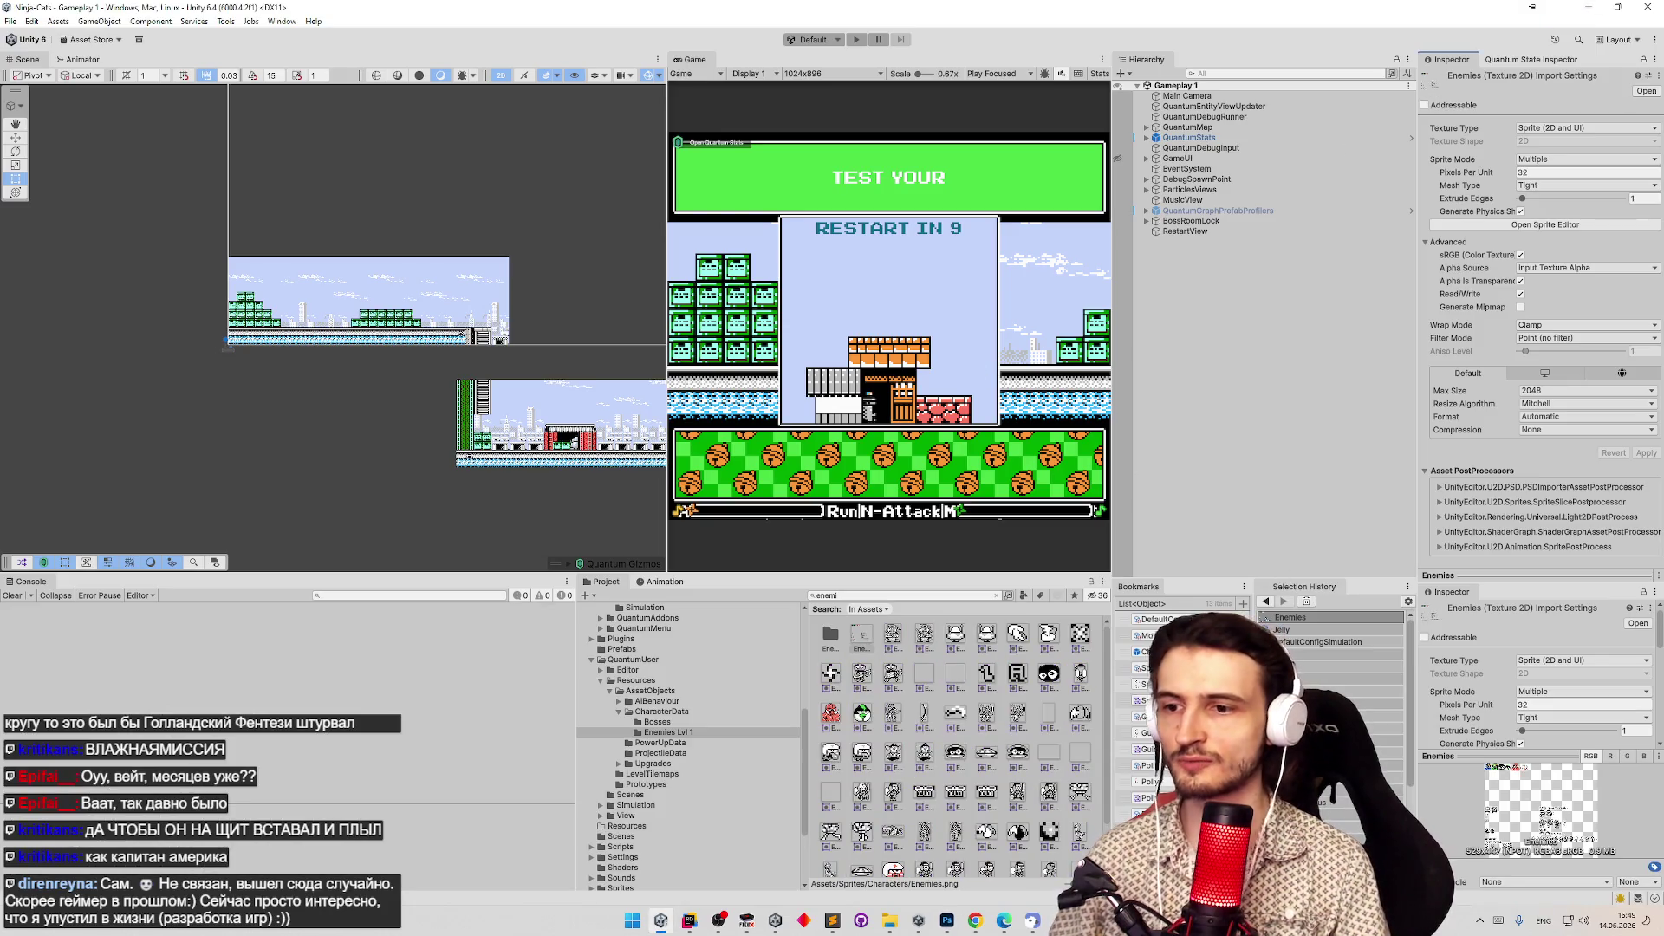
Set DefaultConfigSimulation's Debug Character Data to Jelly.
click(1325, 642)
scroll(1560, 347, down, 5)
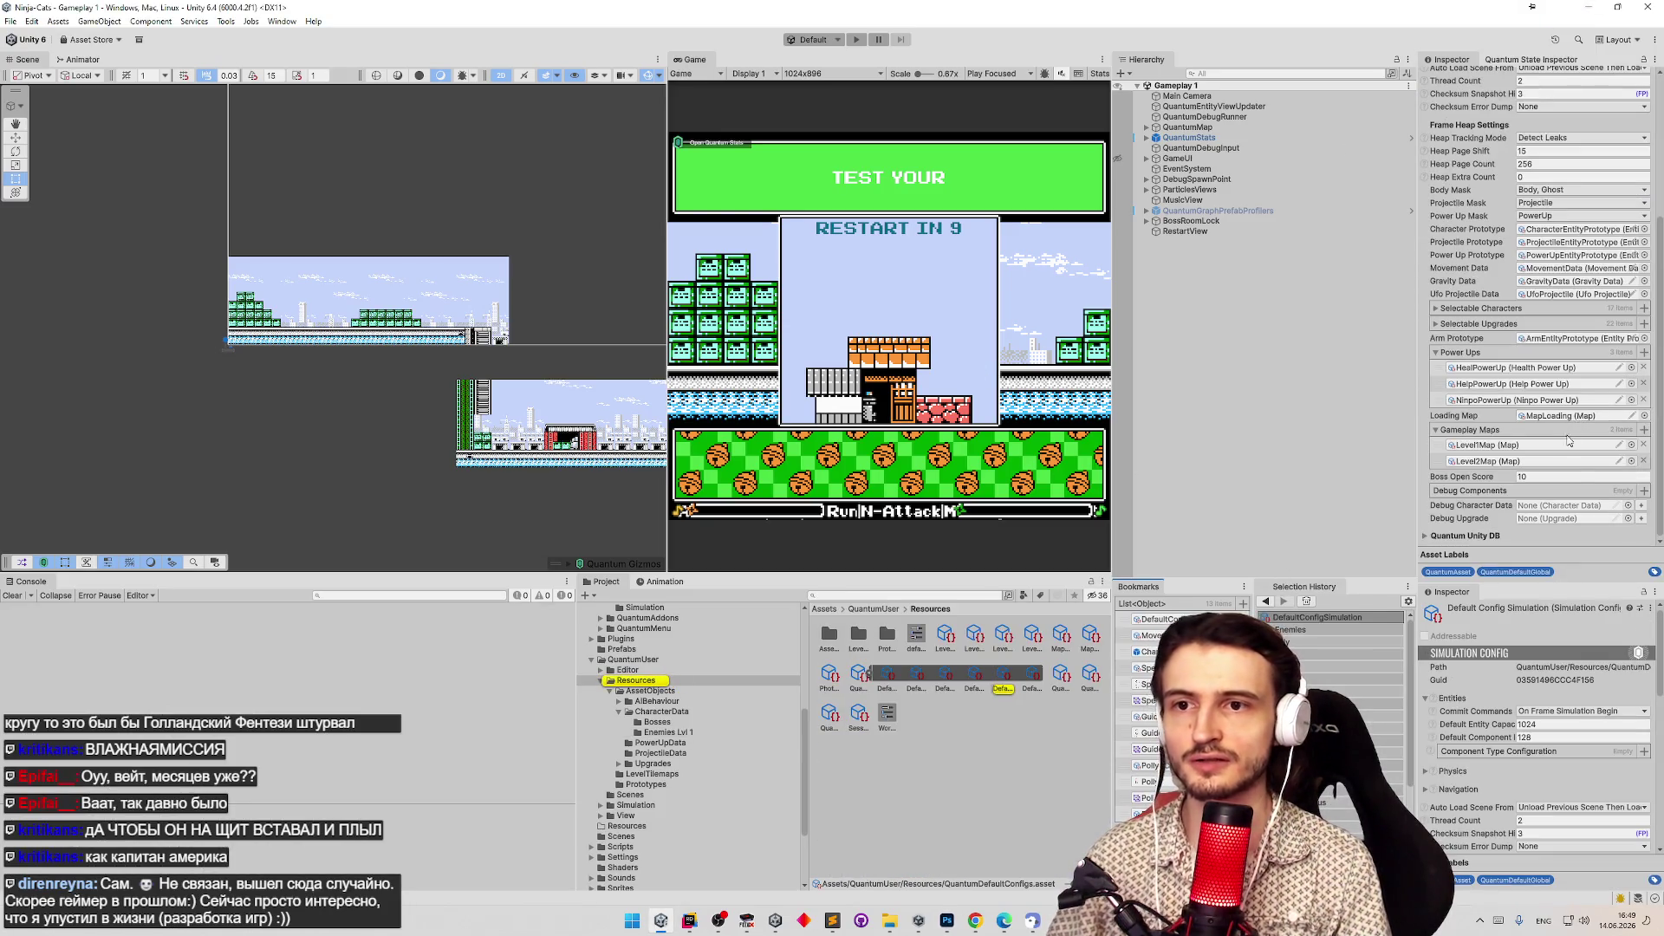
click(1627, 506)
text(jell)
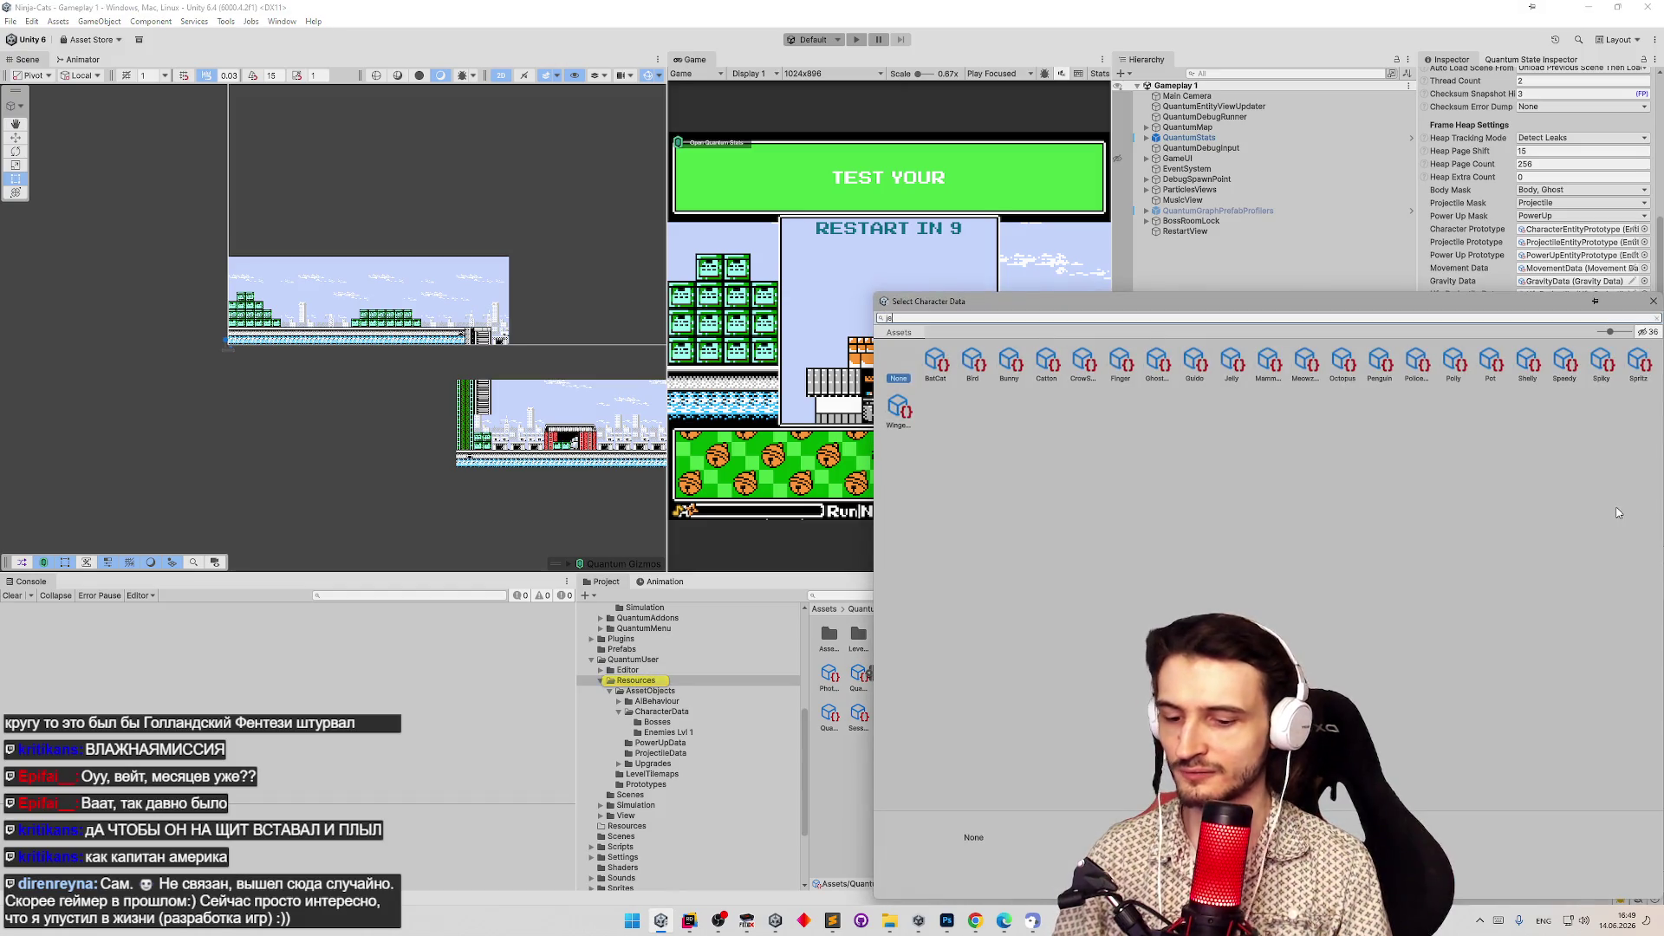
double_click(933, 359)
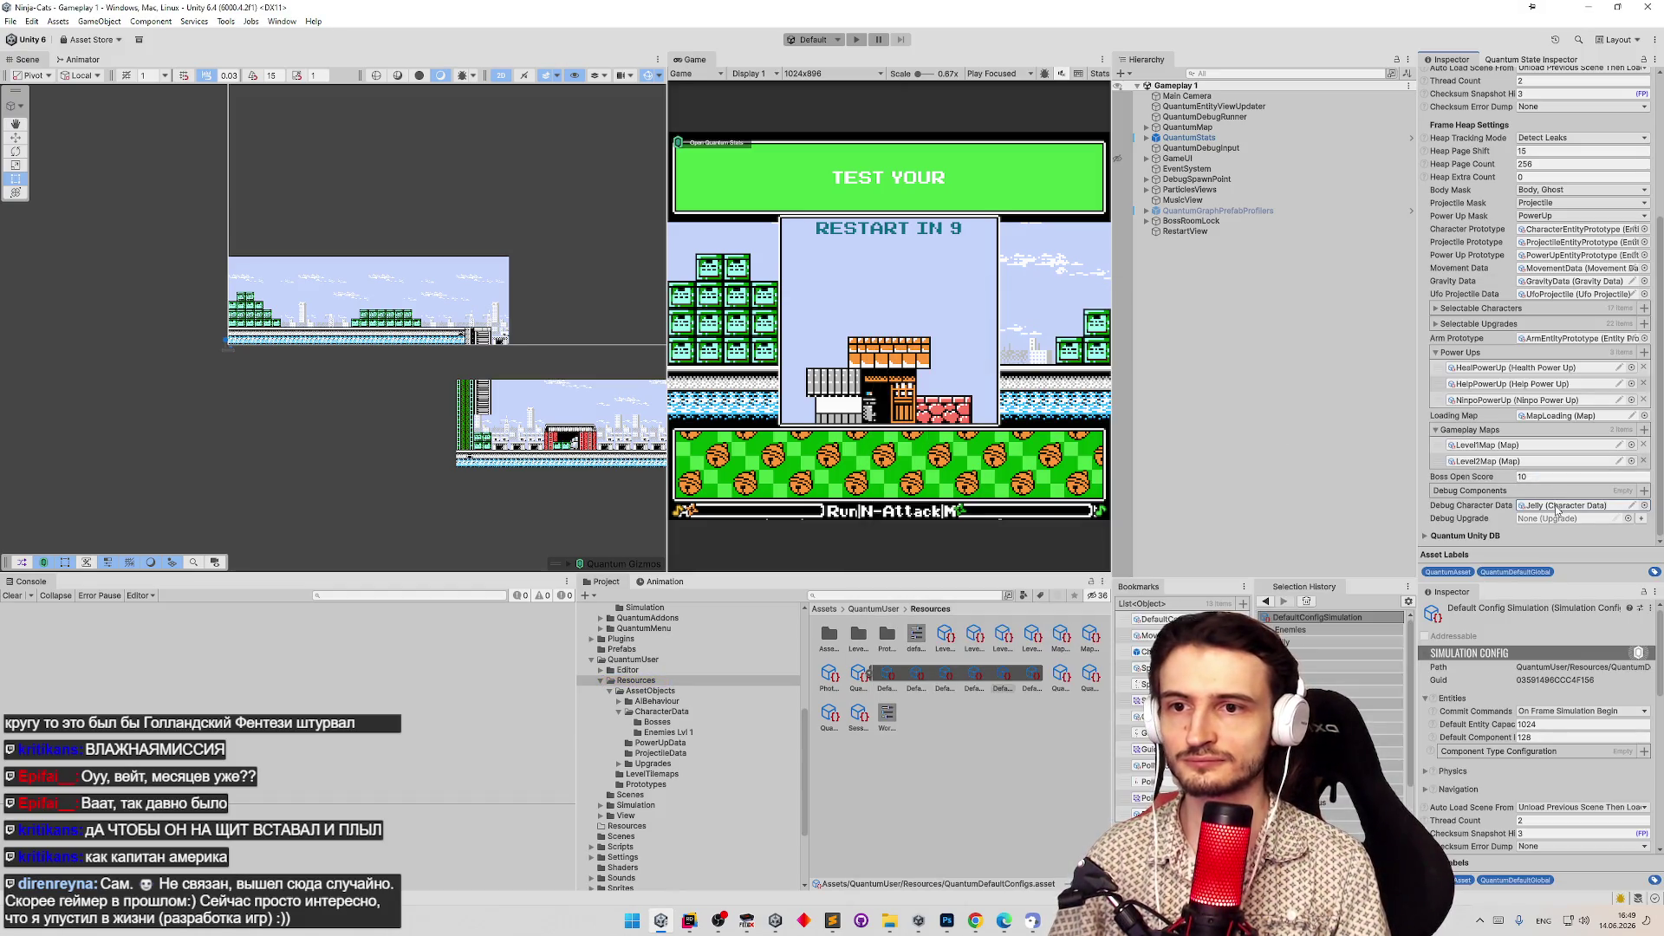
Open Jelly's character data in the Inspector and start choosing its icon sprite.
click(974, 637)
scroll(1534, 455, down, 1)
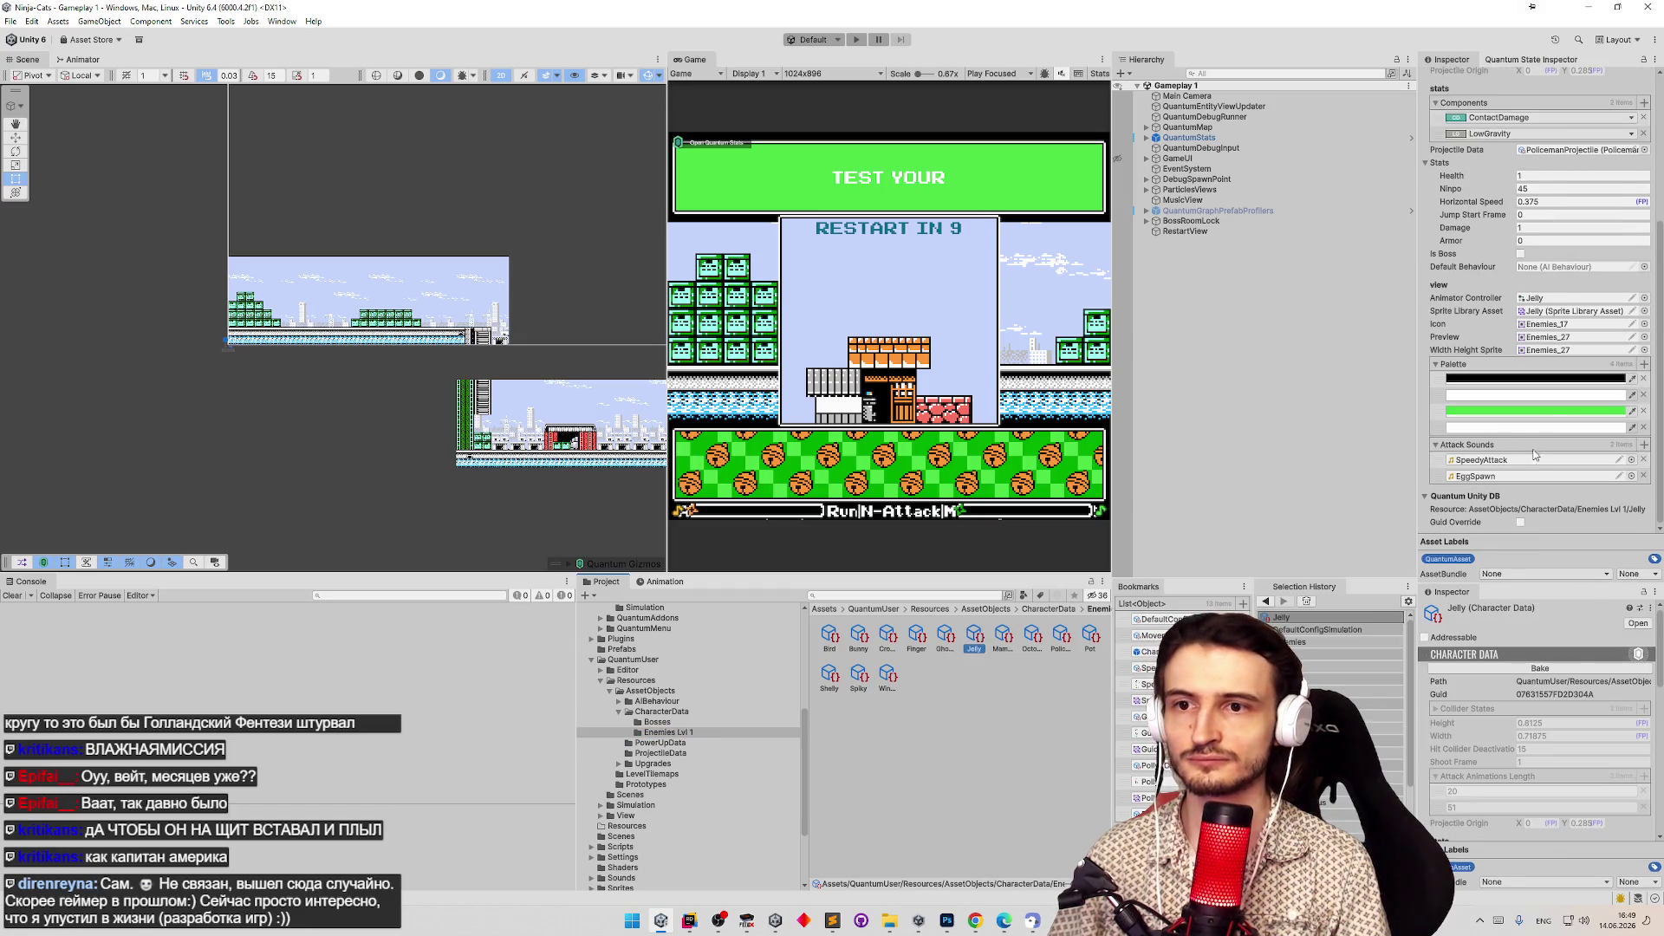
click(1643, 323)
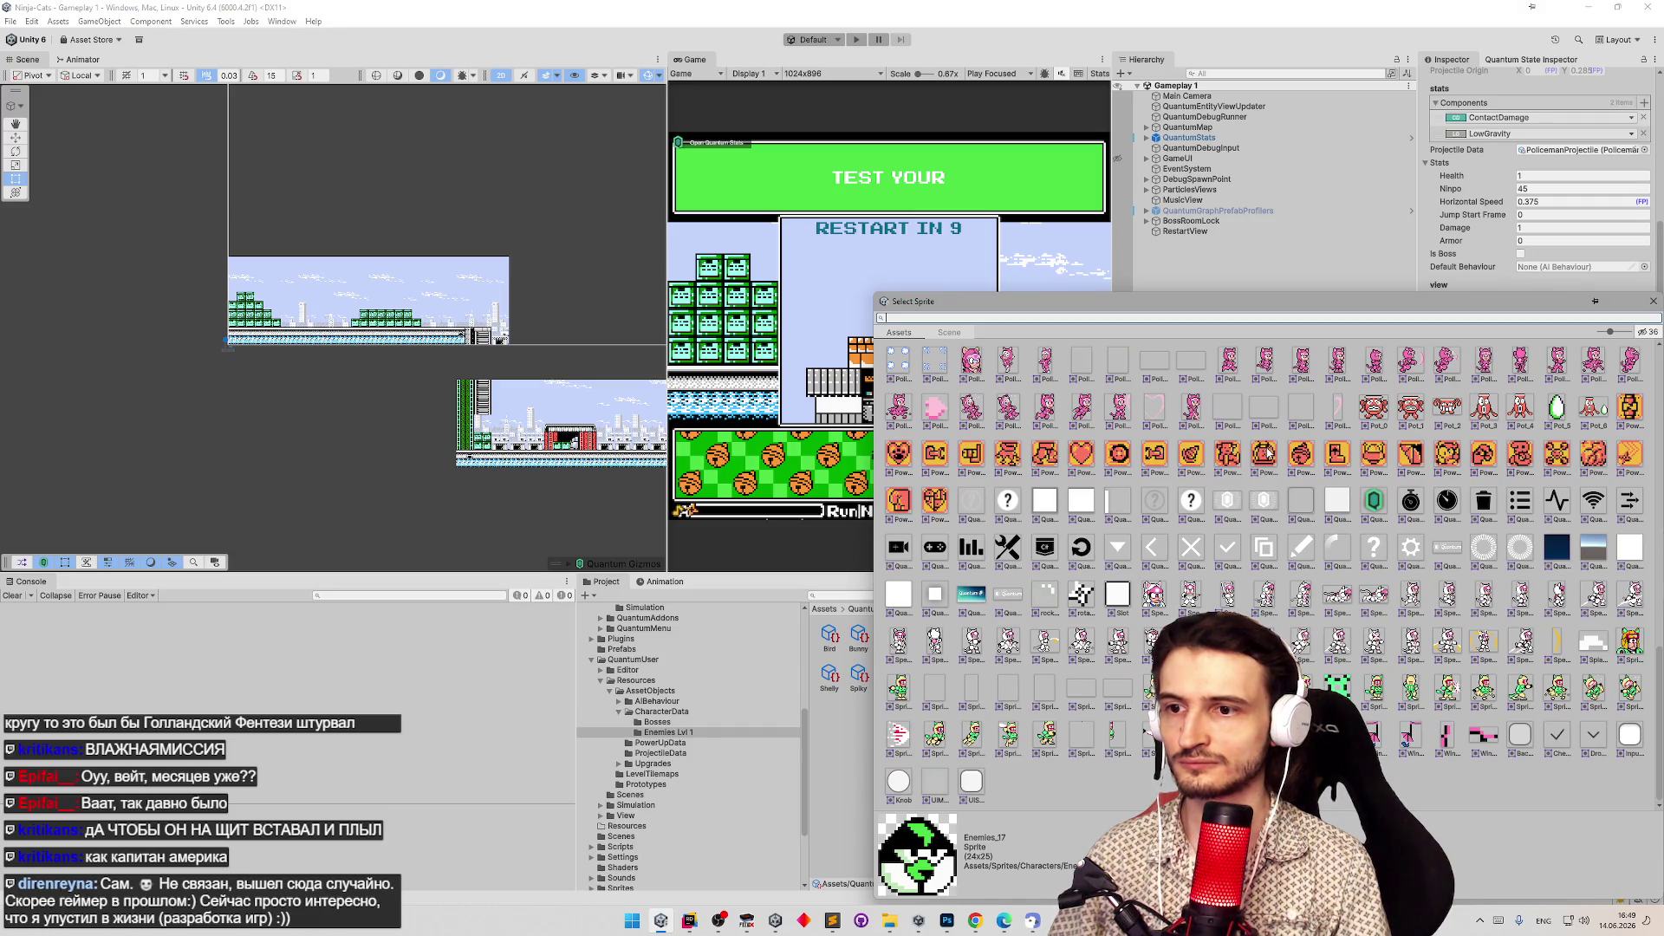
Assign Enemies_54 as Jelly's icon and Enemies_25 as its preview sprite.
scroll(1267, 453, up, 10)
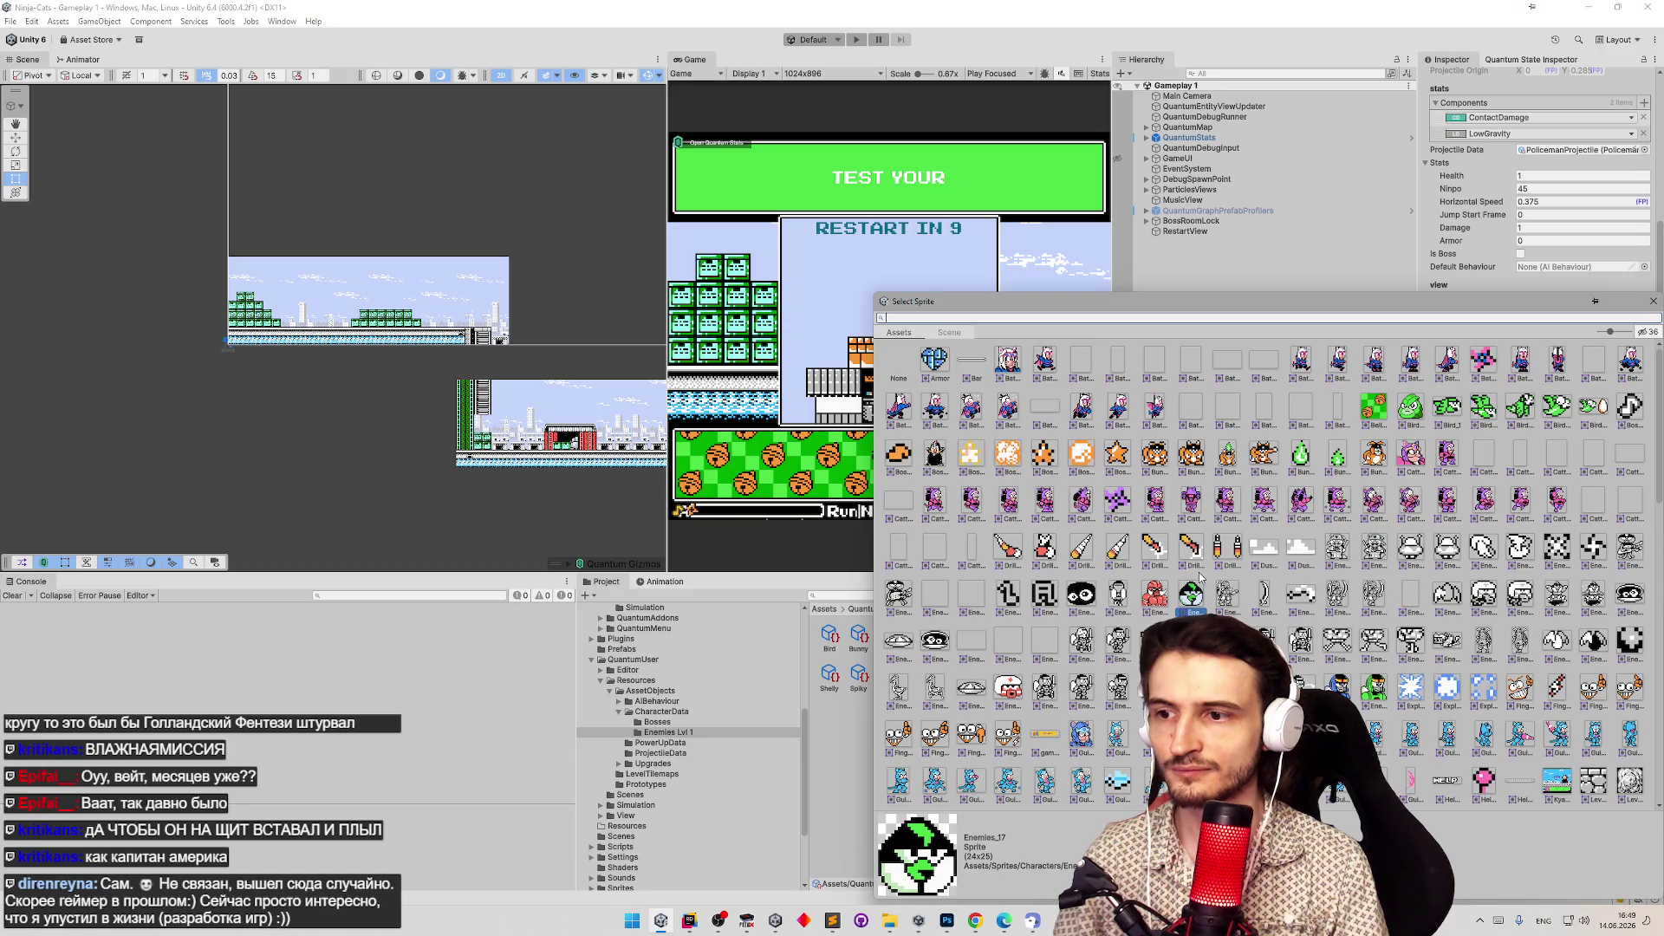
key(Escape)
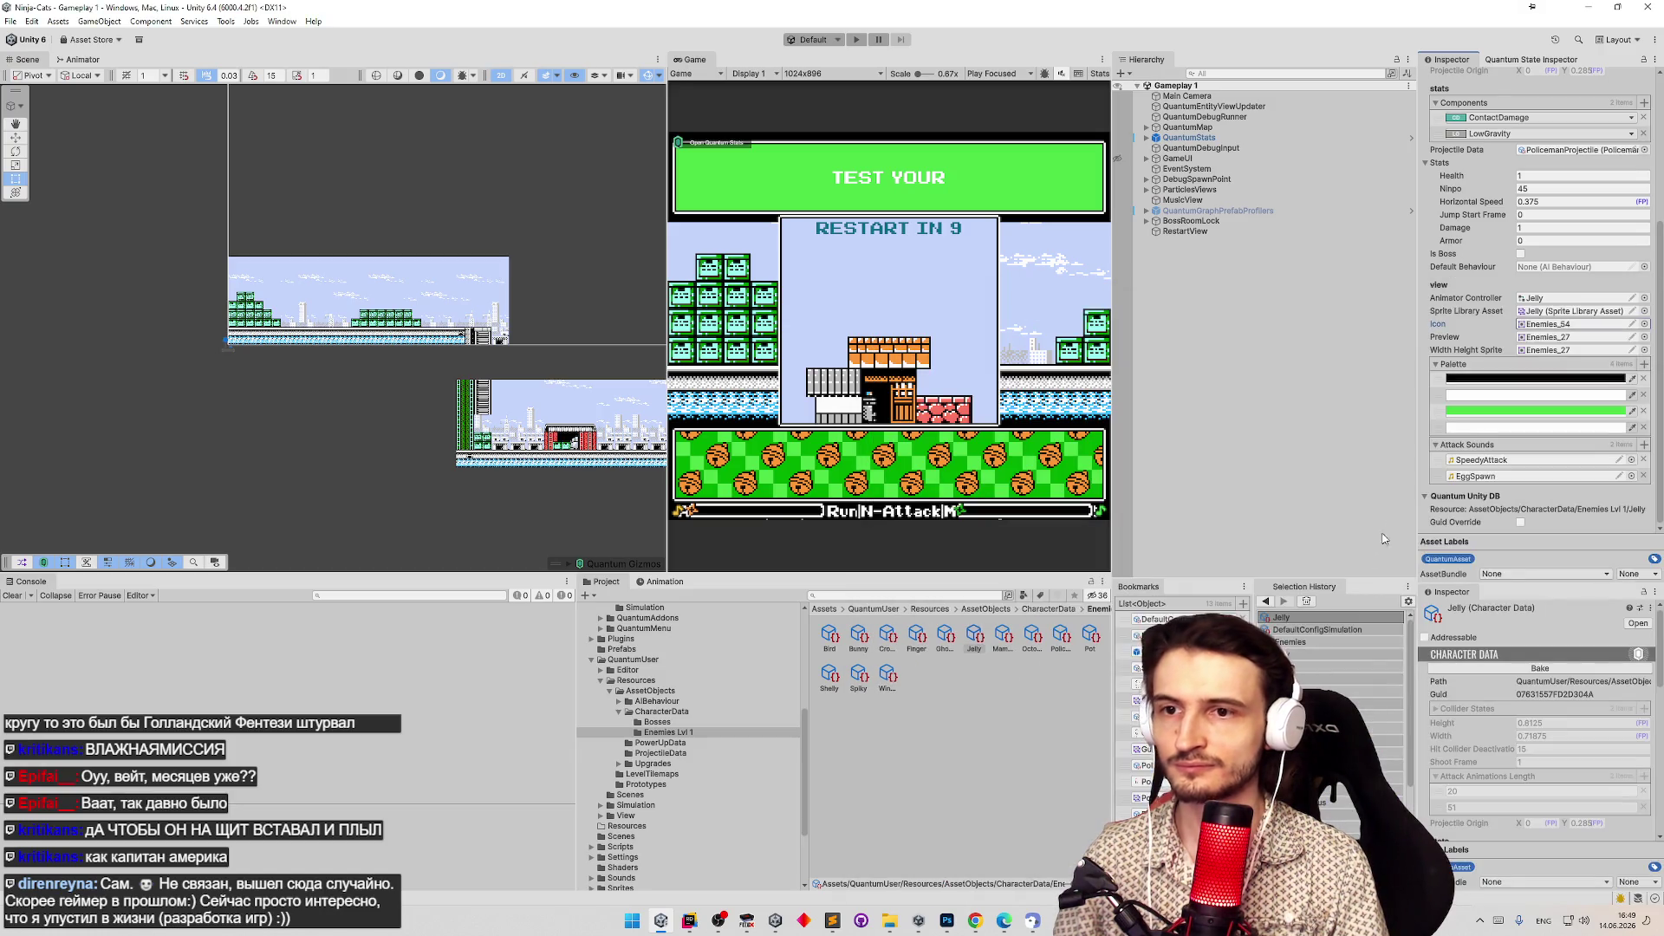
click(1643, 337)
text(enem)
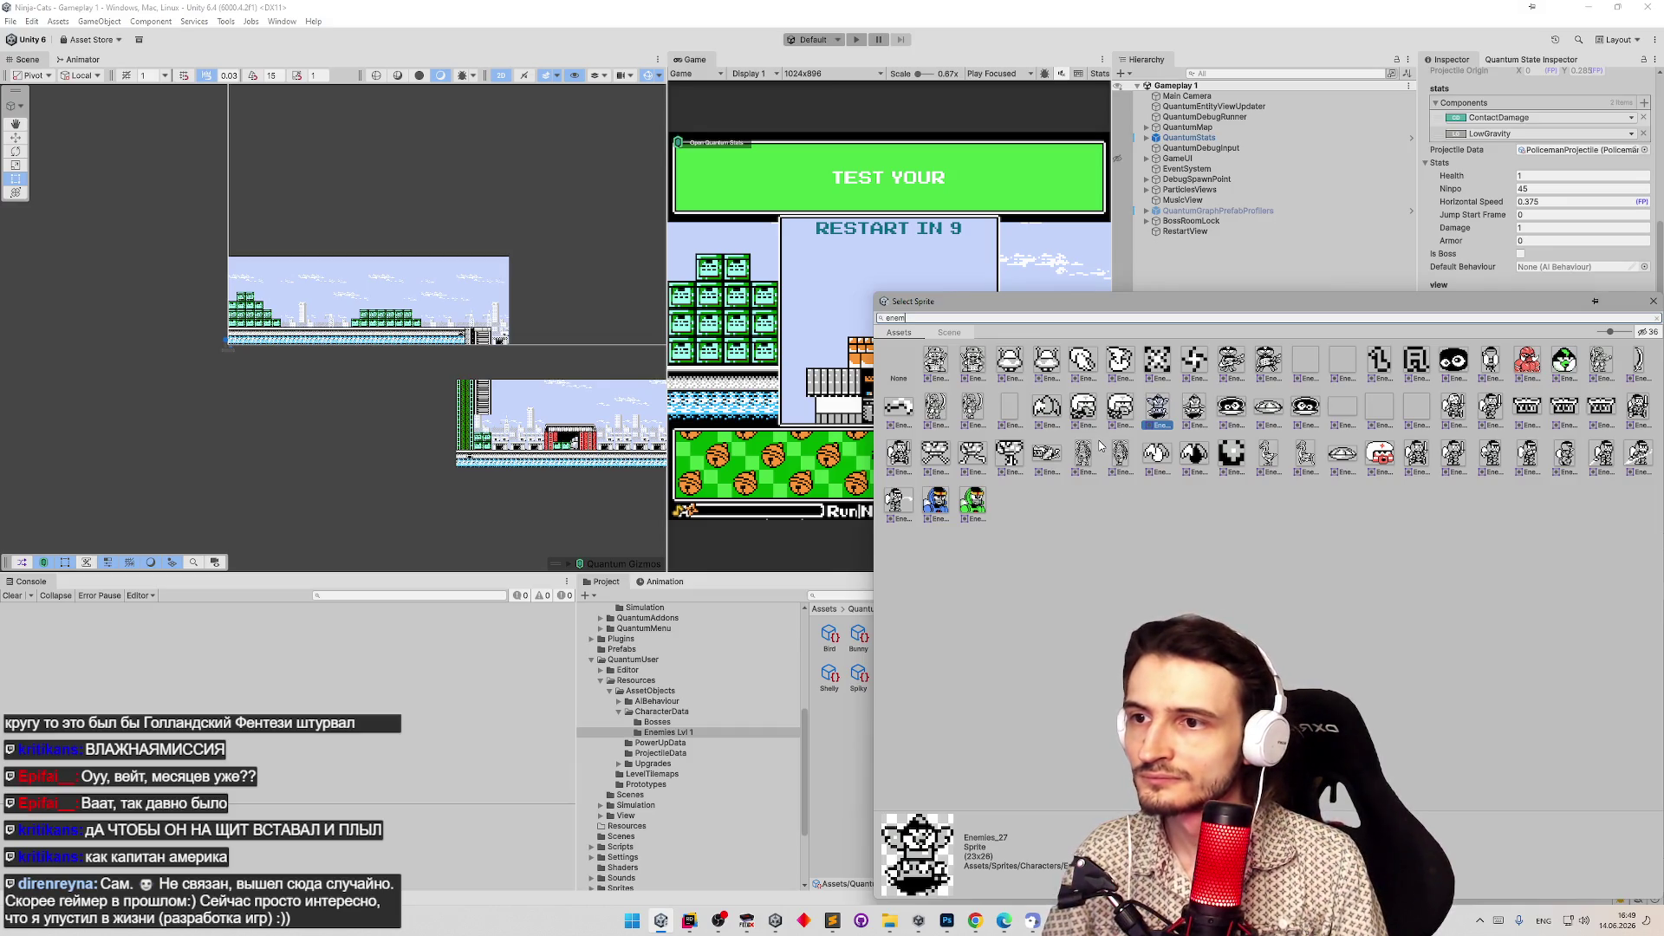
key(Return)
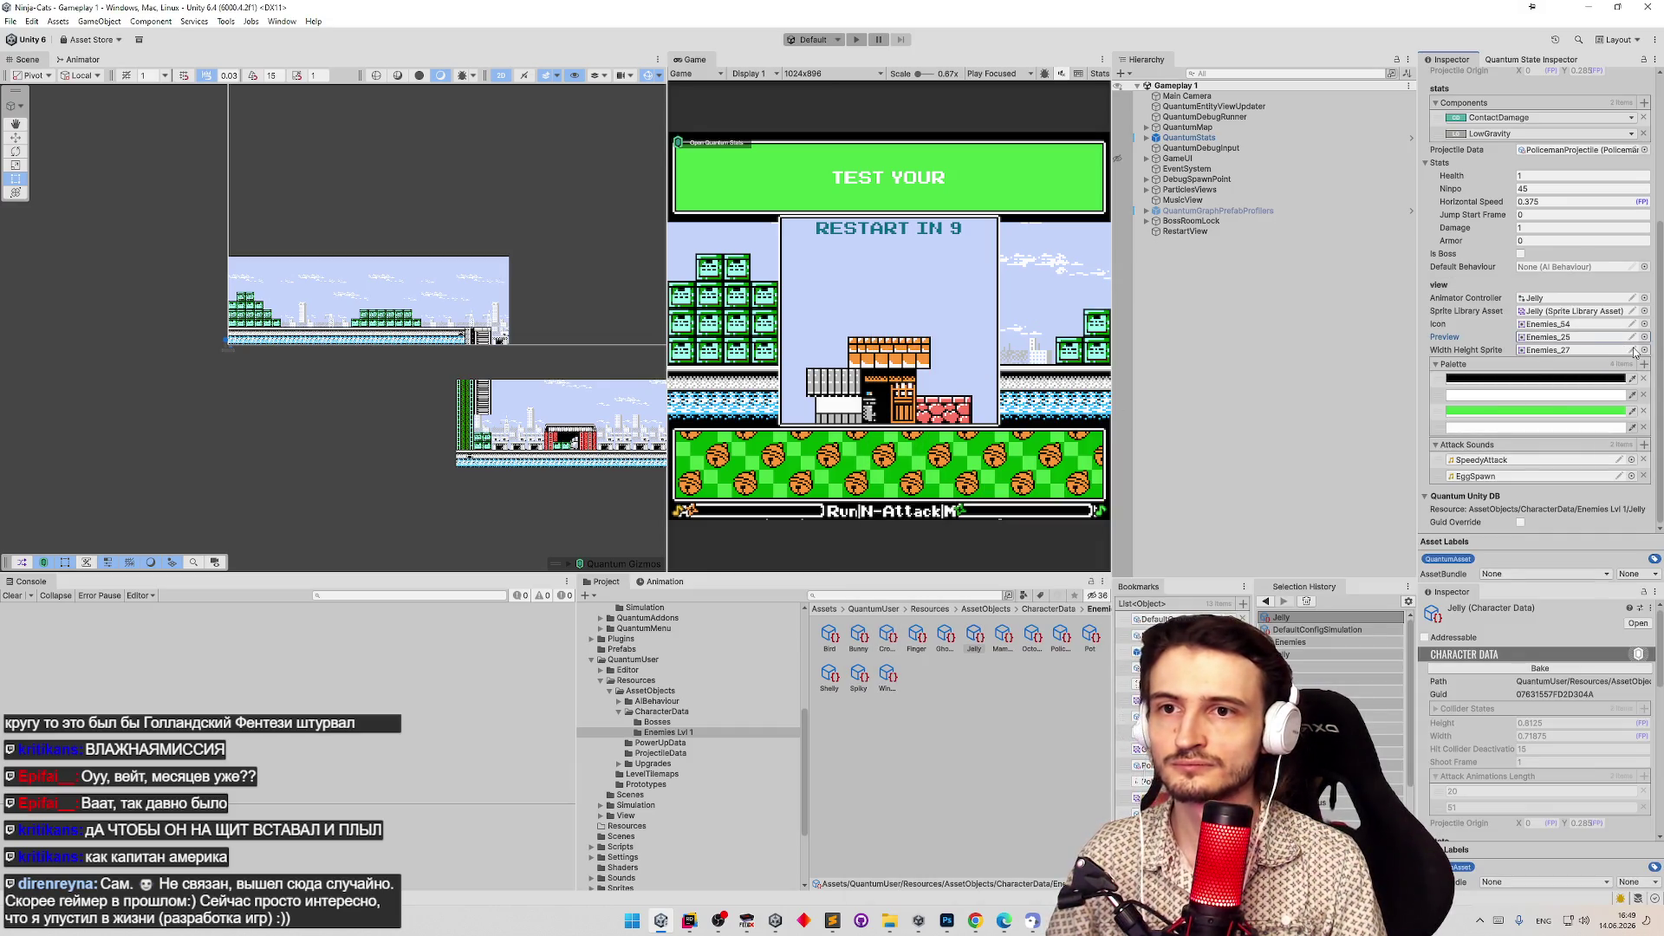
Set Jelly's Width Height Sprite to Enemies_25.
click(1643, 350)
text(enem)
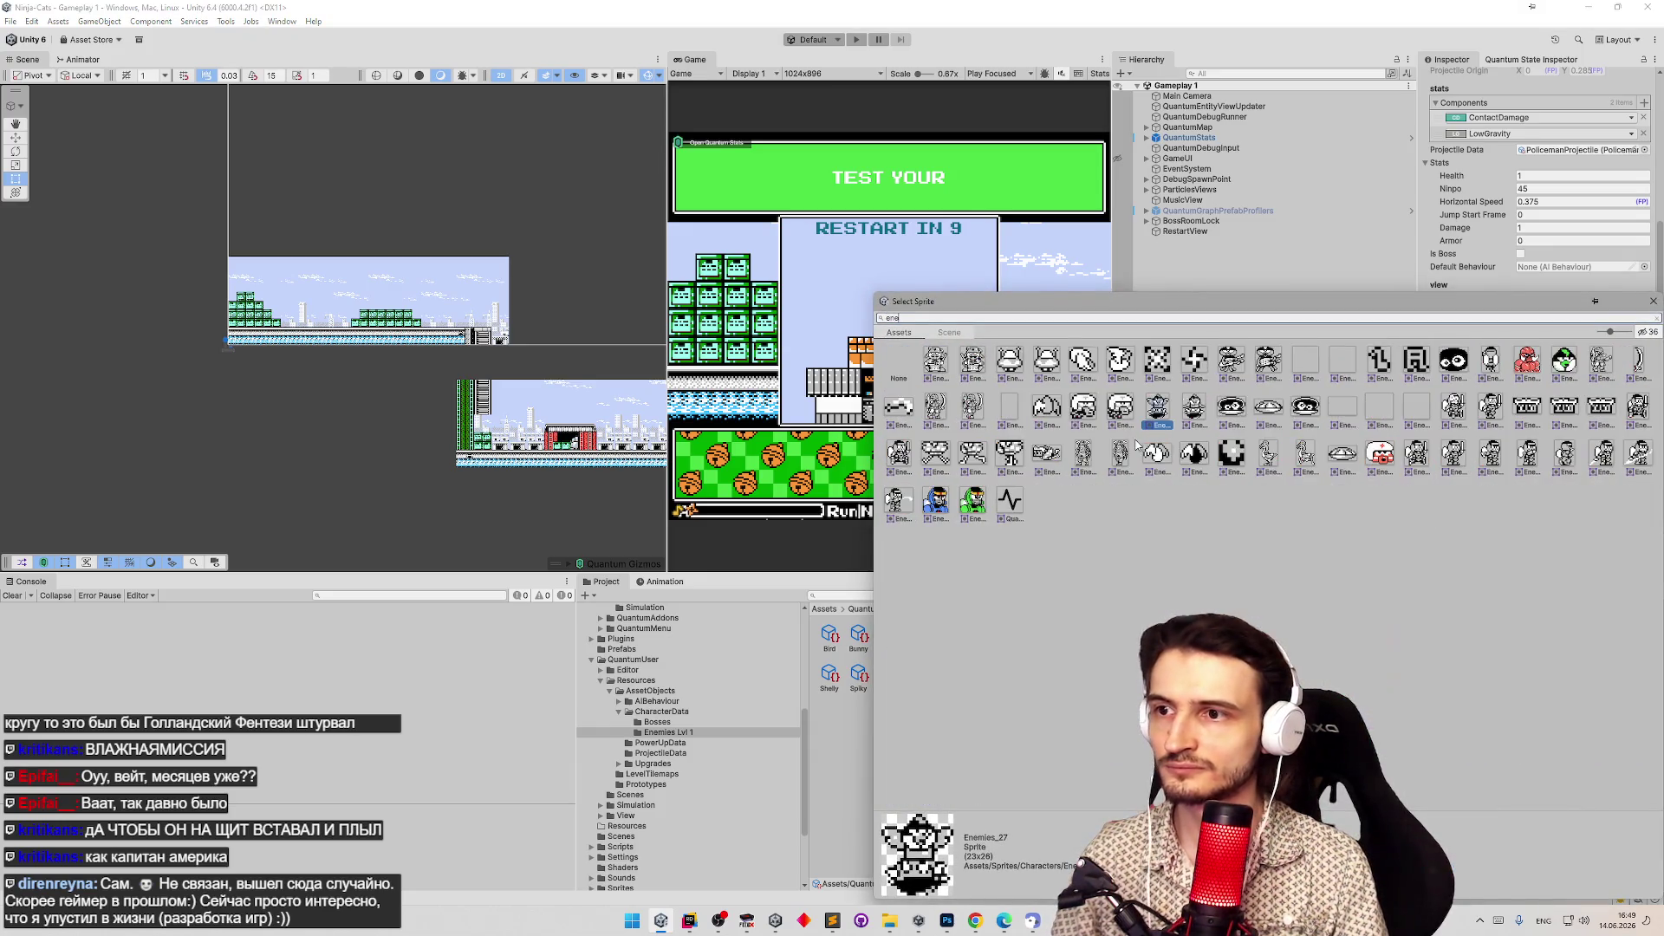
click(1117, 428)
key(Return)
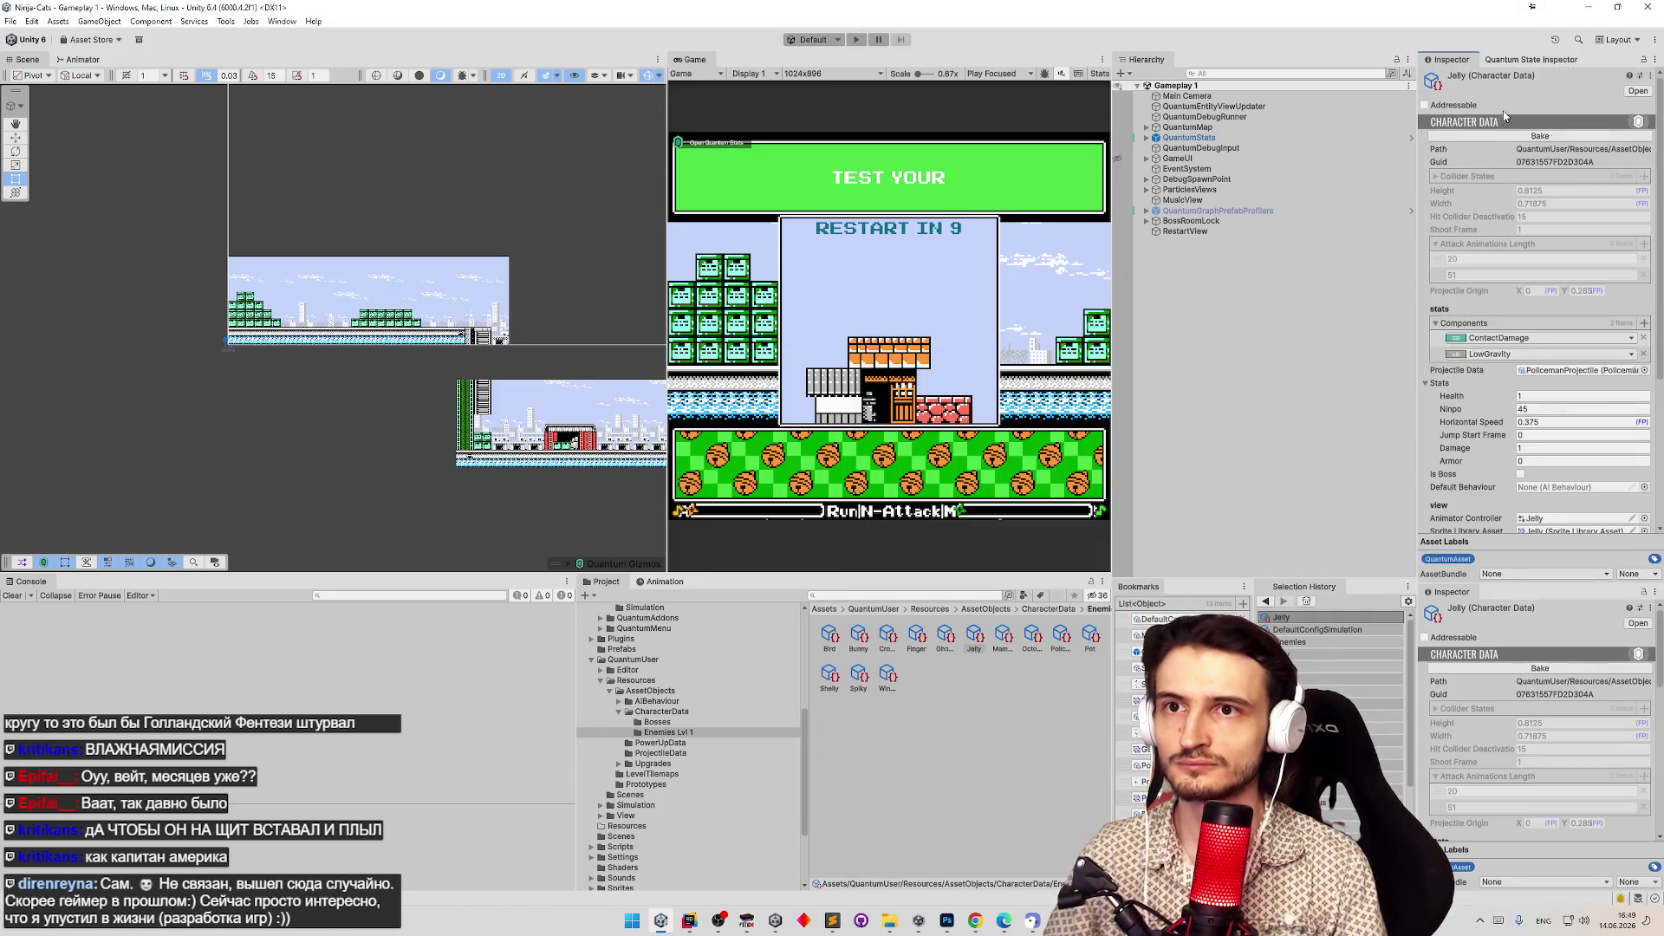
Bake Jelly's data, change its green palette colour to salmon red, and enter Play mode.
click(1516, 135)
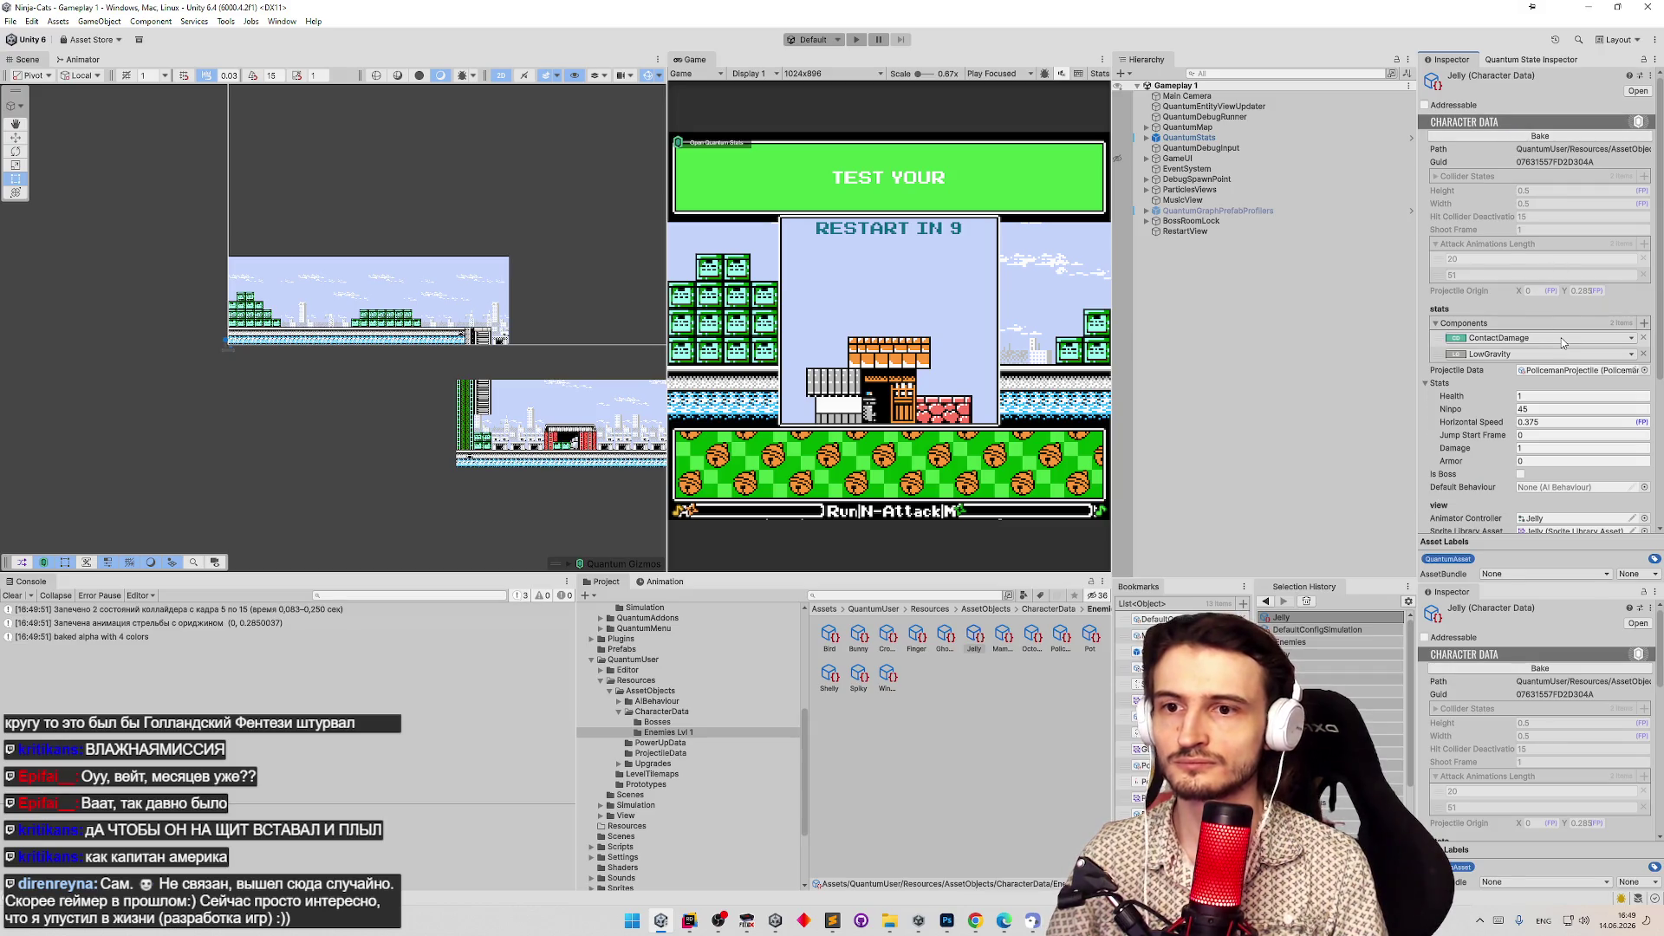
scroll(1564, 343, down, 5)
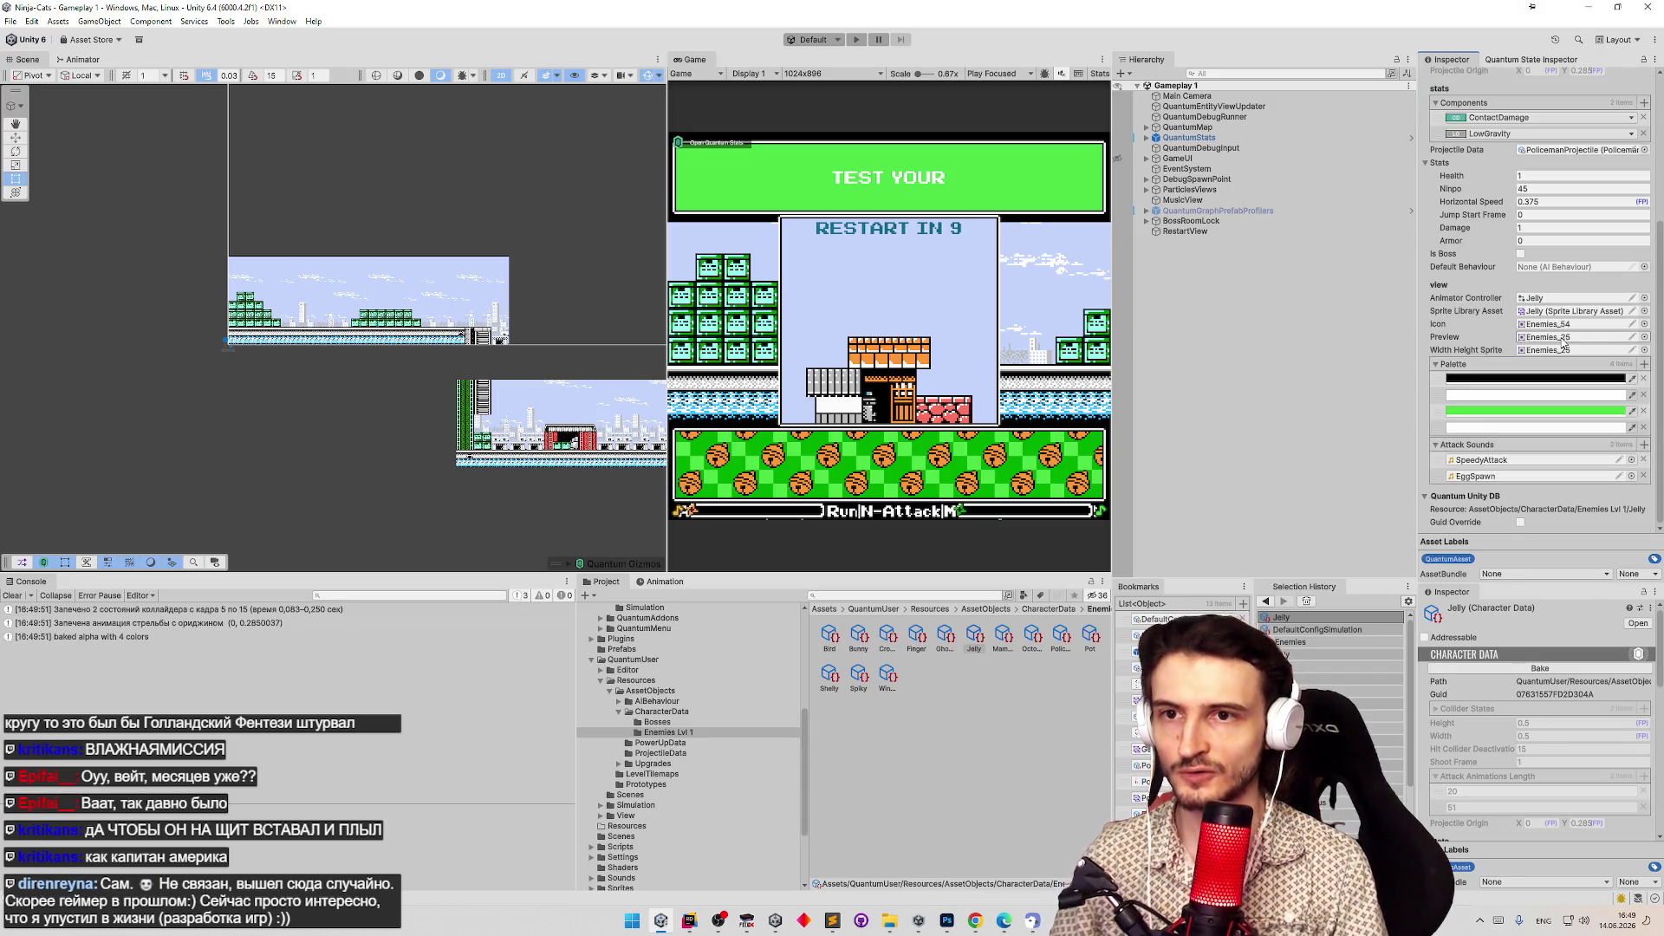
click(1481, 409)
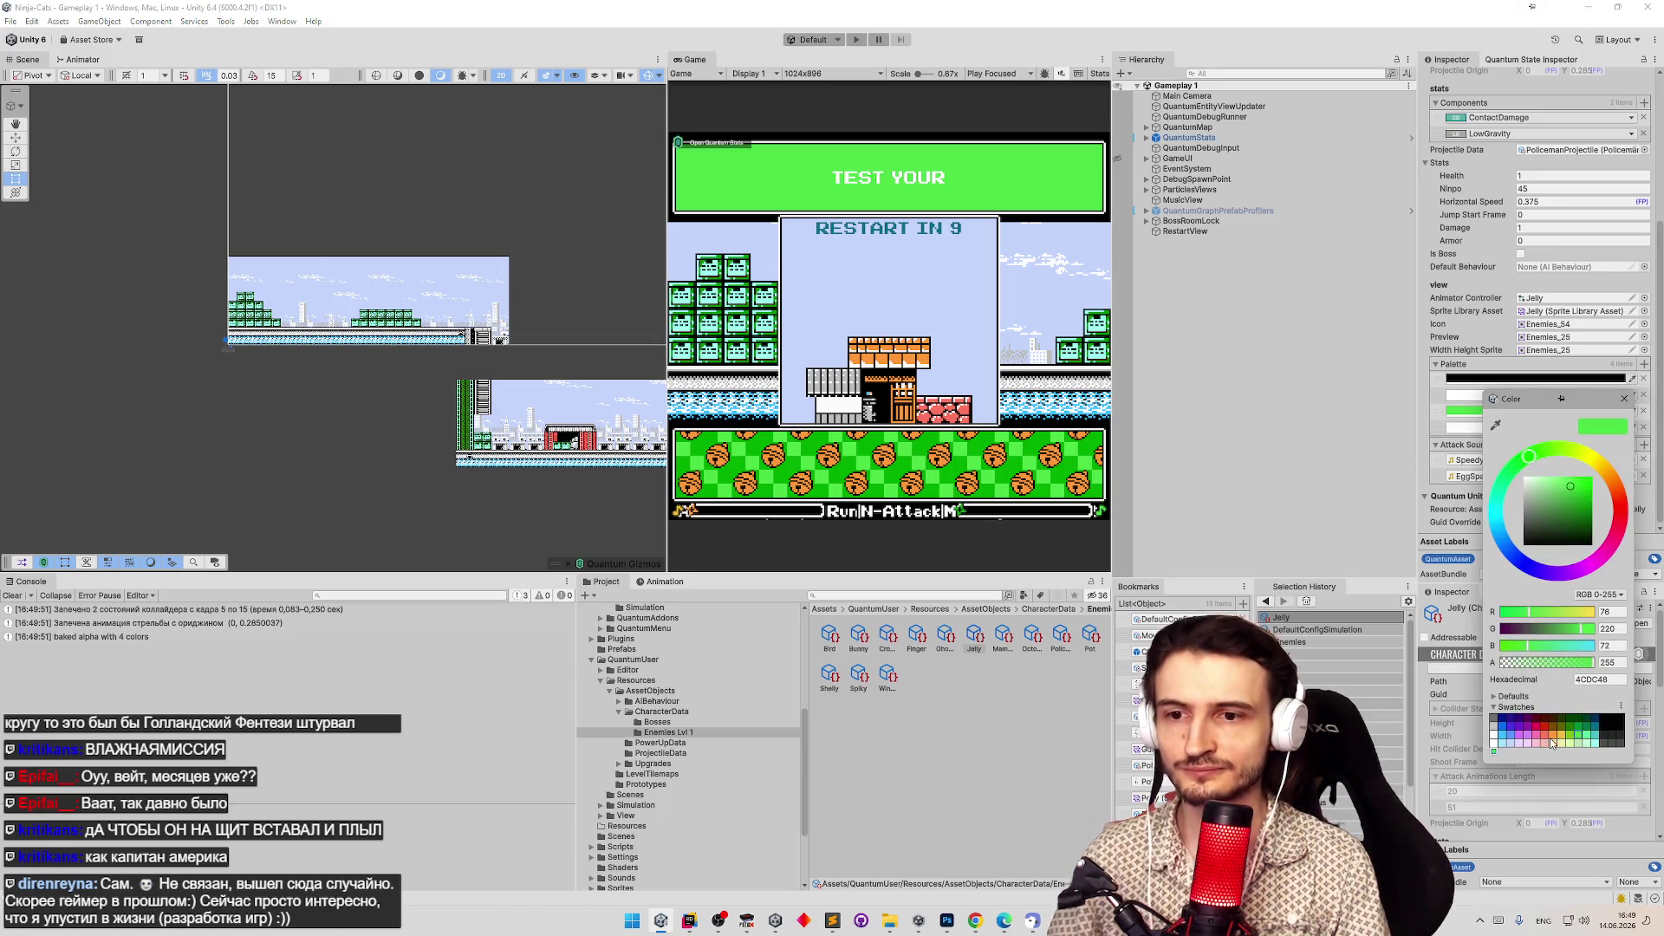
click(1551, 743)
click(1624, 398)
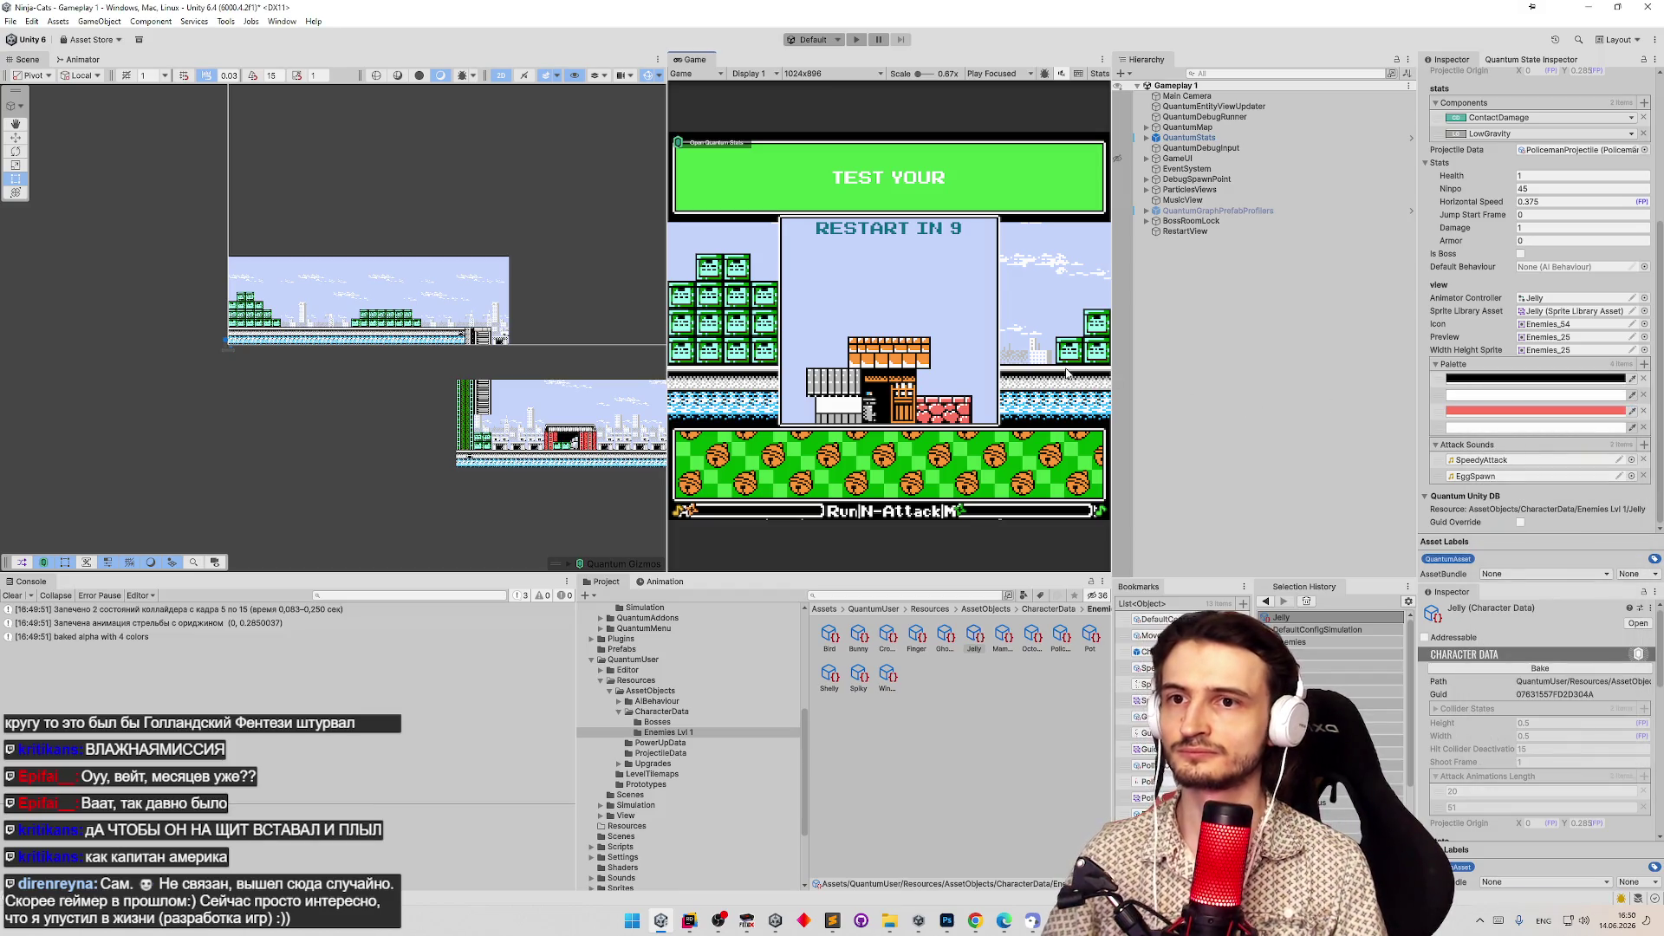
key(ctrl+p)
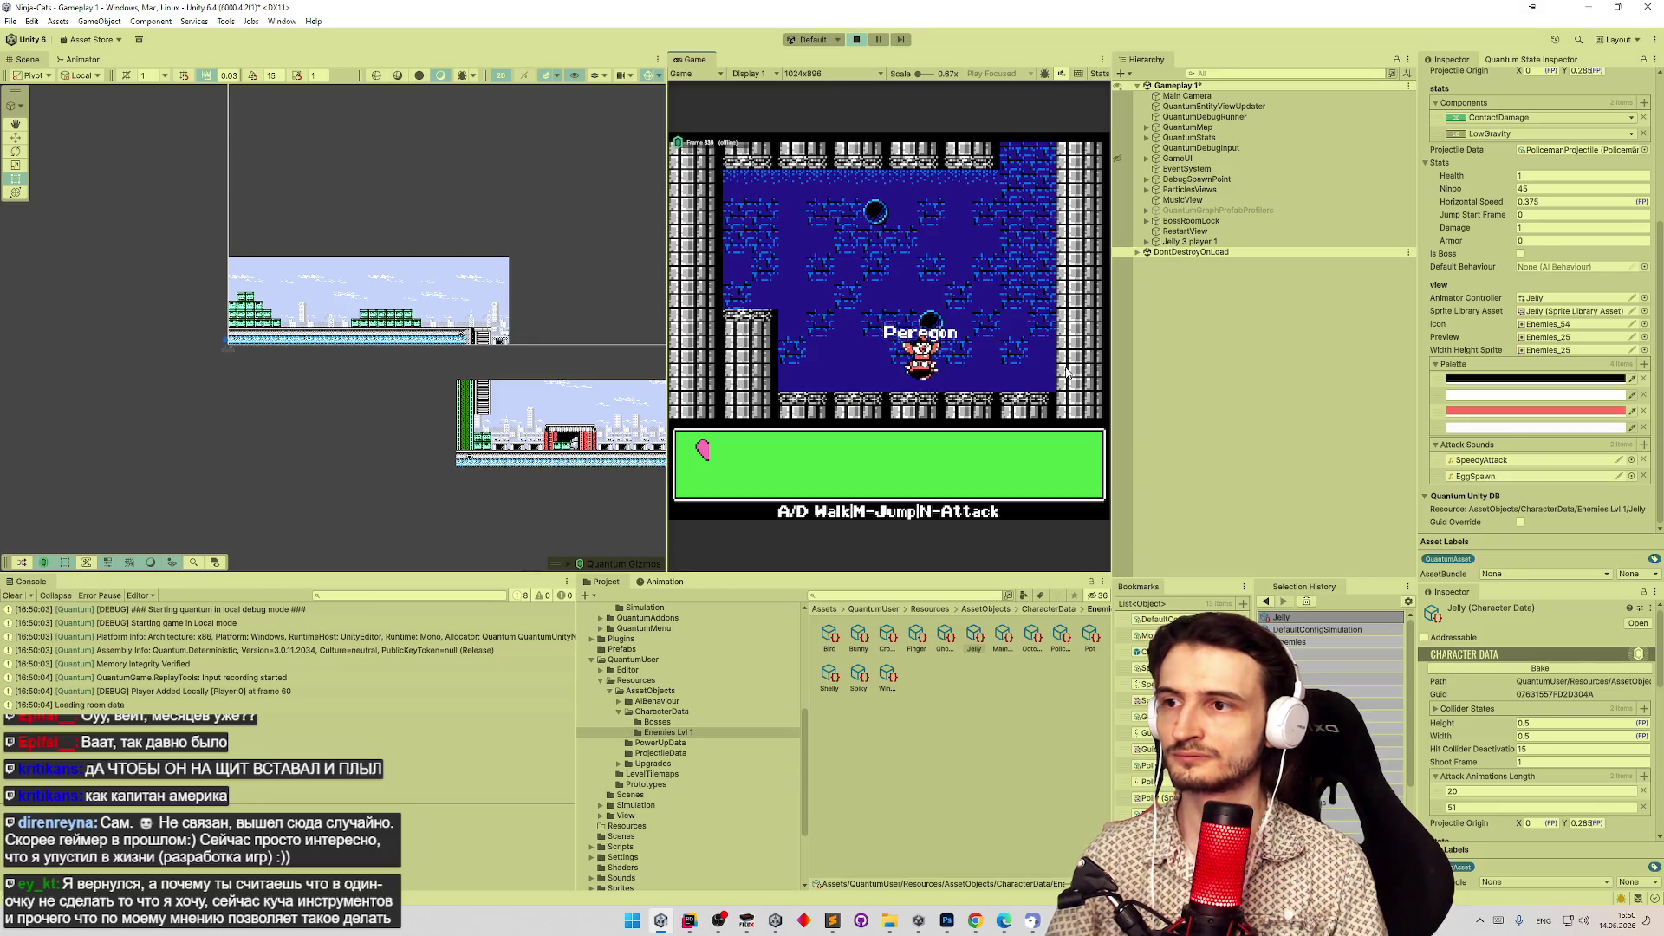
Pause and stop the Jelly test run, then leave Unity.
key(ctrl+shift+p)
key(ctrl+p)
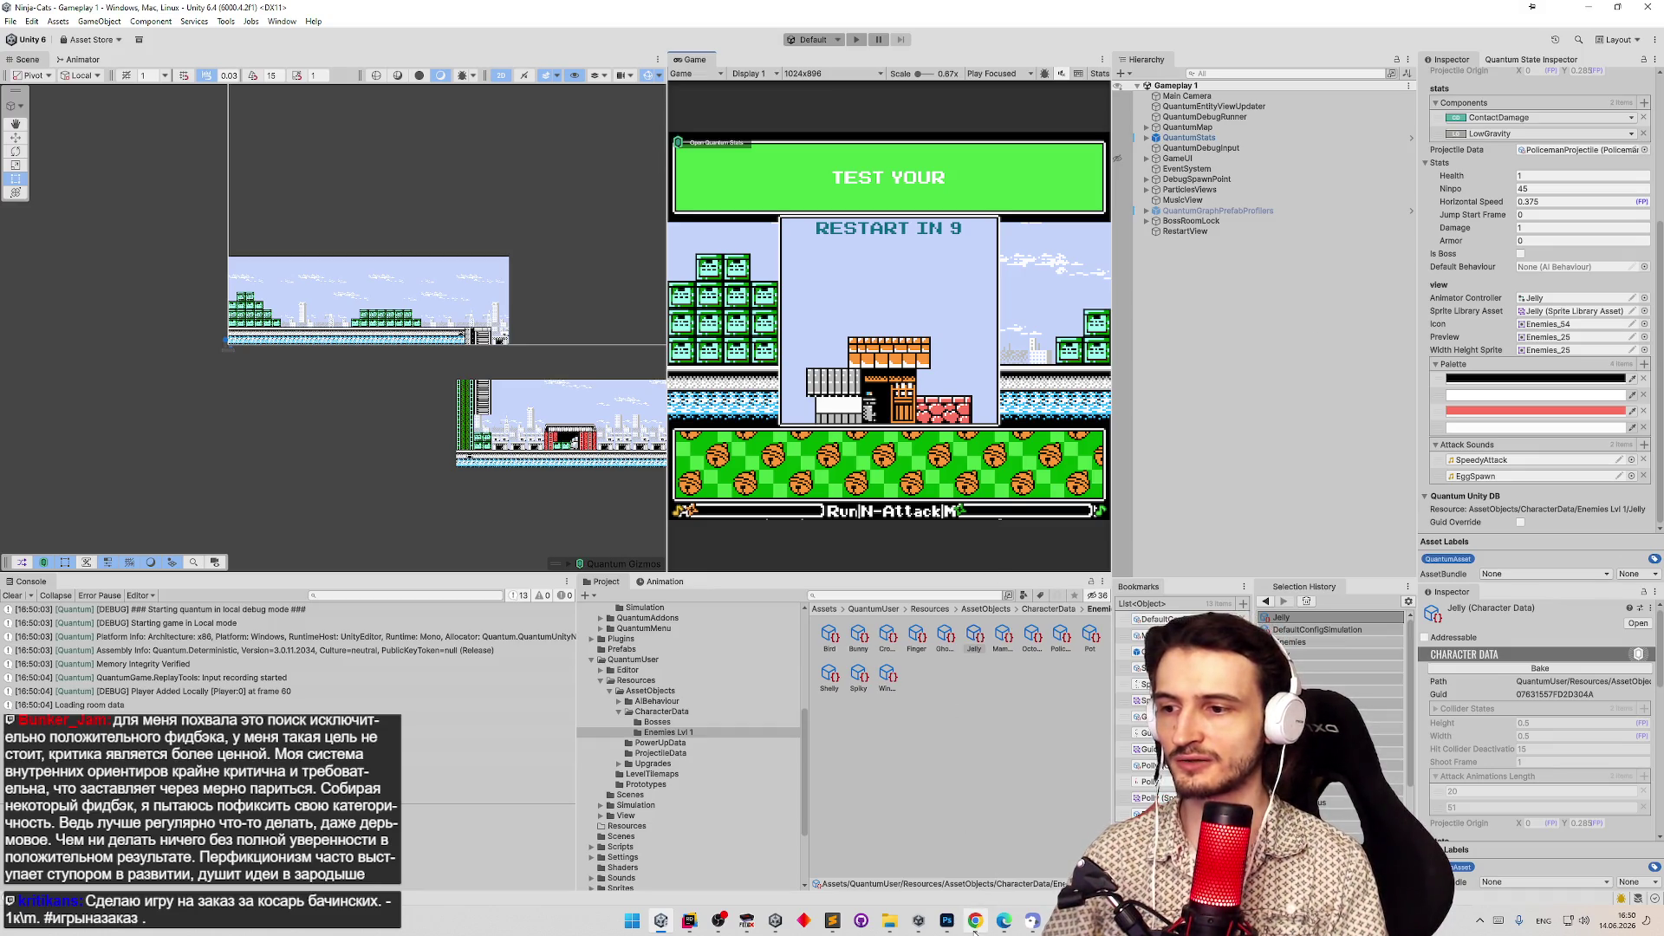
click(975, 920)
Launch Paint from the Start menu search and undo a test stroke.
click(632, 922)
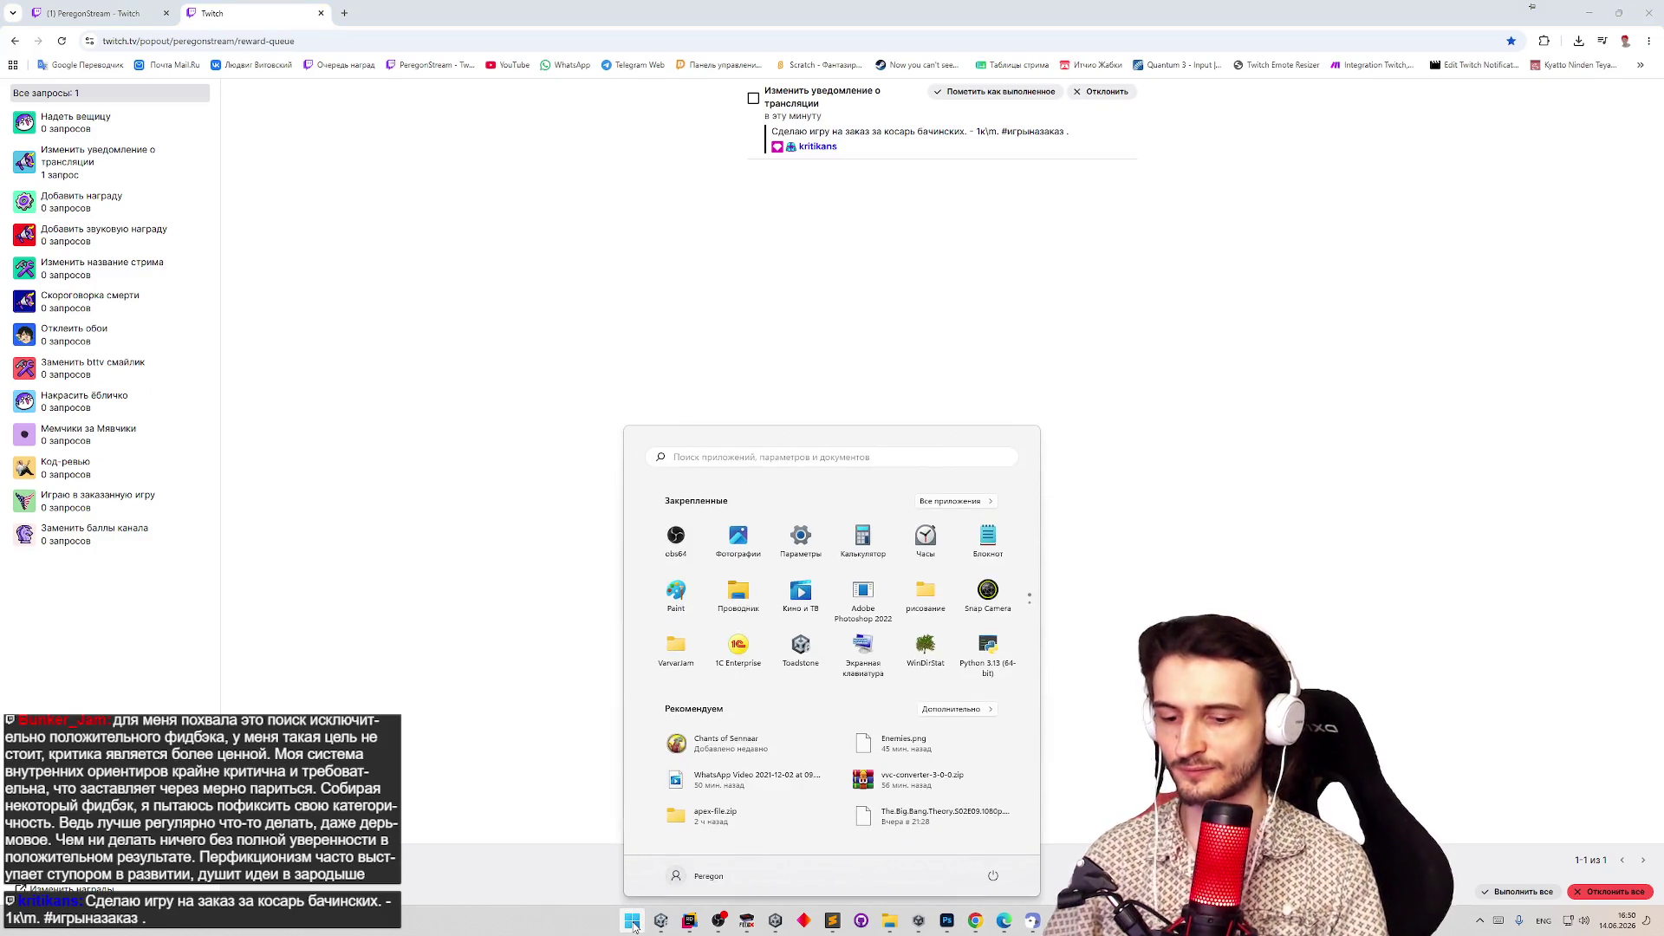
text(paint)
click(663, 557)
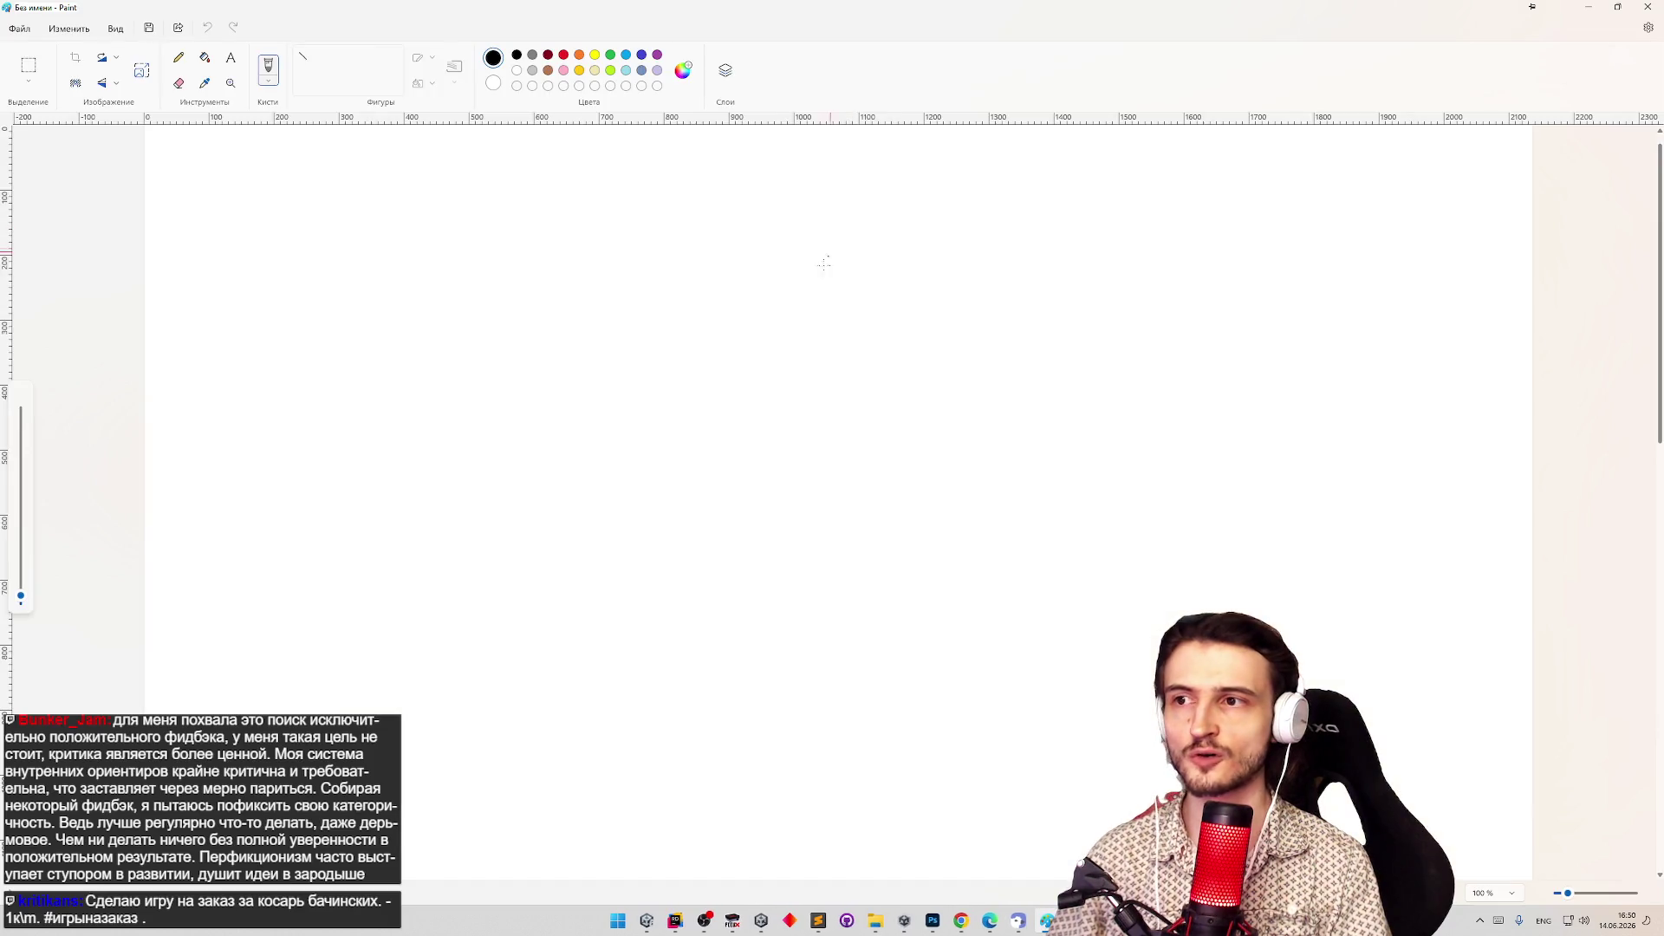
drag(779, 354, 1031, 241)
key(ctrl+z)
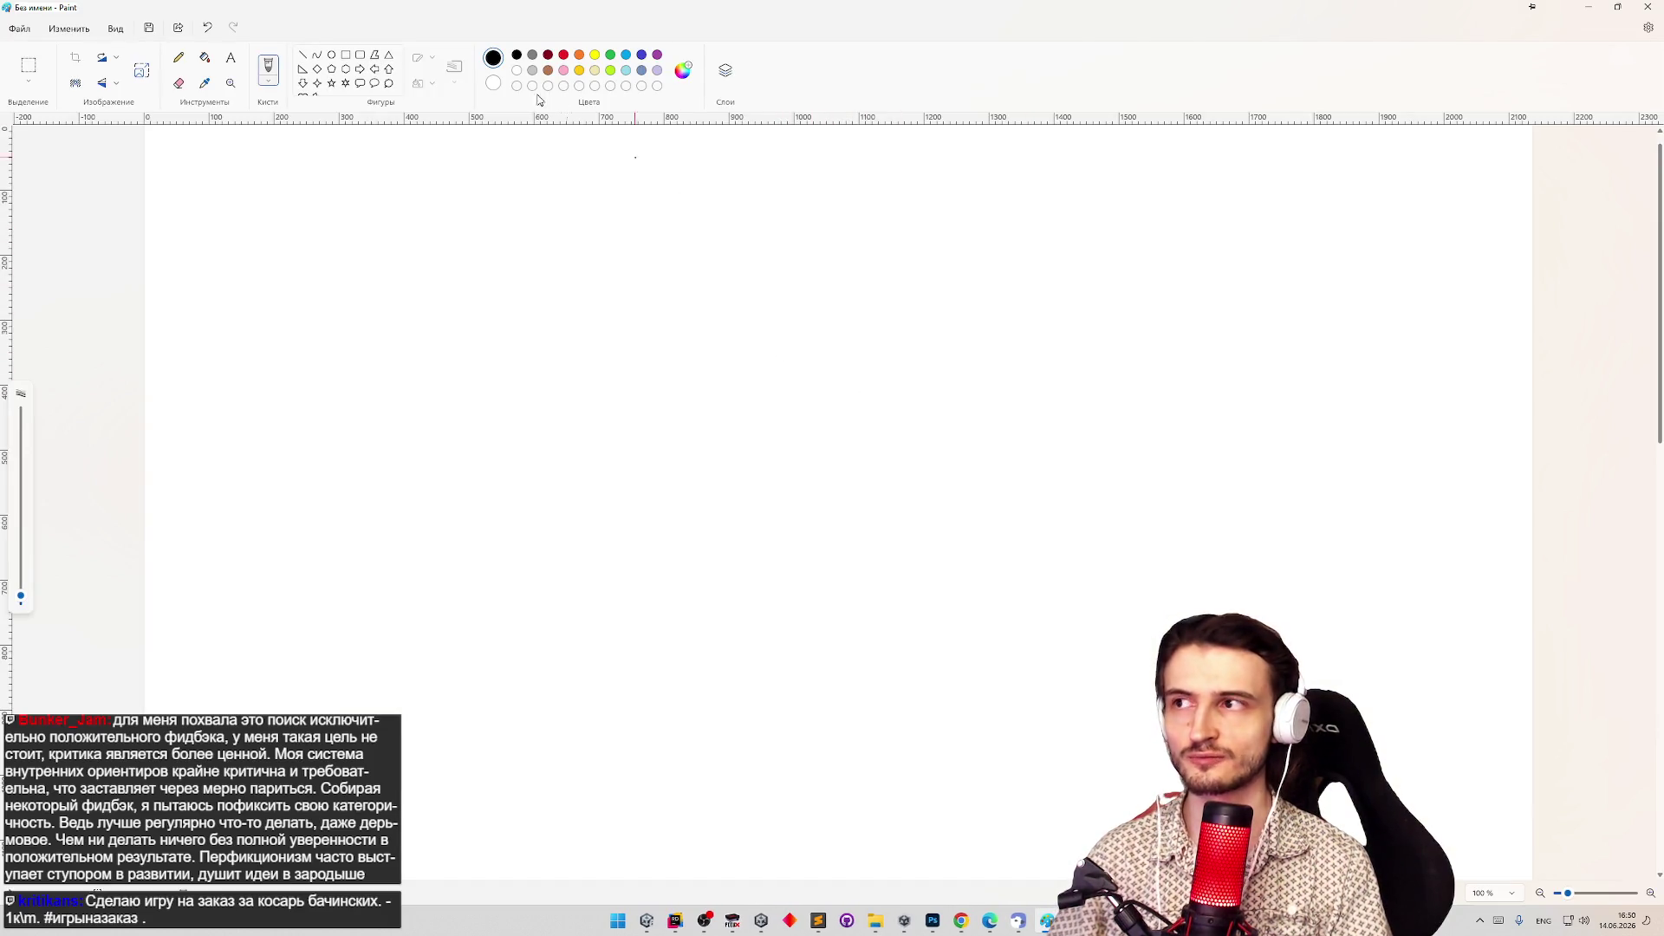
Draw three outlined ellipses: a wide upper one, a tall right one, a large lower one.
click(331, 54)
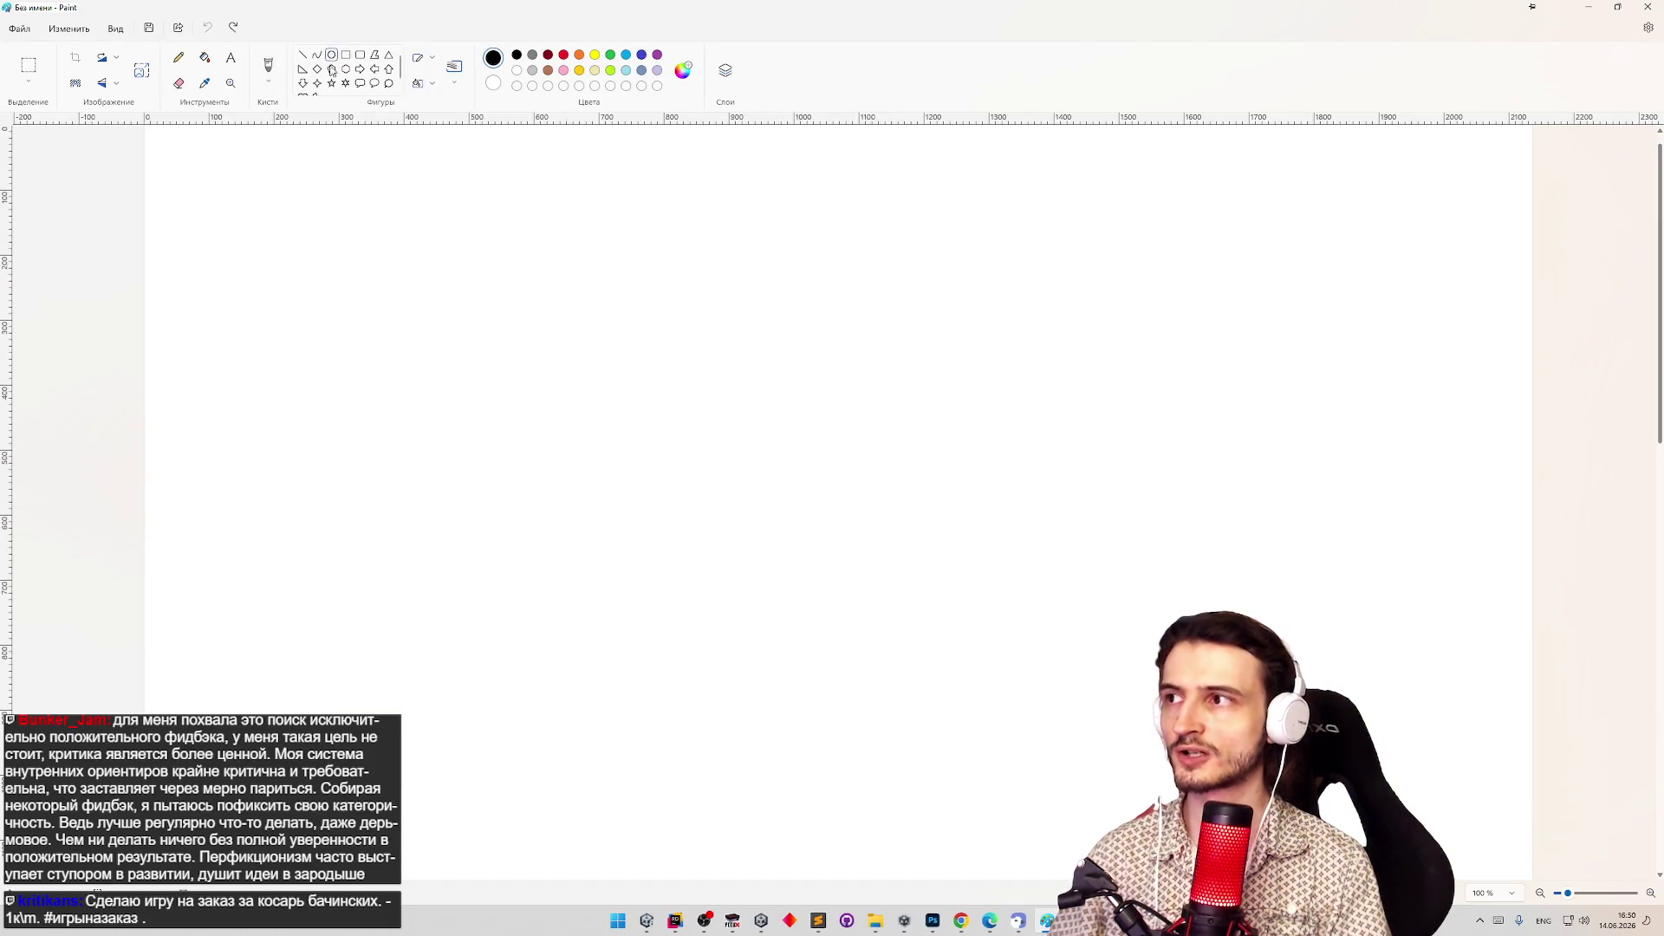
mouse_move(732, 303)
mouse_down()
mouse_move(1151, 393)
mouse_move(1175, 528)
mouse_move(1246, 624)
mouse_up()
mouse_move(642, 642)
mouse_down()
mouse_move(1182, 787)
mouse_move(1182, 813)
mouse_up()
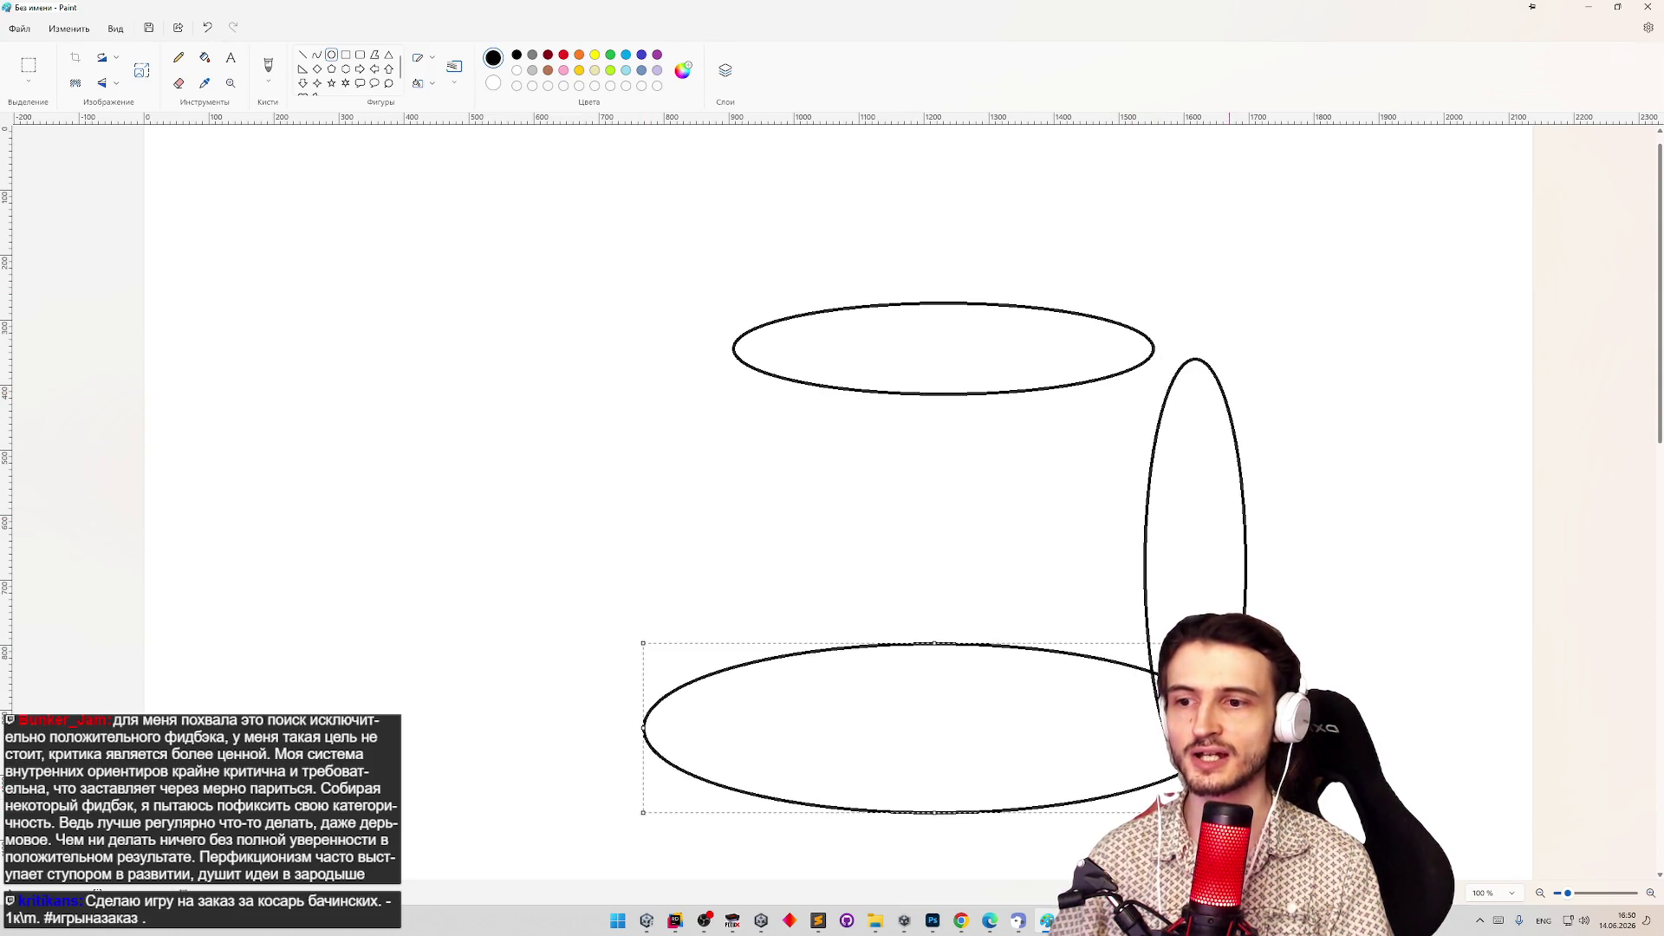
click(1056, 483)
Try brush and textured pencil strokes inside the top ellipse, undoing them.
click(268, 65)
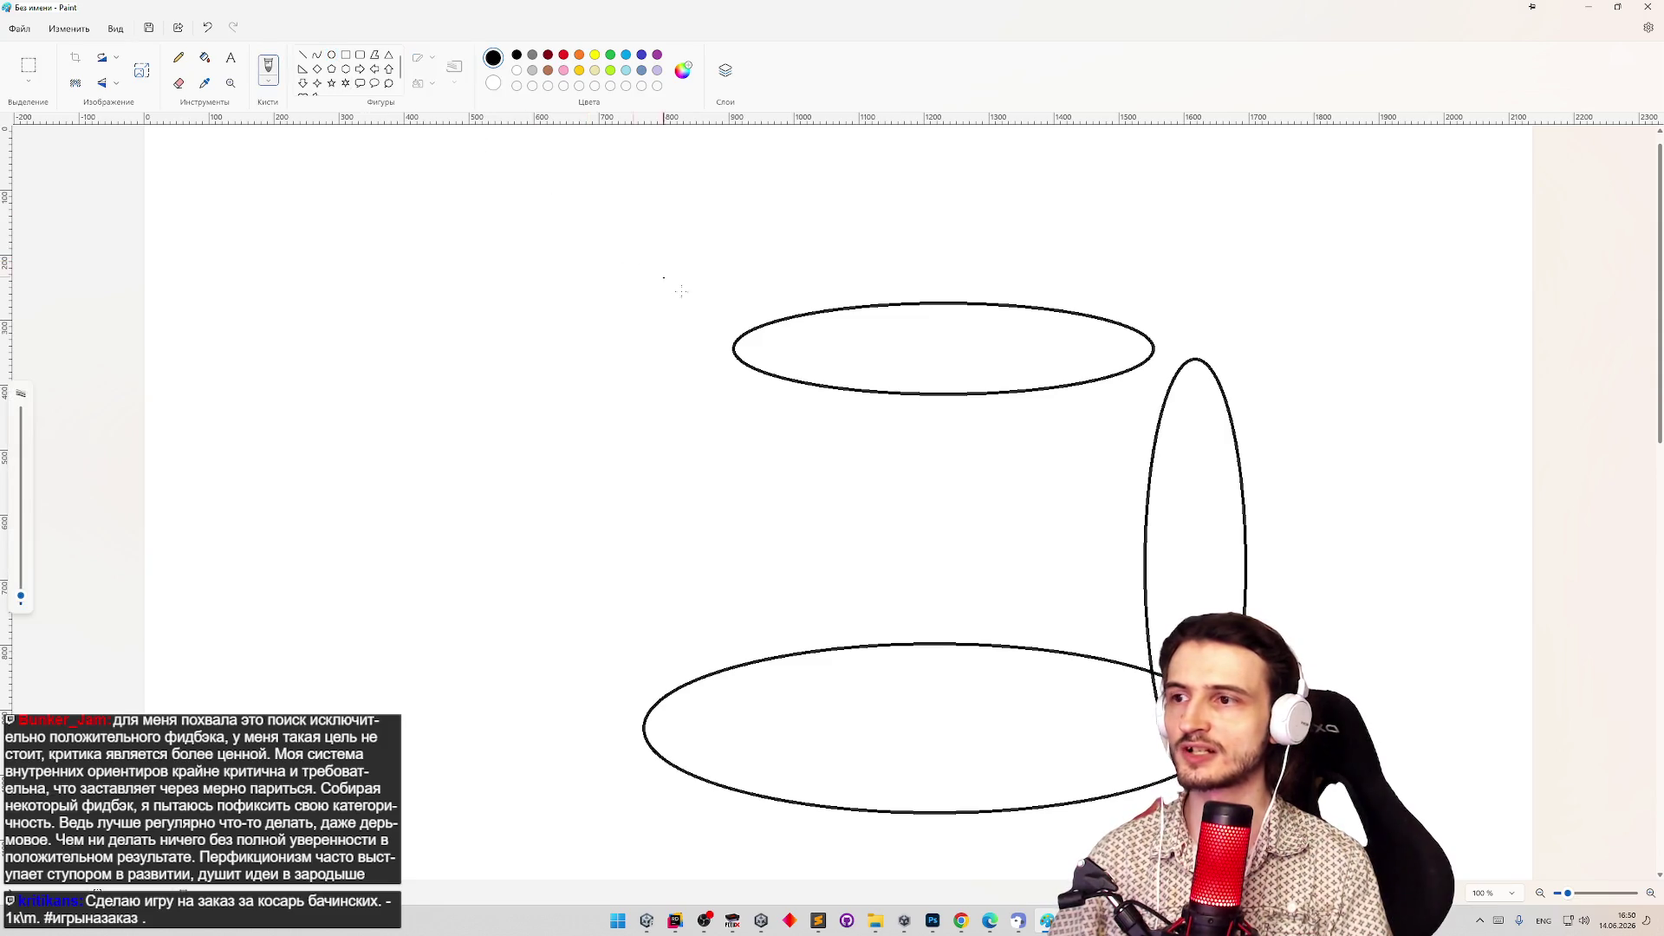
mouse_move(569, 368)
mouse_down()
mouse_move(1149, 345)
mouse_move(832, 309)
mouse_up()
key(ctrl+z)
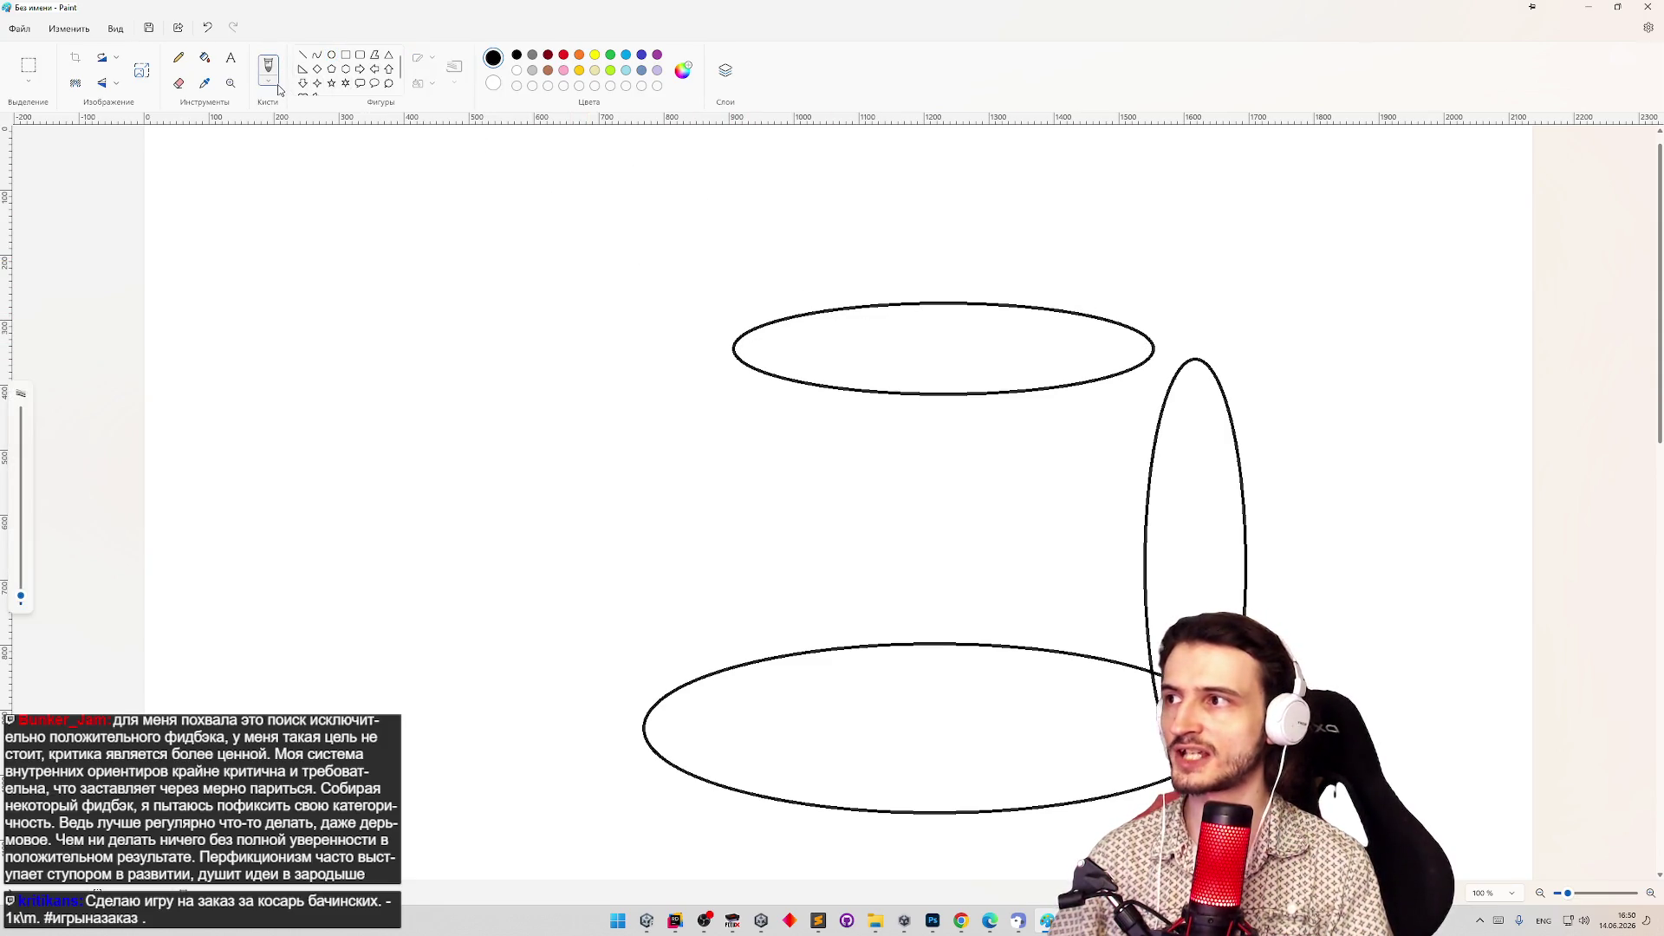
click(268, 81)
click(336, 322)
mouse_move(605, 338)
mouse_down()
mouse_move(731, 356)
mouse_move(1107, 347)
mouse_up()
key(ctrl+z)
Experiment with more pencil strokes in the ellipses, undo them, and return to the browser.
drag(1201, 372, 1206, 612)
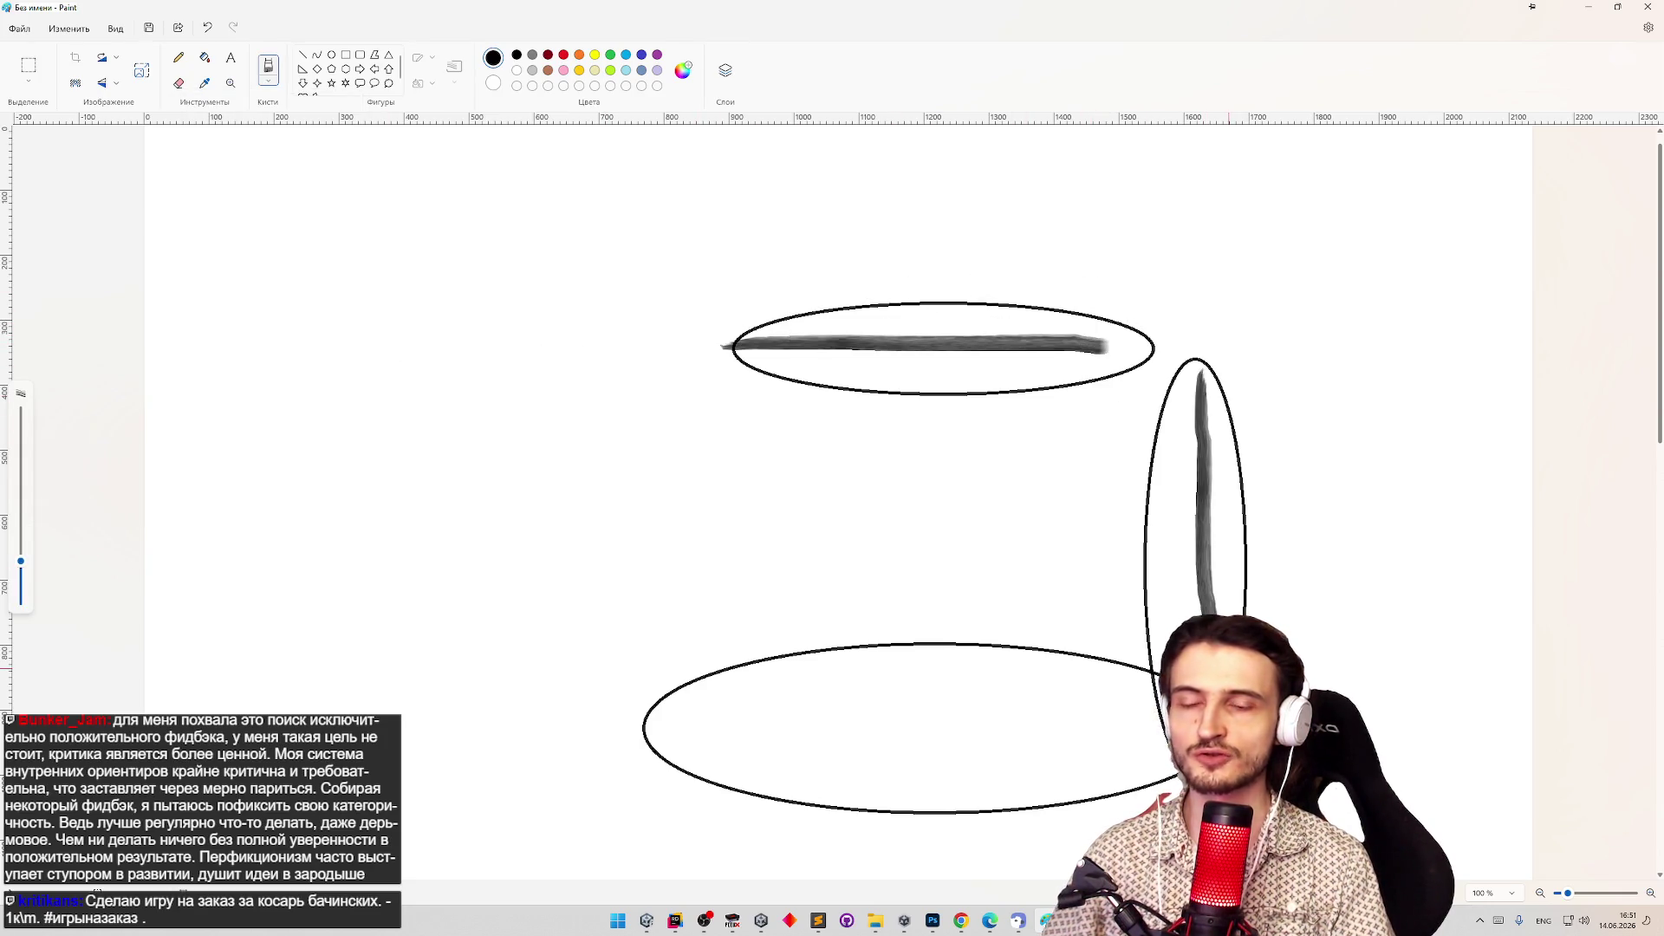
mouse_move(493, 382)
mouse_down()
mouse_move(479, 646)
mouse_move(732, 670)
mouse_up()
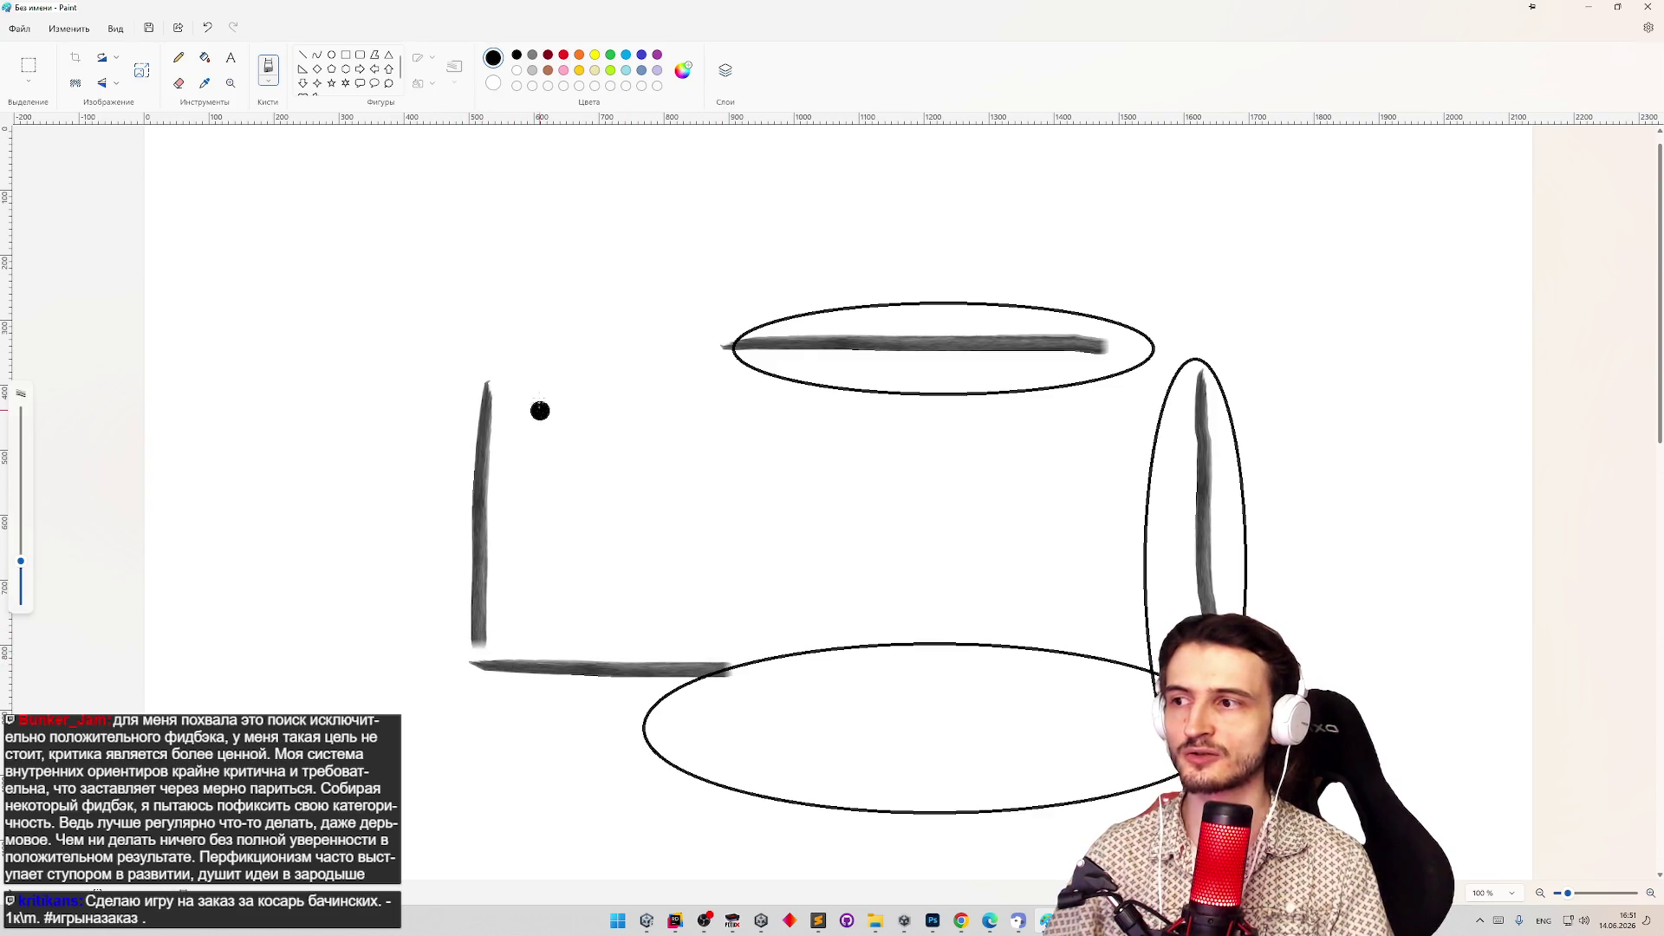
drag(544, 396, 751, 404)
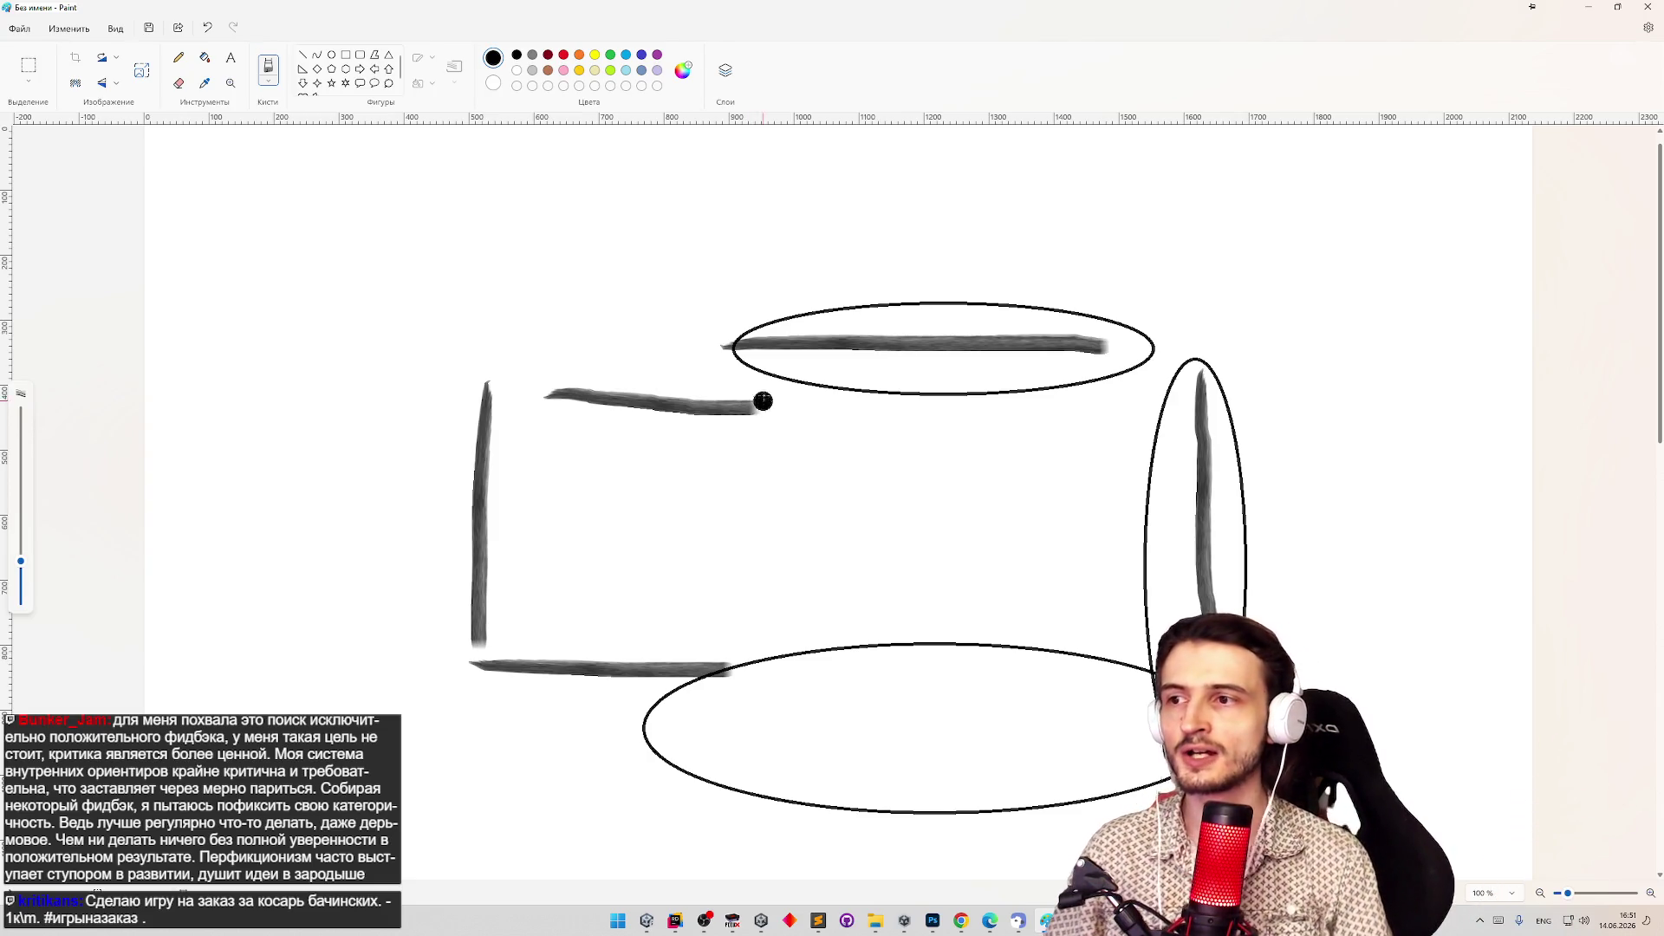
key(ctrl+z)
key(ctrl+z)
key(ctrl+z)
key(ctrl+z)
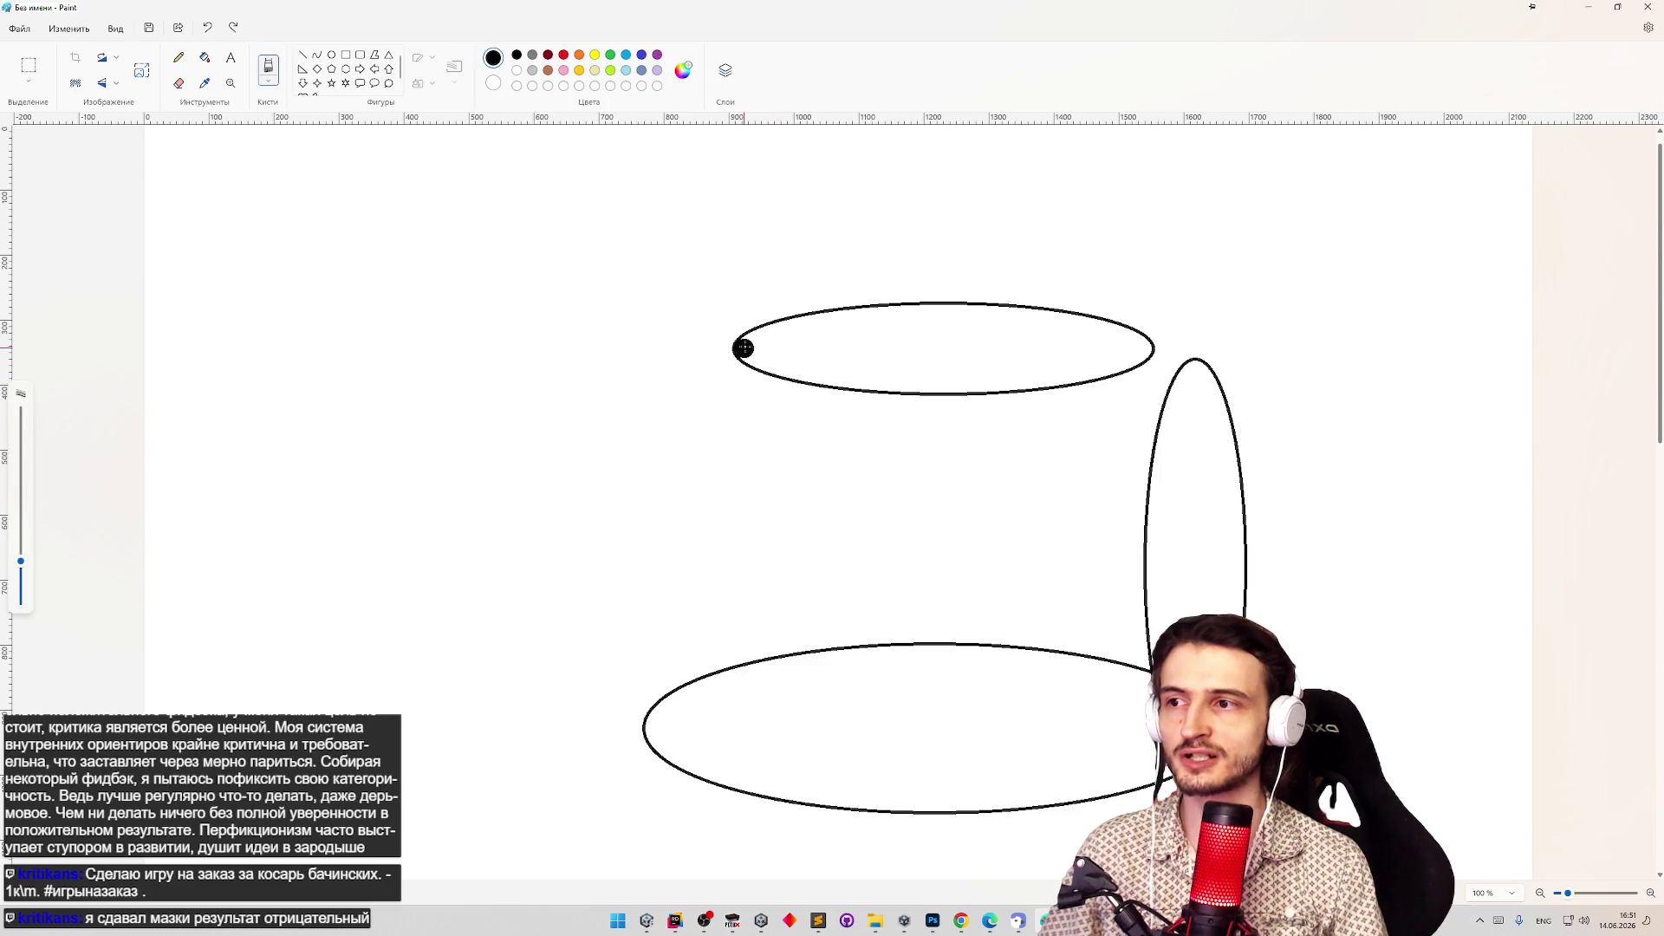
drag(742, 347, 1156, 339)
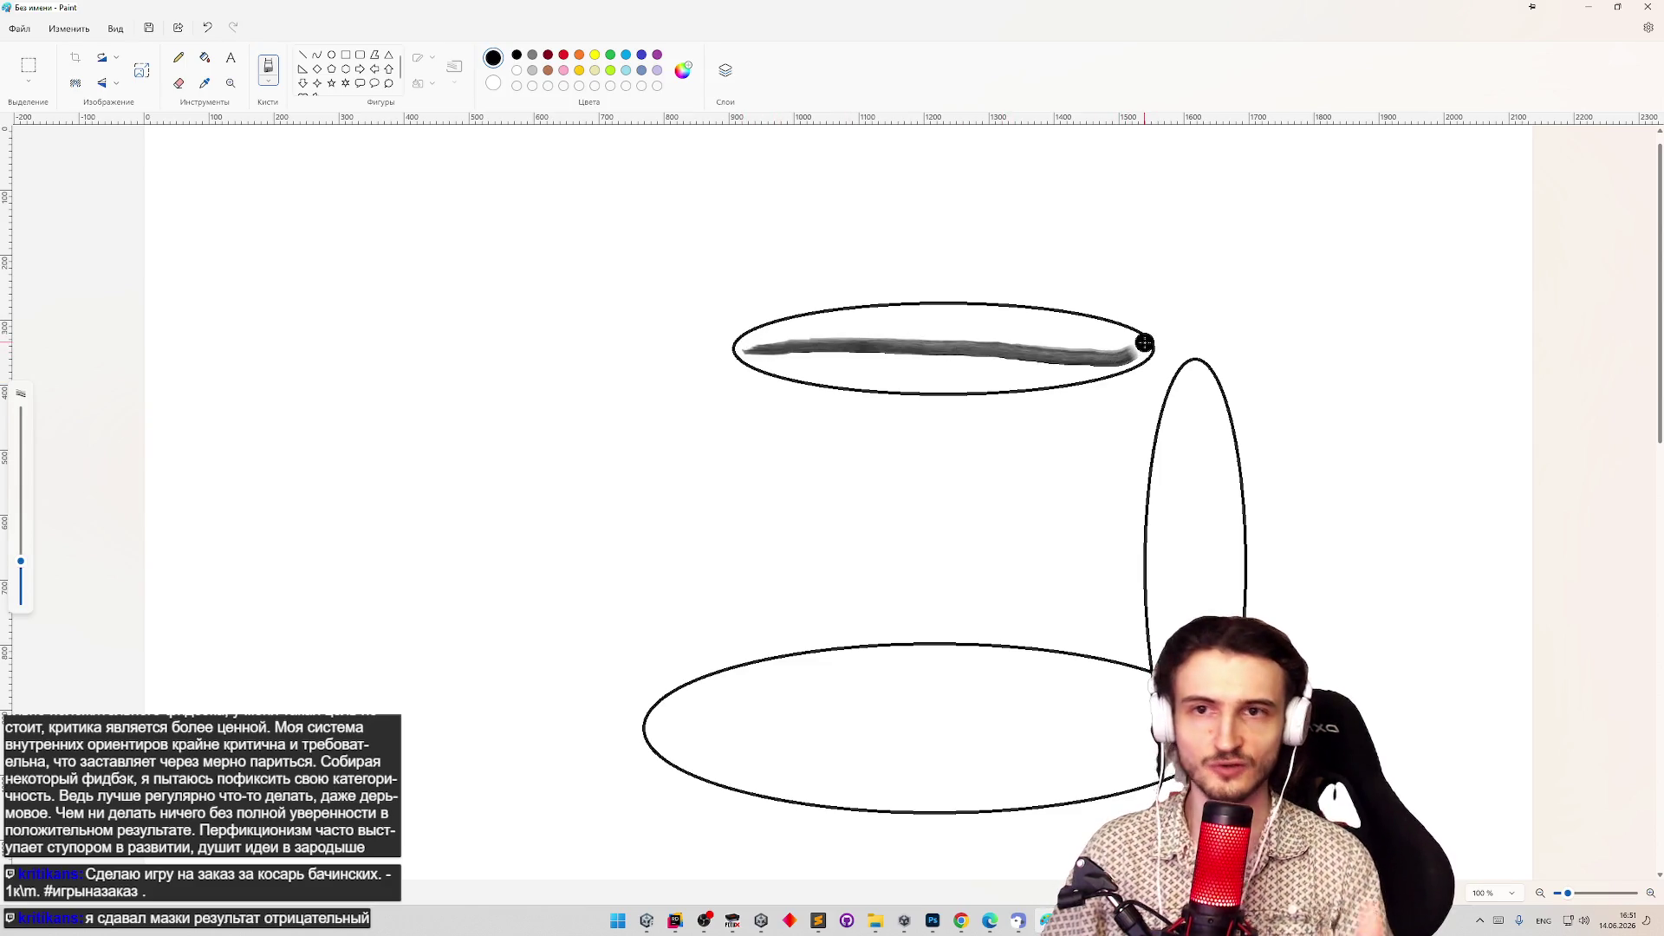
key(ctrl+z)
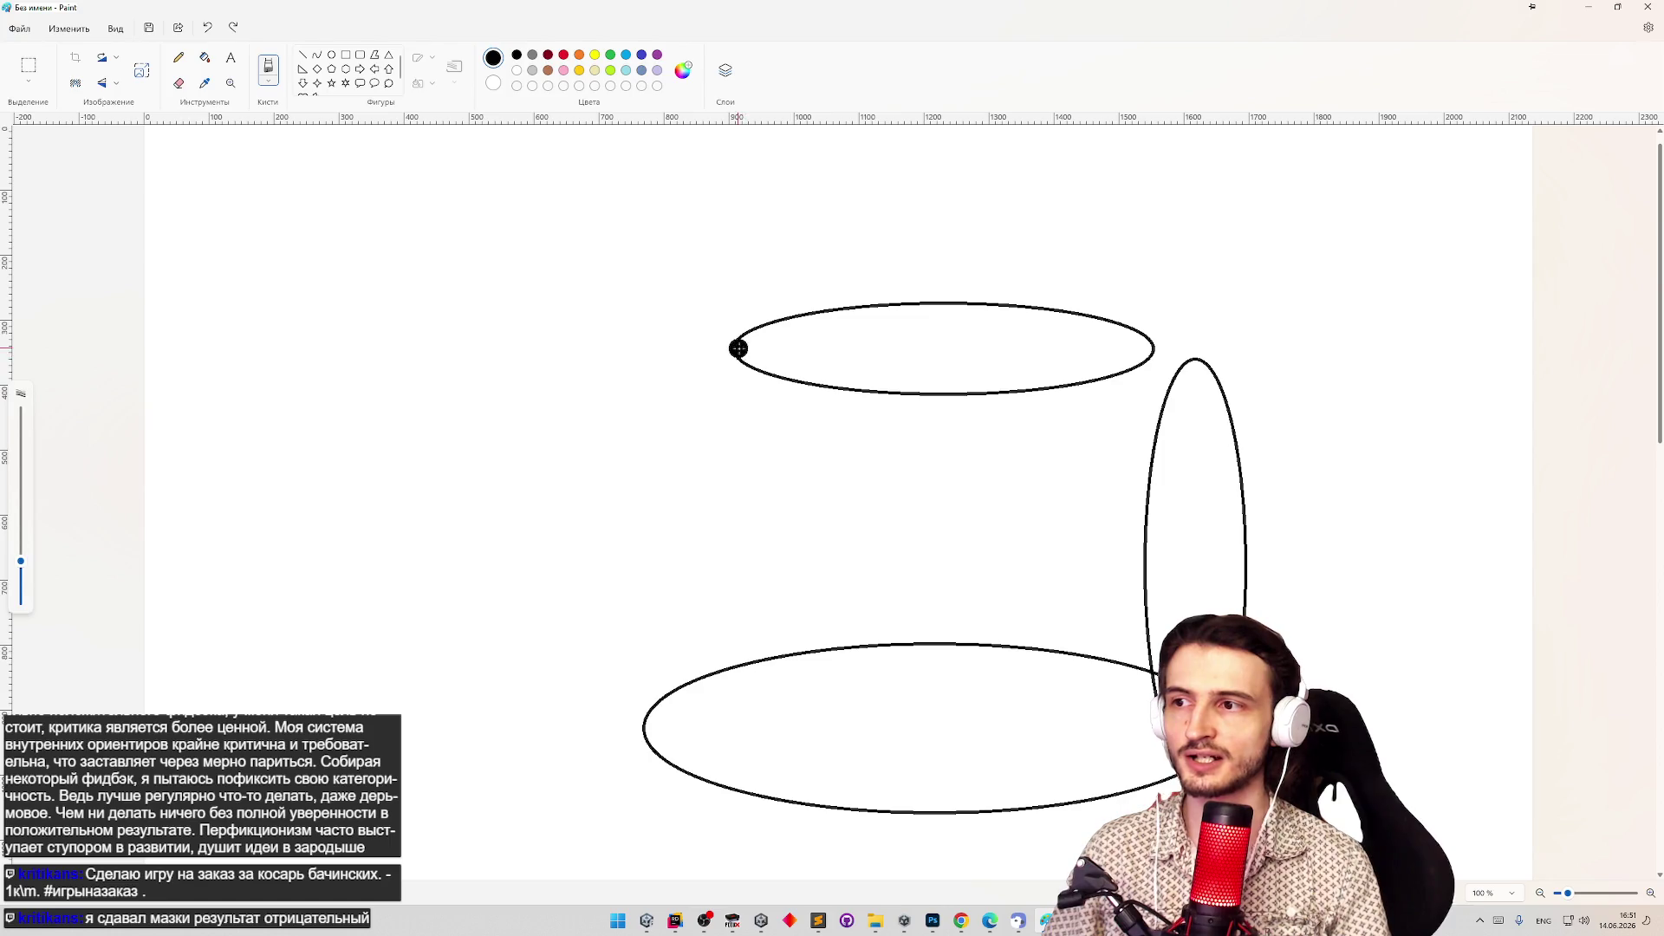
drag(741, 355, 985, 351)
key(ctrl+z)
drag(1137, 349, 775, 346)
key(ctrl+z)
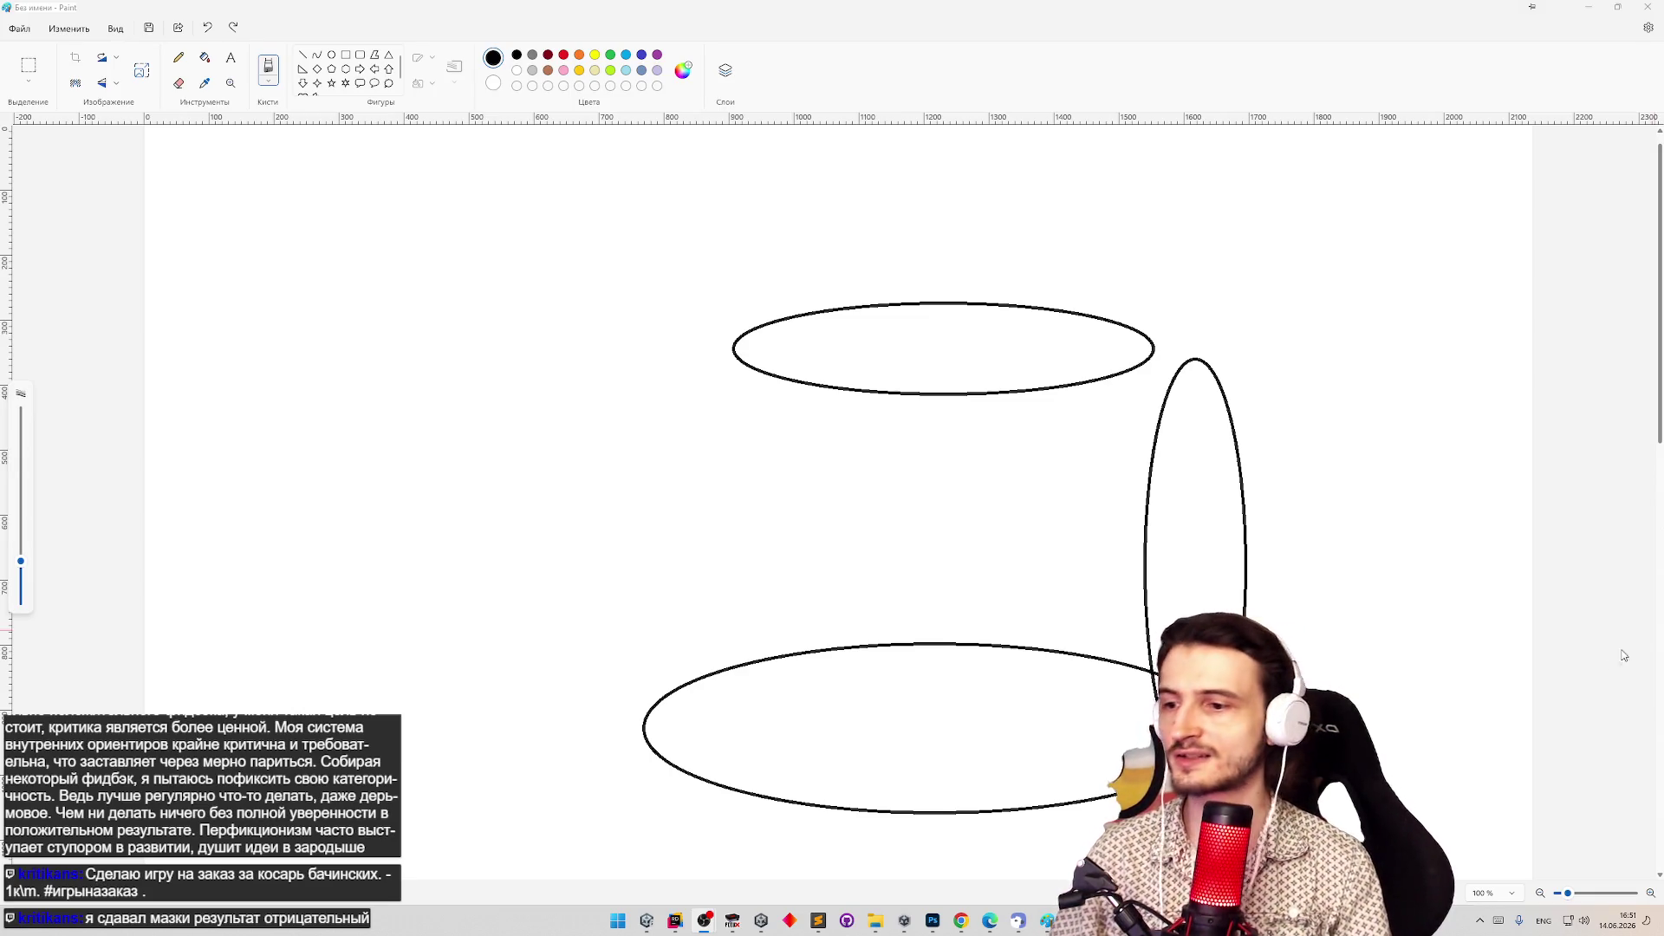
click(960, 920)
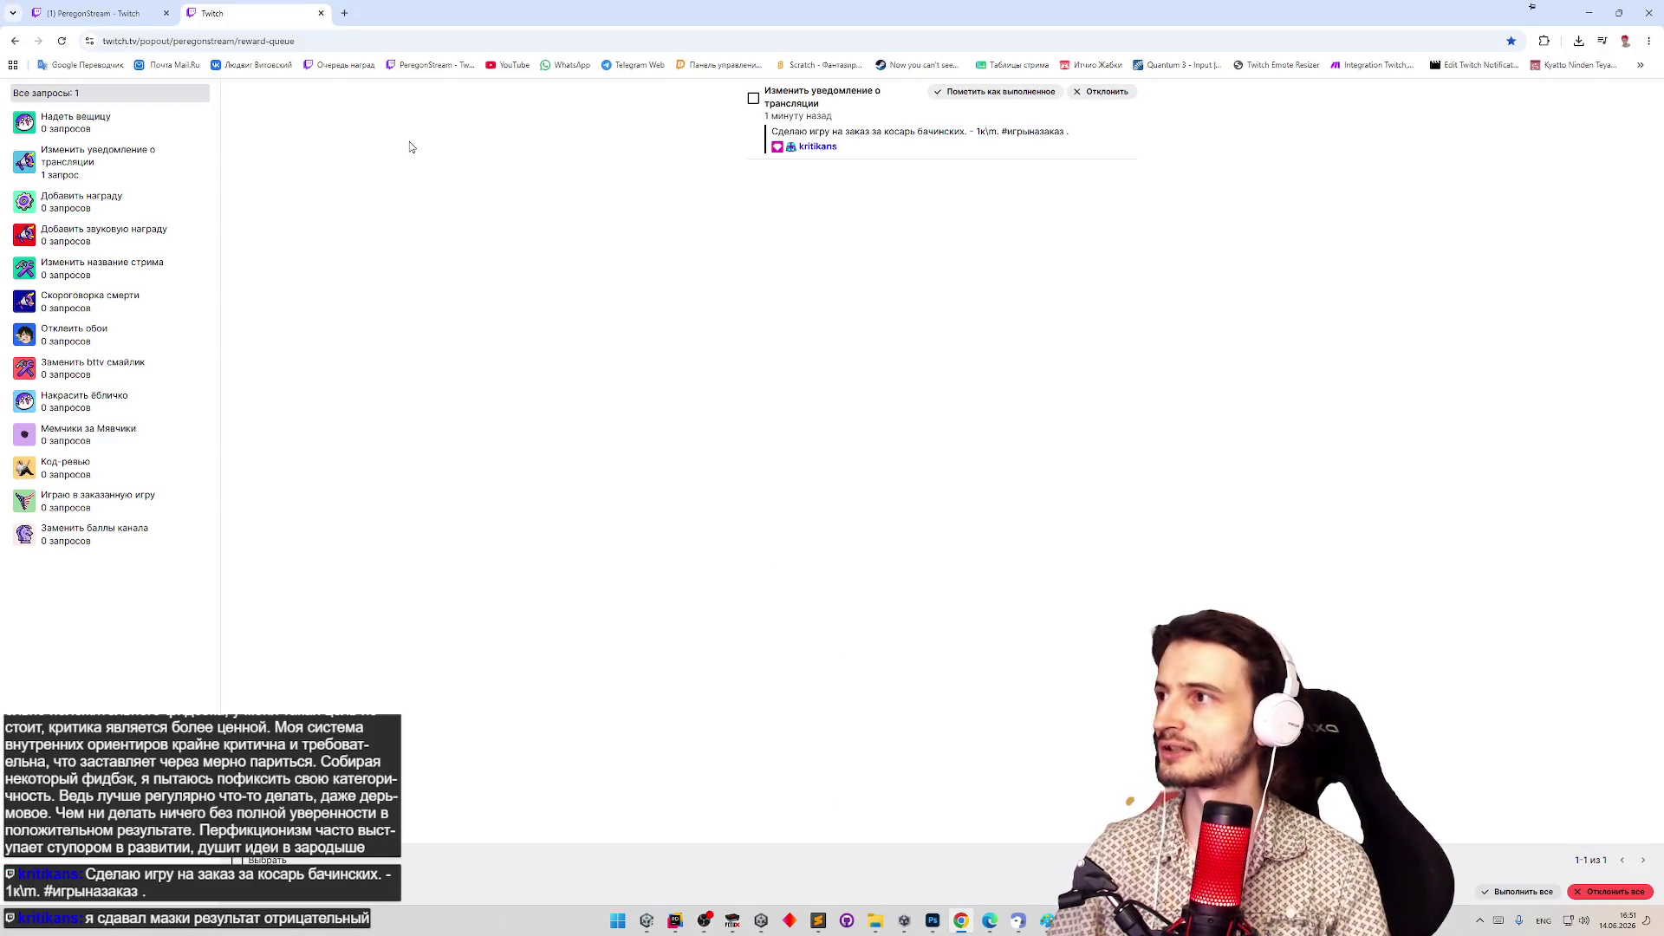
Open the live stream's settings in YouTube Studio for editing.
middle_click(492, 72)
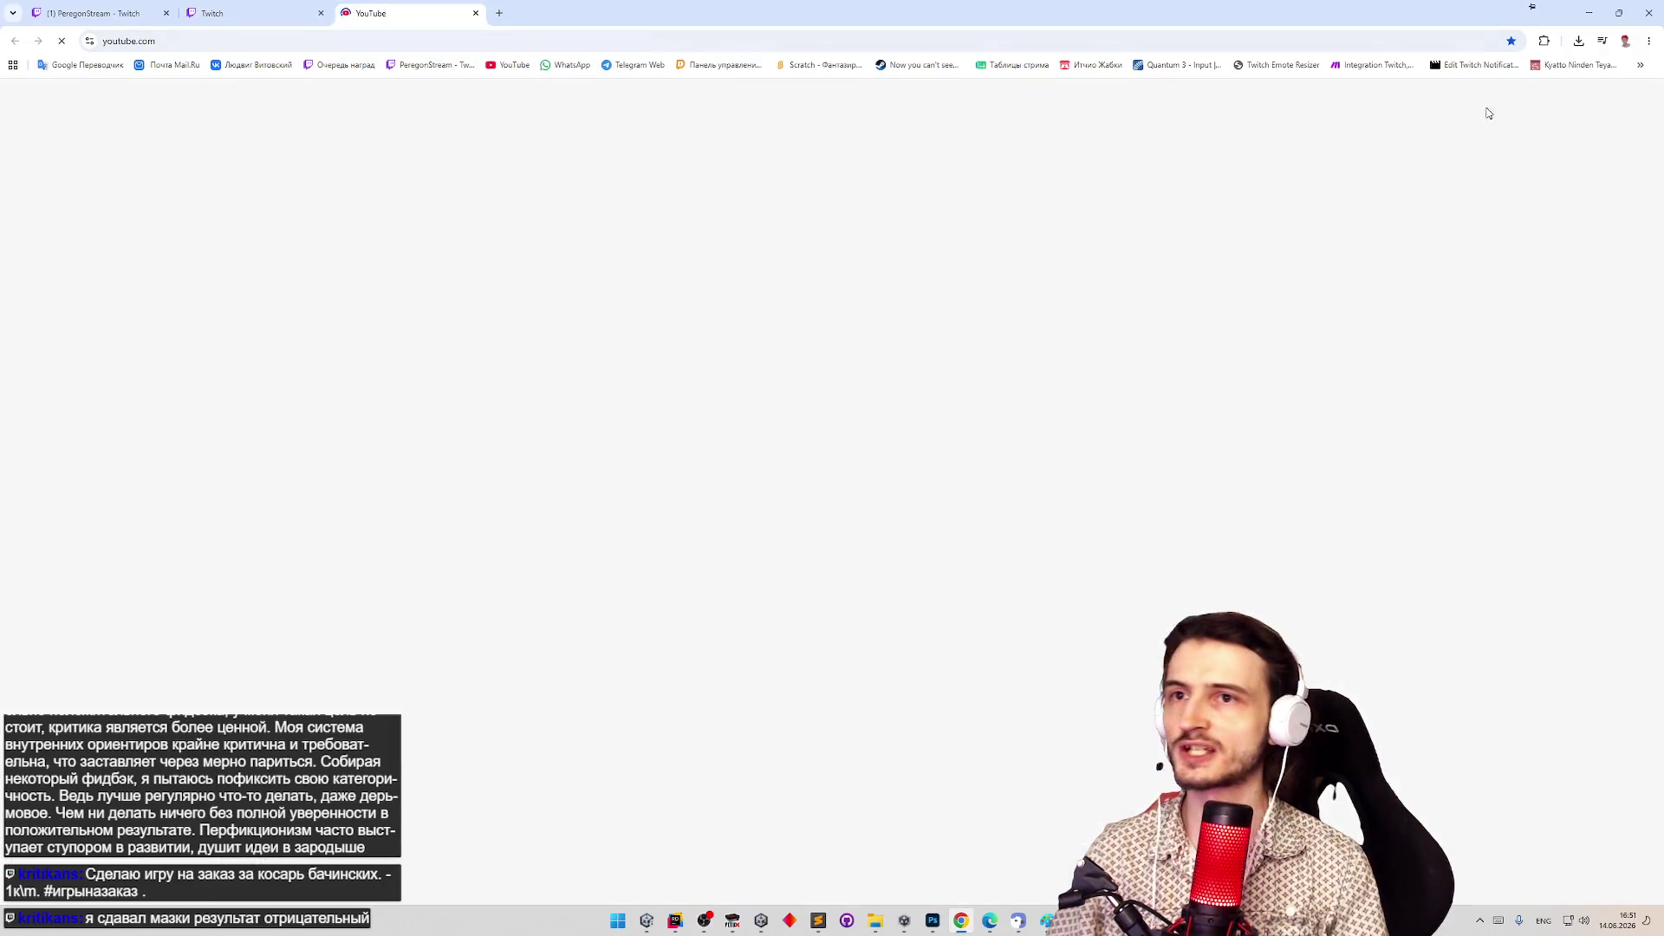
click(1639, 65)
click(1497, 219)
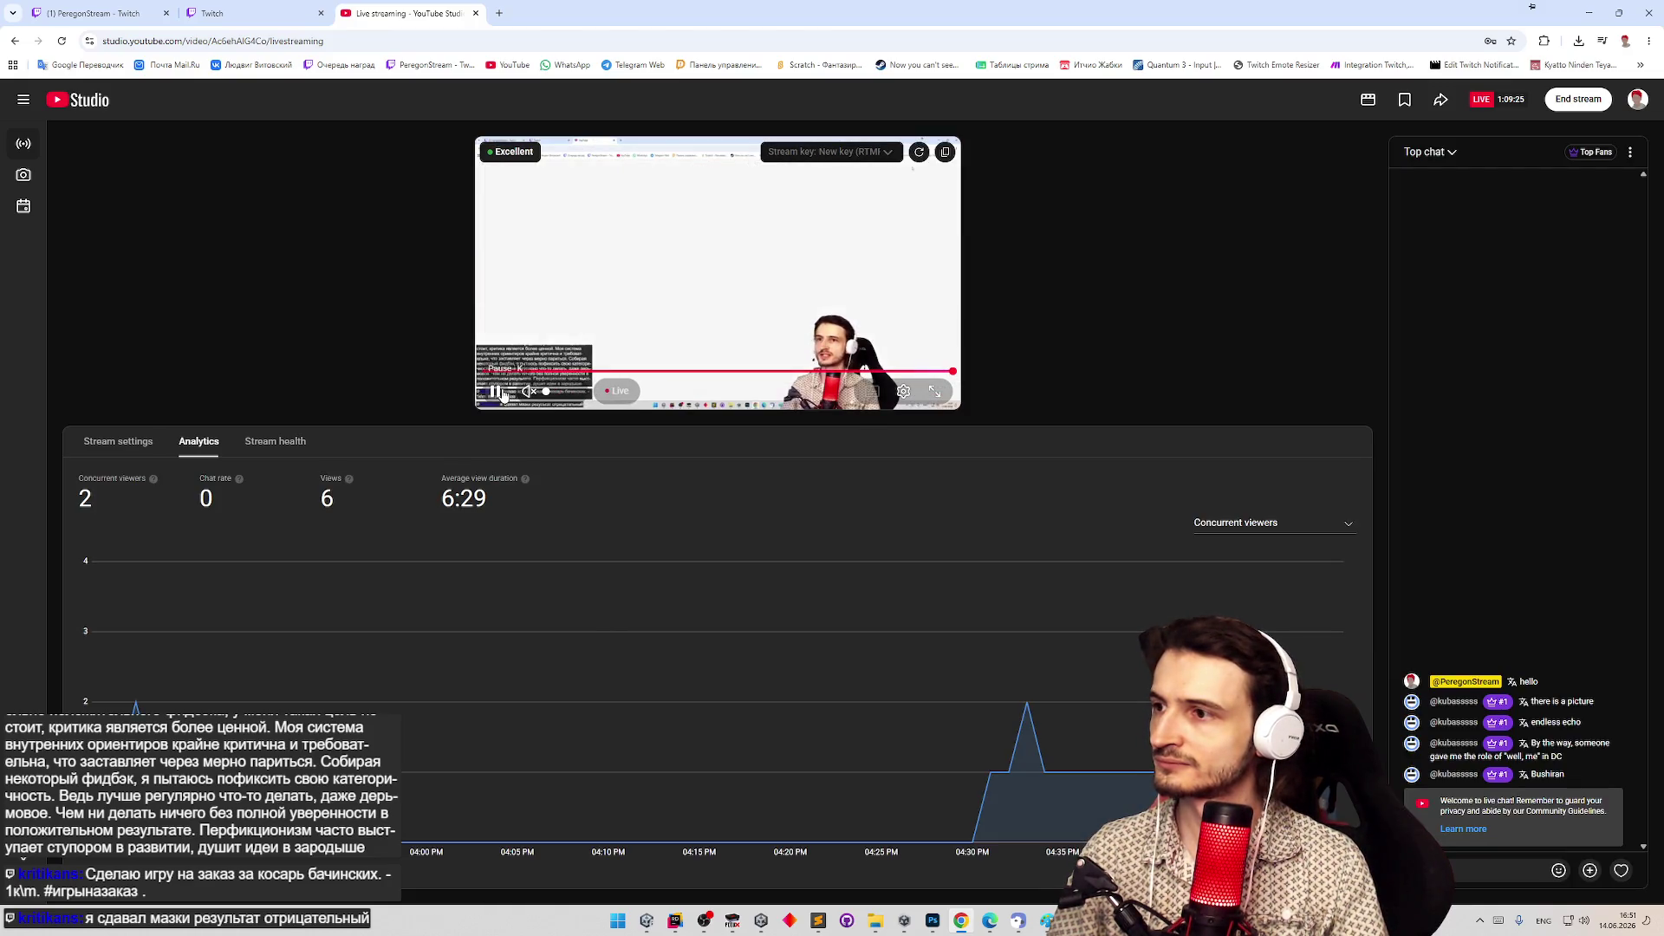
click(118, 441)
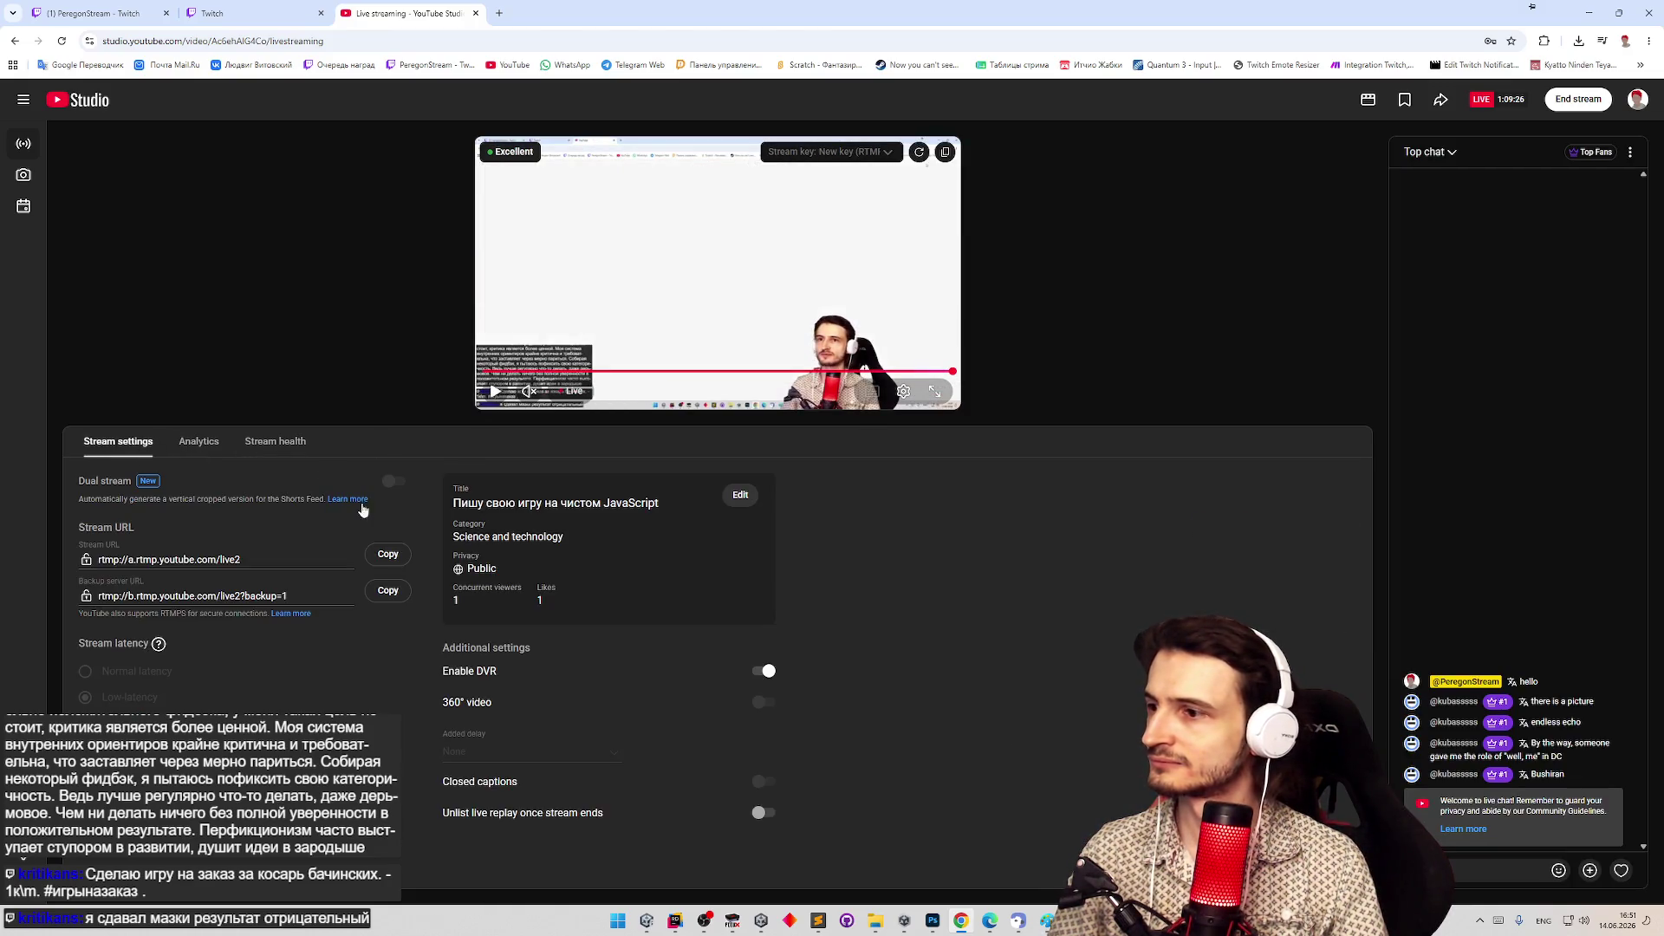
click(732, 496)
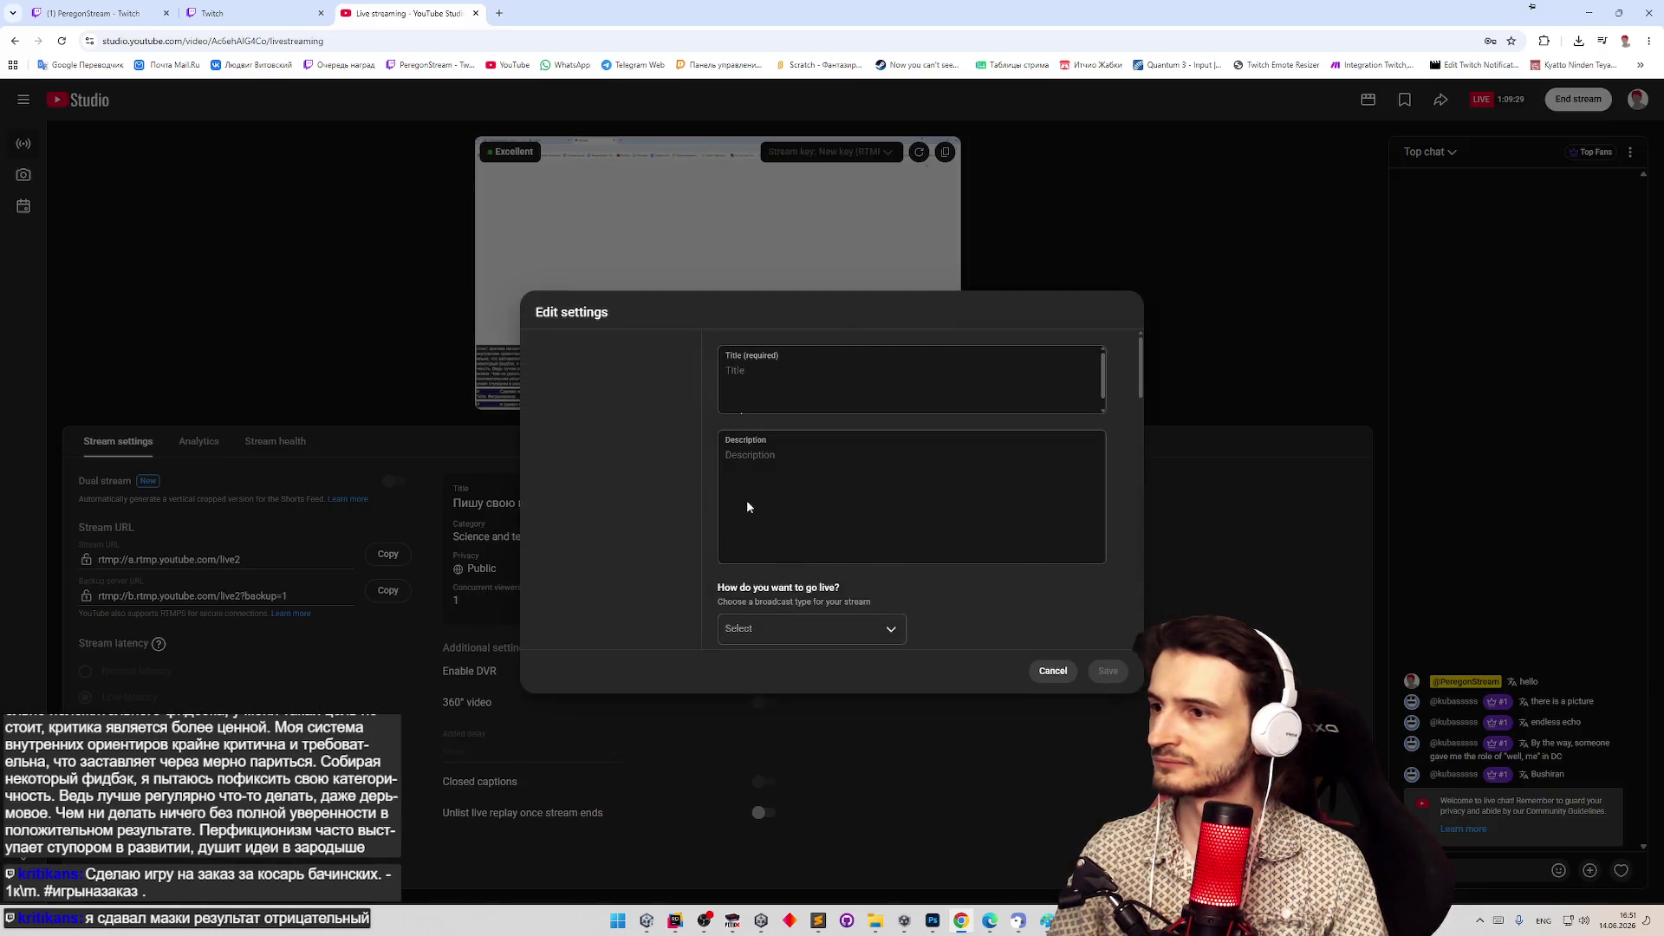
Replace the description's first line with 'Сделаю игру на заказ за косарь бачинских' and save.
drag(759, 479, 647, 425)
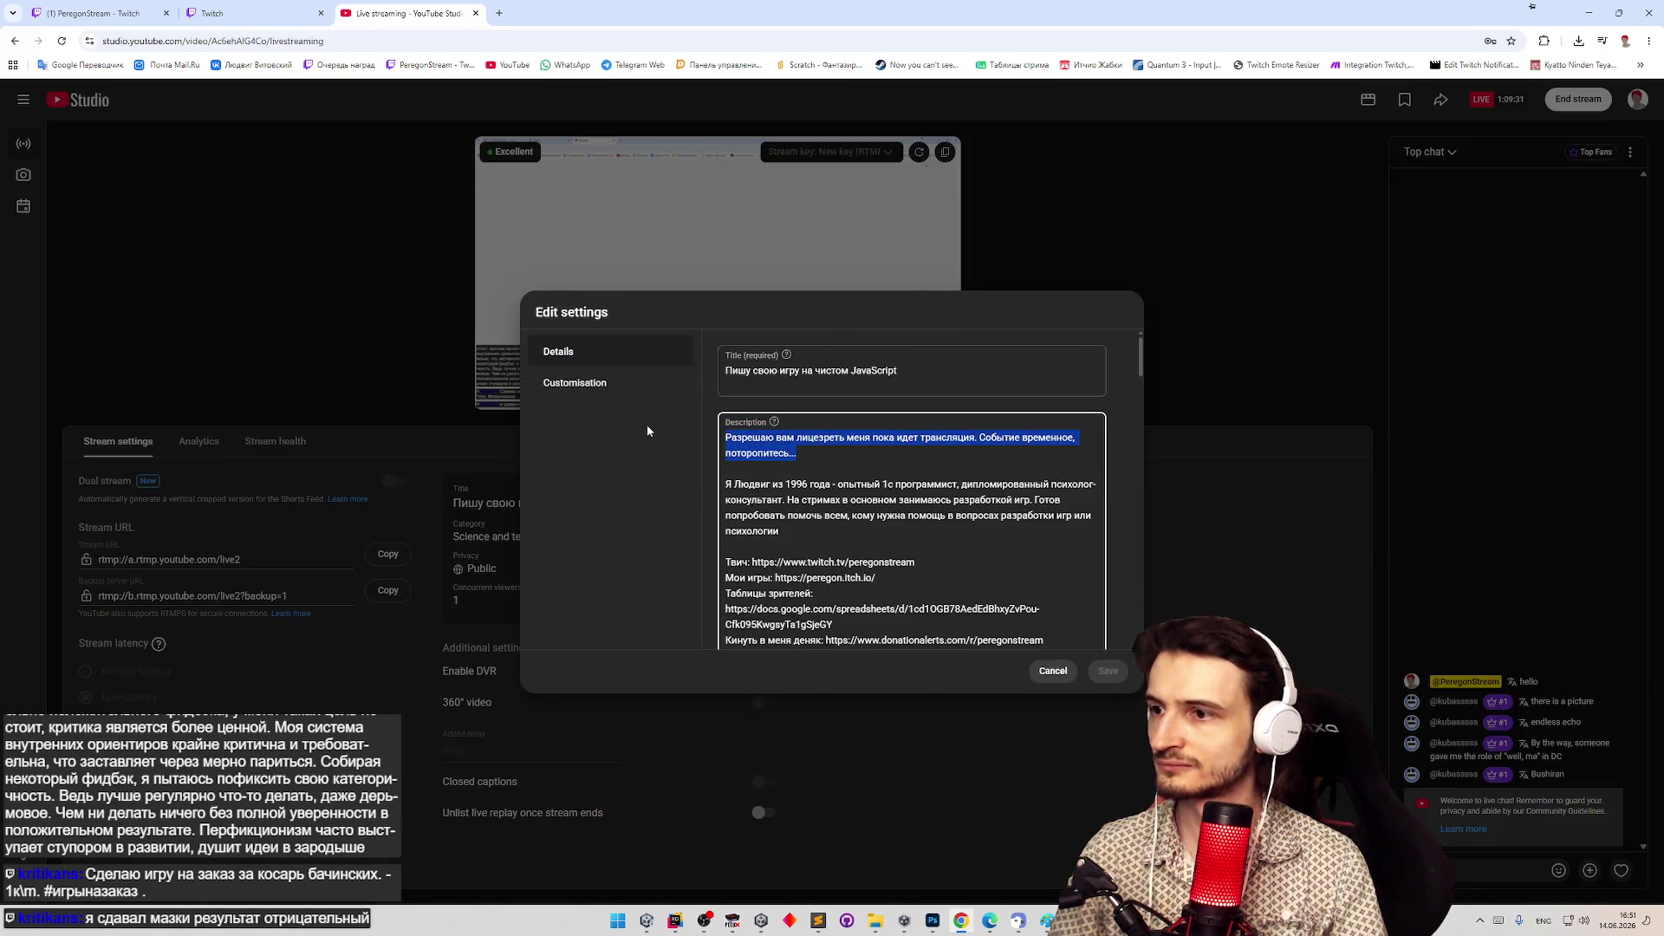
text(Сделаю игру на заказ за косарь бачинских. - 1к\m. #игрыназаказ .)
key(ctrl+z)
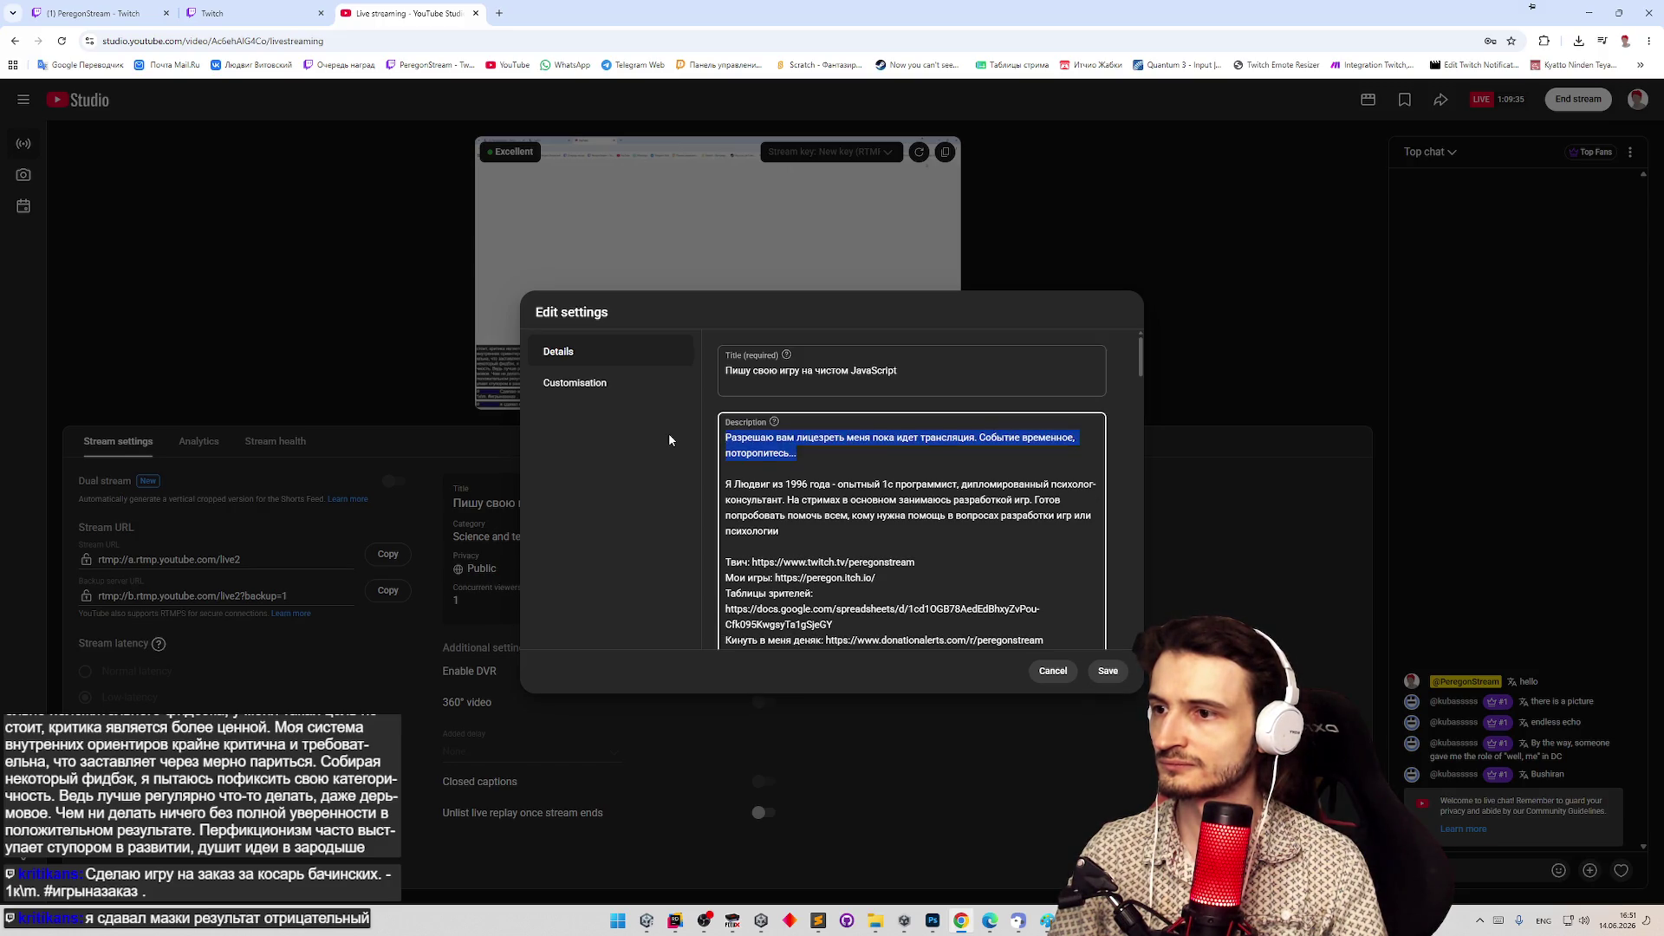
text(Сделаю игру на заказ за косарь бачинских. - 1к\m. #игрыназаказ .)
key(BackSpace)
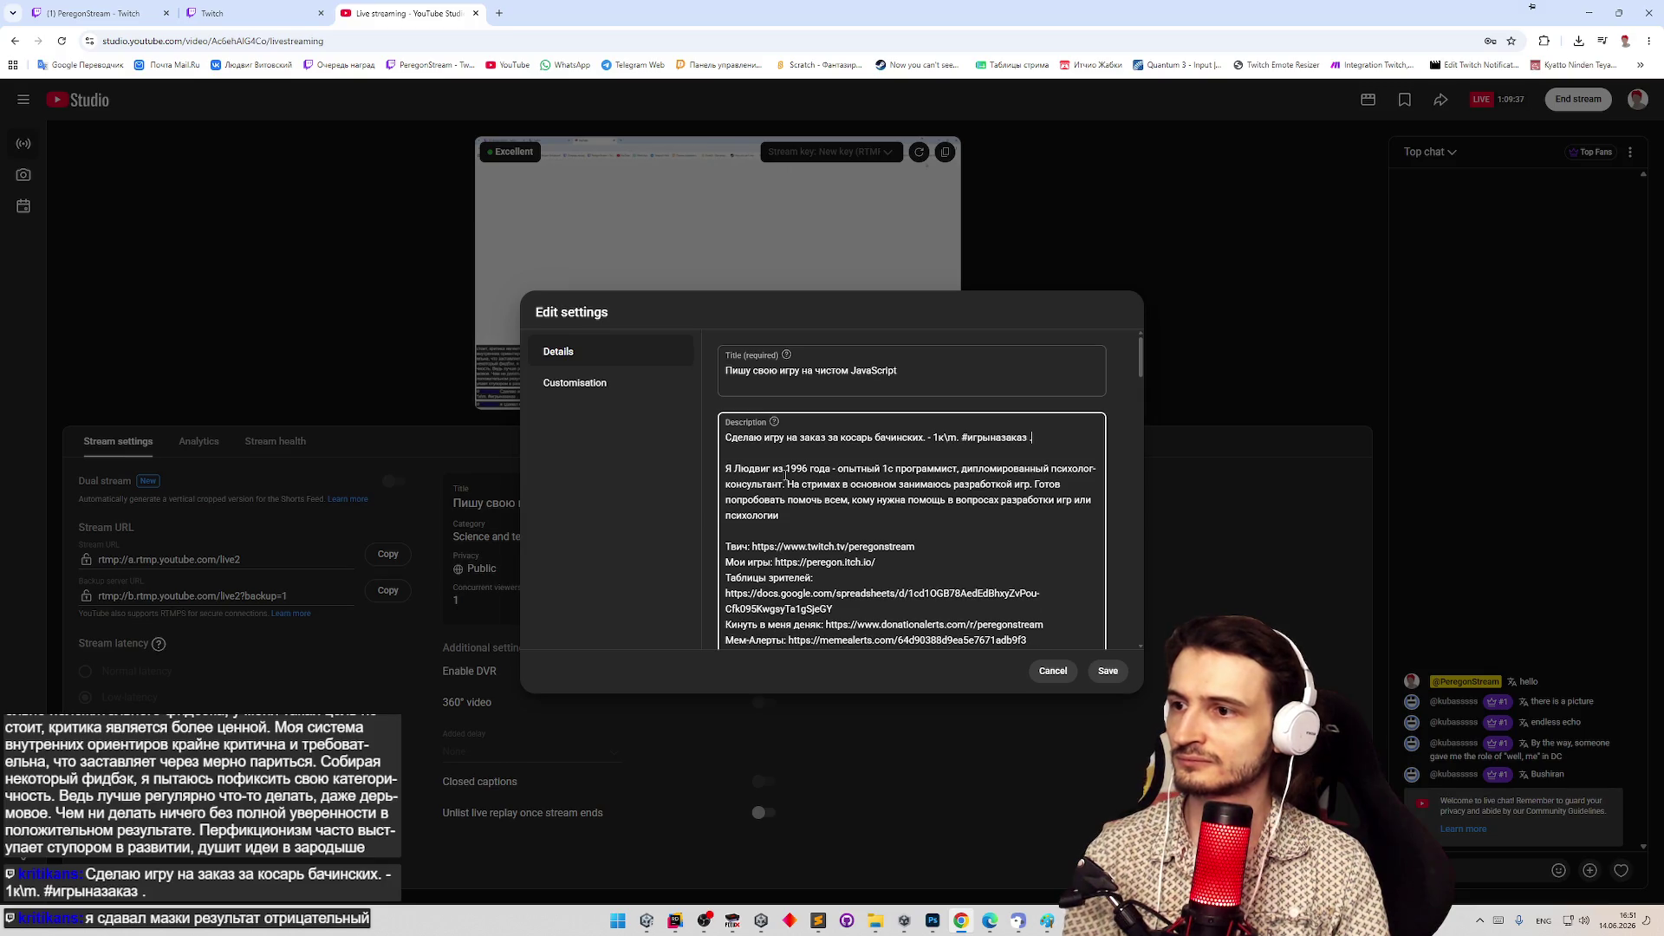
click(1108, 671)
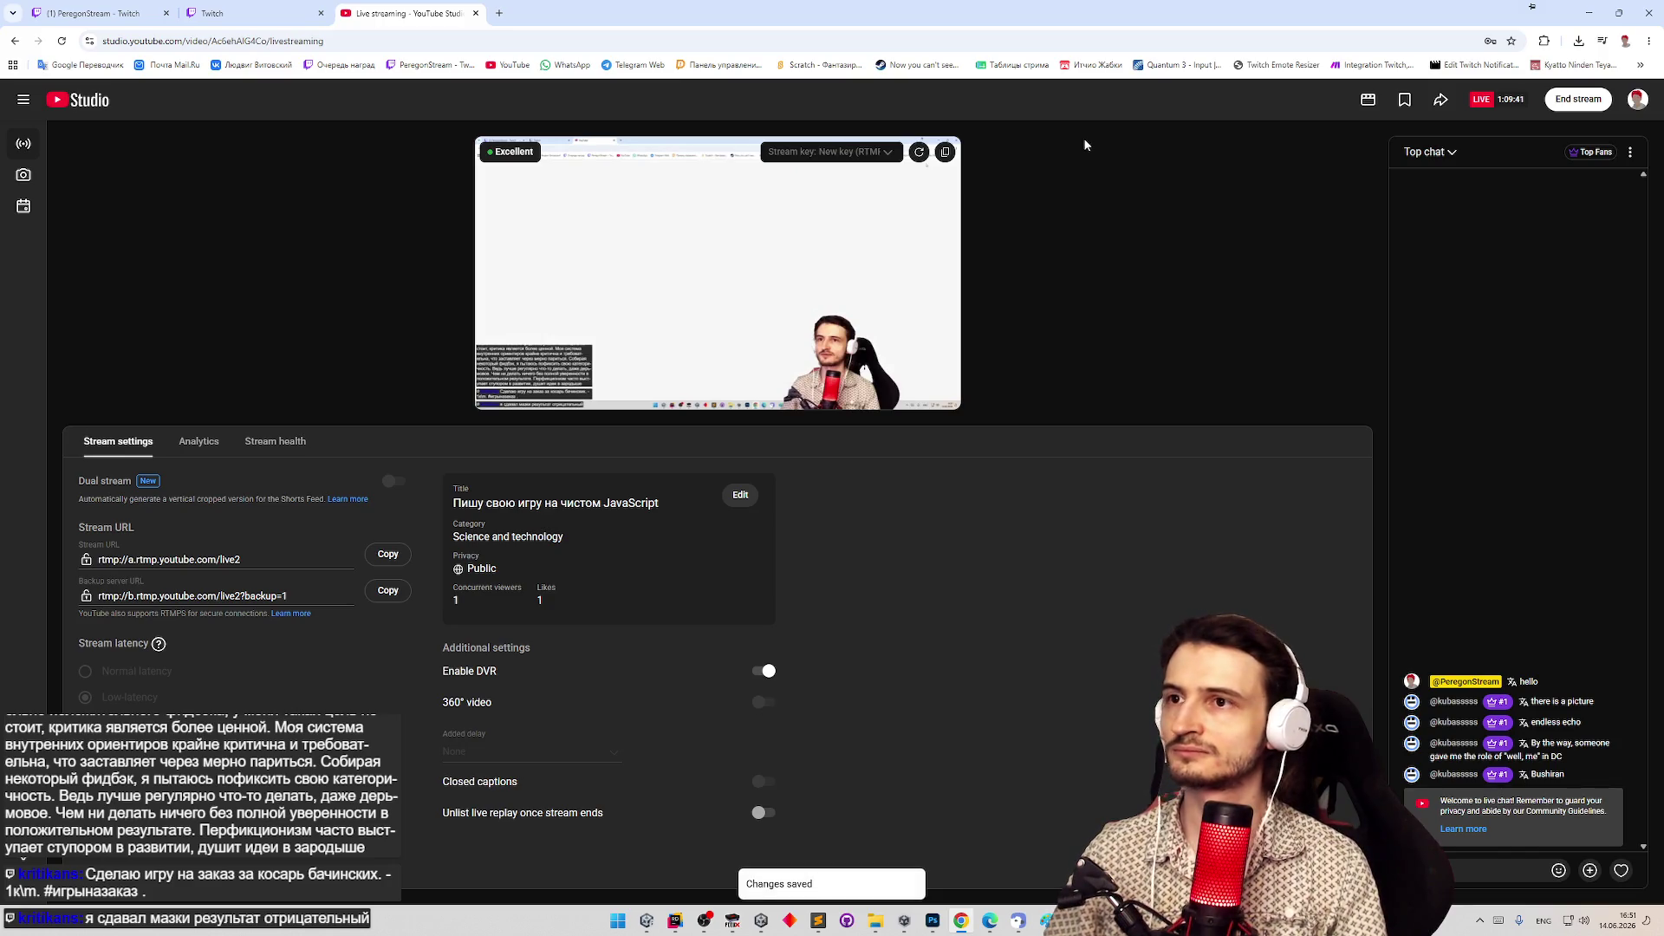
Open the make.com scenario and Streamcord dashboard in tabs, switching to make.com.
middle_click(1378, 65)
middle_click(1476, 65)
click(606, 13)
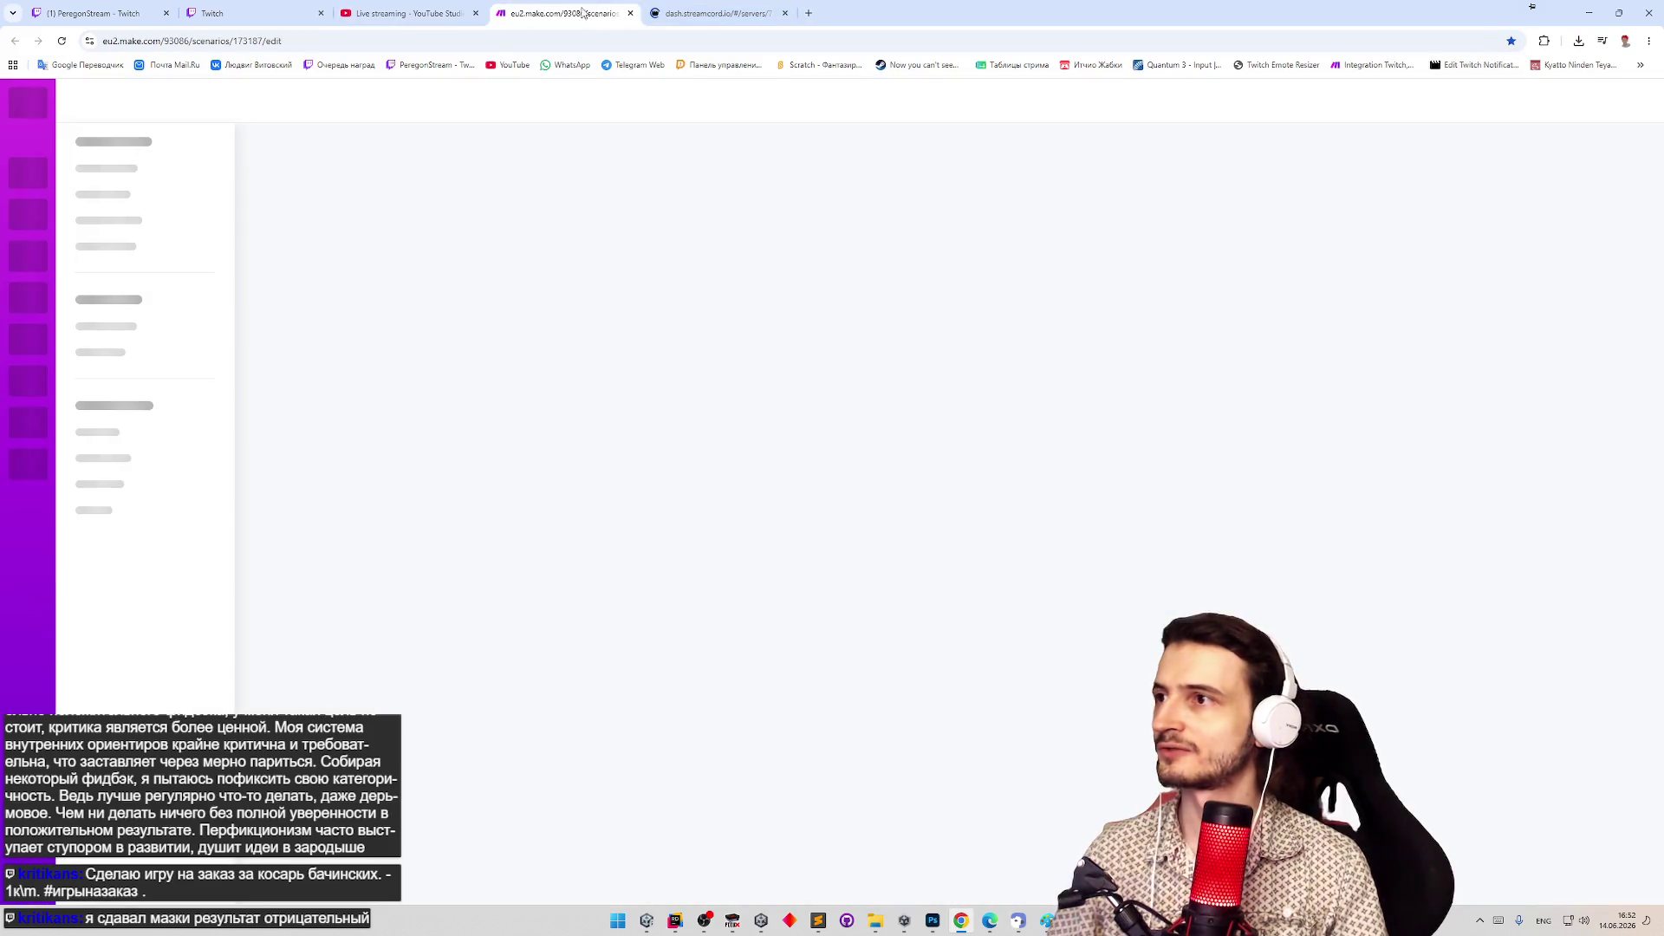
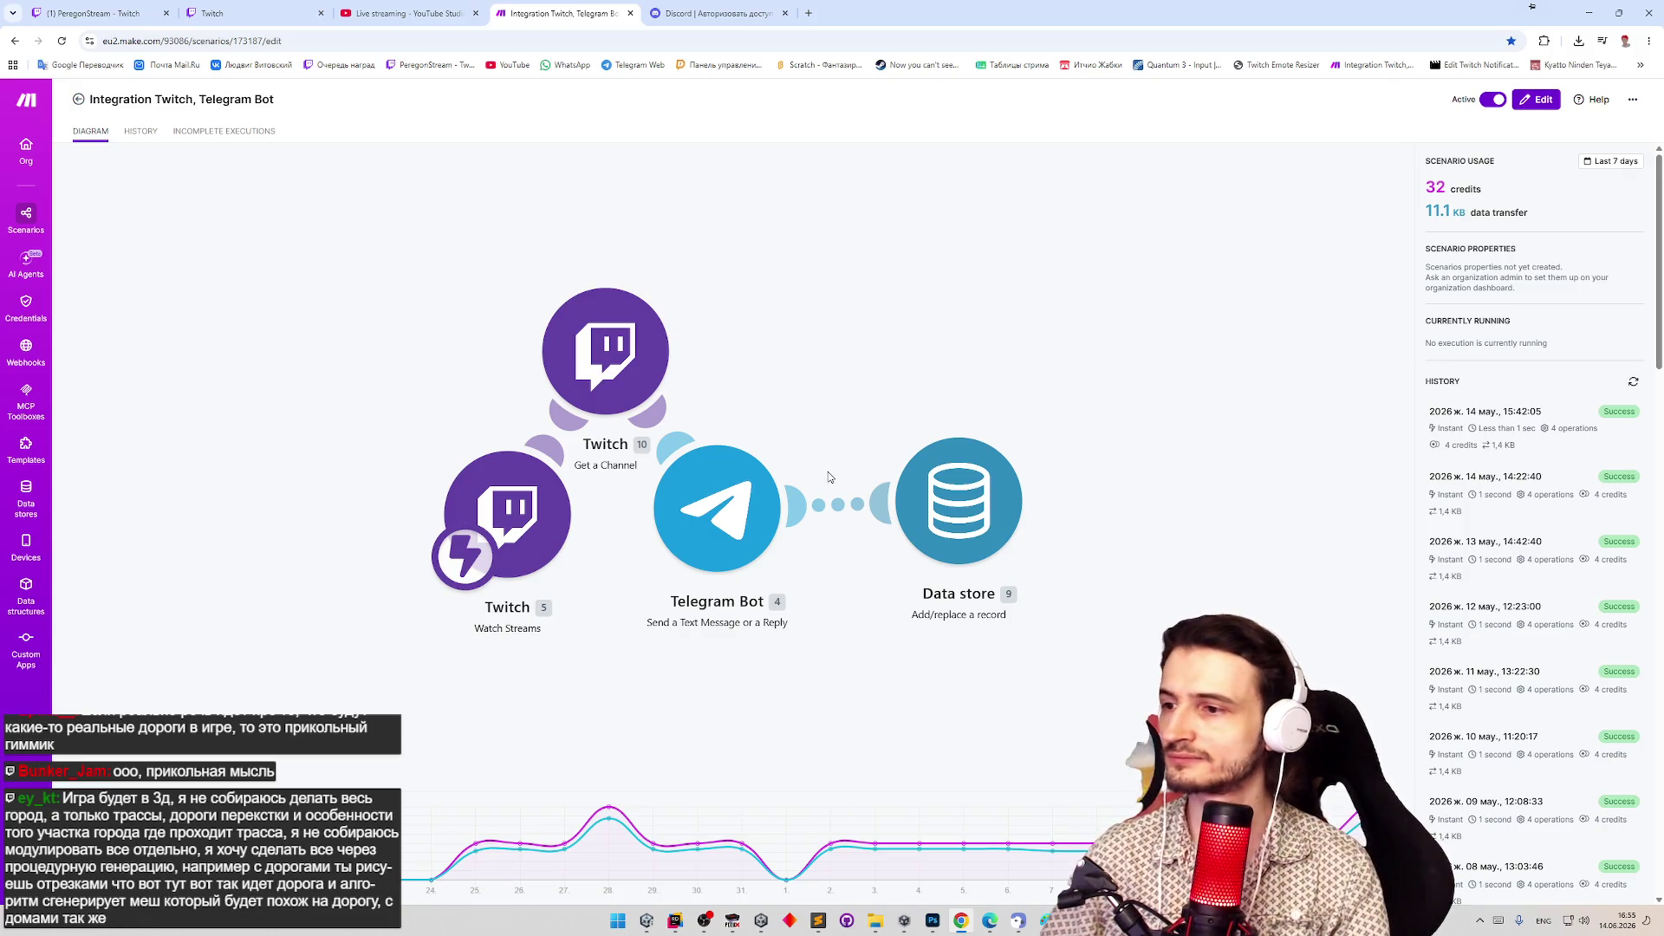
Paste 'Сделаю игру на заказ за косарь бачинских' over the Telegram Bot message's first paragraph and save the scenario.
click(765, 487)
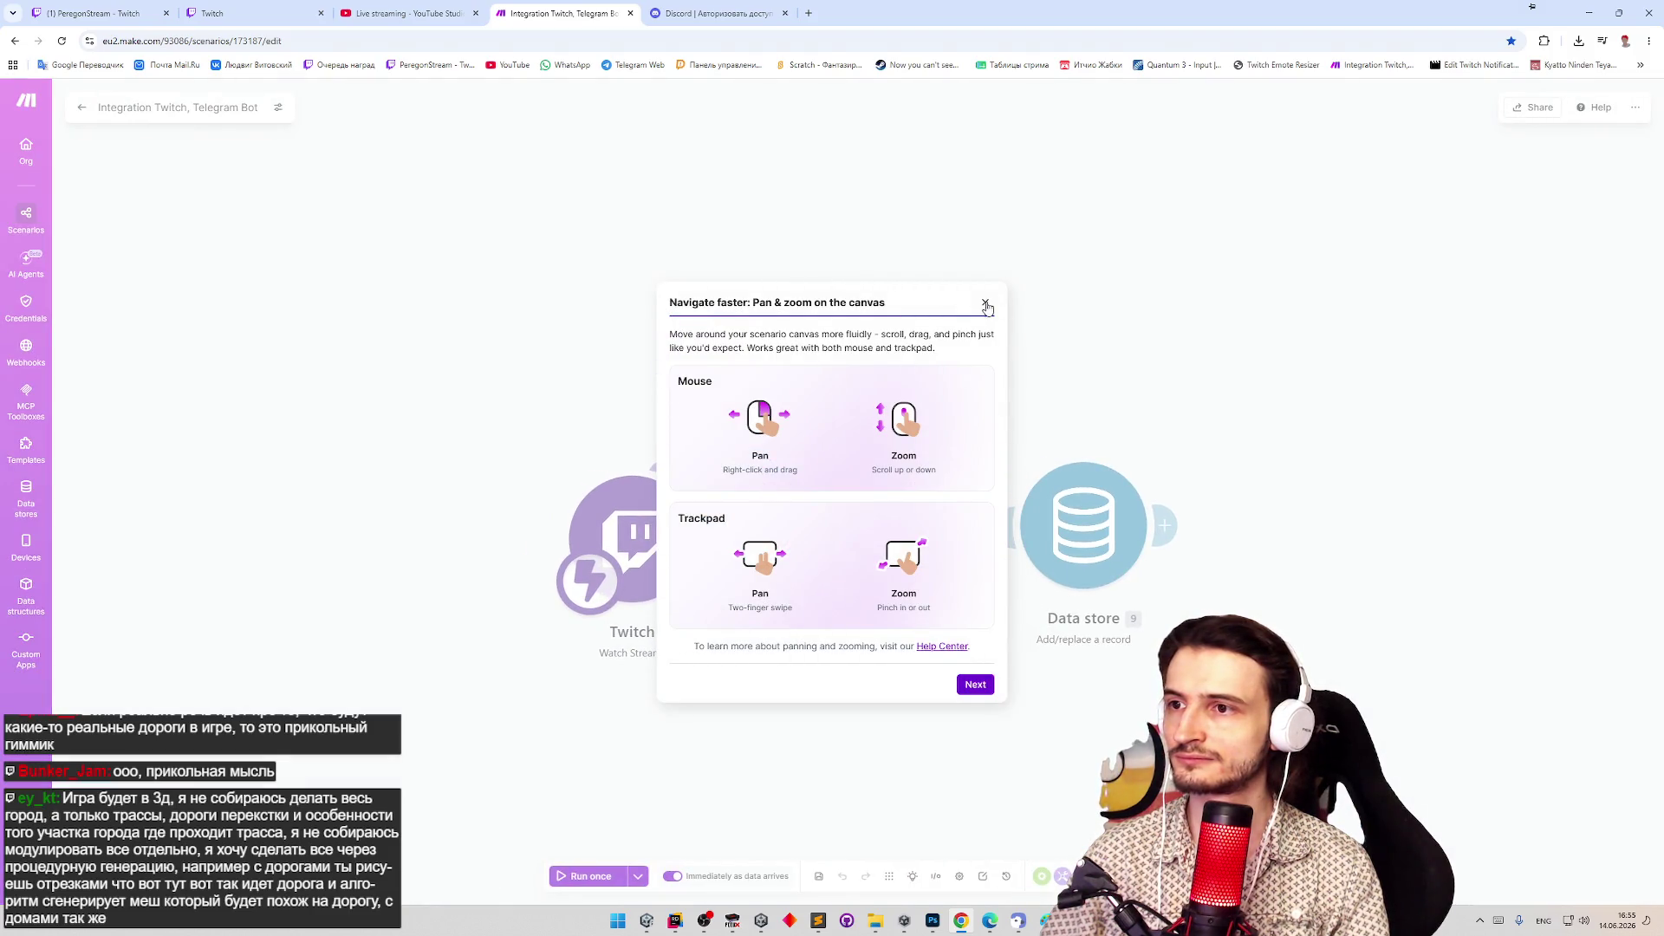
click(985, 302)
click(860, 539)
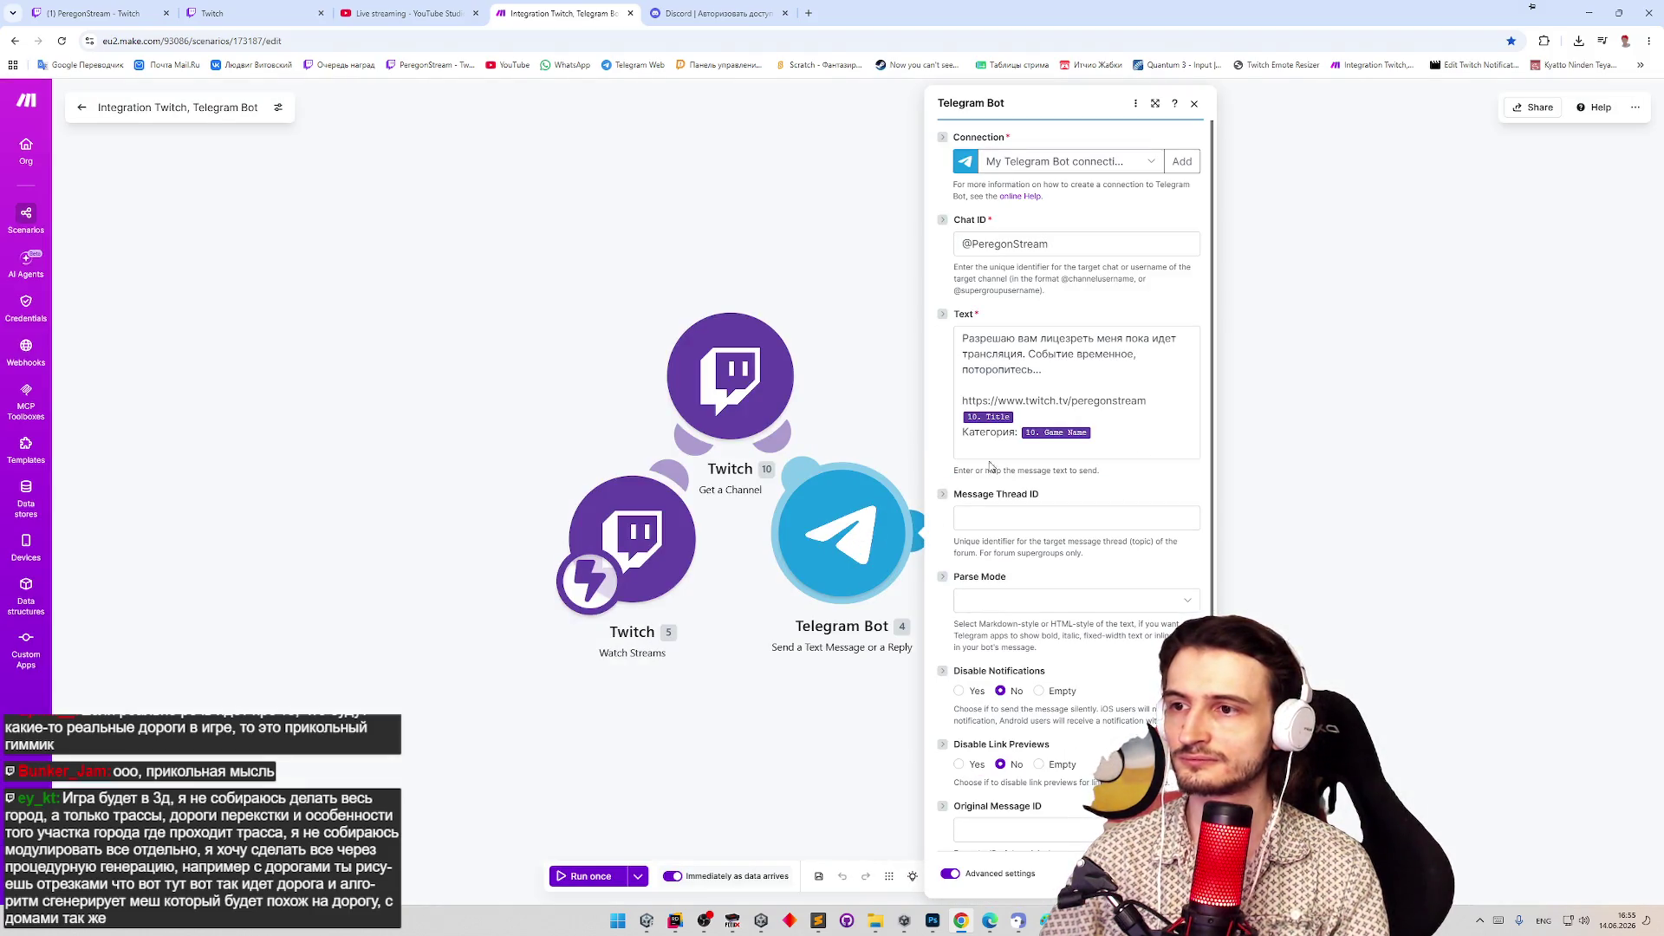
triple_click(953, 369)
text(Сделаю игру на заказ за косарь бачинских. - 1к\m. #игрыназаказ .)
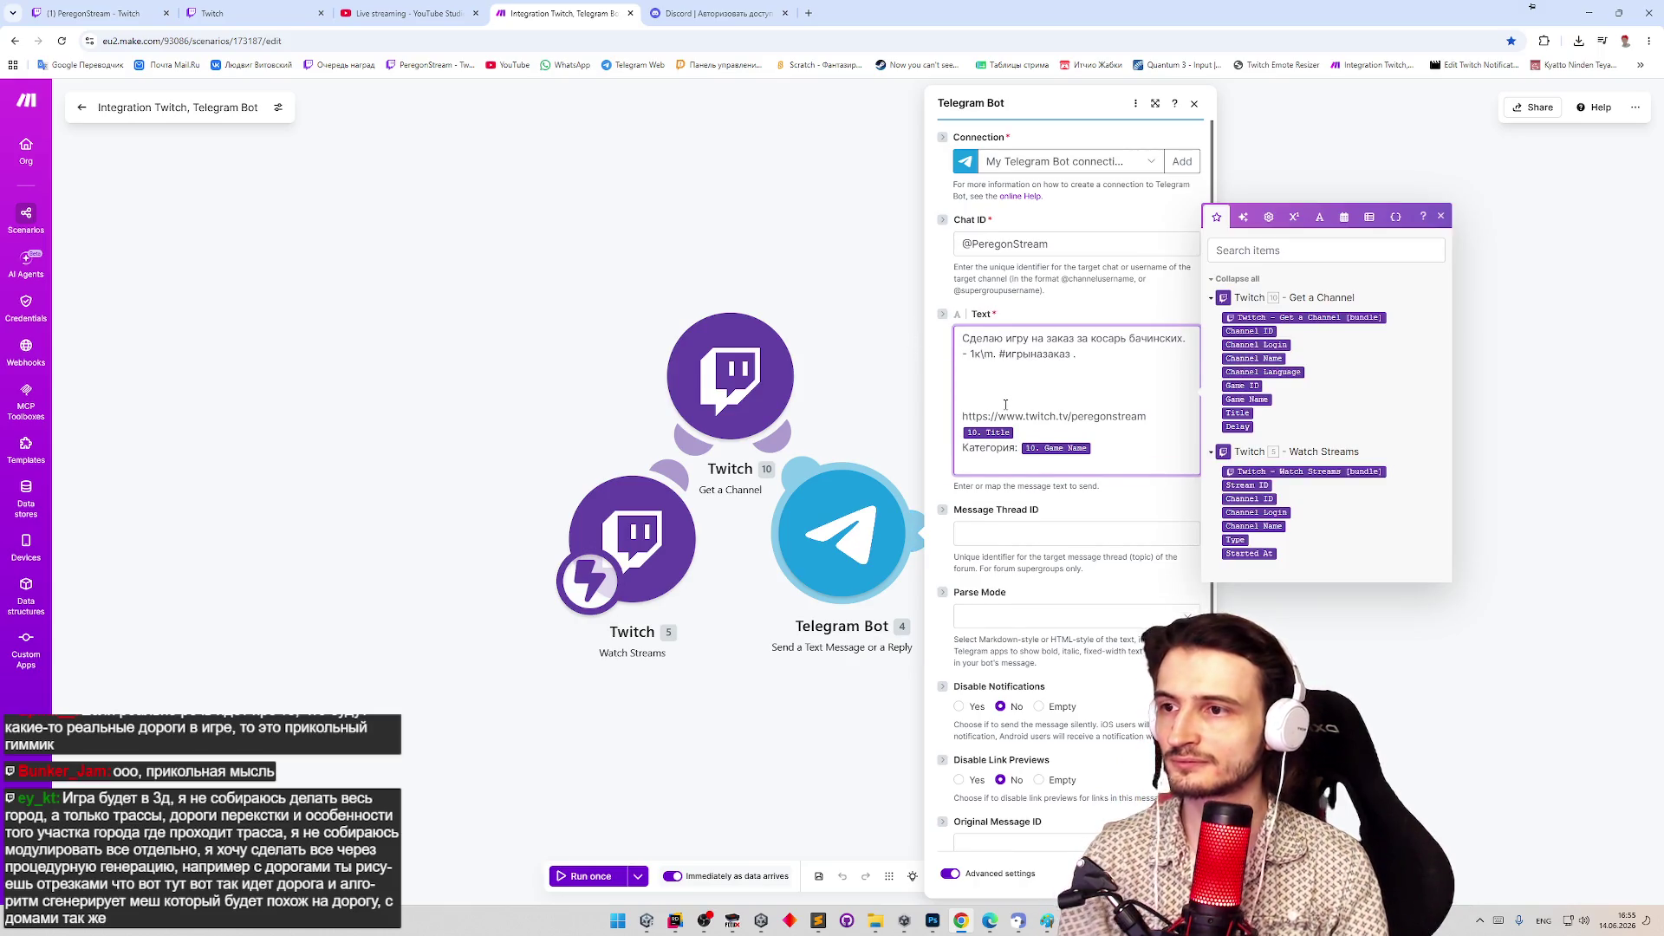
key(Escape)
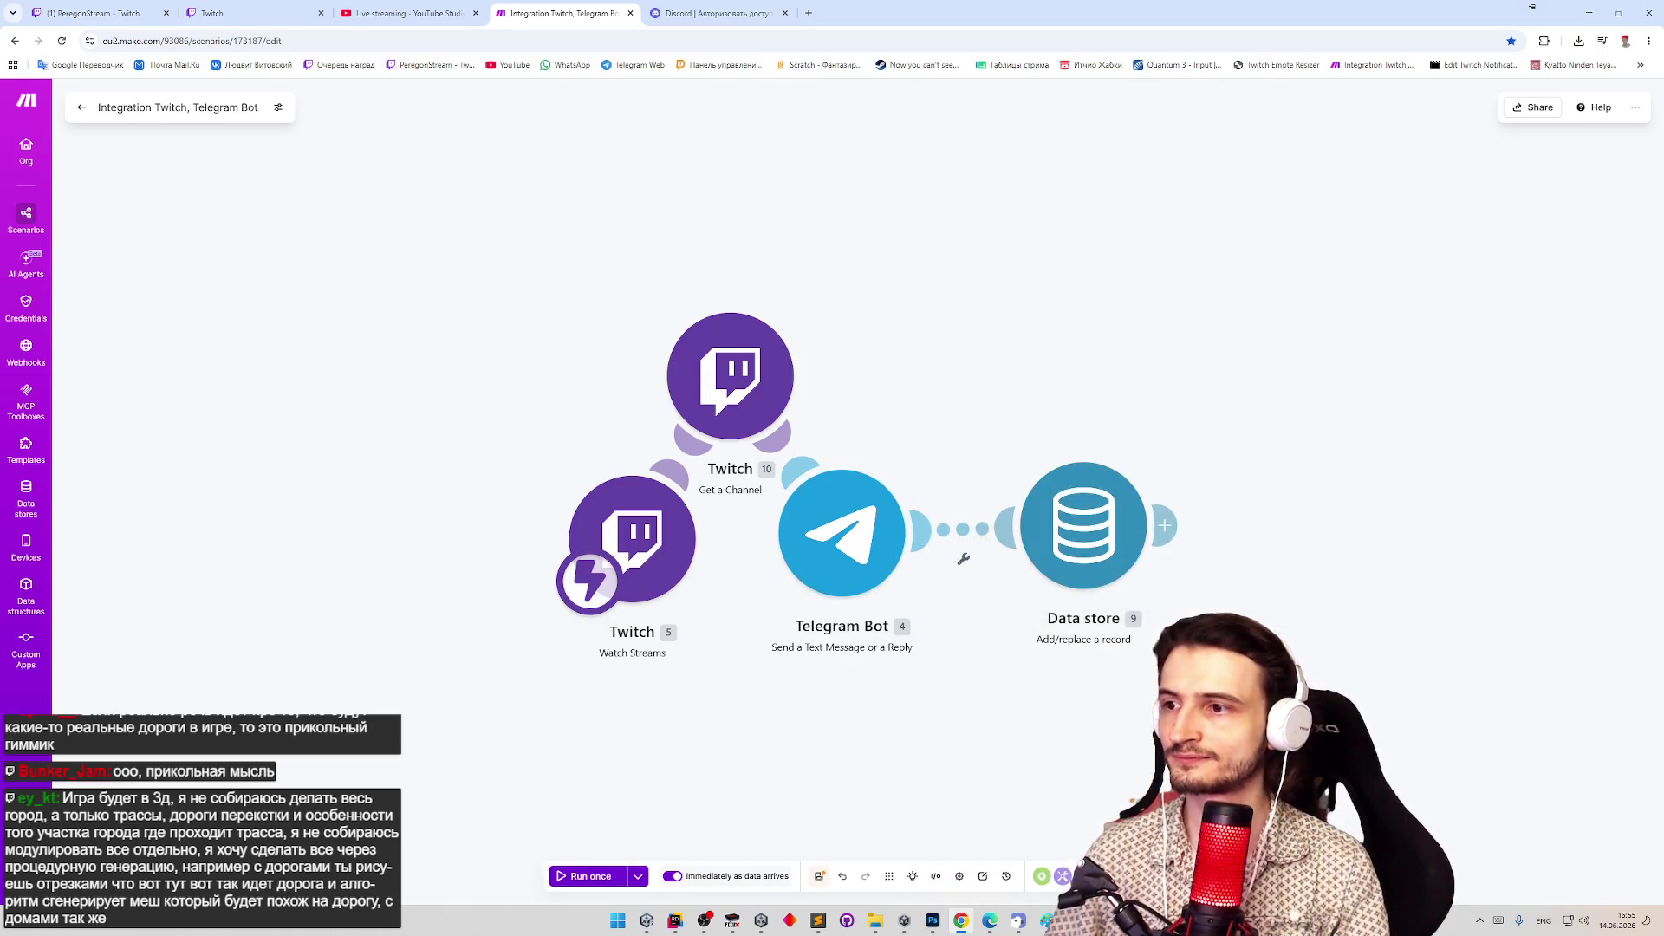
key(ctrl+s)
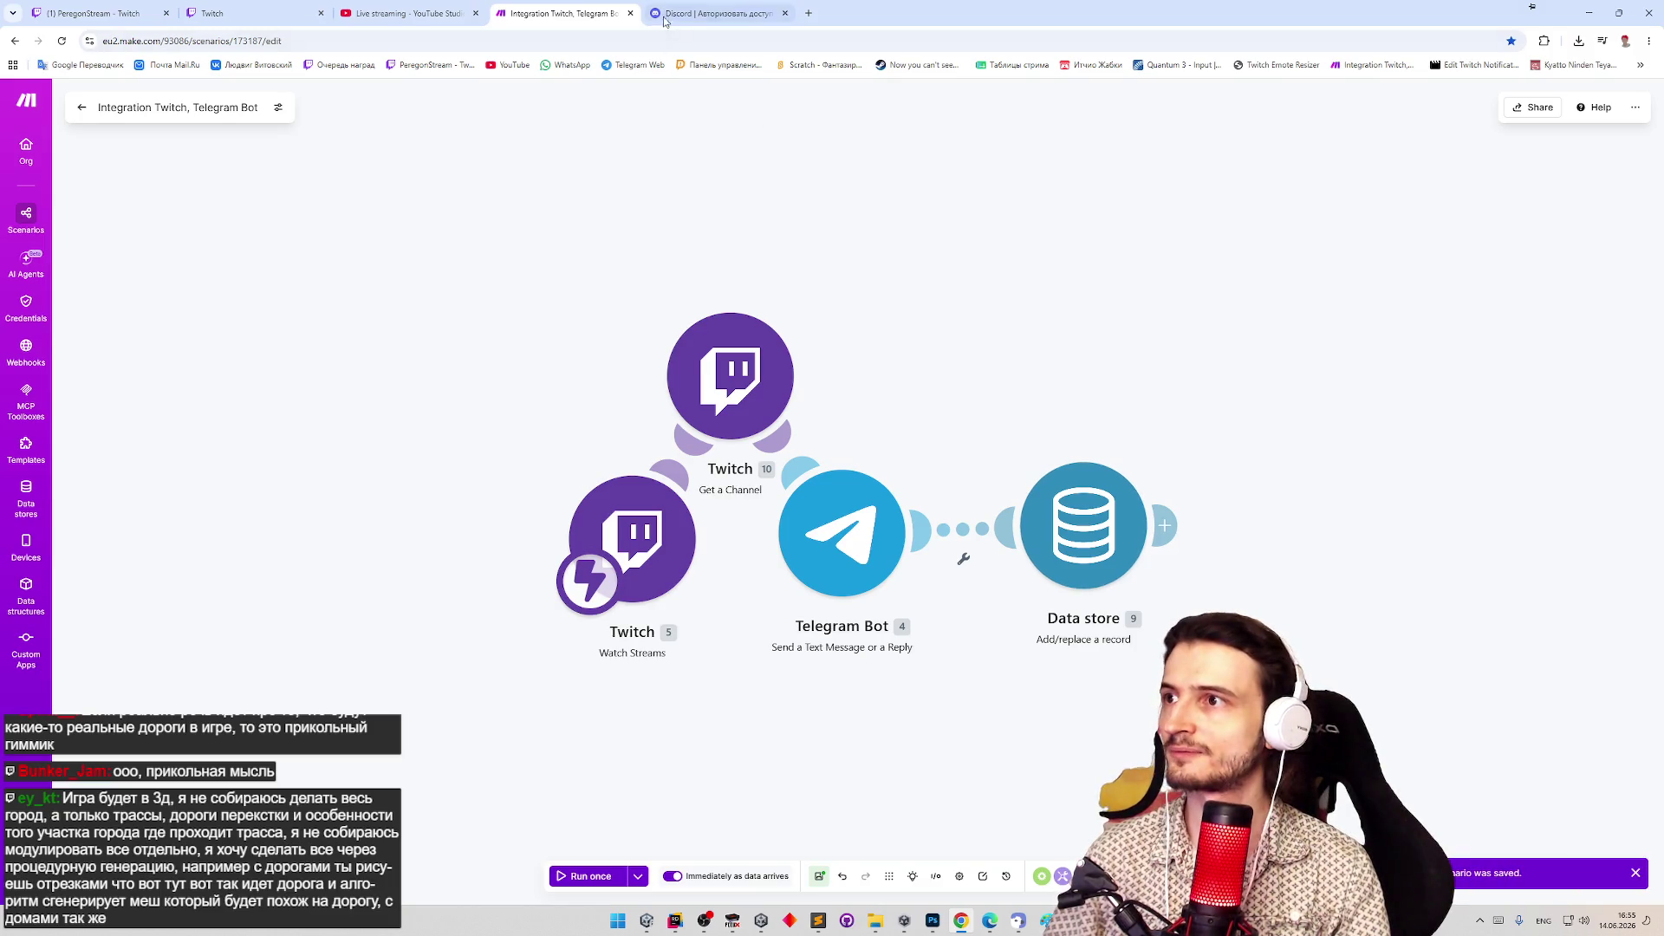
Close the Make tab and authorize Streamcord to use the Discord account.
click(630, 13)
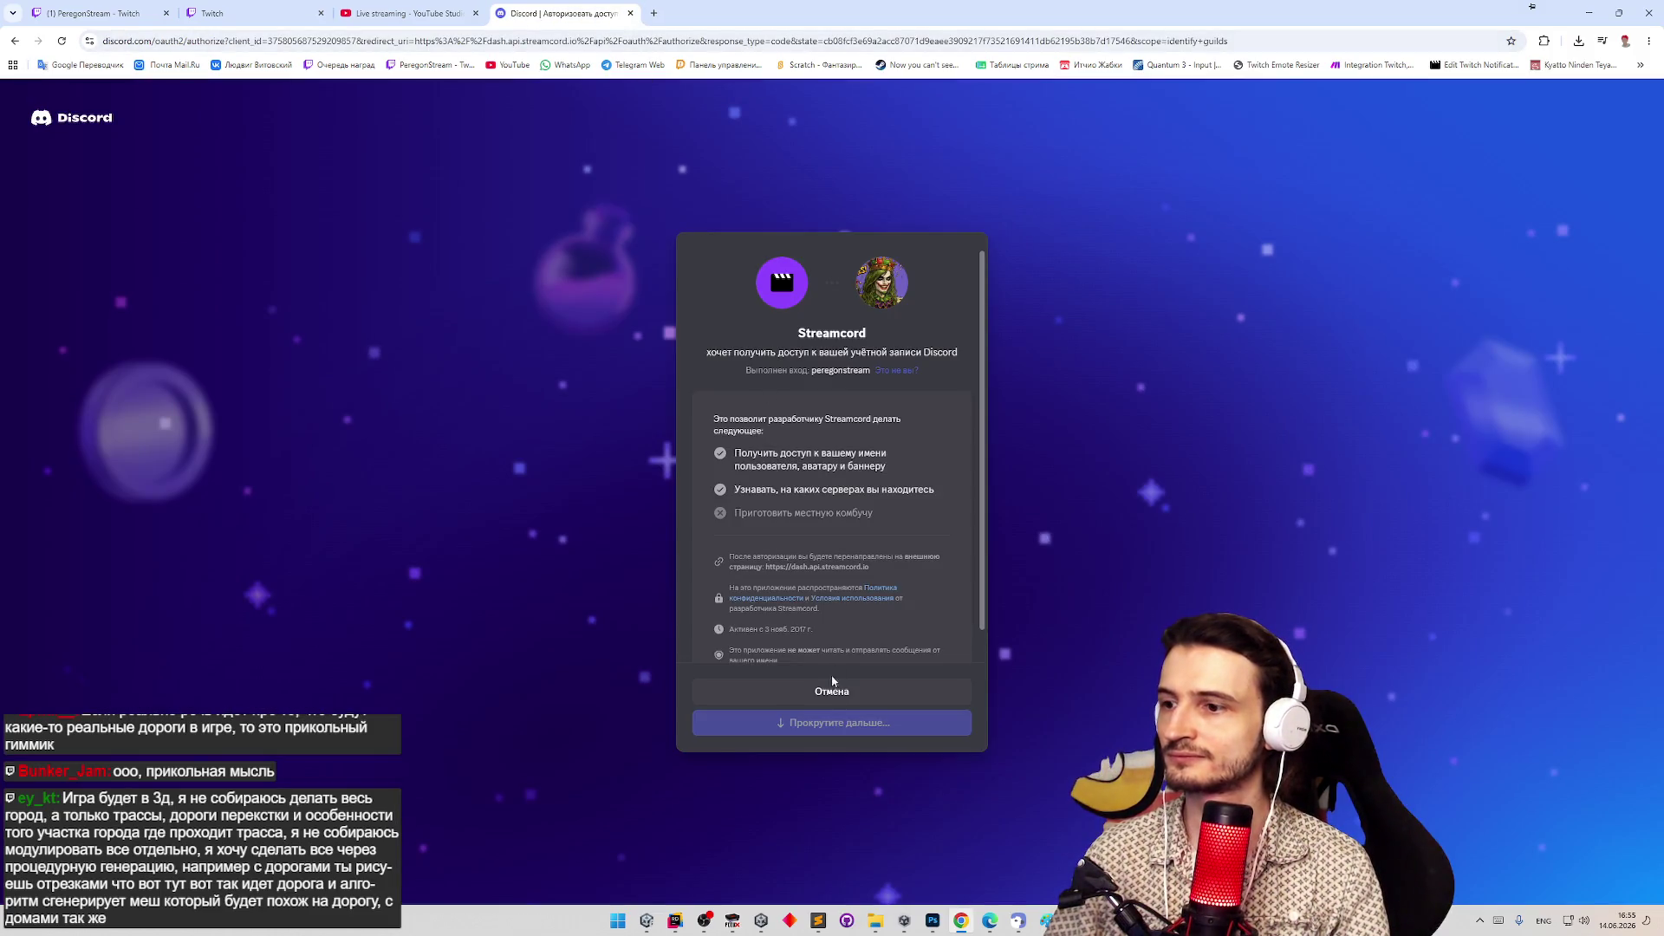
scroll(974, 598, down, 1)
click(917, 722)
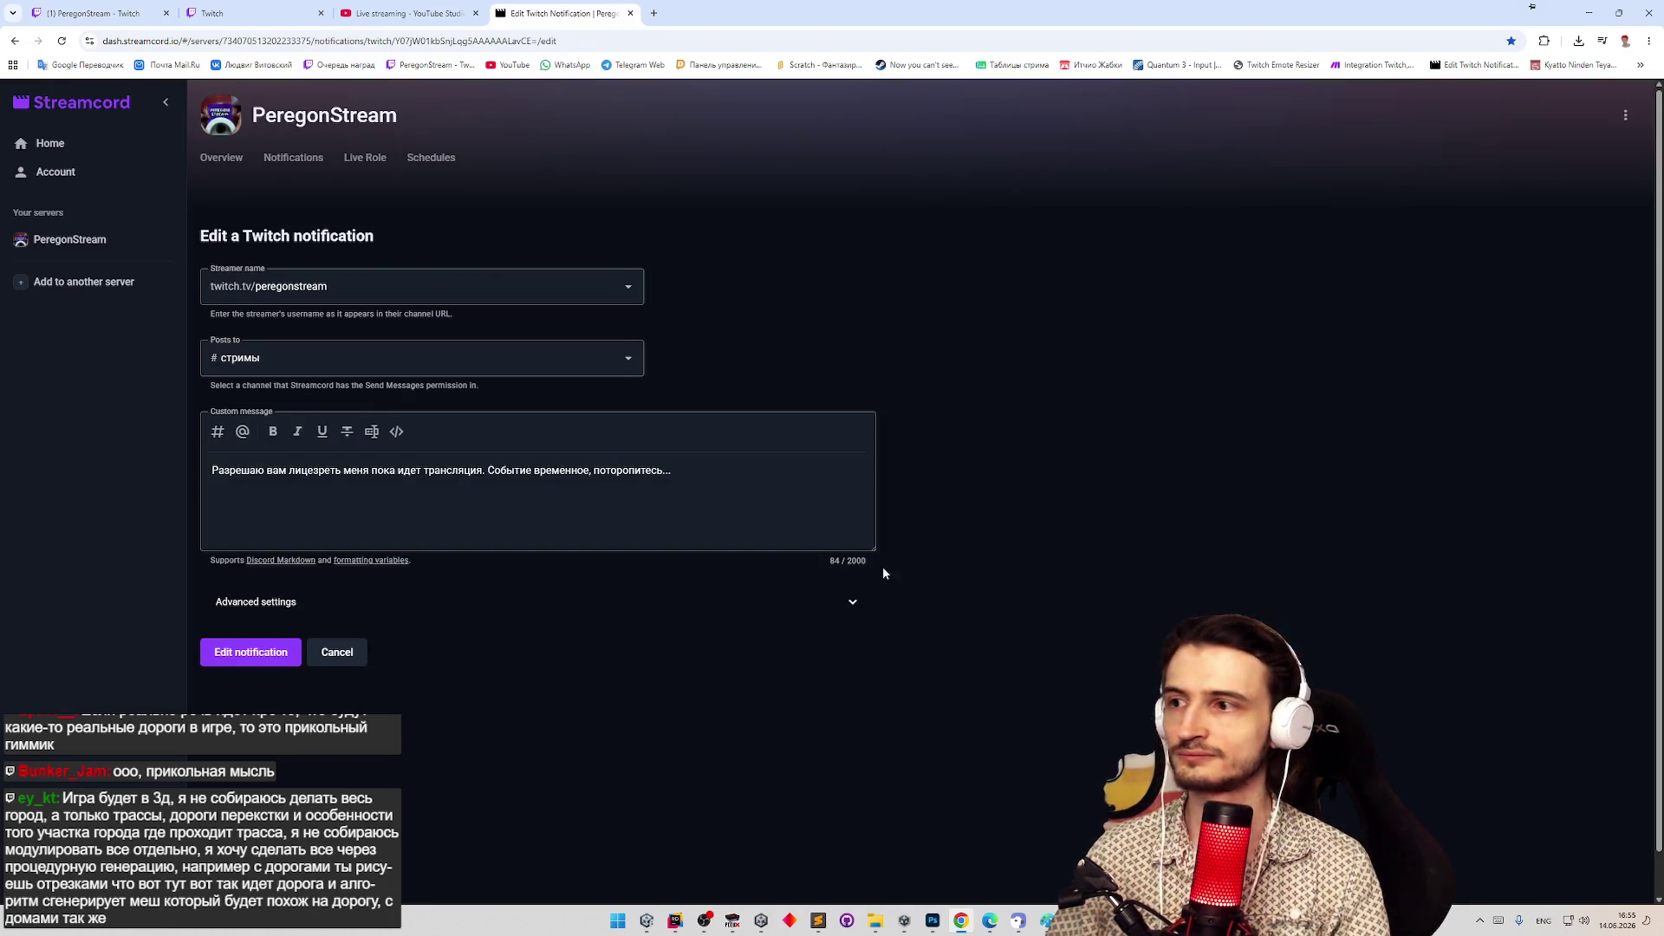
Paste the announcement over the Twitch notification's custom message and save the notification.
drag(668, 488, 212, 471)
text(Сделаю игру на заказ за косарь бачинских. - 1к\m. #игрыназаказ .)
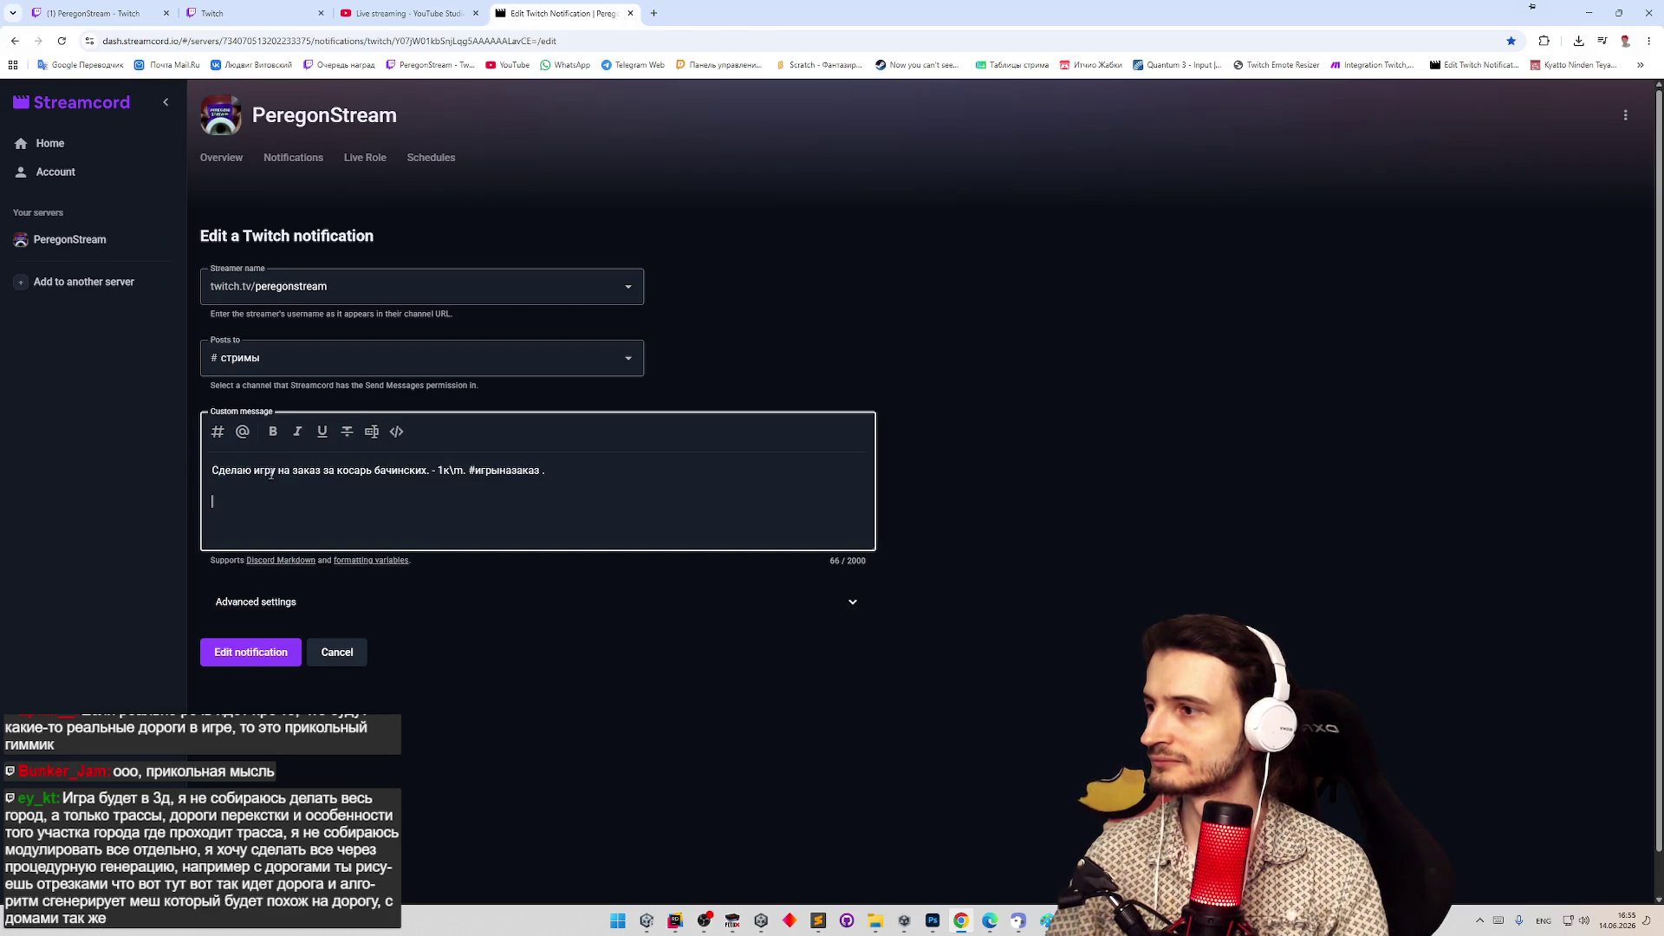
click(229, 656)
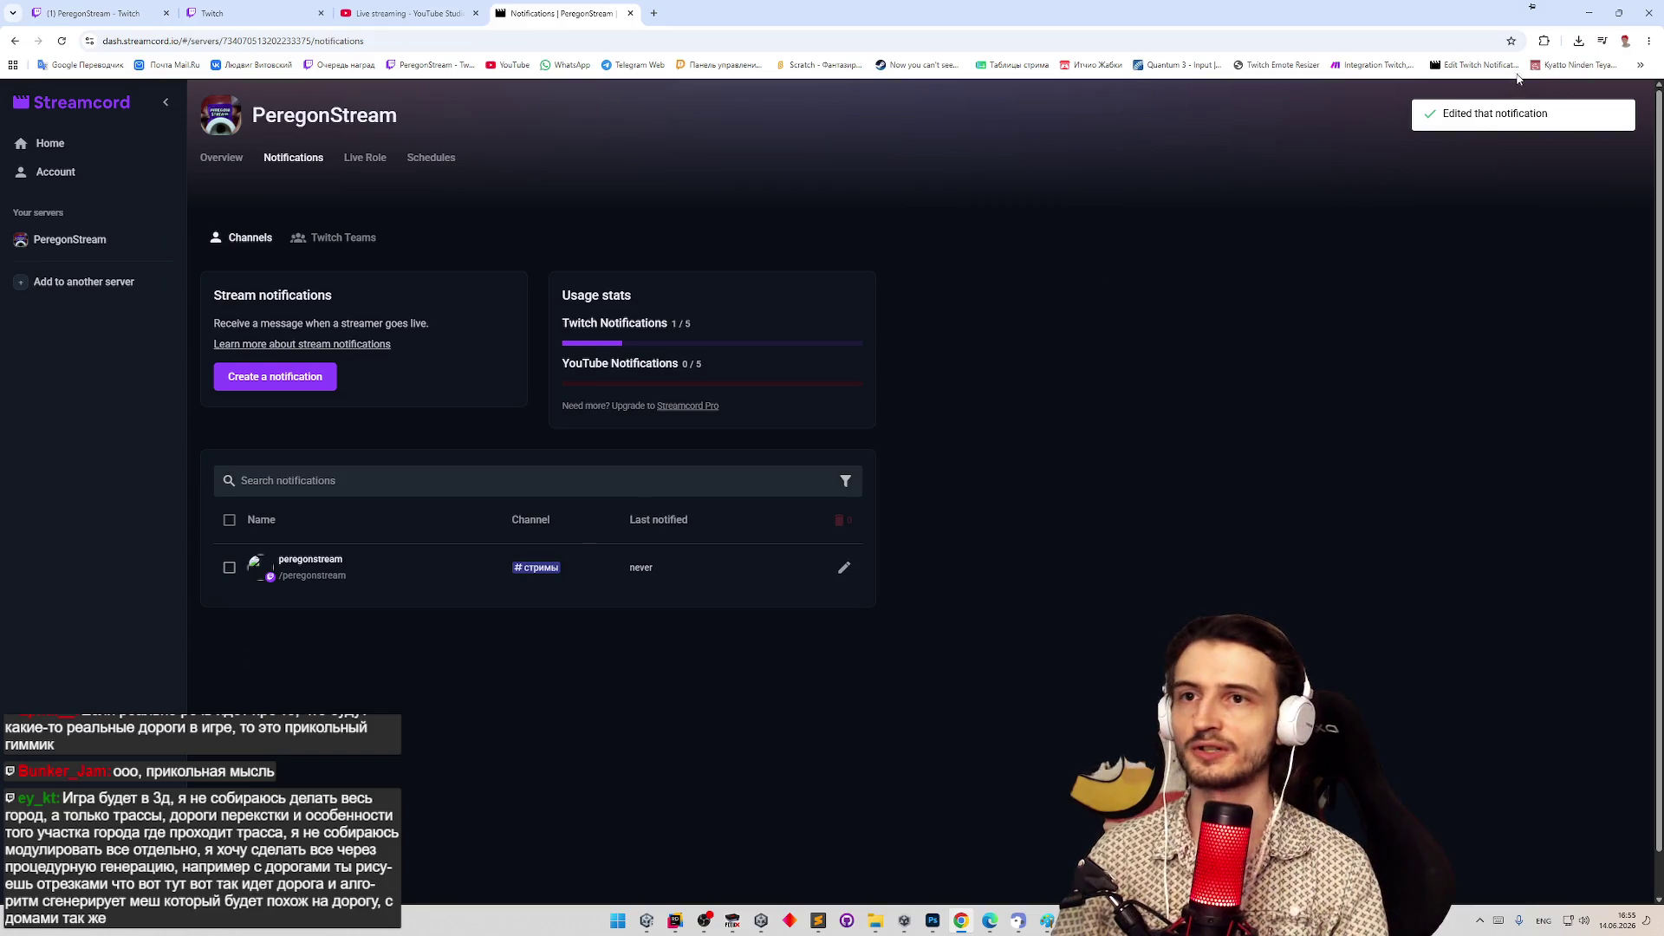
key(alt+Tab)
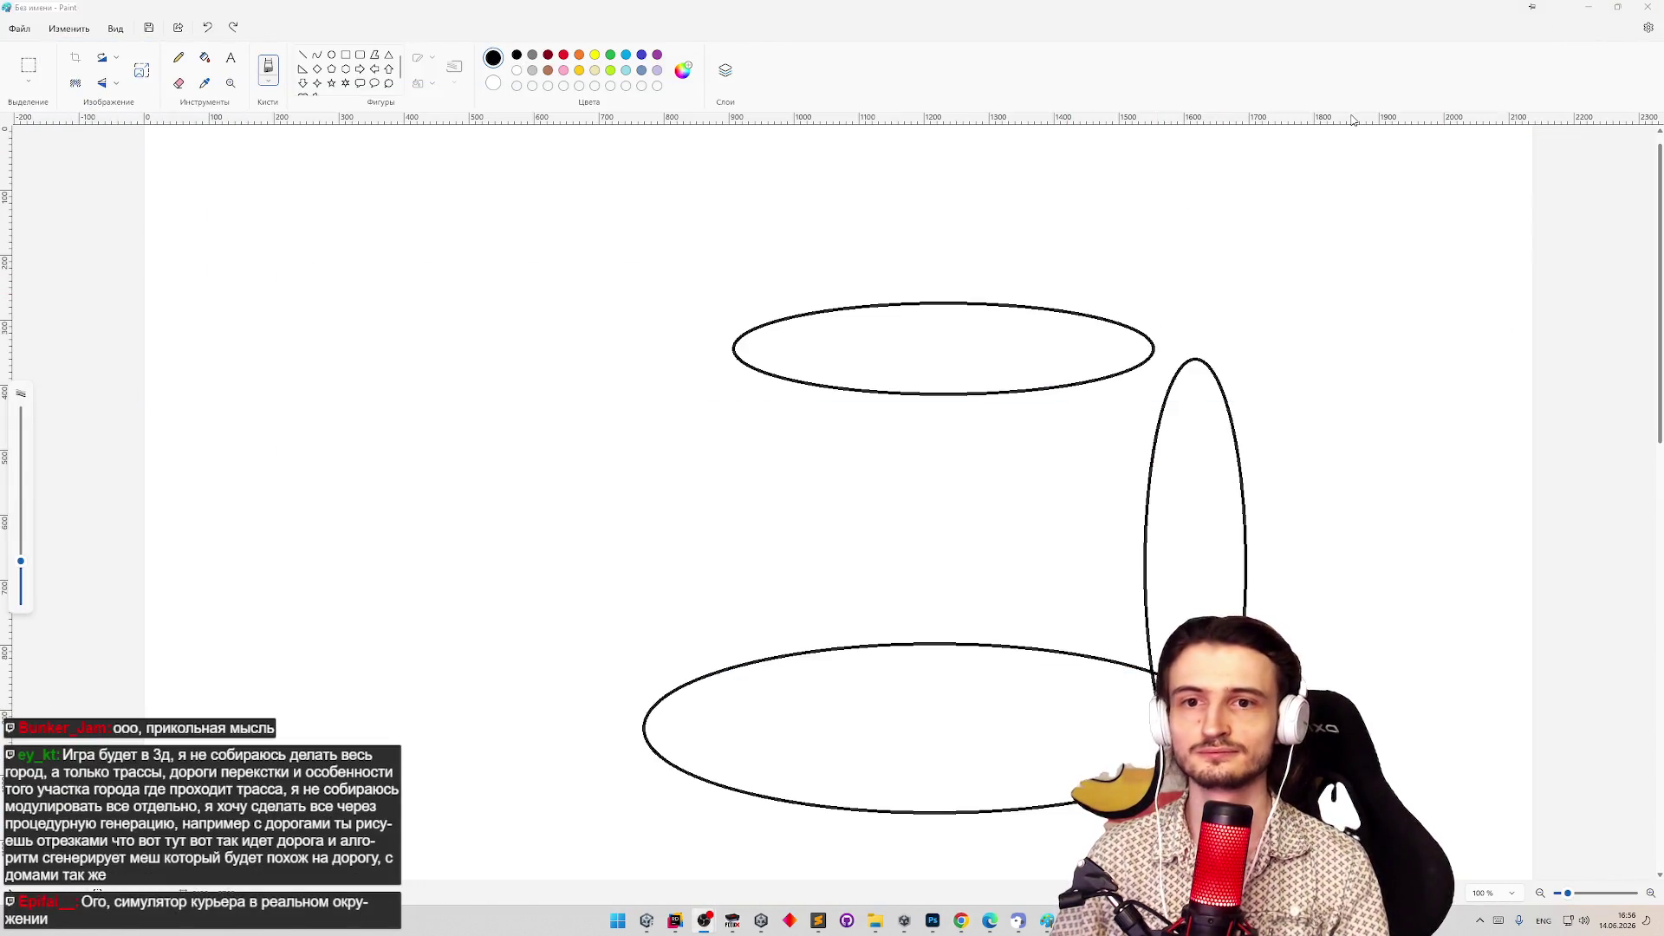
Discard the Paint ellipse sketch without saving and clear the Unity Console log.
click(1646, 7)
click(850, 490)
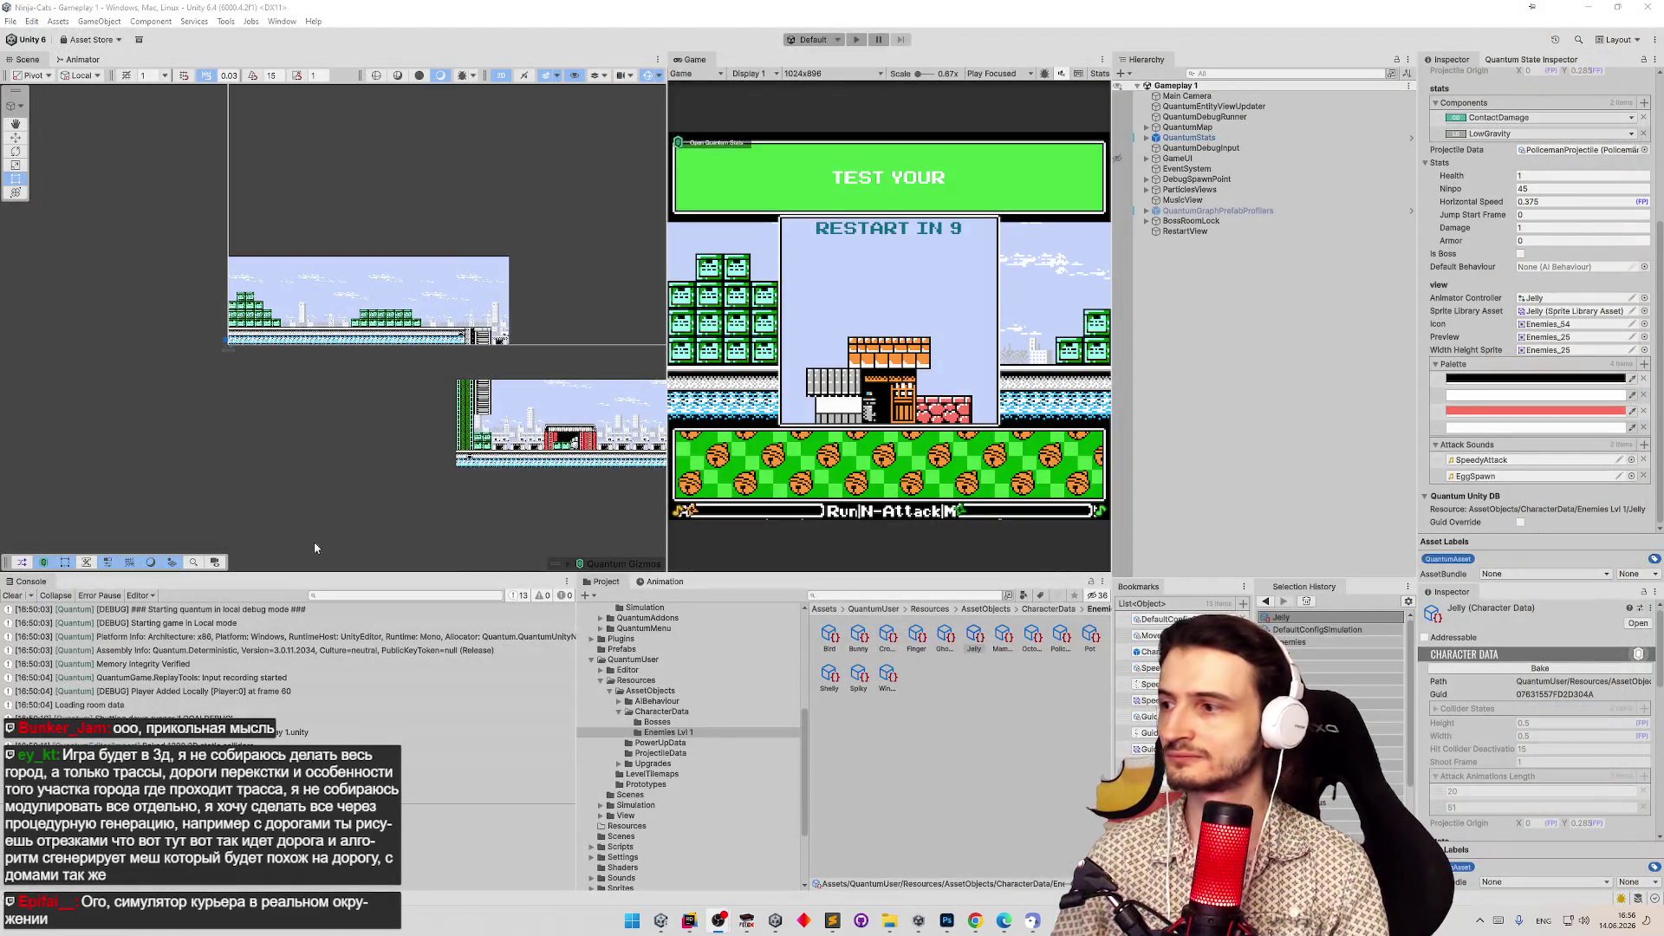
click(12, 595)
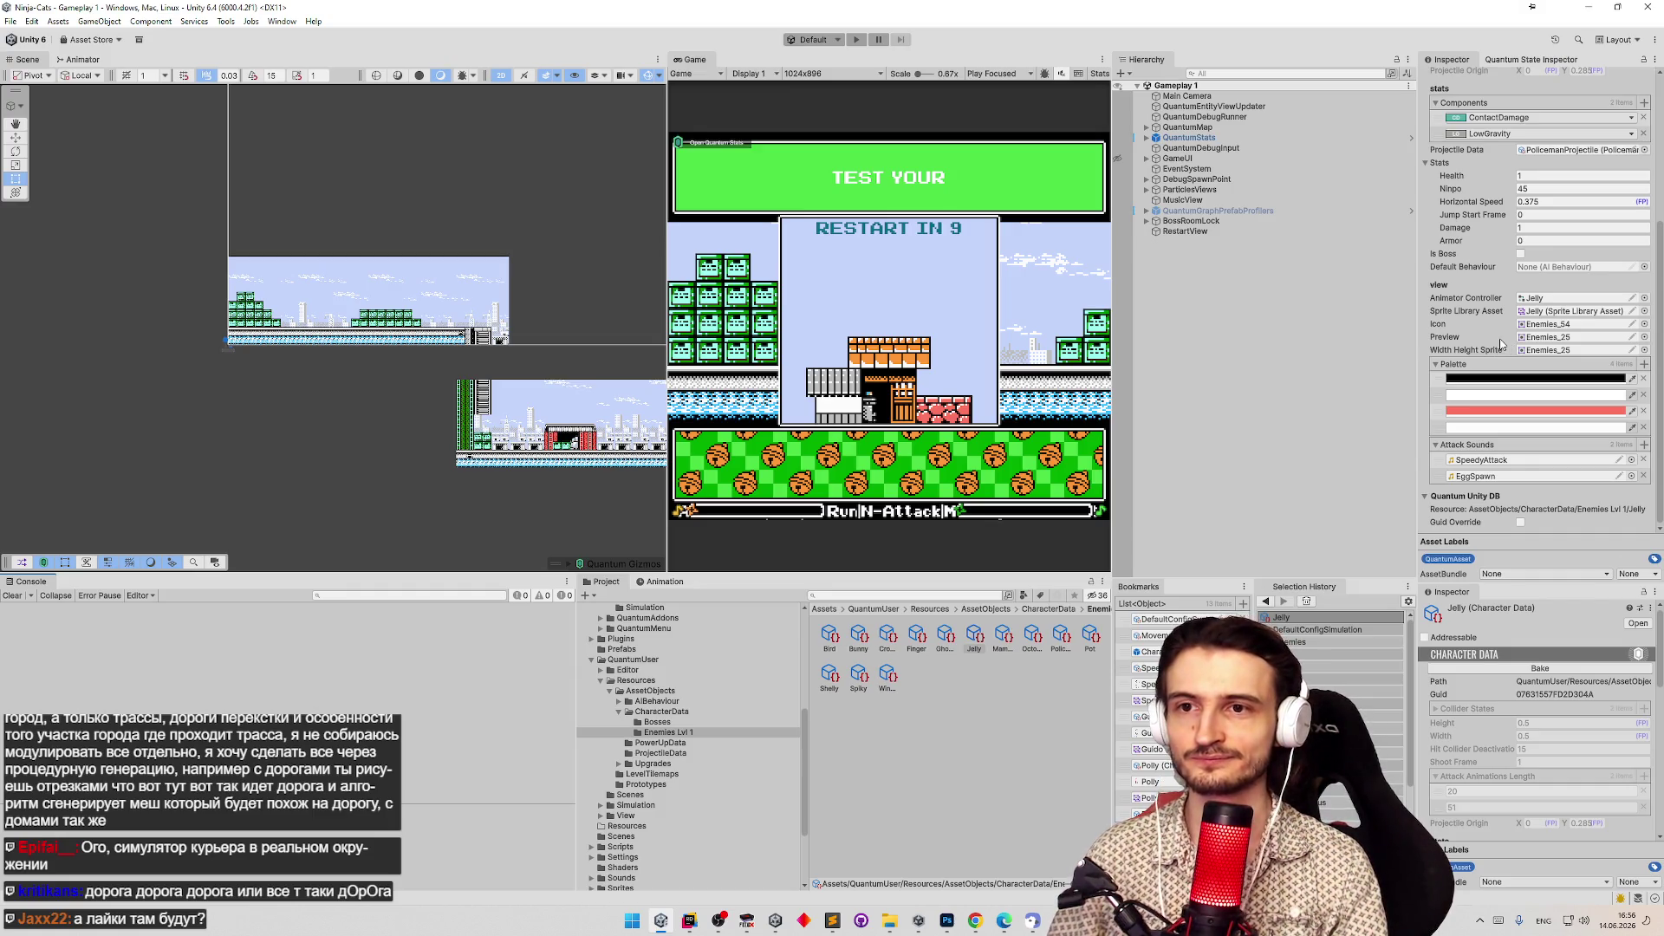
Open Jelly in the Sprite Library Editor and step through its categories, ending on Attack.
click(1569, 311)
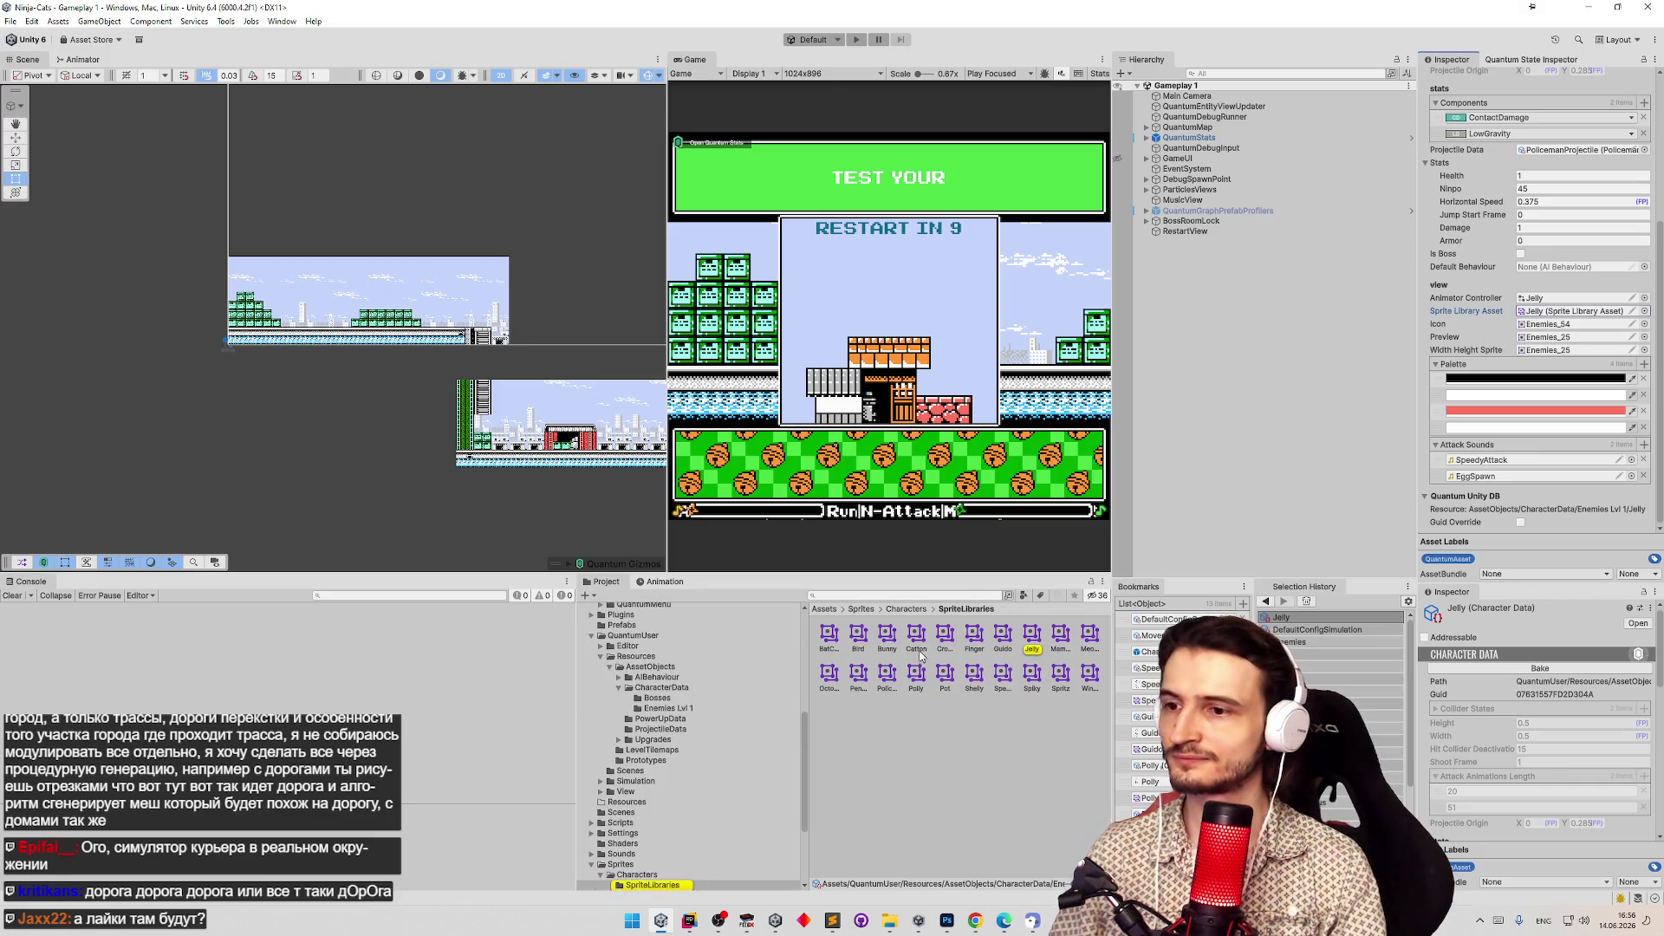
right_click(1030, 638)
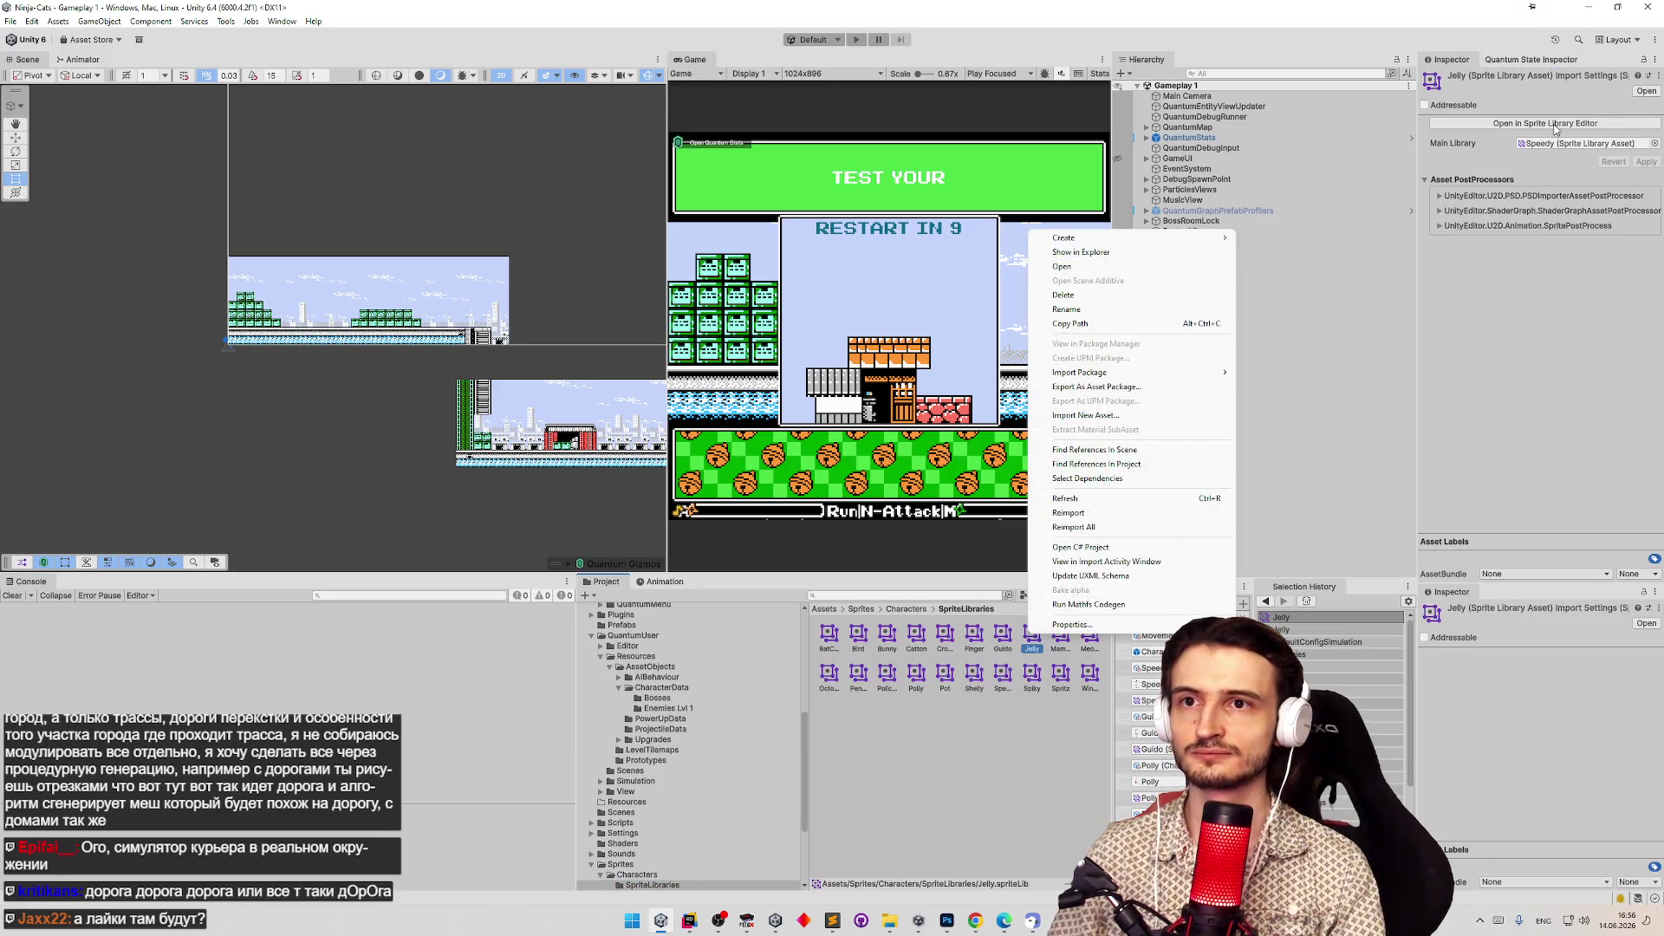
click(1555, 124)
click(455, 380)
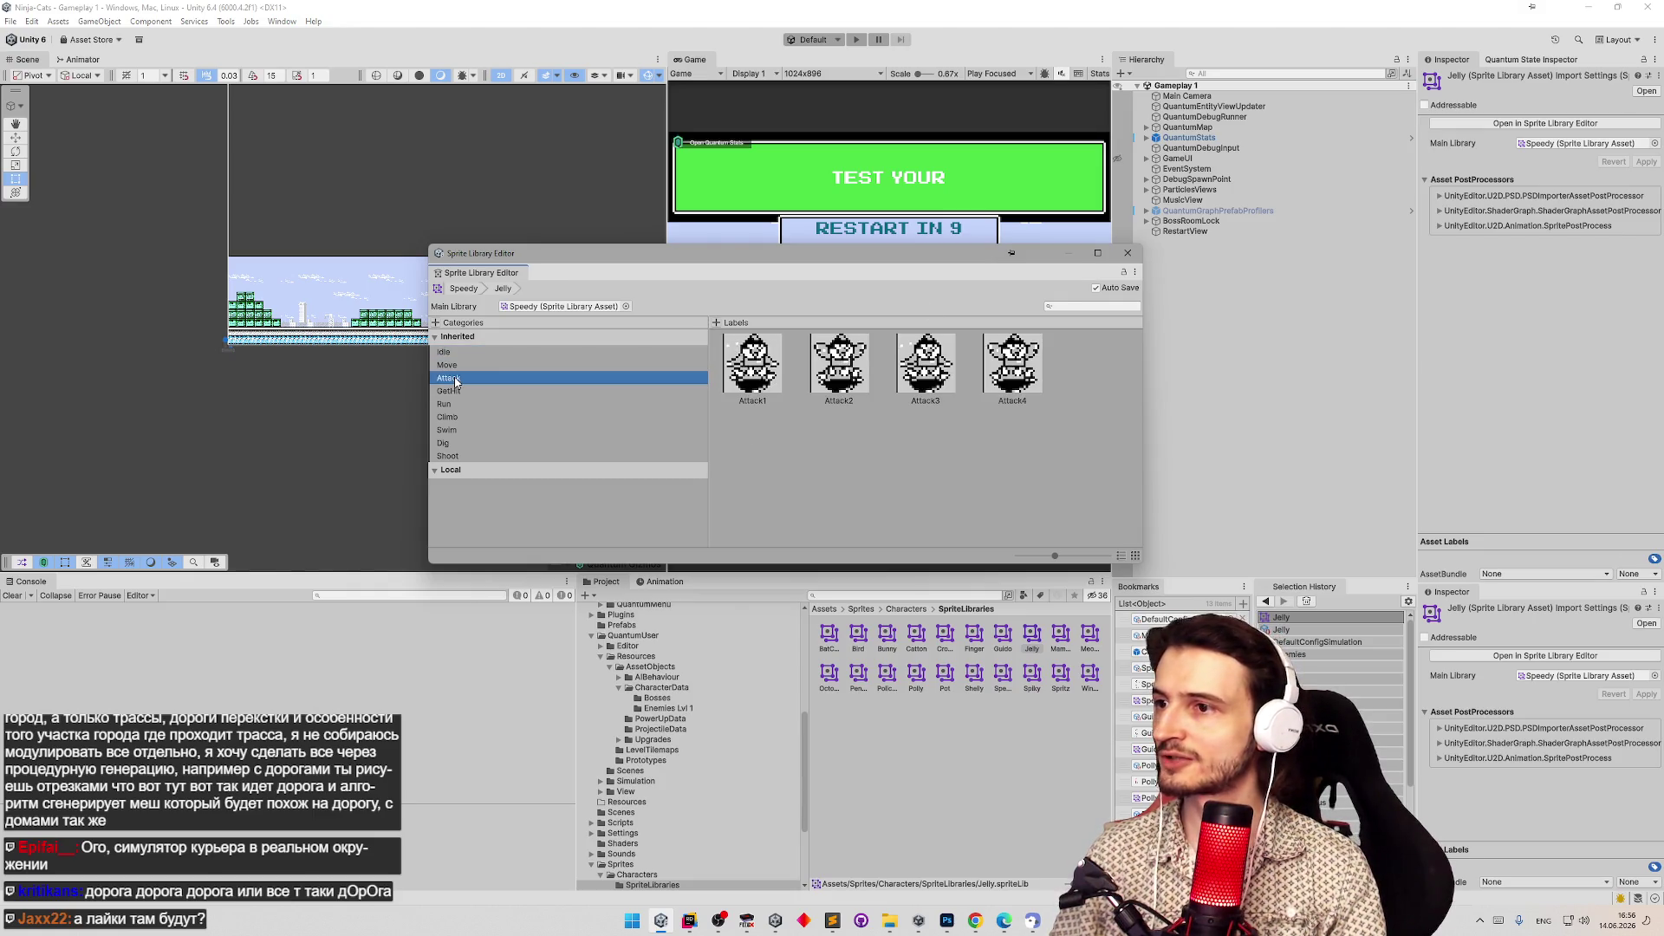
key(Down)
key(Up)
key(Up)
key(Up)
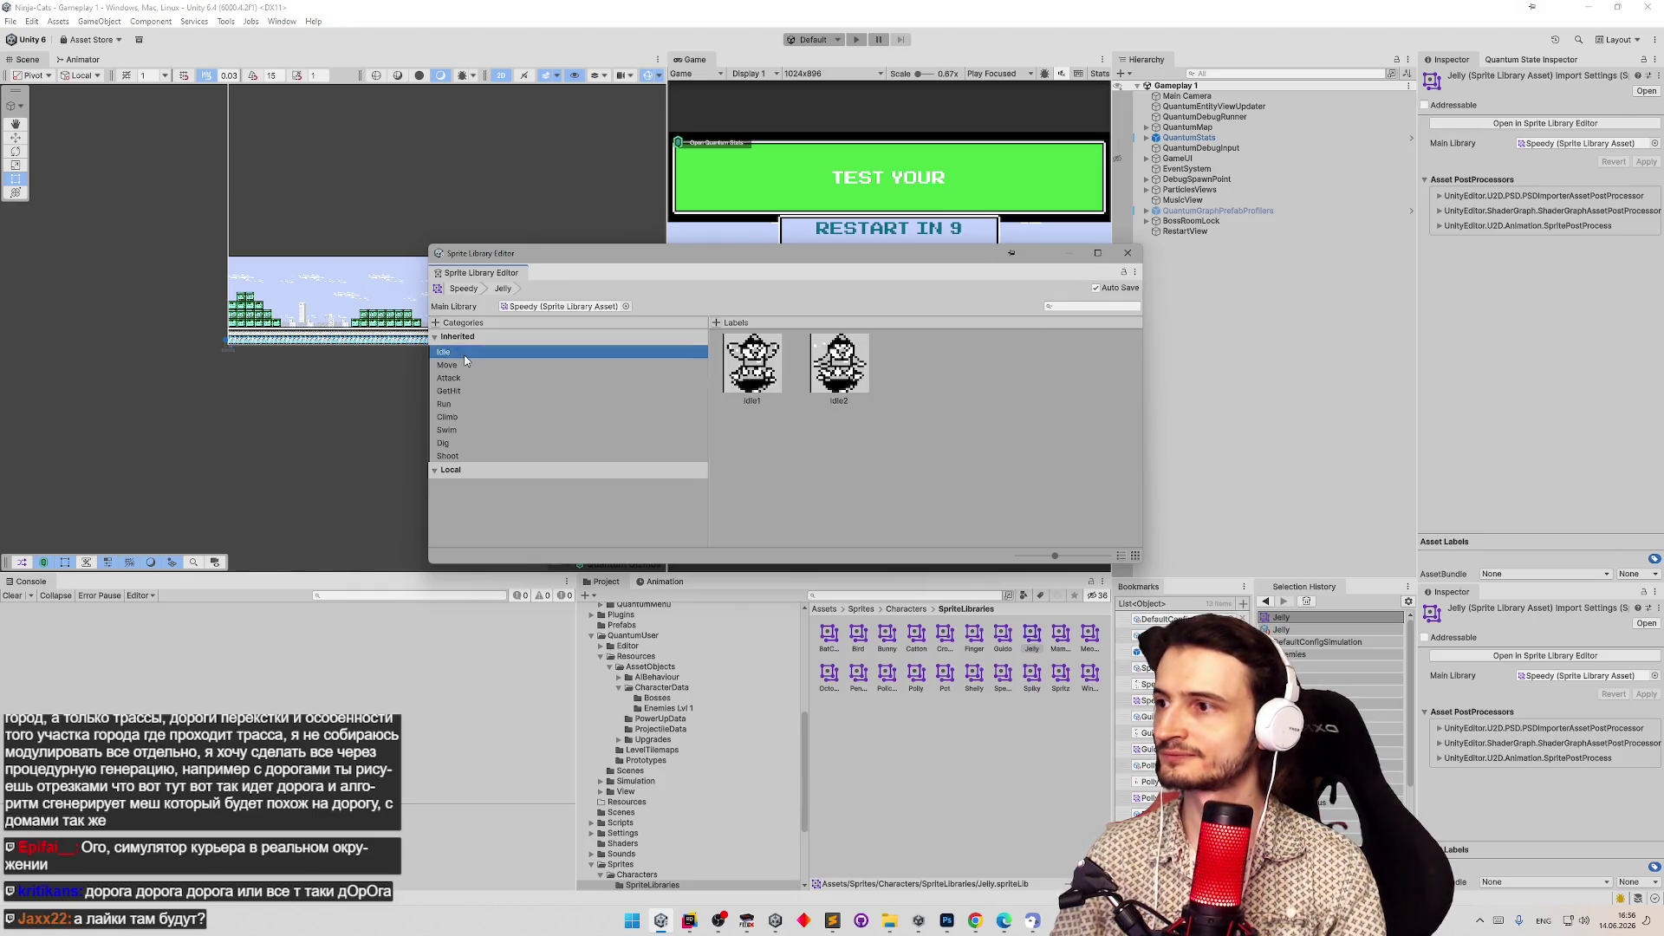
key(Down)
key(Down)
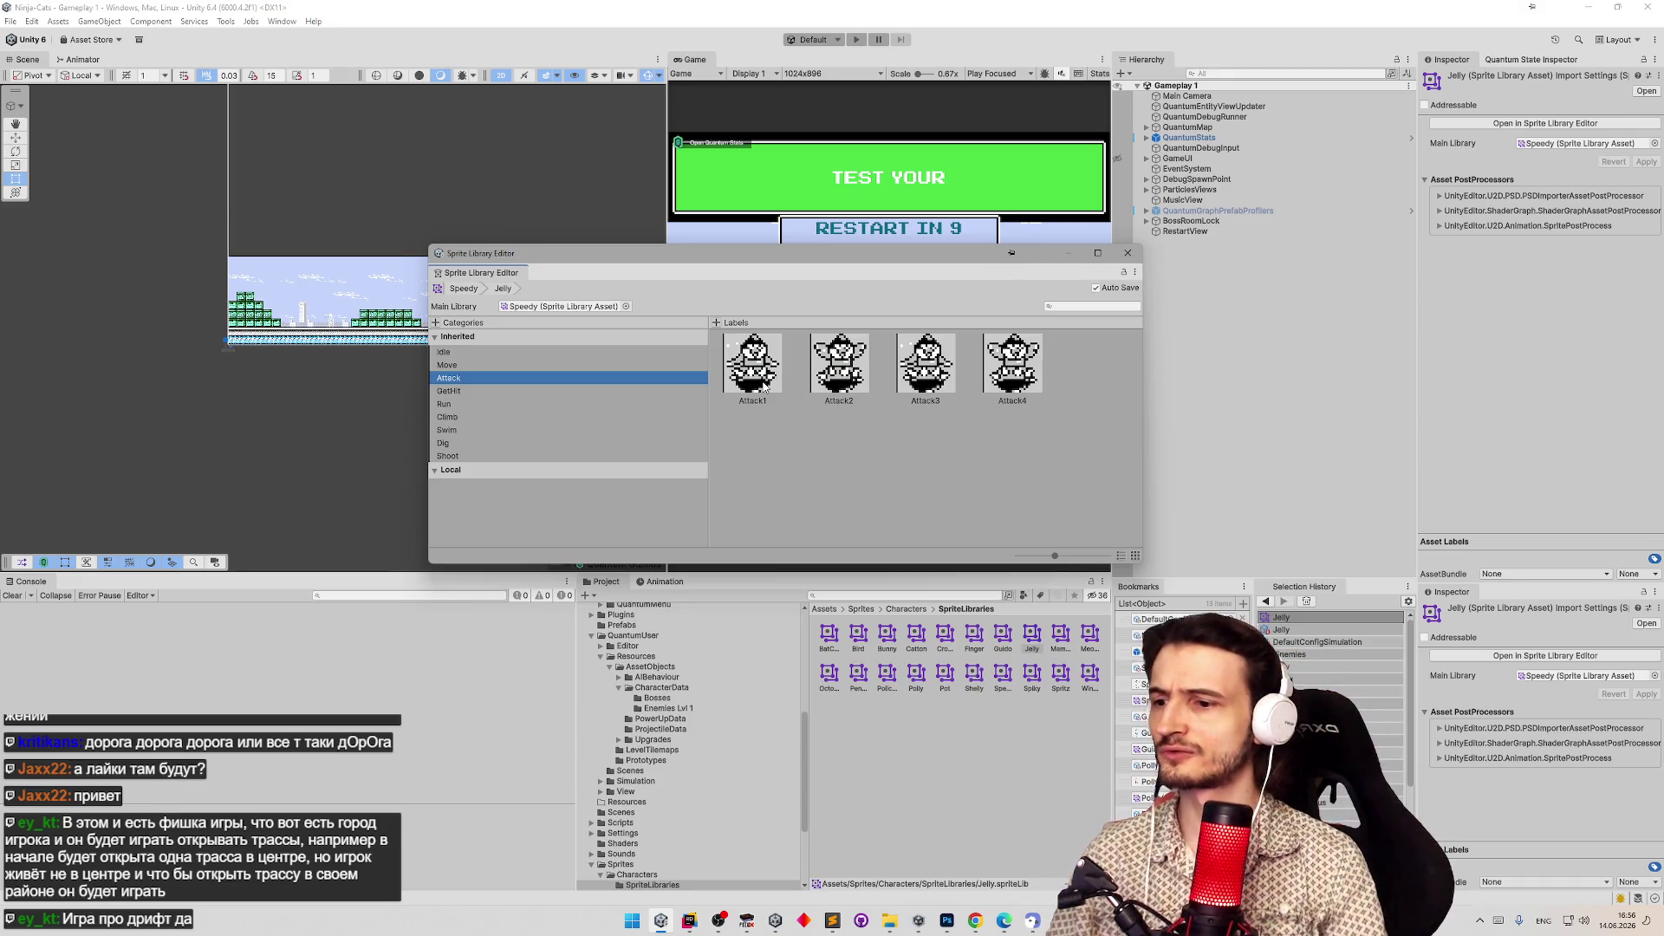
Bring Chrome forward as a restored, resized window floating over Unity.
click(975, 921)
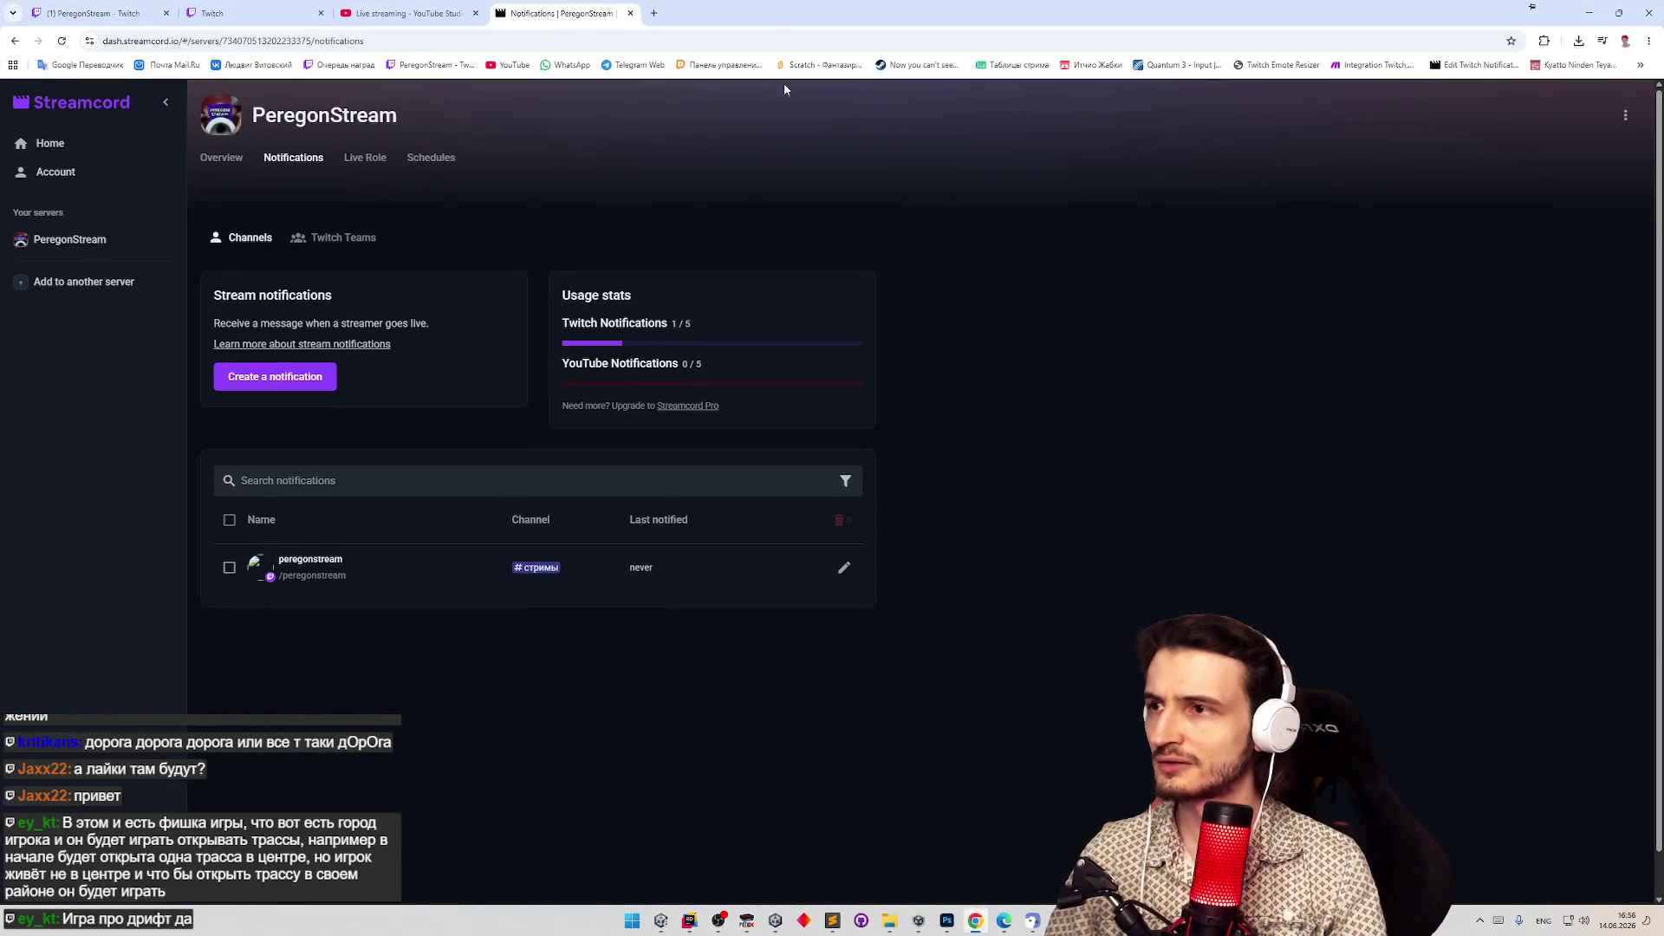
mouse_move(832, 11)
mouse_down()
mouse_move(796, 150)
mouse_move(543, 113)
mouse_up()
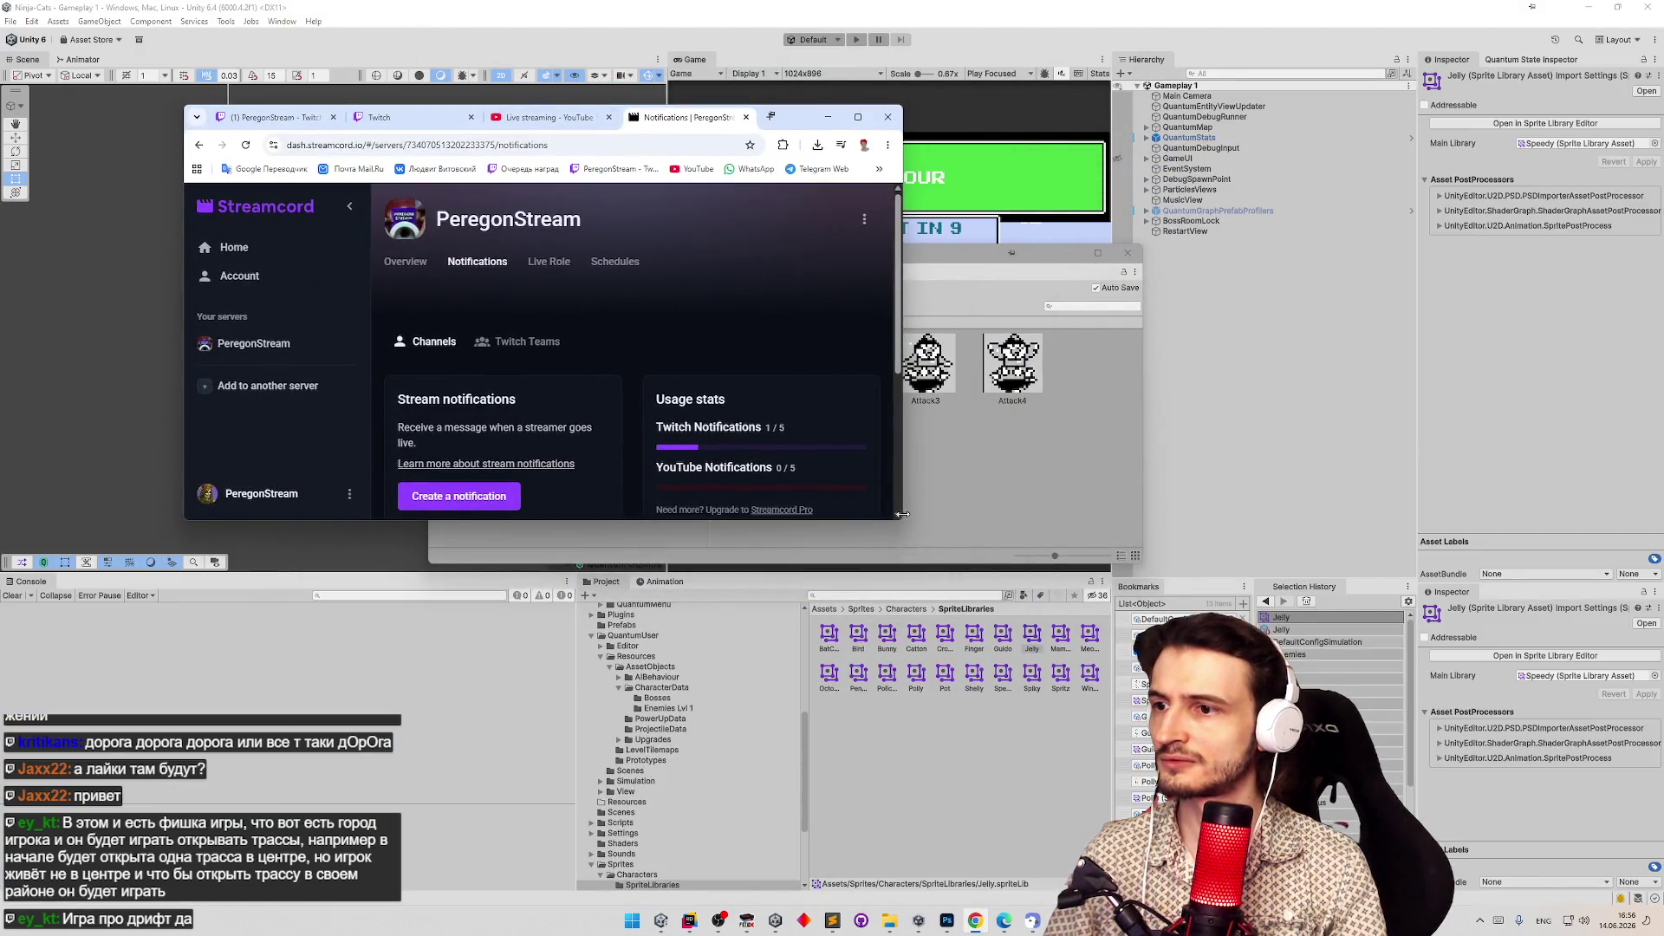
drag(903, 525, 1041, 691)
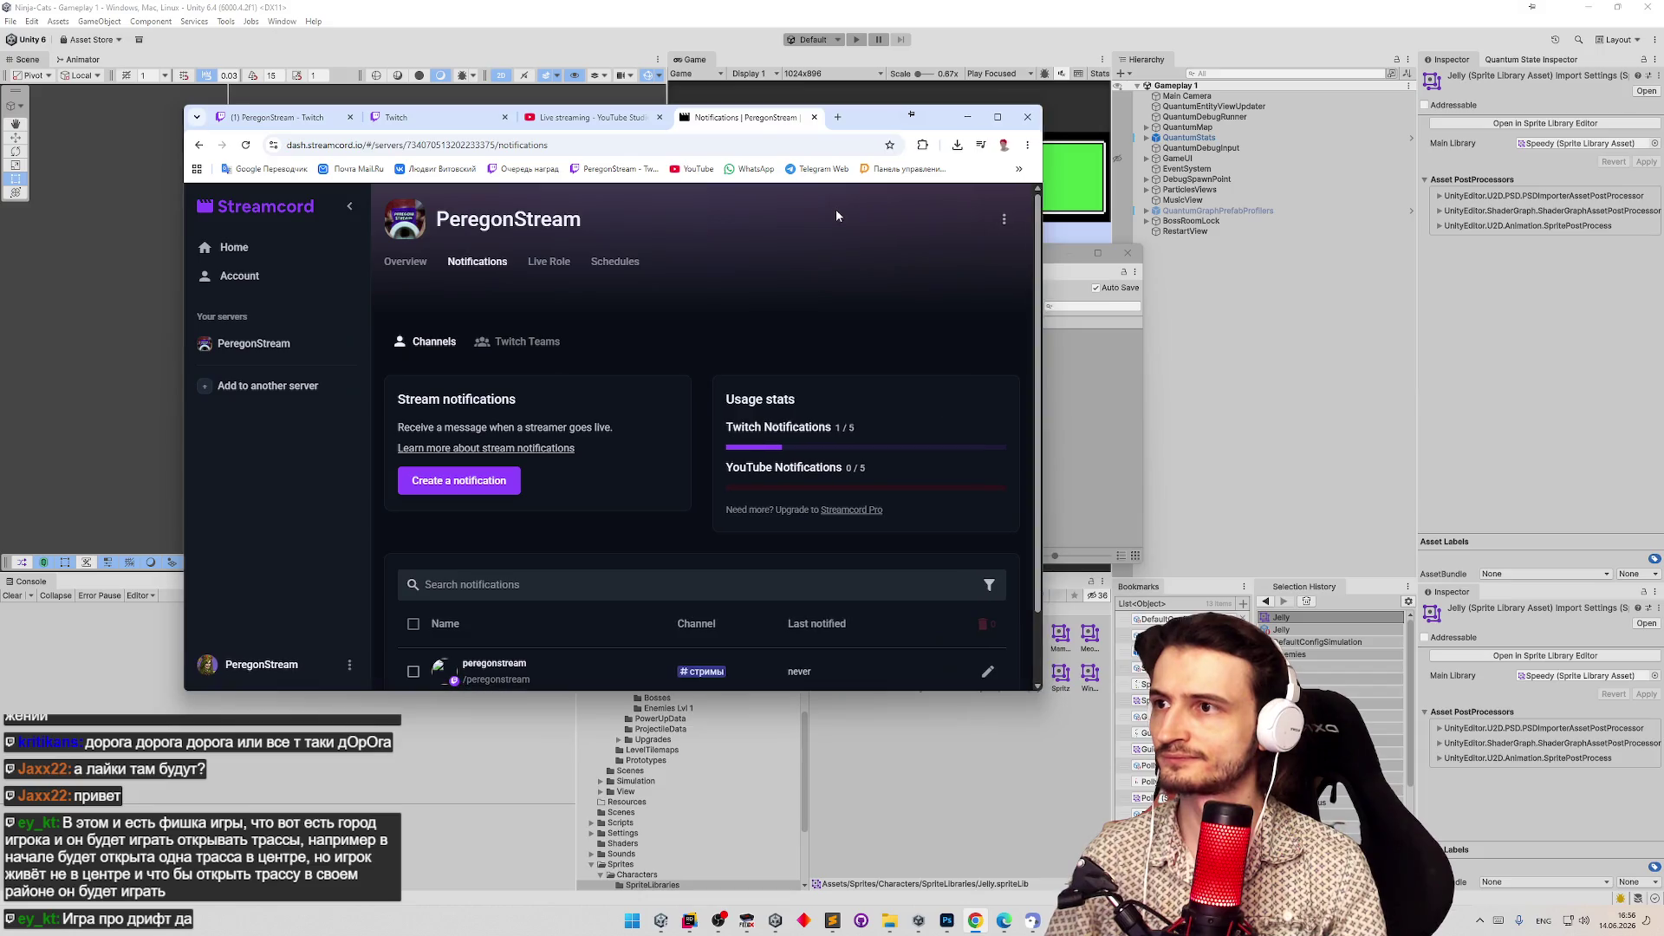
mouse_move(854, 121)
mouse_down()
mouse_move(515, 185)
mouse_move(520, 170)
mouse_up()
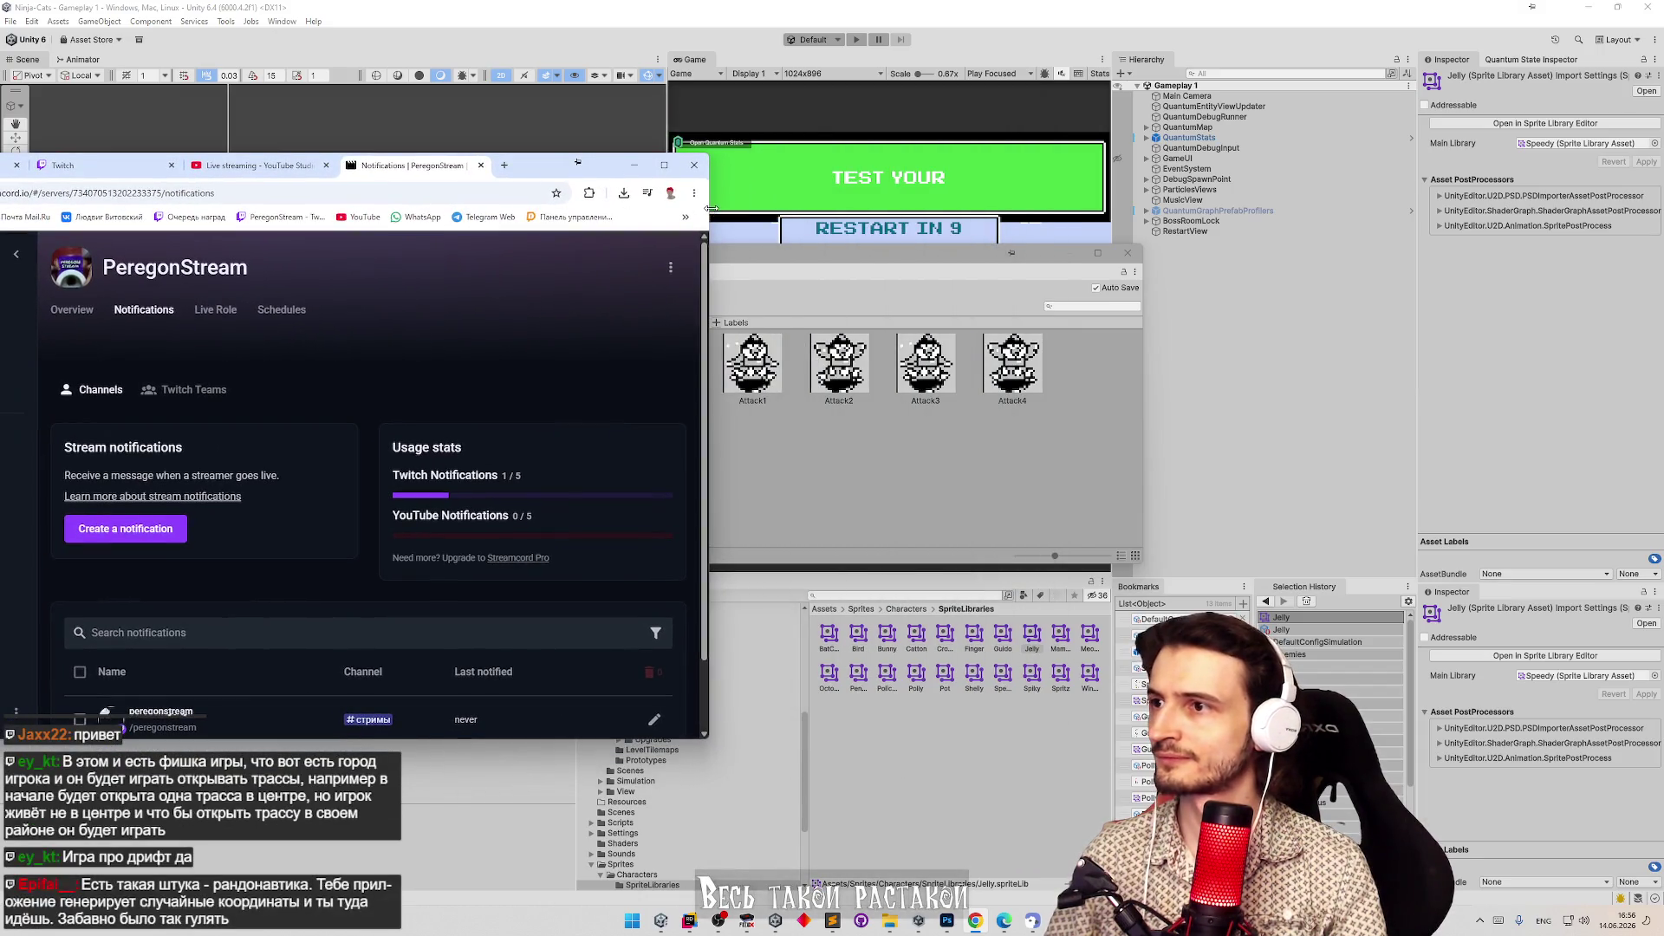
mouse_move(709, 208)
mouse_down()
mouse_move(928, 208)
mouse_move(576, 208)
mouse_move(774, 208)
mouse_up()
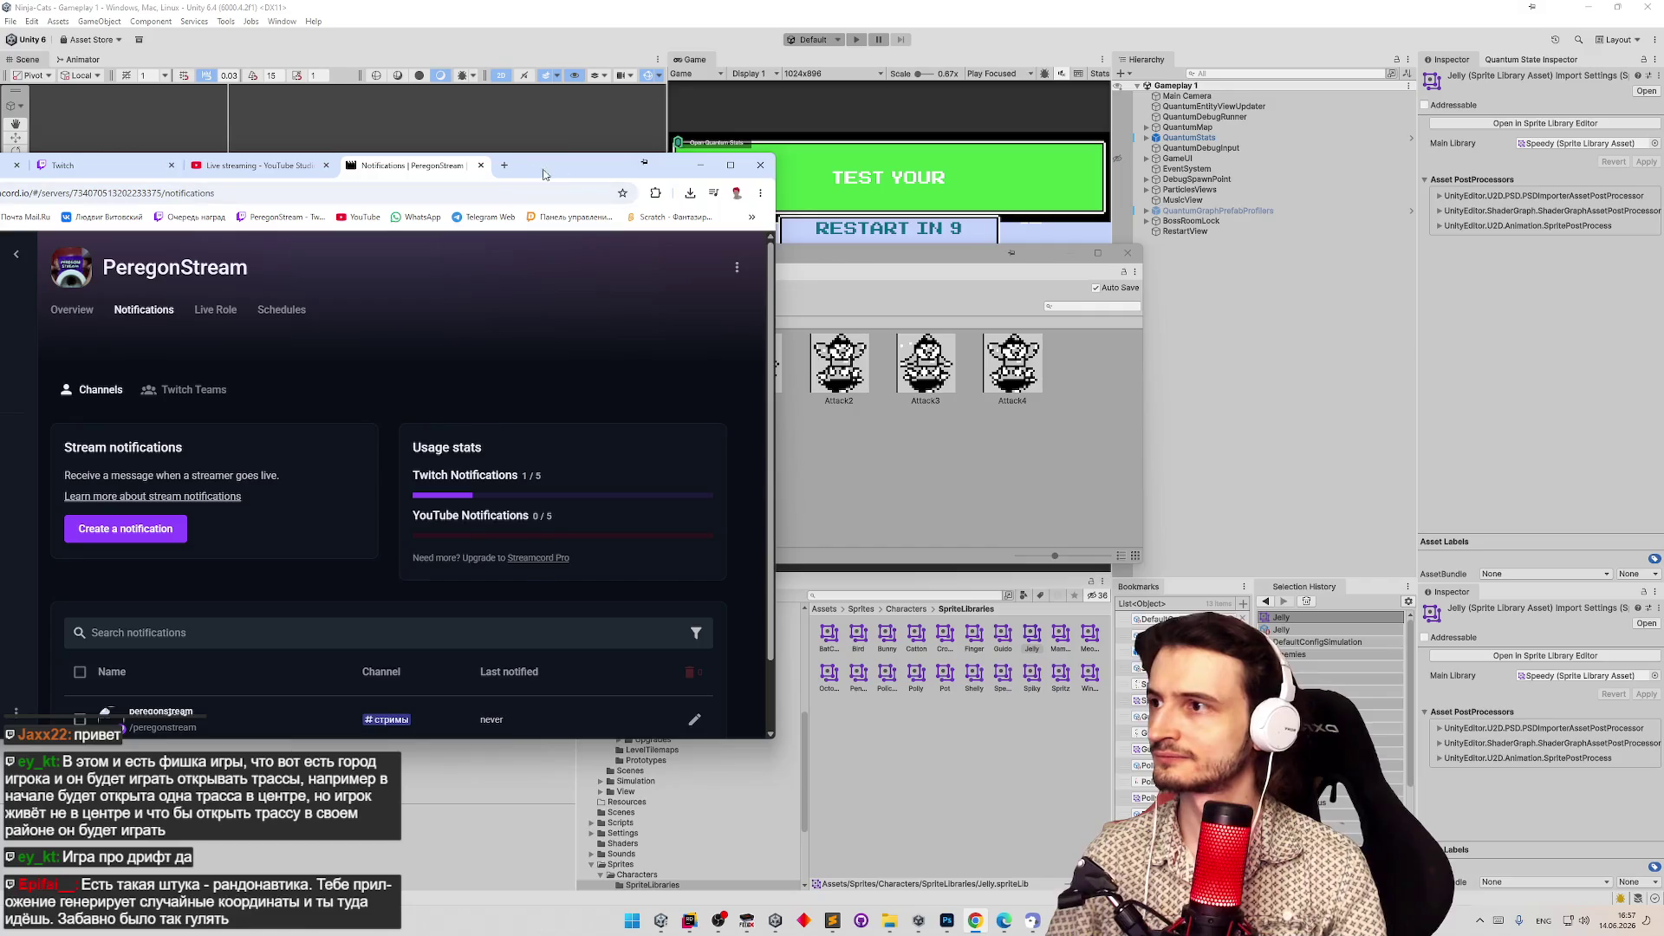
Open a new blank browser tab, reposition the window and reveal the hidden bookmarks.
click(505, 165)
mouse_move(669, 171)
mouse_down()
mouse_move(849, 137)
mouse_move(948, 146)
mouse_up()
click(1027, 187)
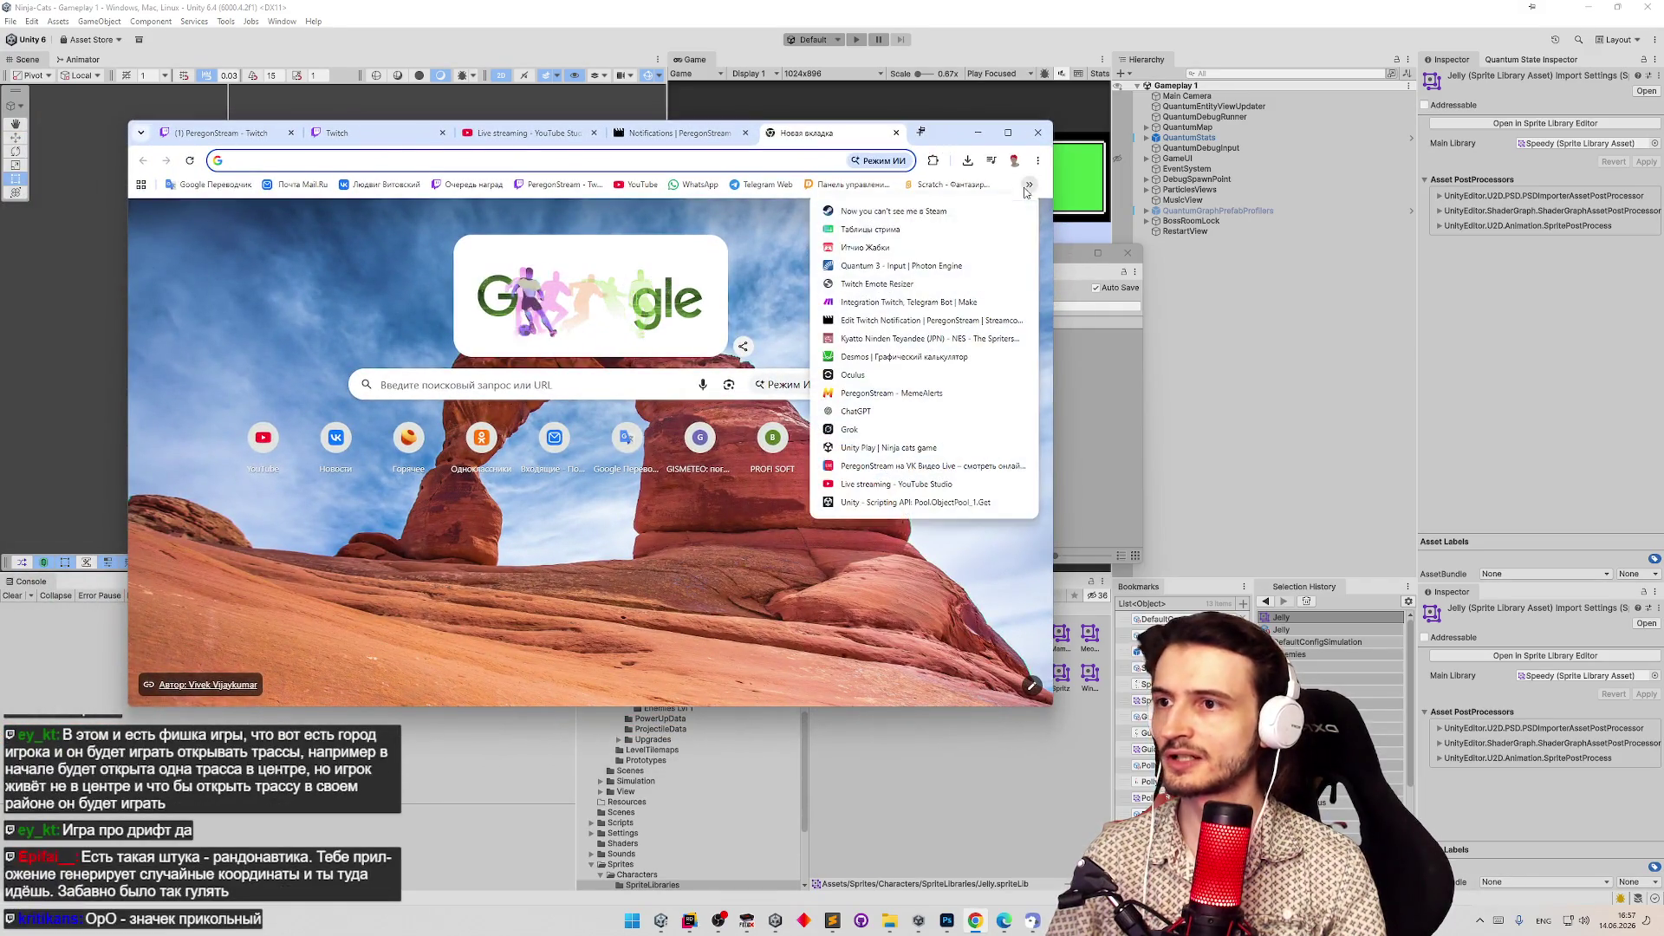
Search for 'гемини' and open the Google Gemini page in the new tab.
click(693, 158)
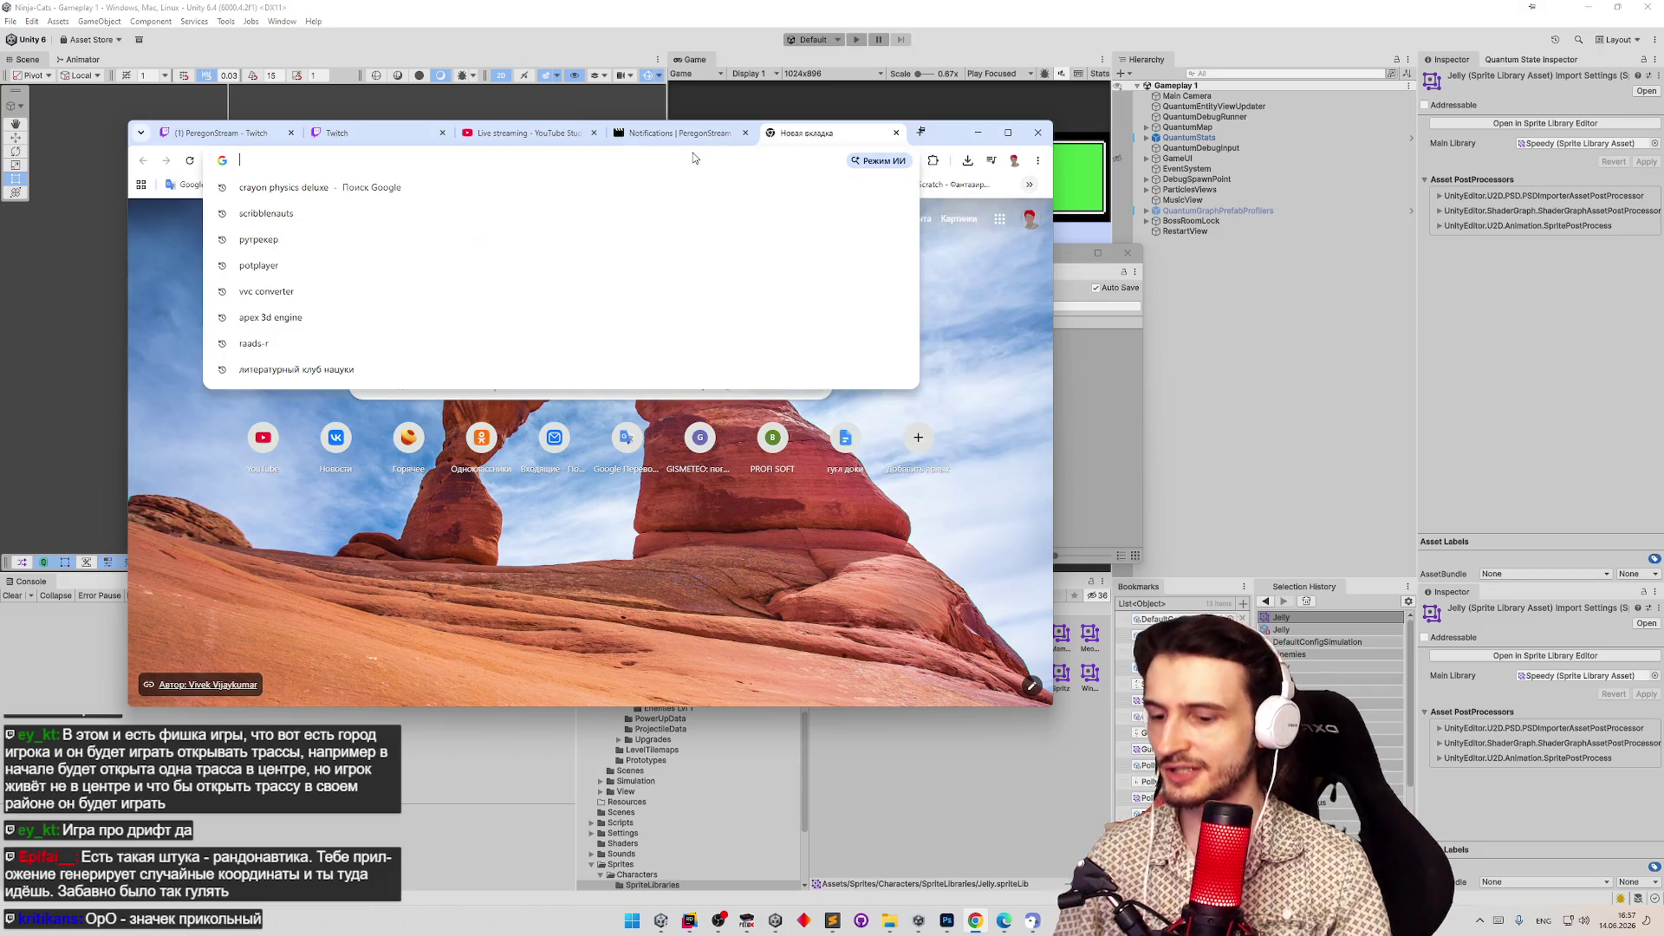
text(utvbyb)
key(Return)
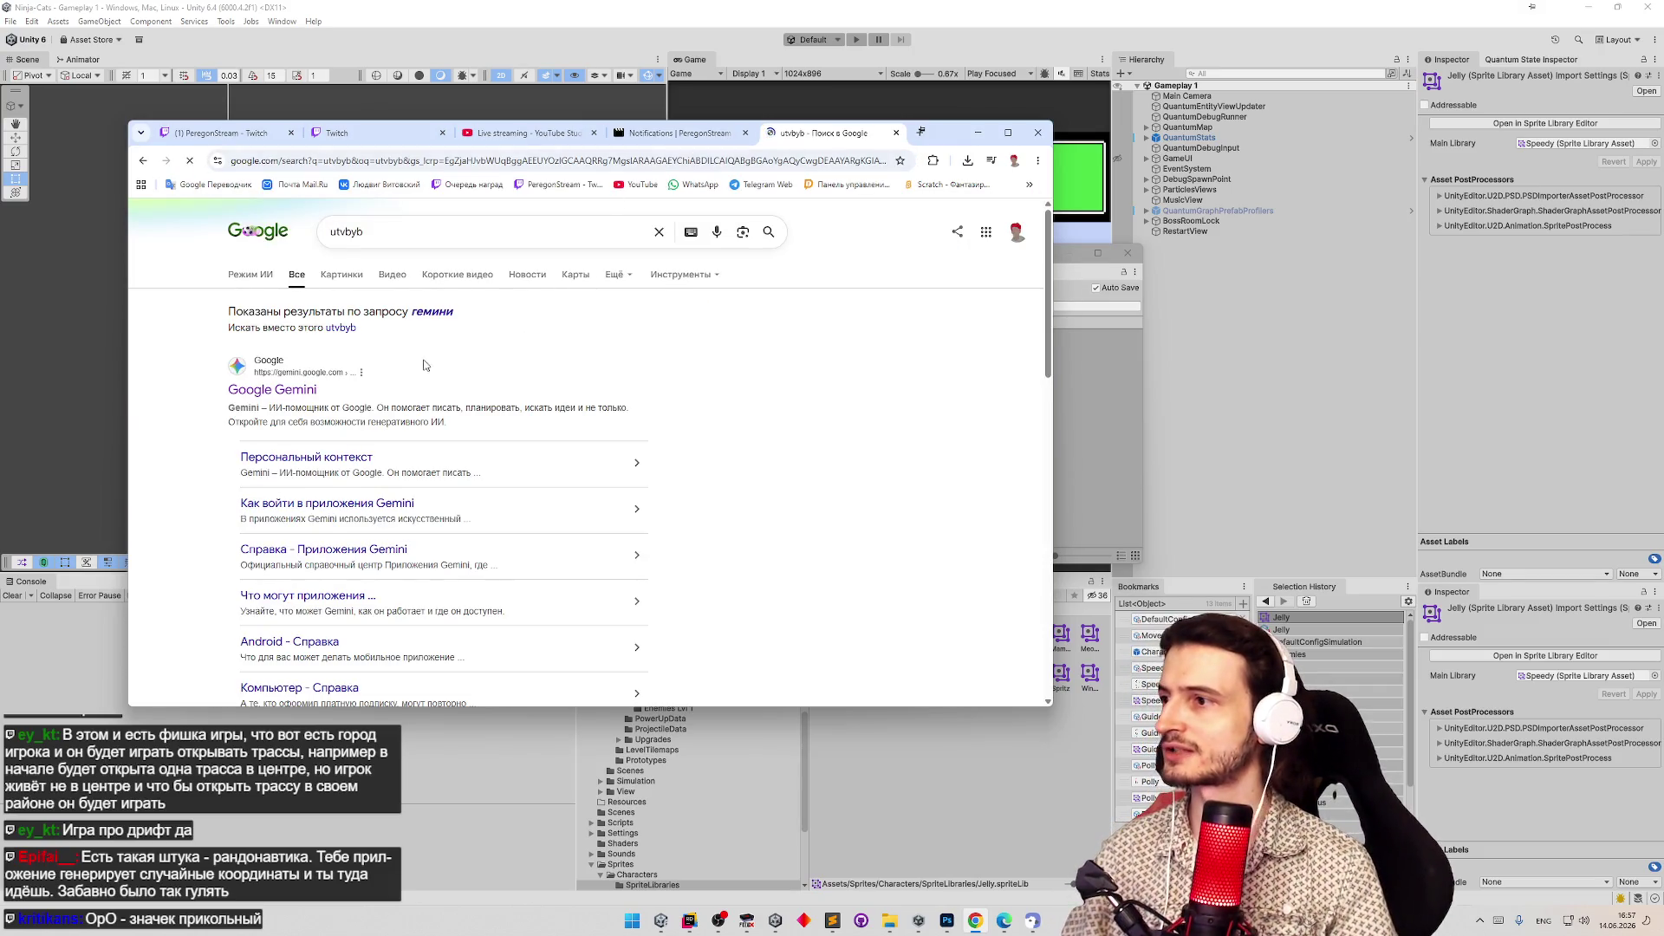
click(312, 389)
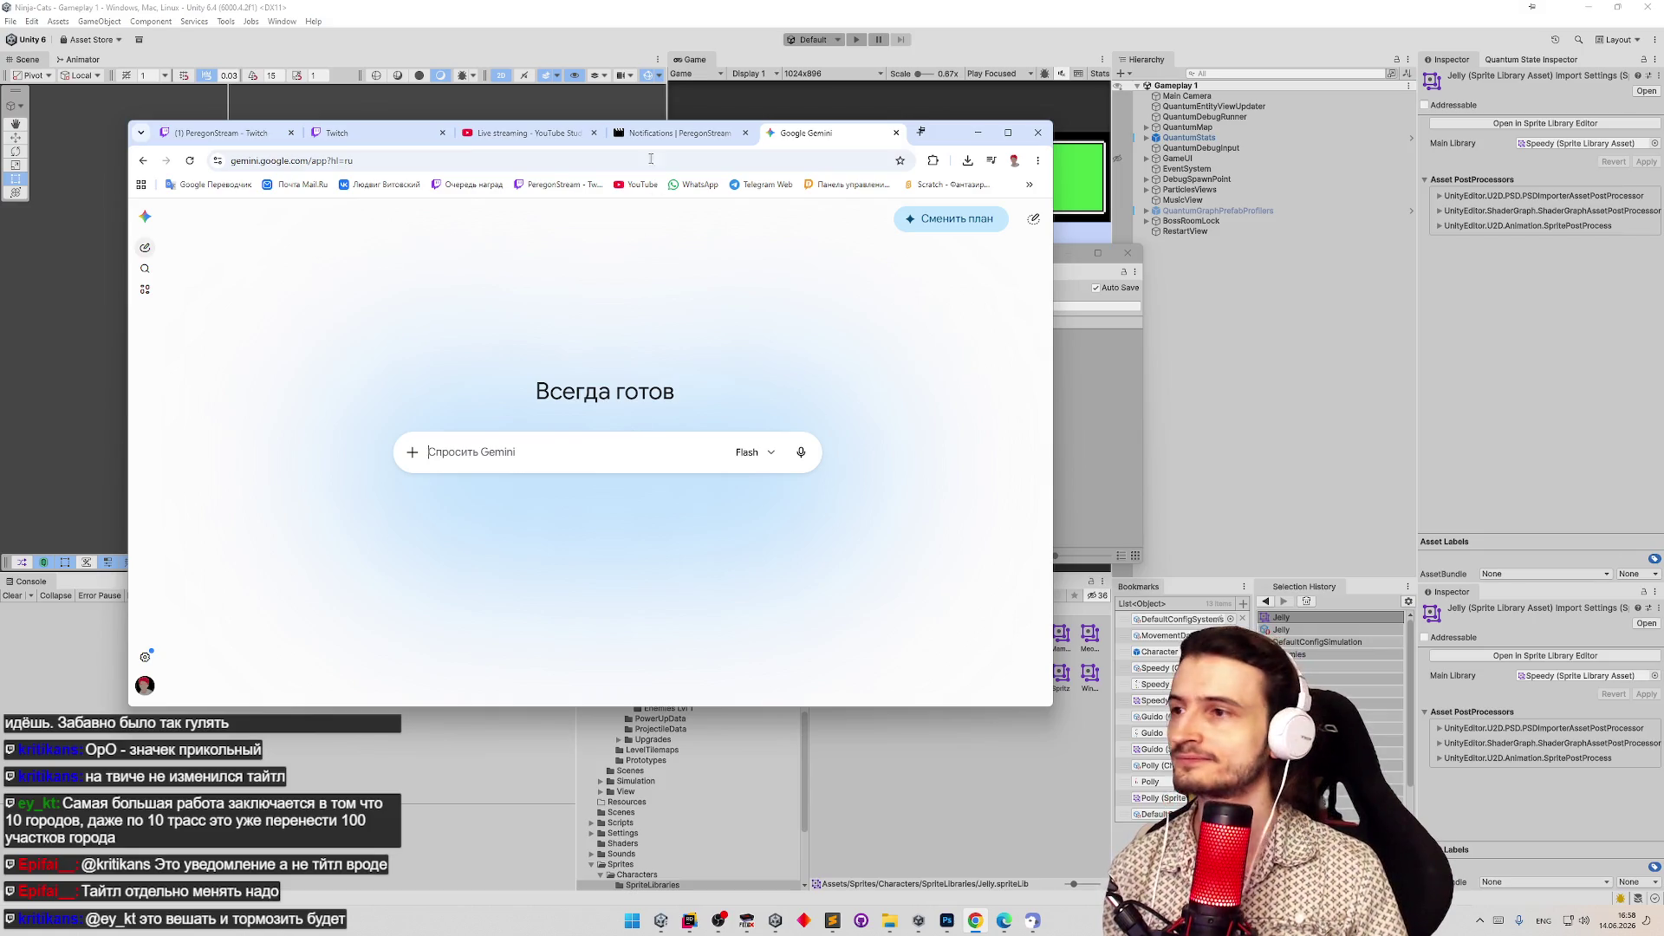
drag(942, 139, 1202, 169)
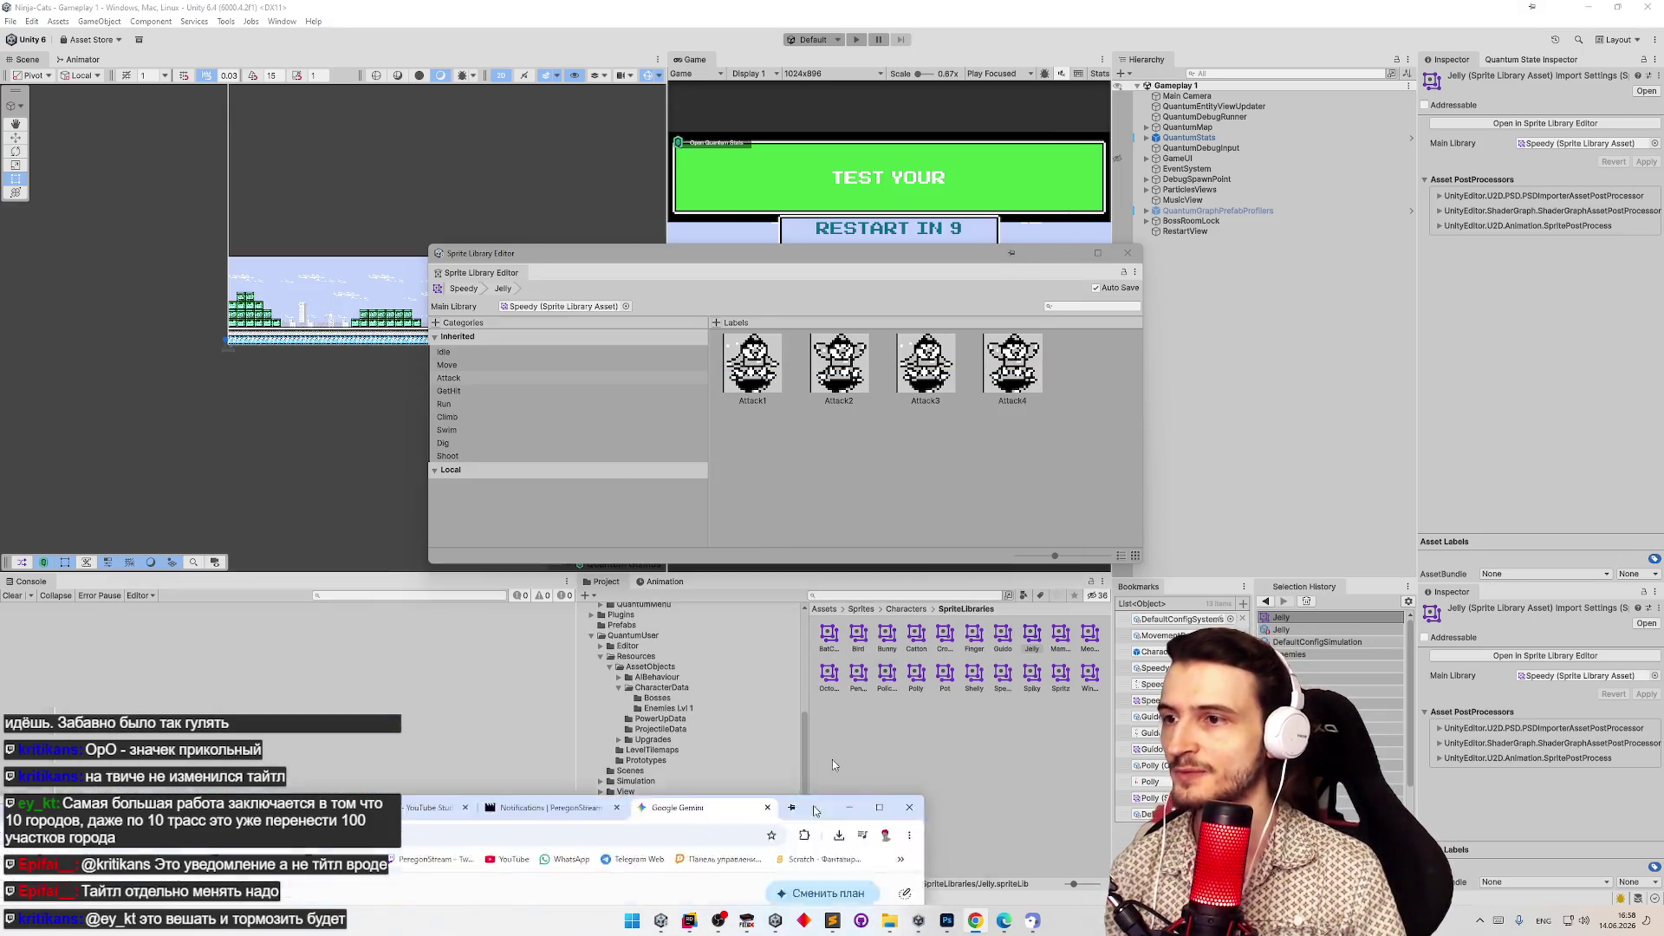
Start the prompt: a Unity tool using Odin, in a separate window where you specify the SpriteLibrary.
text(нуж)
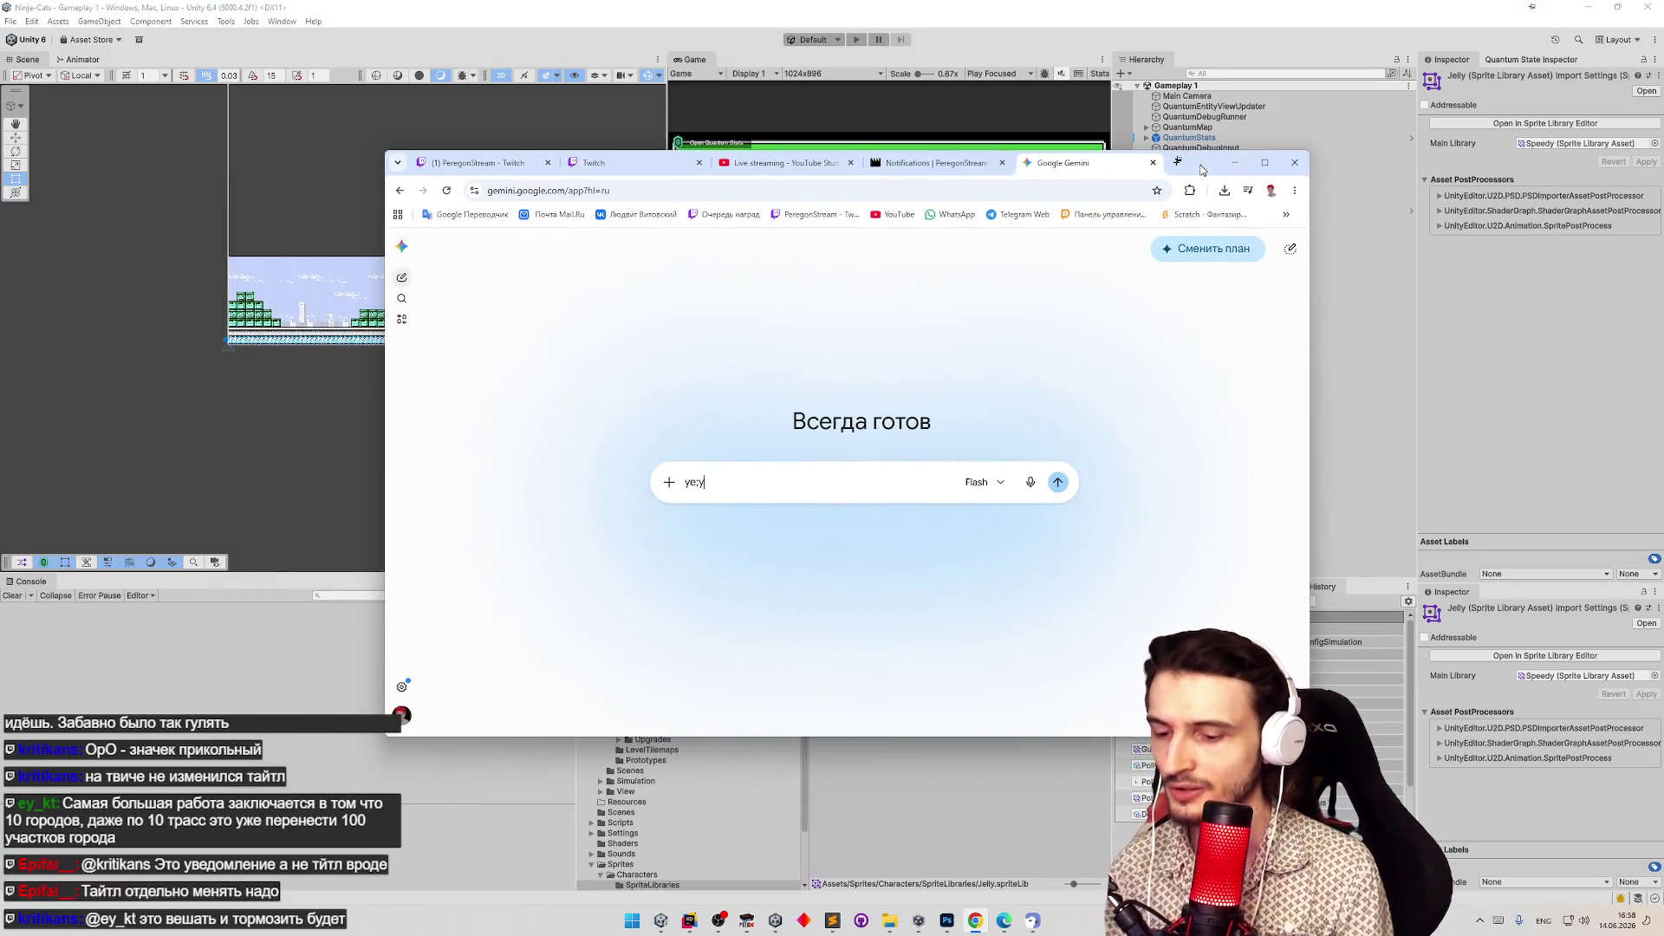
text(на )
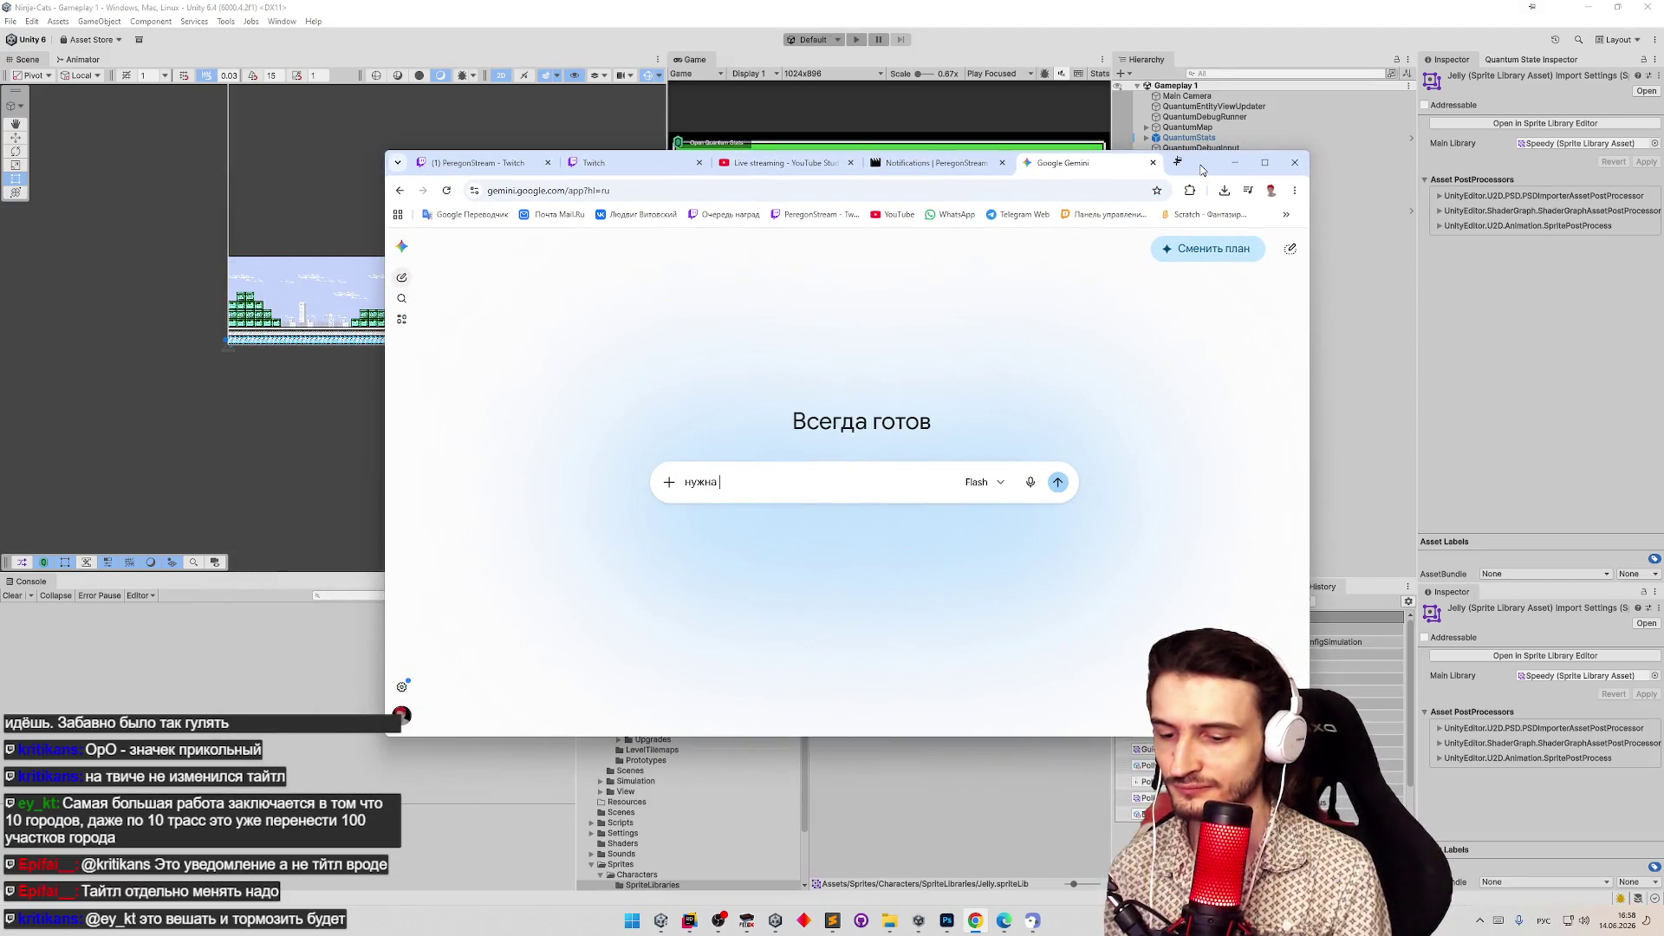
text(тузлза )
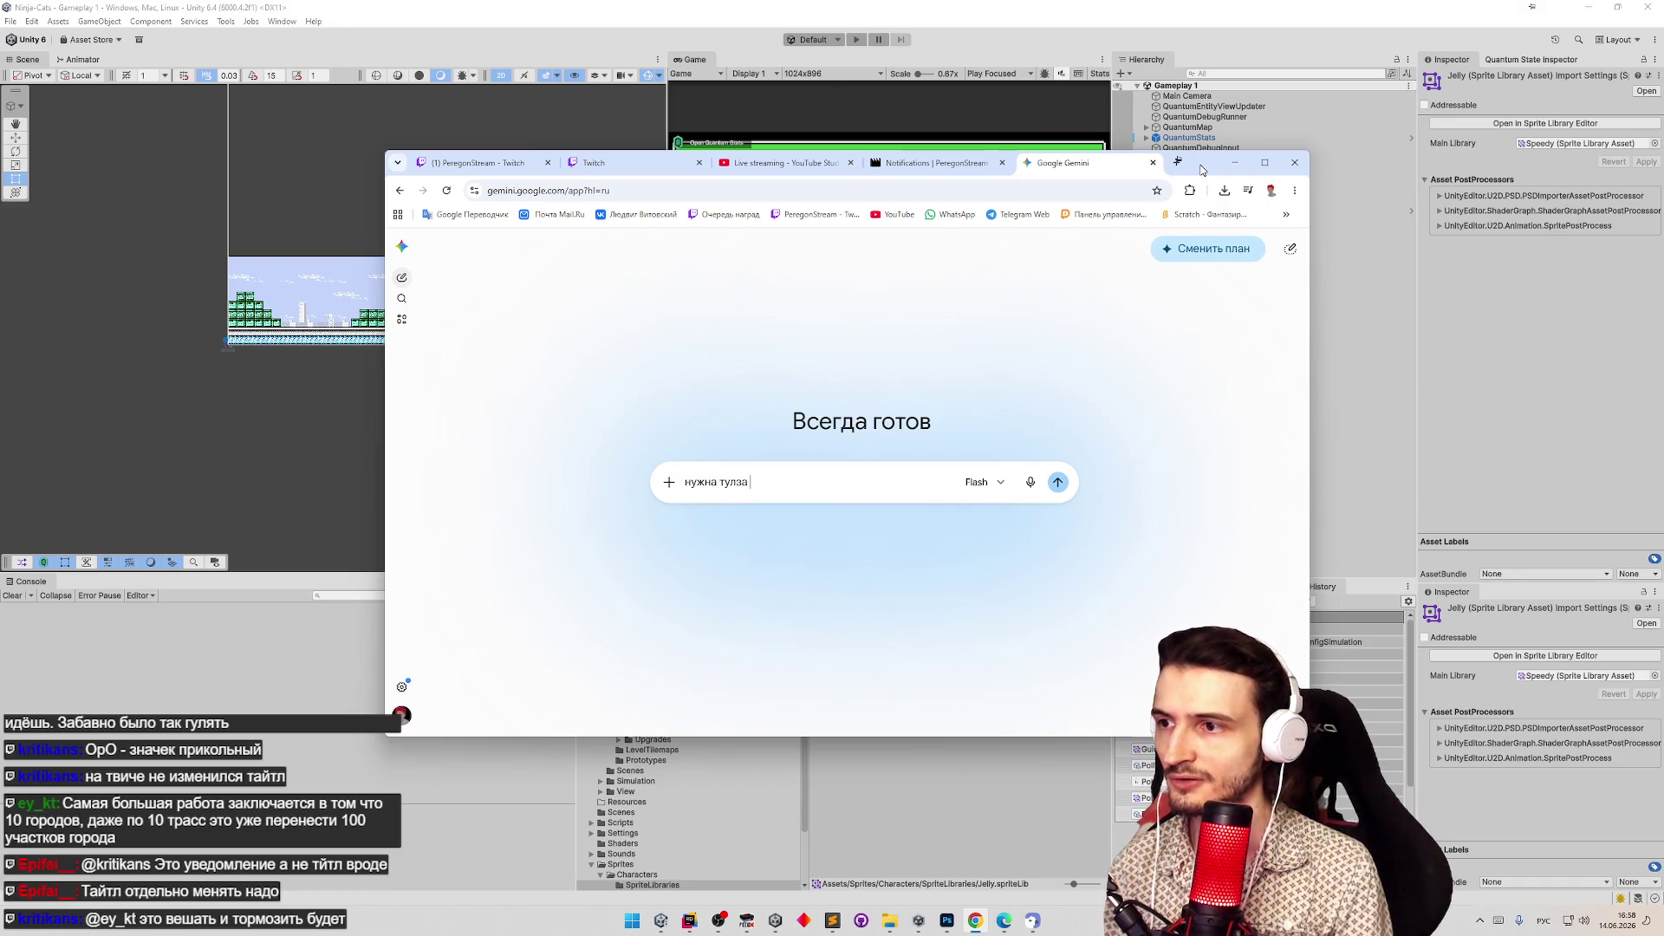
text(для ю)
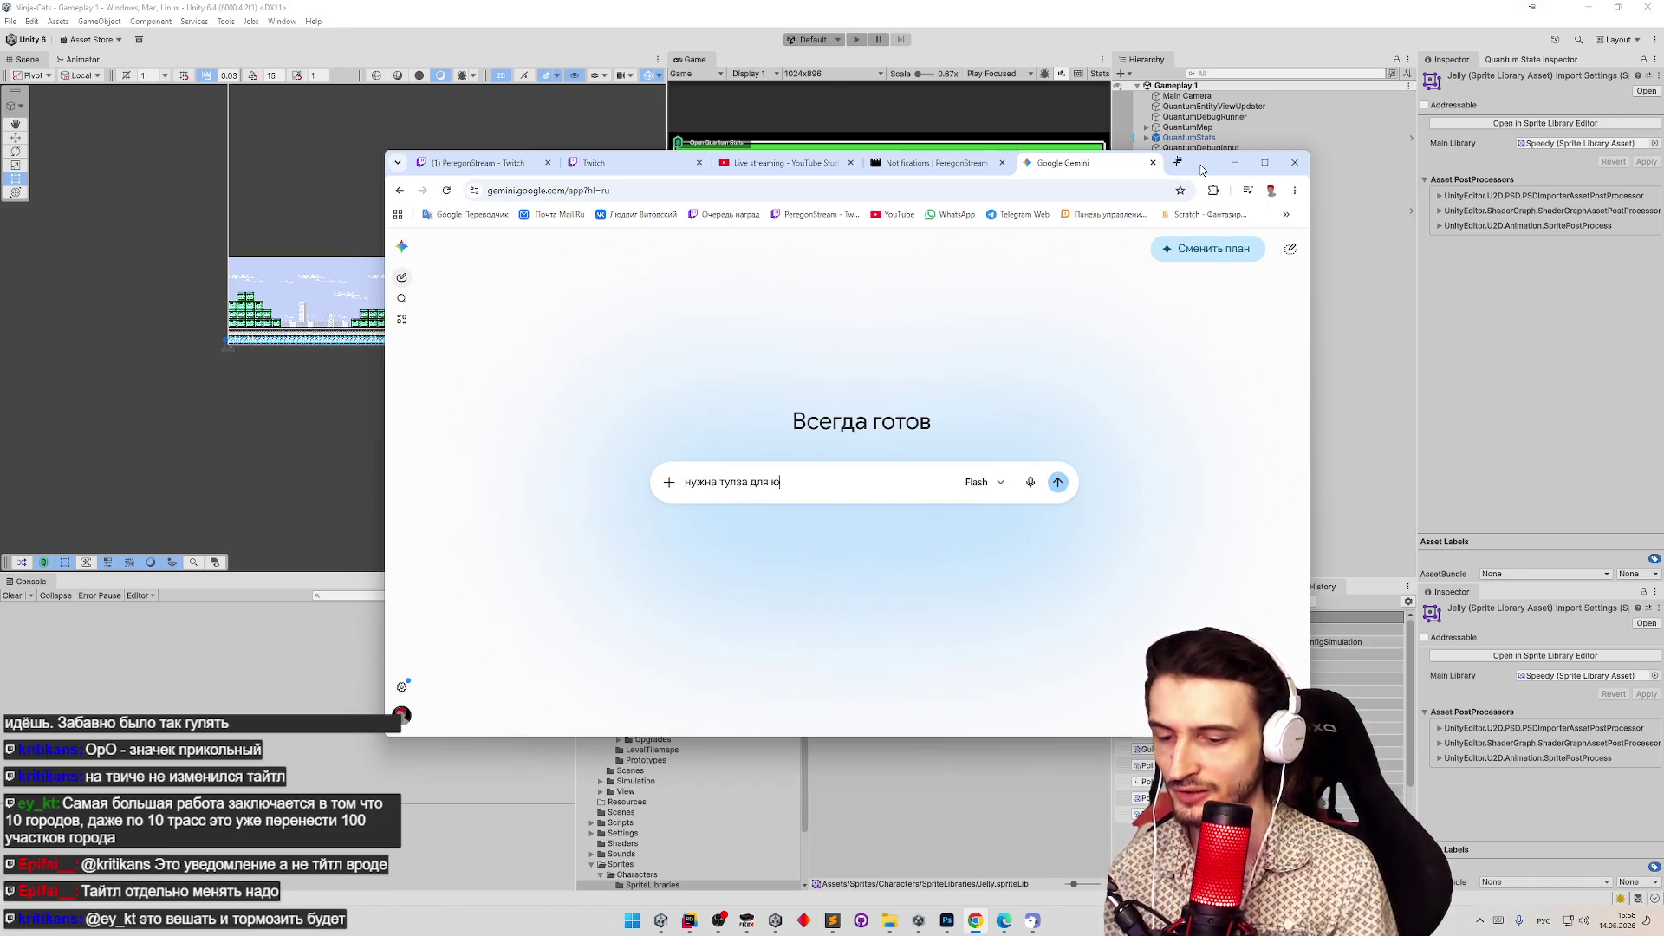
text(нити Мо)
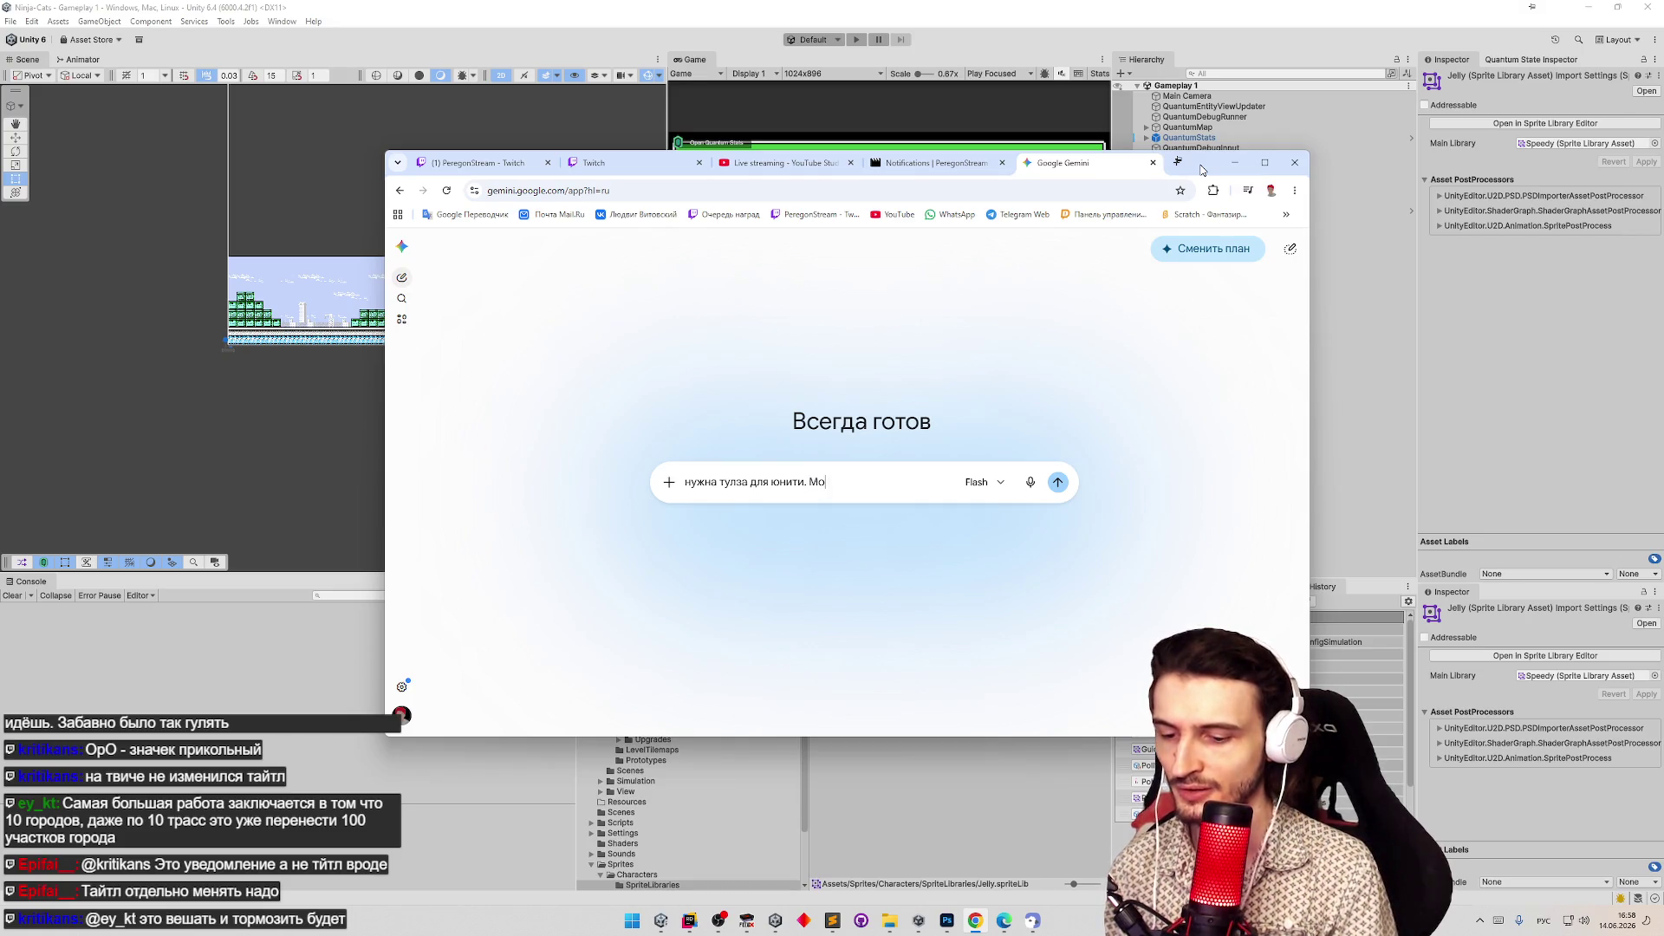
text(жно использовать)
key(alt+shift)
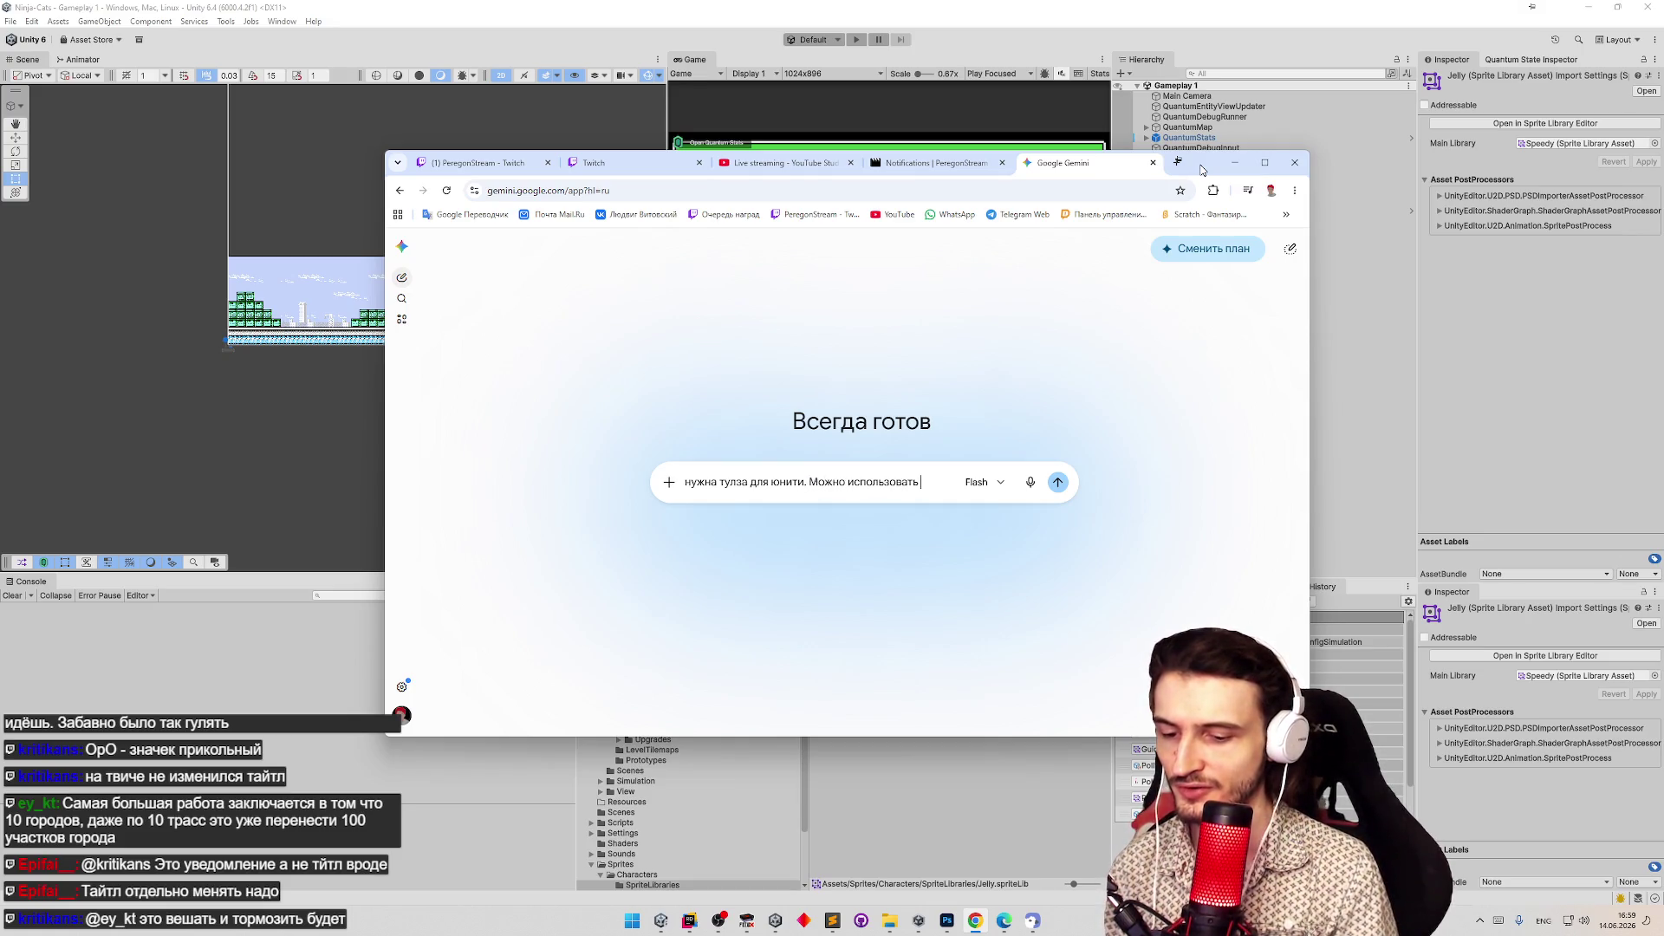
text(Odin)
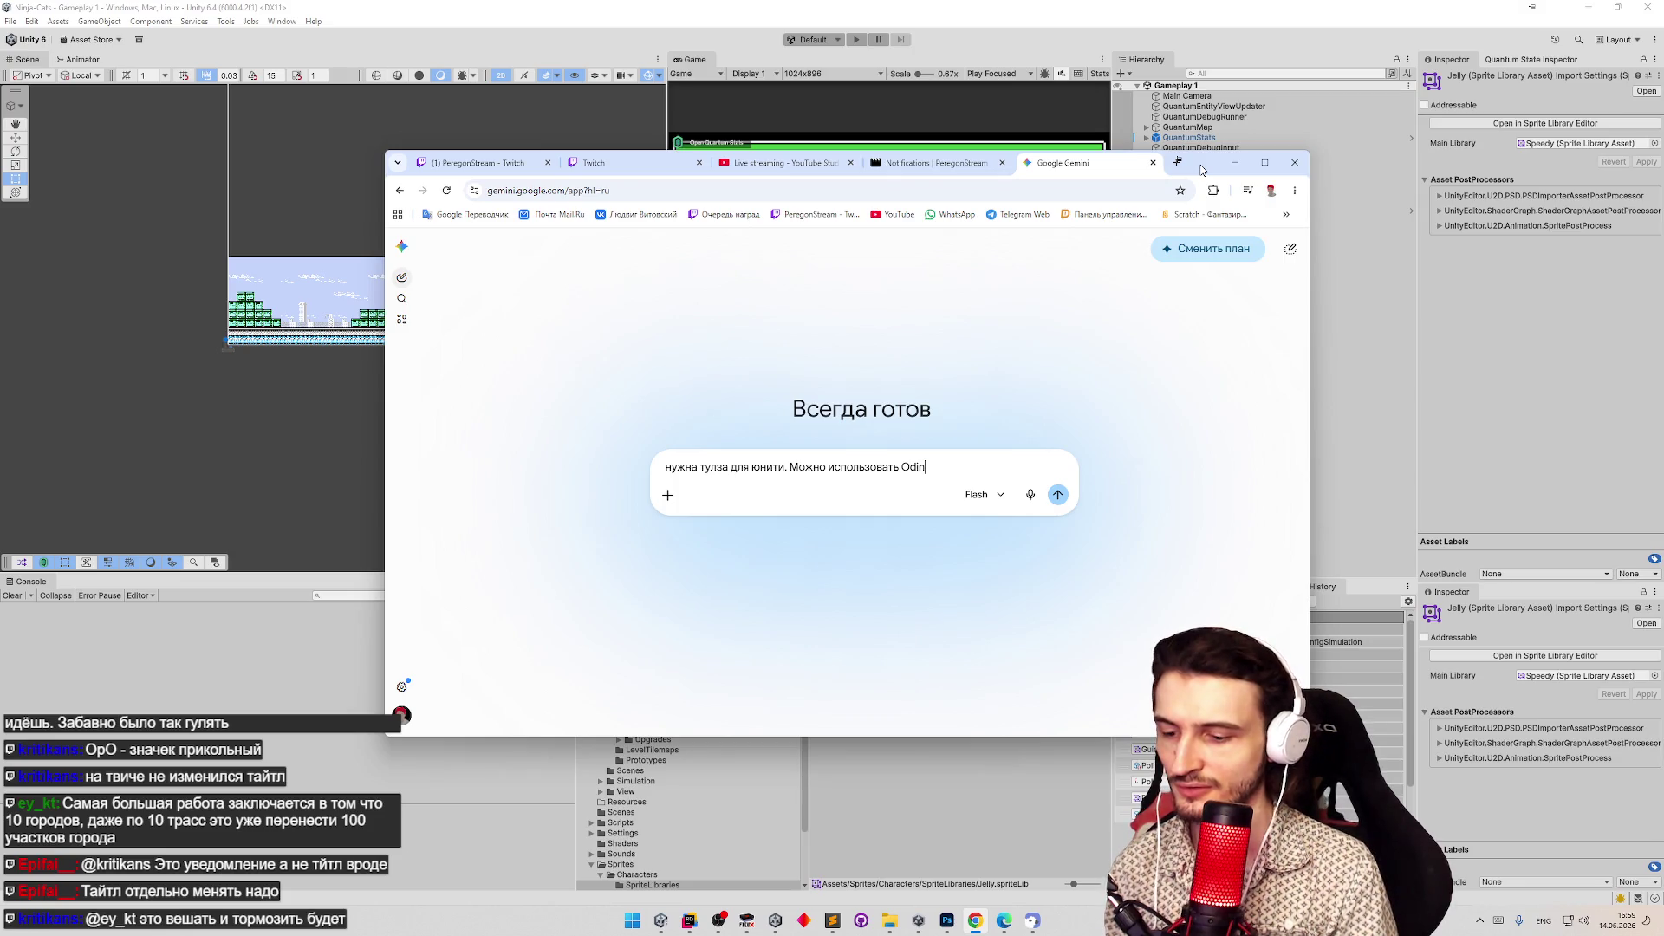
key(alt+shift)
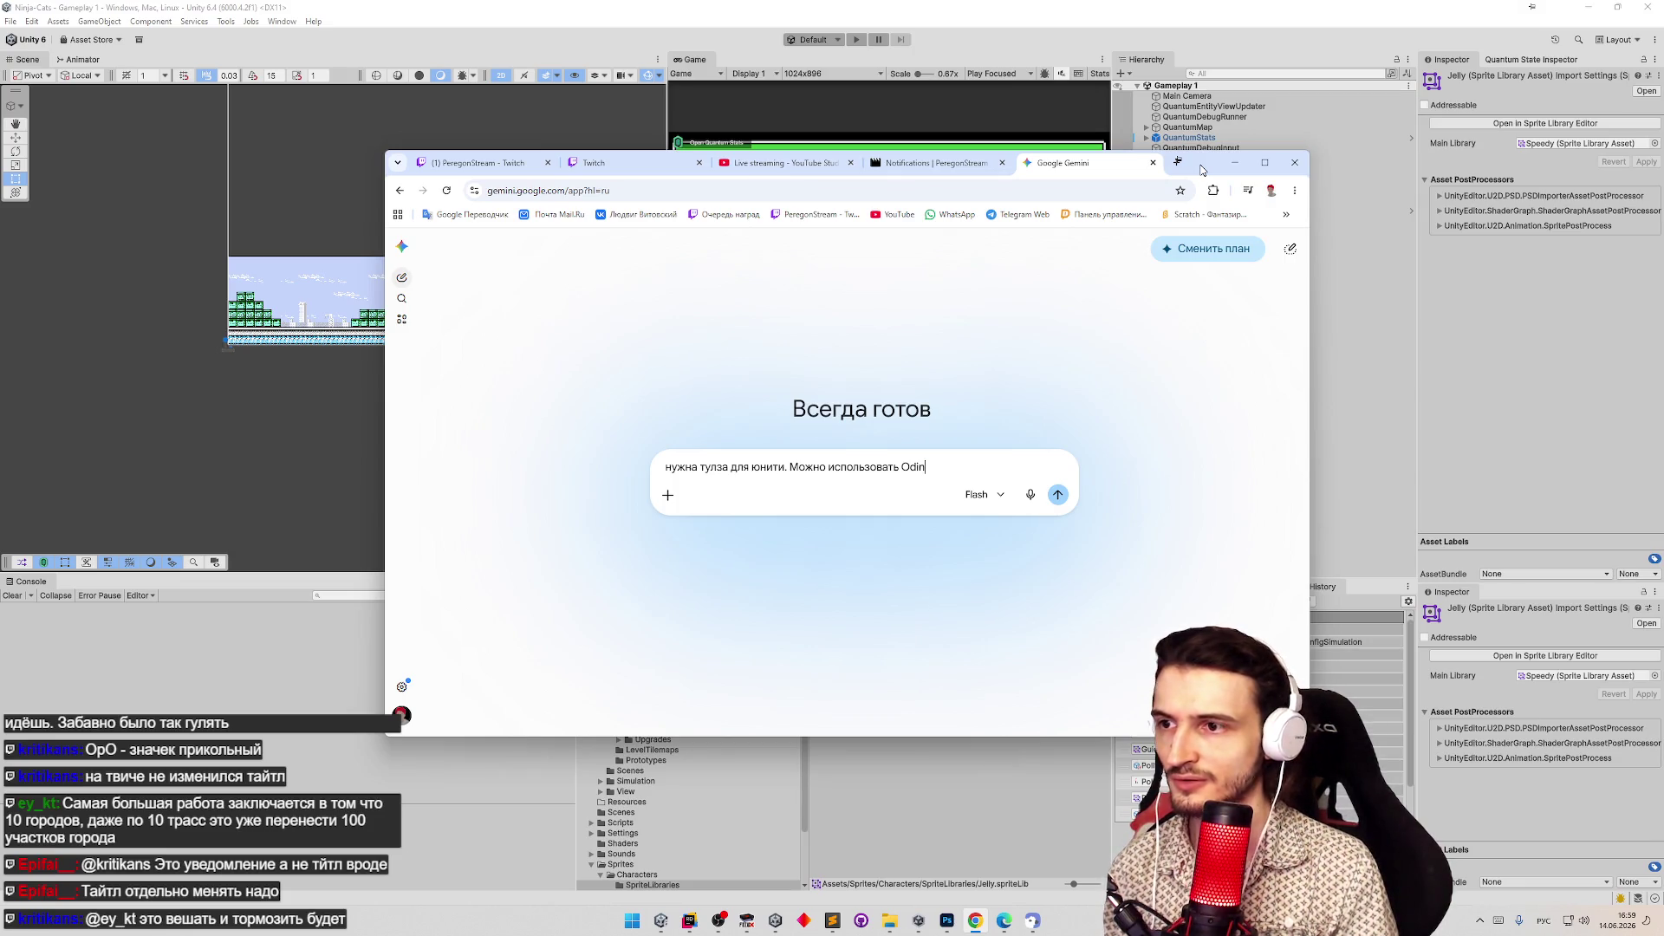
text( механизм)
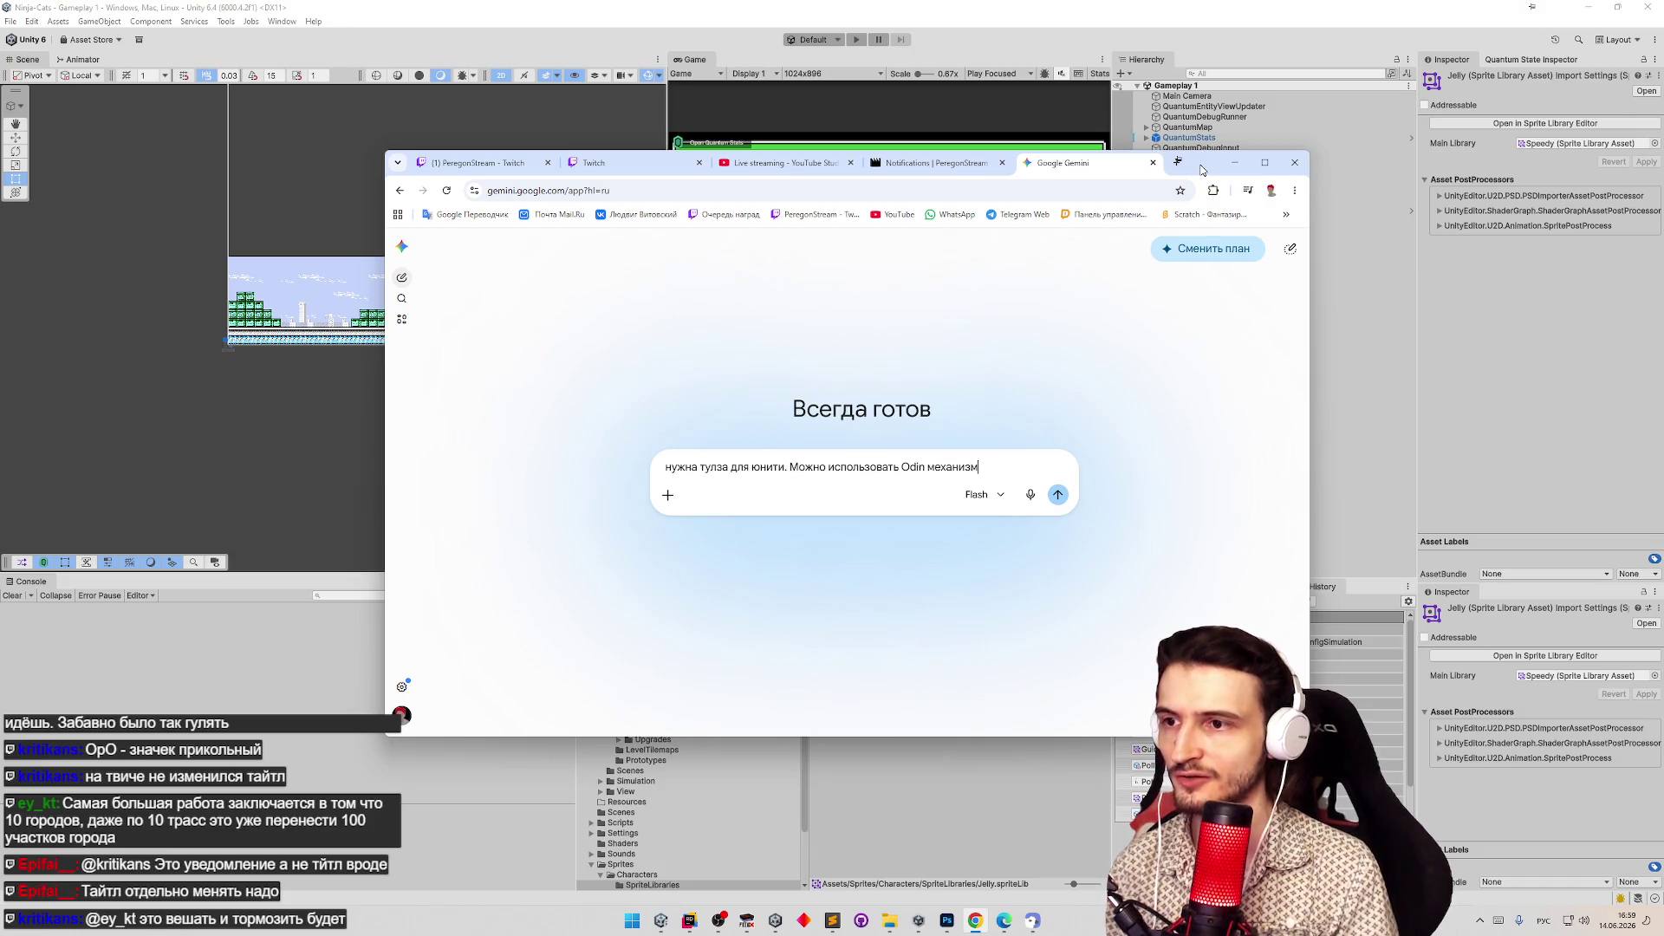
text(ы, это должно)
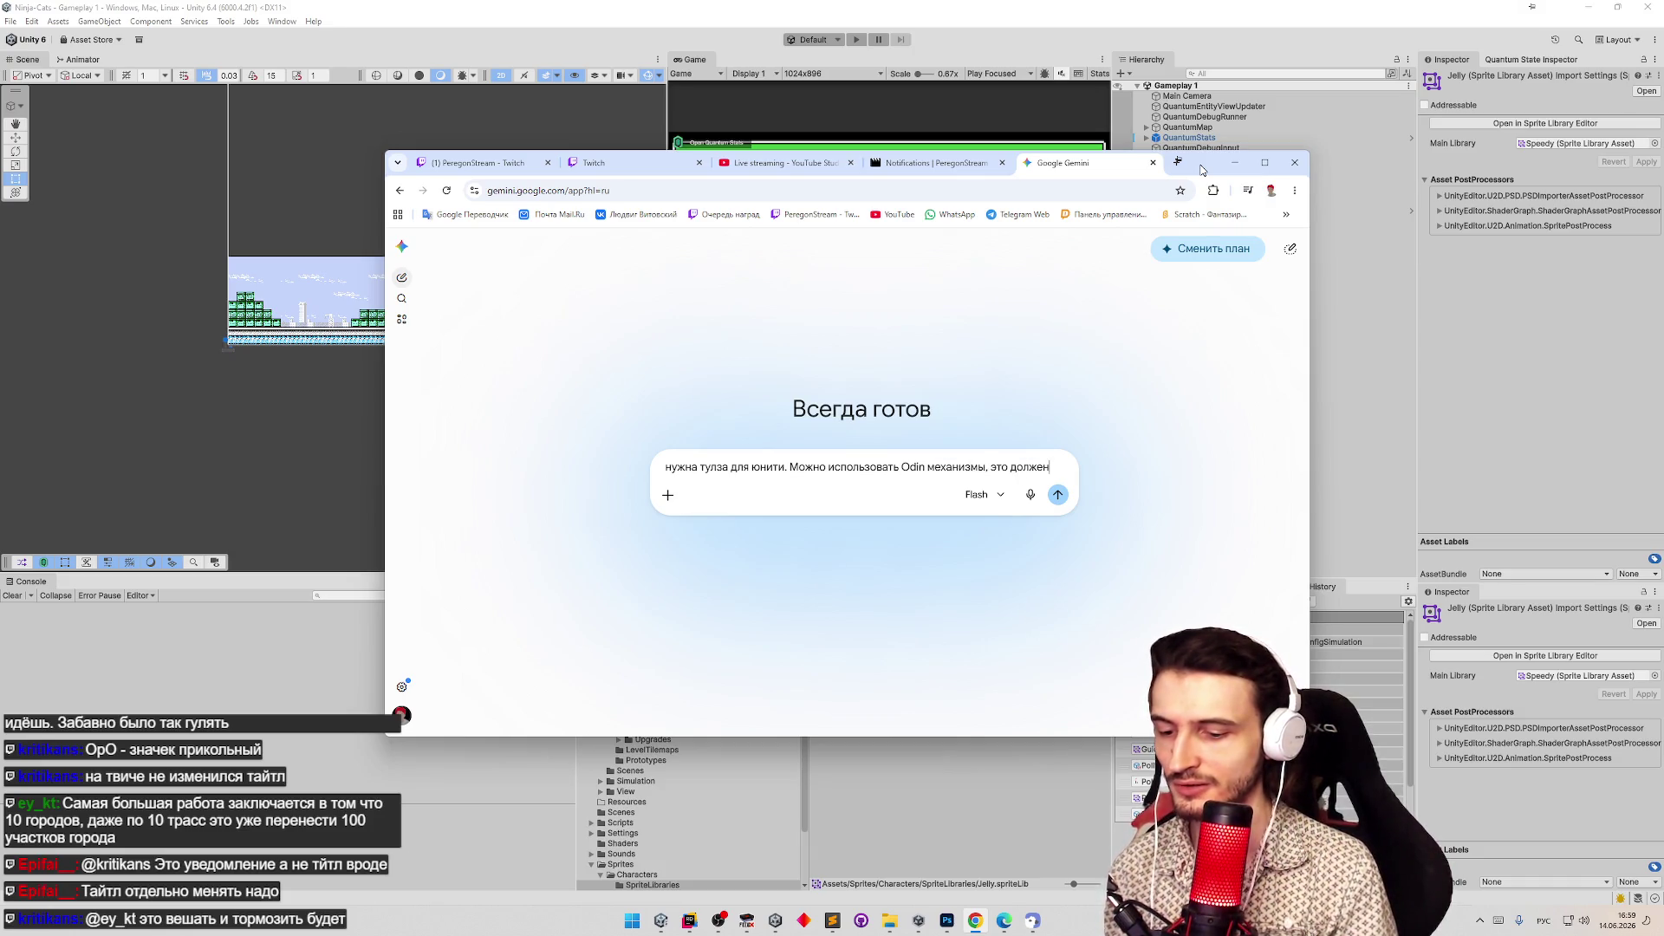
key(BackSpace)
key(BackSpace)
key(BackSpace)
text(о)
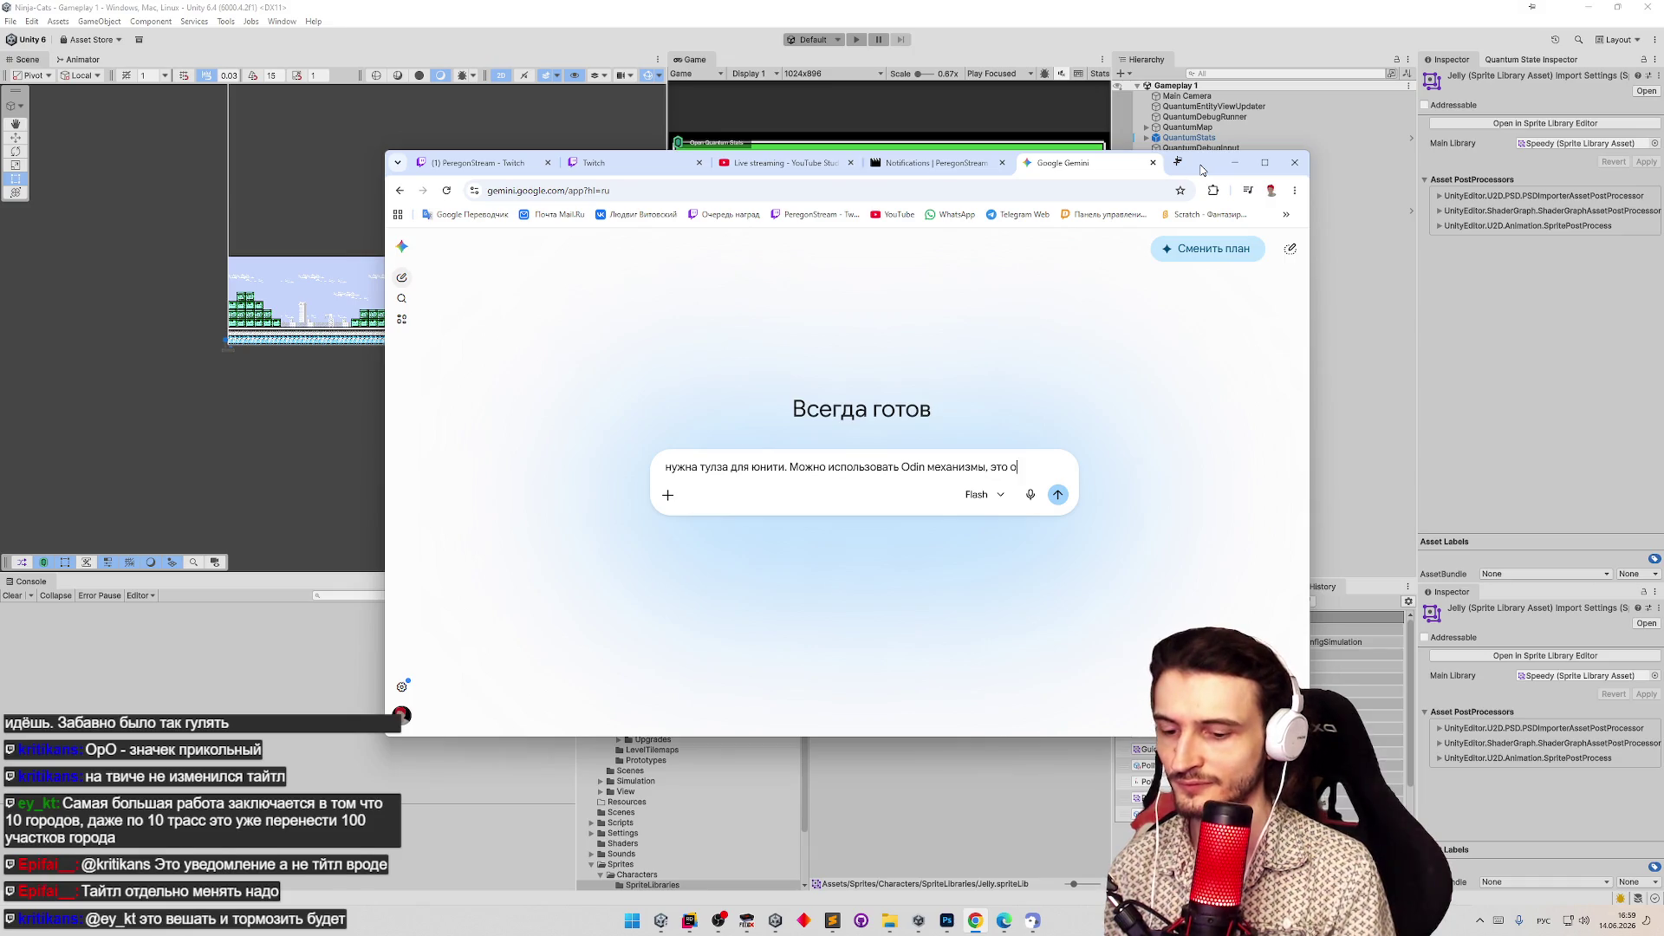
text(тдельное око)
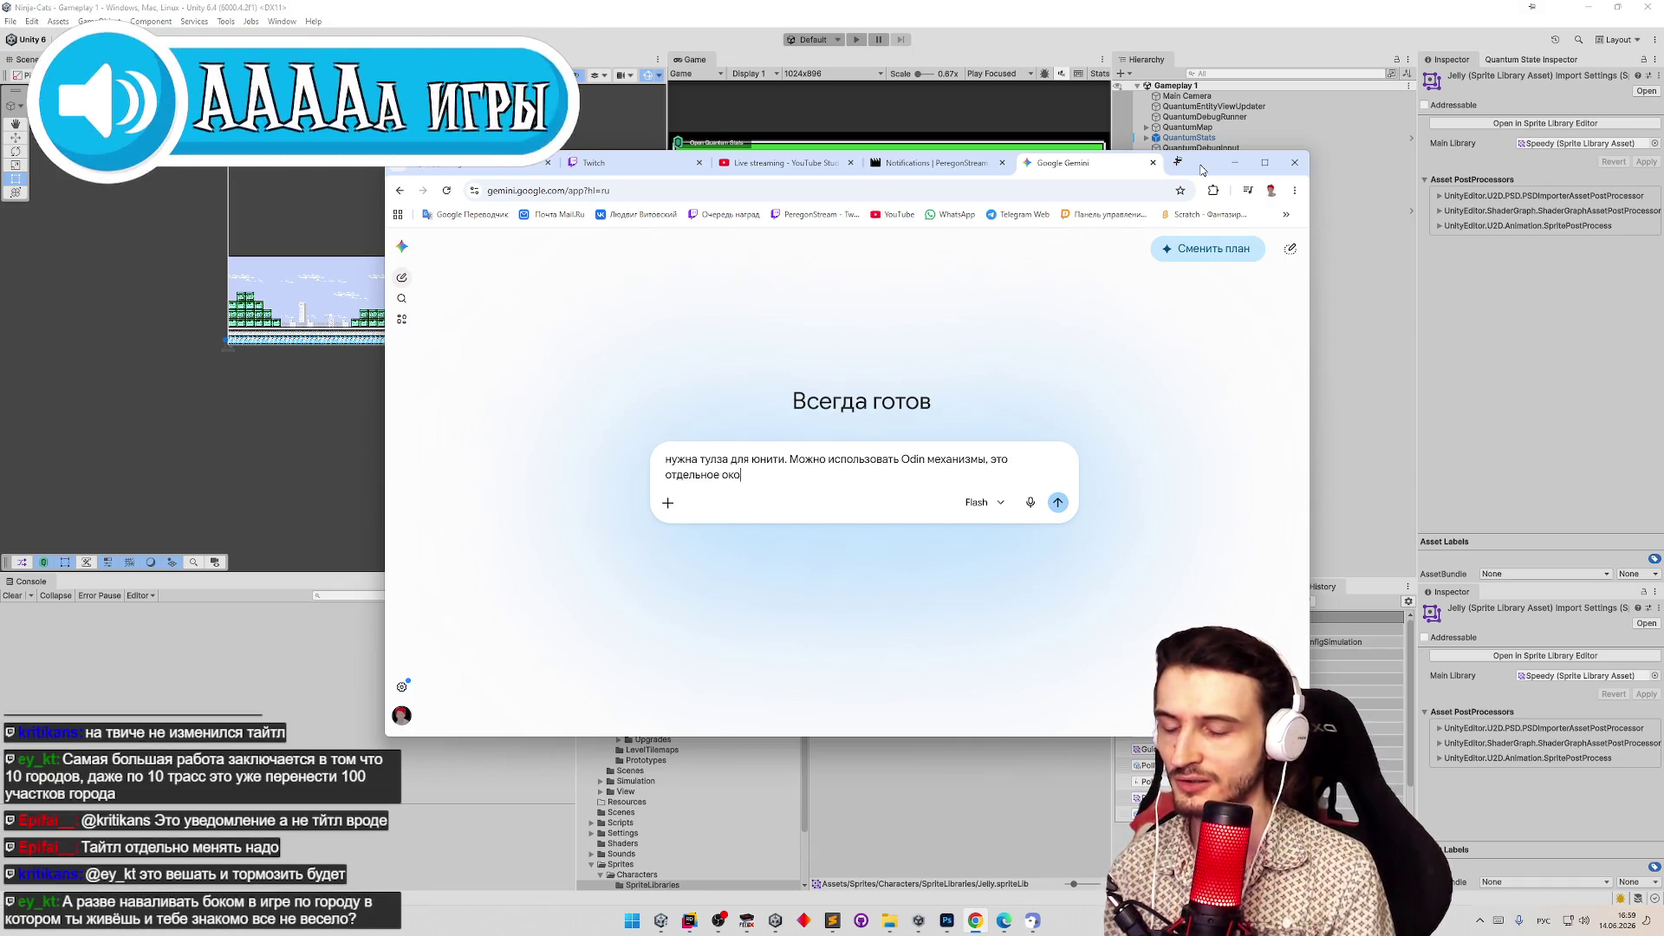
text(шко, указ)
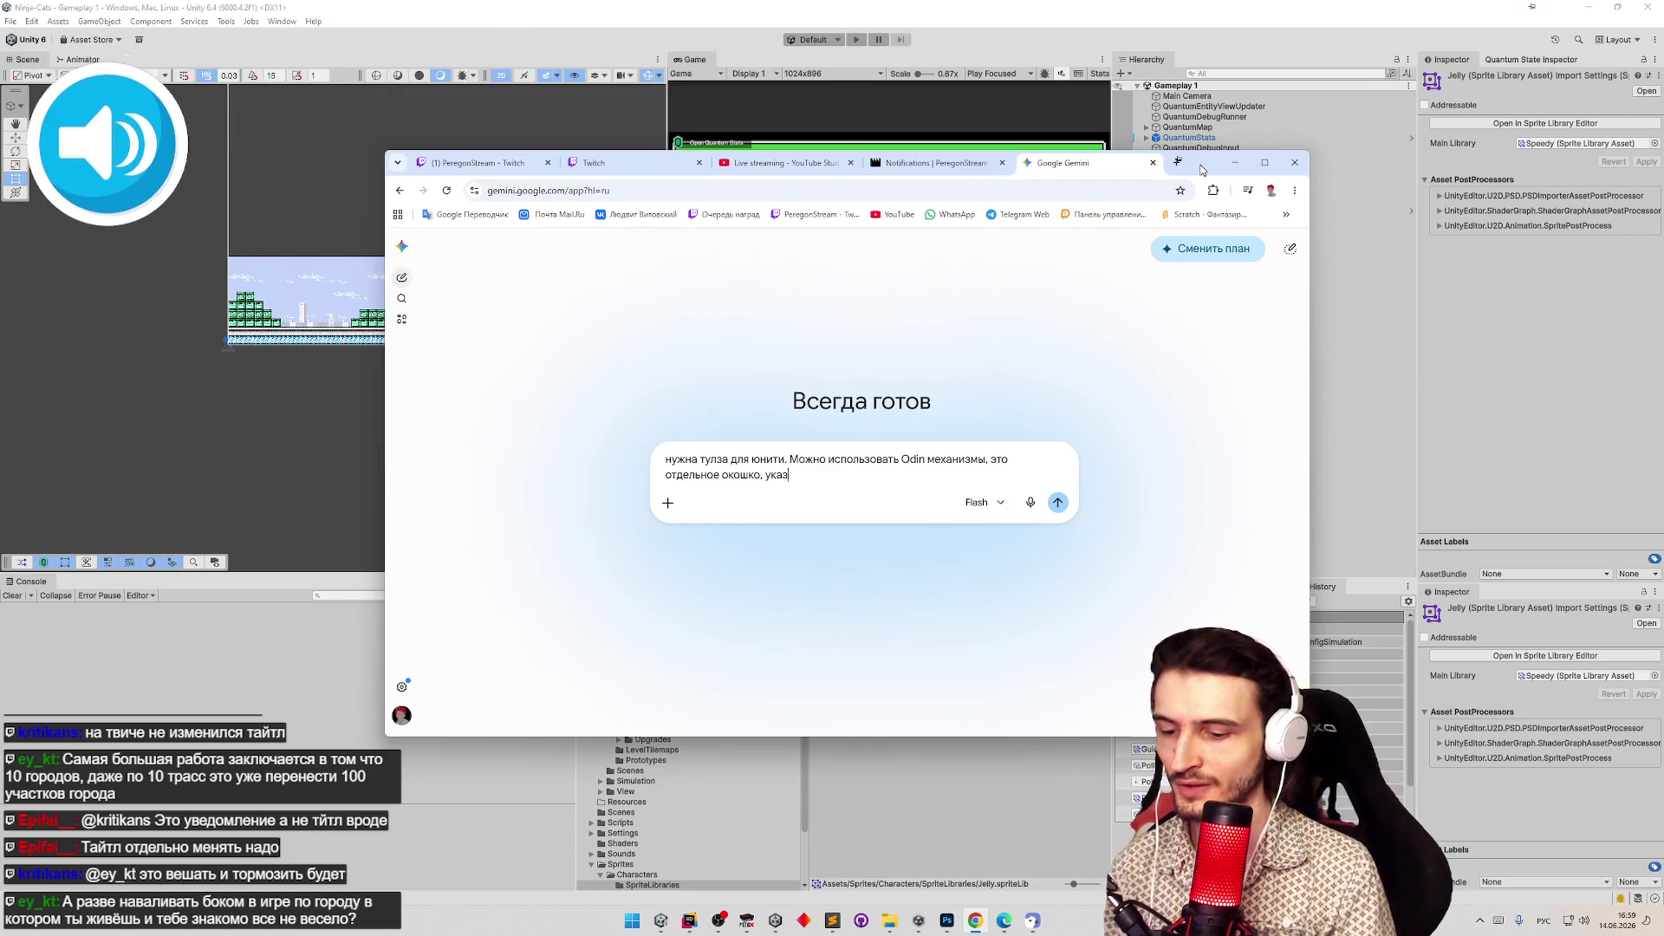
text(ываешь в нем)
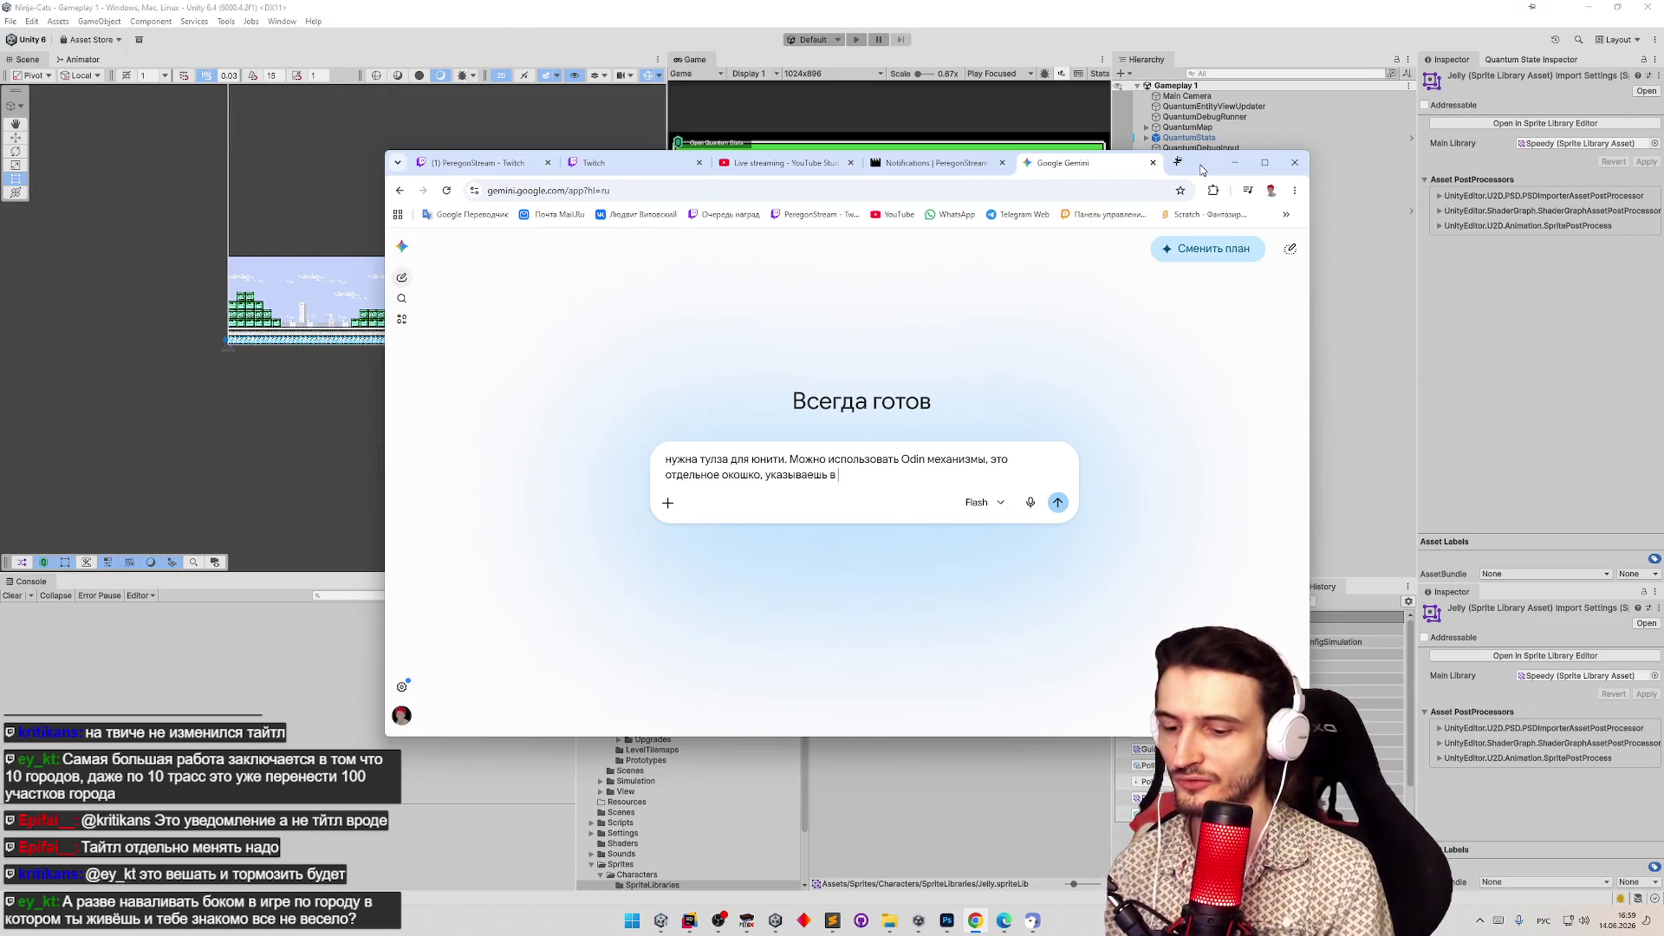
key(alt+shift)
text(S)
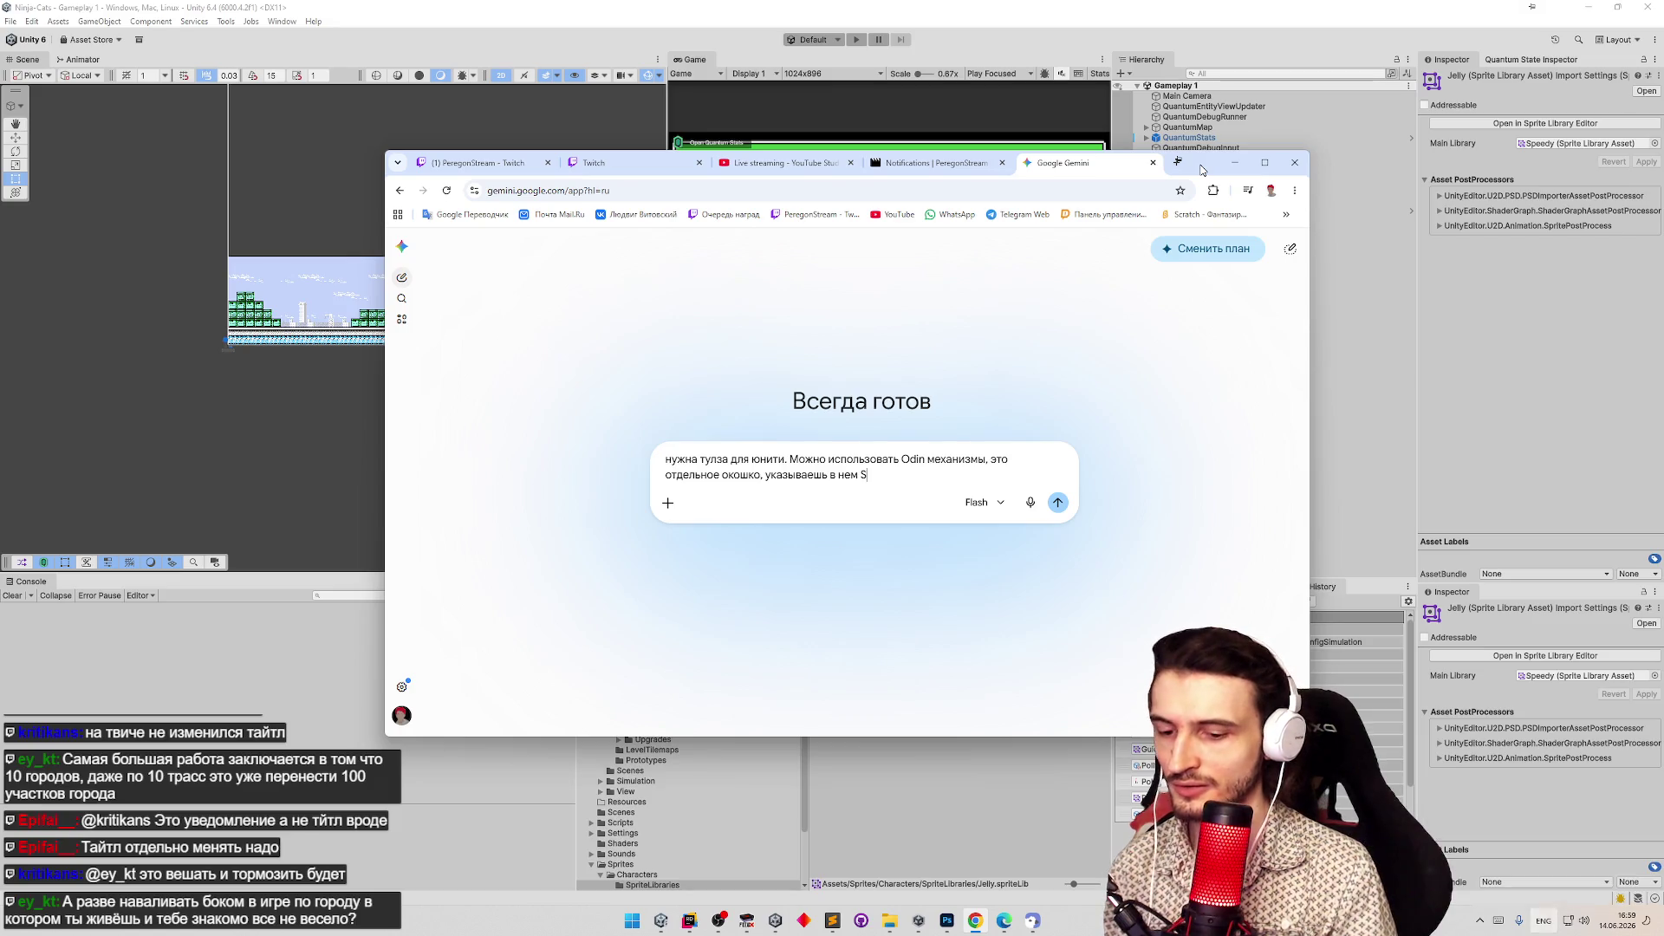
text(prite)
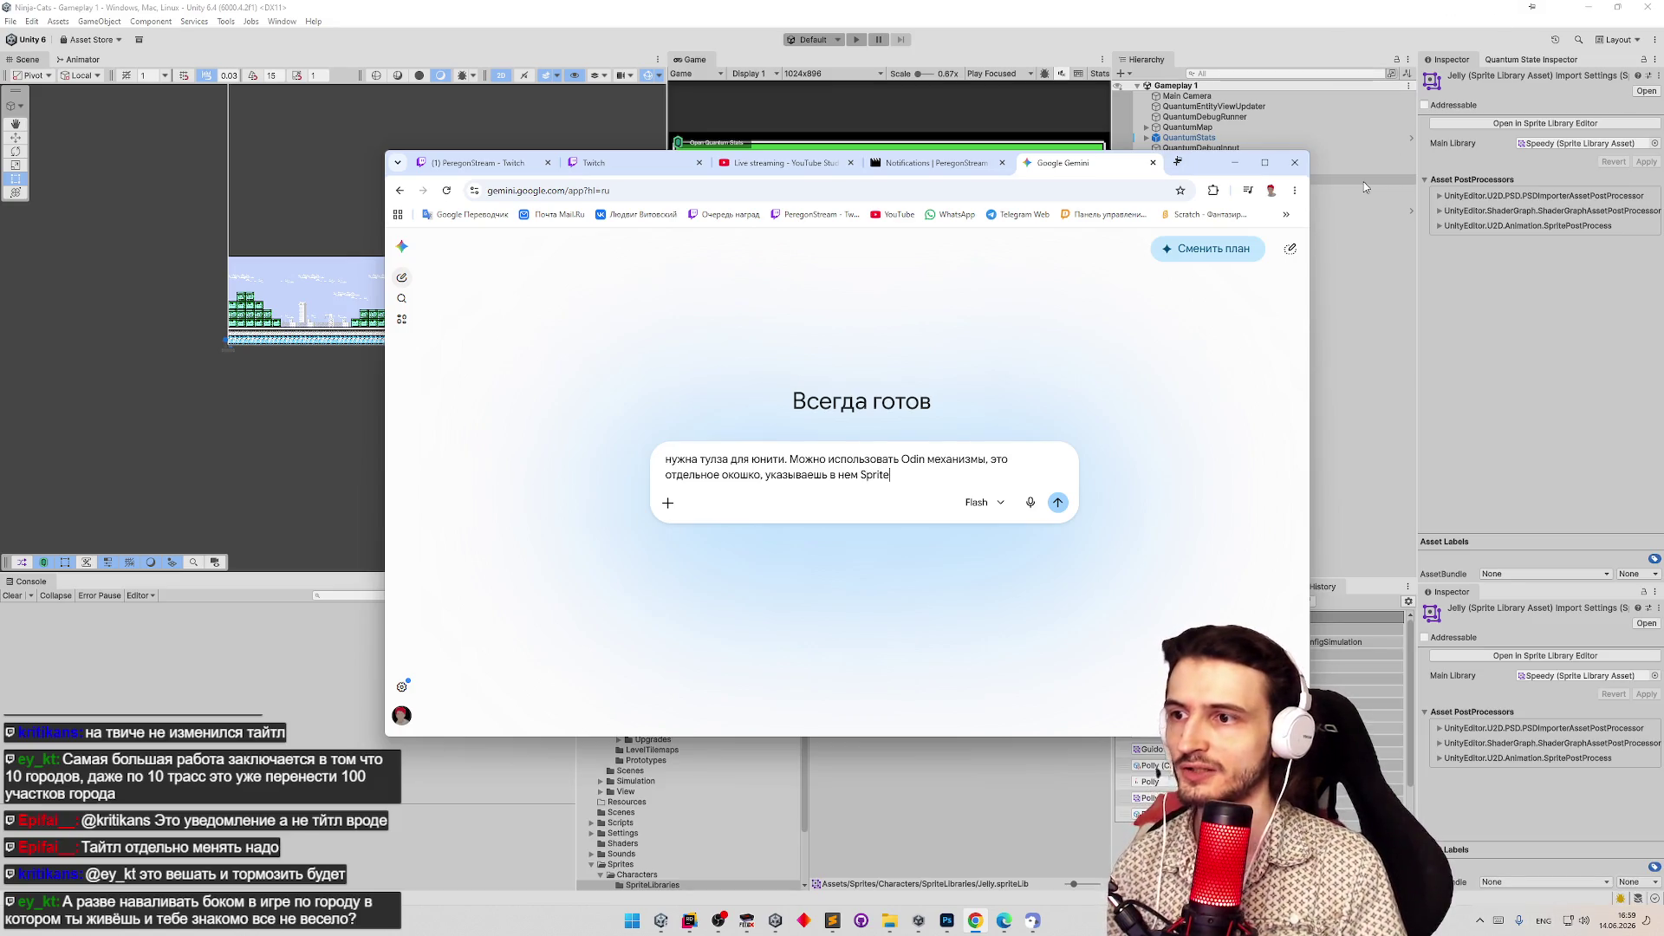
text(Library,)
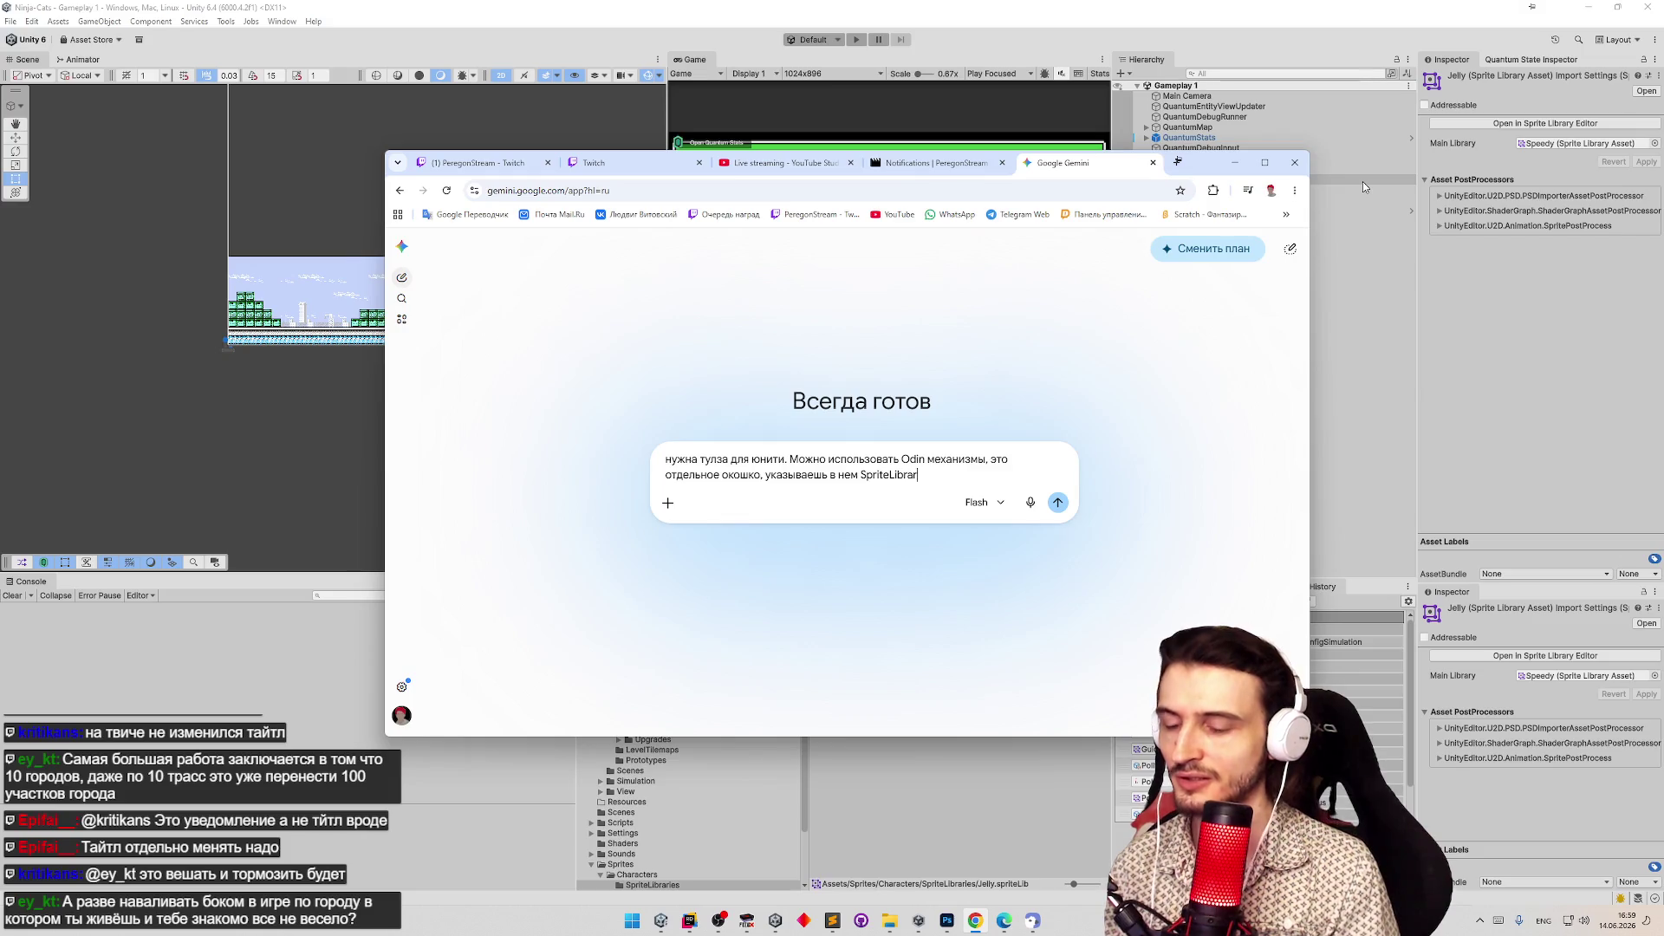
key(alt+shift)
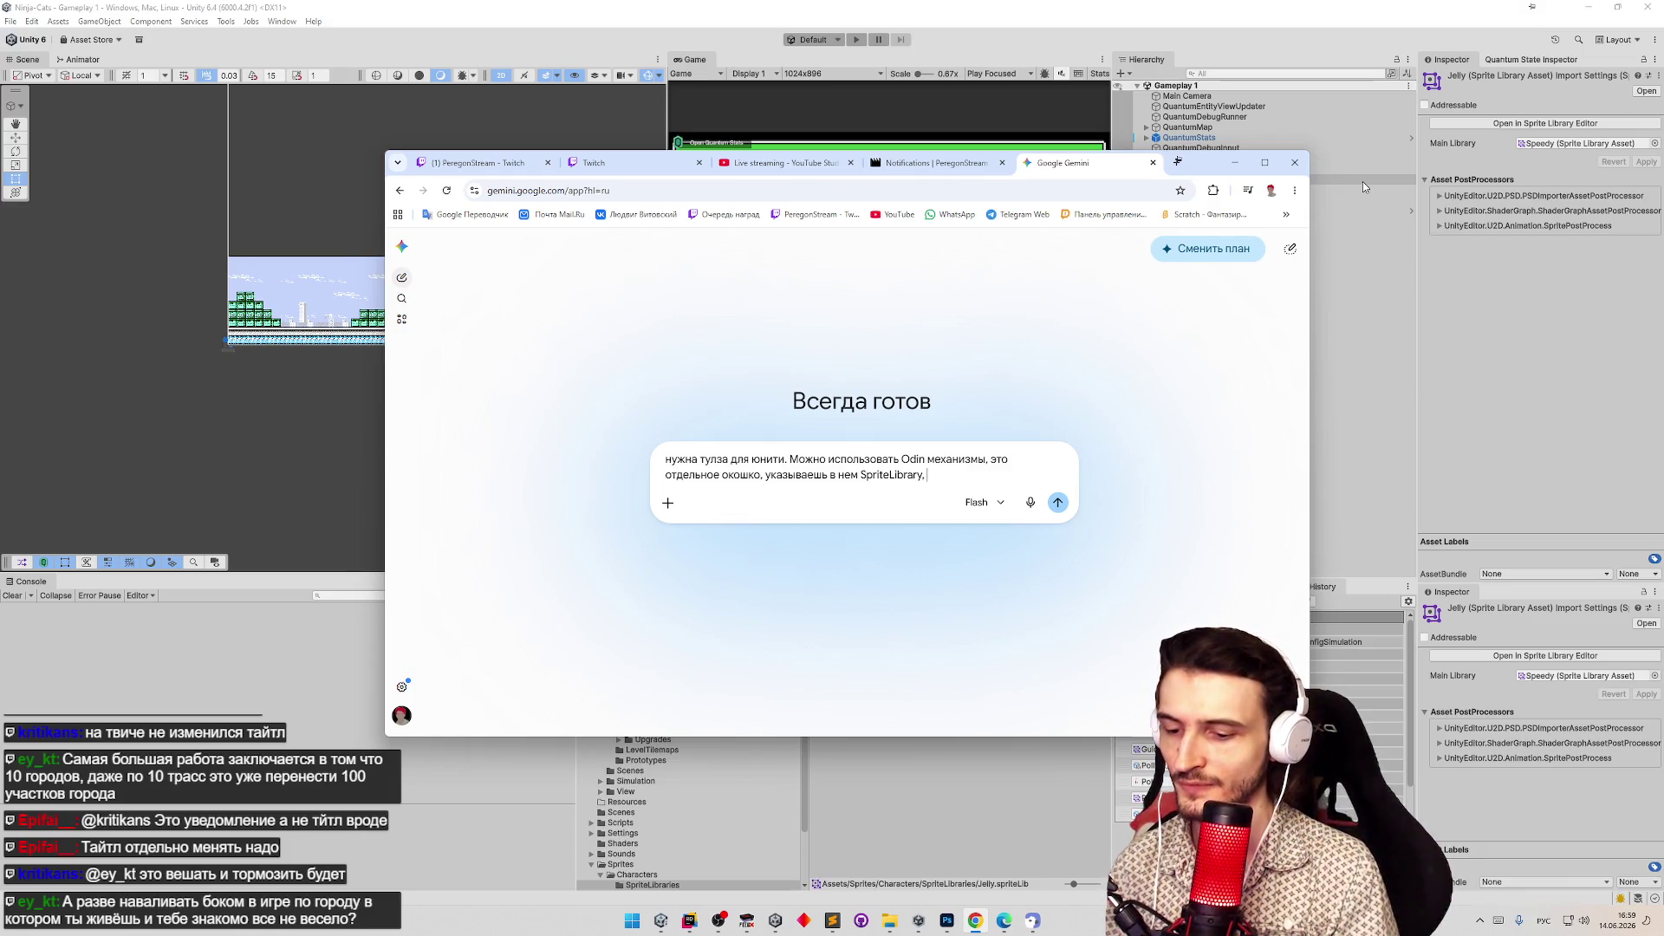
Finish describing swapping the first sprite's references for the second in the spriteLibrary and send the prompt.
text(указывает какой )
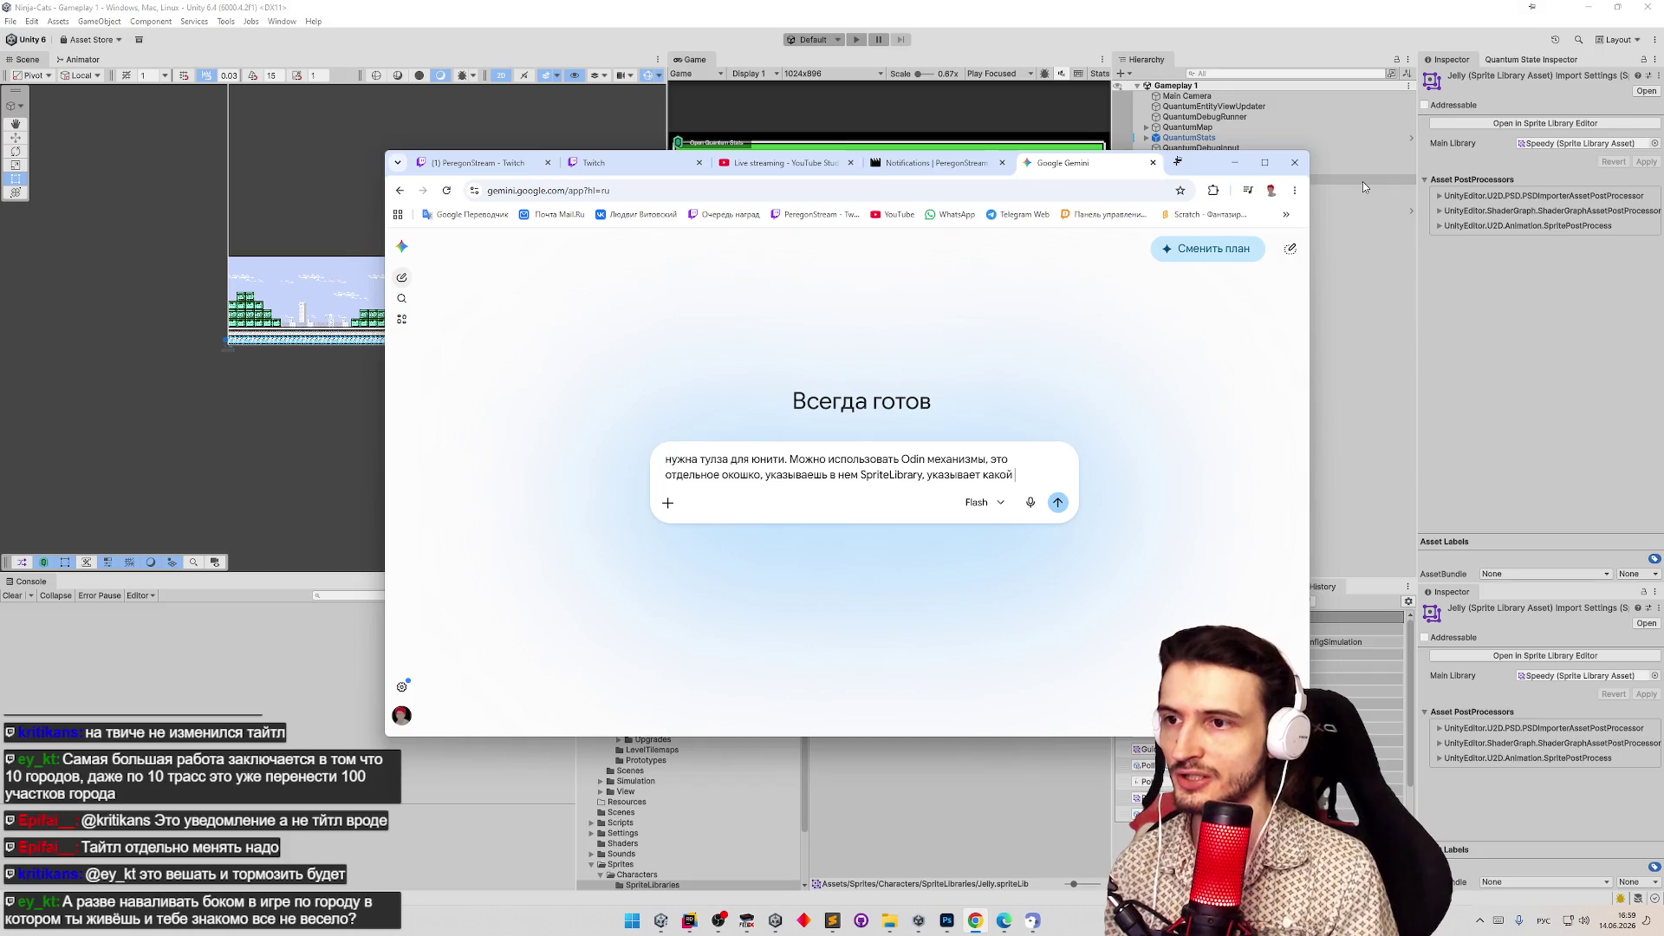
text(спрайт ме)
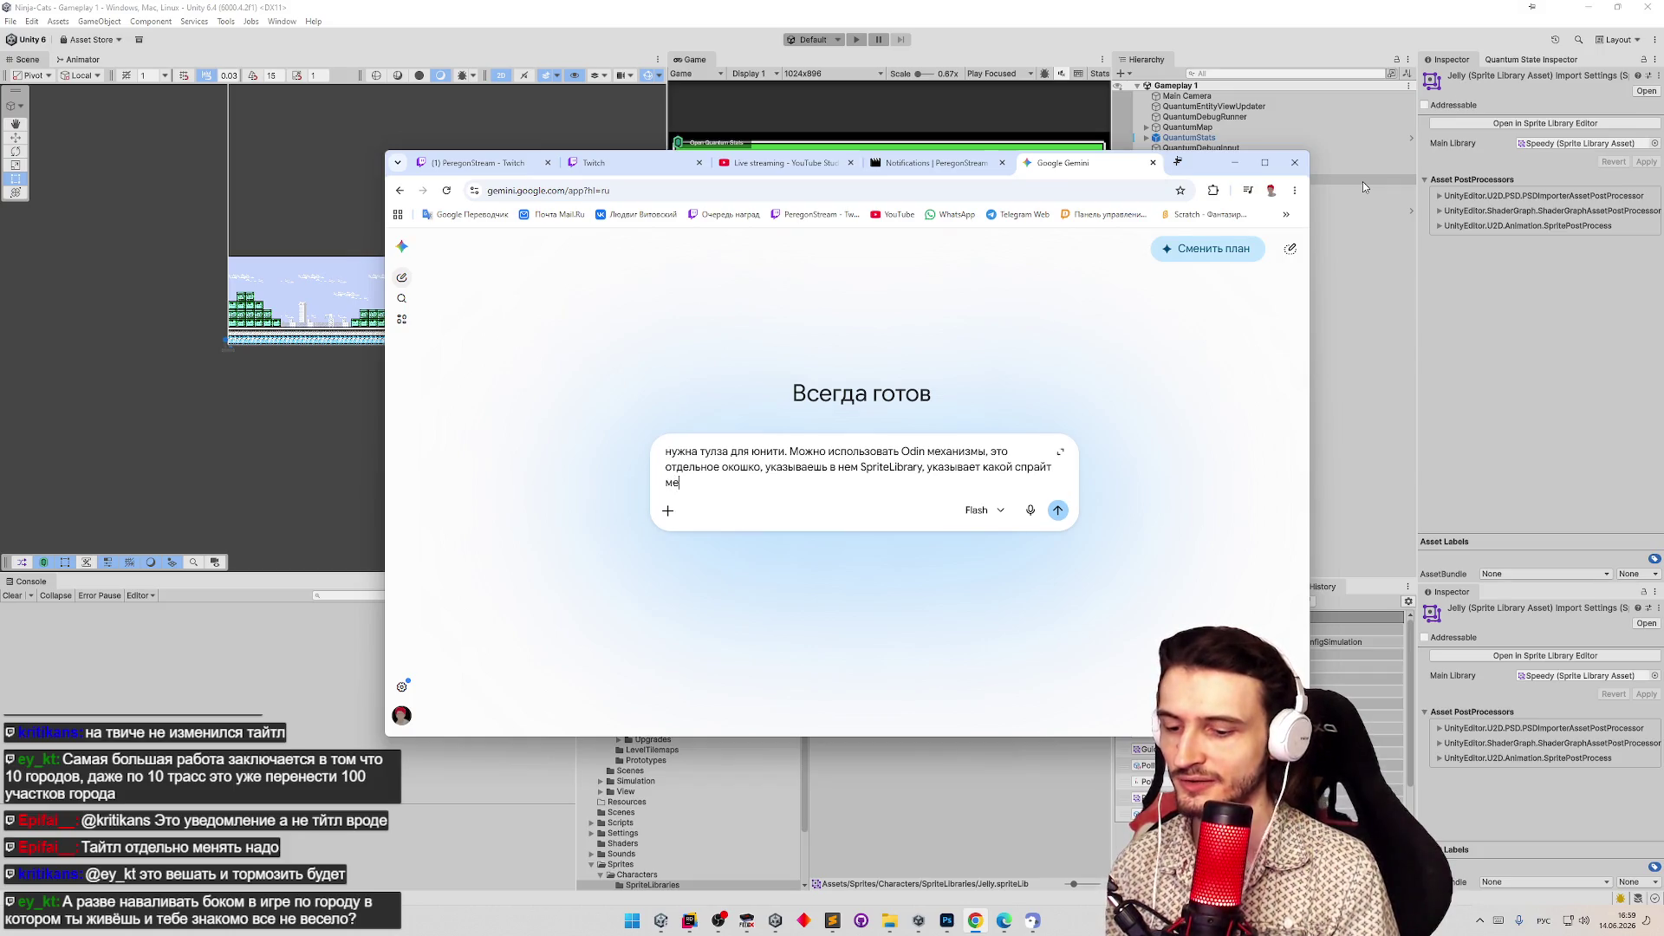
text(нятьна какой )
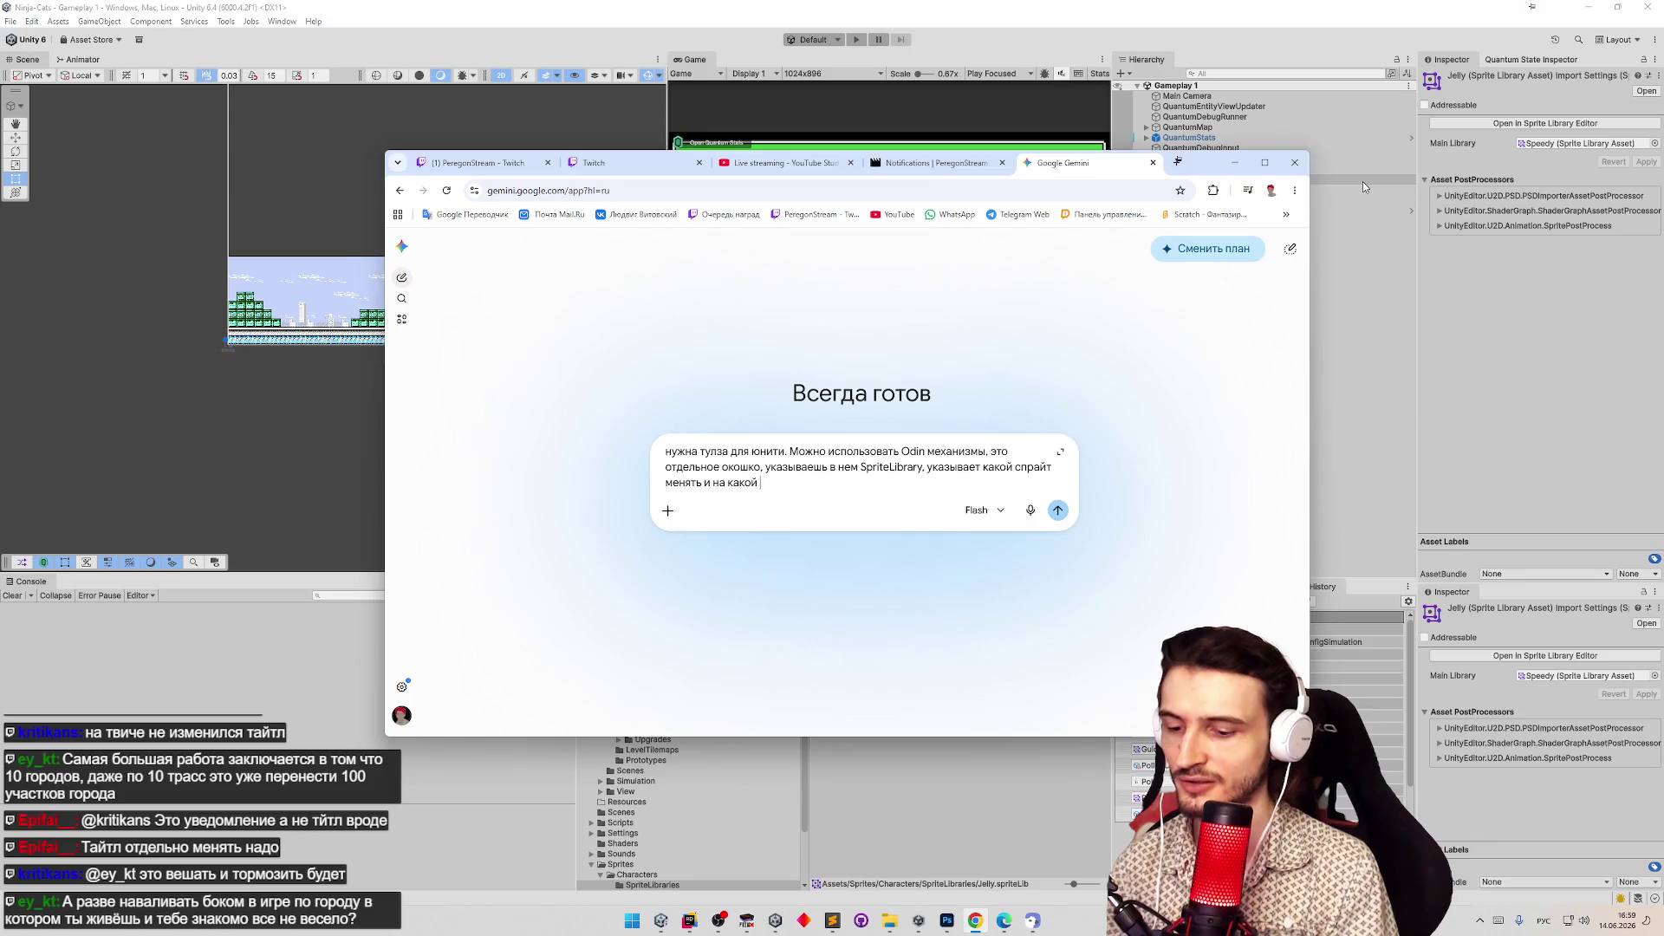
text(спрайт менять, )
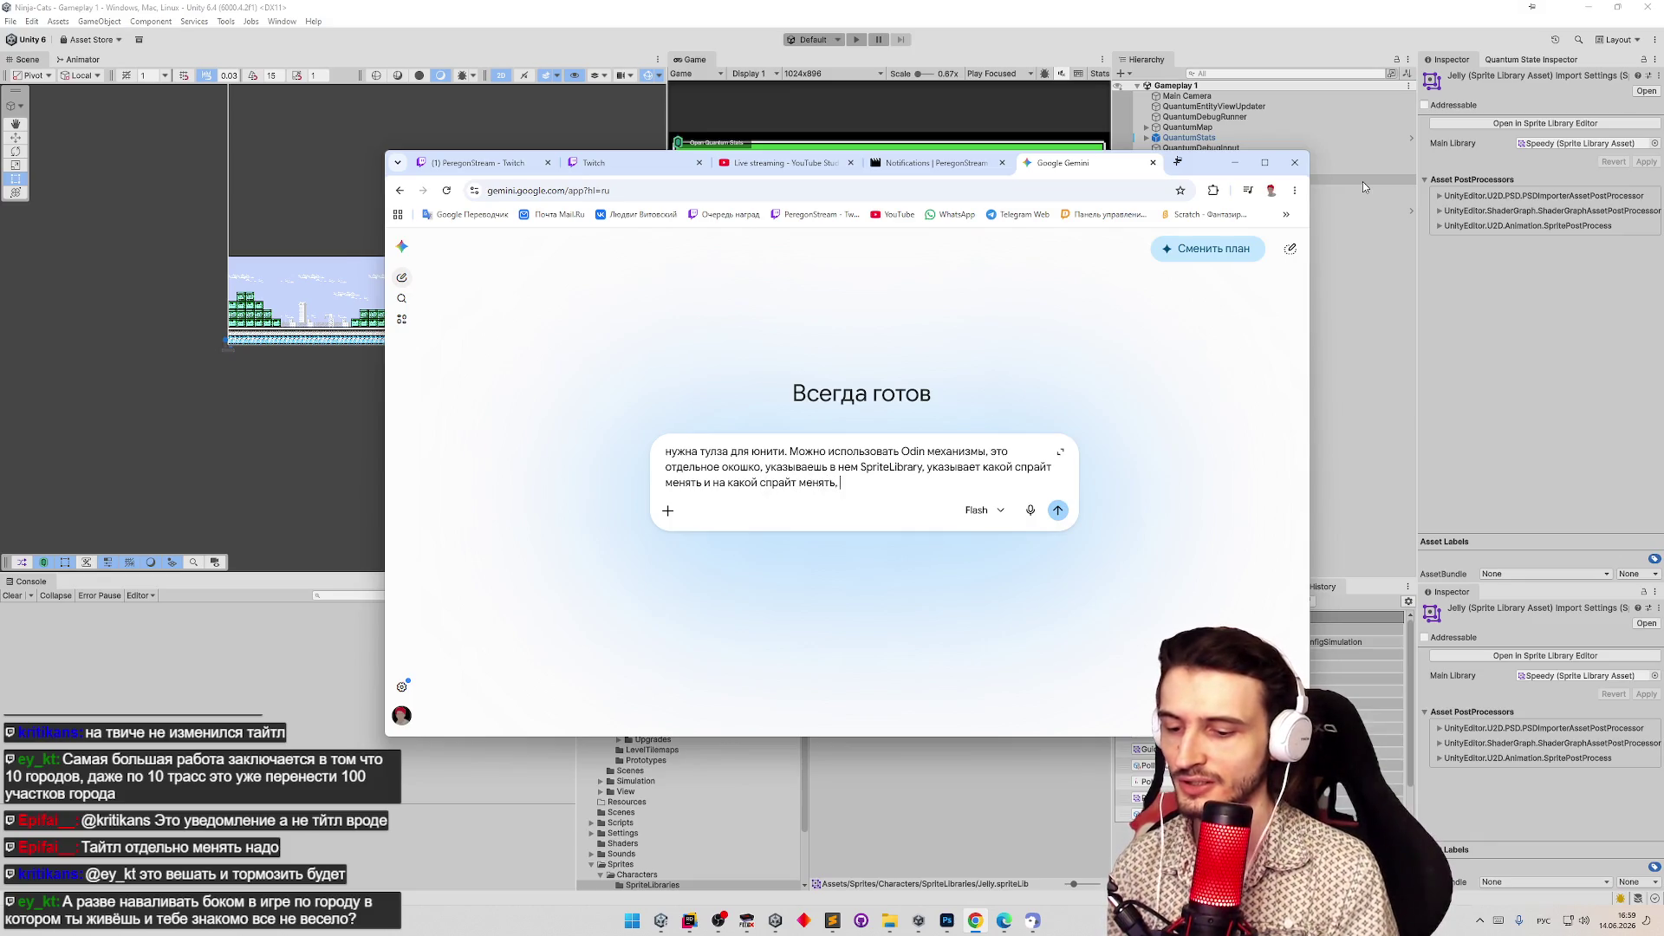
text(нажимаем кнопку)
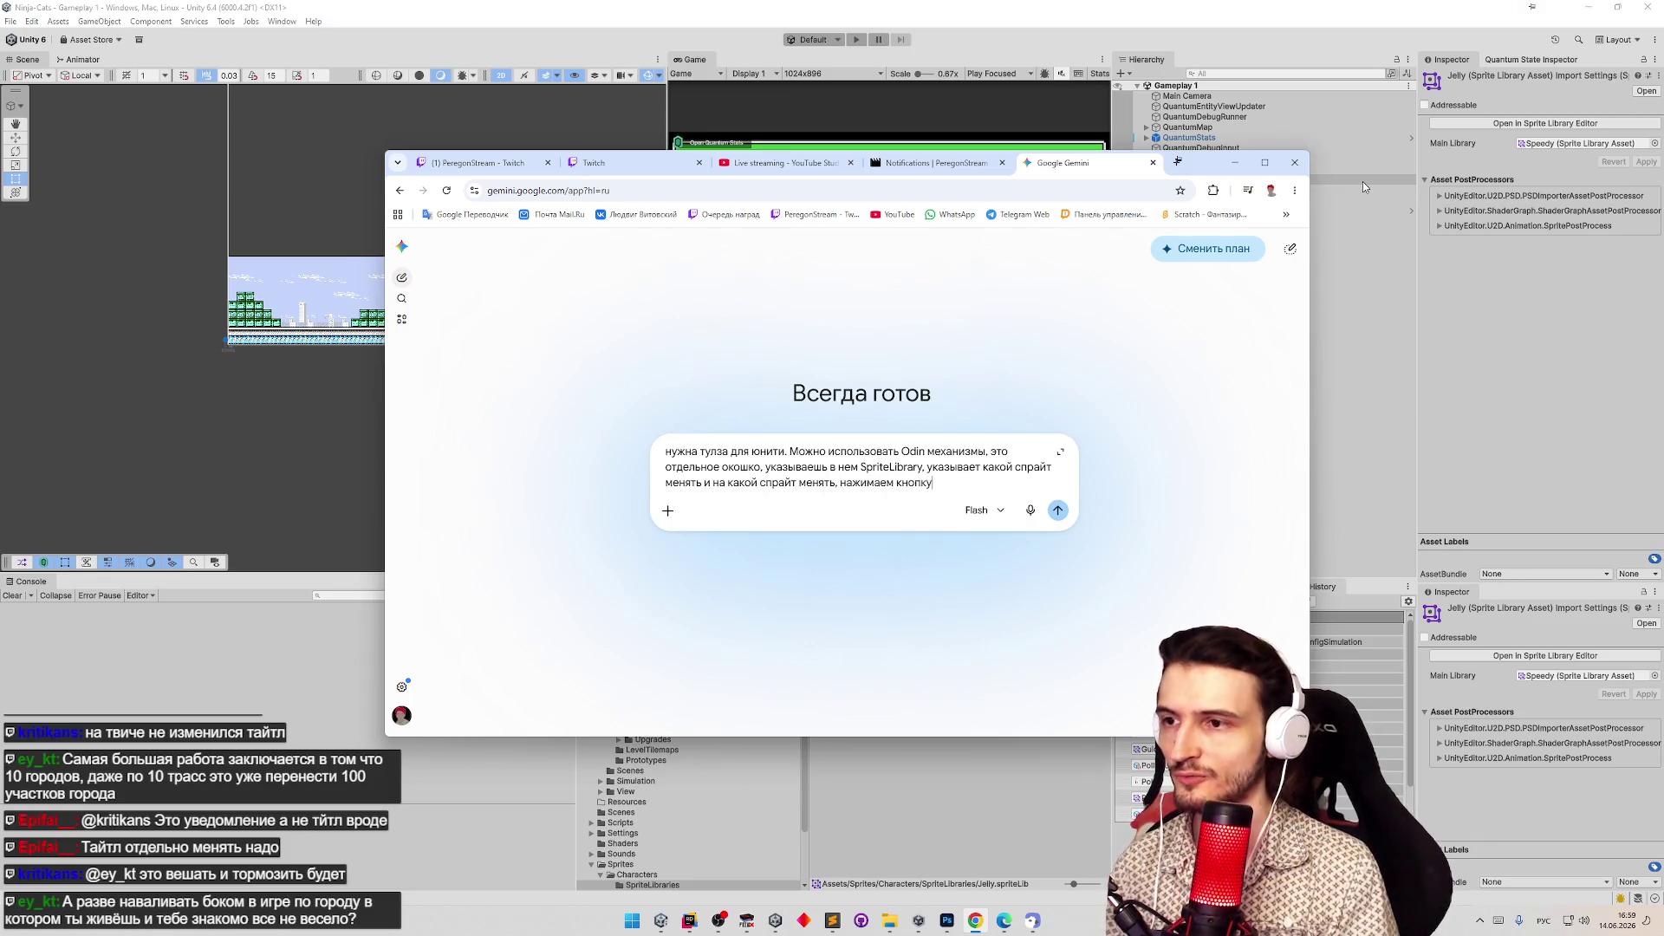
text( запуска. )
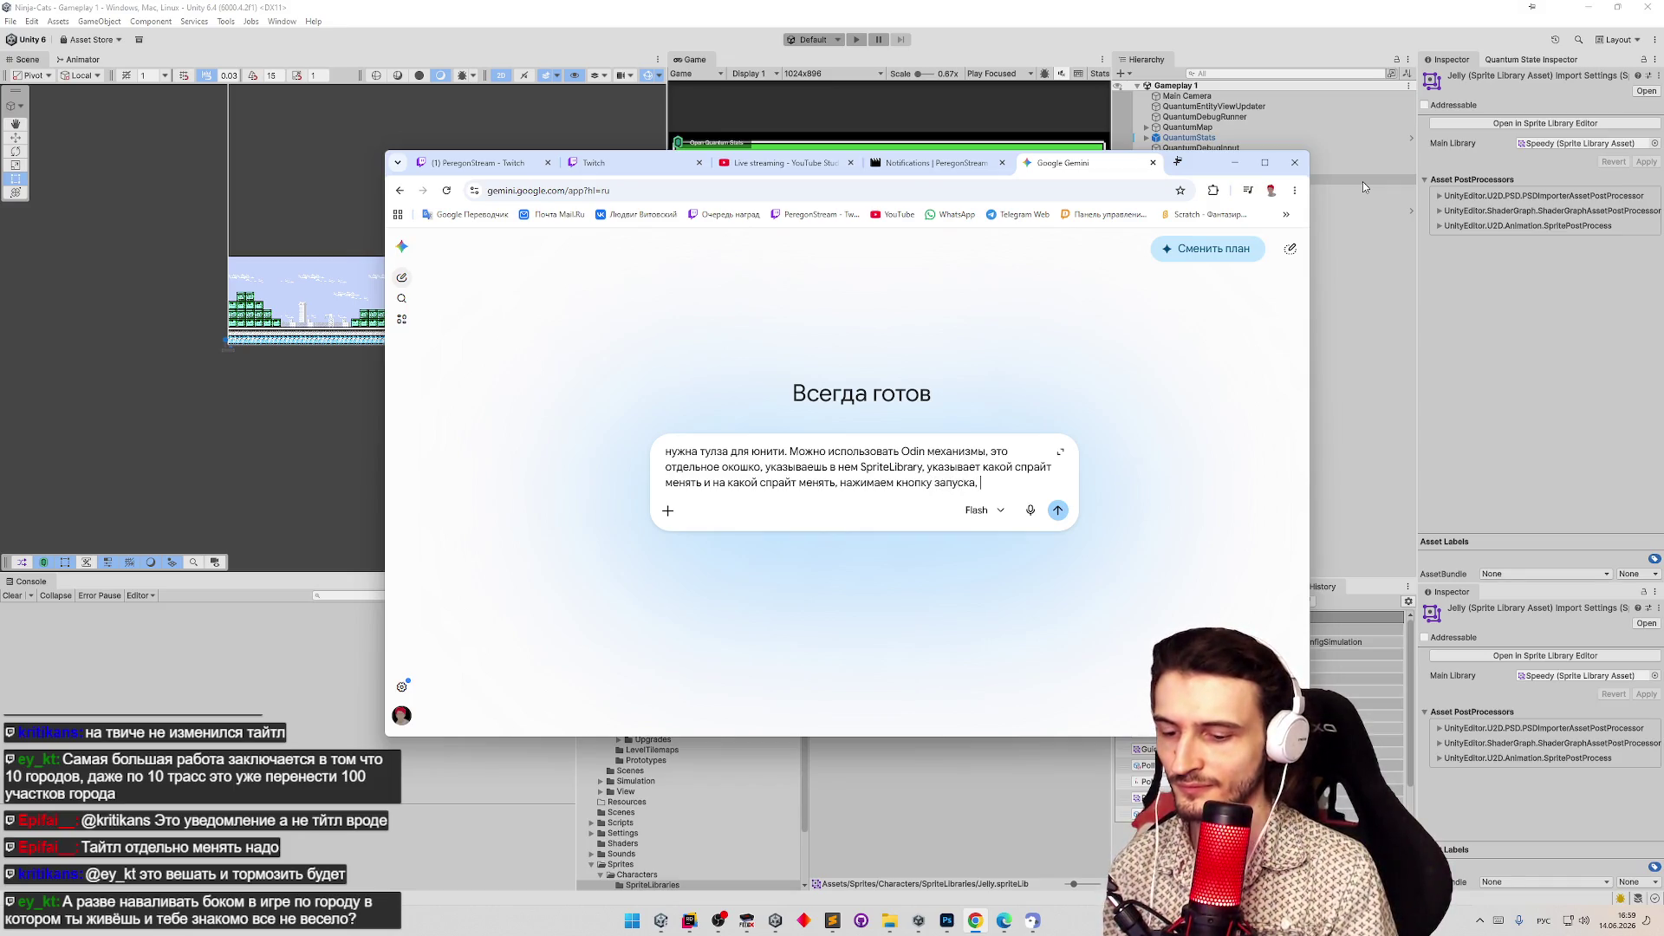
text(тулза пробега)
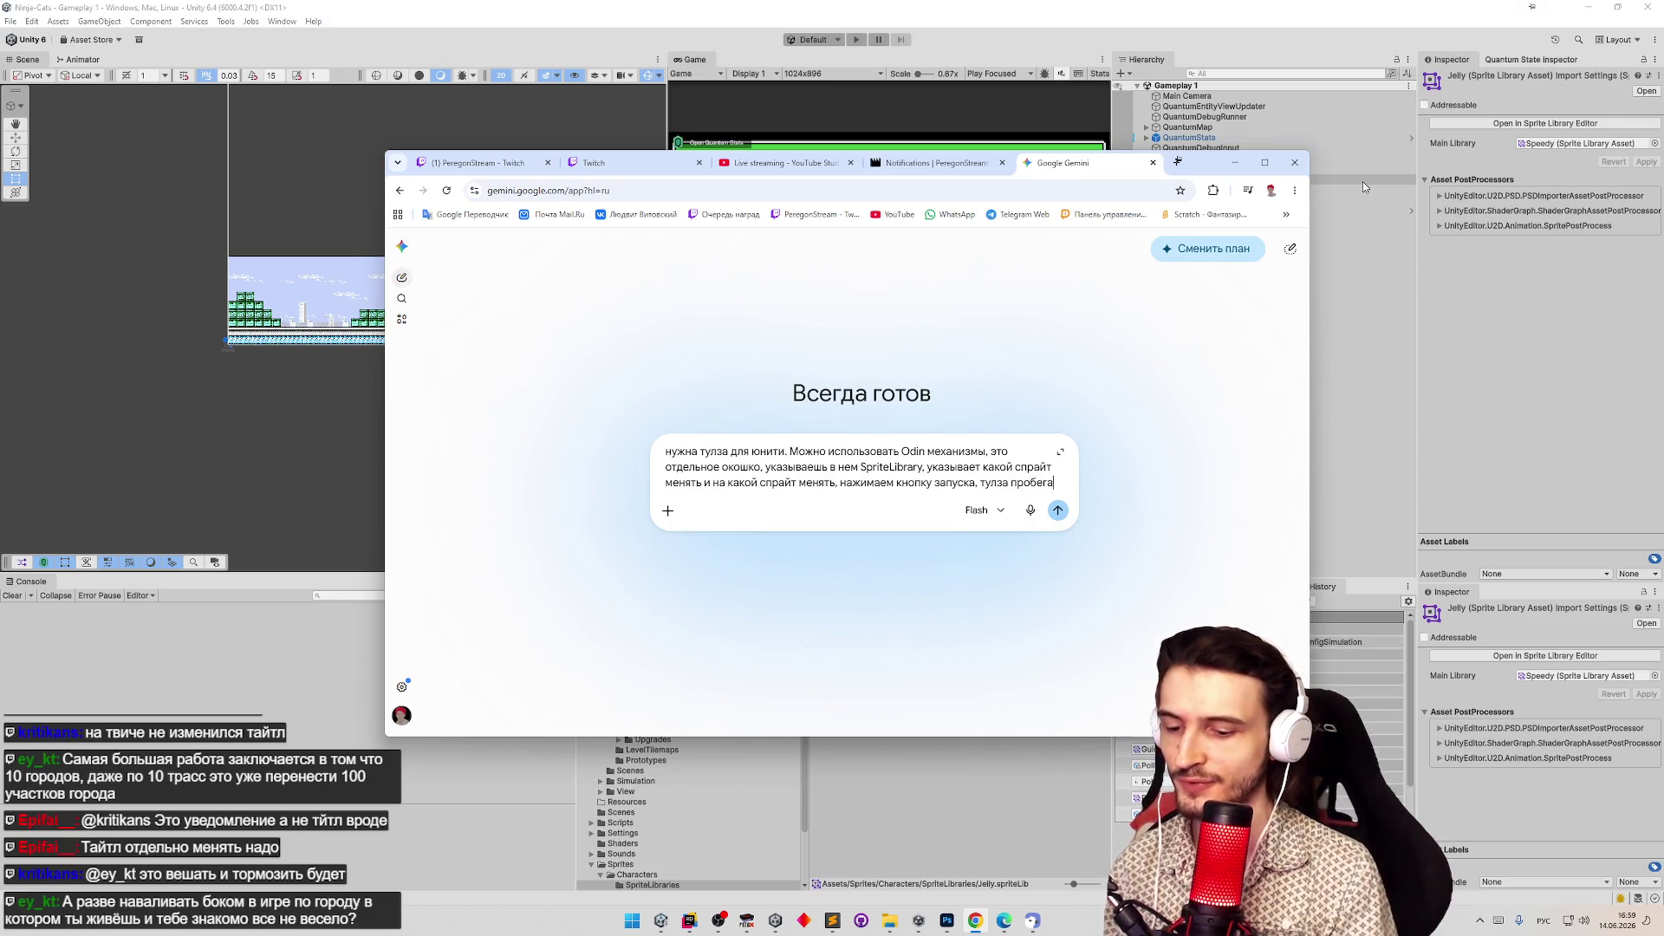
text(ет по файл)
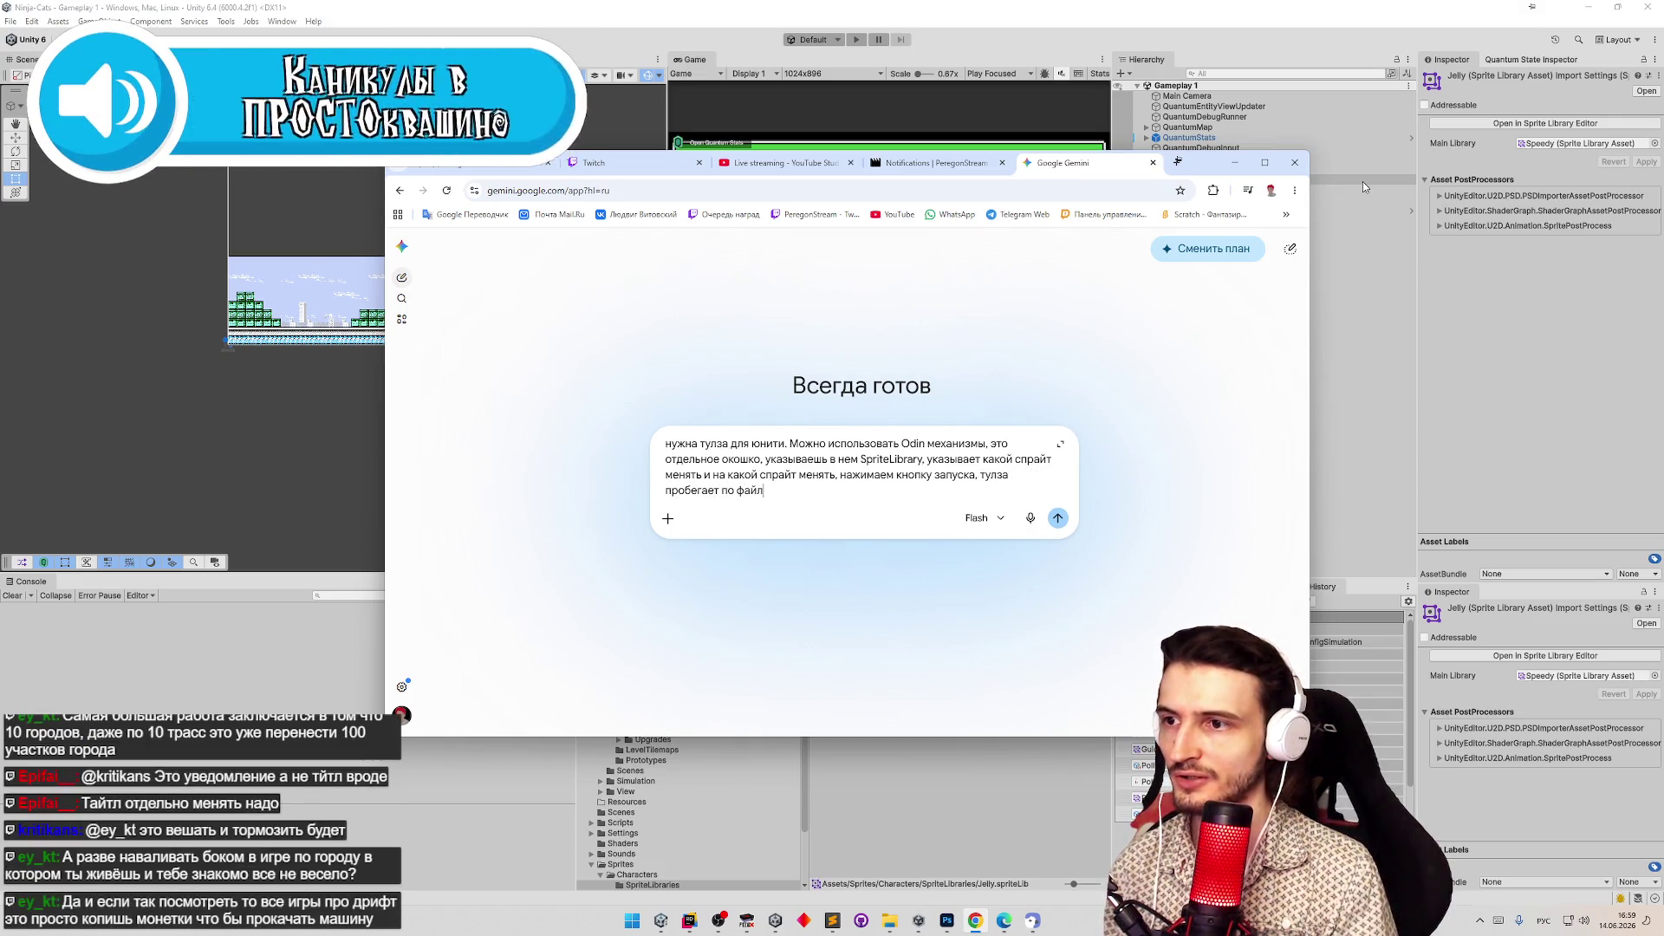
text(у)
key(alt+shift)
text( spriteL)
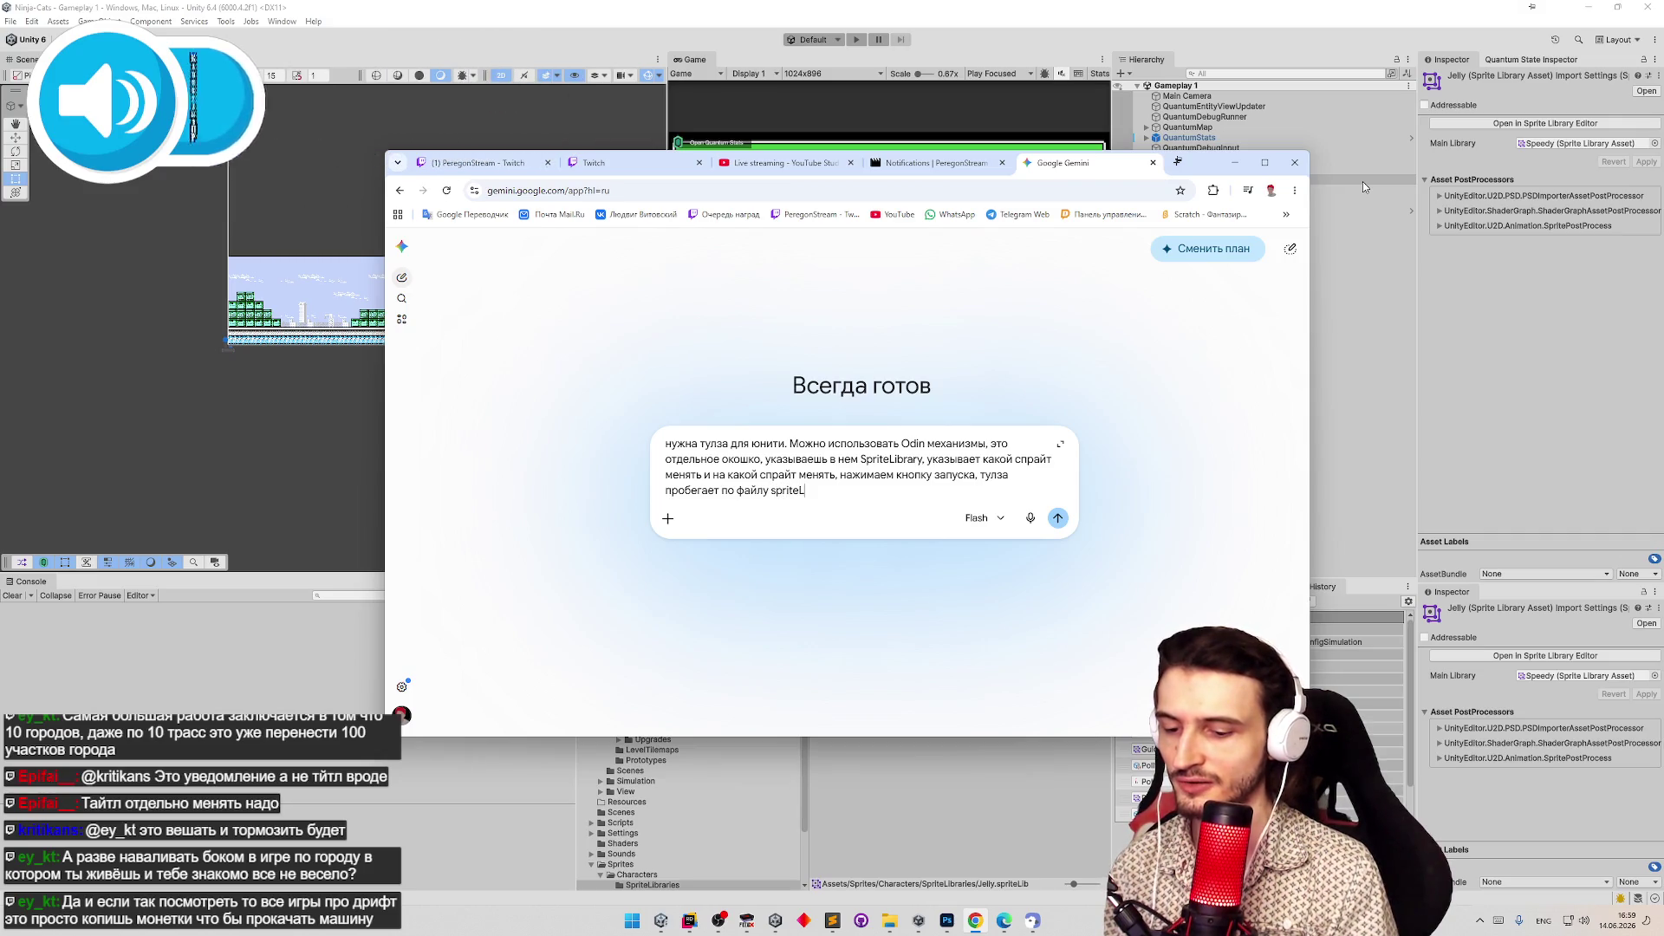
text(ibrary)
key(alt+shift)
text( к)
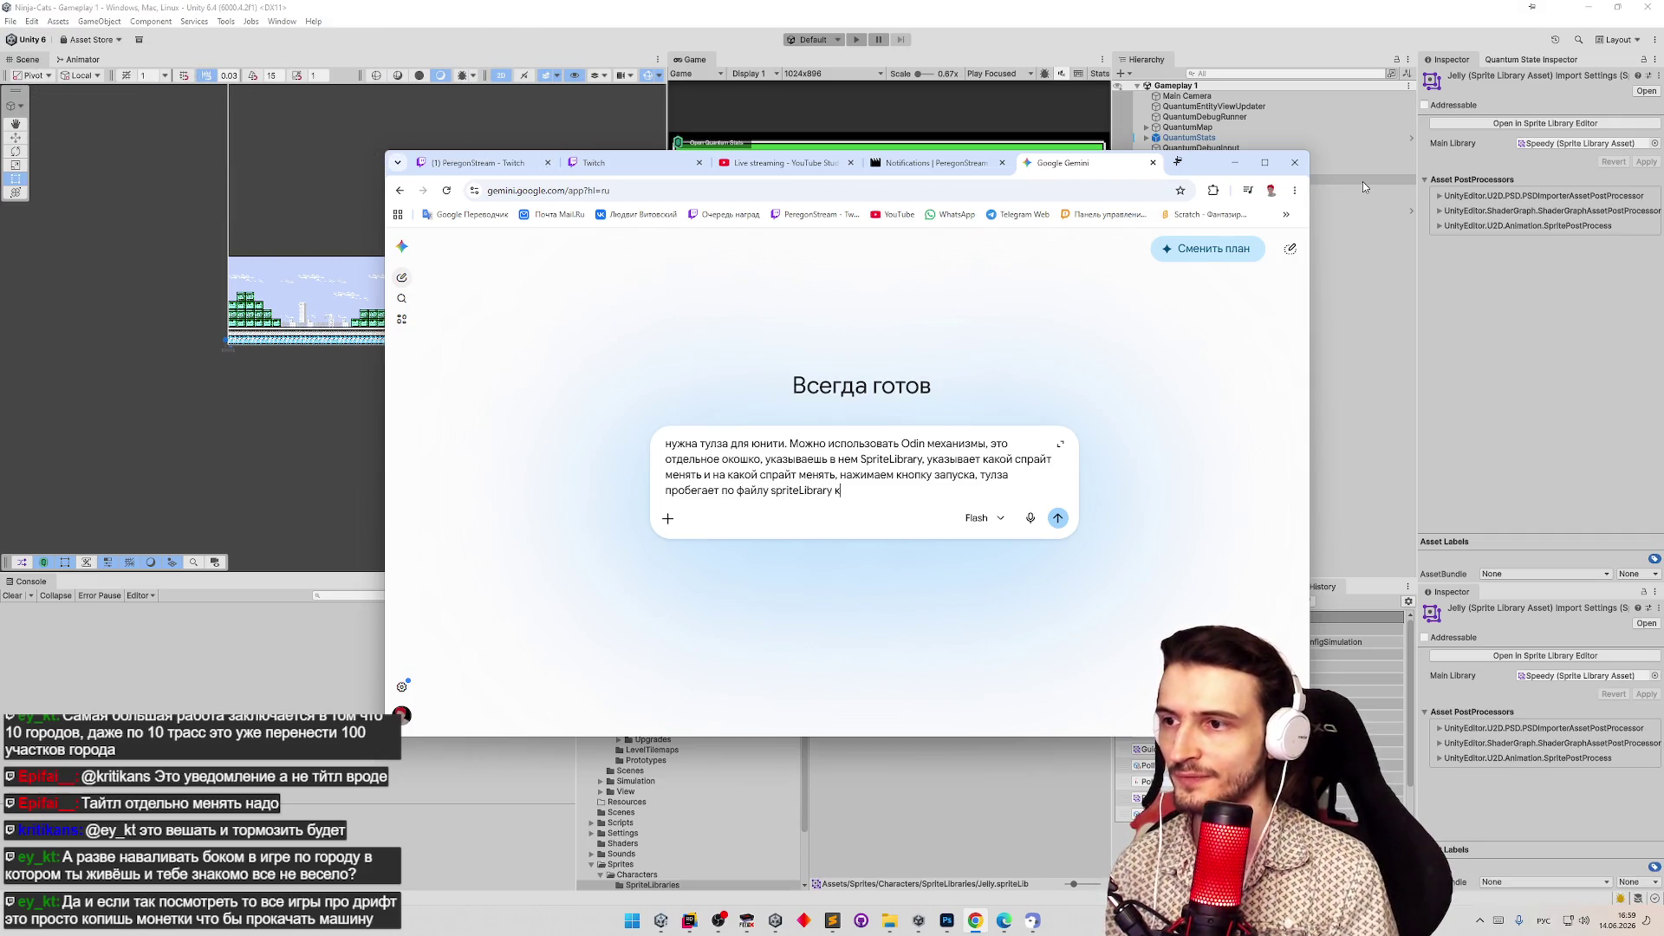
text(ак по текст)
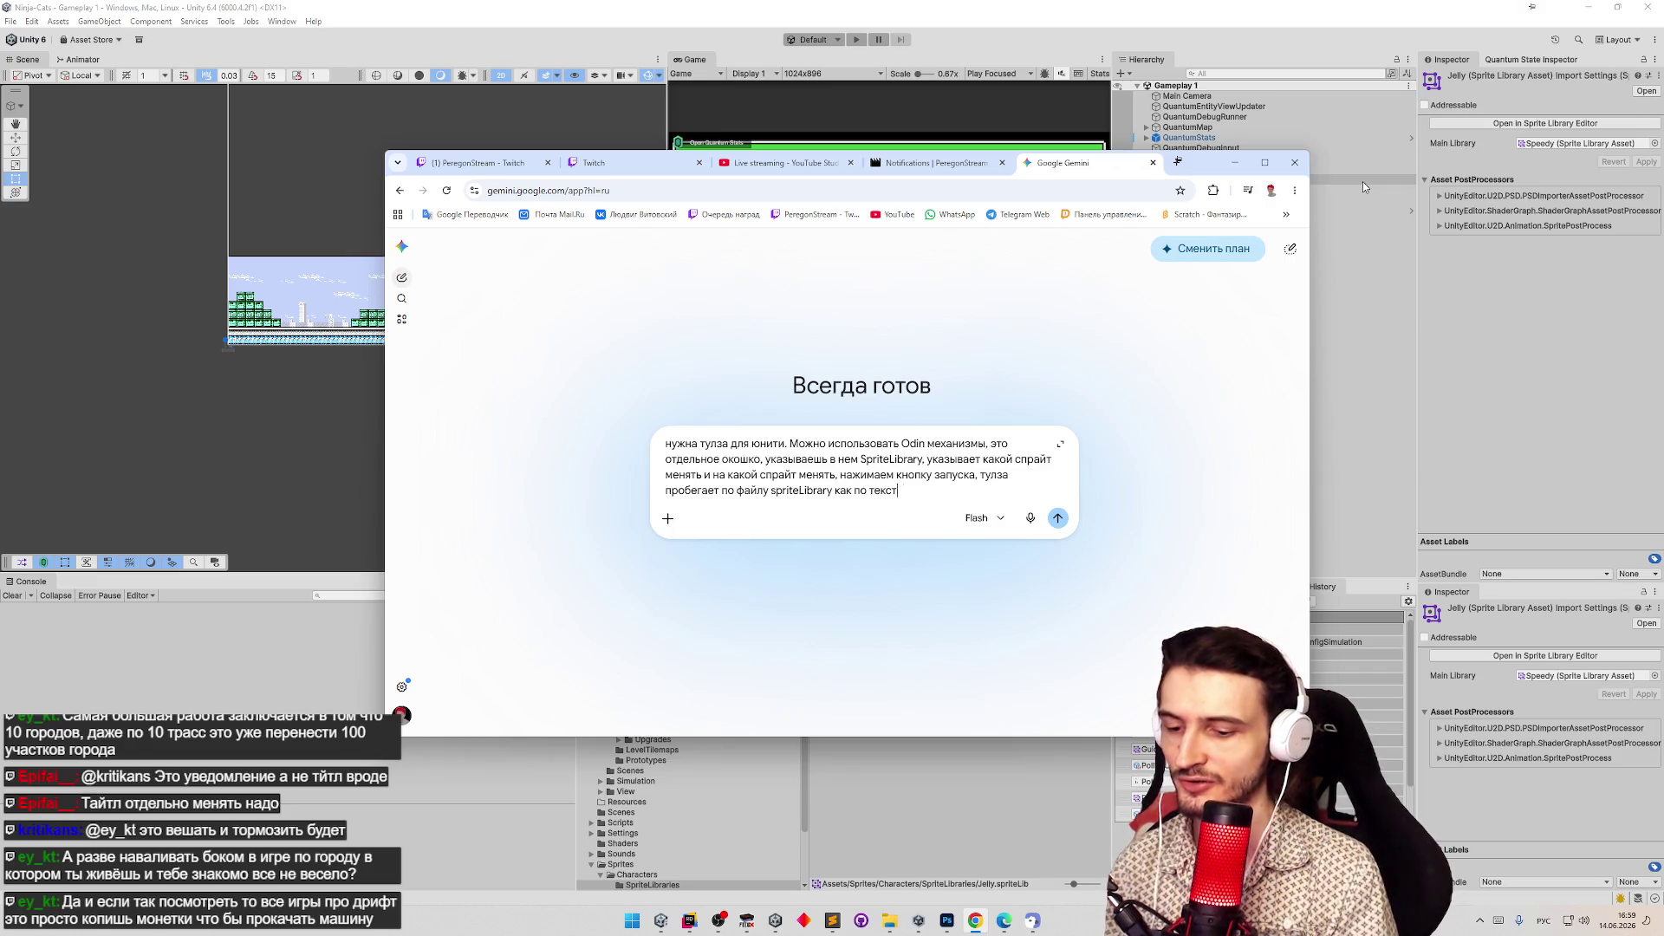
text(овому, и заменя)
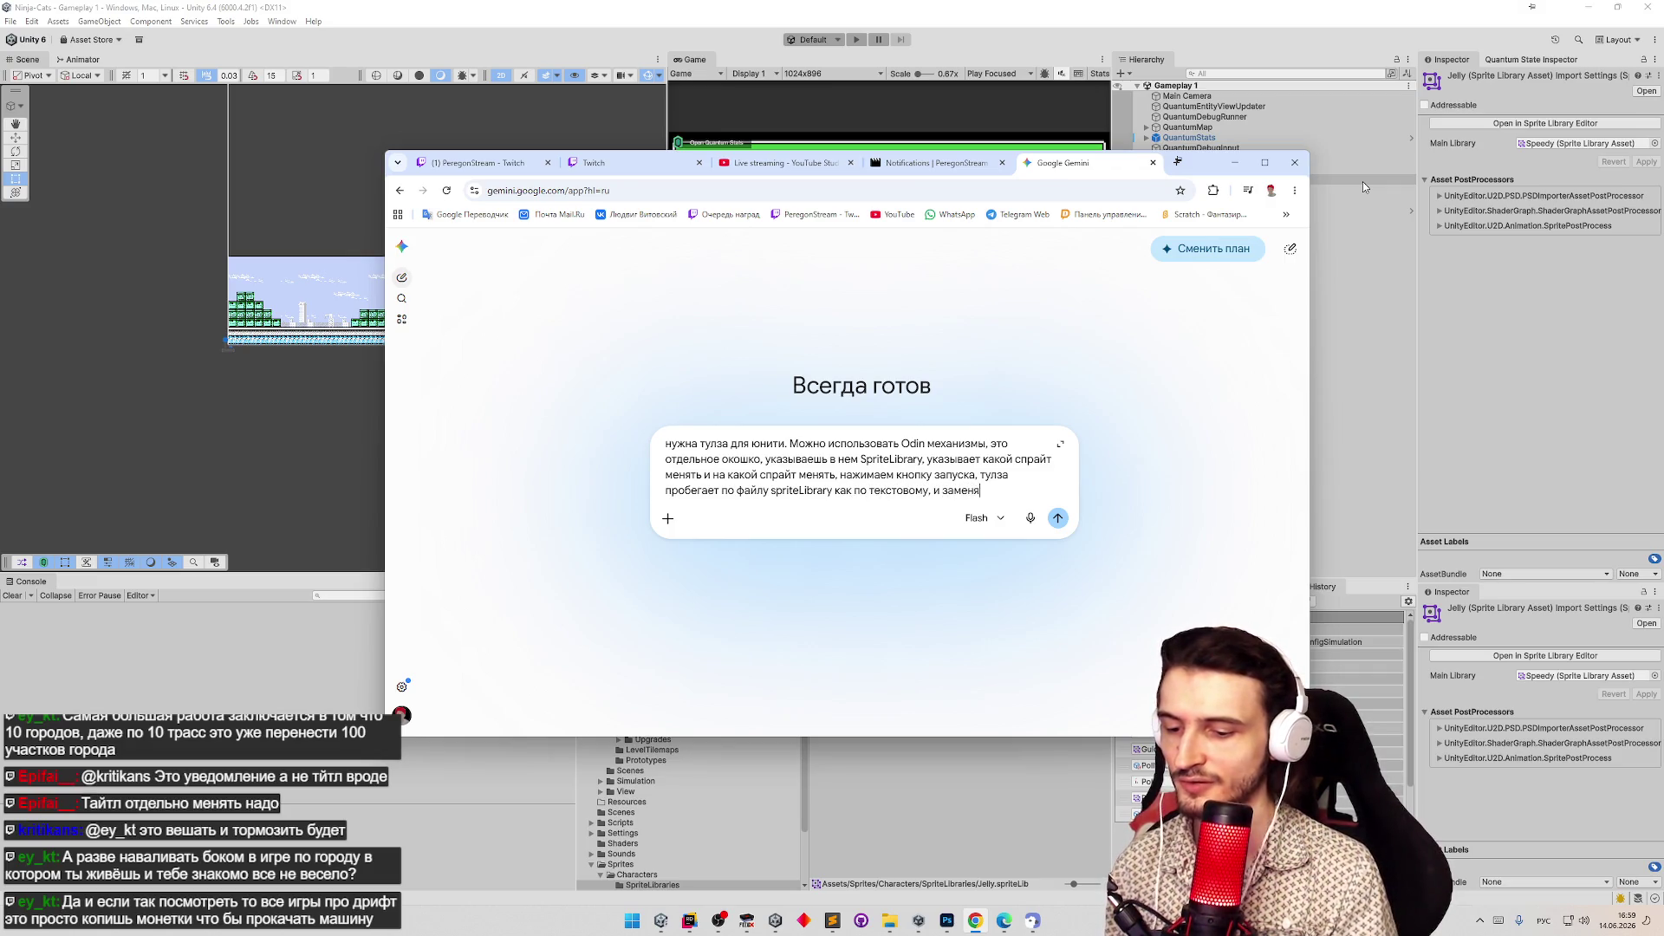
text(ет сссылки )
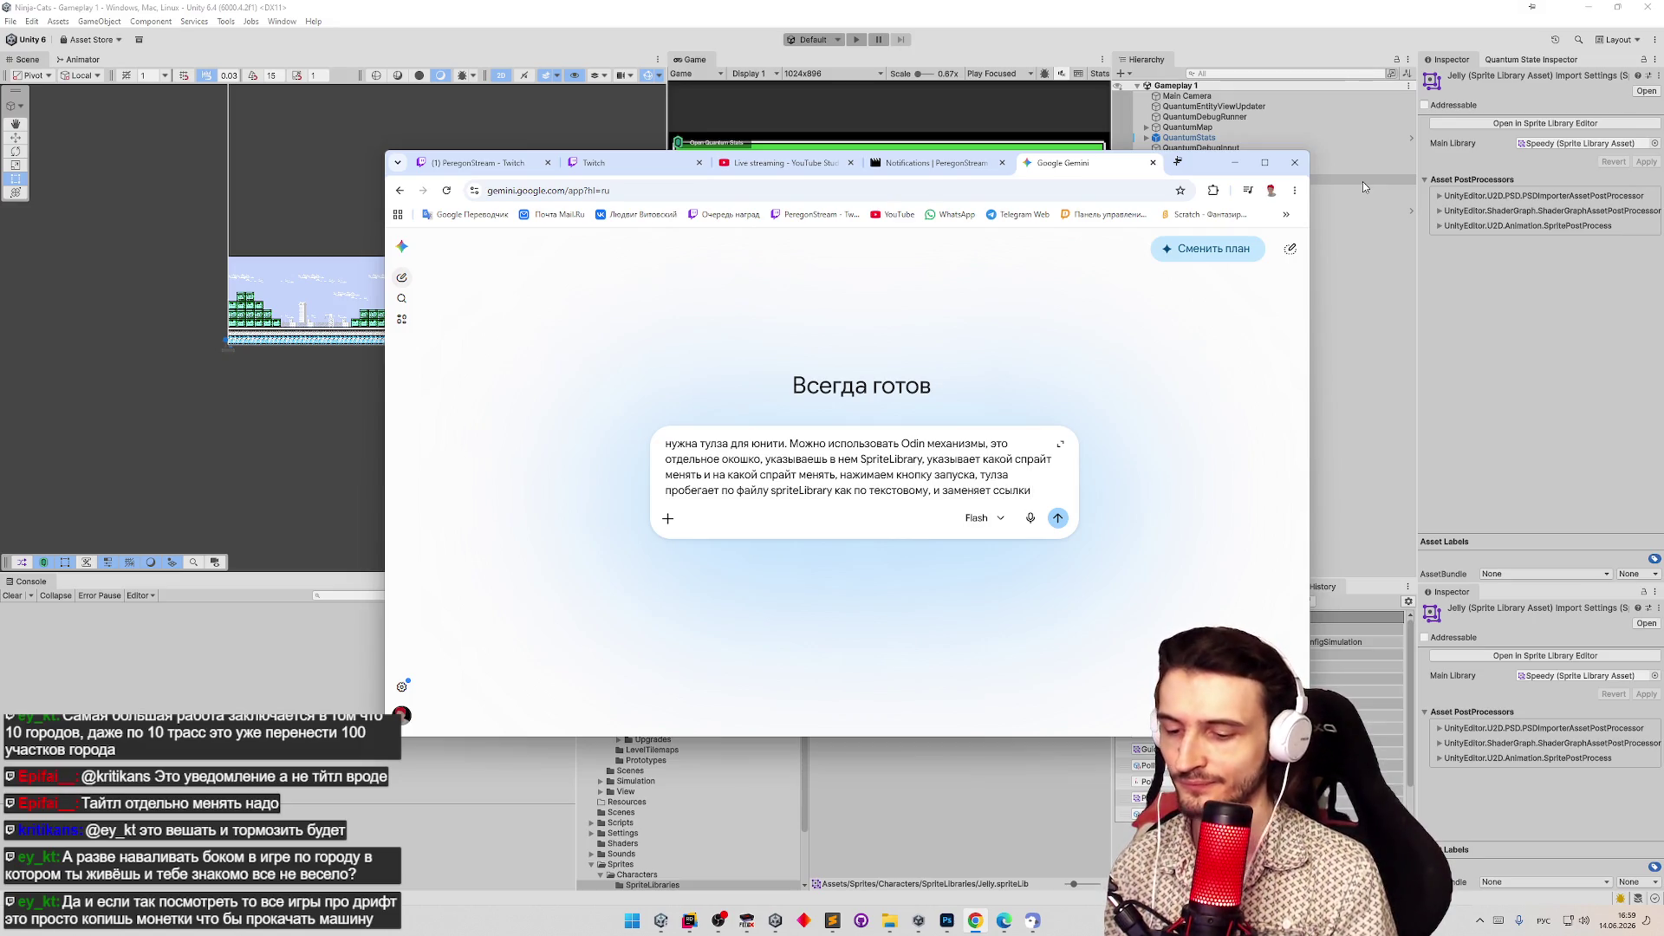
text(ервого)
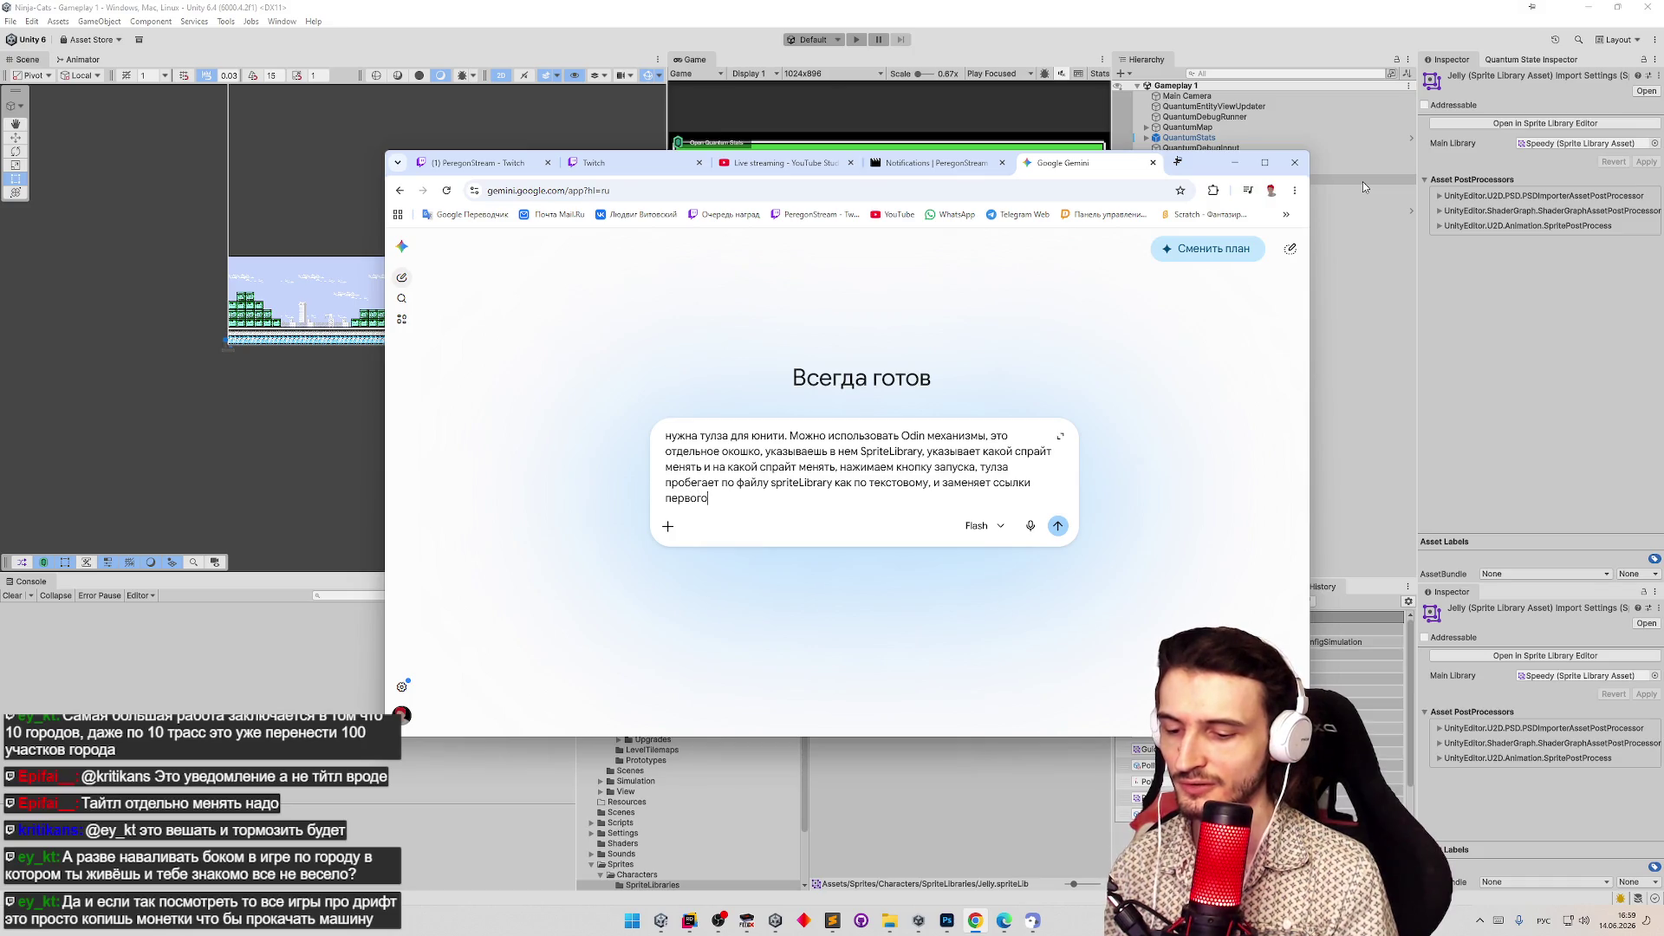
text( указанного)
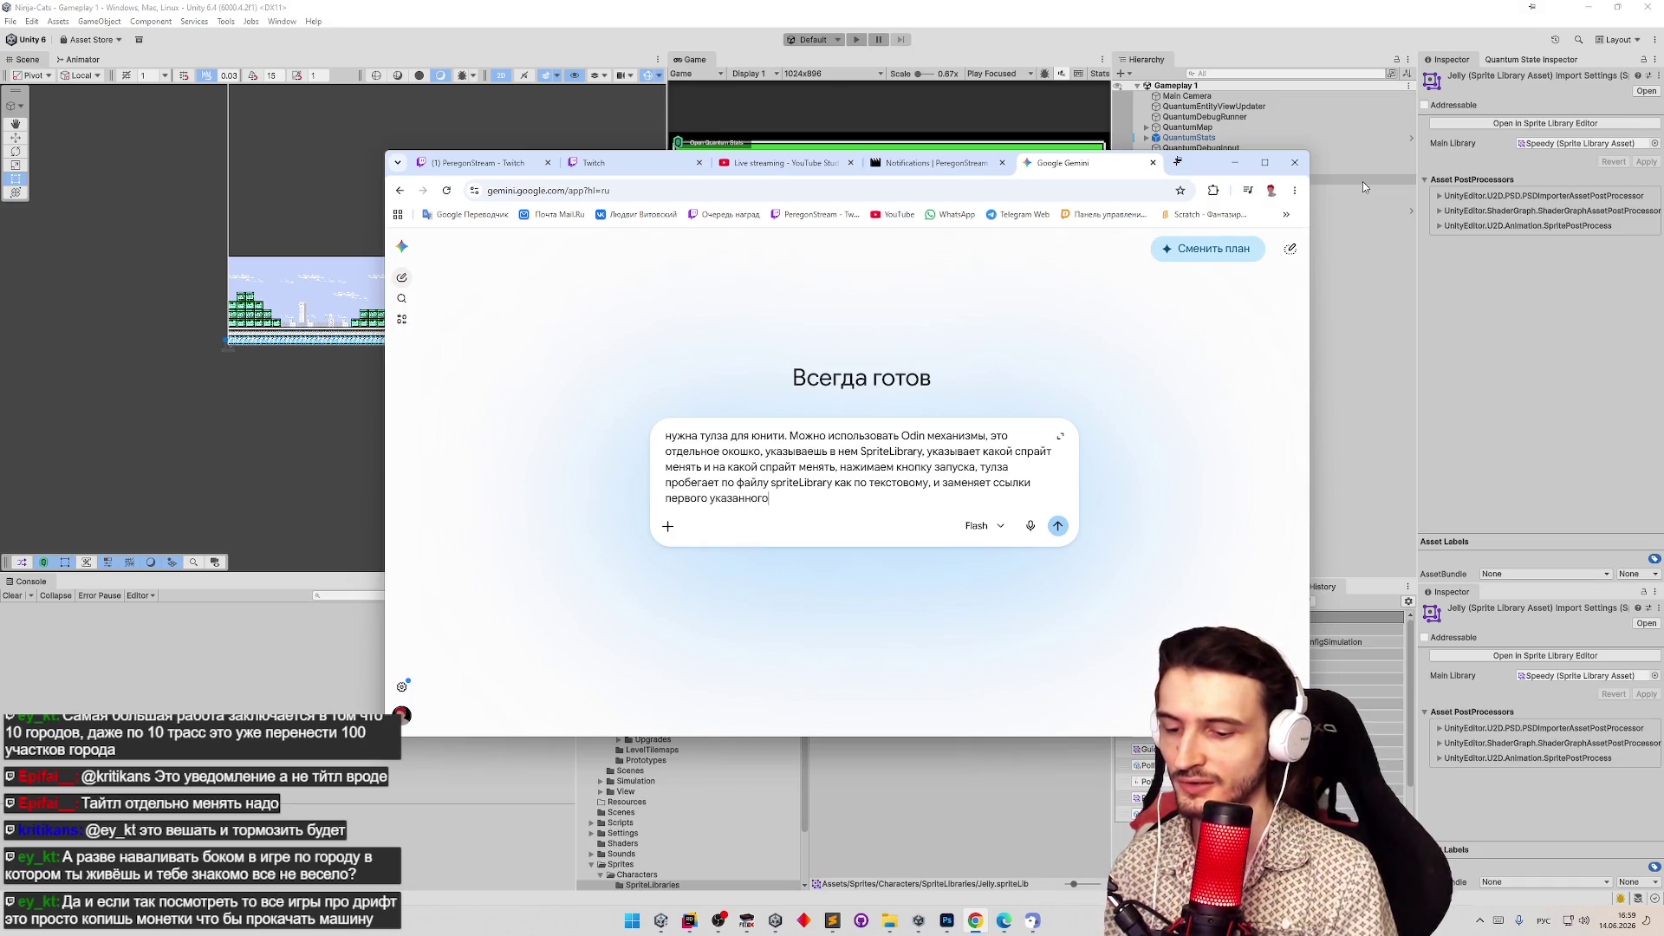
text( спрайта на с)
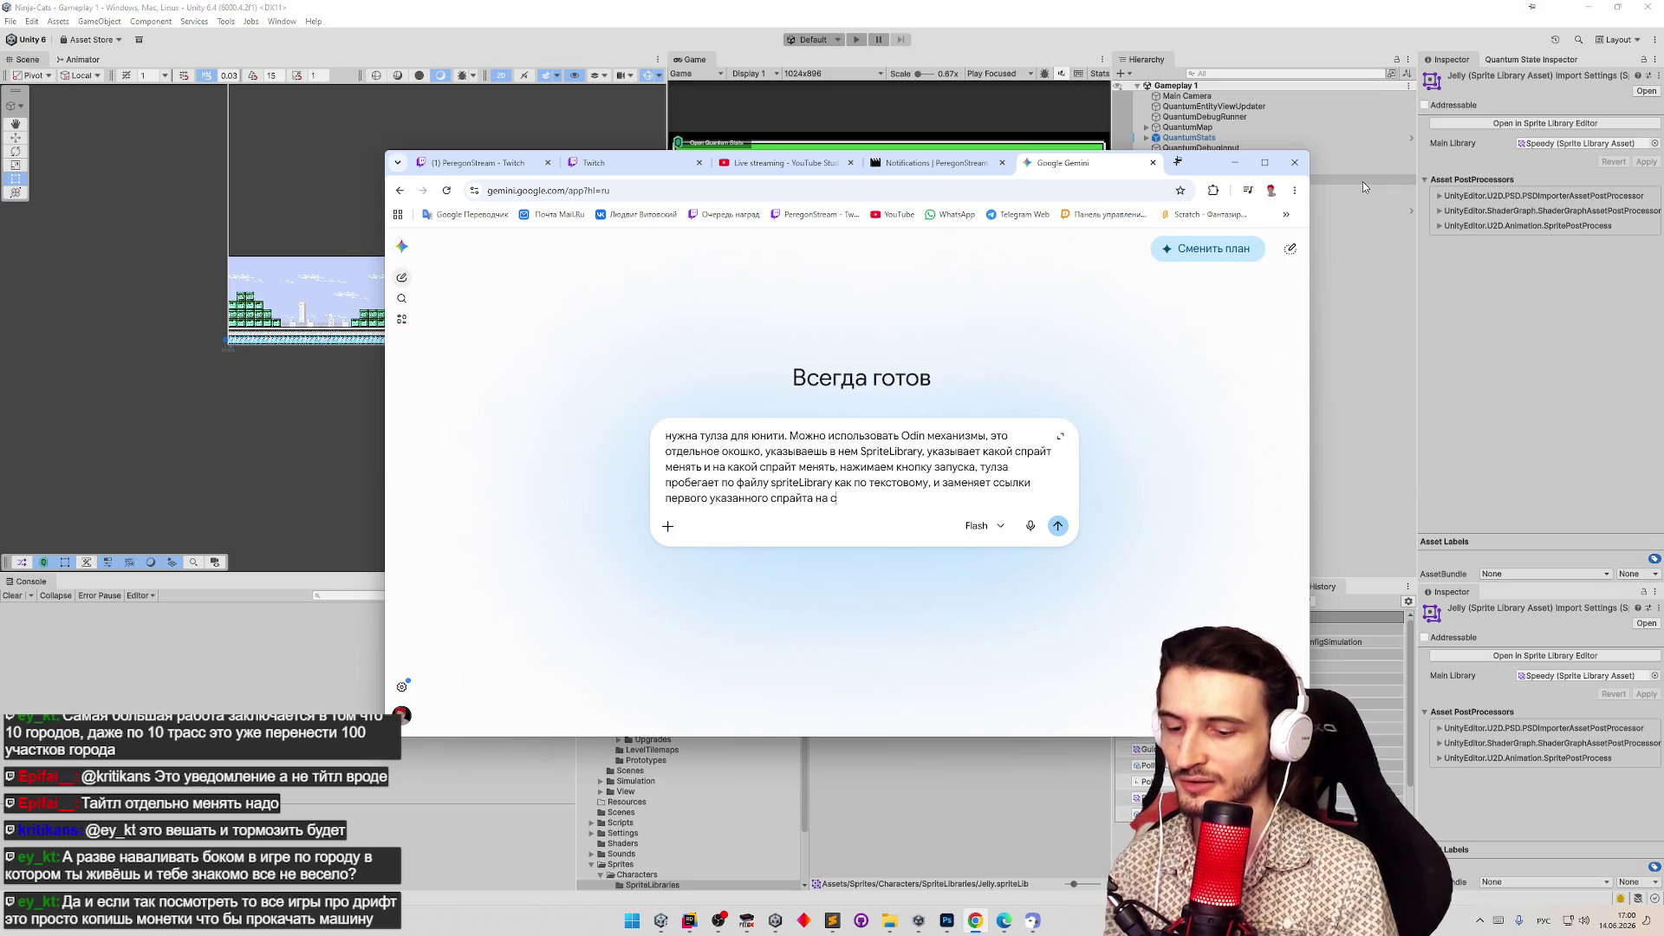
text(сылк)
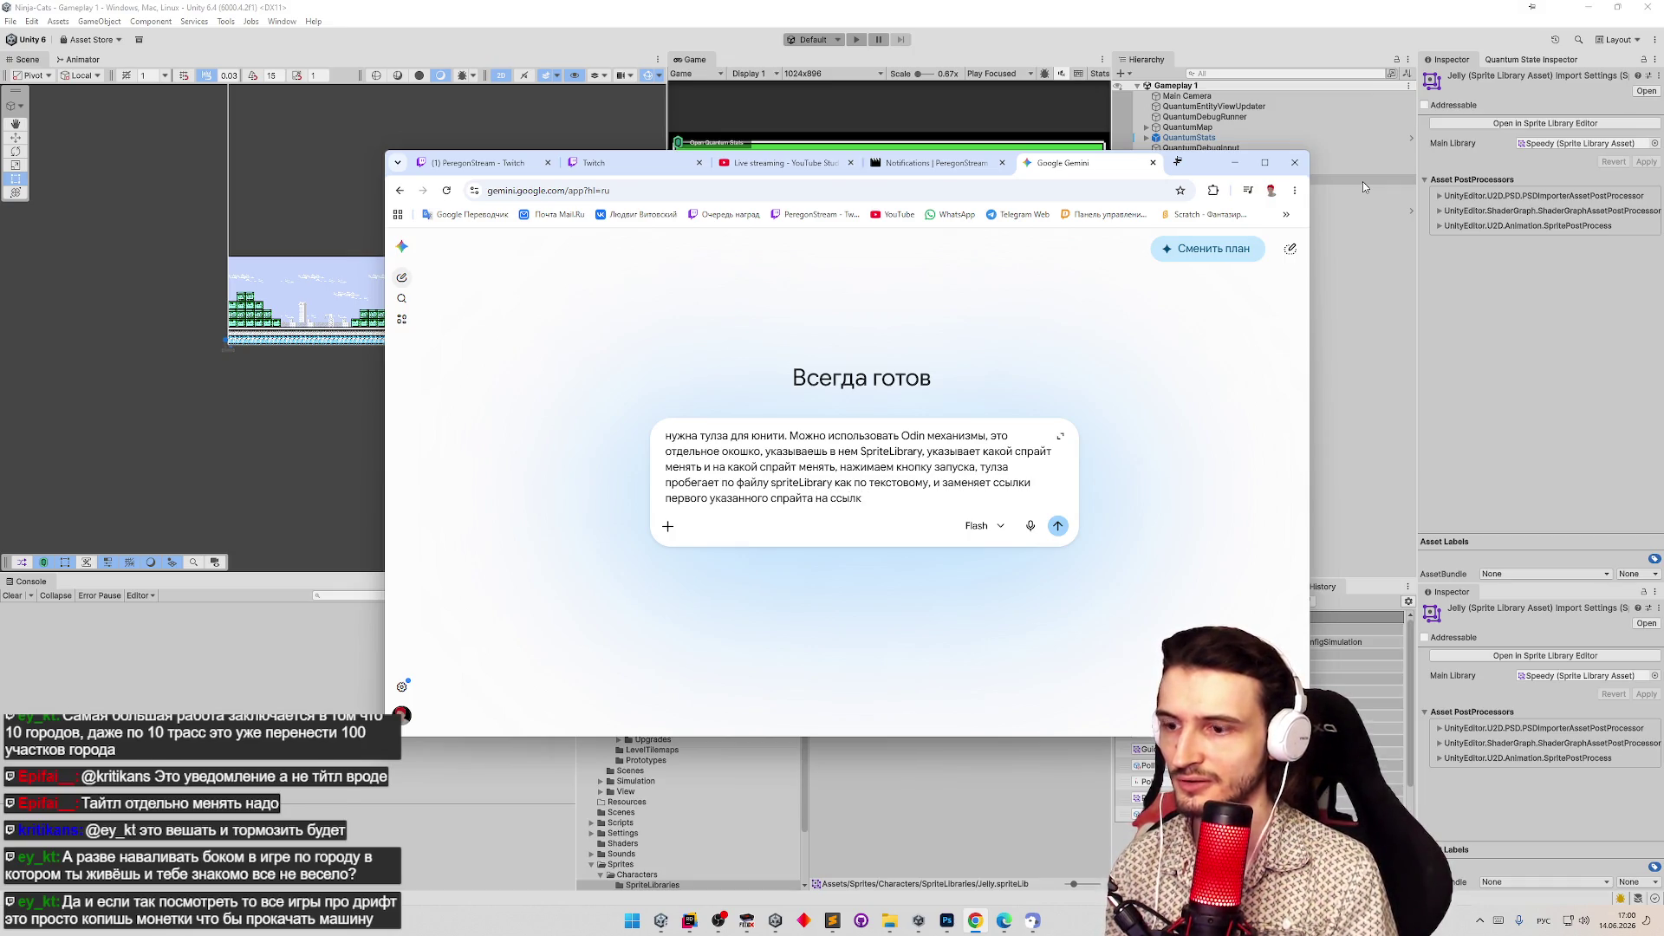
text(и на второй.)
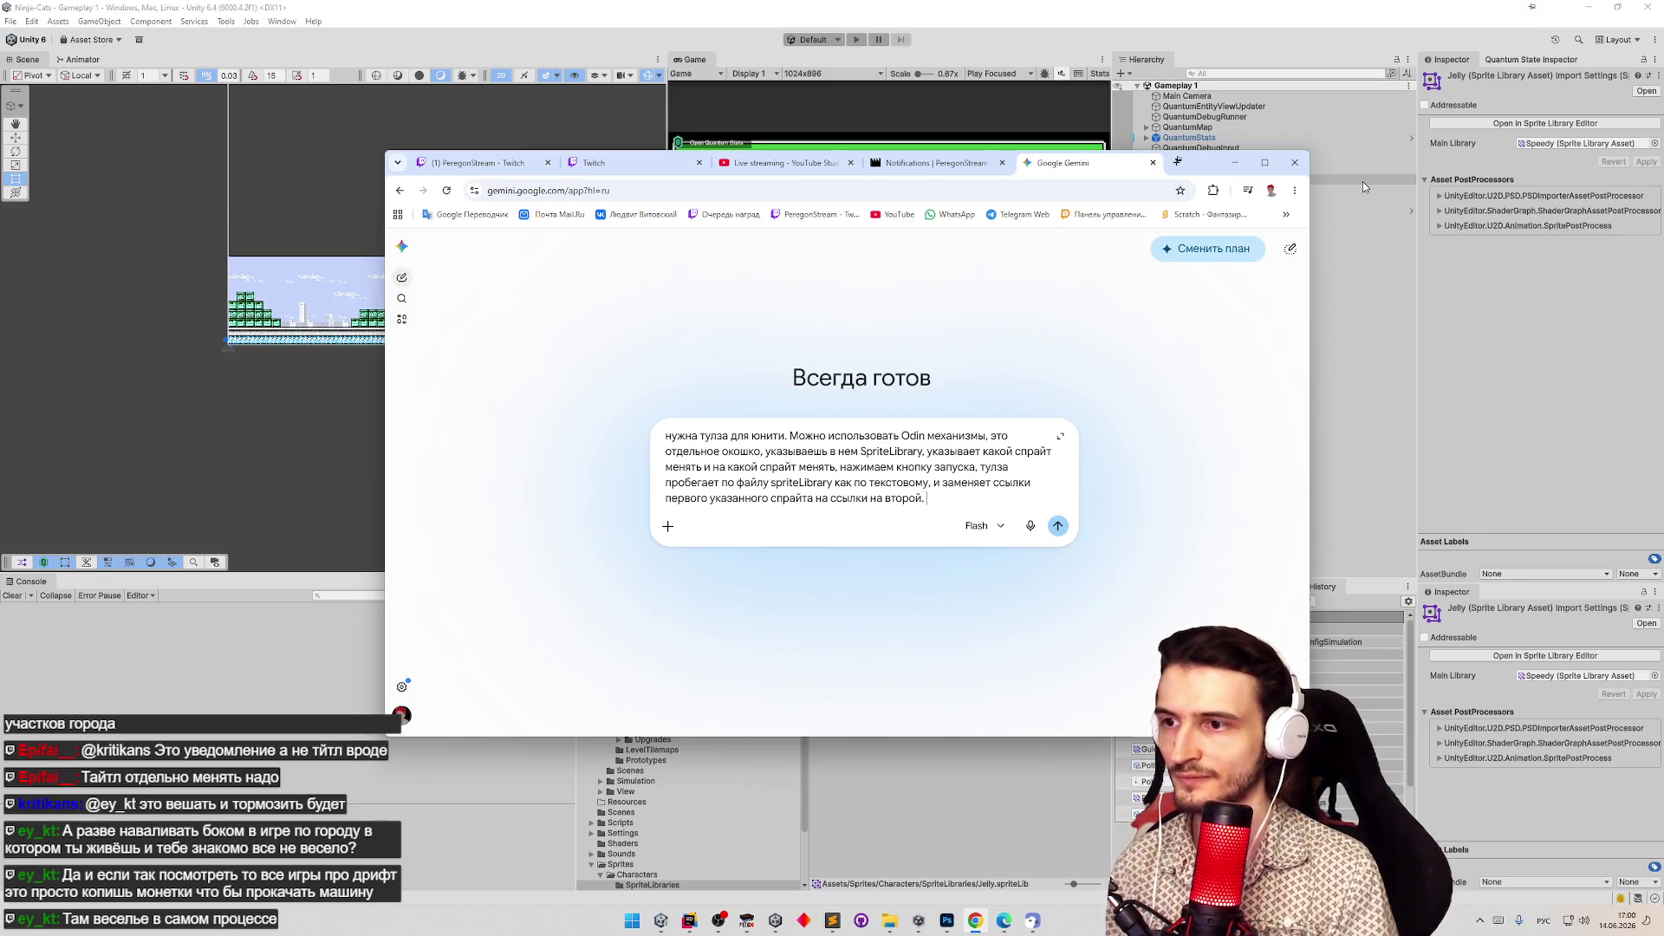
text(Как выглядит)
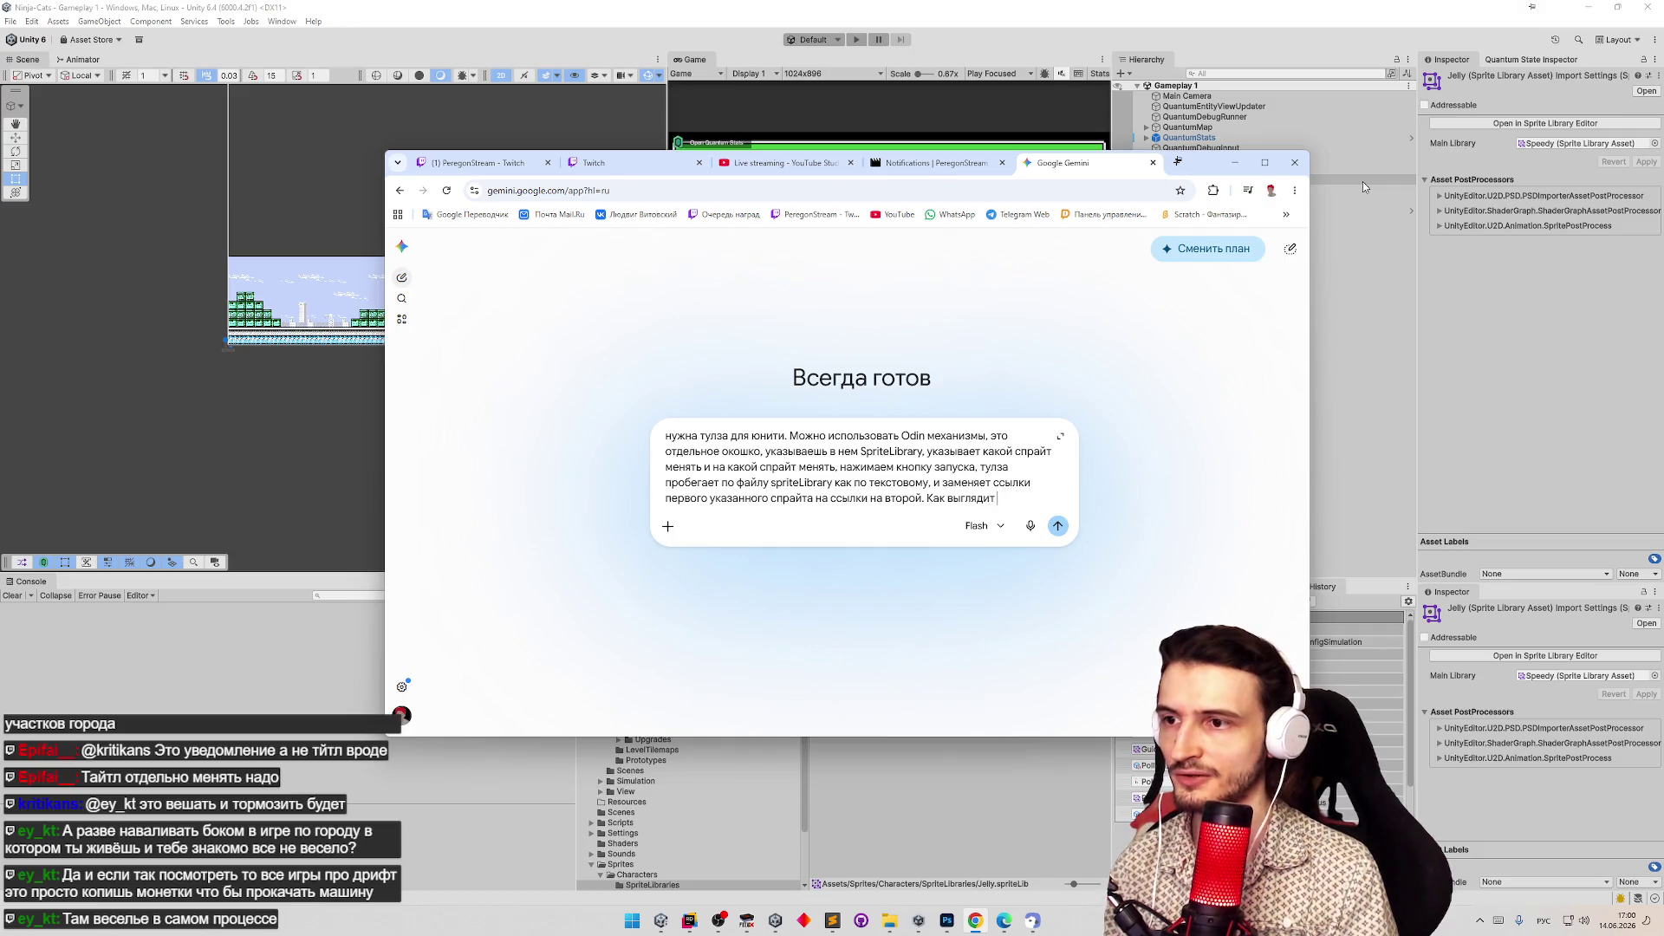
text( в)
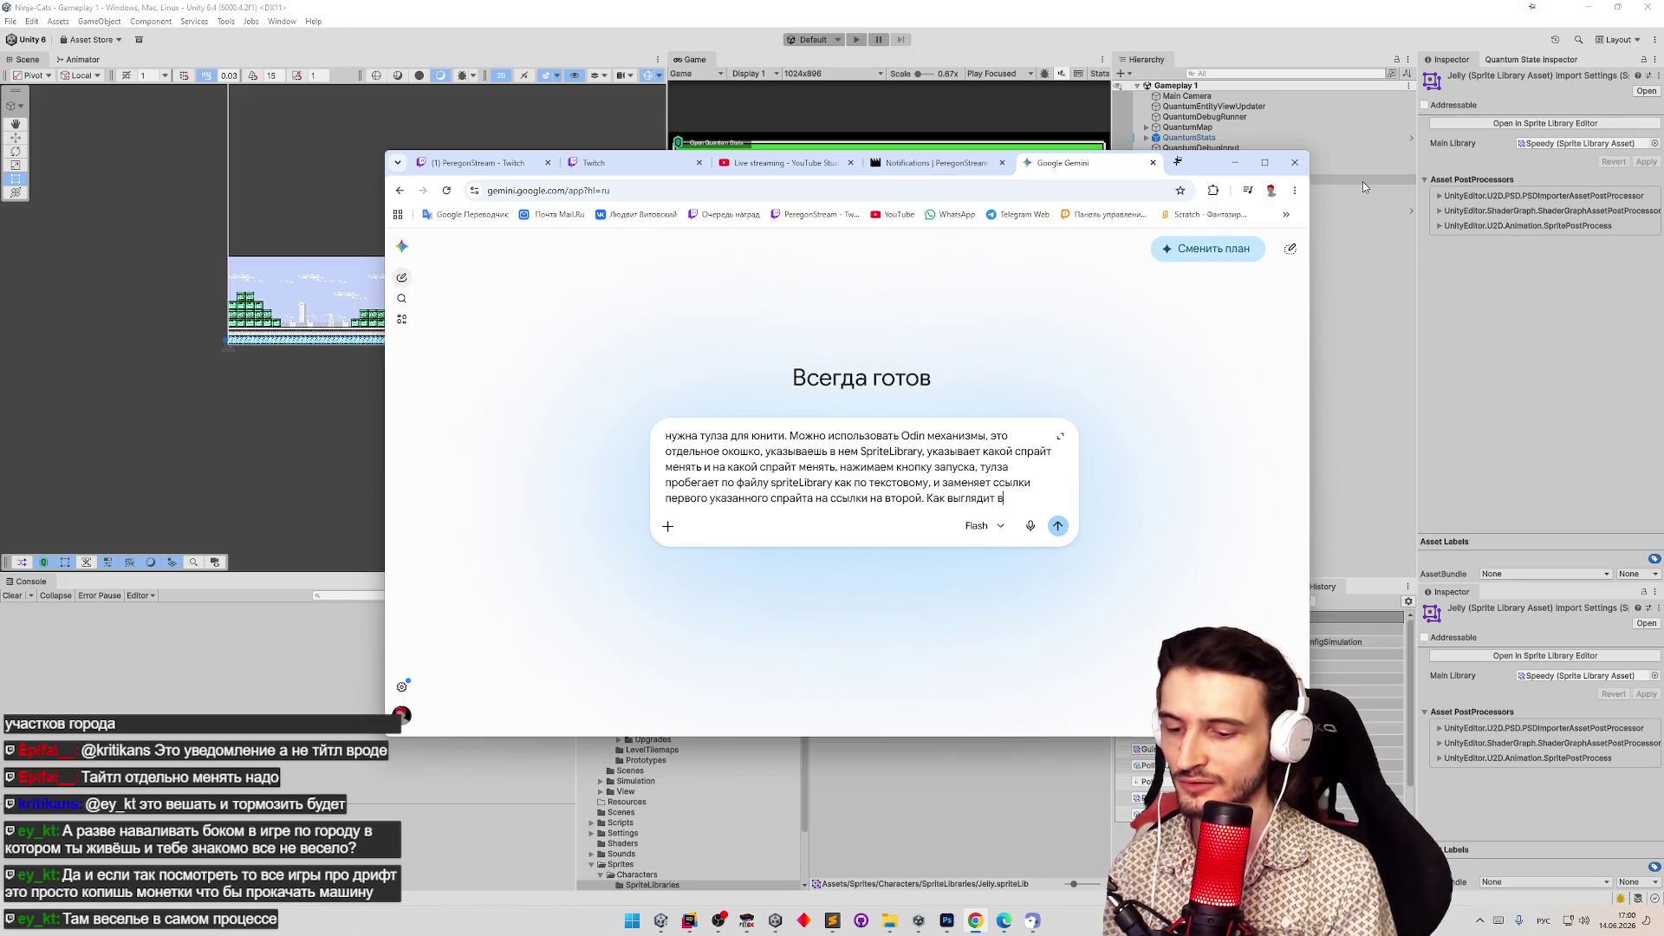
text(нутряк )
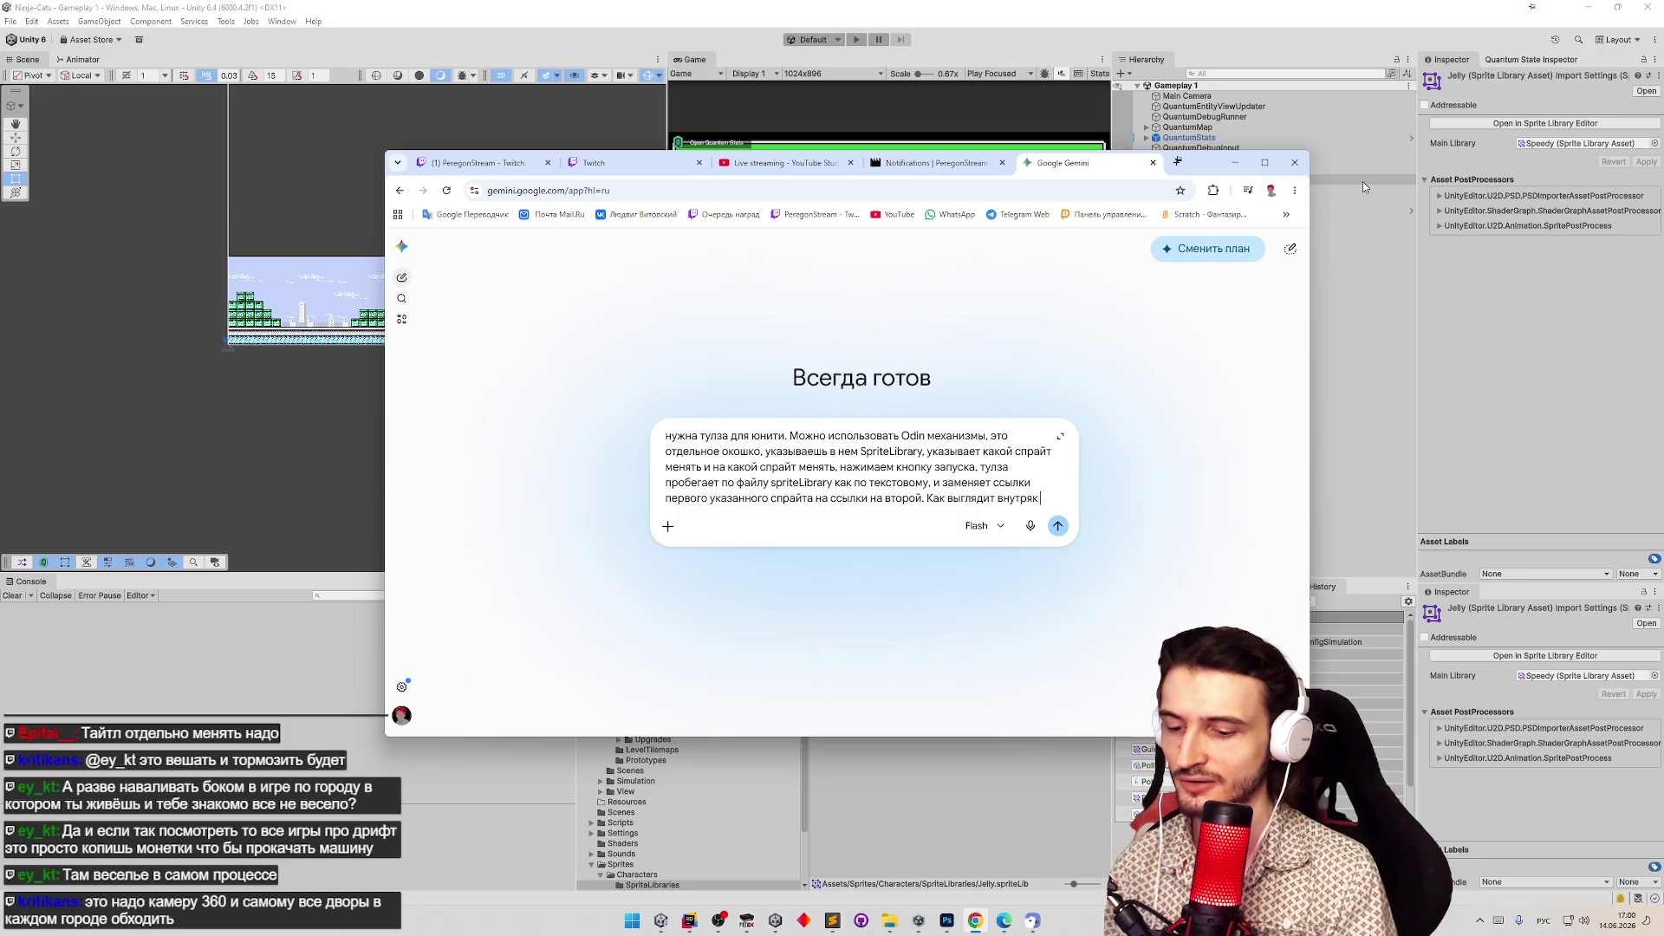
text(сериа)
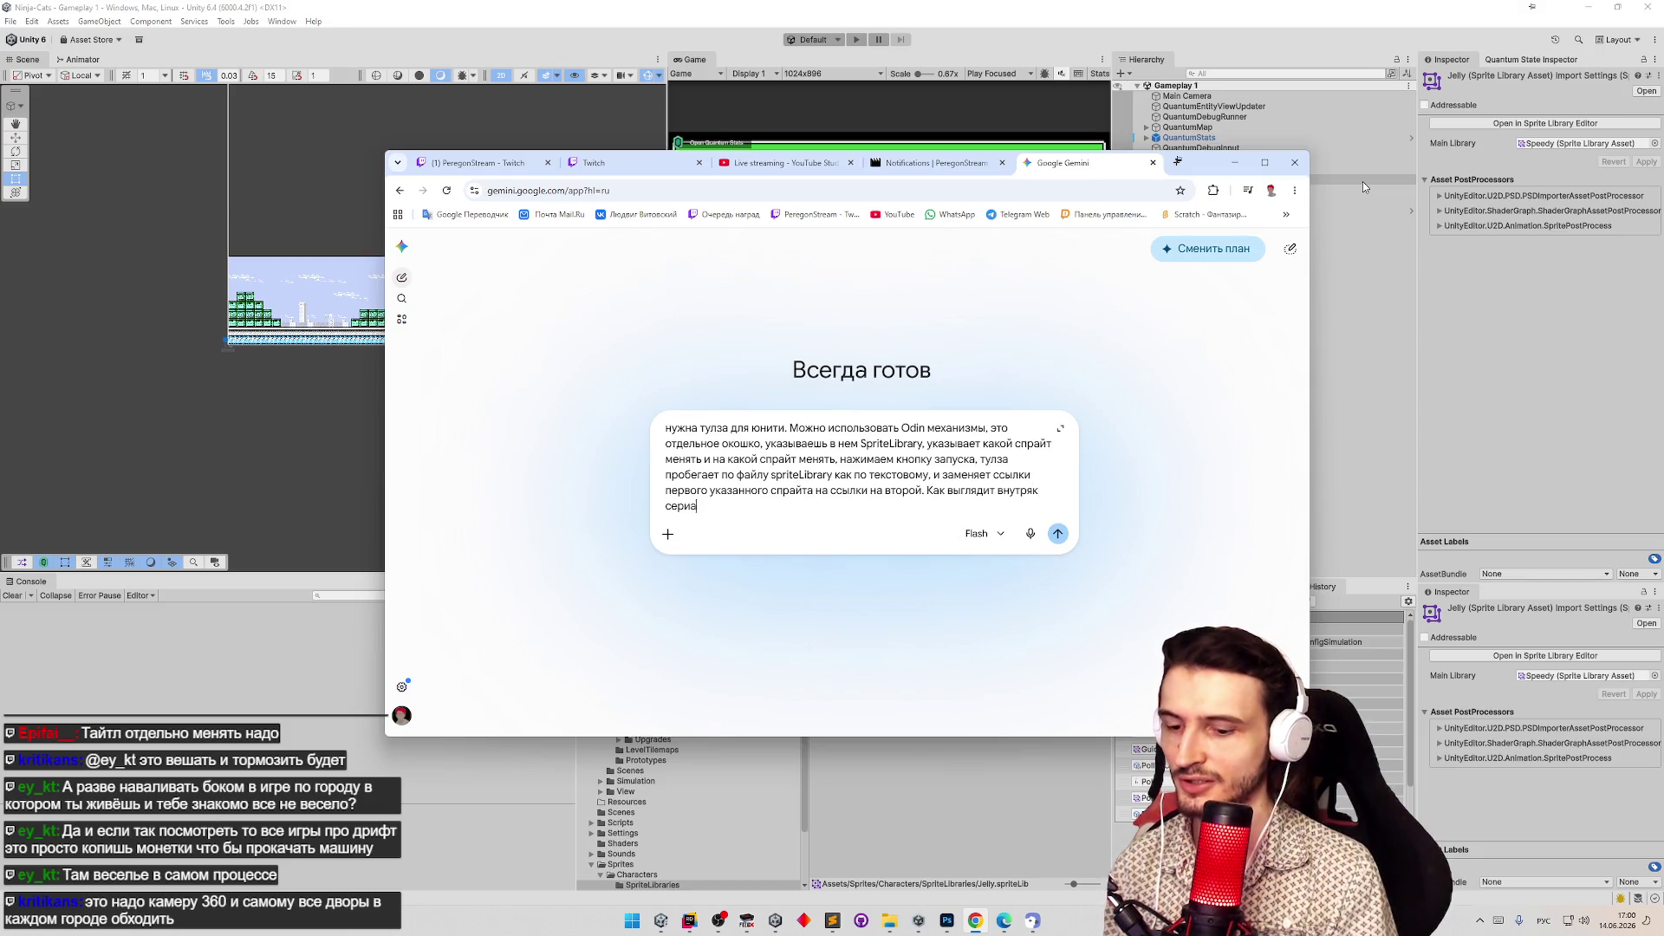
text(лизоавнного)
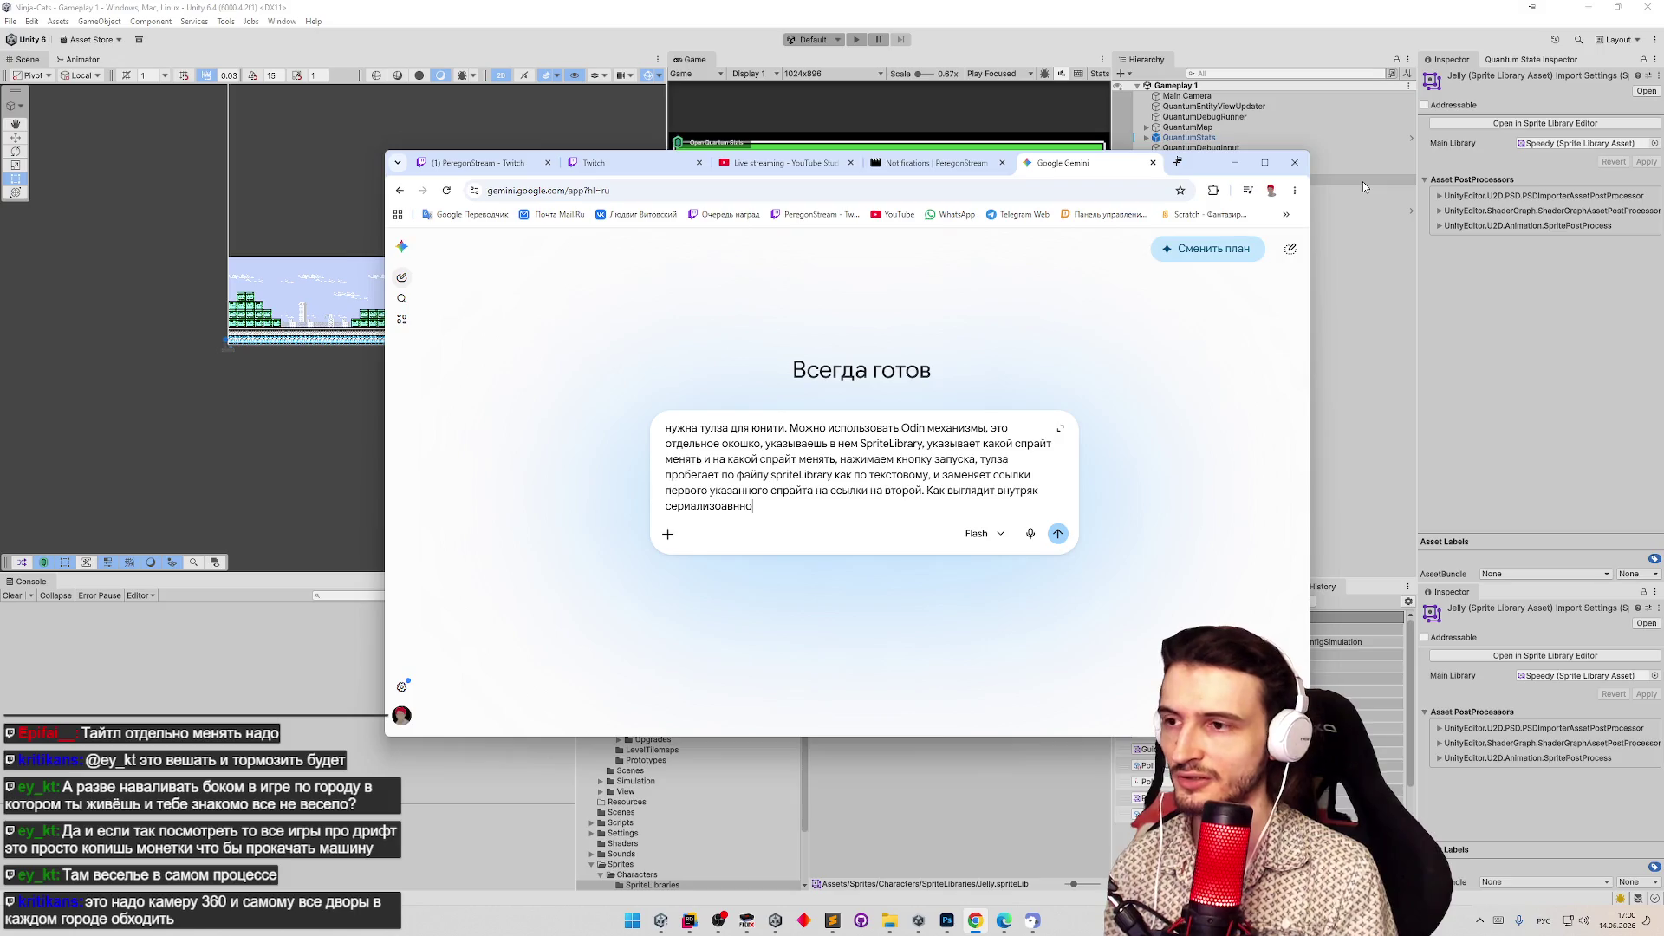
key(super+space)
text(Sprite)
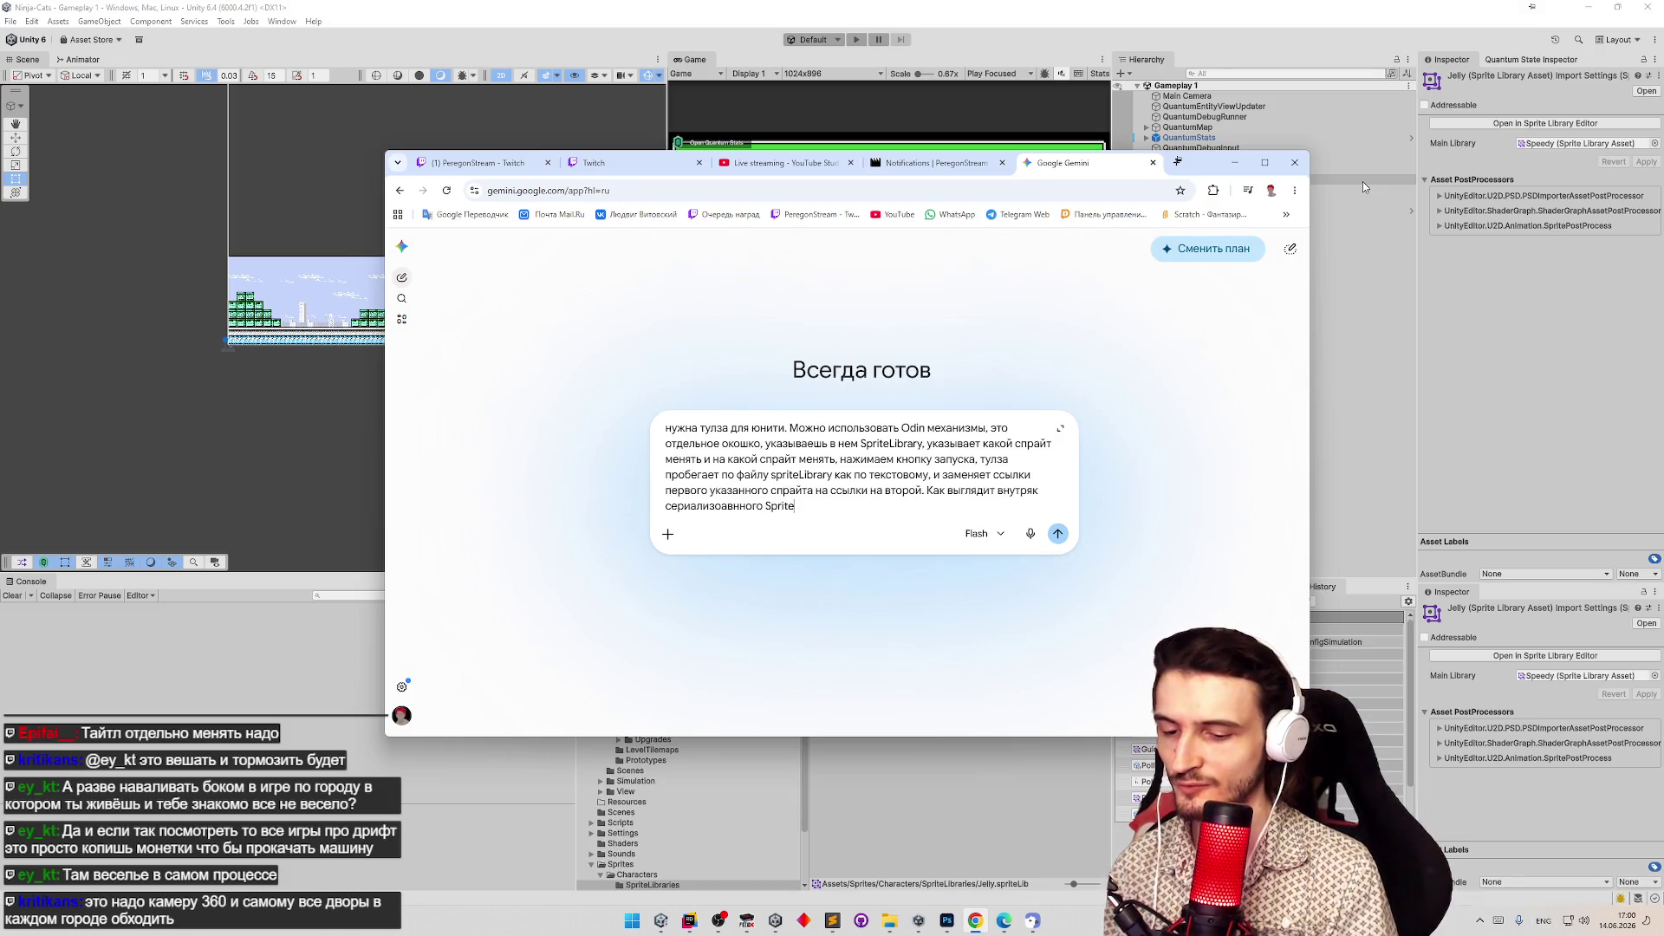
text(Library)
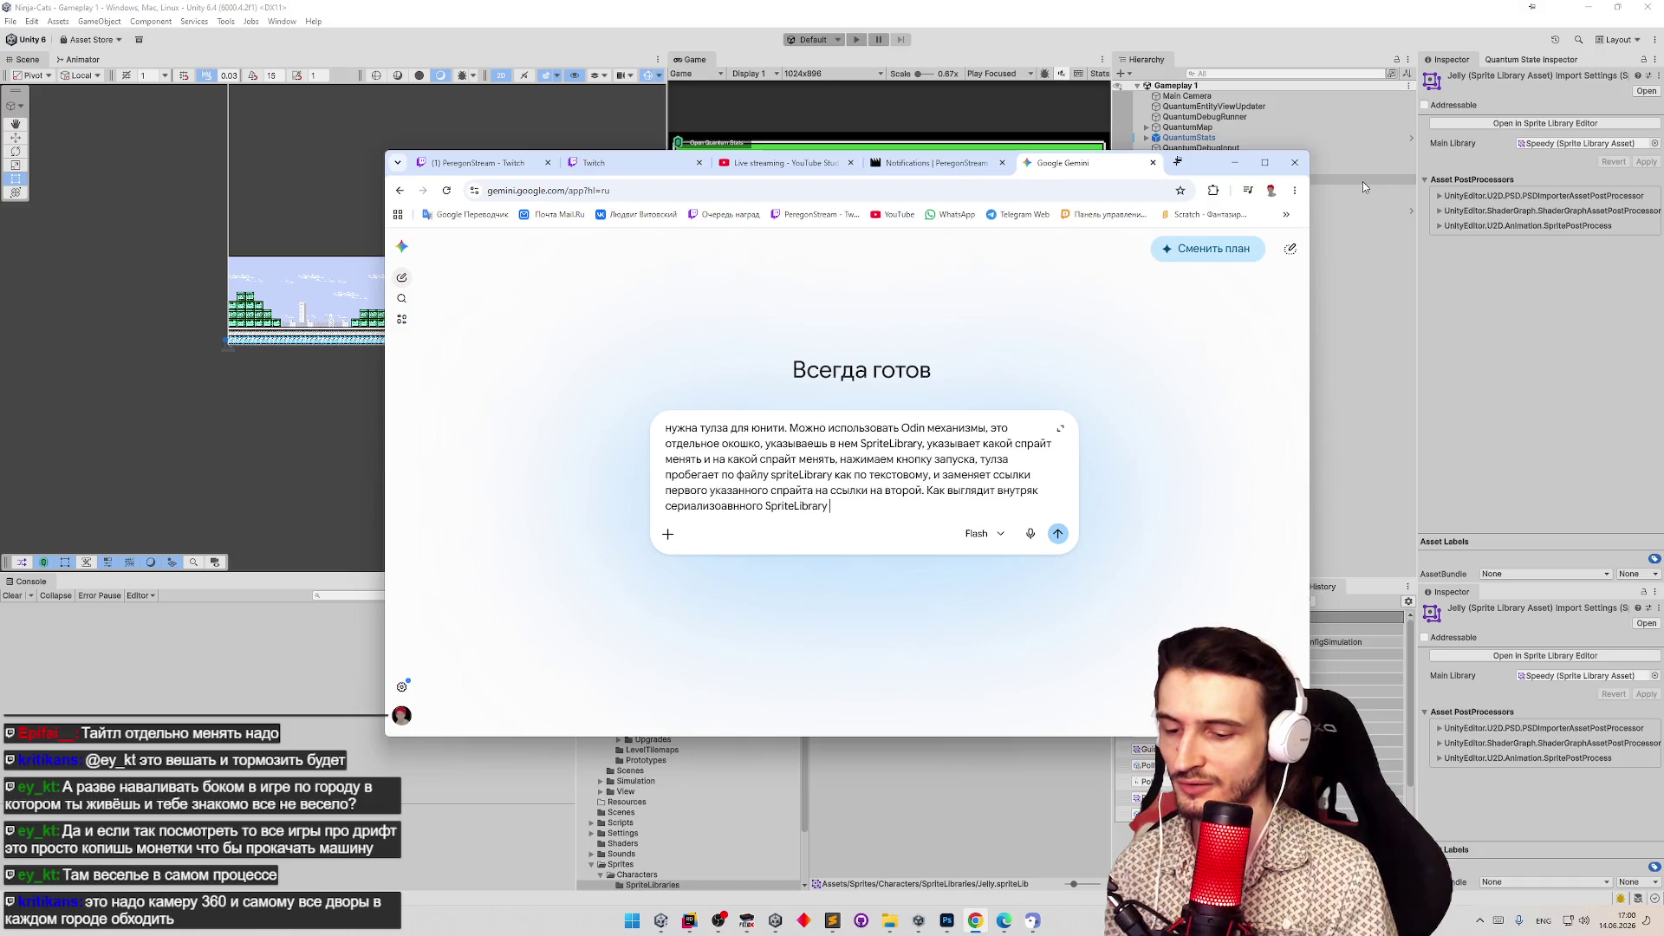
key(super+space)
text(надо объяснят)
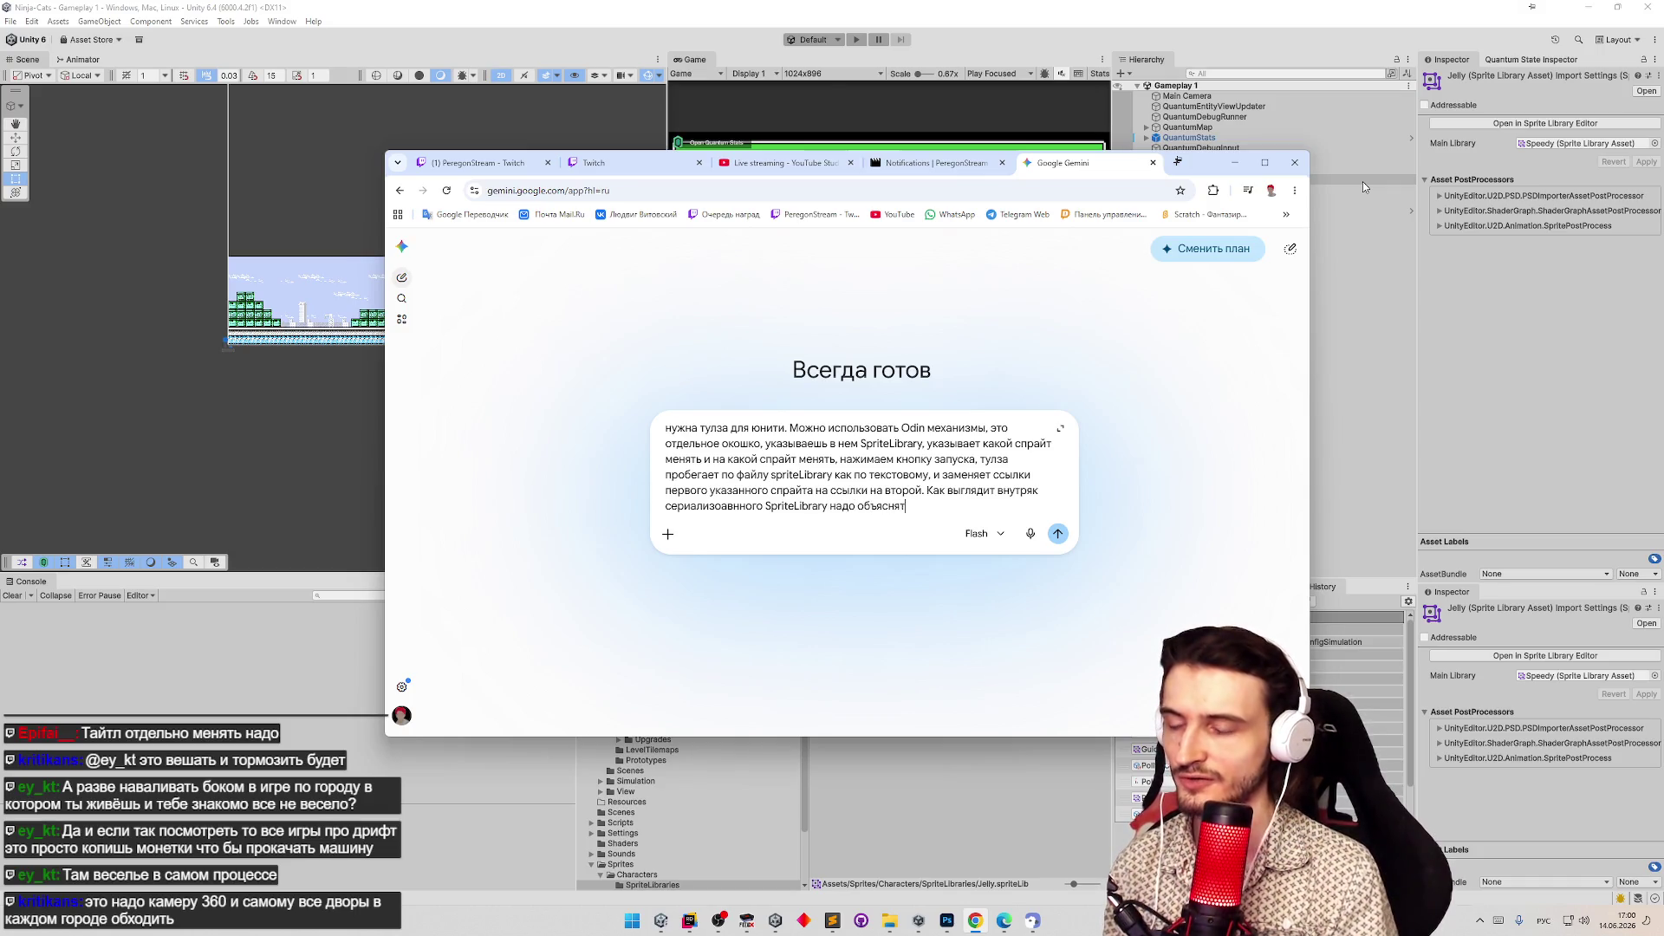
text(ь)
key(Return)
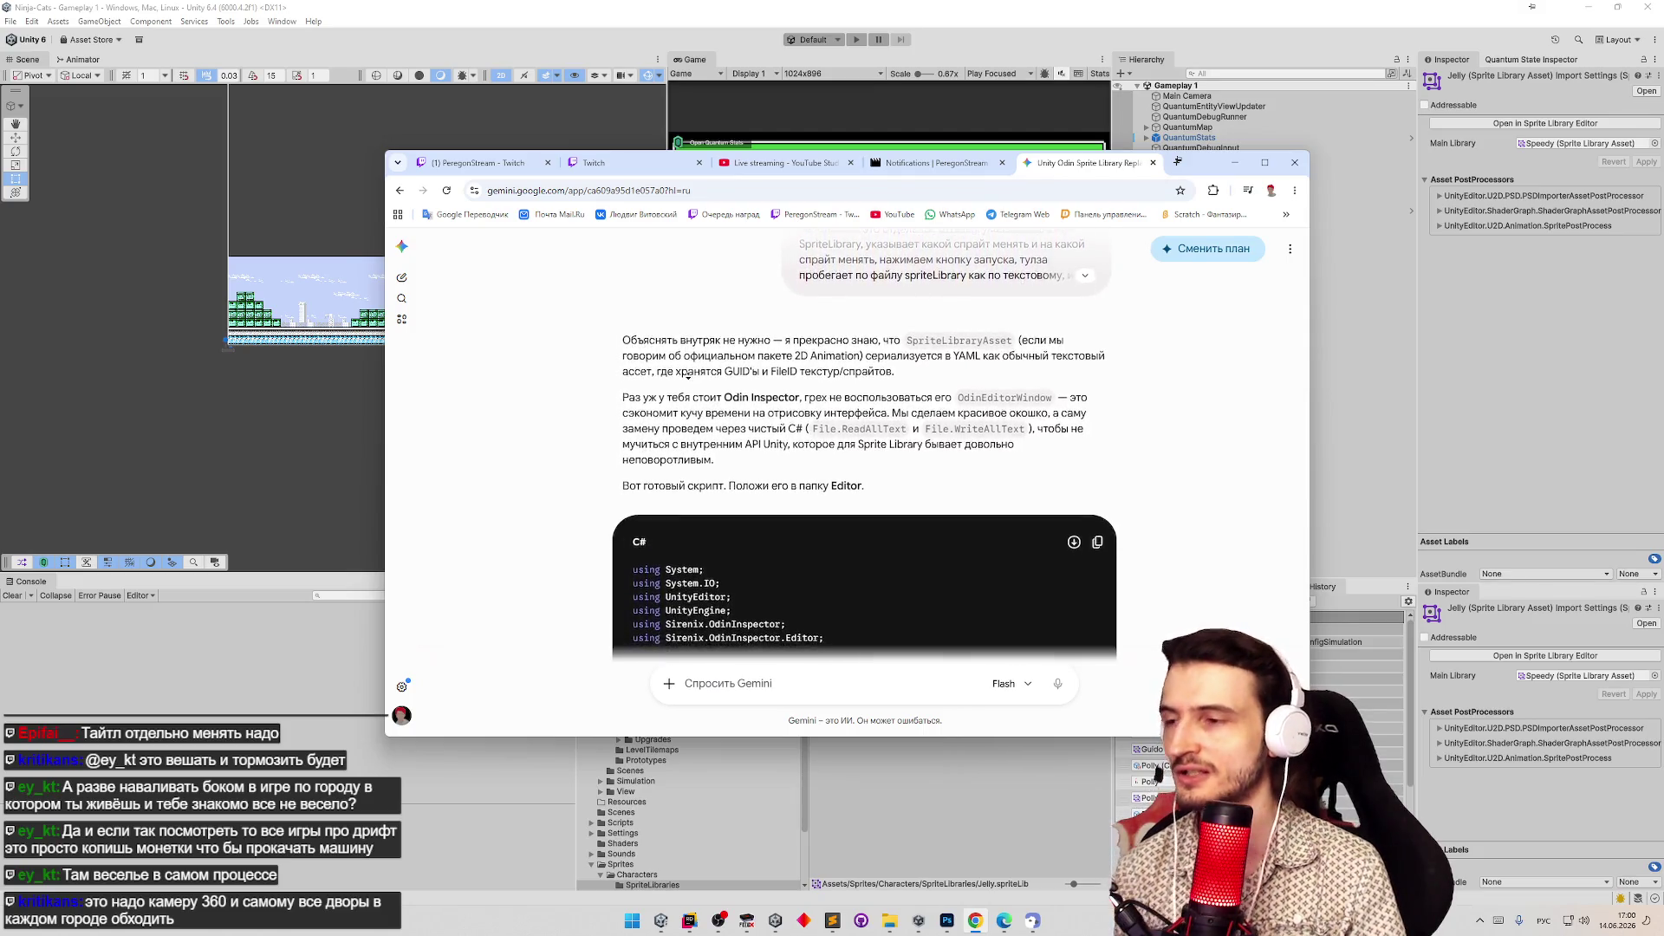
Scroll through Gemini's answer and copy the SpriteLibraryReplacerWindow C# script.
scroll(687, 374, down, 3)
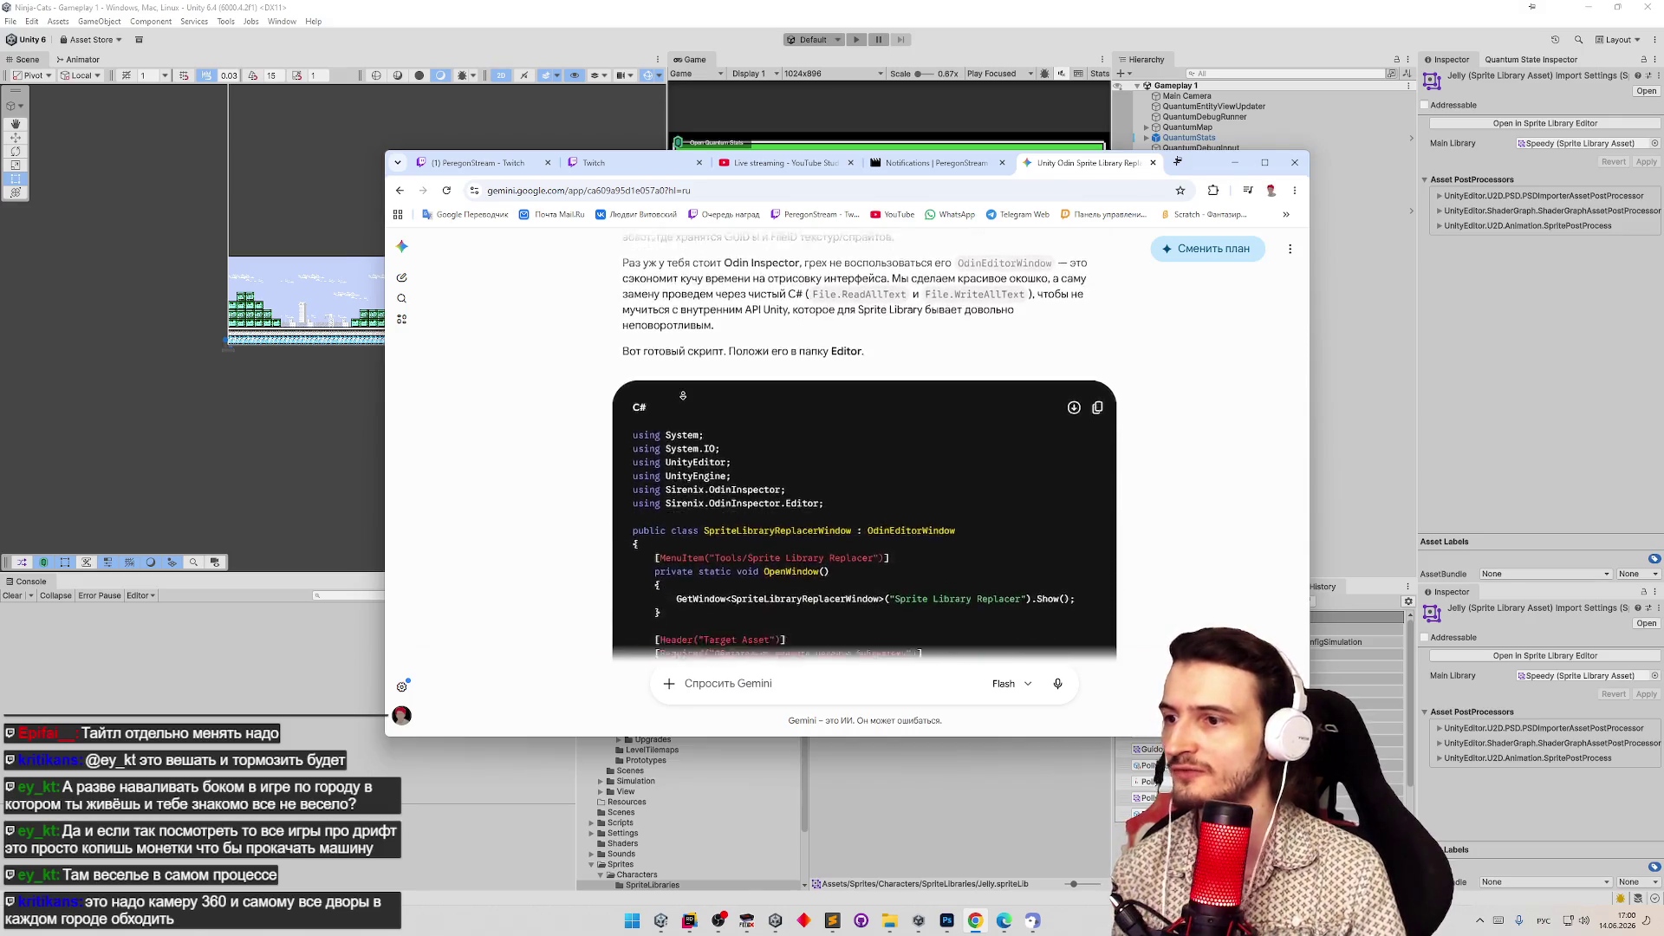
scroll(682, 396, down, 2)
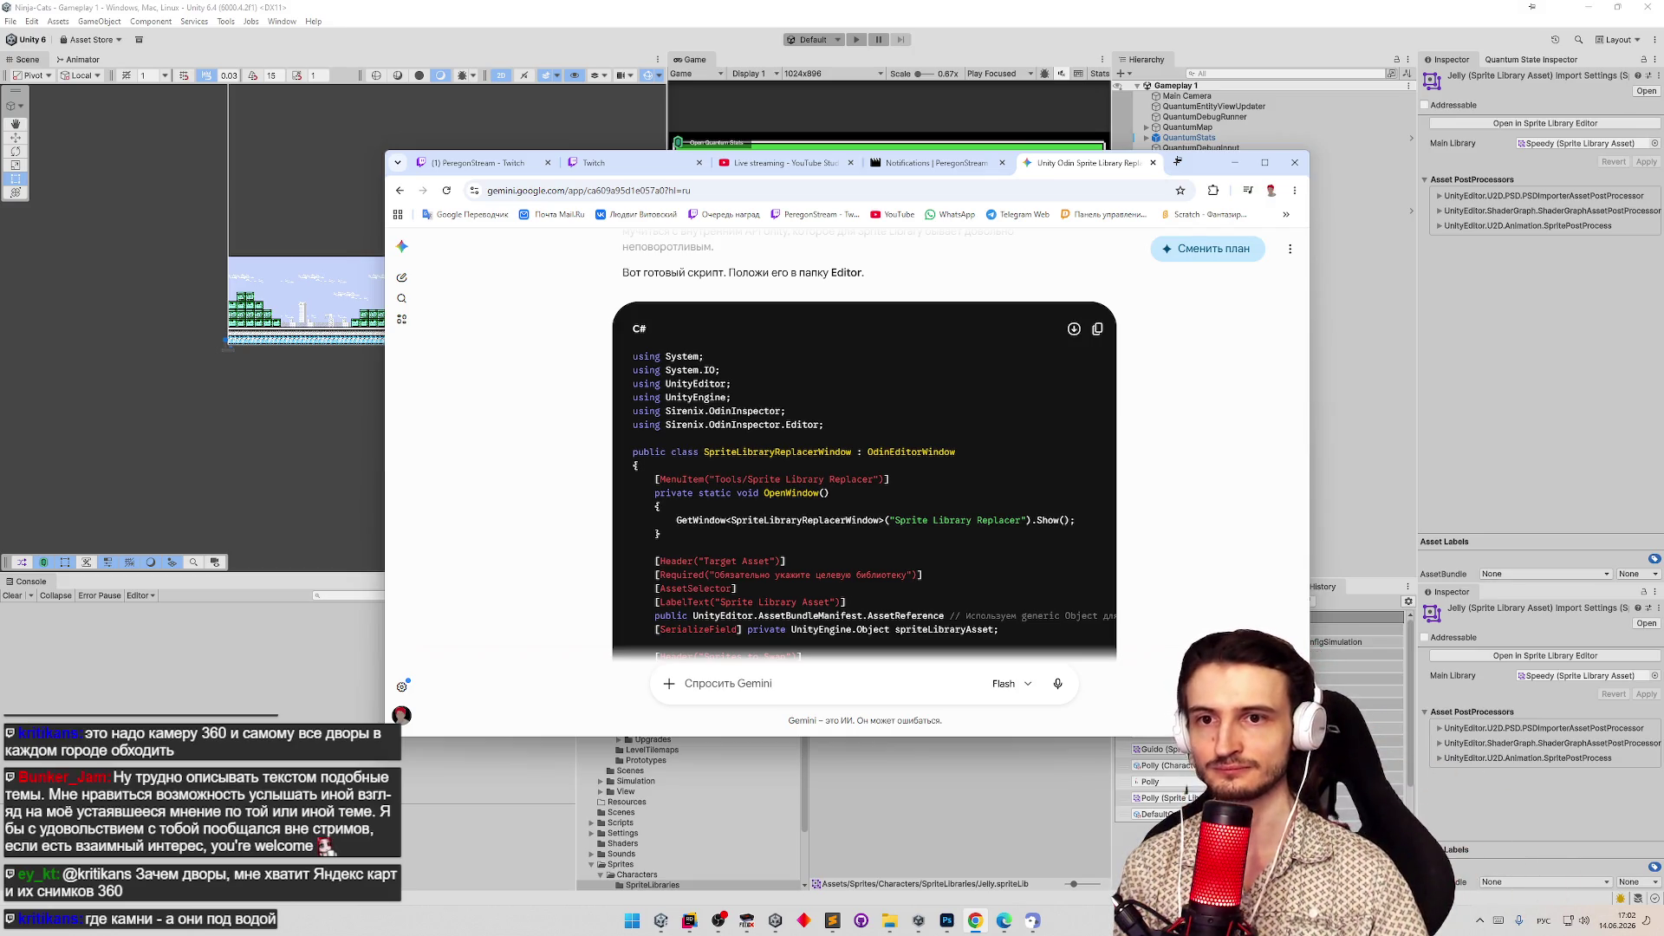
click(1097, 329)
Switch from Chrome to Rider and select the bookmarks-and-selections-master folder in the Explorer tree.
click(1237, 163)
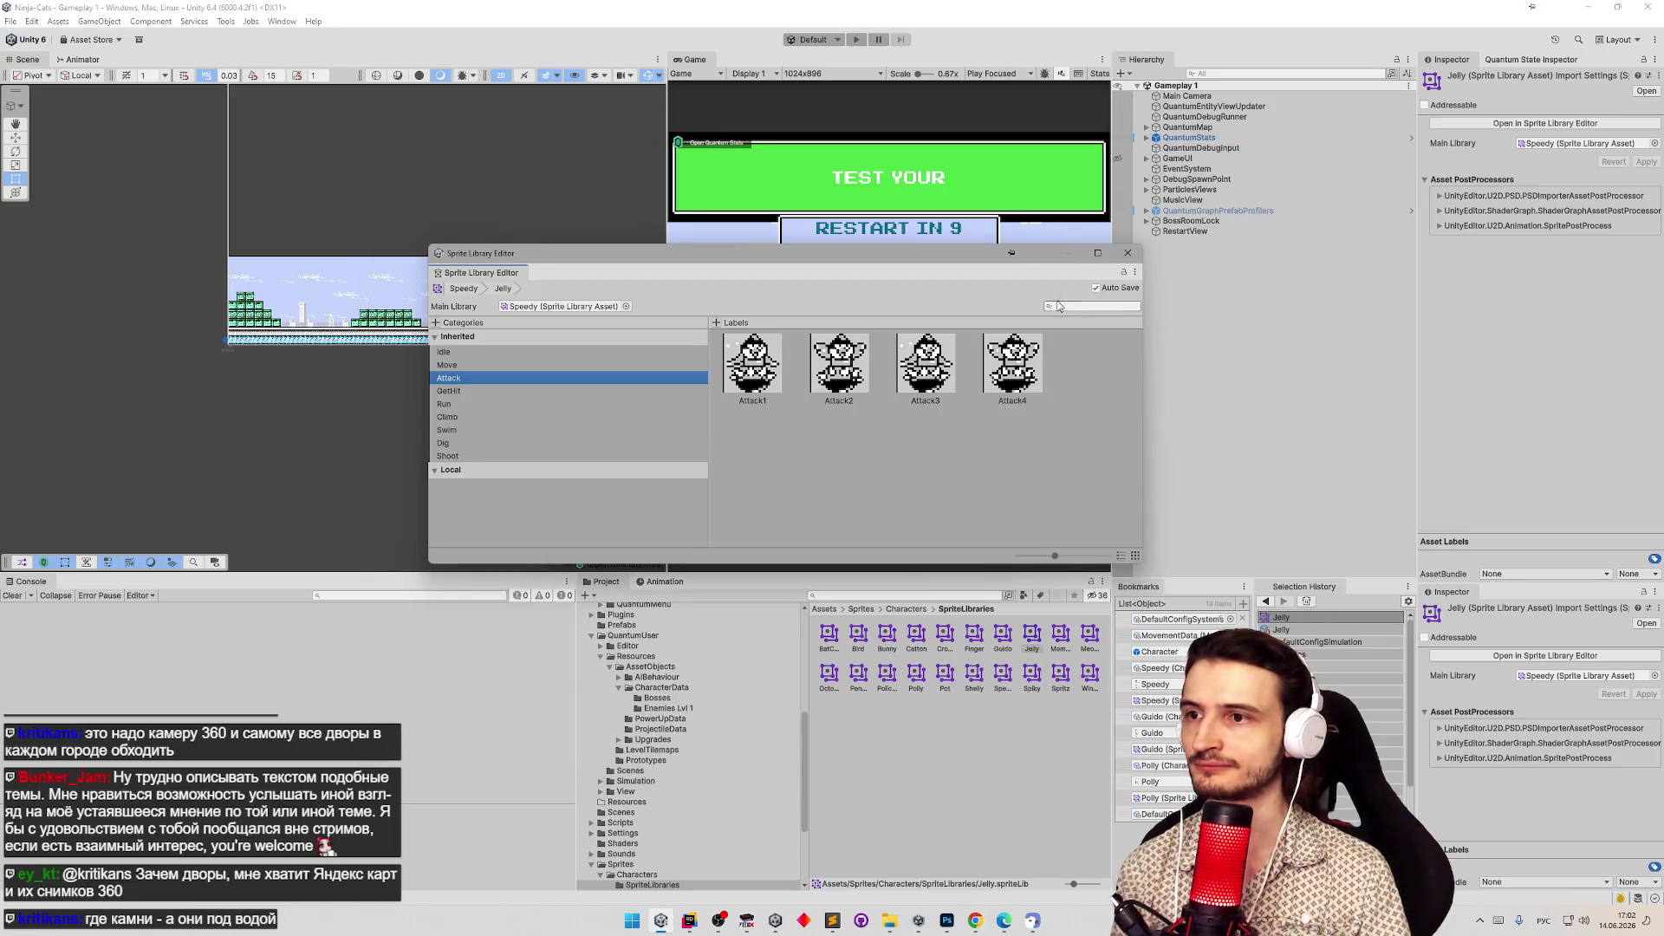
click(1116, 265)
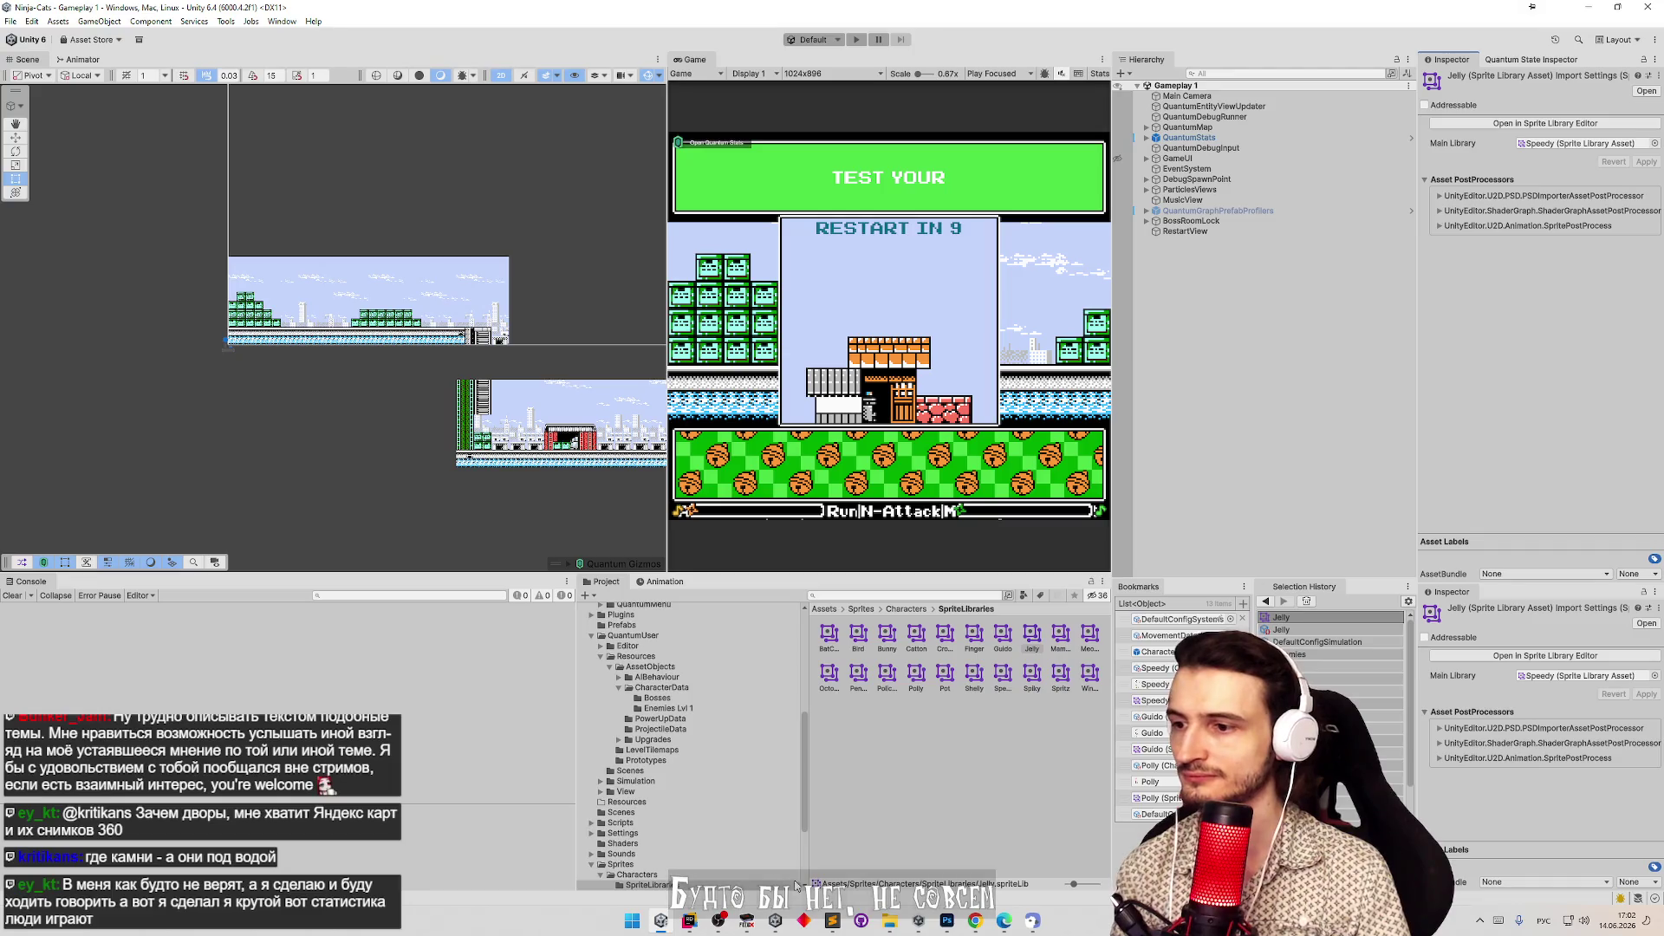
click(693, 921)
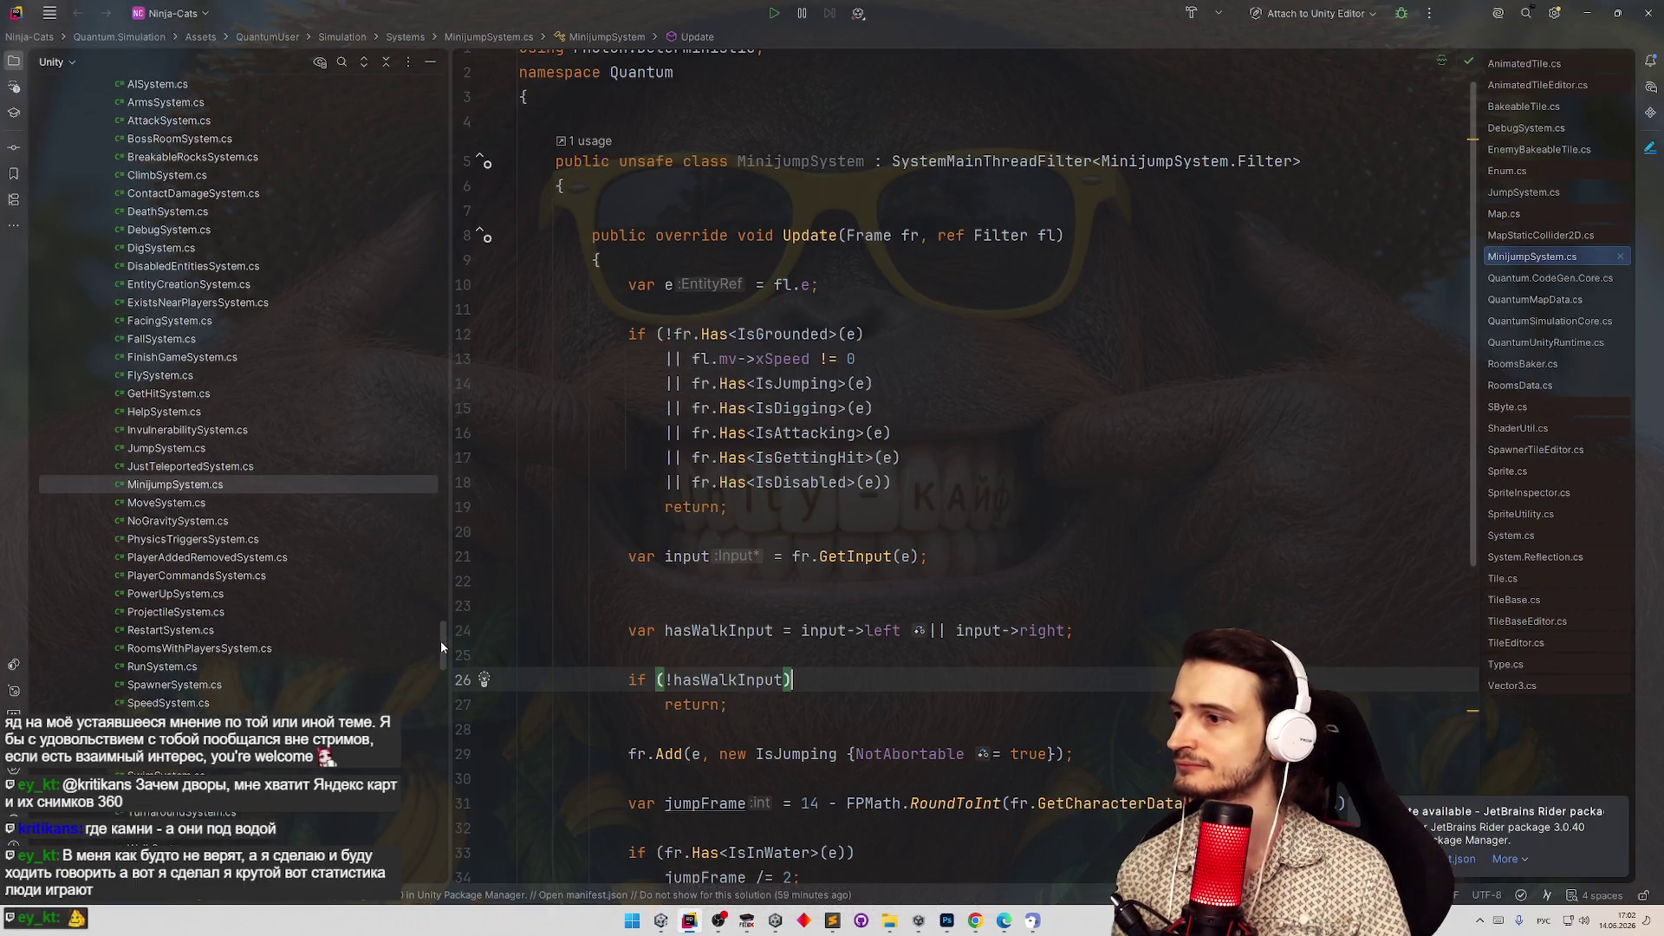
mouse_move(440, 641)
mouse_down()
mouse_move(425, 475)
mouse_move(455, 201)
mouse_move(445, 307)
mouse_up()
click(70, 227)
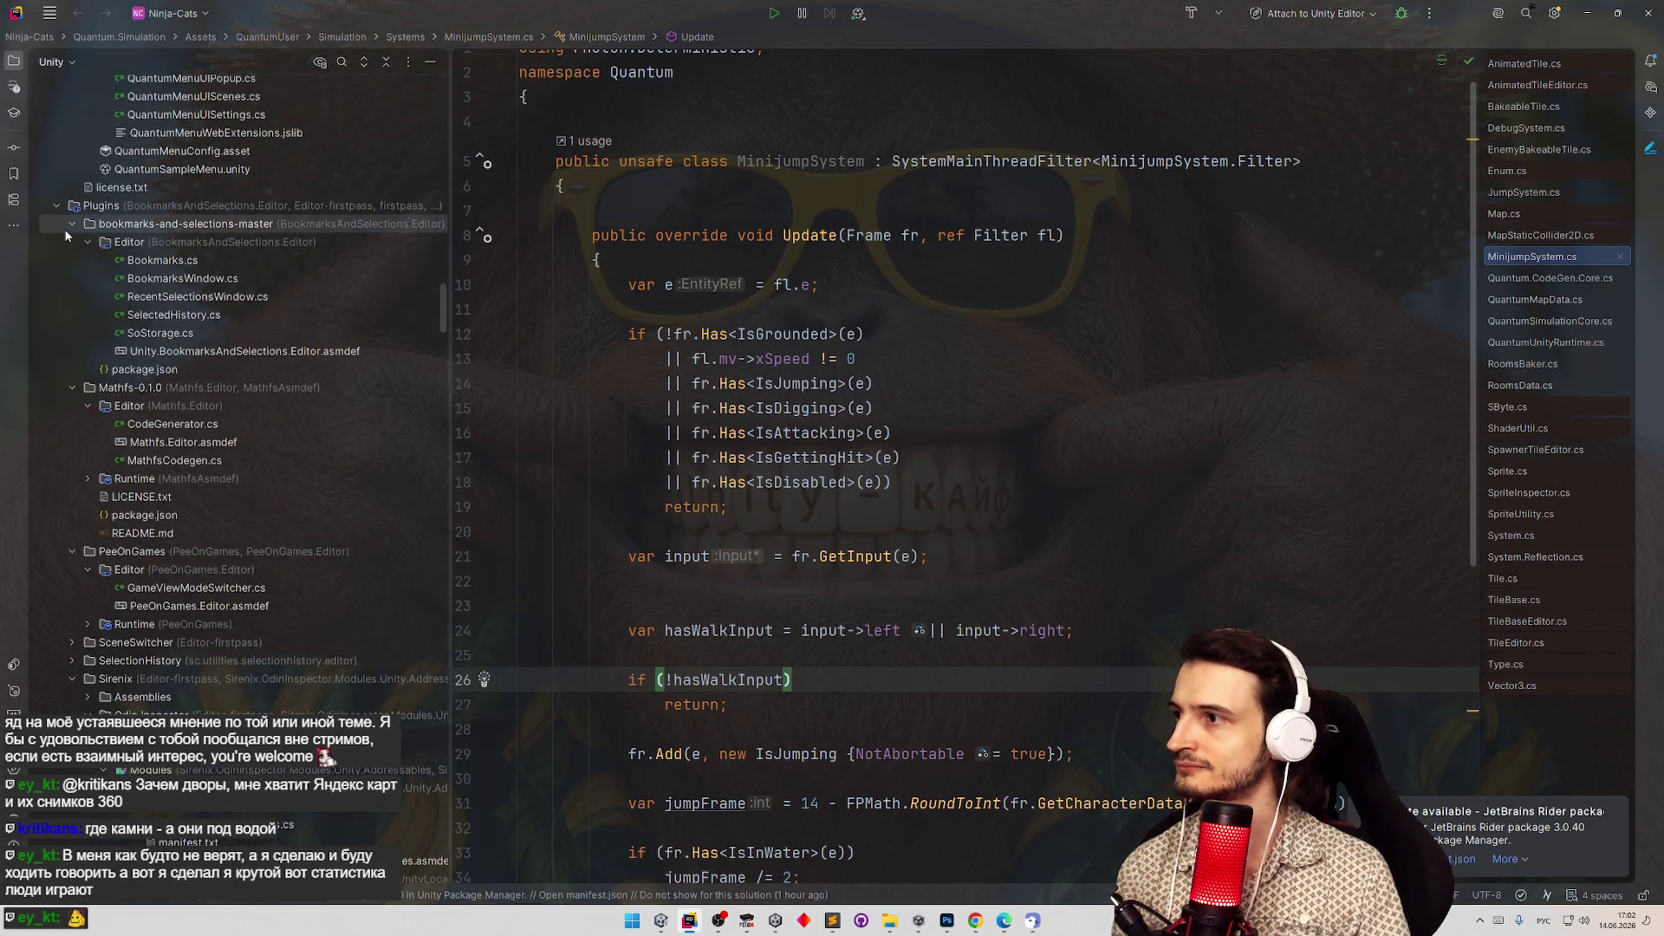
right_click(183, 337)
Add a new class named test via Add > Class/Interface beside SoStorage.cs and select test.cs.
mouse_move(380, 339)
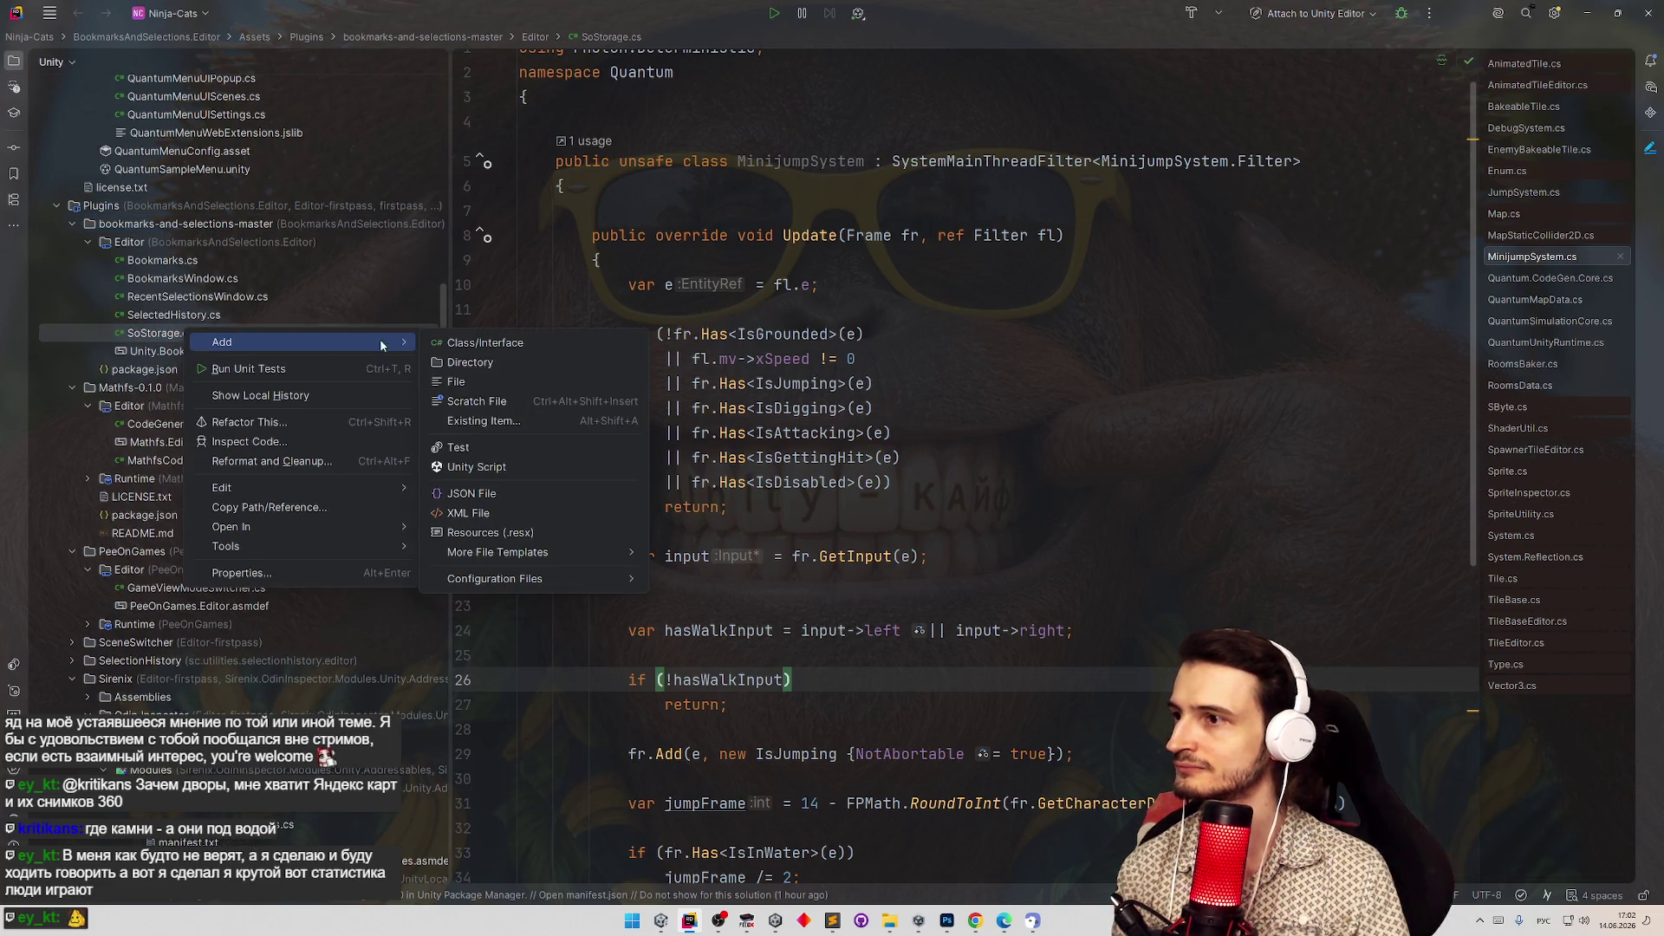
click(436, 345)
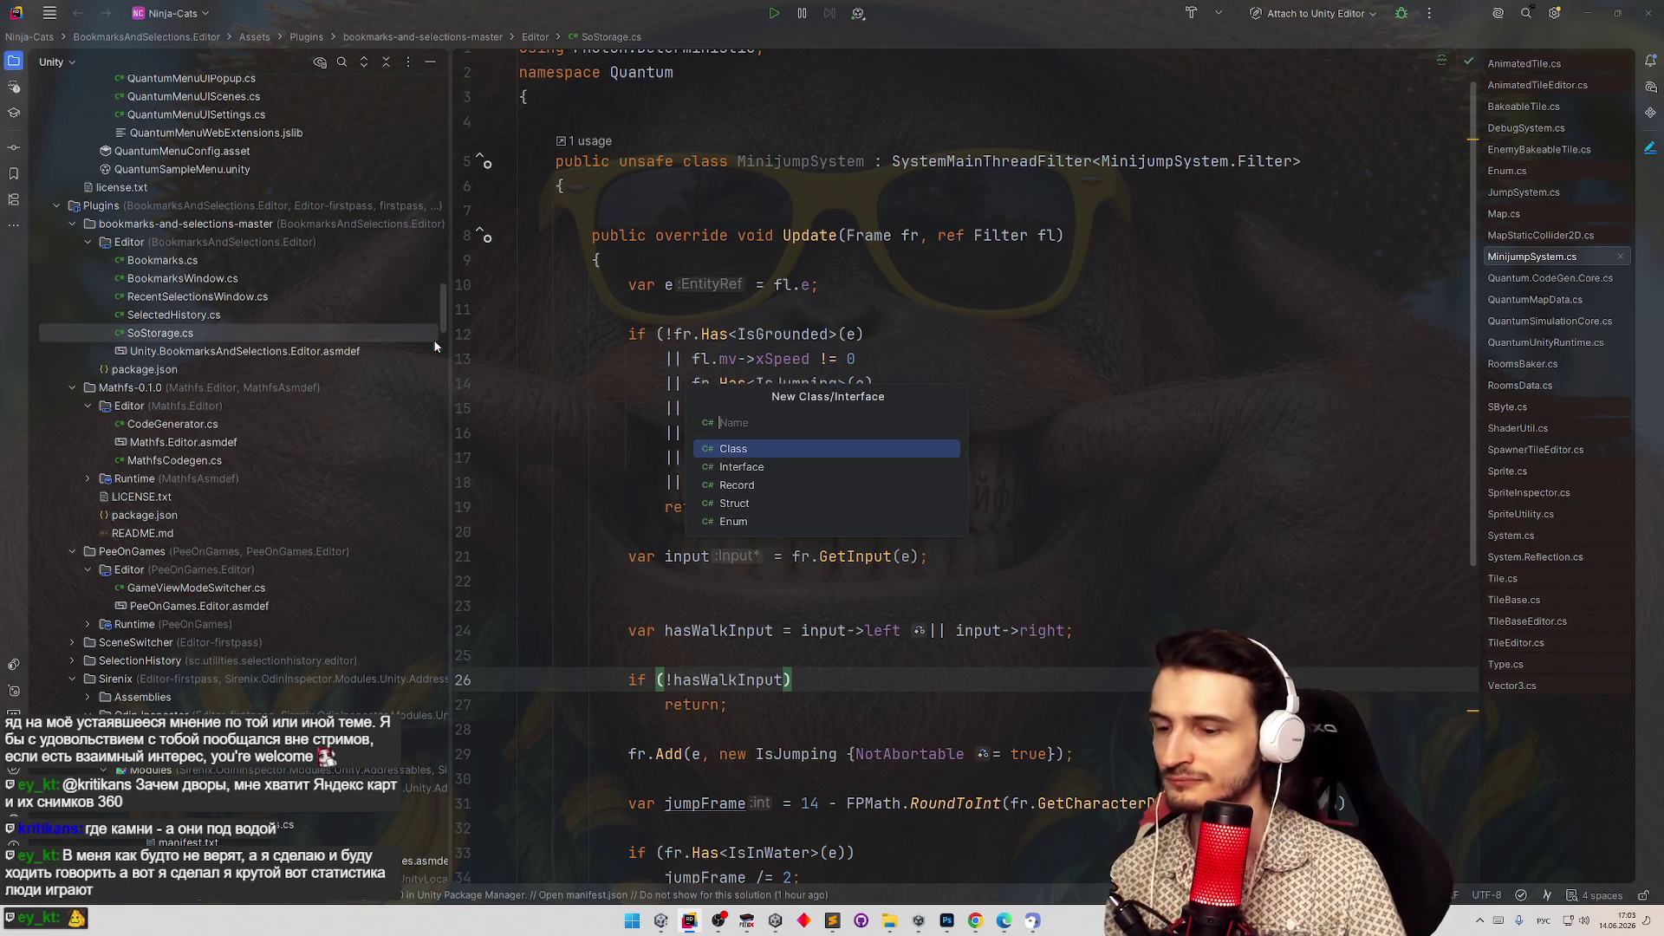
text(eyuie)
key(alt+shift)
key(Escape)
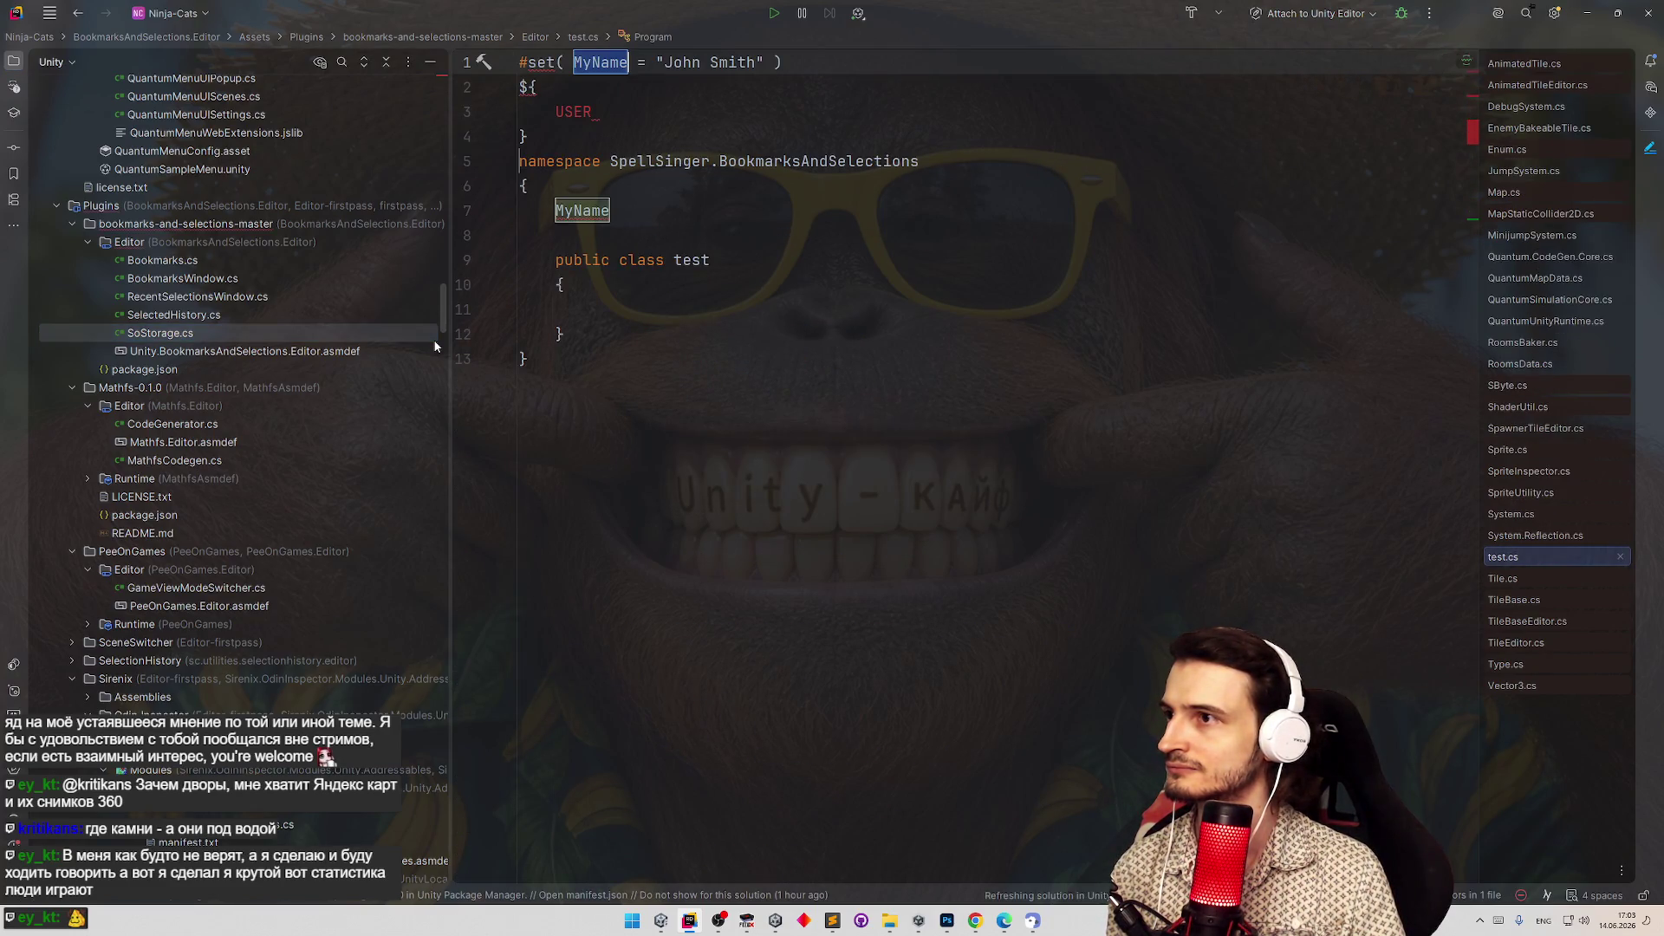
click(169, 352)
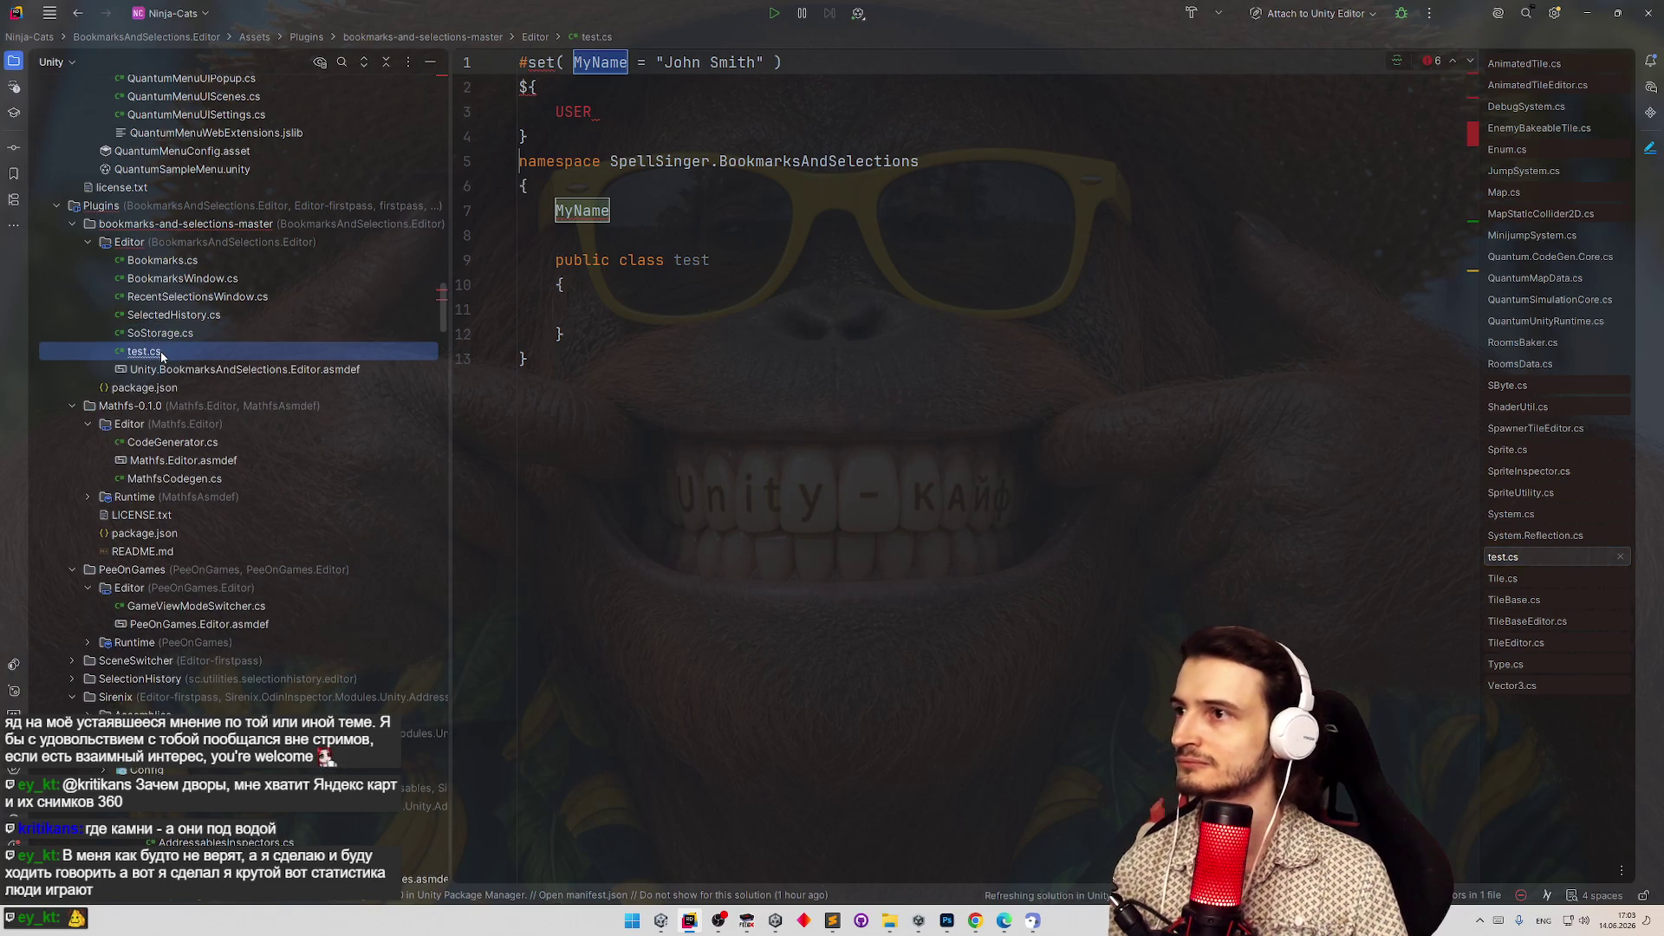
Replace test.cs's template code with the pasted SpriteLibraryReplacerWindow Odin script from Gemini.
click(592, 377)
key(ctrl+a)
key(BackSpace)
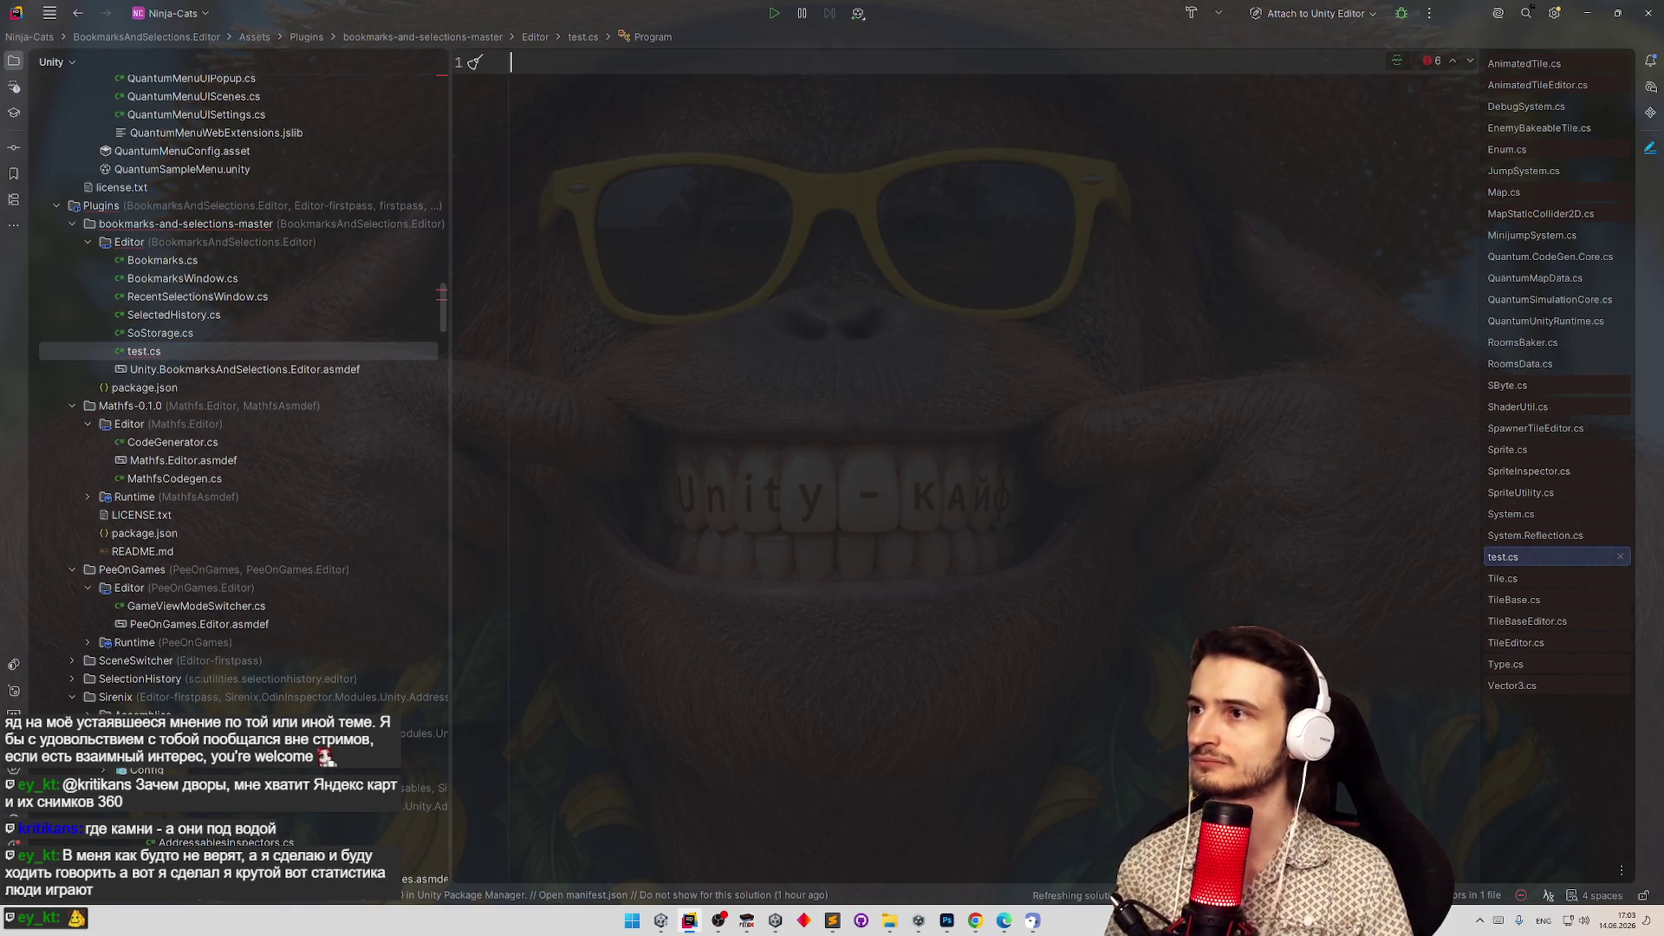
key(ctrl+v)
Review the pasted OpenWindow method and SpriteLibraryReplacerWindow class names, then select test.cs in the project.
scroll(607, 347, up, 15)
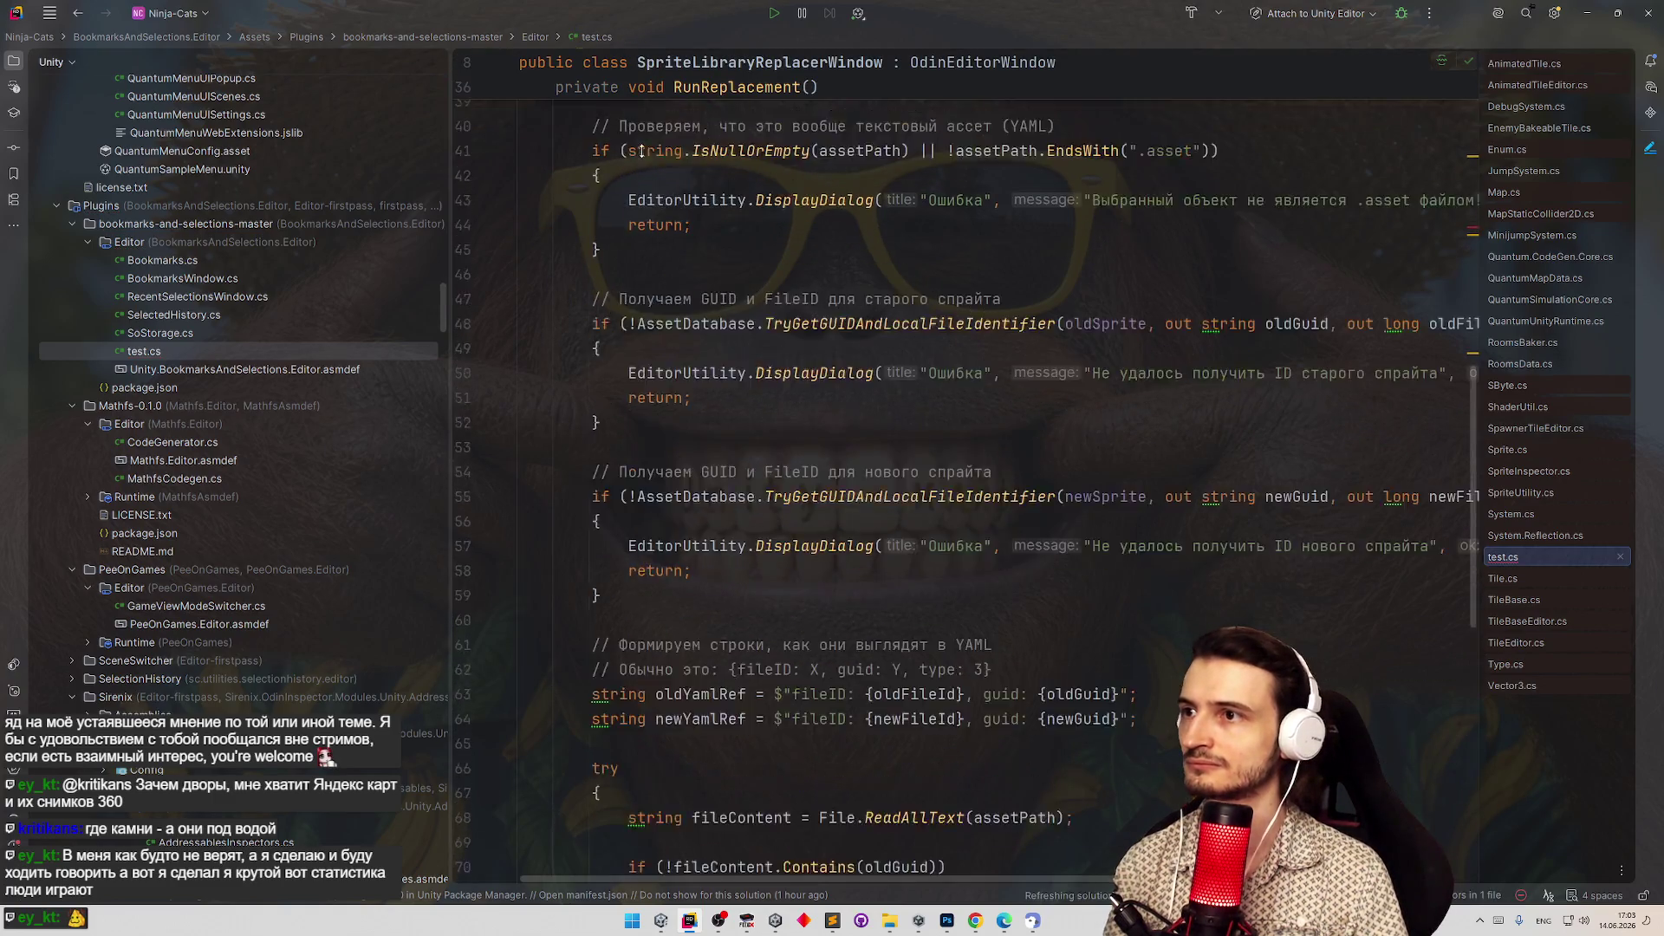
double_click(763, 325)
double_click(760, 250)
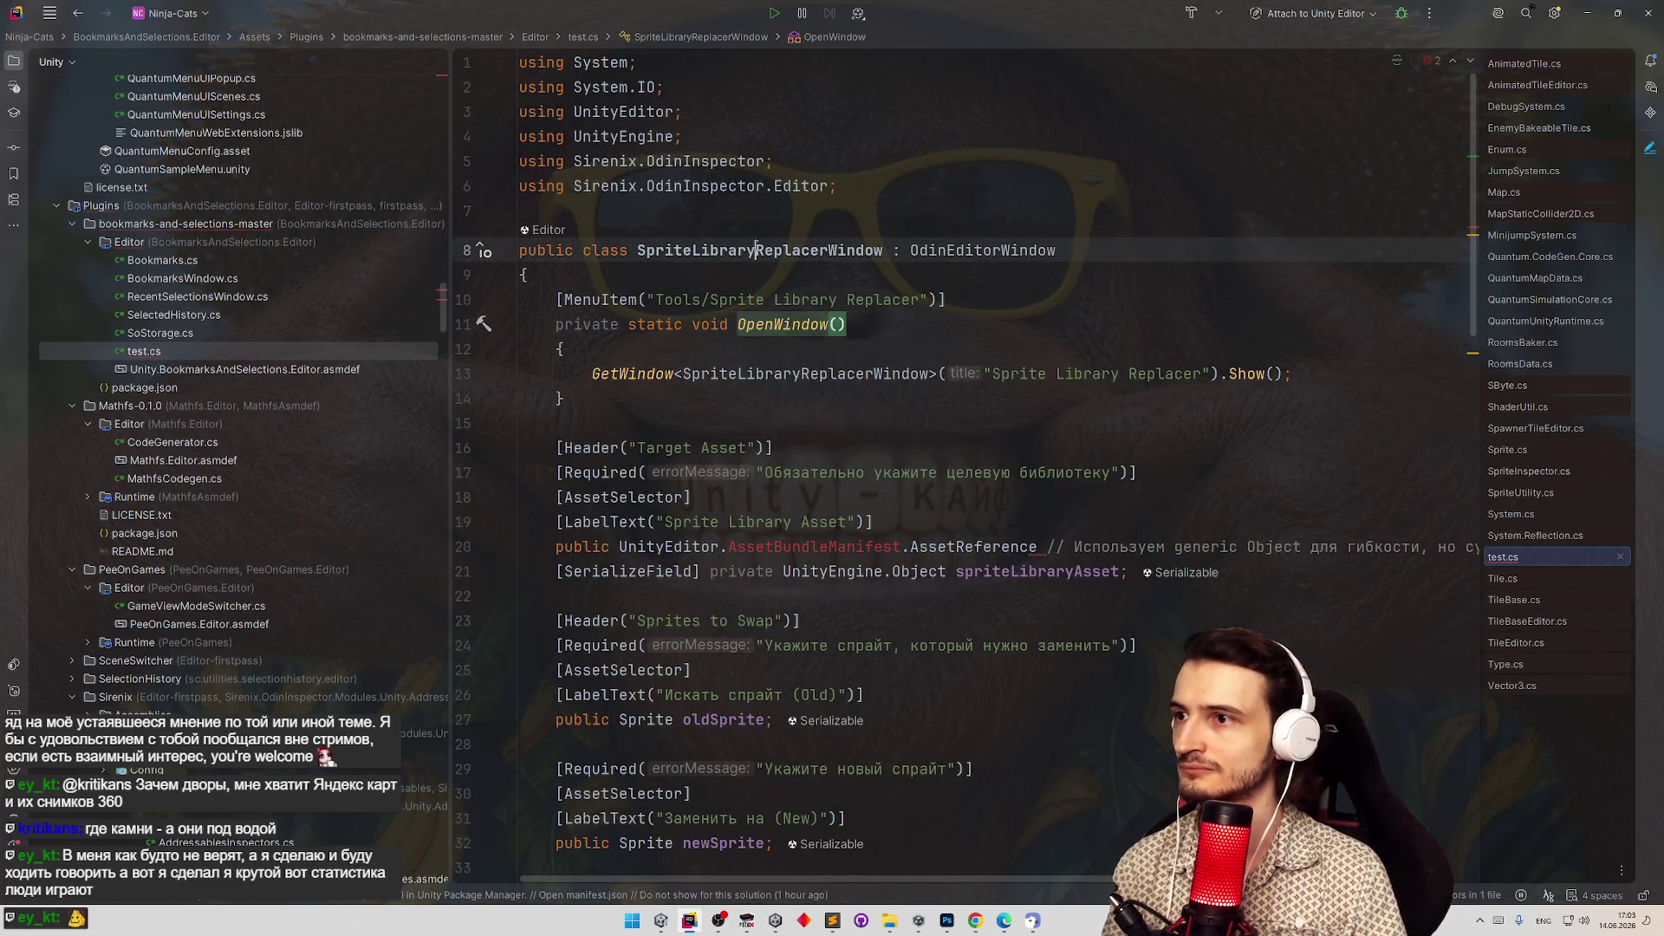
click(221, 351)
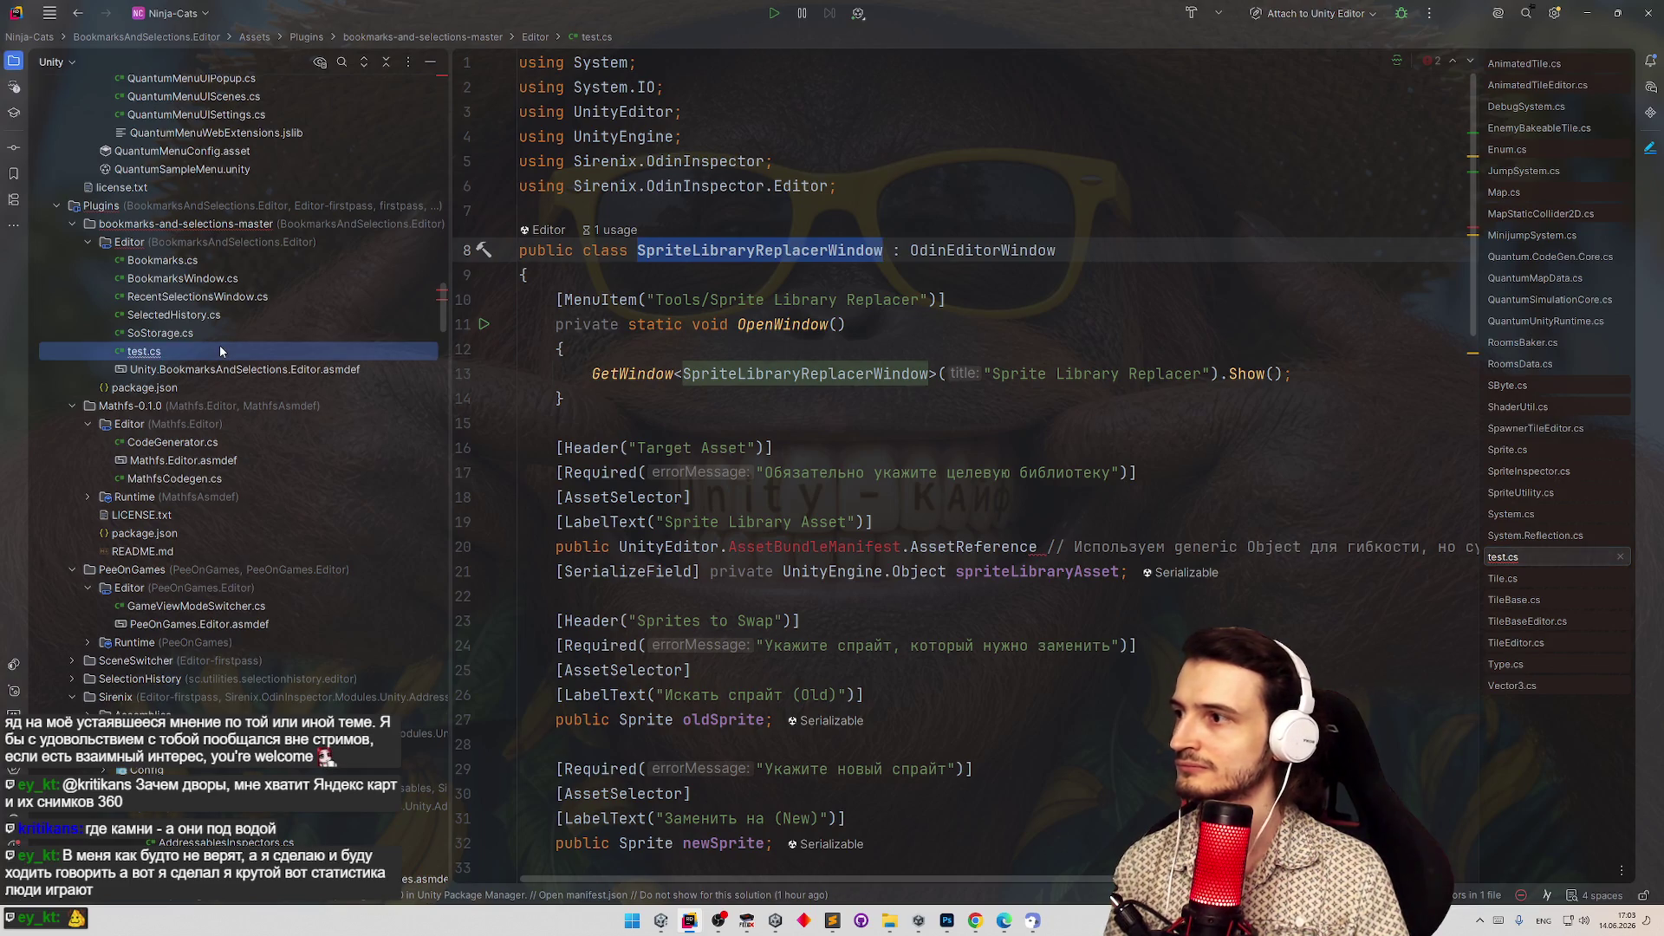
Rename the file test.cs to SpriteLibraryReplacer.cs.
key(shift+F6)
text(SpriteLibraryReplacerWind)
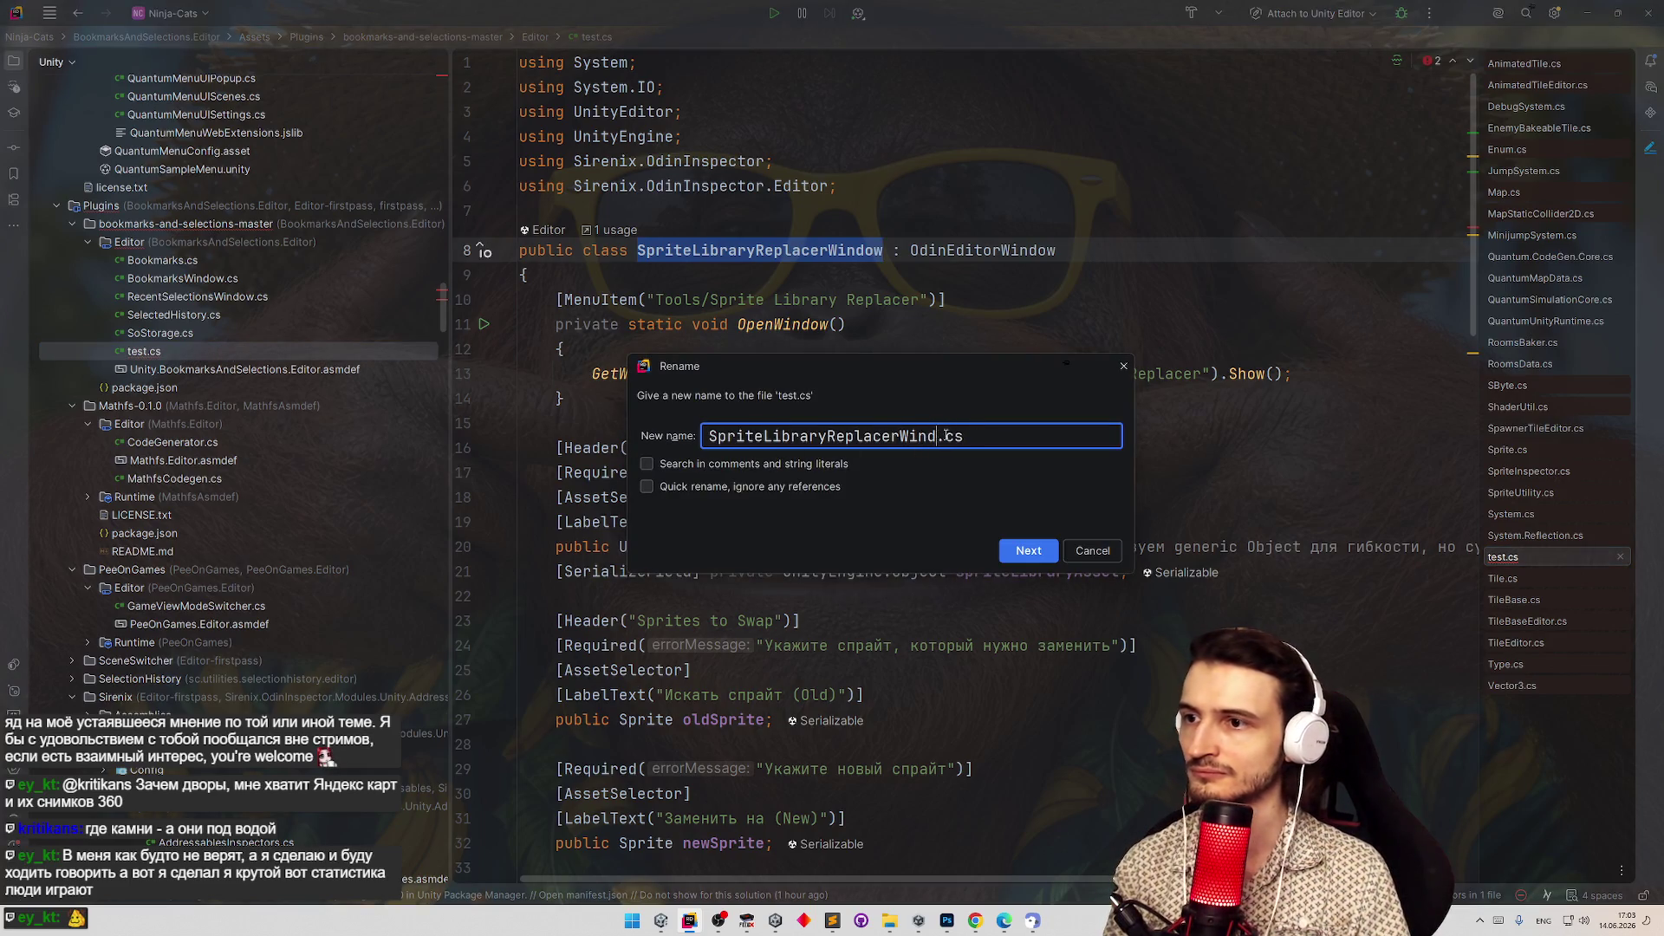
key(BackSpace)
key(BackSpace)
key(BackSpace)
key(Return)
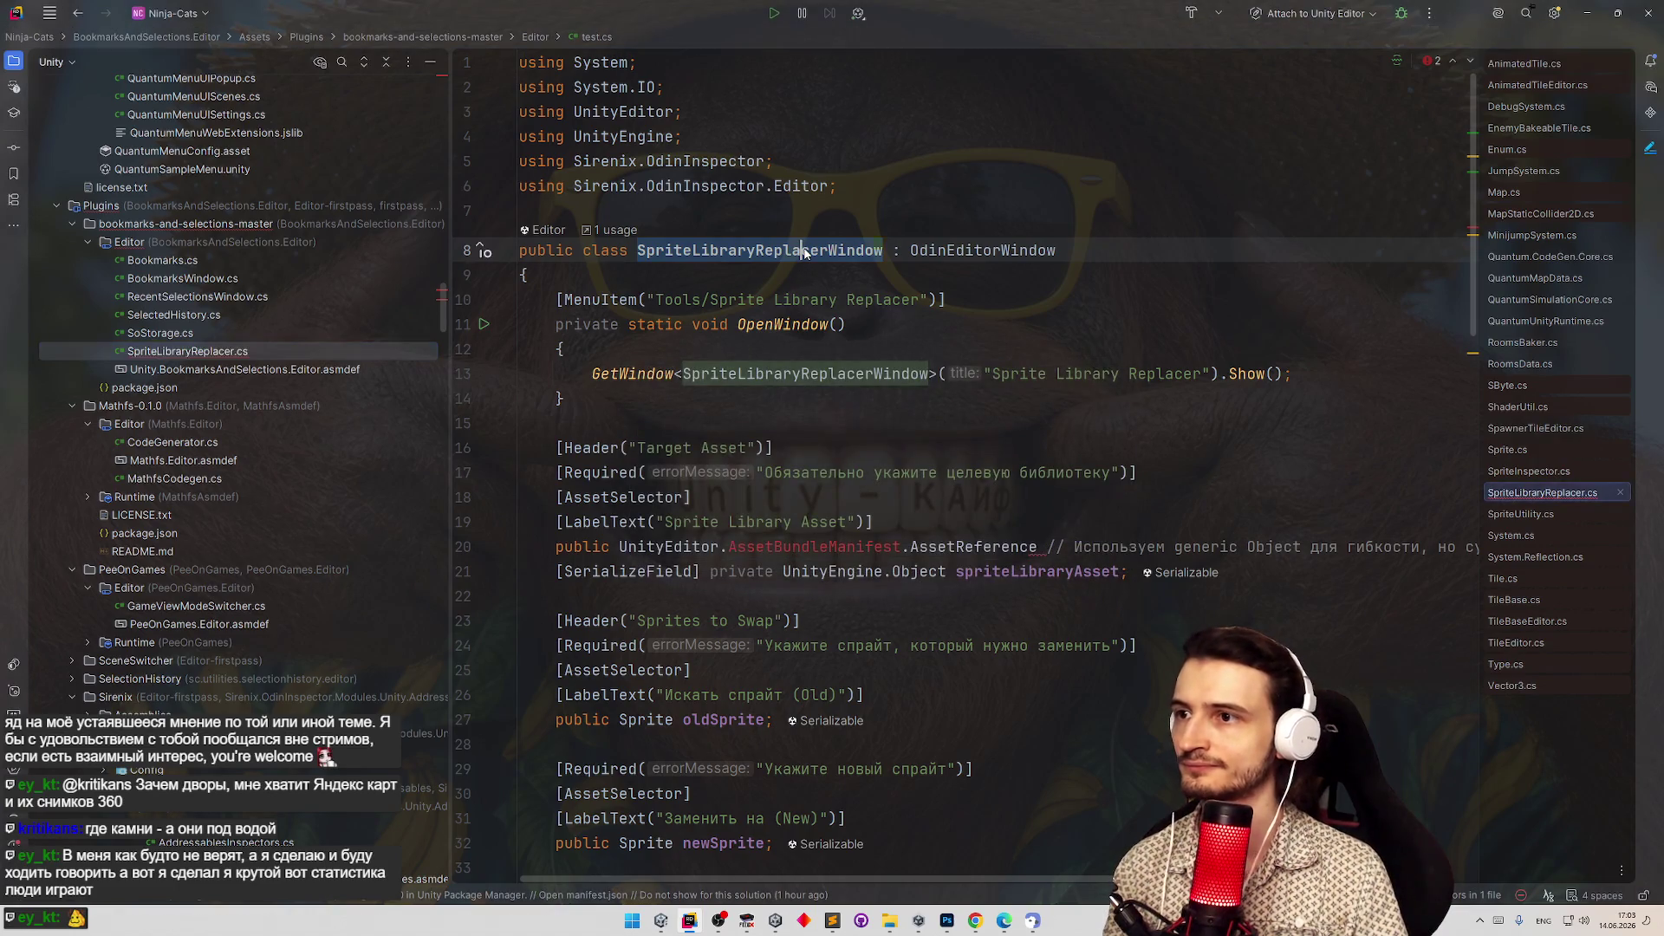
Rename the SpriteLibraryReplacerWindow class to SpriteLibraryReplacer throughout.
key(shift+F6)
key(Right)
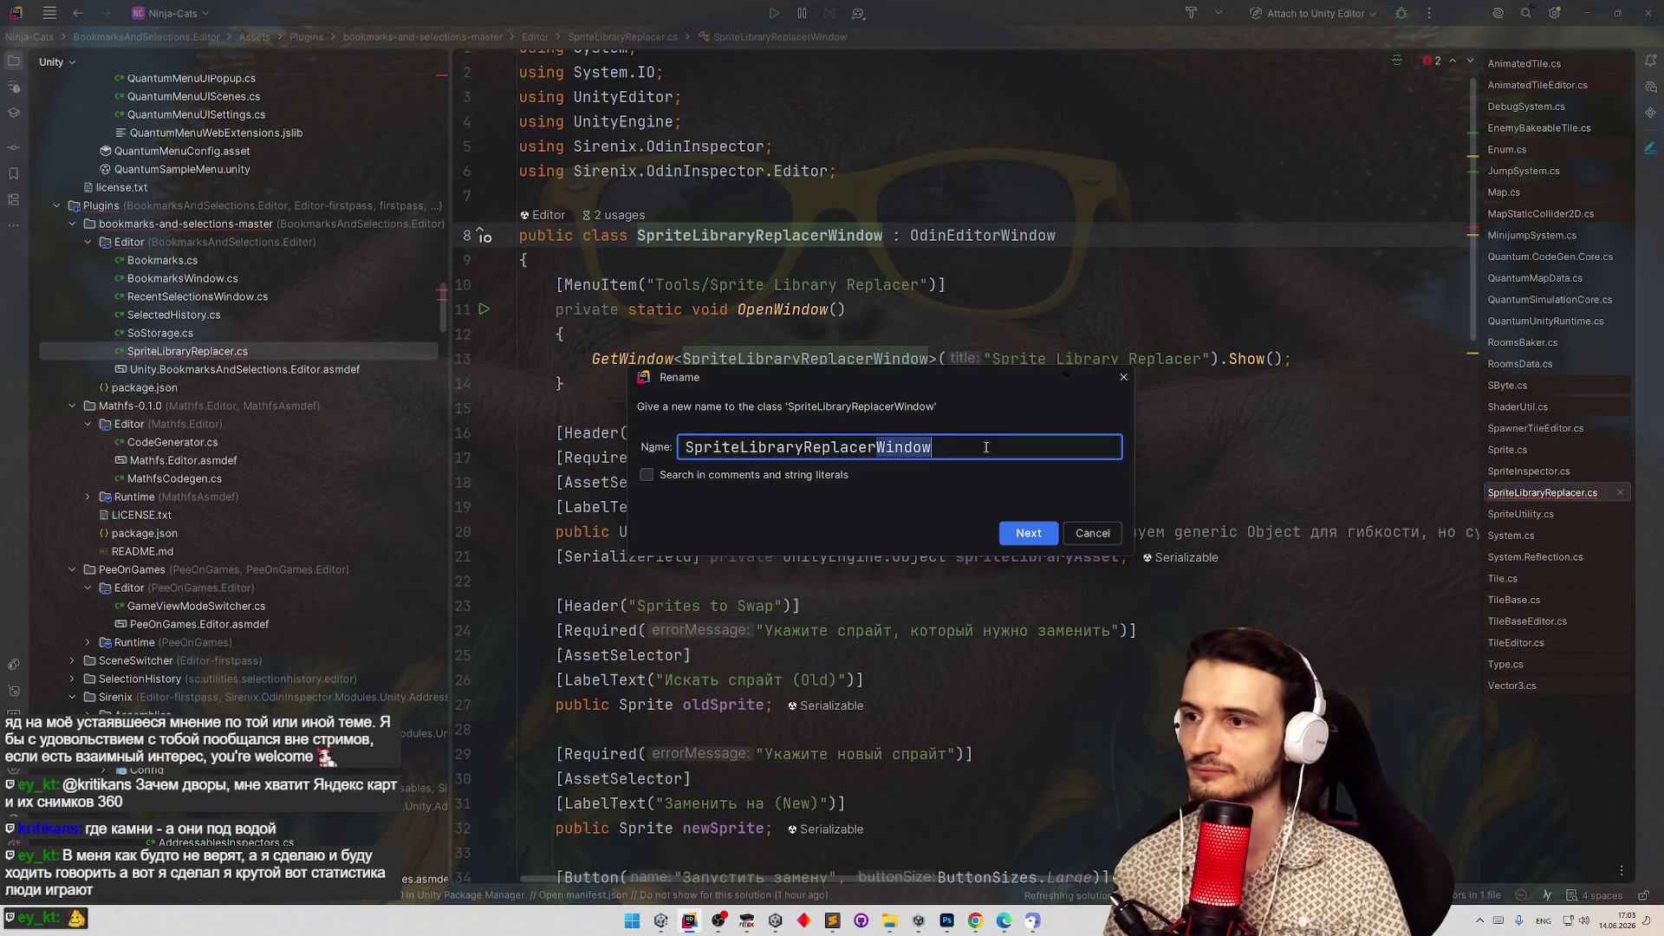
key(BackSpace)
key(BackSpace)
key(BackSpace)
key(Return)
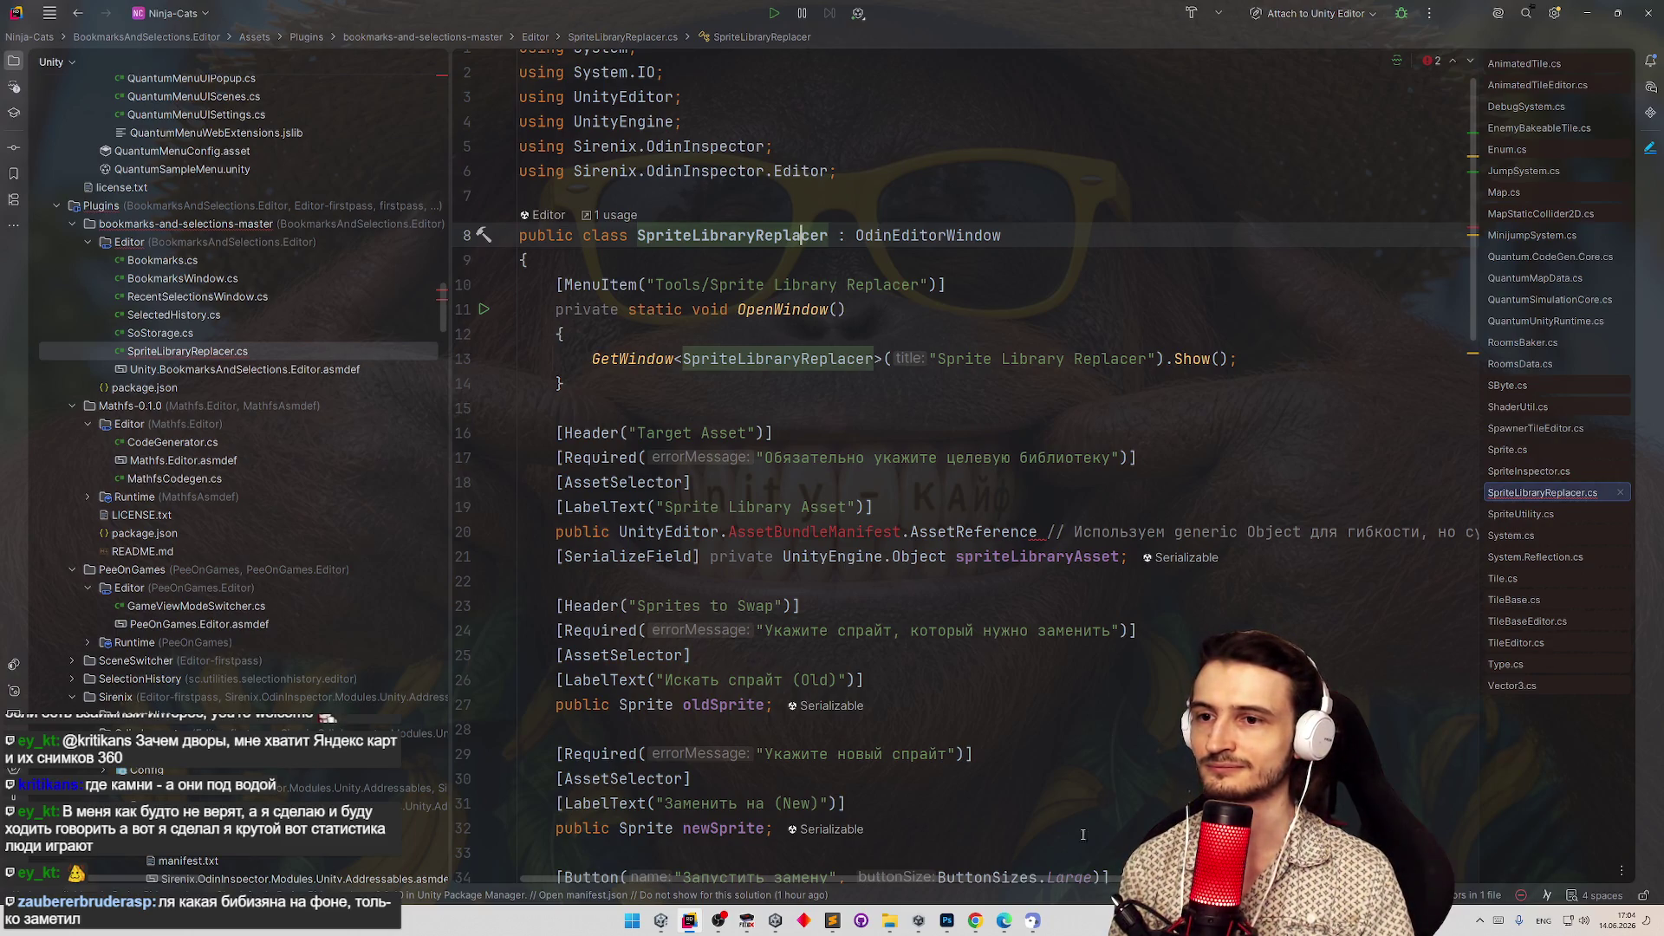
Delete the stray AssetBundleManifest.AssetReference field line on line 20.
scroll(1053, 878, right, 5)
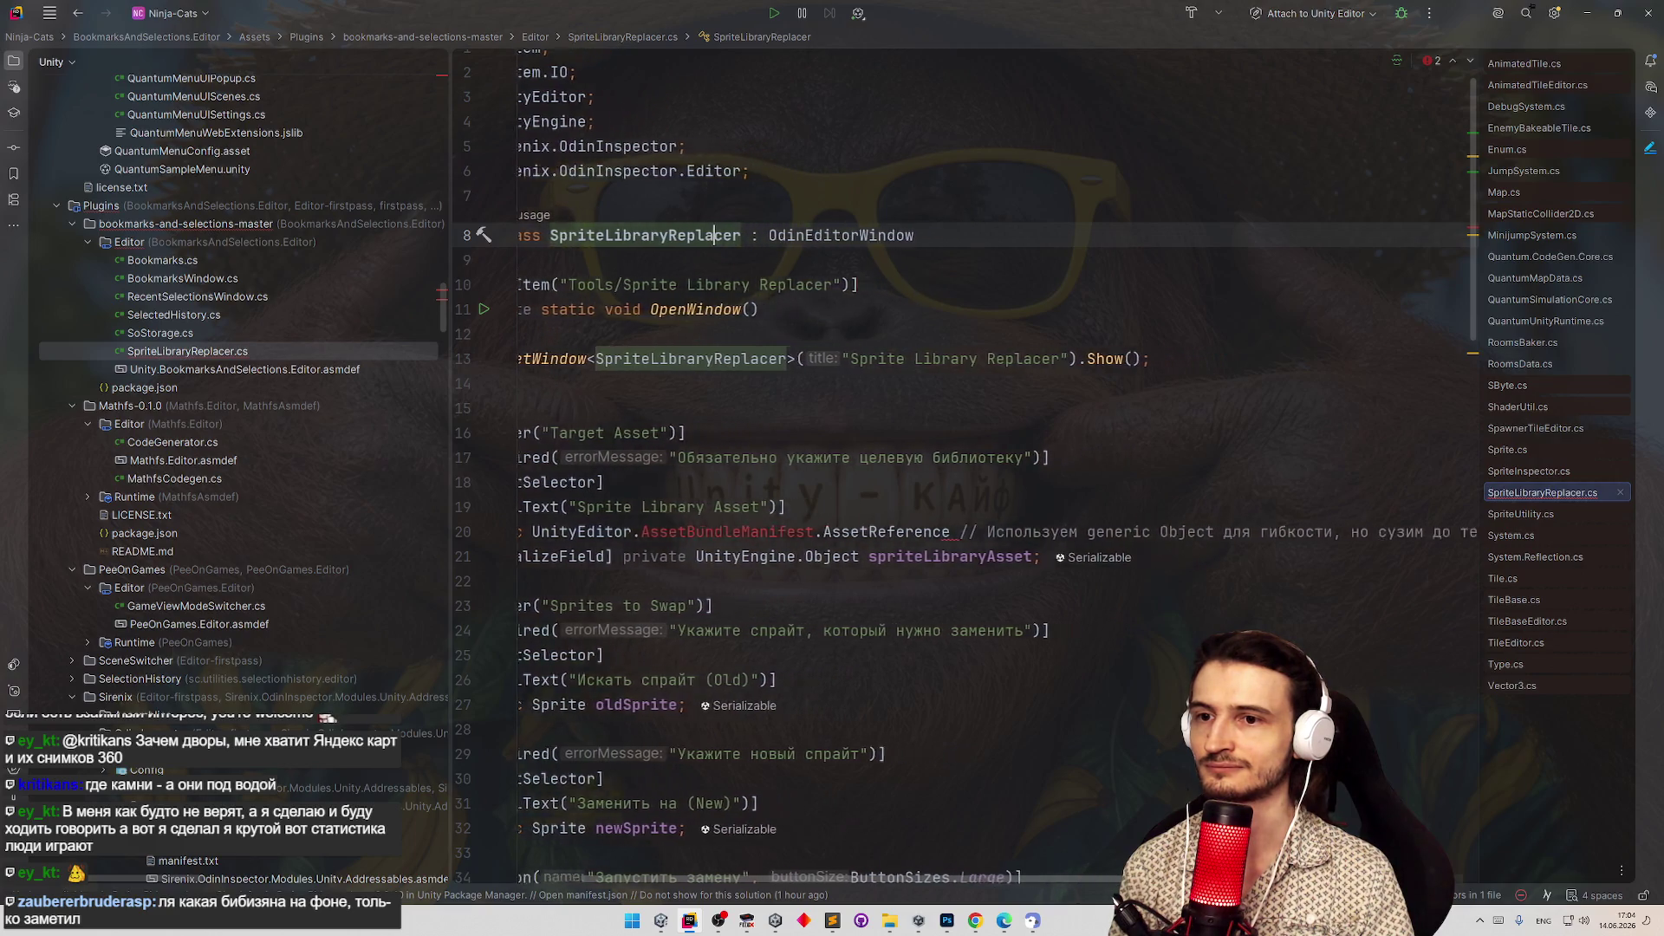
scroll(953, 468, right, 5)
scroll(1217, 553, left, 10)
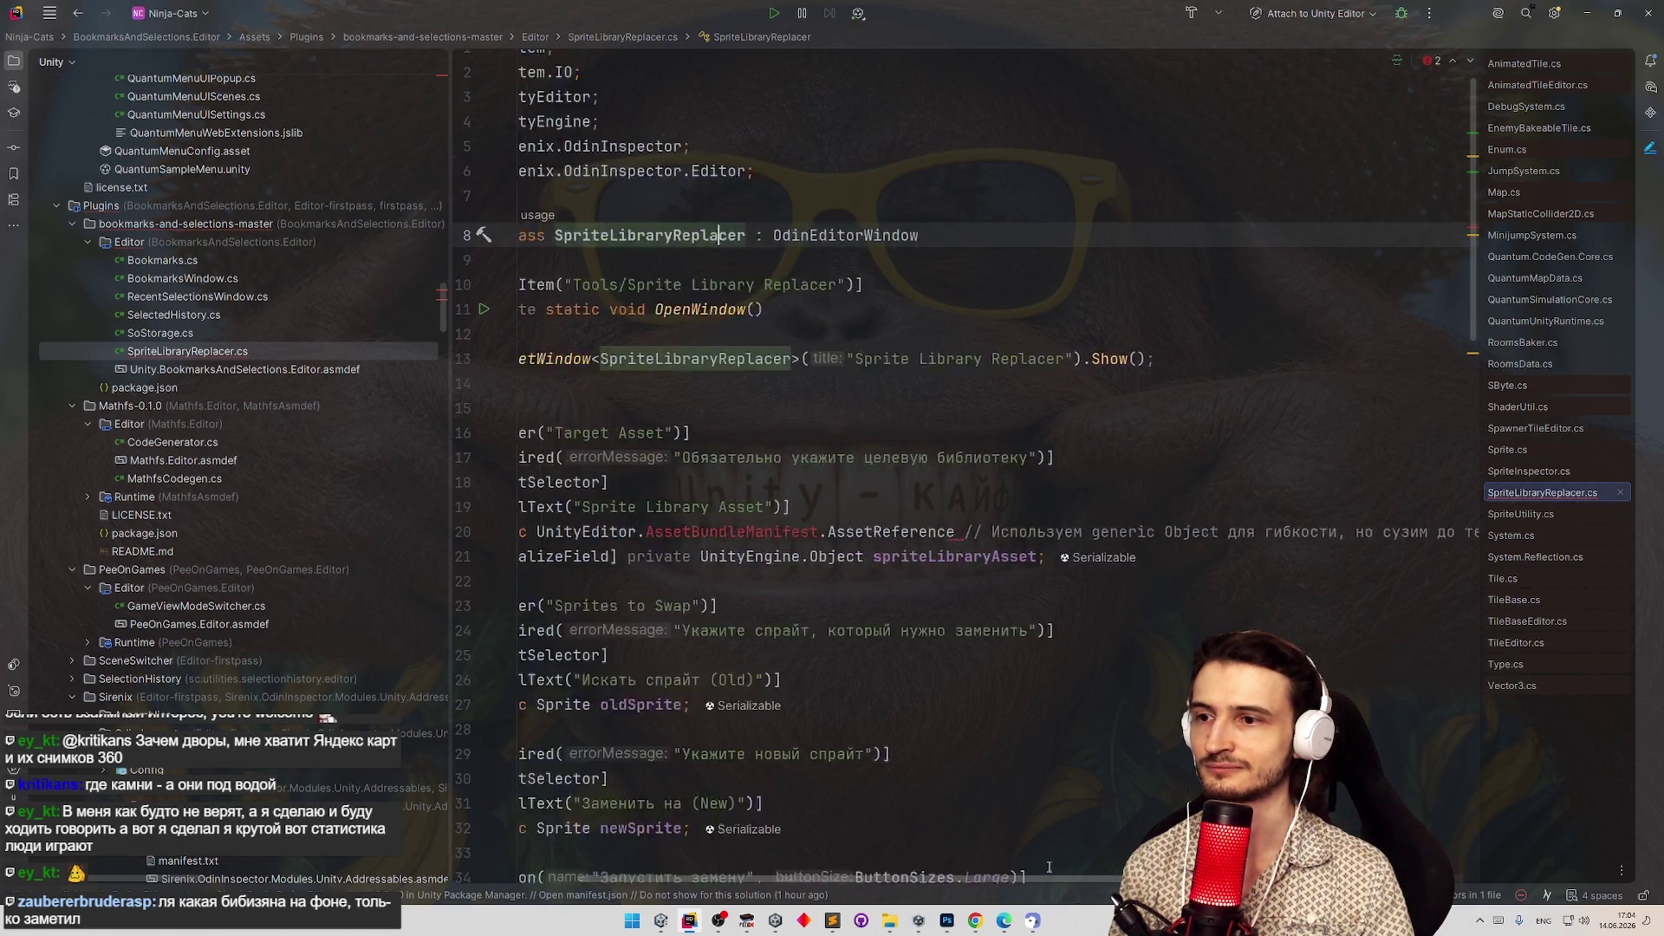
scroll(1218, 553, down, 1)
scroll(1217, 553, down, 4)
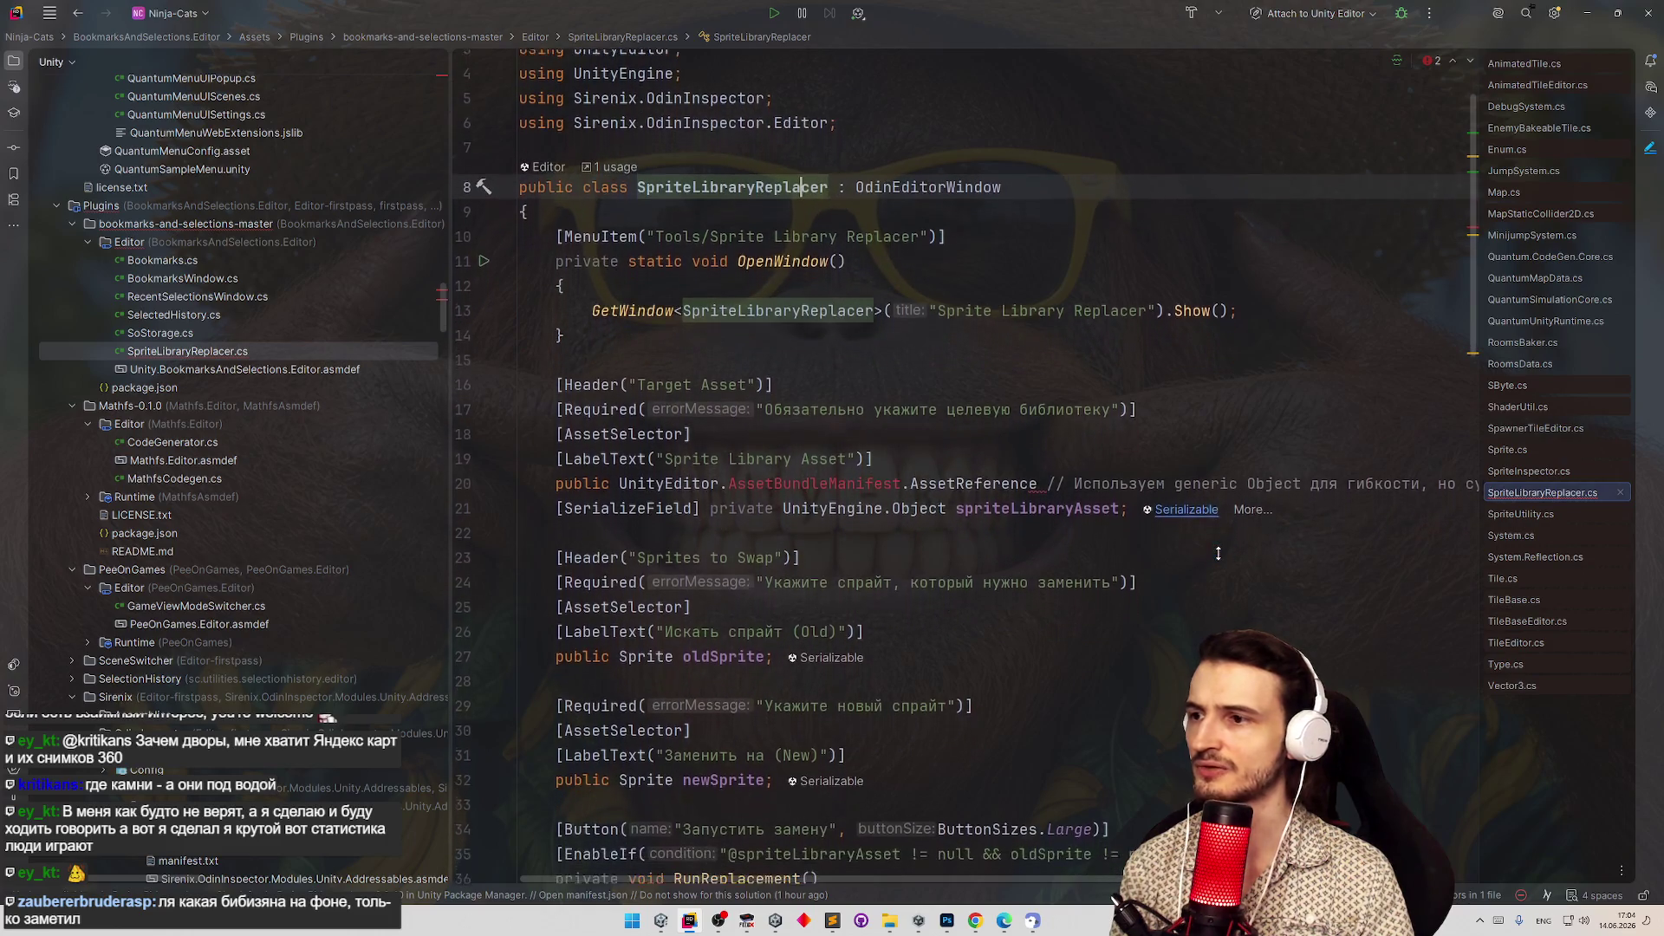
scroll(1217, 553, down, 3)
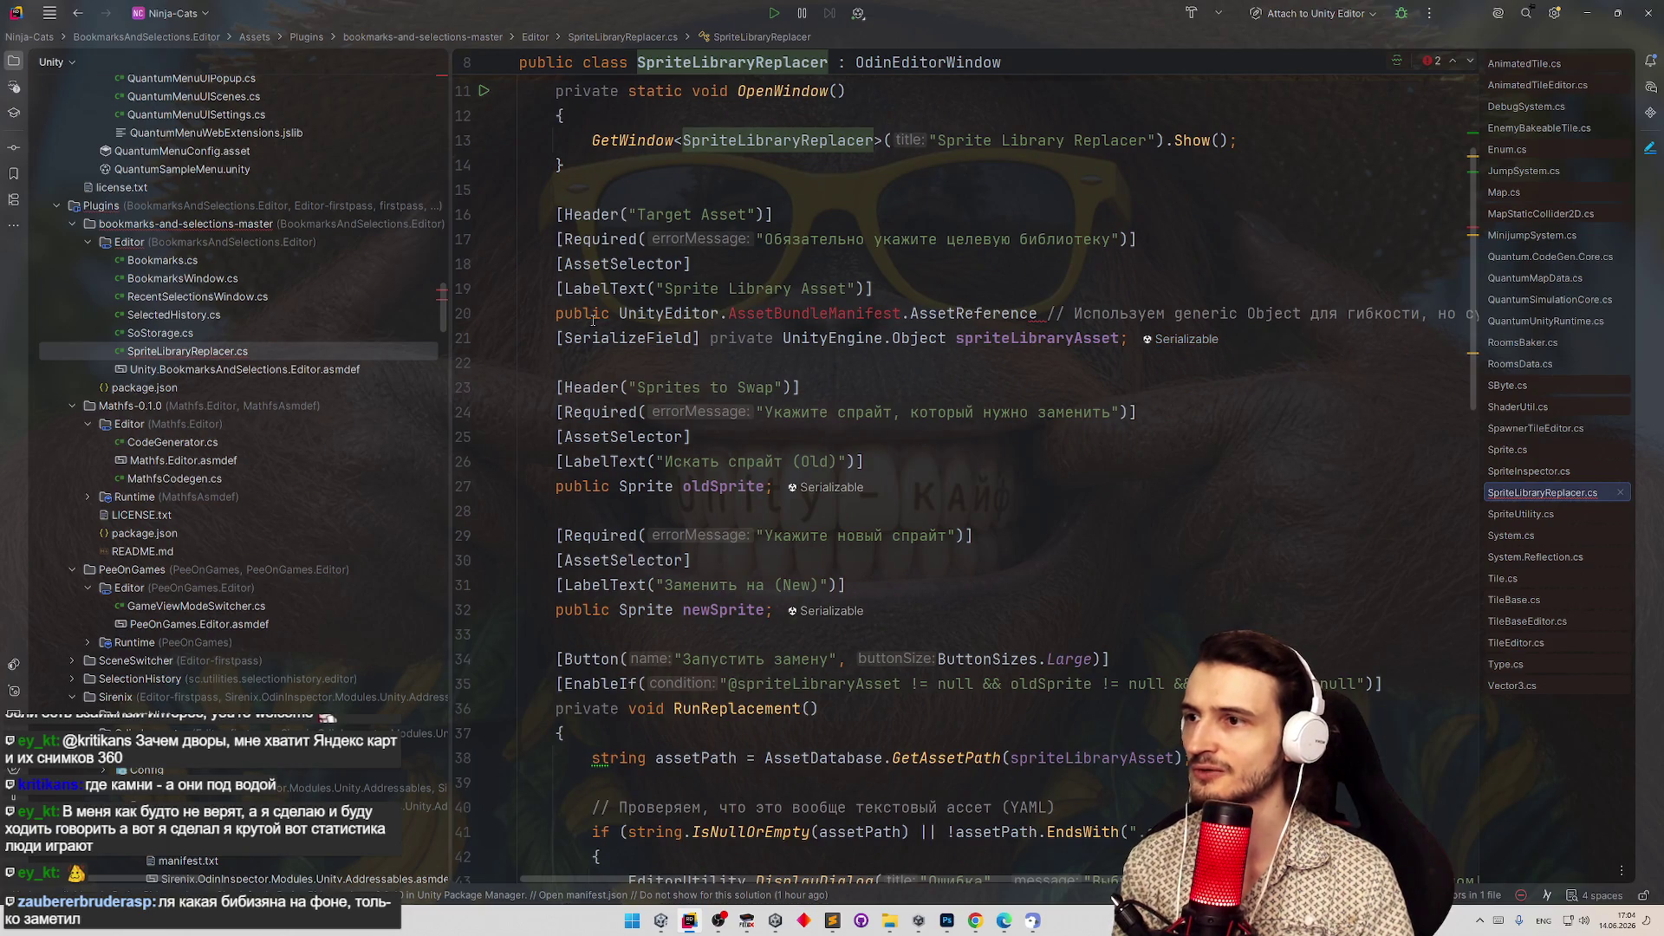
click(936, 313)
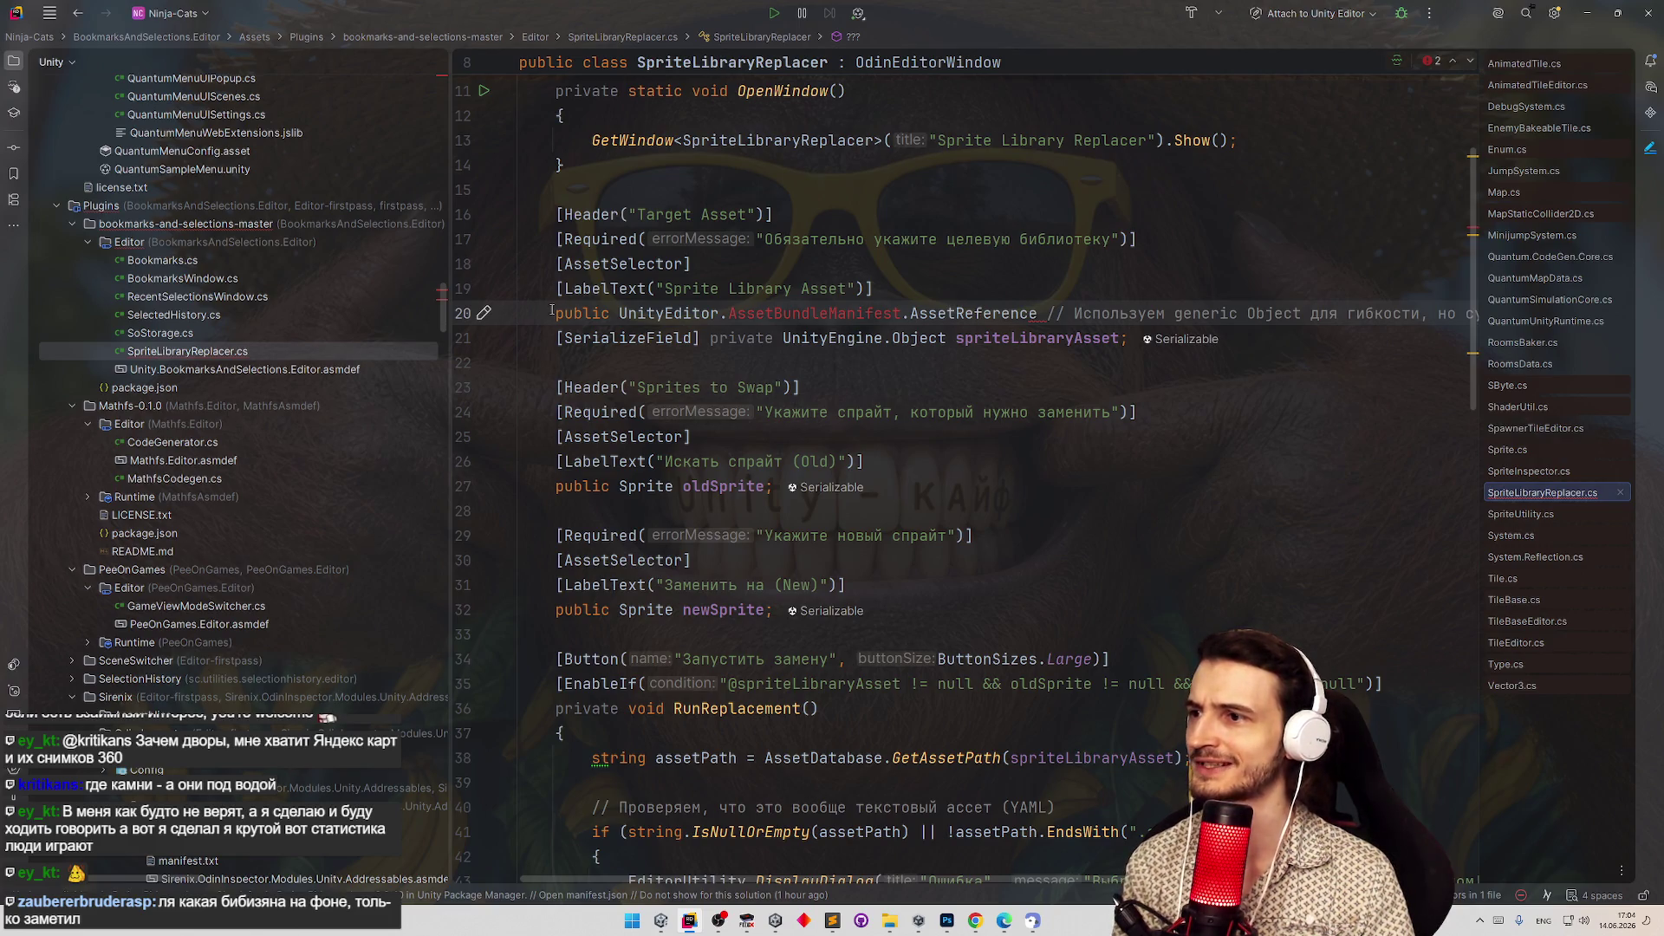
drag(557, 314, 1484, 312)
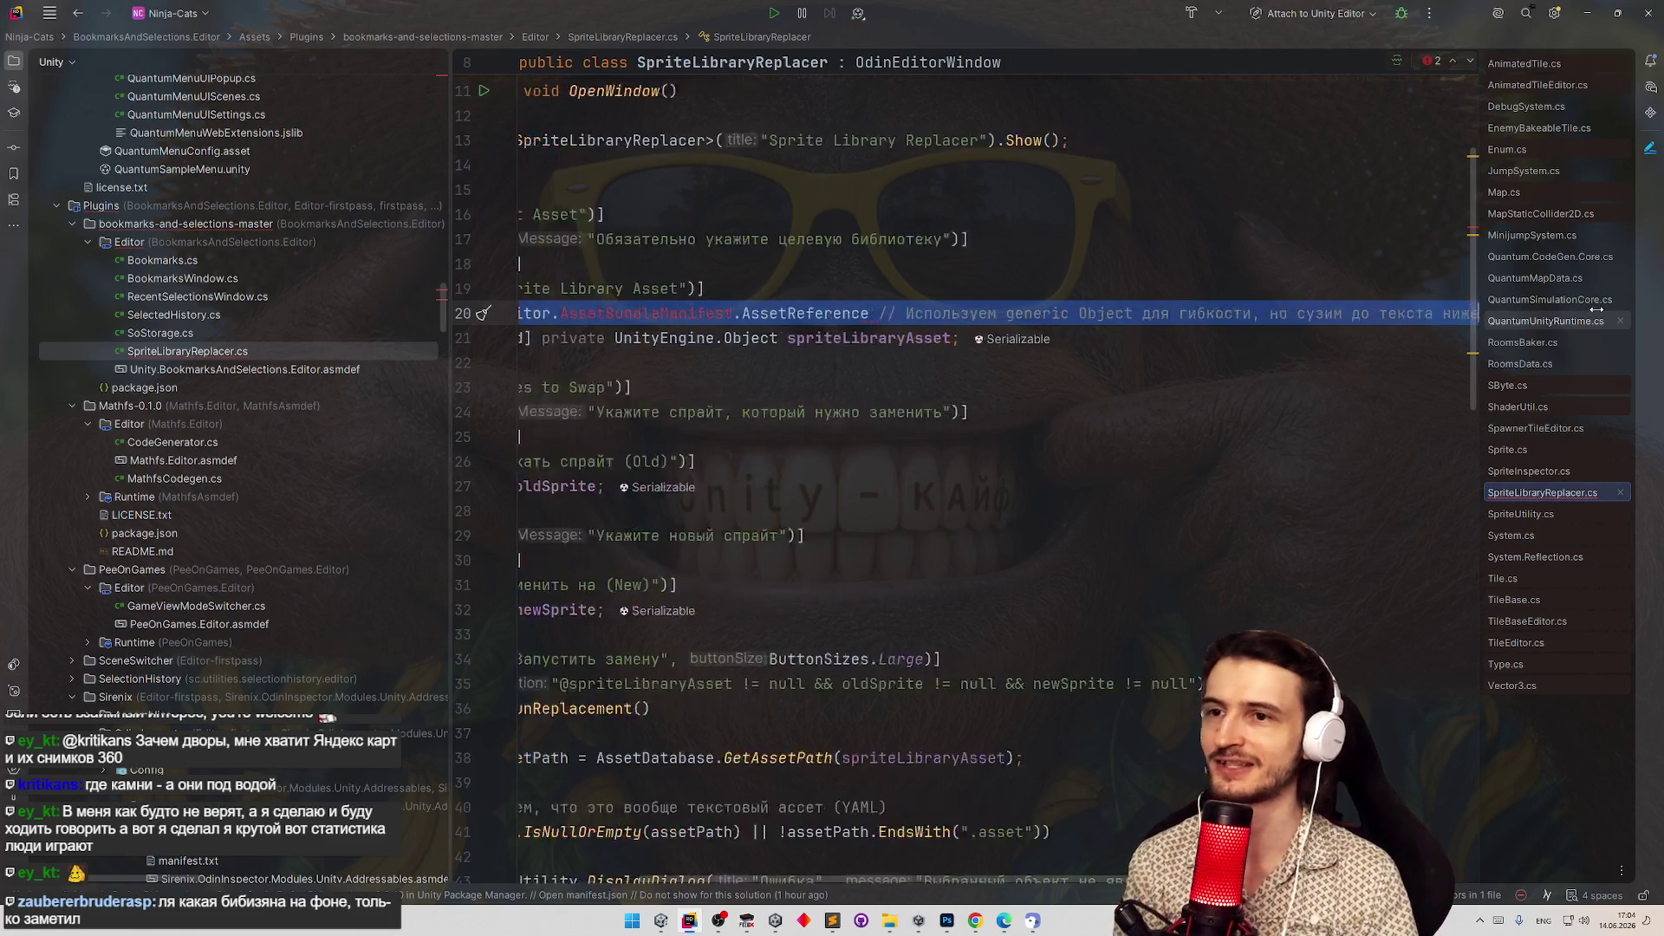
key(BackSpace)
key(BackSpace)
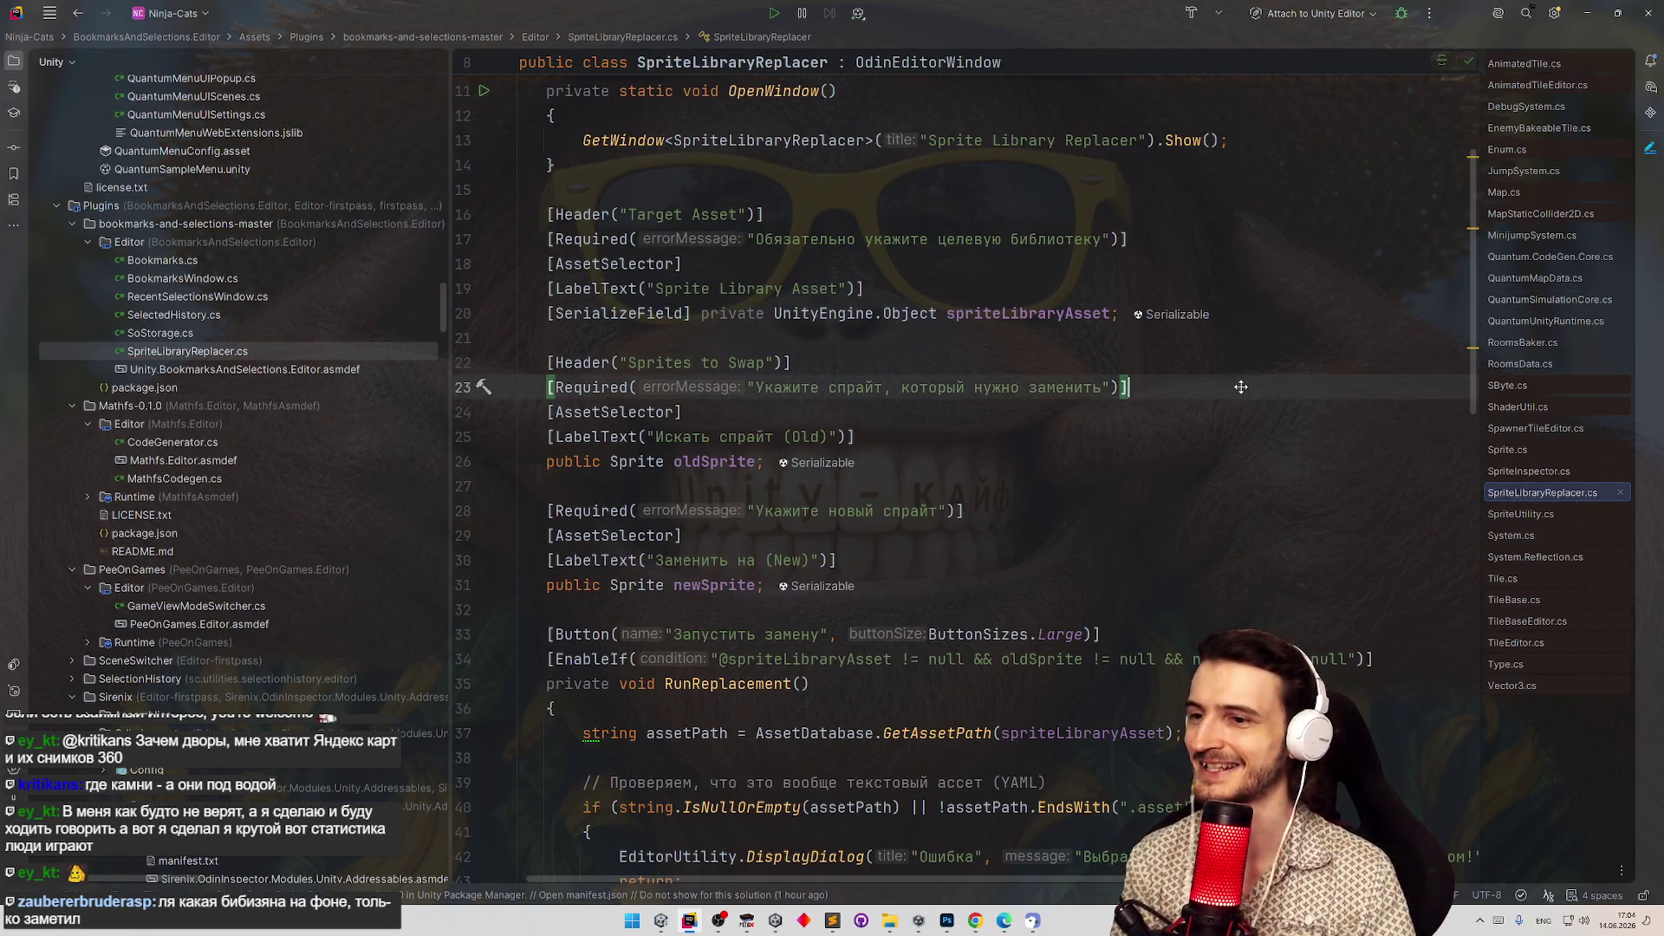
Read through the RunReplacement method's GUID and FileID swap logic.
scroll(1241, 390, down, 10)
scroll(1241, 394, down, 9)
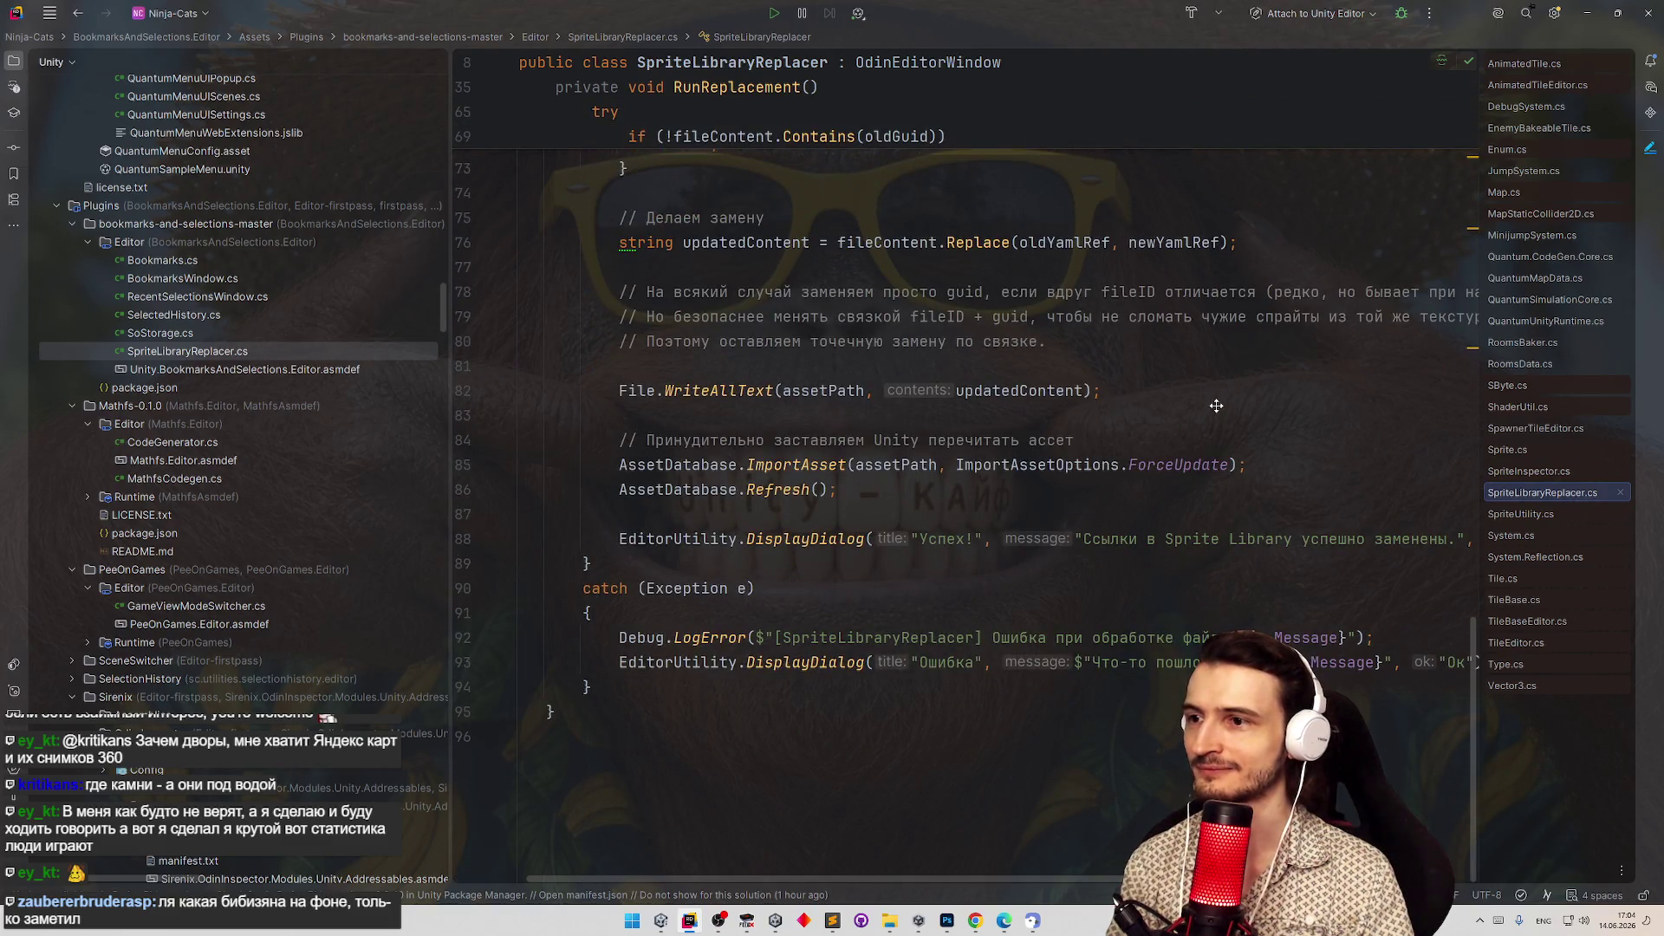
scroll(1216, 405, up, 2)
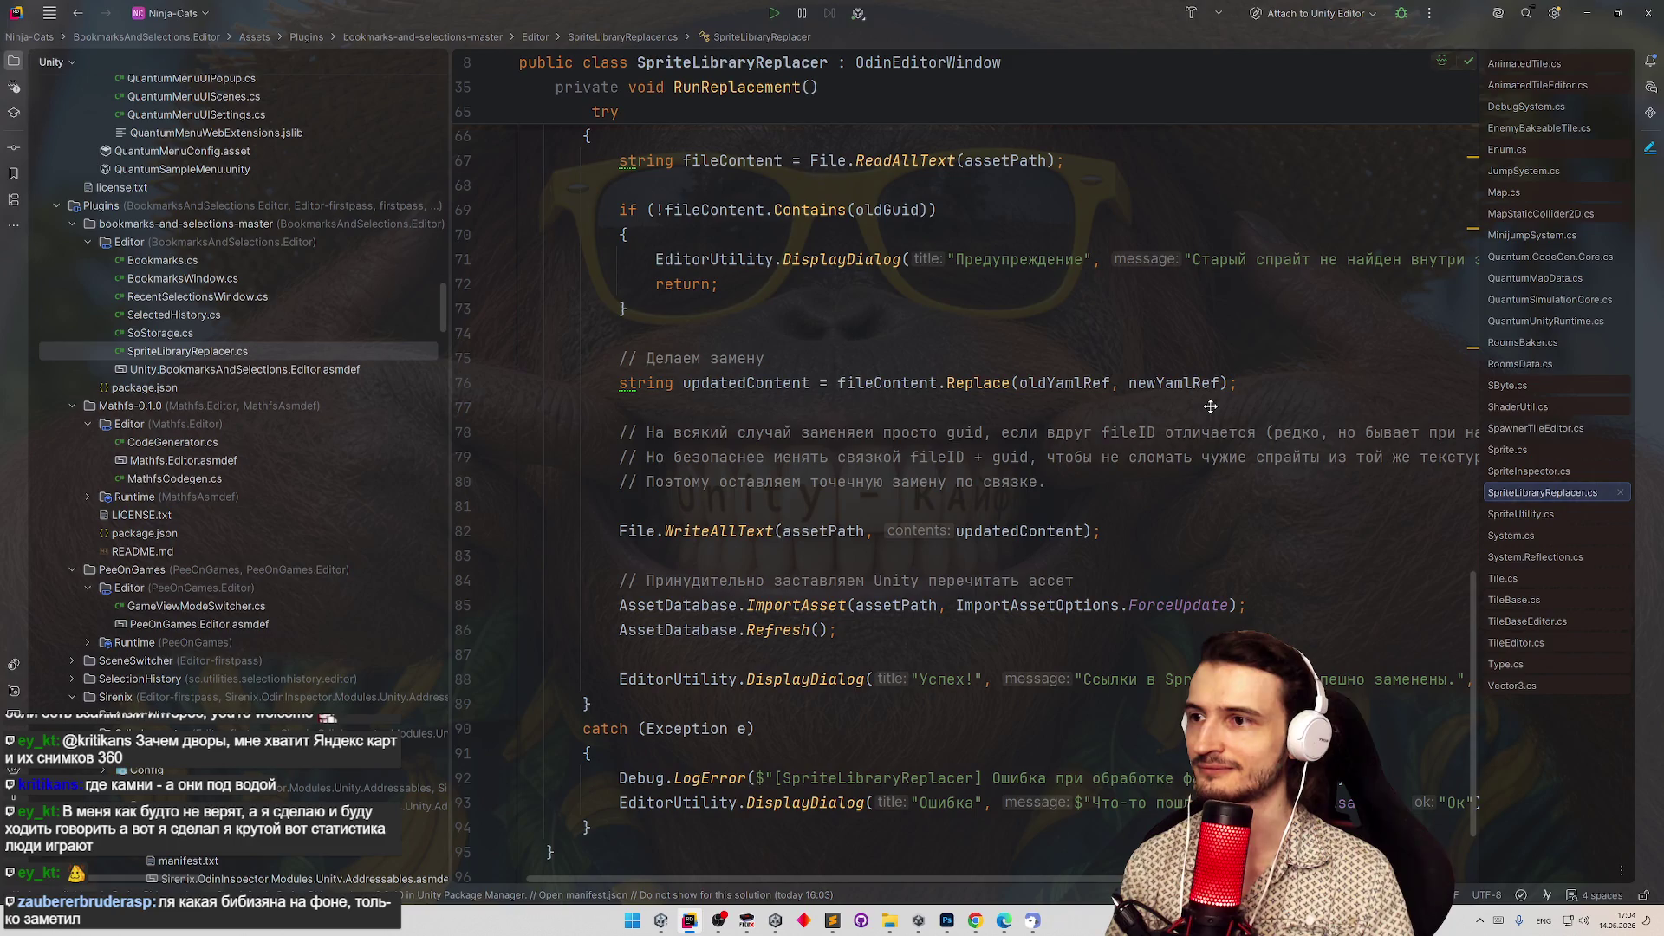
scroll(1211, 394, up, 1)
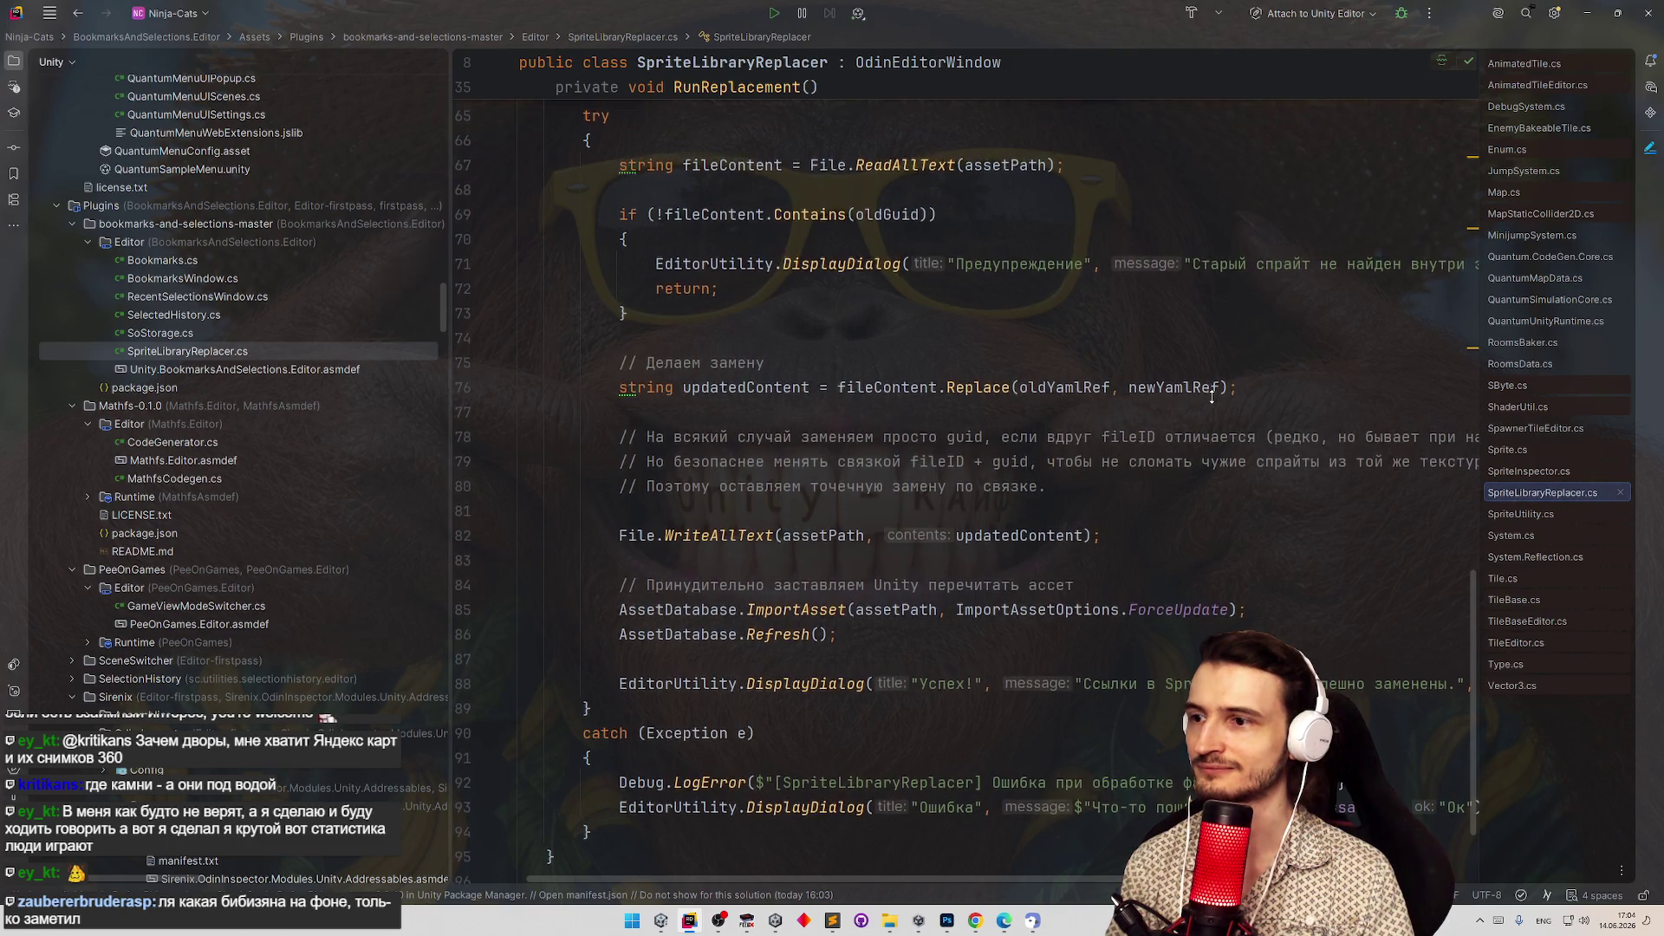
scroll(1213, 390, up, 2)
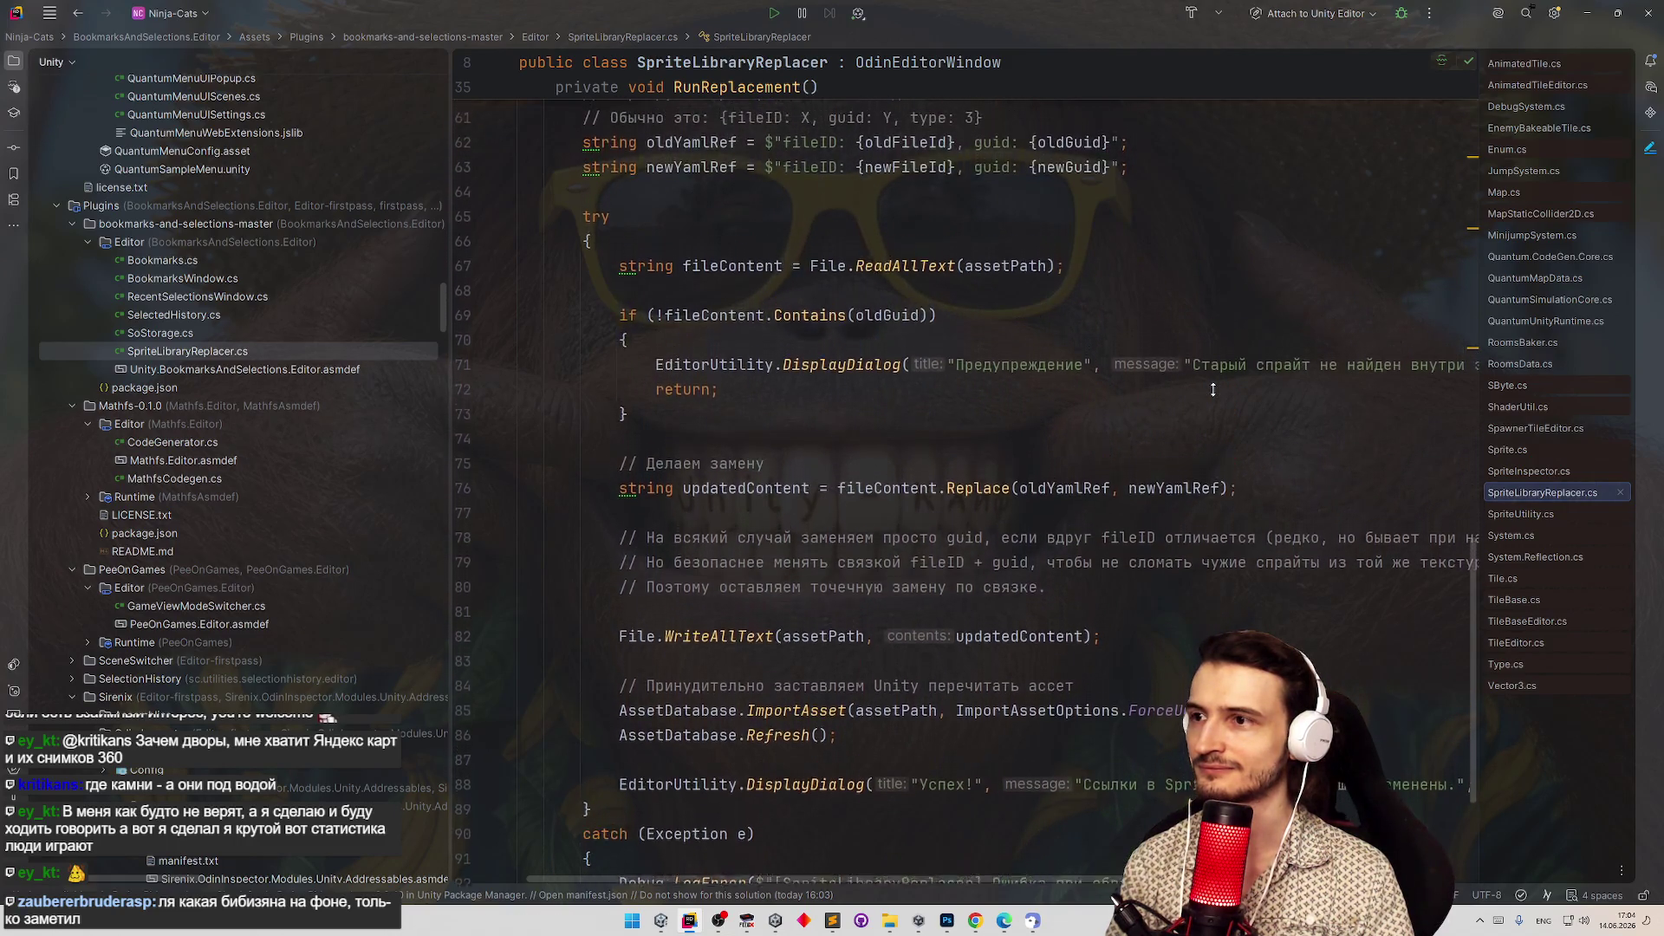
scroll(1212, 390, up, 2)
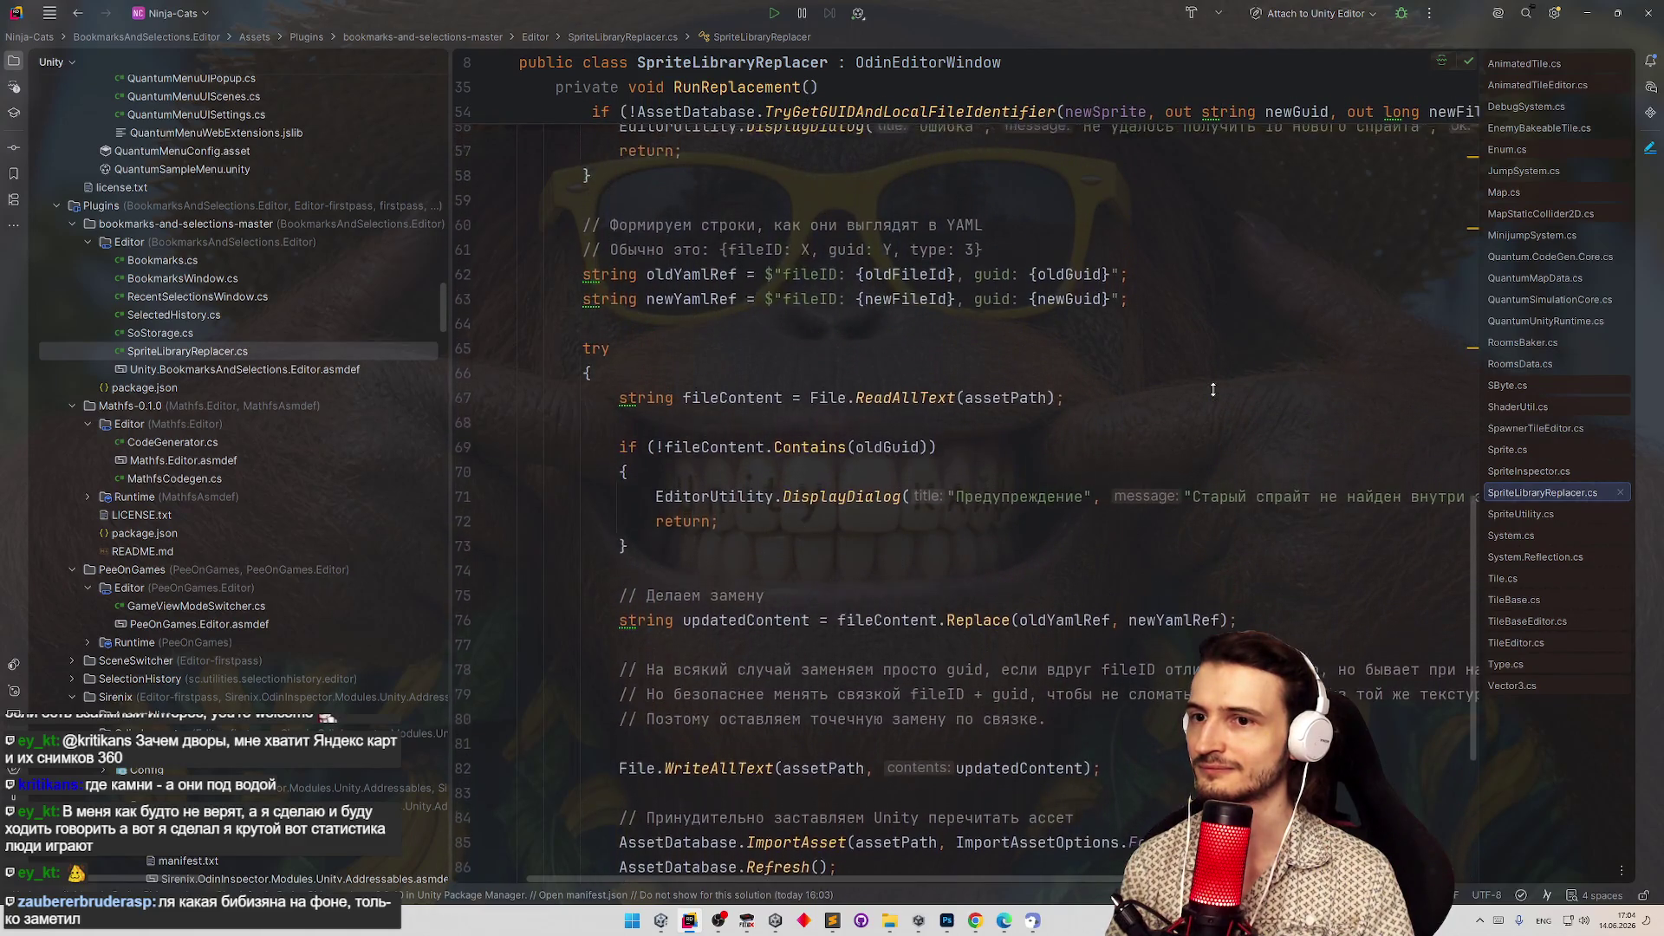
scroll(1212, 390, up, 2)
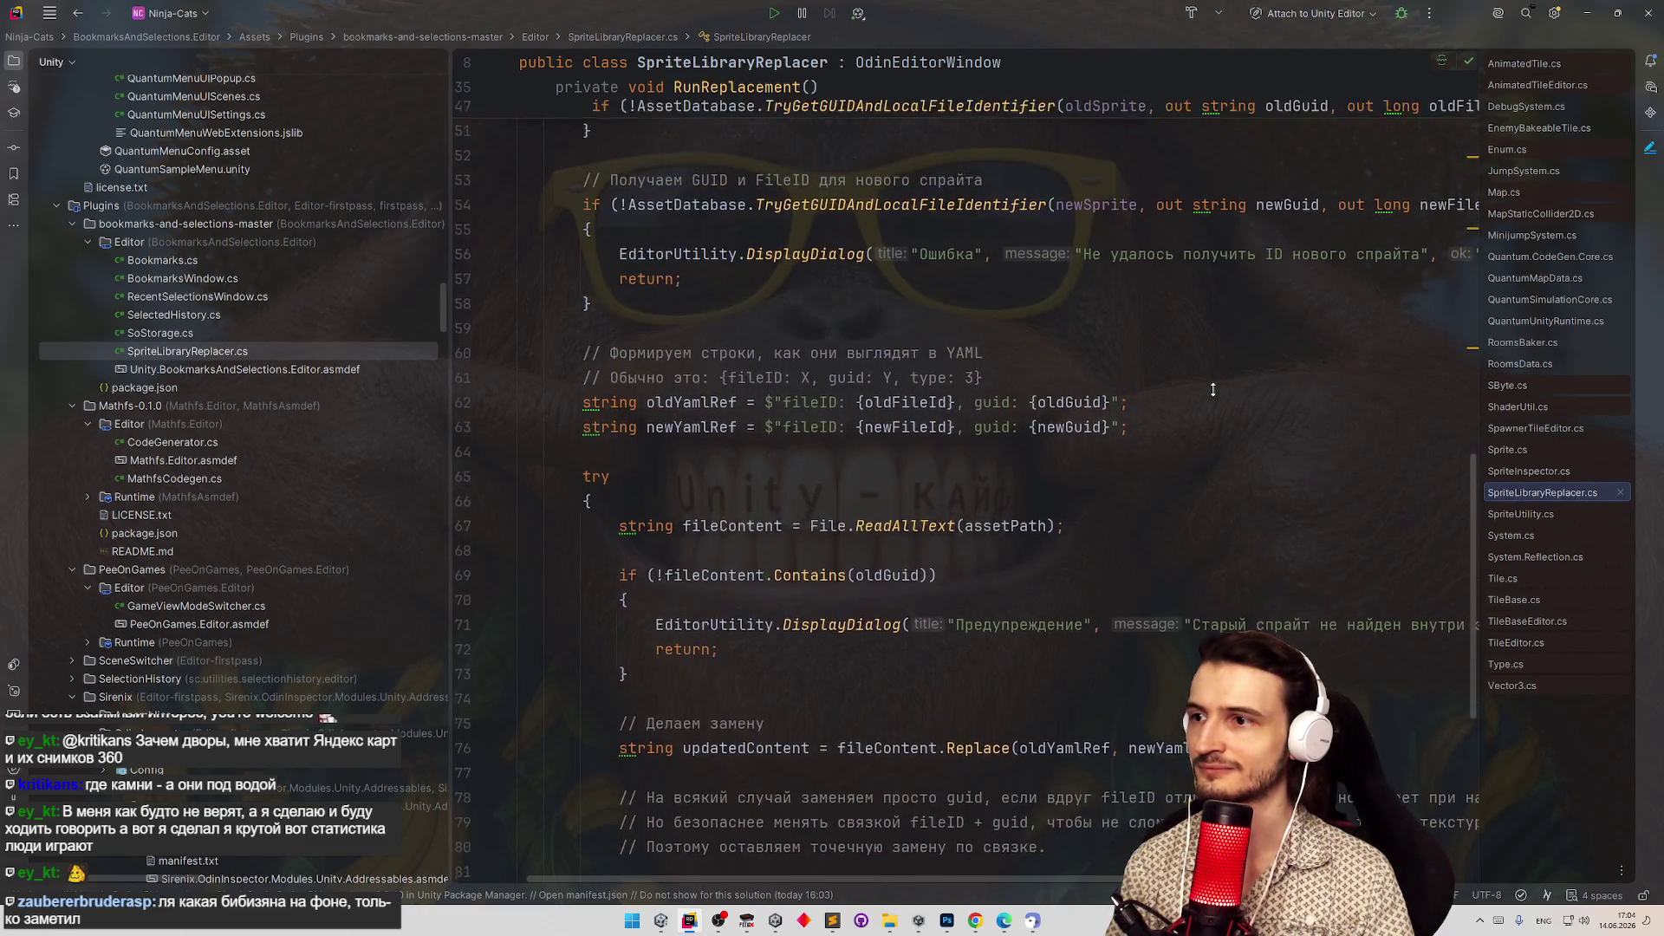
scroll(1213, 390, up, 1)
scroll(1212, 390, up, 2)
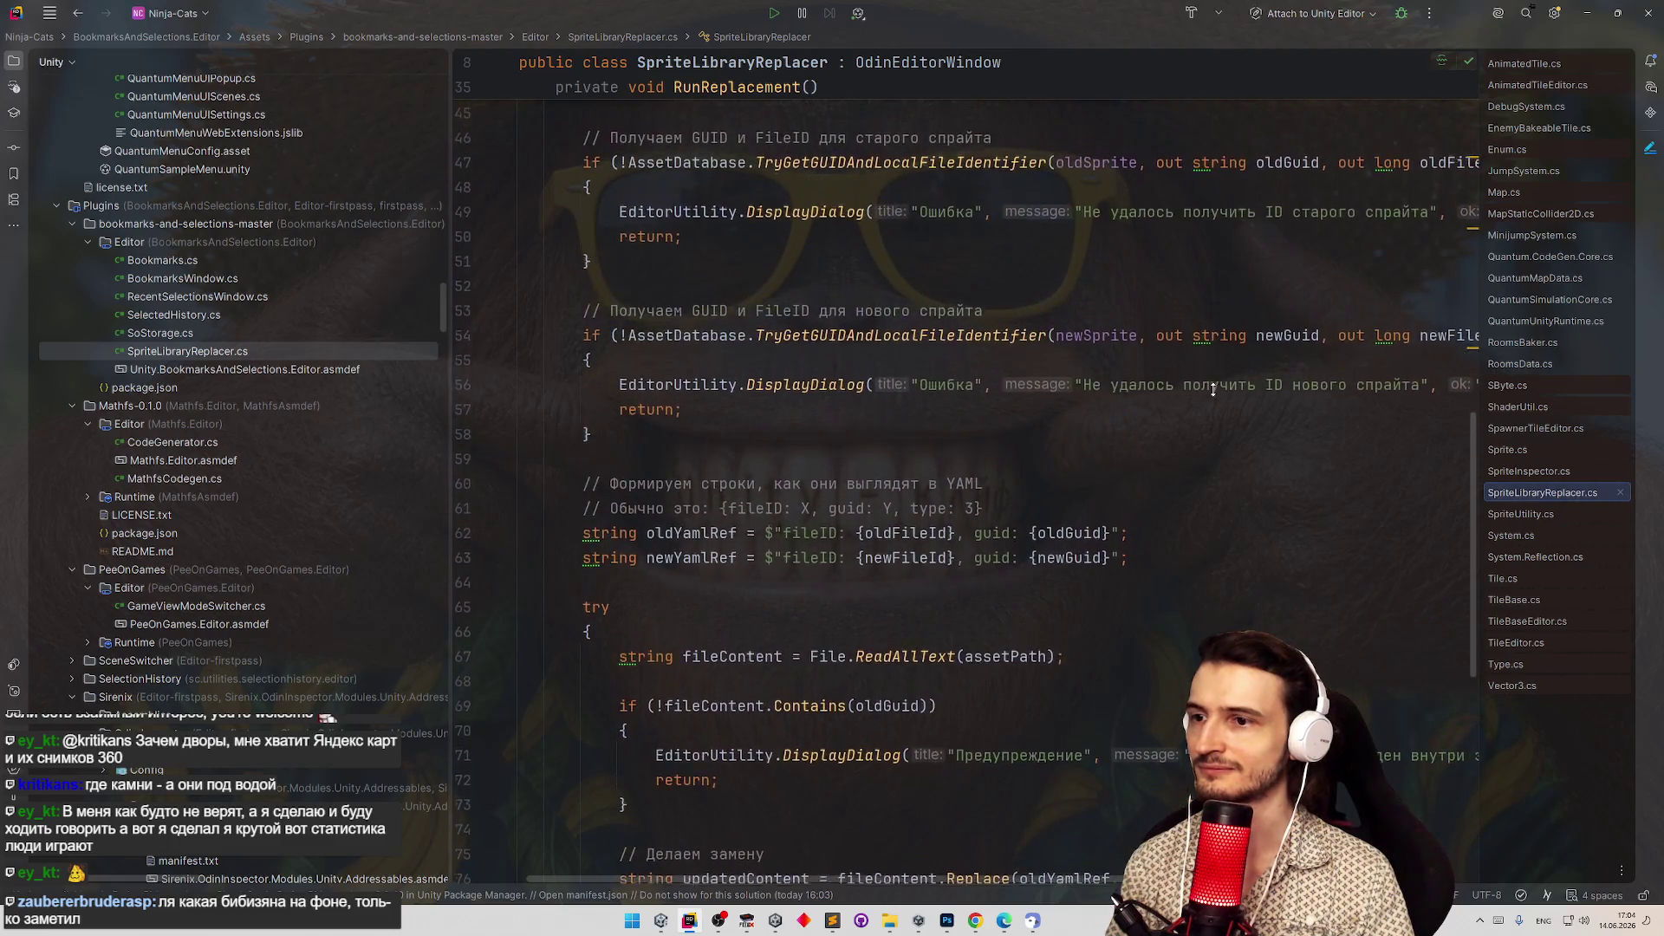
scroll(1212, 390, up, 6)
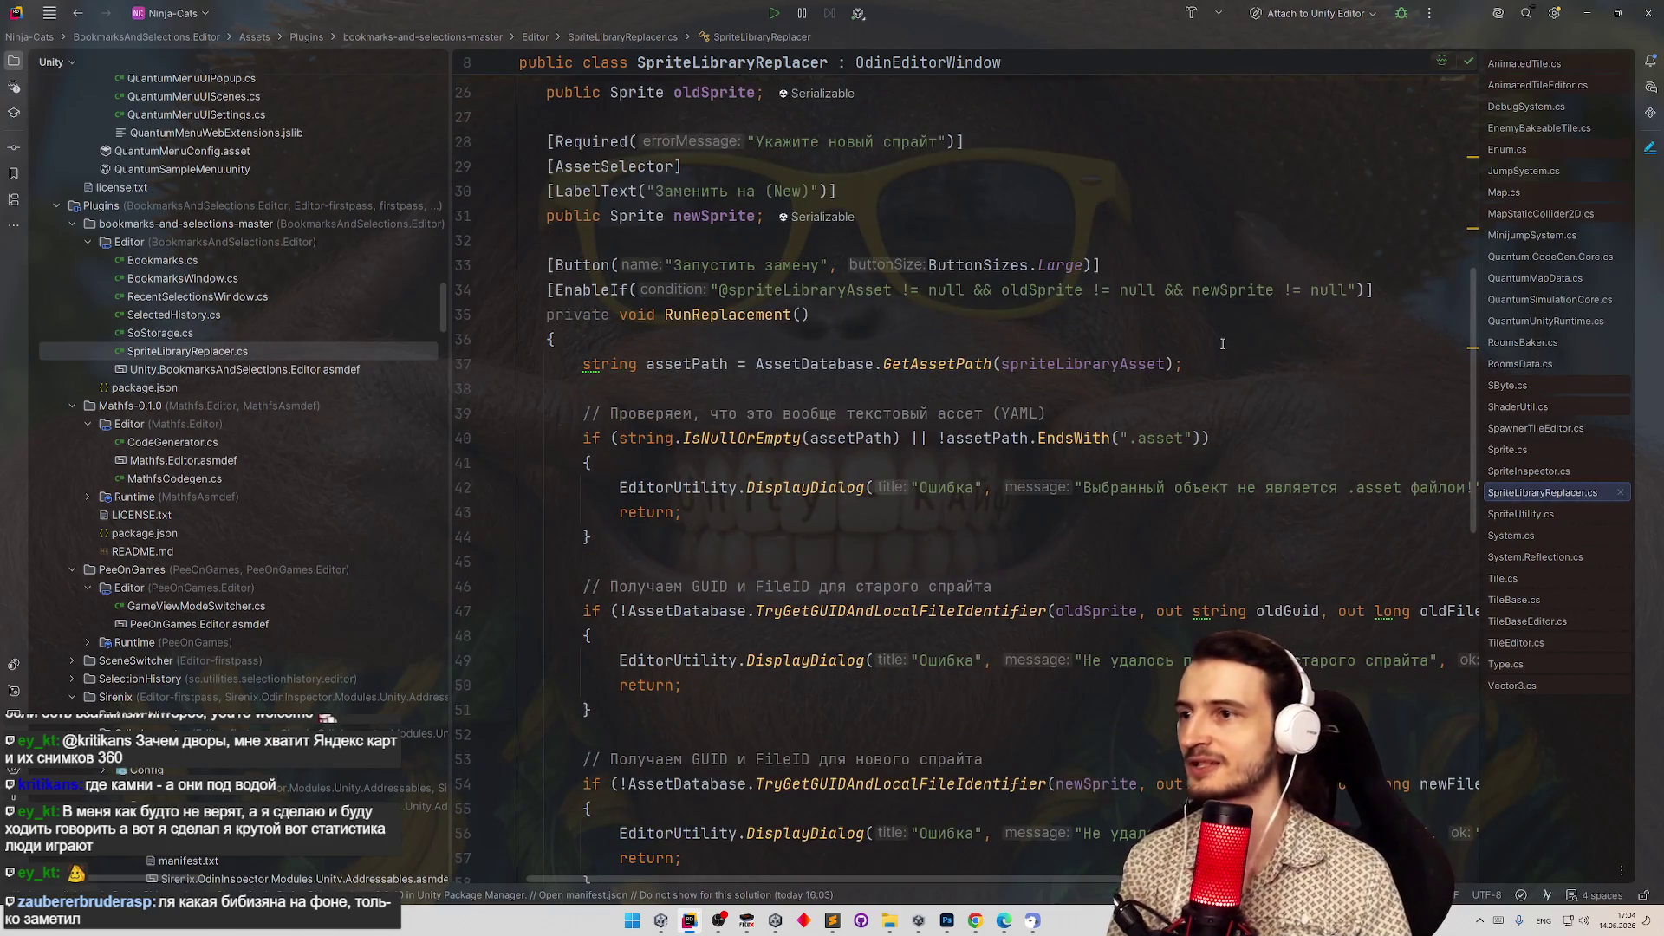
Go to line 20 of SpriteLibraryReplacer.cs and move up to line 19.
key(ctrl+g)
key(Escape)
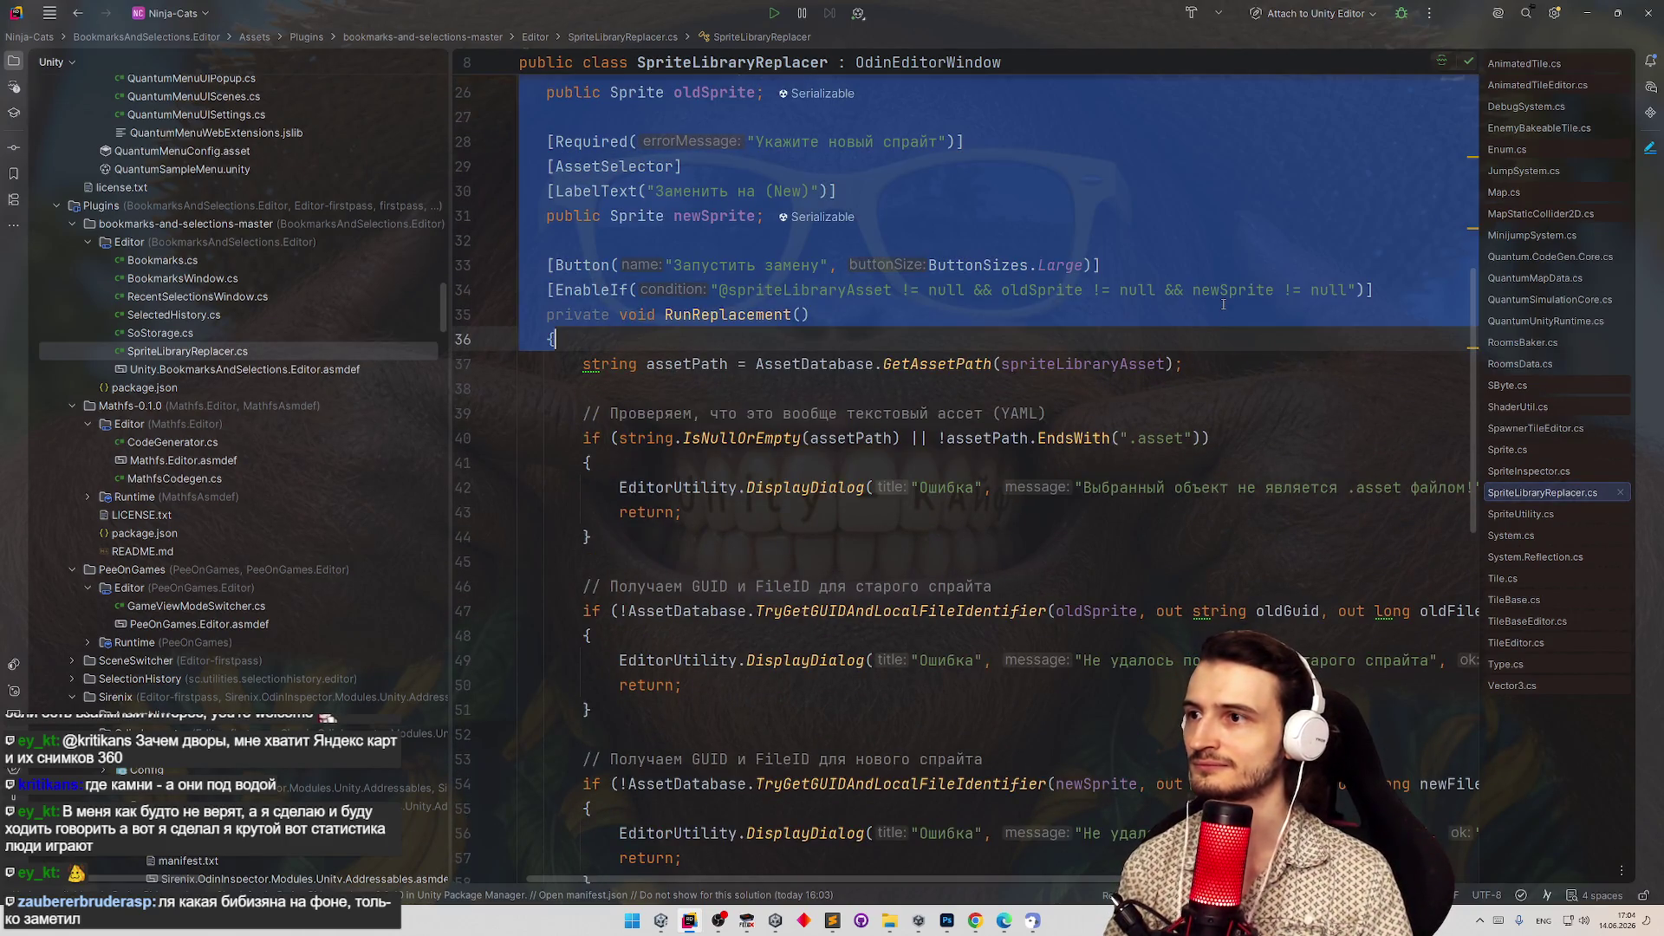
key(ctrl+g)
text(20)
key(Return)
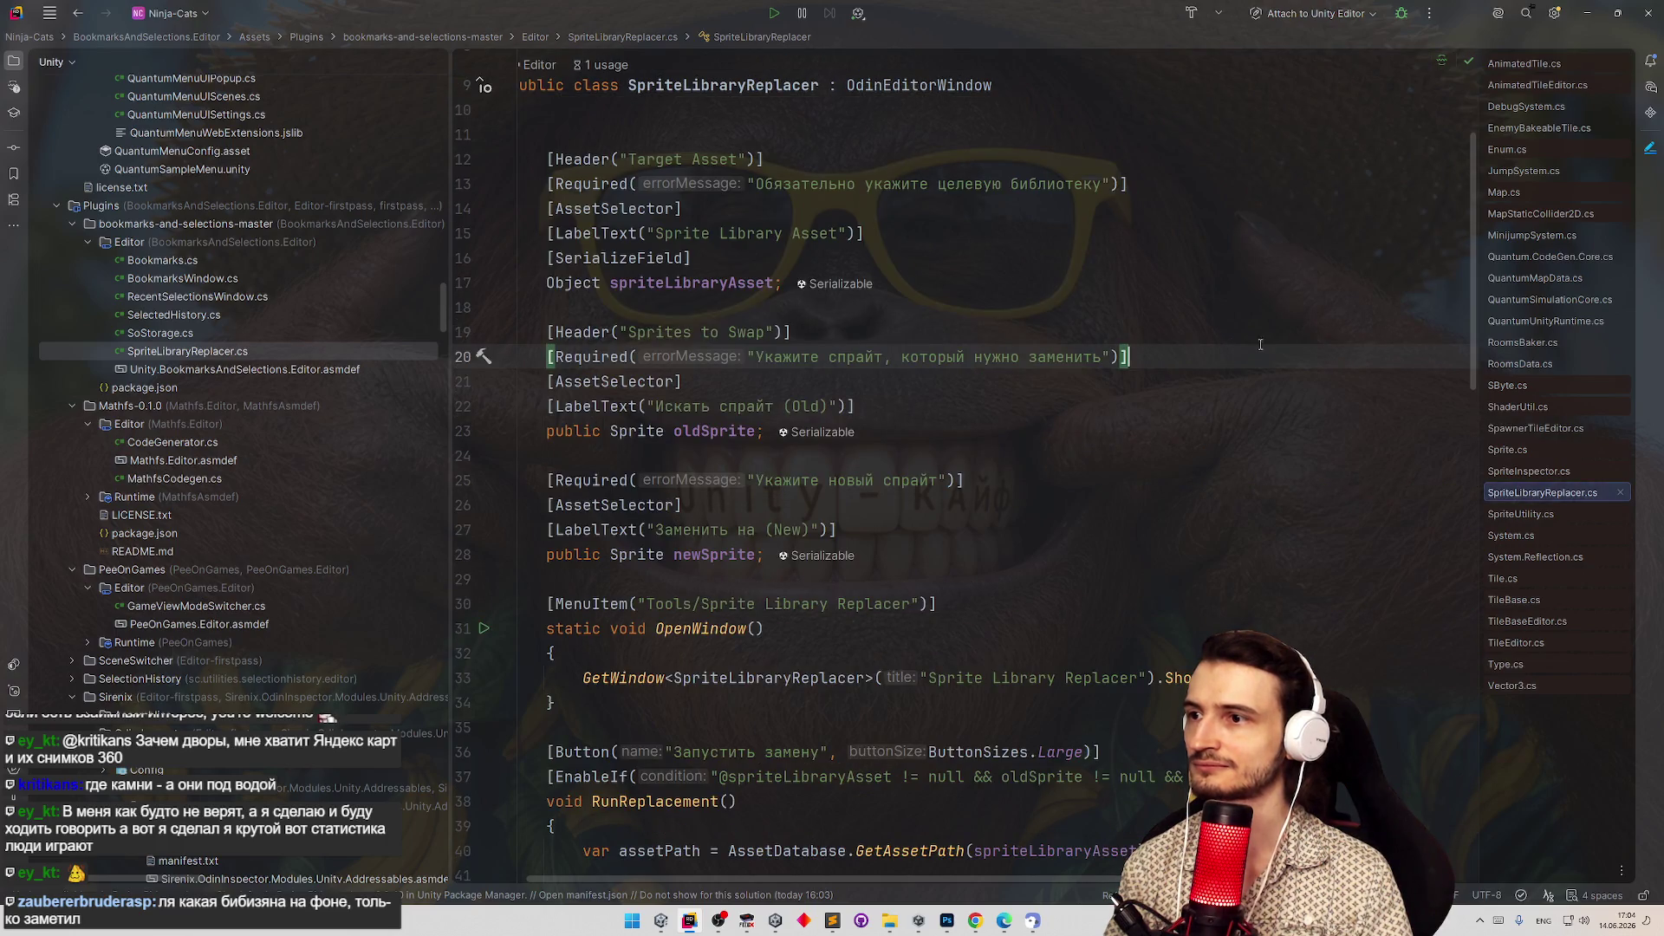
key(Up)
scroll(1259, 275, up, 3)
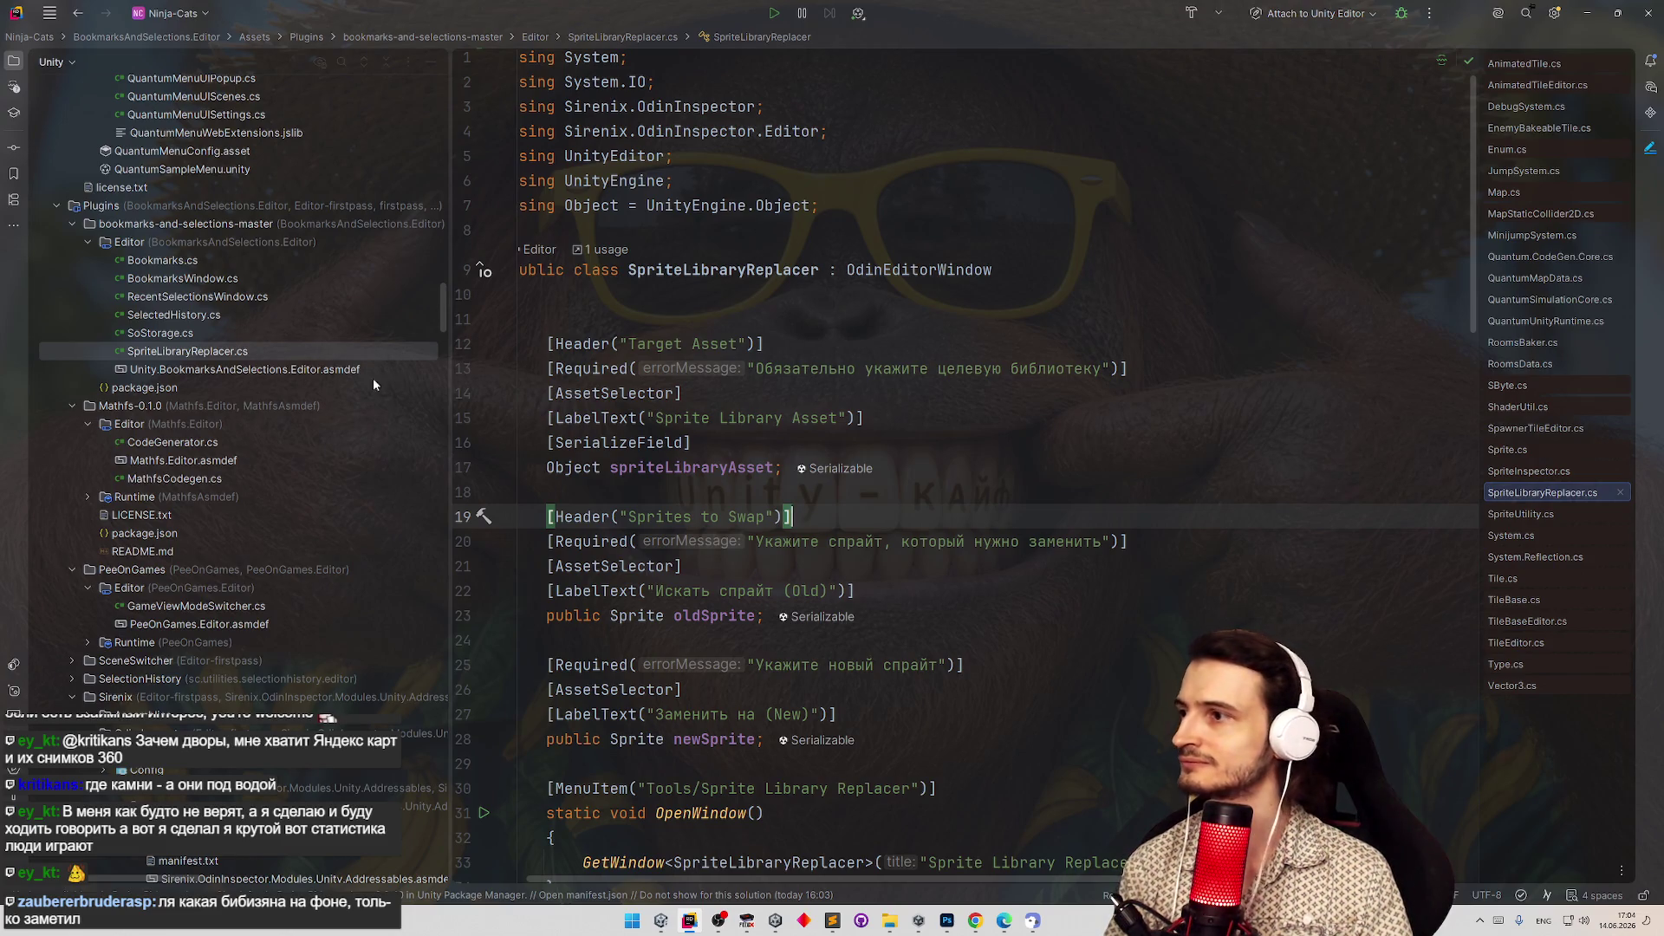
click(204, 355)
Open SelectedHistory.cs, SoStorage.cs and RecentSelectionsWindow.cs to compare their MenuItem declarations.
double_click(221, 318)
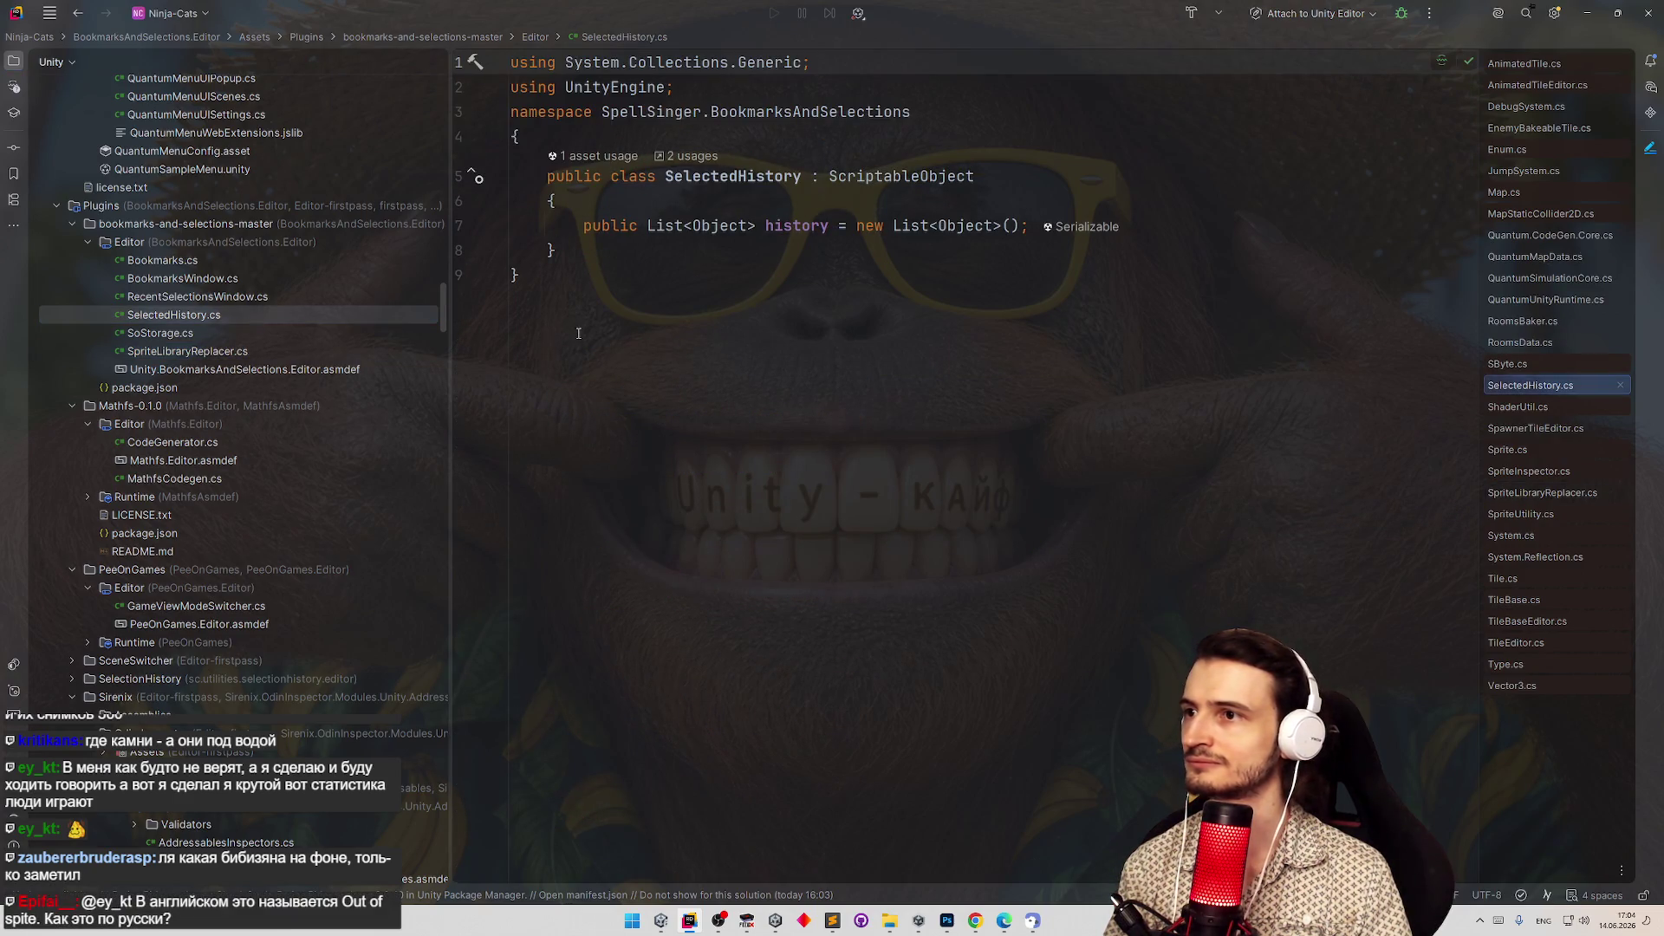
double_click(217, 335)
click(218, 353)
double_click(234, 299)
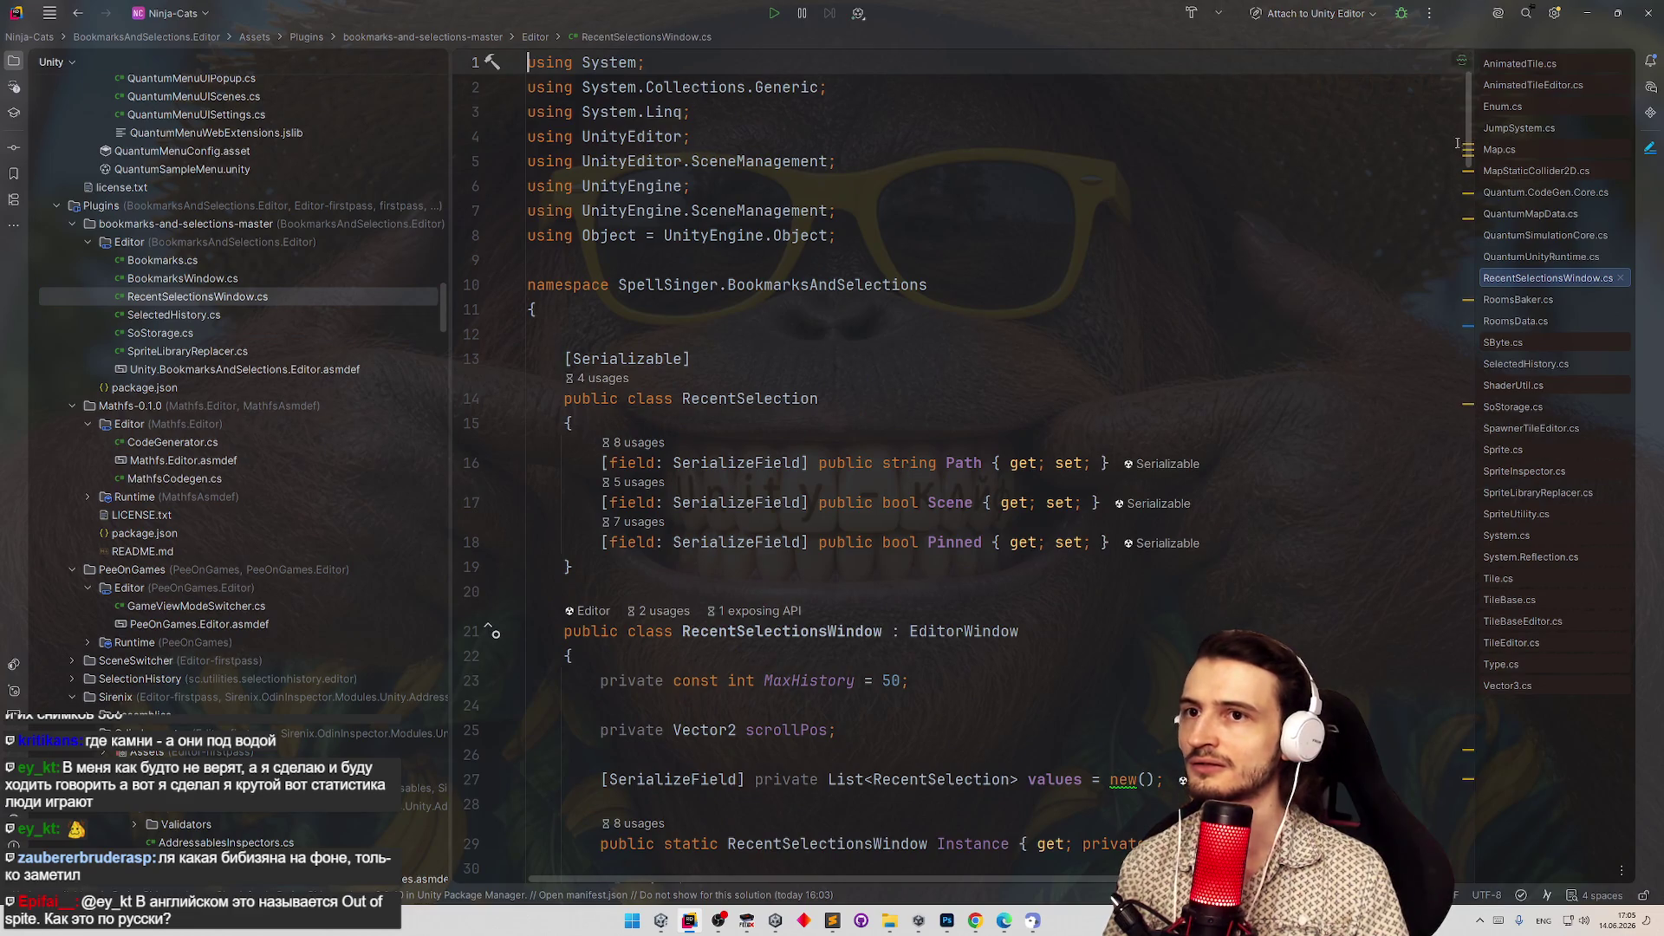
scroll(1467, 121, down, 1)
scroll(1467, 121, up, 1)
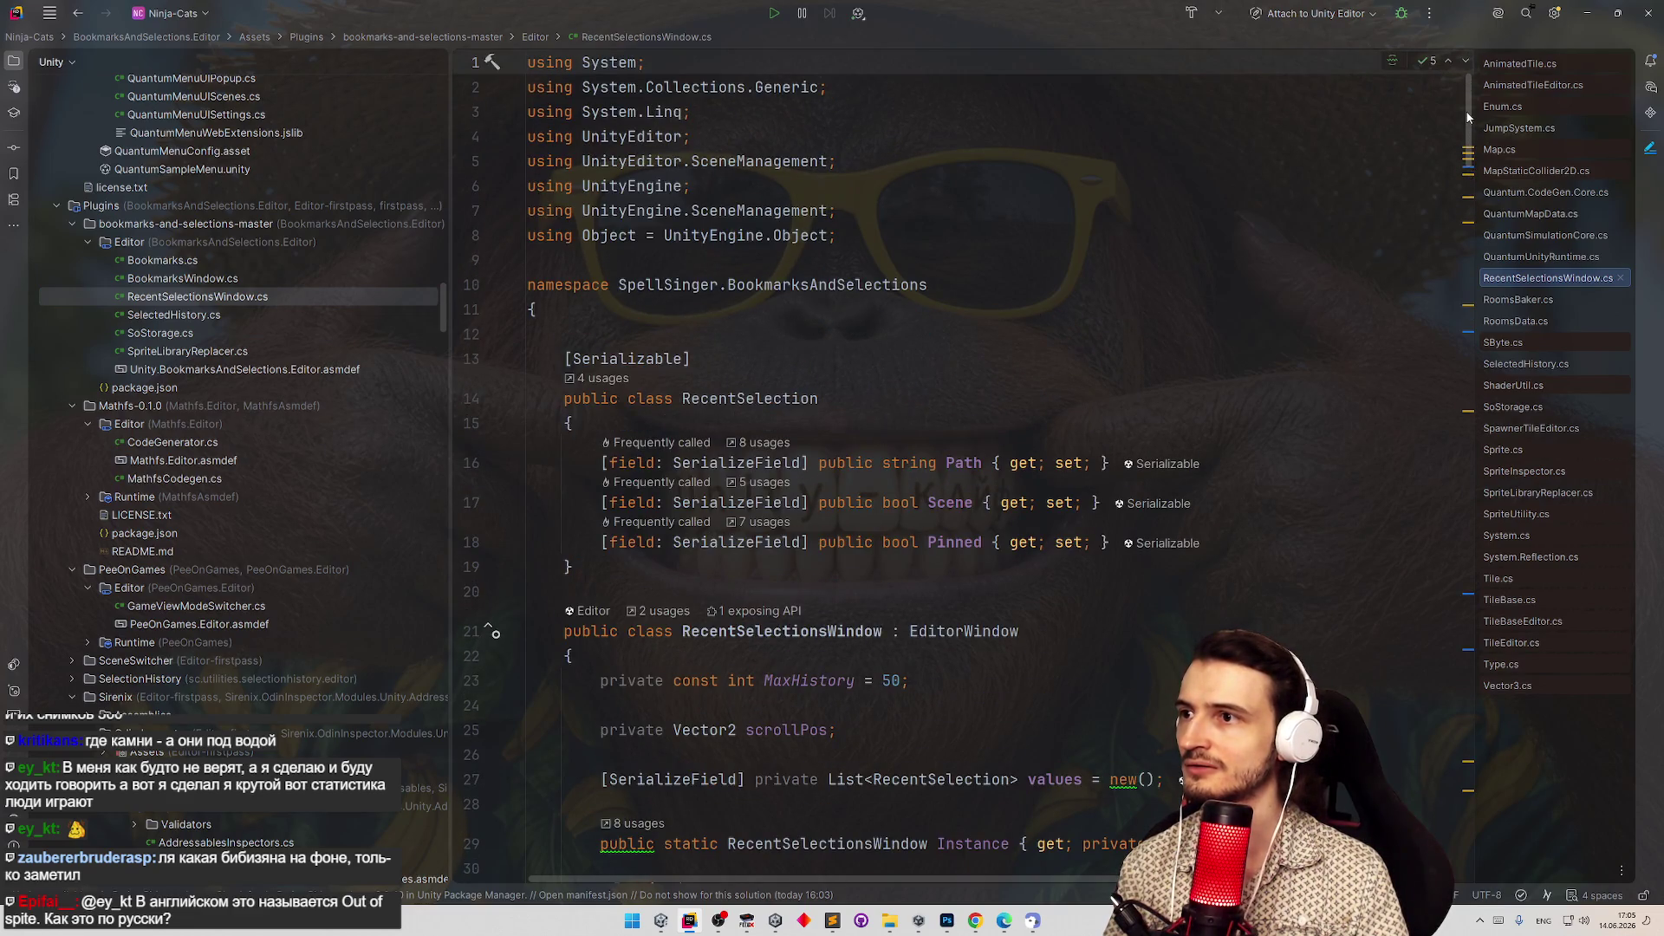
scroll(1462, 151, down, 5)
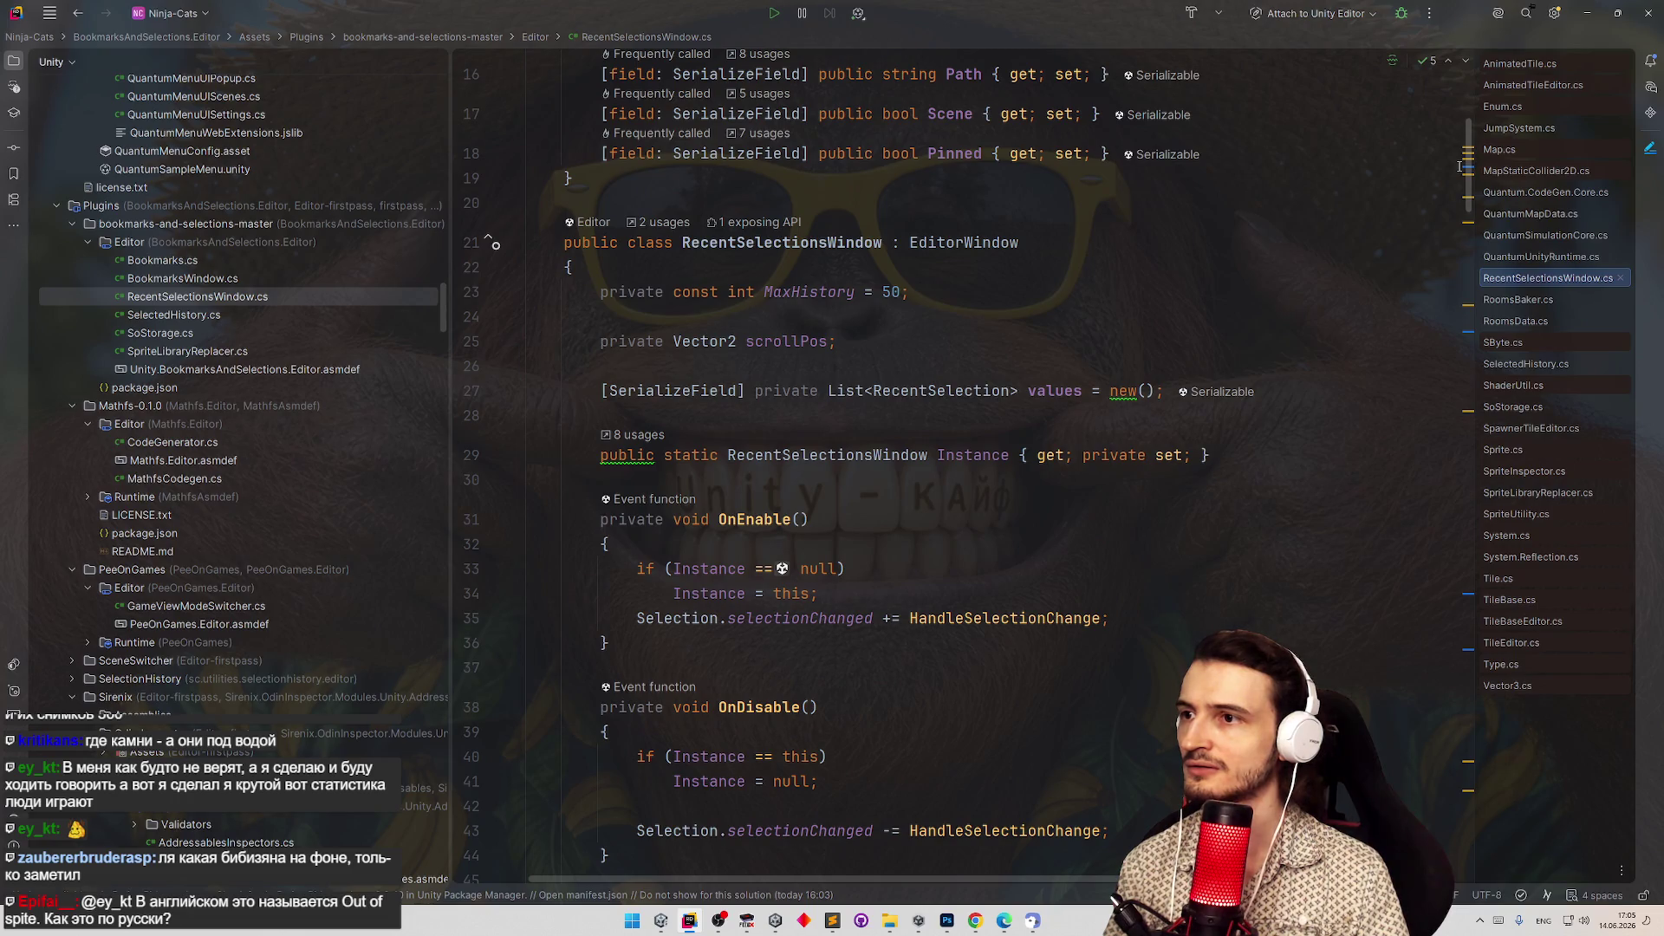
scroll(1461, 167, down, 8)
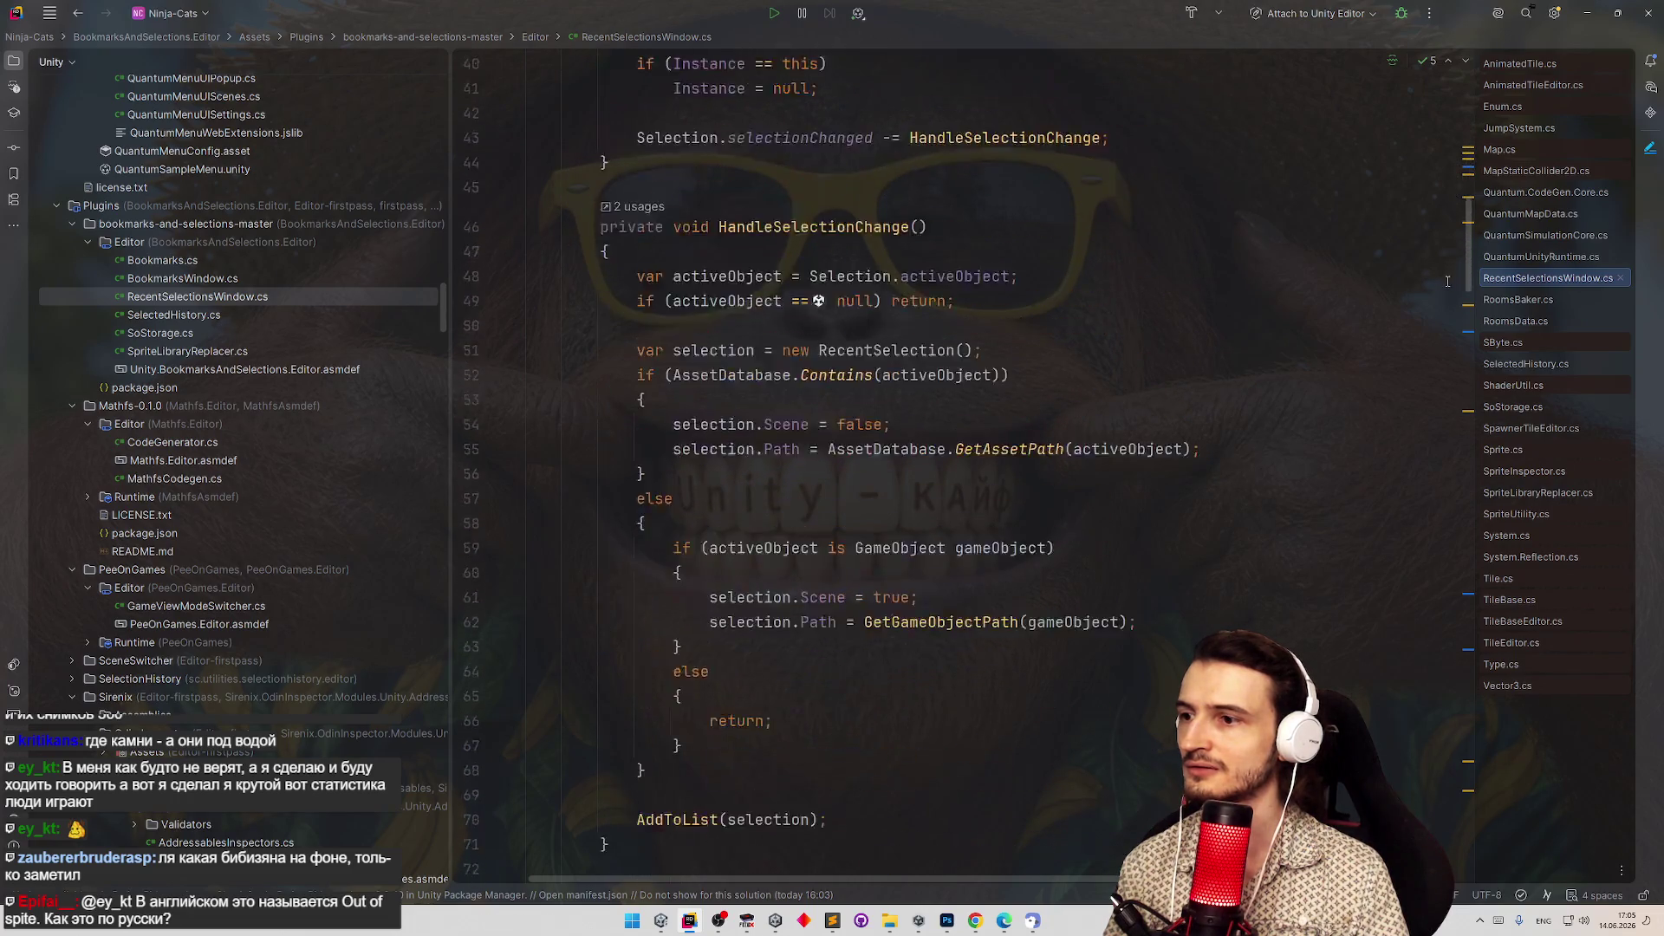
scroll(1446, 281, down, 20)
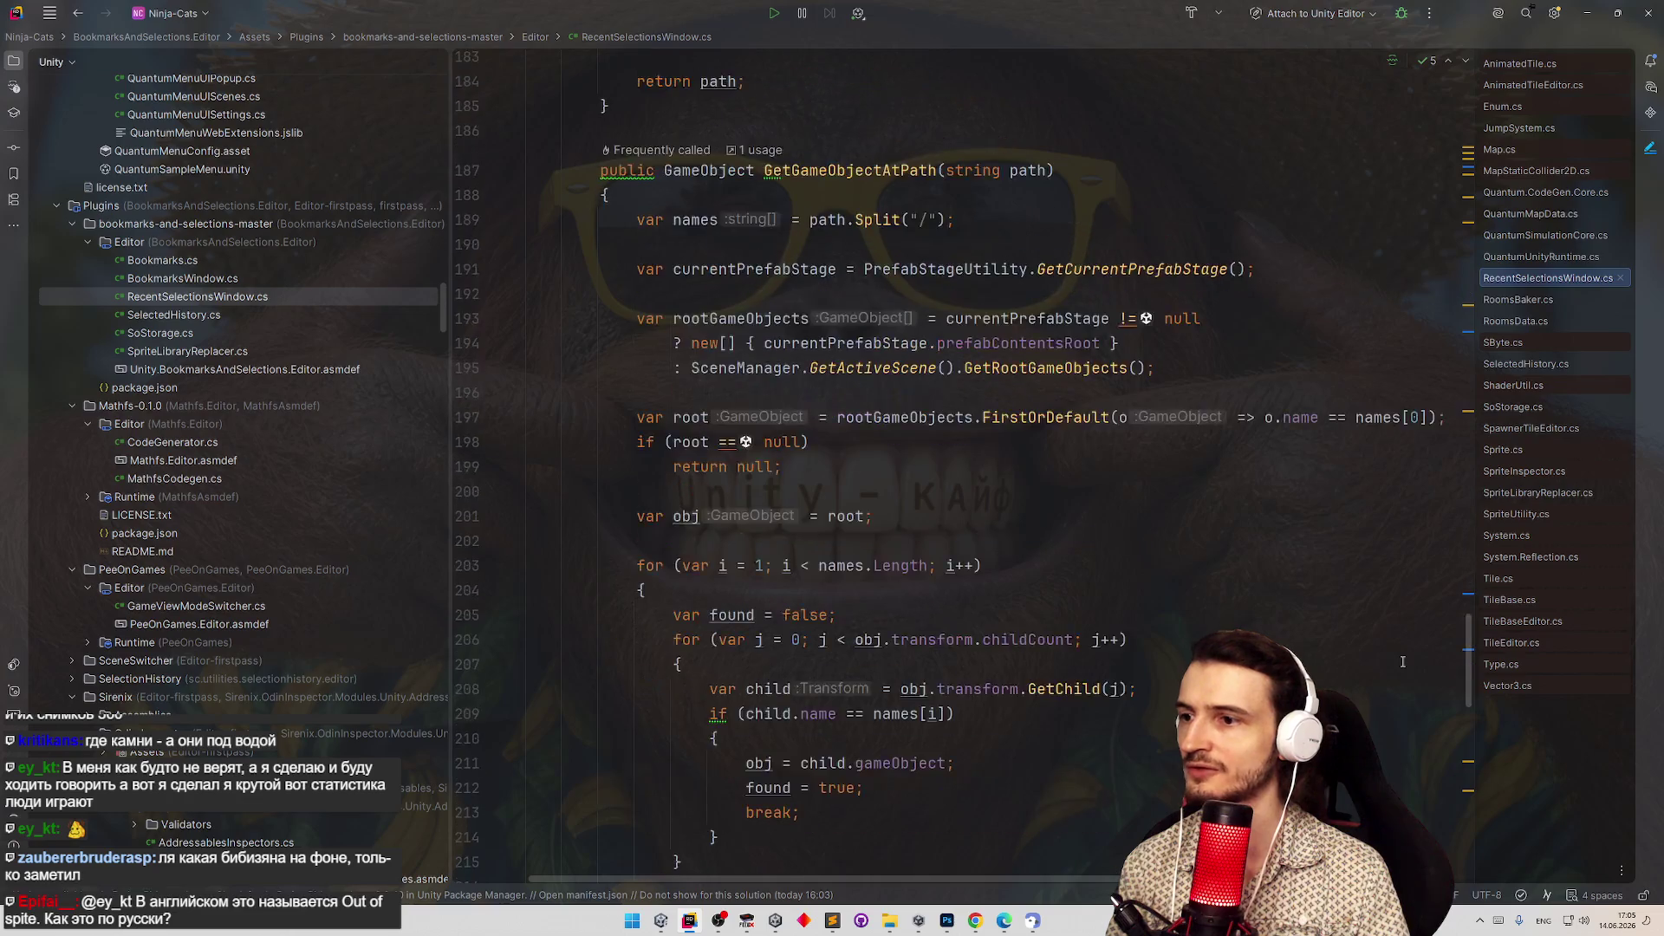
scroll(1402, 662, down, 15)
scroll(1402, 661, up, 4)
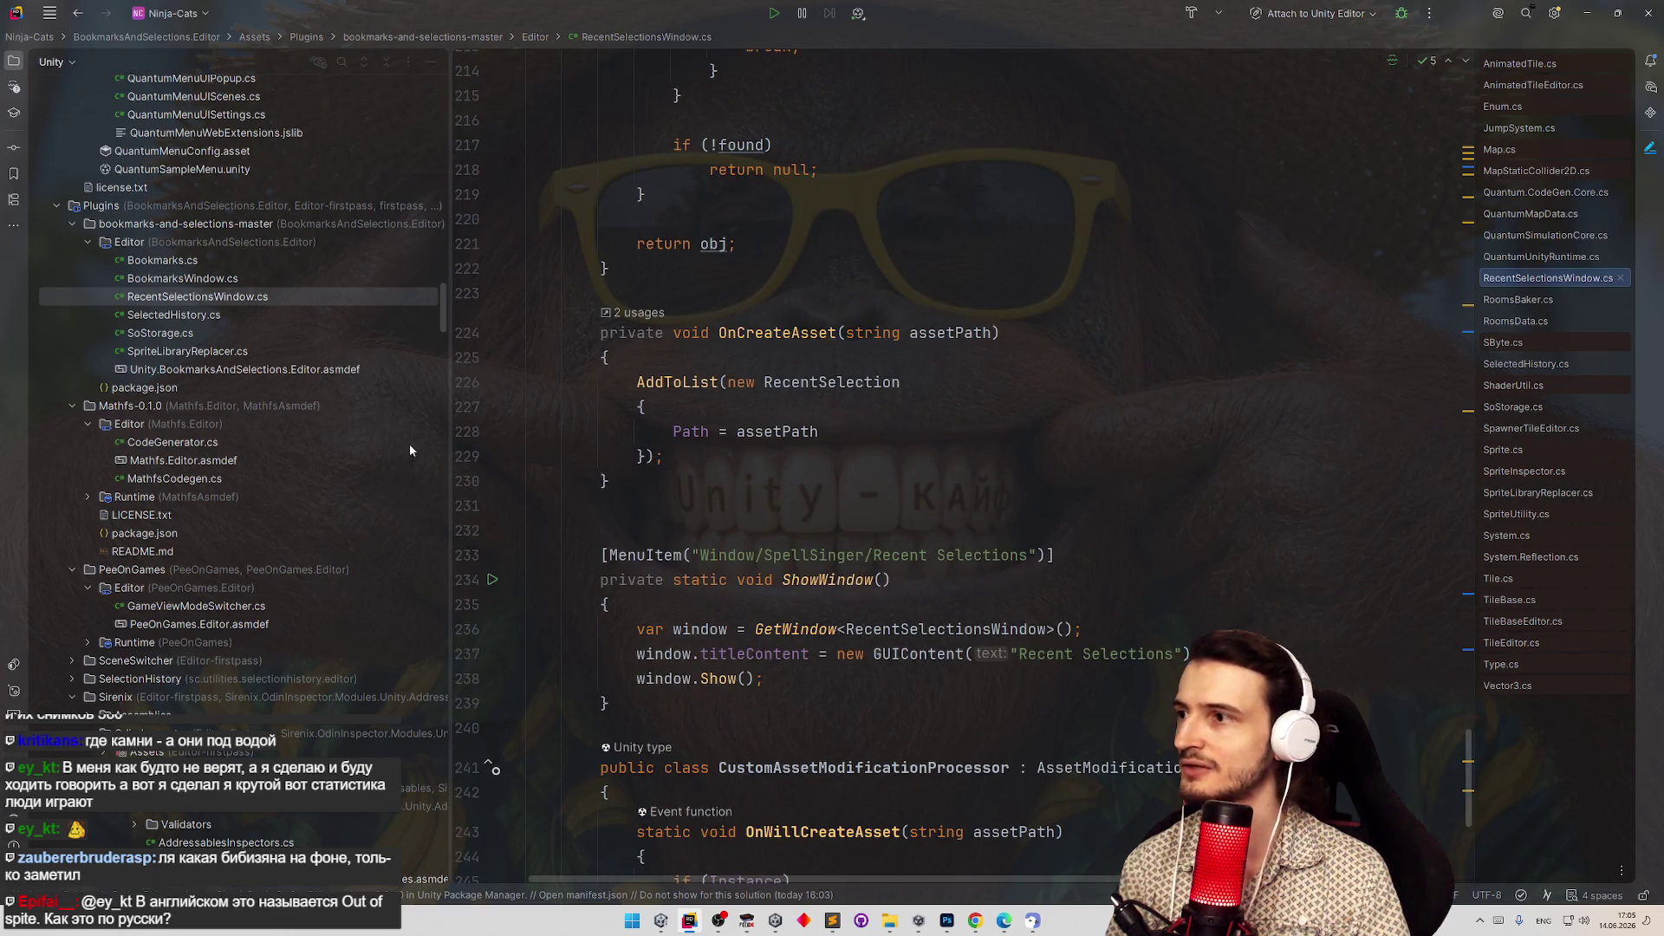
Reopen SpriteLibraryReplacer.cs, find its 'Tools/Sprite Library Replacer' MenuItem, then switch to Unity.
click(607, 554)
click(158, 351)
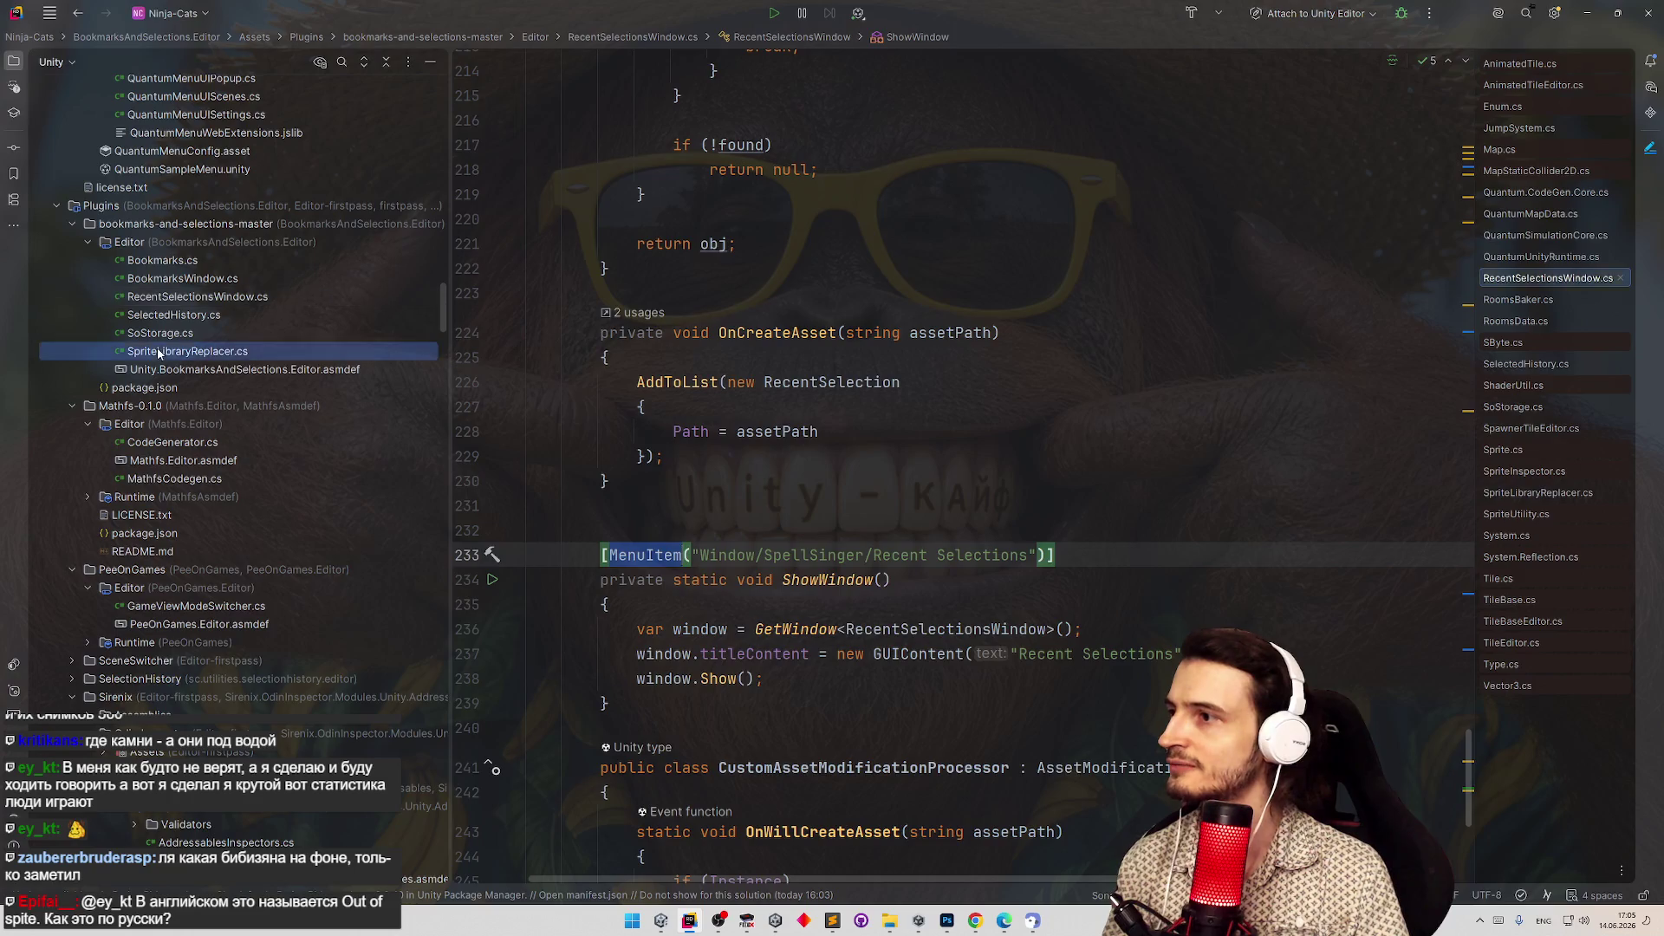
double_click(158, 351)
key(ctrl+f)
key(Return)
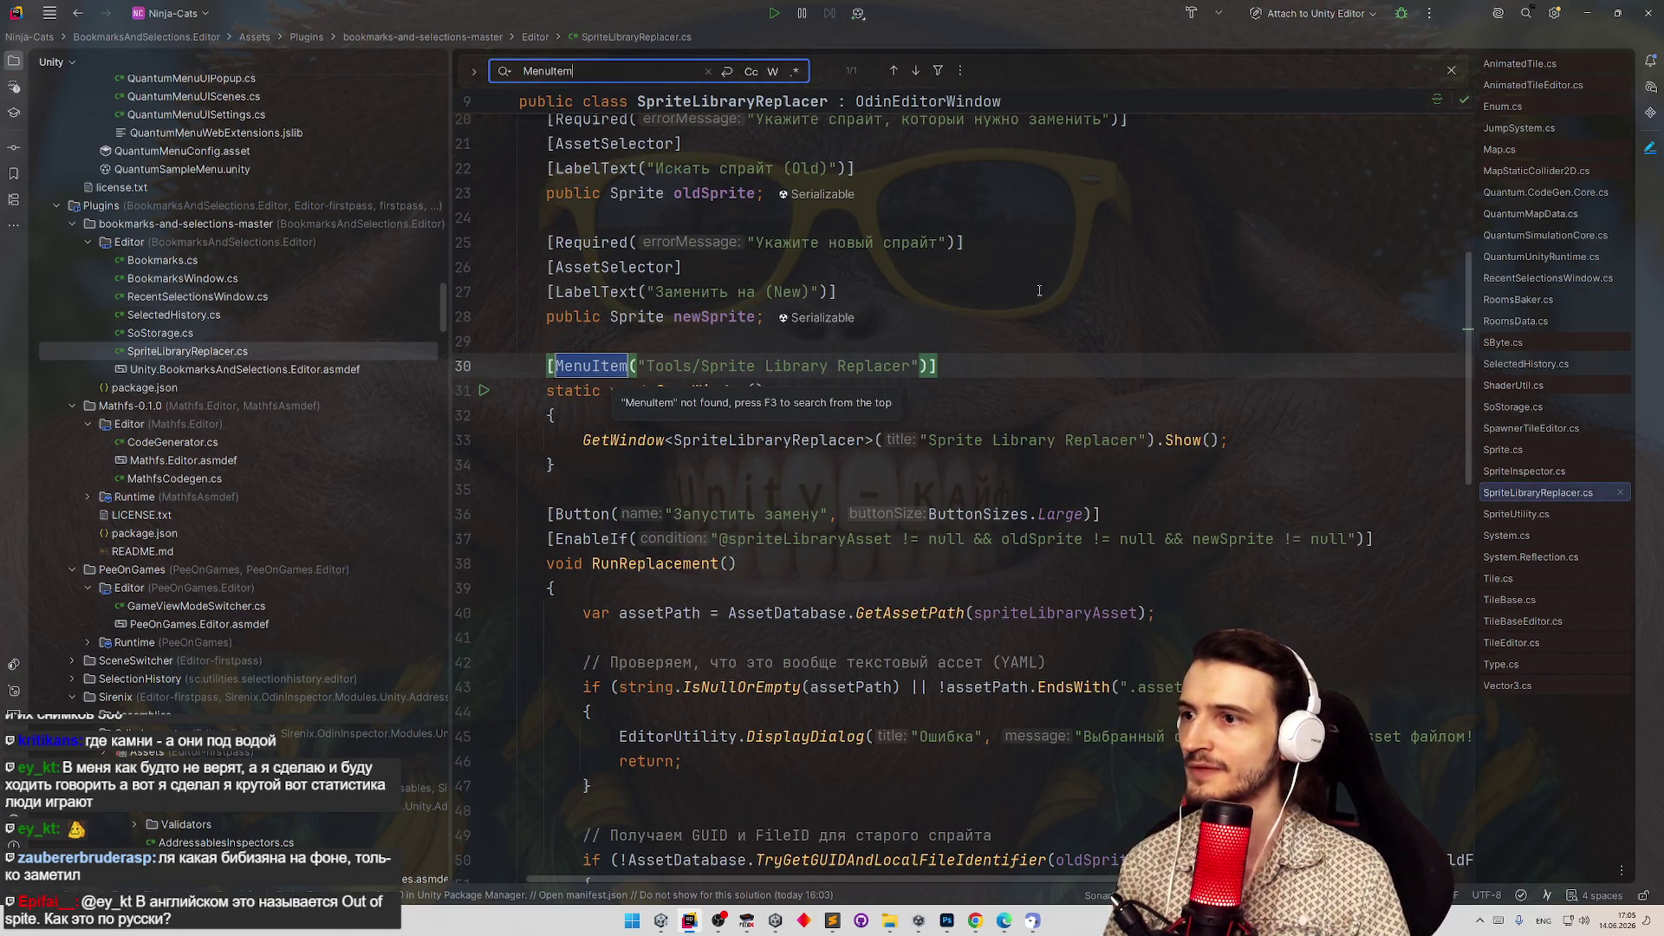
click(1039, 290)
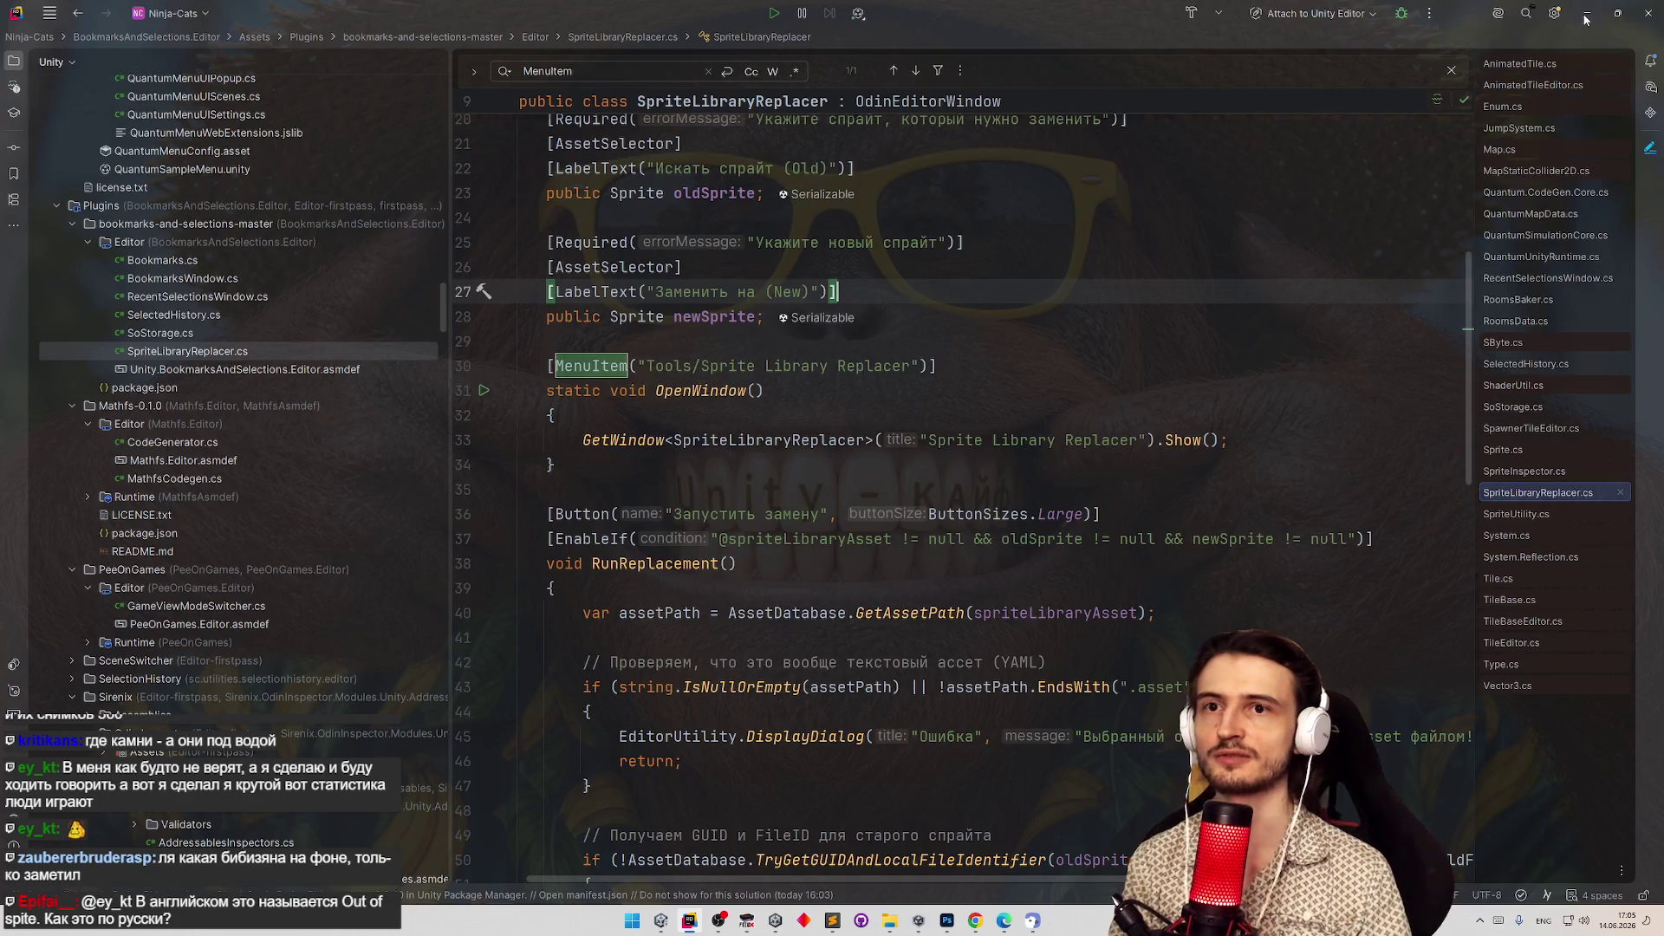
key(alt+Tab)
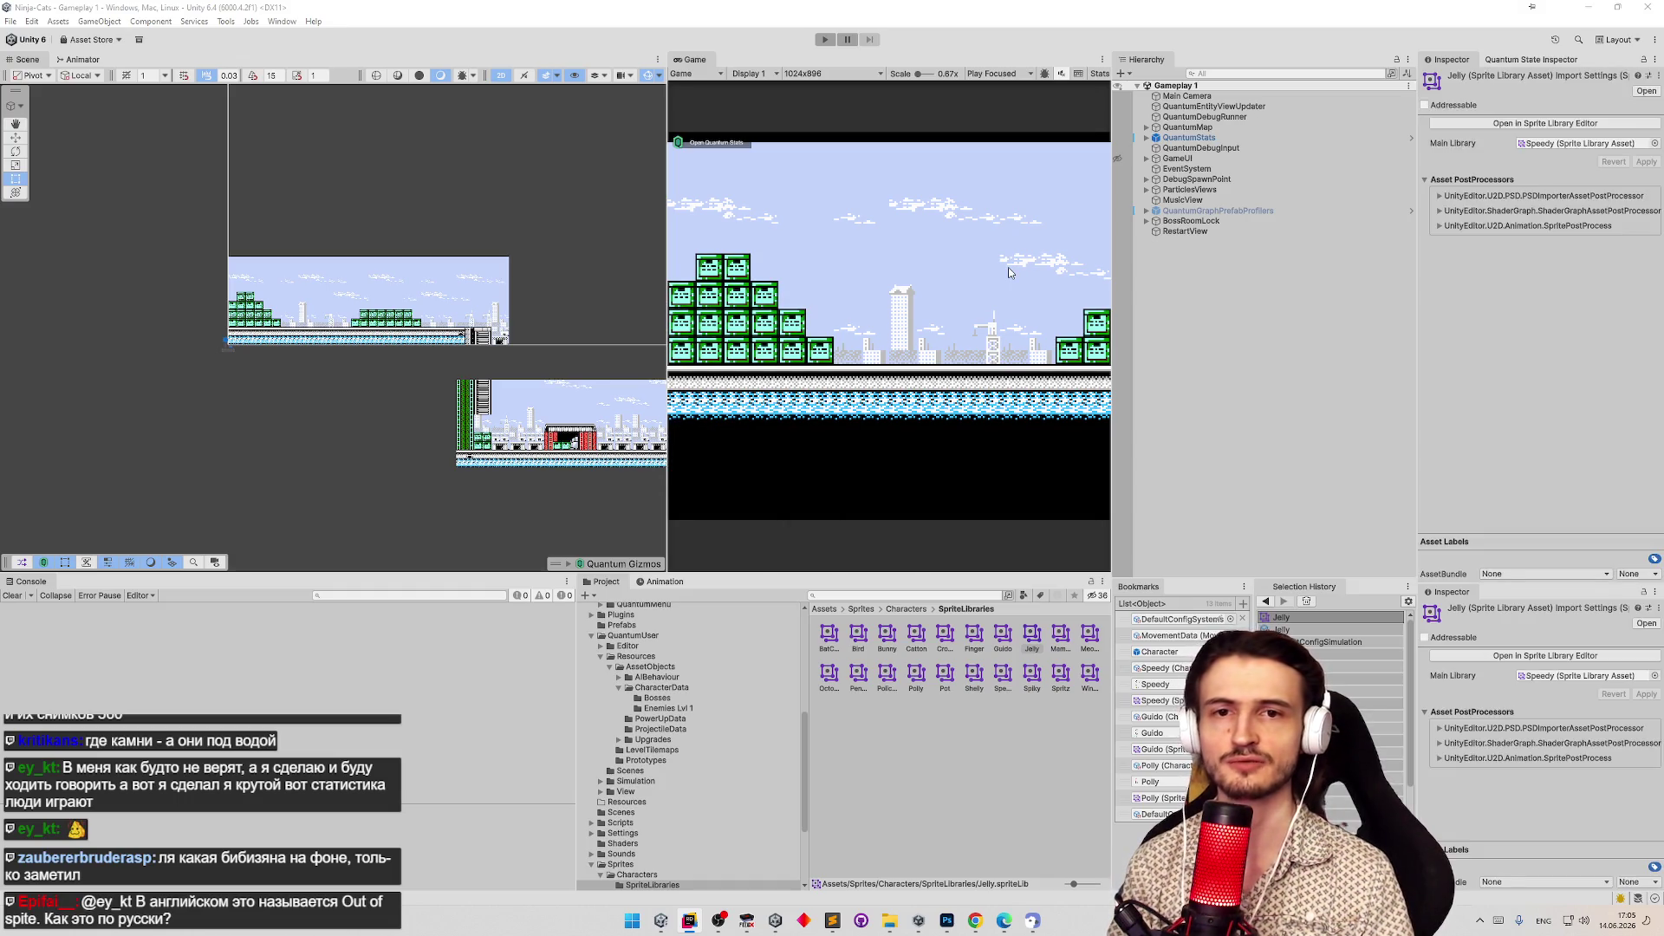
Run the project in play mode and drag the splitter left to enlarge the Game view.
click(774, 414)
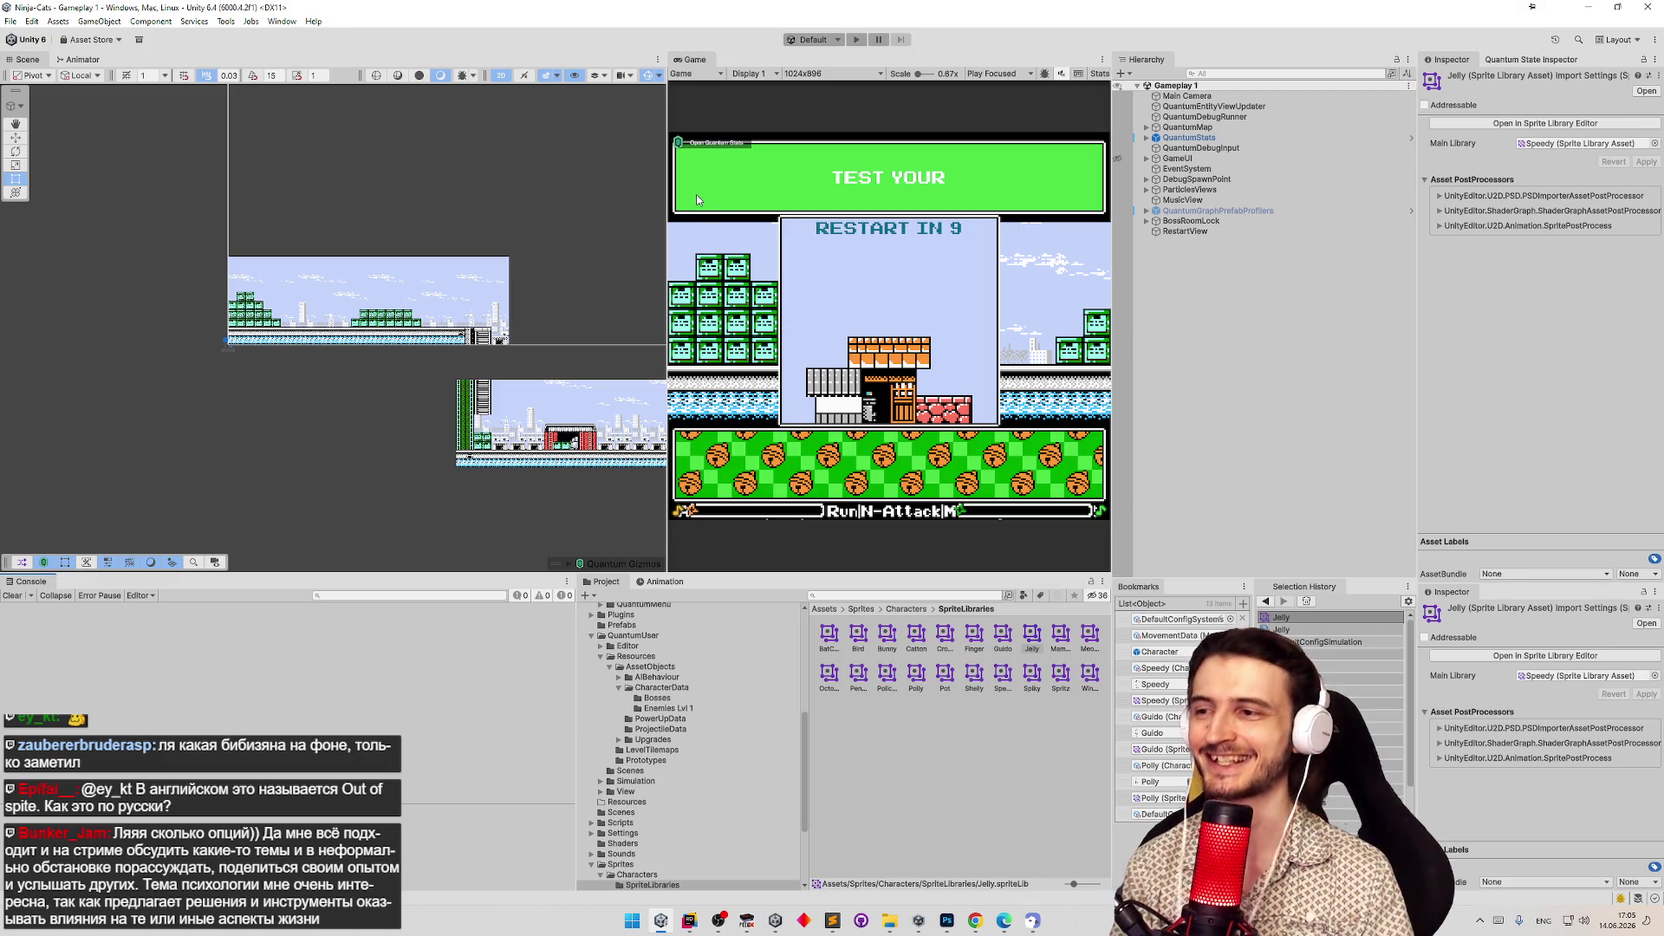
mouse_move(667, 216)
mouse_down()
mouse_move(589, 227)
mouse_move(563, 253)
mouse_up()
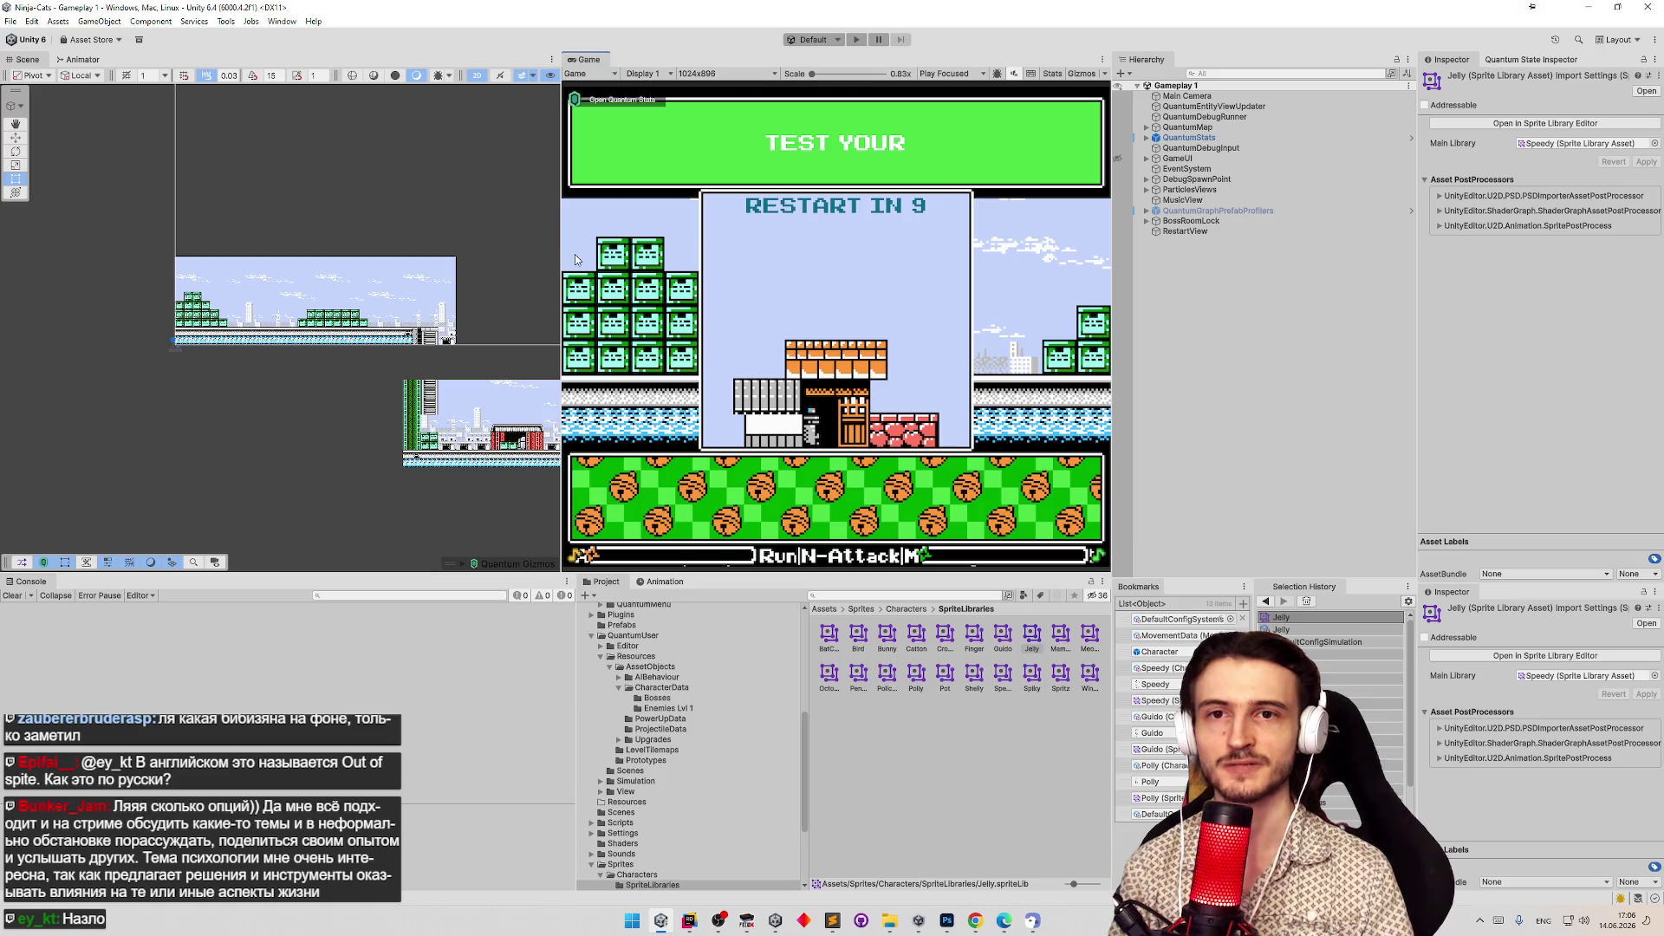
drag(553, 250, 546, 254)
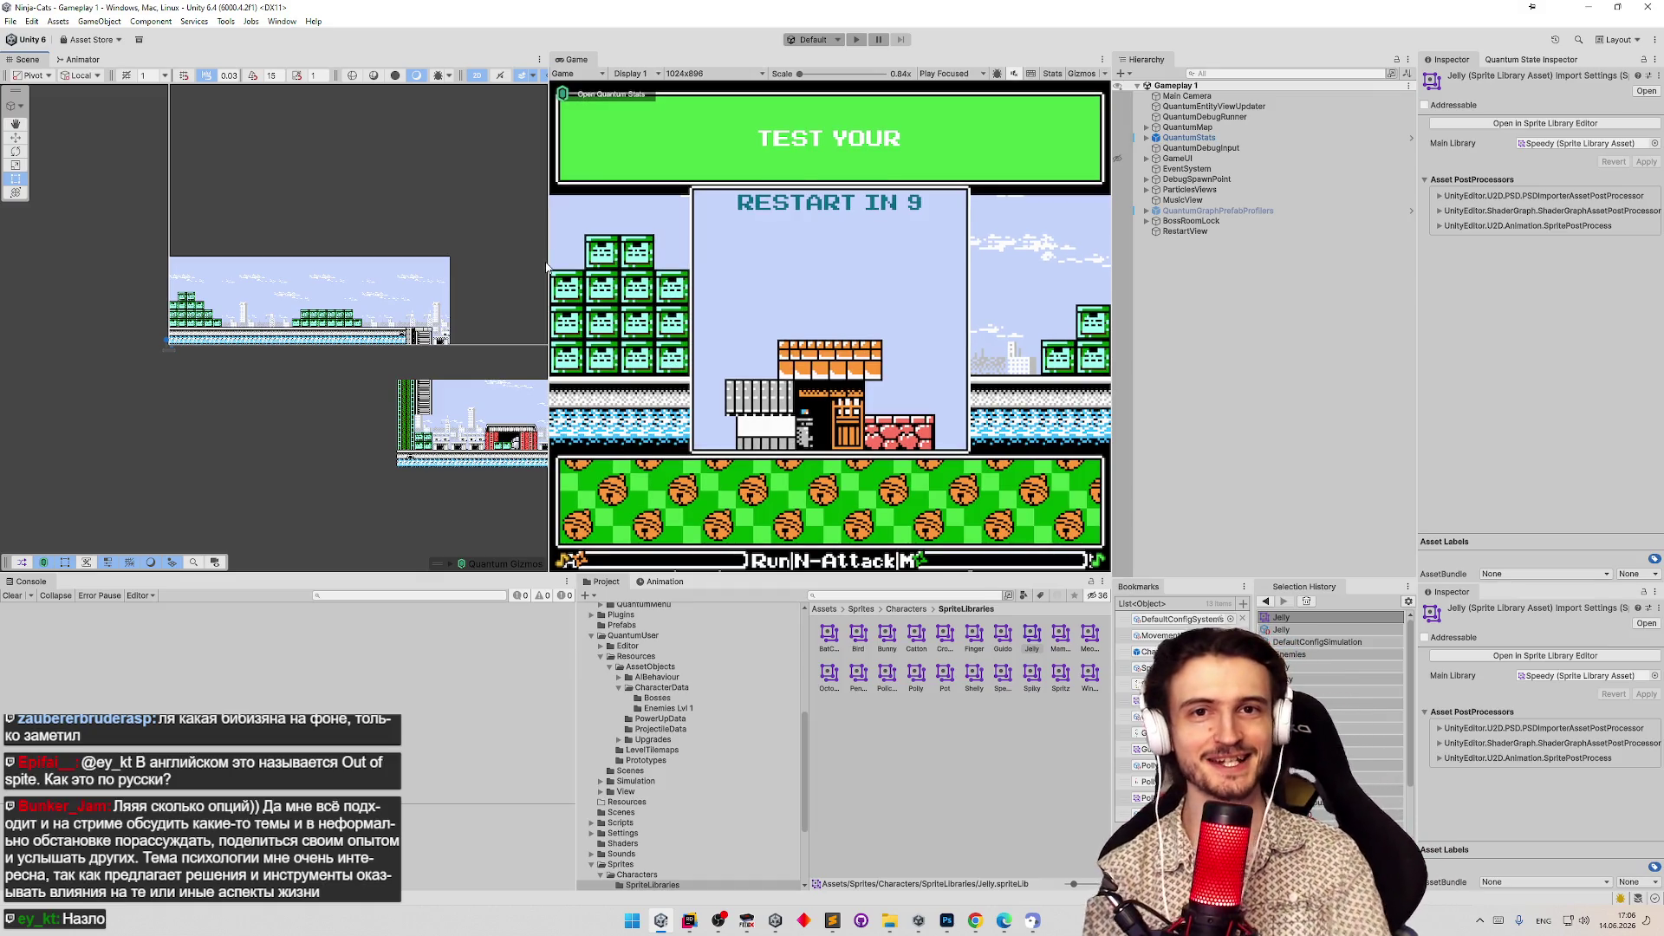